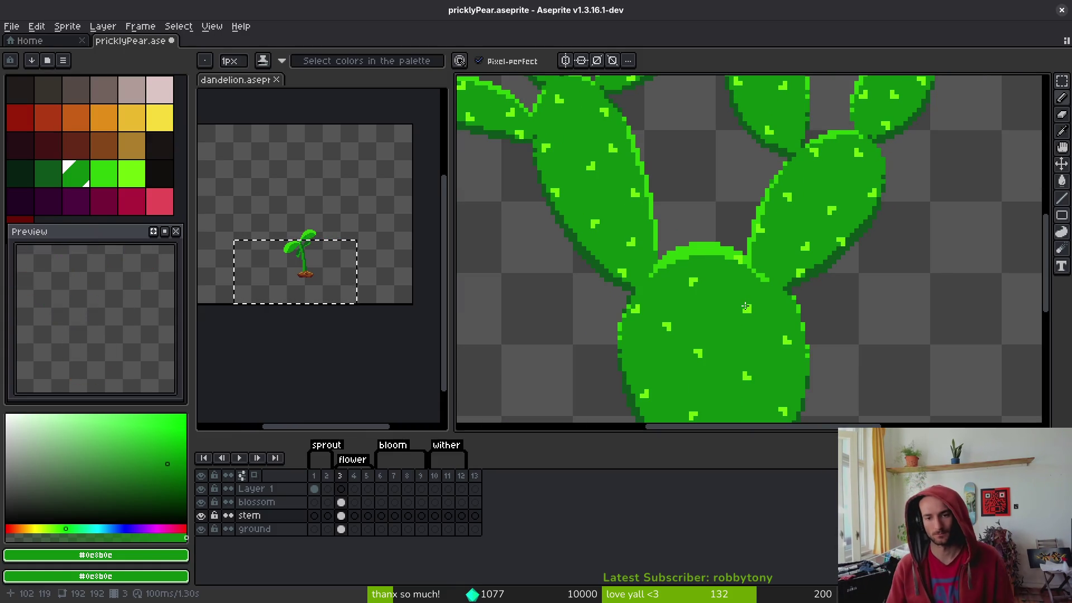
Pick lime #2fc809, pencil lime pixels along the pad join, repaint strays green, and save
{"action": "scroll", "coordinate": [815, 243], "scroll_direction": "up", "scroll_amount": 5}
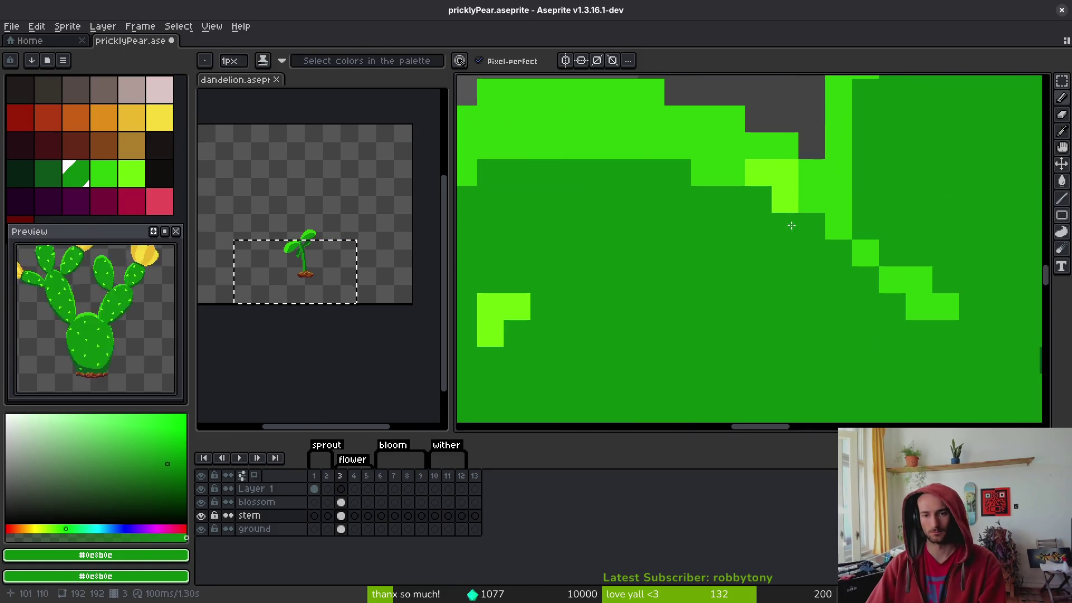
{"action": "left_click", "coordinate": [754, 196], "text": "alt"}
{"action": "left_click_drag", "start_coordinate": [758, 226], "coordinate": [726, 226]}
{"action": "left_click", "coordinate": [821, 172], "text": "alt"}
{"action": "left_click", "coordinate": [787, 192]}
{"action": "left_click_drag", "start_coordinate": [787, 192], "coordinate": [810, 224]}
{"action": "scroll", "coordinate": [804, 268], "scroll_direction": "down", "scroll_amount": 5}
{"action": "key", "text": "ctrl+s"}
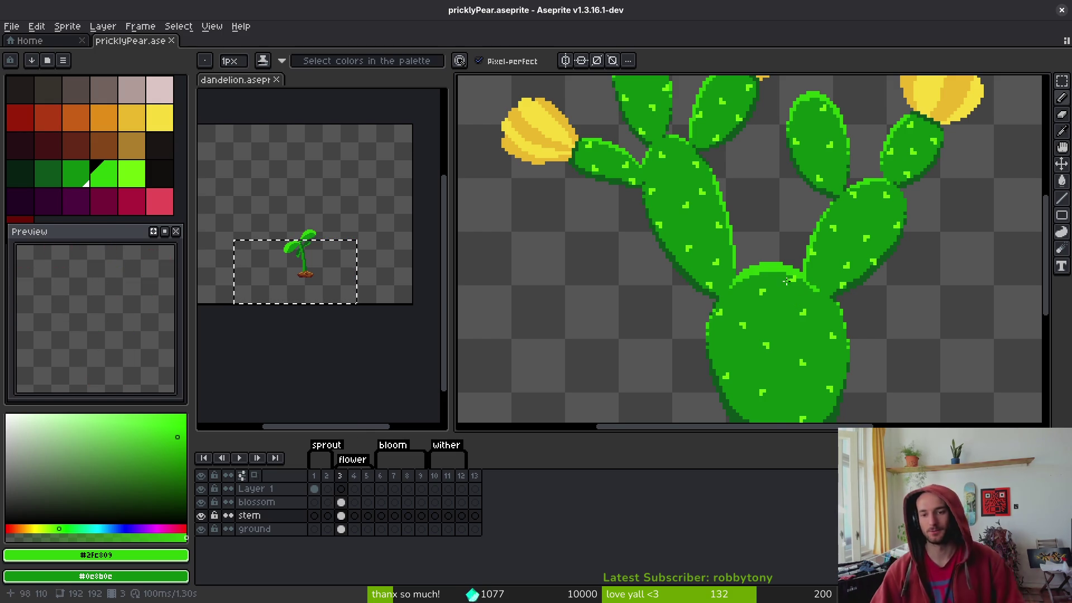
Zoom around the pads and sample the dark green from a pad
{"action": "scroll", "coordinate": [795, 304], "scroll_direction": "down", "scroll_amount": 5}
{"action": "scroll", "coordinate": [827, 268], "scroll_direction": "up", "scroll_amount": 6}
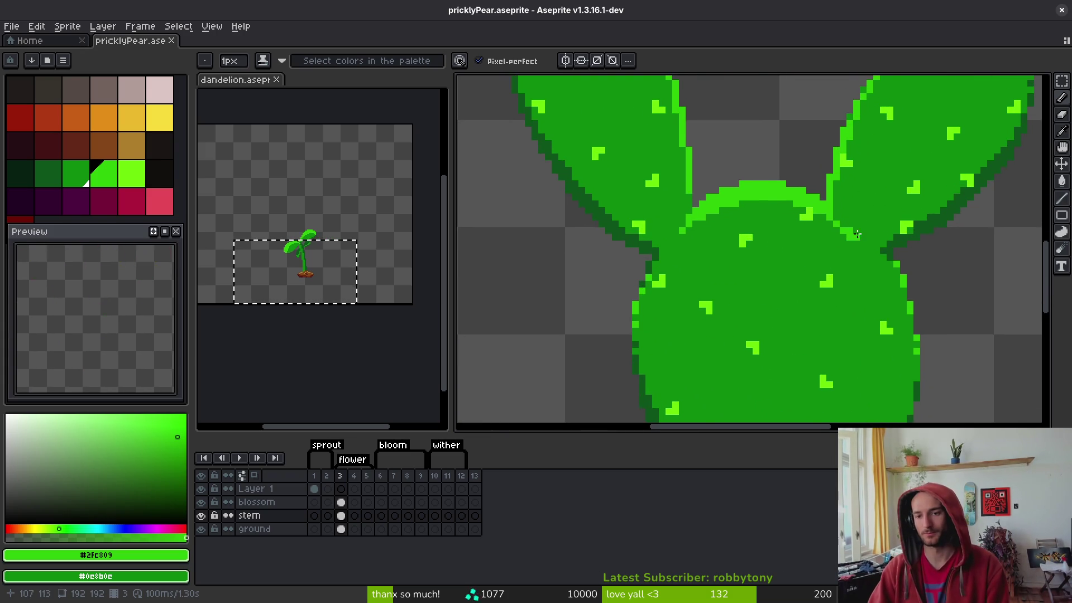
{"action": "scroll", "coordinate": [860, 232], "scroll_direction": "up", "scroll_amount": 4}
{"action": "left_click", "coordinate": [855, 242], "text": "alt"}
{"action": "scroll", "coordinate": [870, 297], "scroll_direction": "down", "scroll_amount": 5}
{"action": "scroll", "coordinate": [870, 297], "scroll_direction": "down", "scroll_amount": 2}
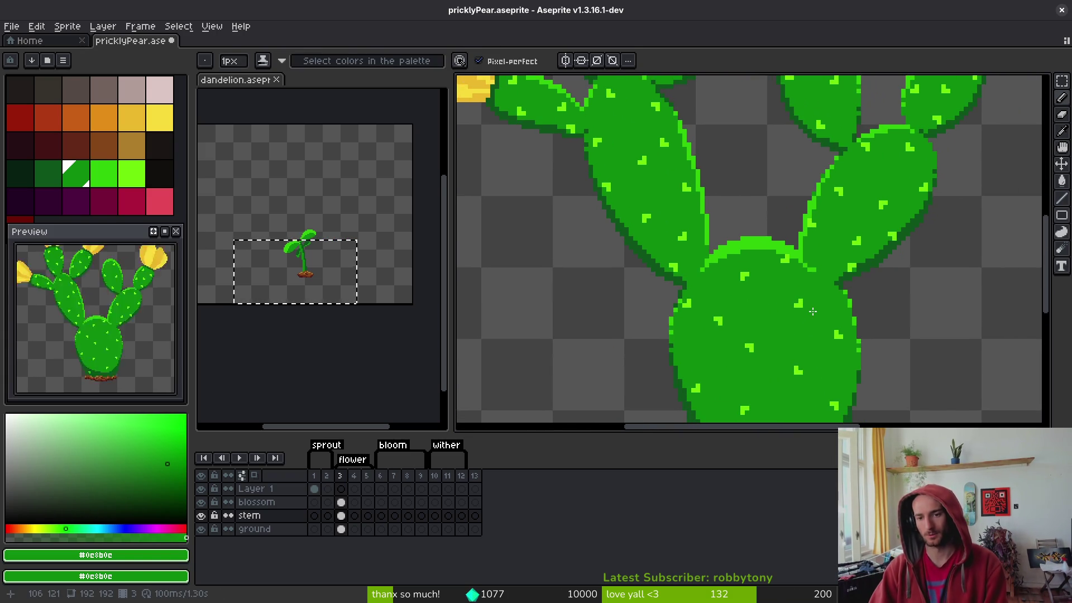
{"action": "scroll", "coordinate": [810, 307], "scroll_direction": "up", "scroll_amount": 2}
{"action": "scroll", "coordinate": [768, 317], "scroll_direction": "down", "scroll_amount": 1}
{"action": "scroll", "coordinate": [768, 318], "scroll_direction": "down", "scroll_amount": 3}
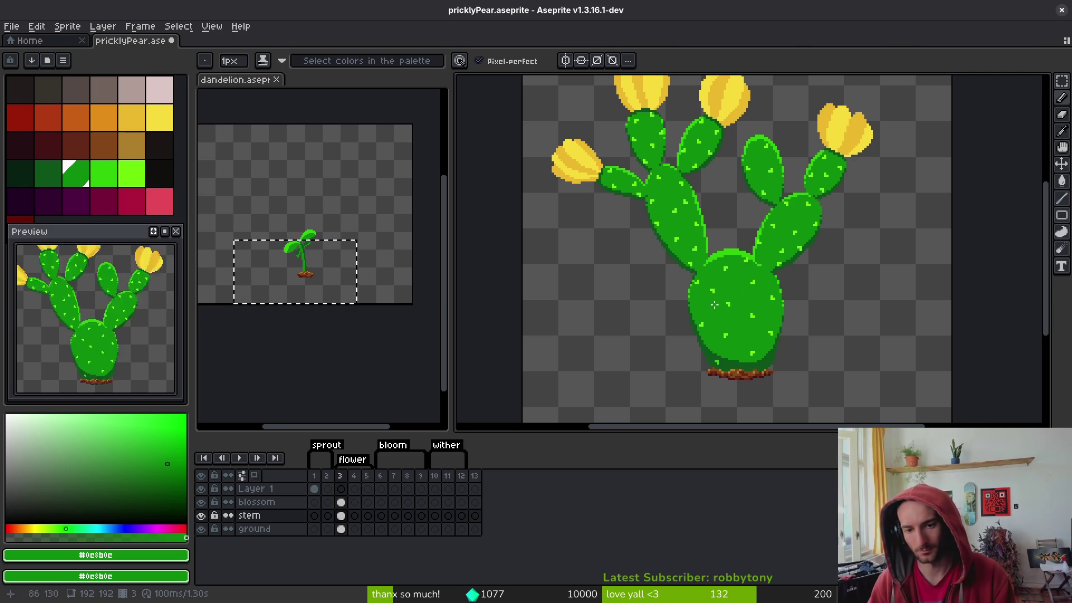
{"action": "scroll", "coordinate": [715, 307], "scroll_direction": "up", "scroll_amount": 3}
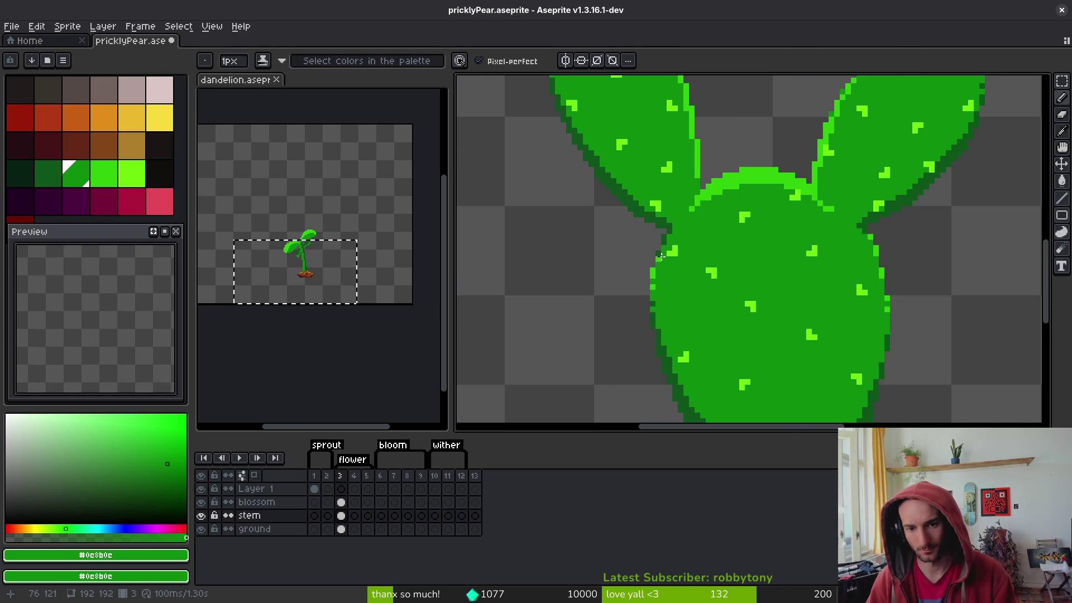
{"action": "scroll", "coordinate": [698, 296], "scroll_direction": "down", "scroll_amount": 3}
{"action": "scroll", "coordinate": [698, 294], "scroll_direction": "up", "scroll_amount": 2}
Switch to the eraser, save the sprite, and recentre the cactus
{"action": "key", "text": "e"}
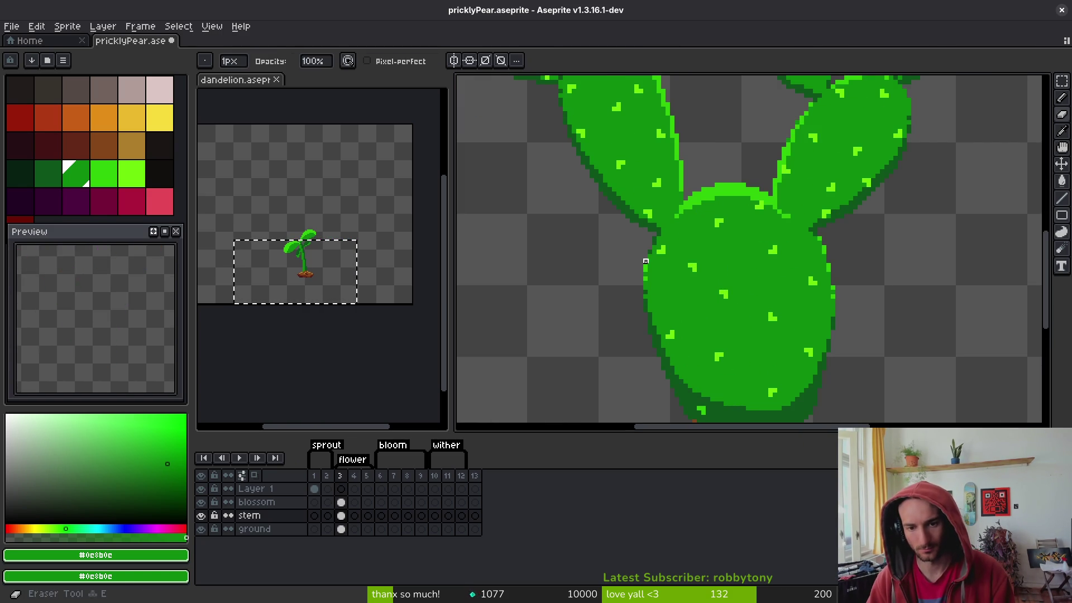
{"action": "scroll", "coordinate": [678, 269], "scroll_direction": "down", "scroll_amount": 4}
{"action": "key", "text": "ctrl+s"}
{"action": "scroll", "coordinate": [792, 296], "scroll_direction": "up", "scroll_amount": 3}
{"action": "left_click_drag", "start_coordinate": [777, 308], "coordinate": [751, 288]}
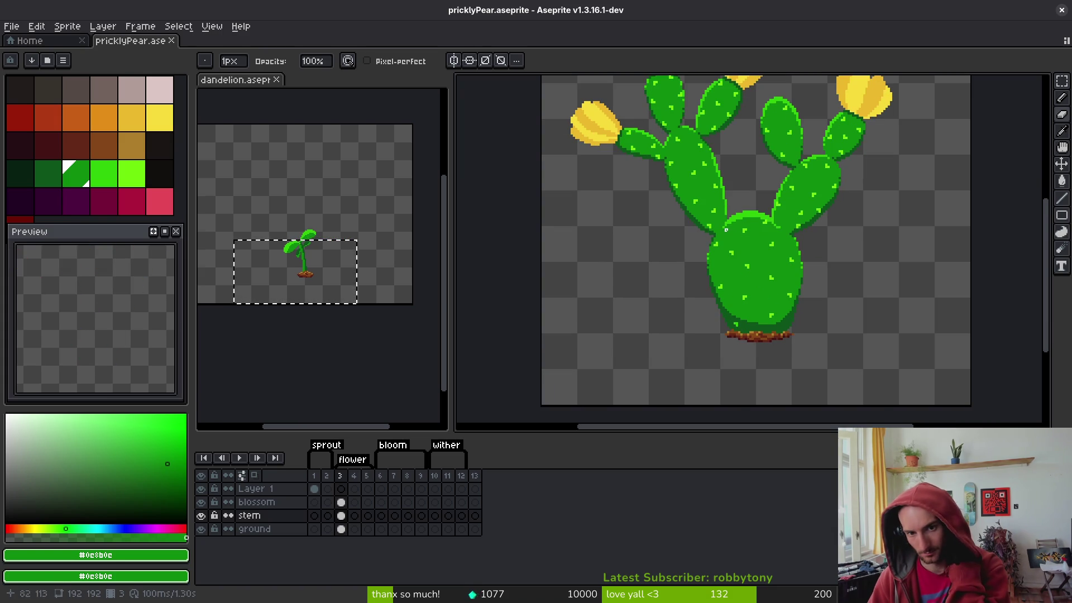
{"action": "scroll", "coordinate": [728, 229], "scroll_direction": "up", "scroll_amount": 3}
{"action": "scroll", "coordinate": [744, 172], "scroll_direction": "down", "scroll_amount": 1}
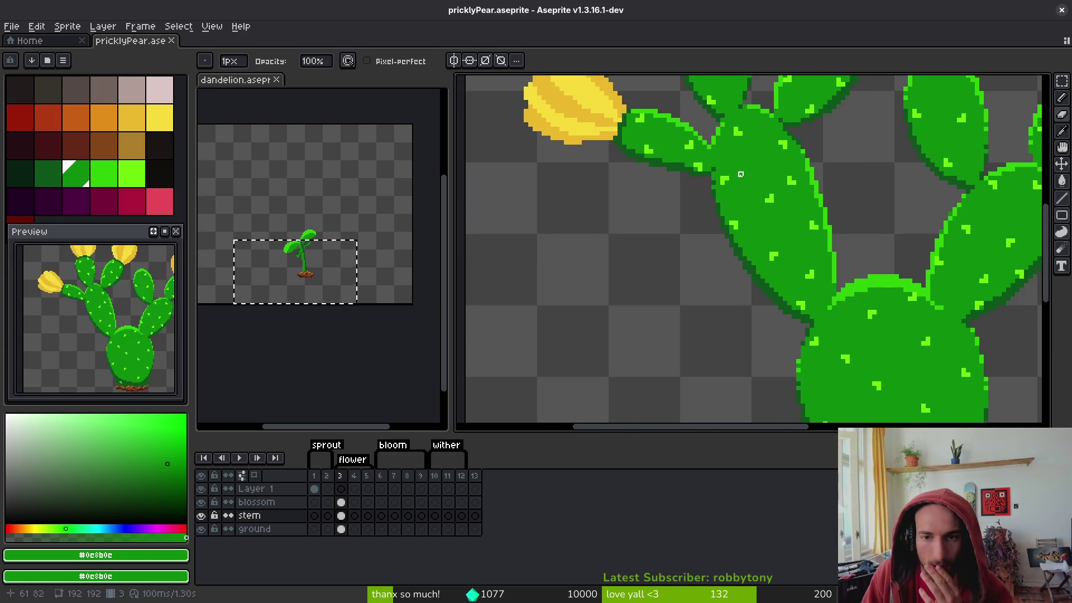
{"action": "scroll", "coordinate": [703, 234], "scroll_direction": "down", "scroll_amount": 1}
{"action": "scroll", "coordinate": [659, 293], "scroll_direction": "down", "scroll_amount": 1}
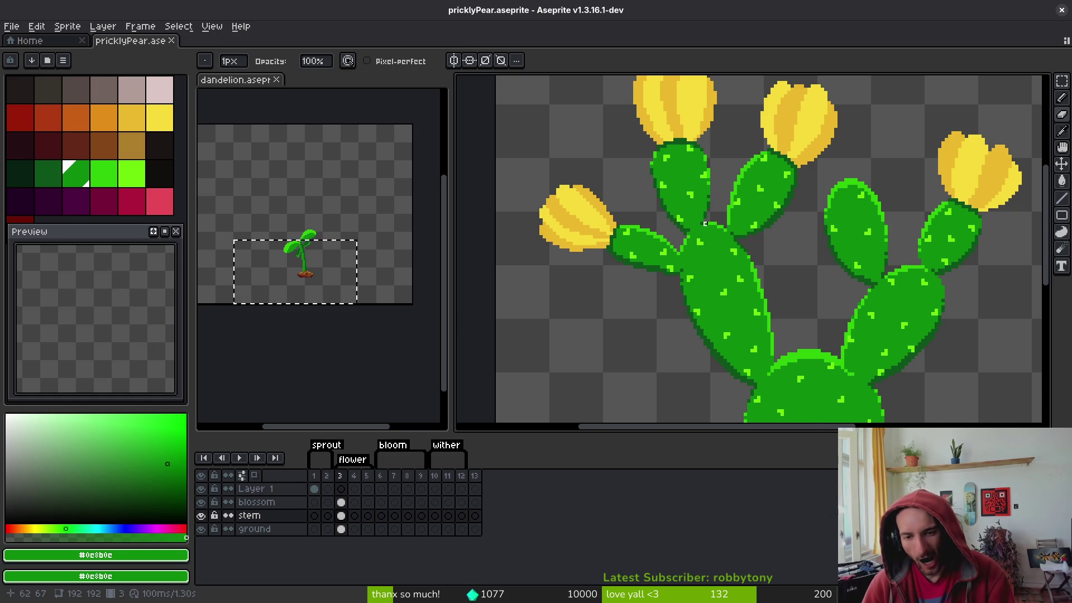
{"action": "scroll", "coordinate": [705, 223], "scroll_direction": "up", "scroll_amount": 1}
Sample the bright green and add three highlight pixels at the pad joints
{"action": "left_click", "coordinate": [713, 223], "text": "alt"}
{"action": "scroll", "coordinate": [698, 224], "scroll_direction": "up", "scroll_amount": 2}
{"action": "left_click", "coordinate": [682, 236]}
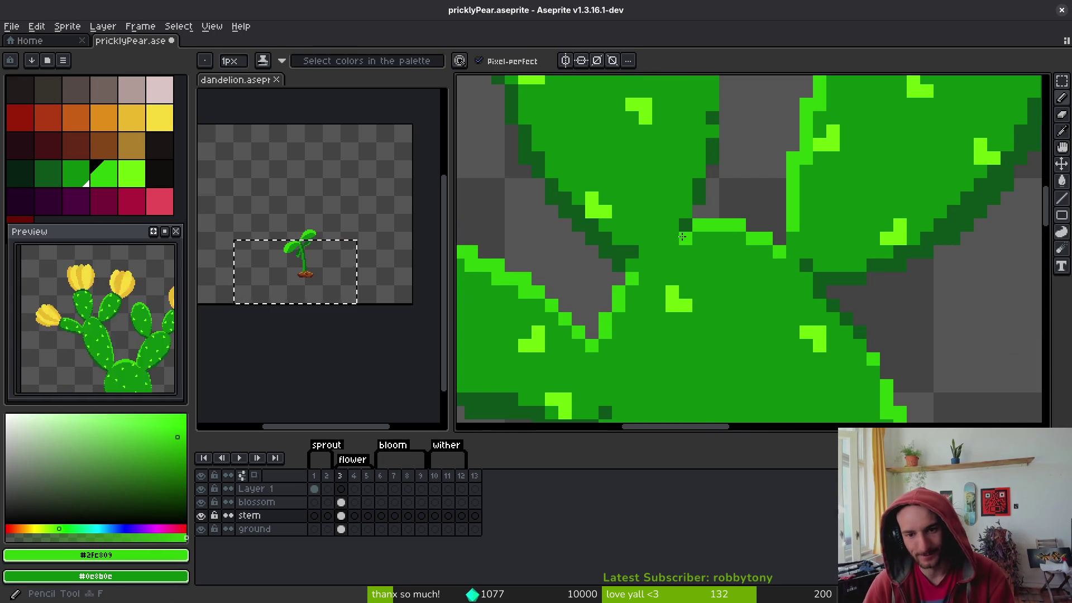
{"action": "left_click", "coordinate": [672, 252]}
{"action": "left_click", "coordinate": [766, 265]}
{"action": "scroll", "coordinate": [764, 262], "scroll_direction": "down", "scroll_amount": 4}
{"action": "scroll", "coordinate": [756, 251], "scroll_direction": "up", "scroll_amount": 3}
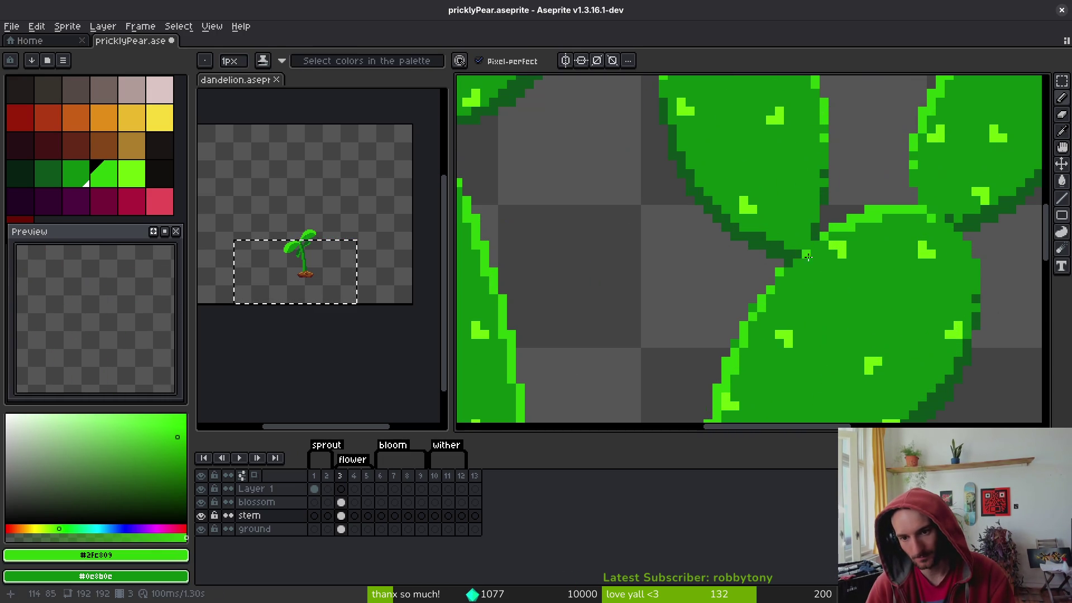
{"action": "scroll", "coordinate": [808, 280], "scroll_direction": "down", "scroll_amount": 4}
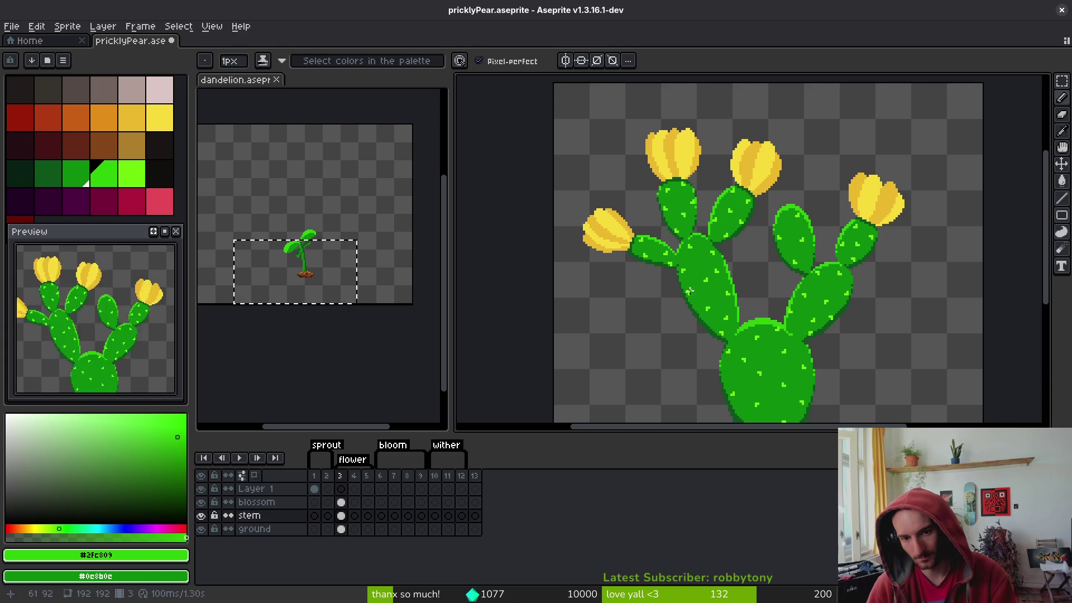
{"action": "scroll", "coordinate": [692, 290], "scroll_direction": "up", "scroll_amount": 3}
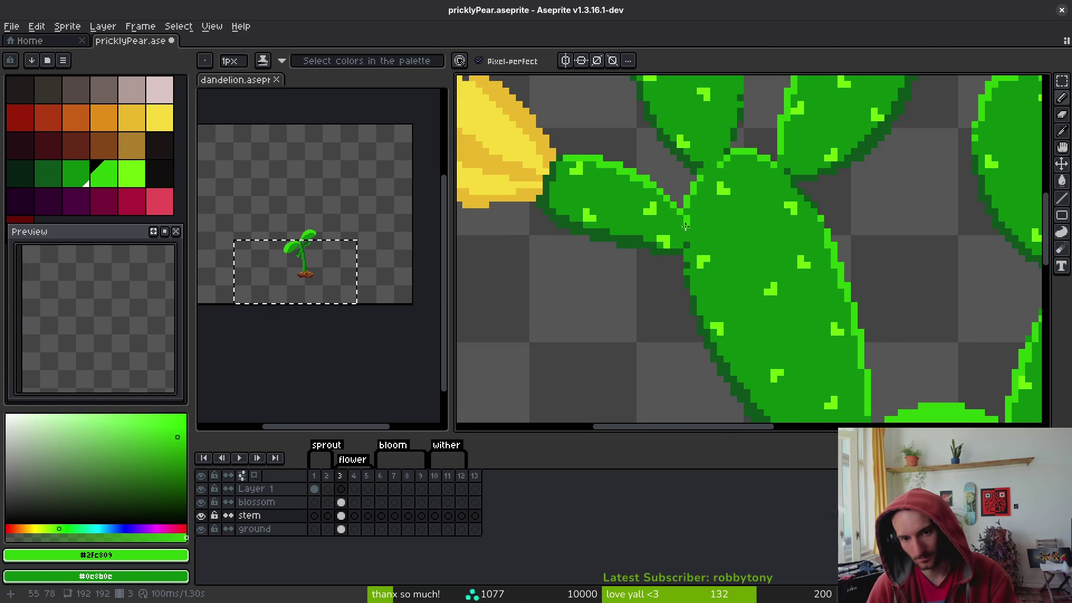
{"action": "scroll", "coordinate": [686, 229], "scroll_direction": "down", "scroll_amount": 3}
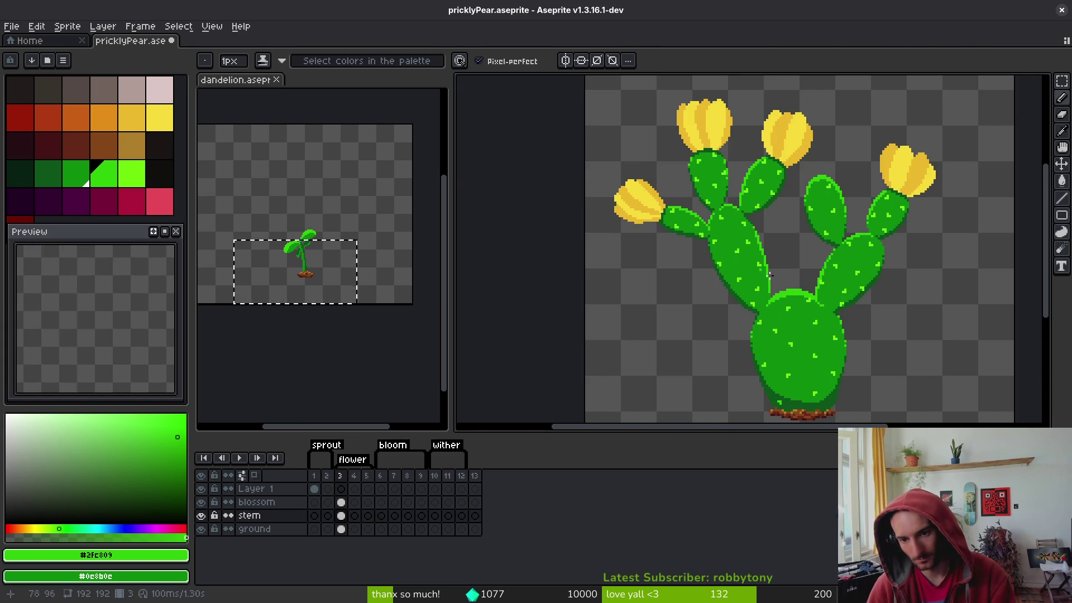
{"action": "scroll", "coordinate": [856, 325], "scroll_direction": "up", "scroll_amount": 2}
{"action": "scroll", "coordinate": [820, 324], "scroll_direction": "down", "scroll_amount": 4}
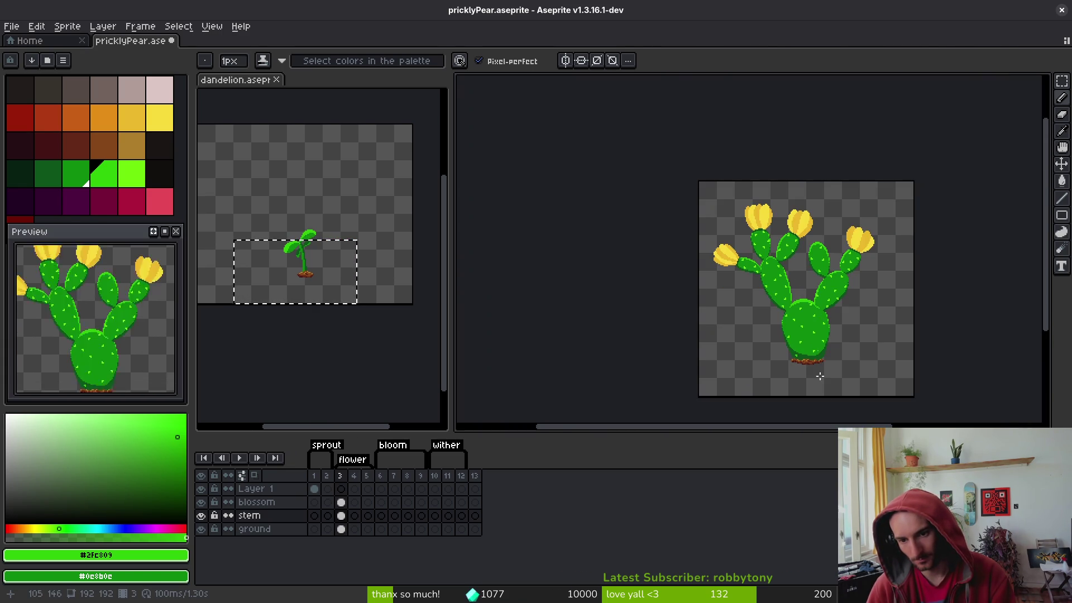
{"action": "scroll", "coordinate": [820, 324], "scroll_direction": "up", "scroll_amount": 3}
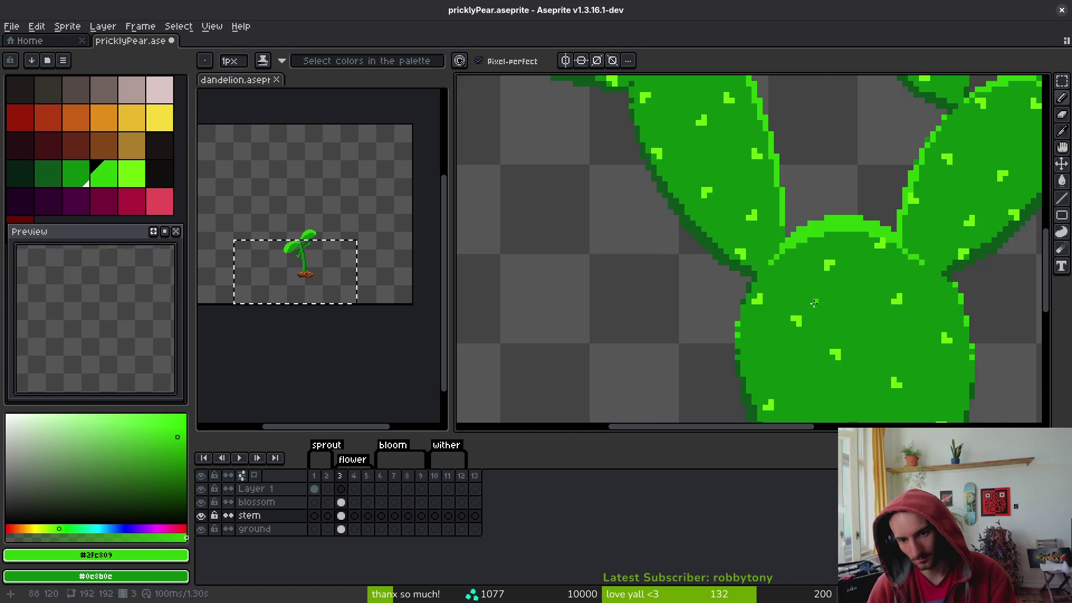
{"action": "scroll", "coordinate": [816, 302], "scroll_direction": "down", "scroll_amount": 3}
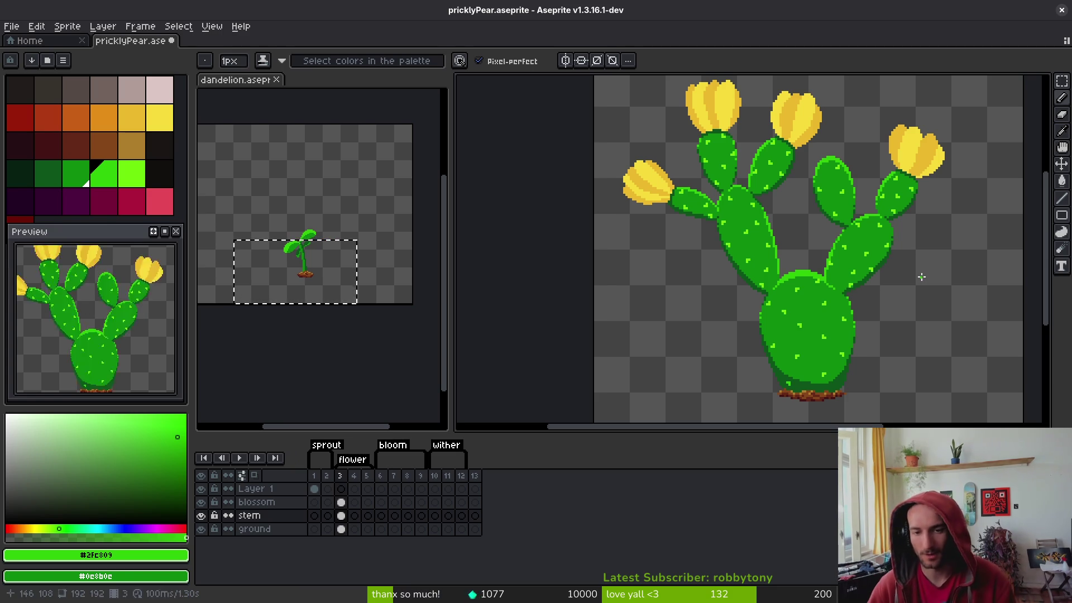
Pan across the cactus and save the sprite
{"action": "left_click_drag", "start_coordinate": [723, 243], "coordinate": [592, 270]}
{"action": "scroll", "coordinate": [592, 270], "scroll_direction": "down", "scroll_amount": 3}
{"action": "key", "text": "ctrl+s"}
Sample the darker yellow and add pixels below the left flower and at its lower-right edge
{"action": "scroll", "coordinate": [752, 237], "scroll_direction": "up", "scroll_amount": 4}
{"action": "mouse_move", "coordinate": [752, 237]}
{"action": "left_mouse_down"}
{"action": "mouse_move", "coordinate": [875, 276]}
{"action": "mouse_move", "coordinate": [836, 212]}
{"action": "left_mouse_up"}
{"action": "scroll", "coordinate": [565, 237], "scroll_direction": "up", "scroll_amount": 2}
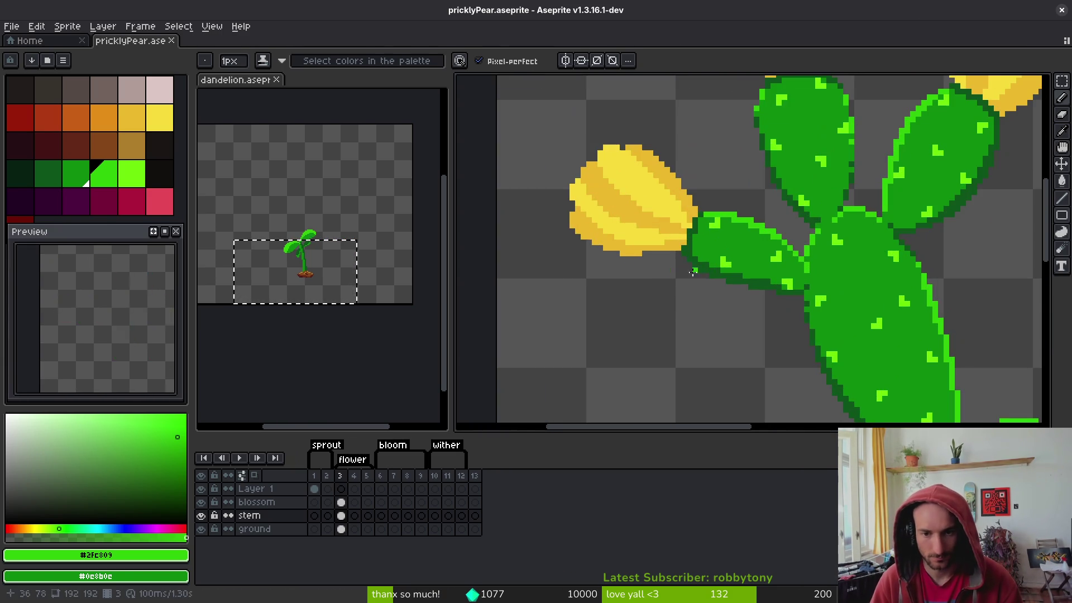
{"action": "left_click", "coordinate": [641, 240], "text": "alt"}
{"action": "scroll", "coordinate": [641, 239], "scroll_direction": "up", "scroll_amount": 3}
{"action": "left_click", "coordinate": [681, 250]}
{"action": "scroll", "coordinate": [680, 257], "scroll_direction": "down", "scroll_amount": 1}
{"action": "scroll", "coordinate": [680, 257], "scroll_direction": "down", "scroll_amount": 2}
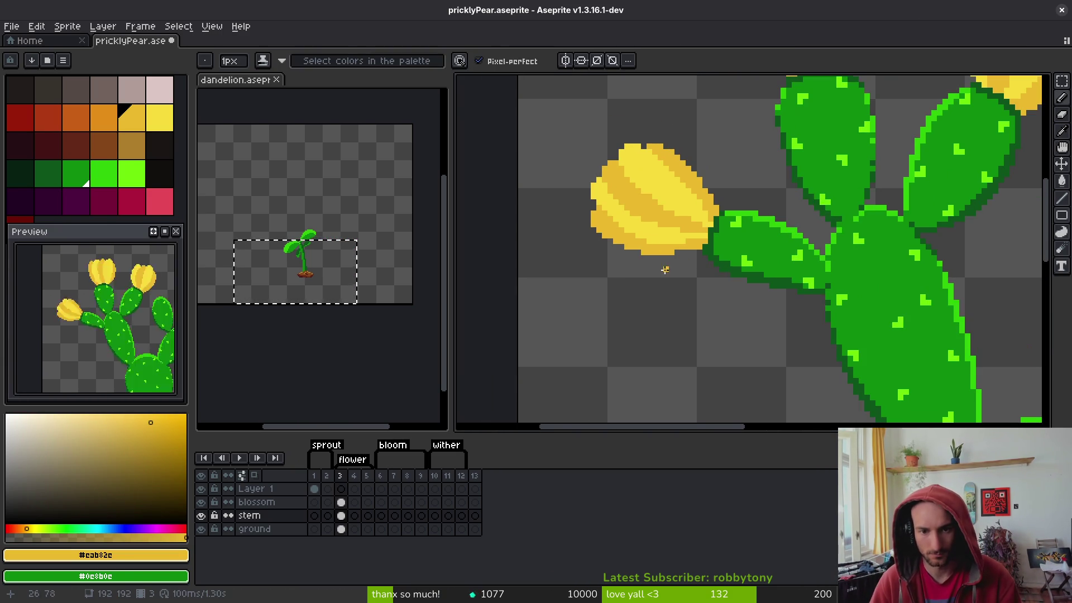
{"action": "scroll", "coordinate": [682, 271], "scroll_direction": "up", "scroll_amount": 2}
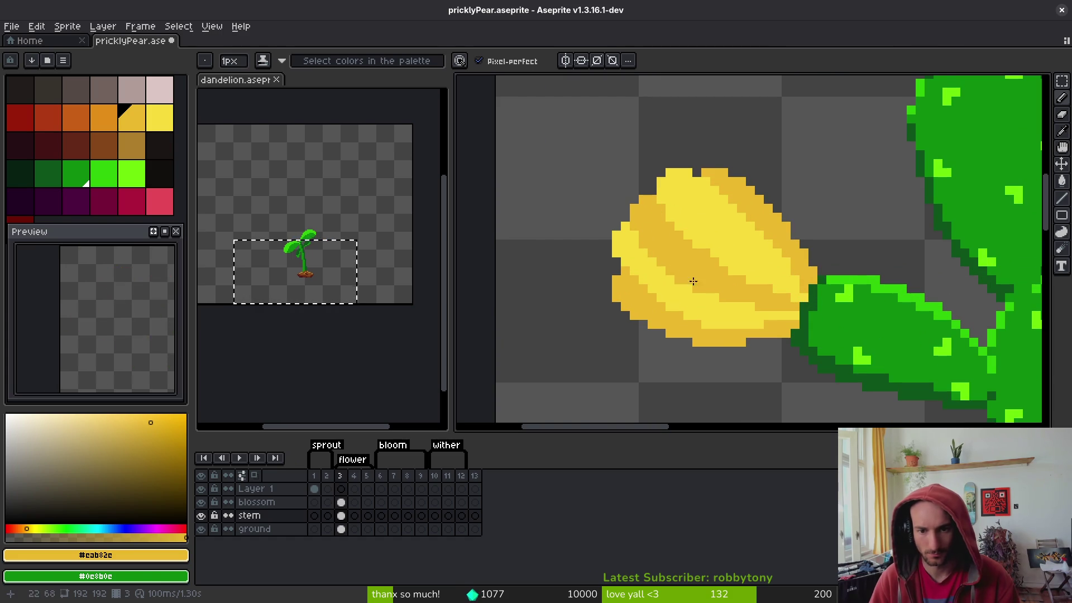
{"action": "left_click", "coordinate": [750, 343]}
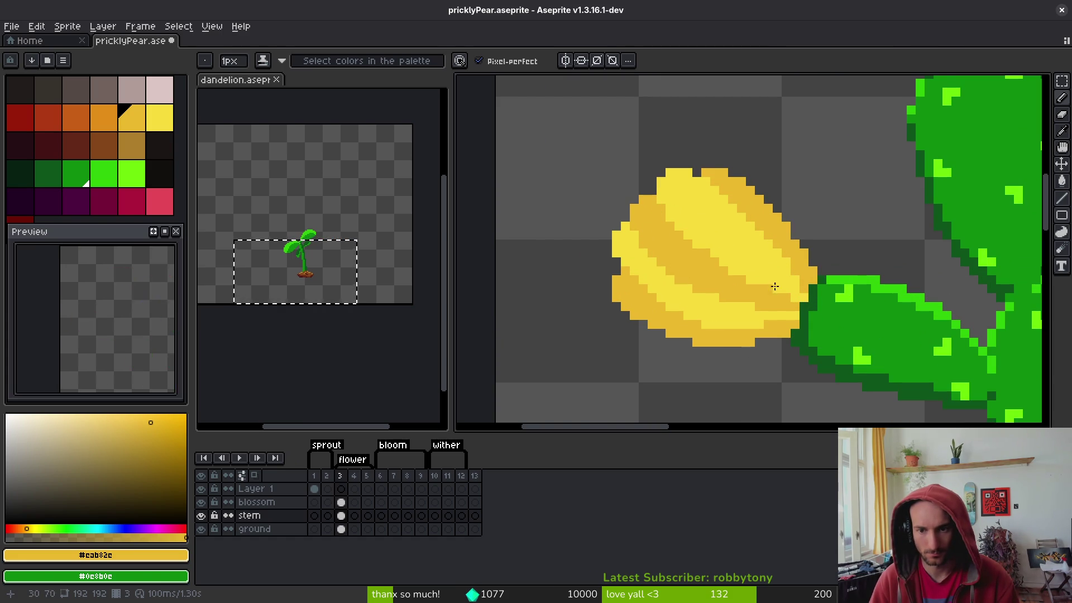
Sample the bright and darker flower yellows, switch to the fill tool, and save
{"action": "scroll", "coordinate": [792, 233], "scroll_direction": "down", "scroll_amount": 3}
{"action": "scroll", "coordinate": [732, 331], "scroll_direction": "up", "scroll_amount": 2}
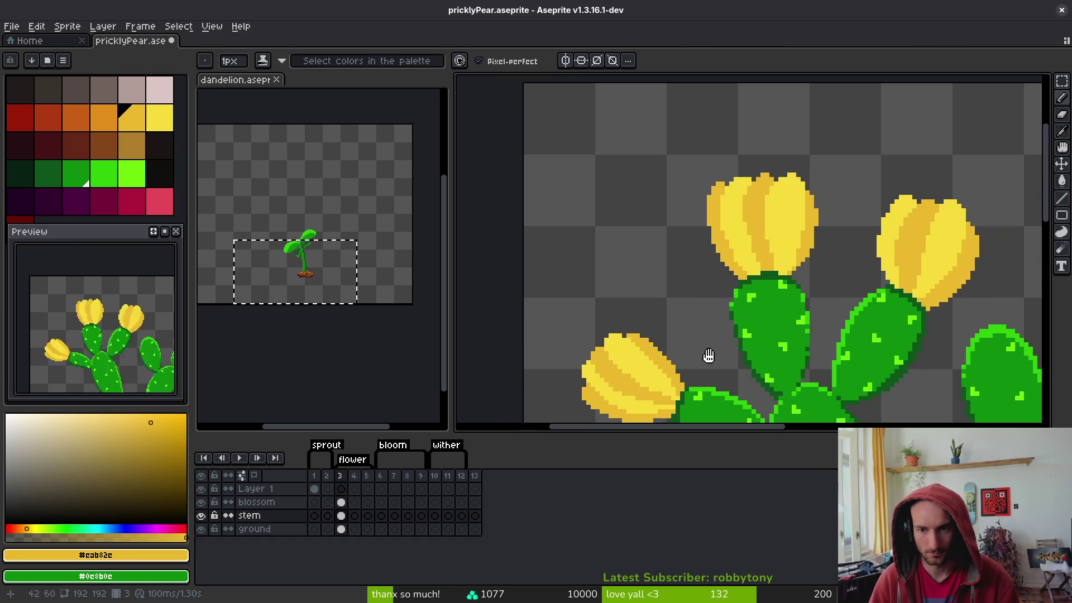
{"action": "scroll", "coordinate": [846, 276], "scroll_direction": "right", "scroll_amount": 4}
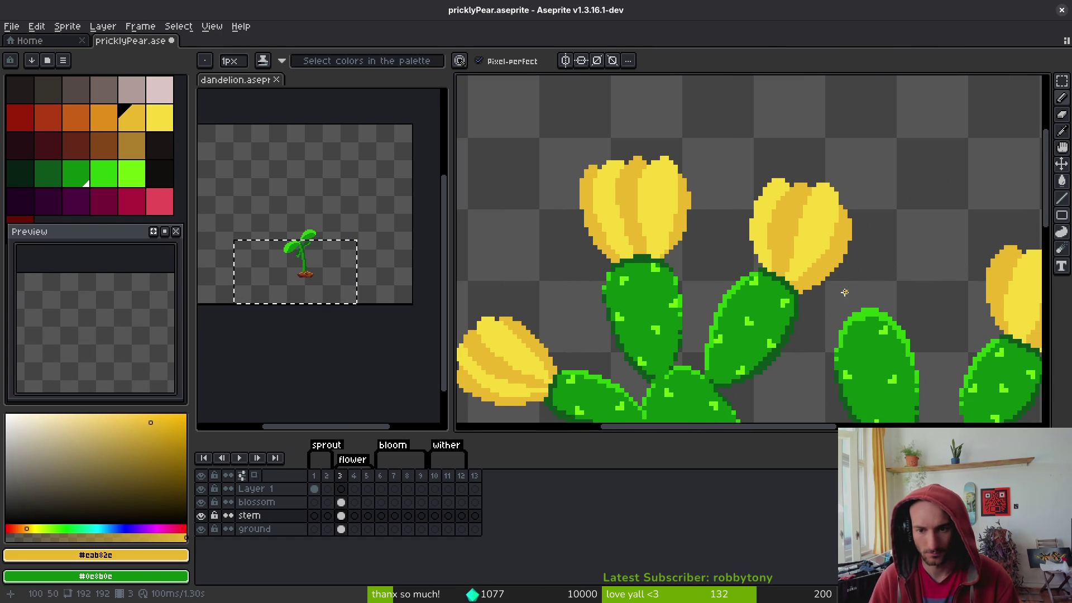
{"action": "scroll", "coordinate": [824, 245], "scroll_direction": "up", "scroll_amount": 1}
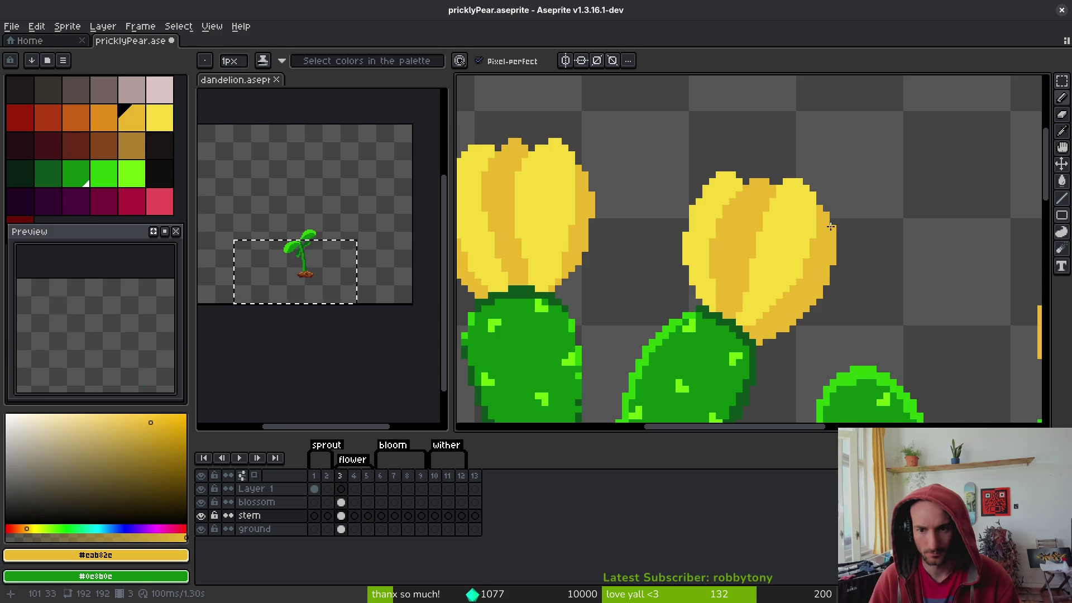
{"action": "scroll", "coordinate": [821, 279], "scroll_direction": "right", "scroll_amount": 2}
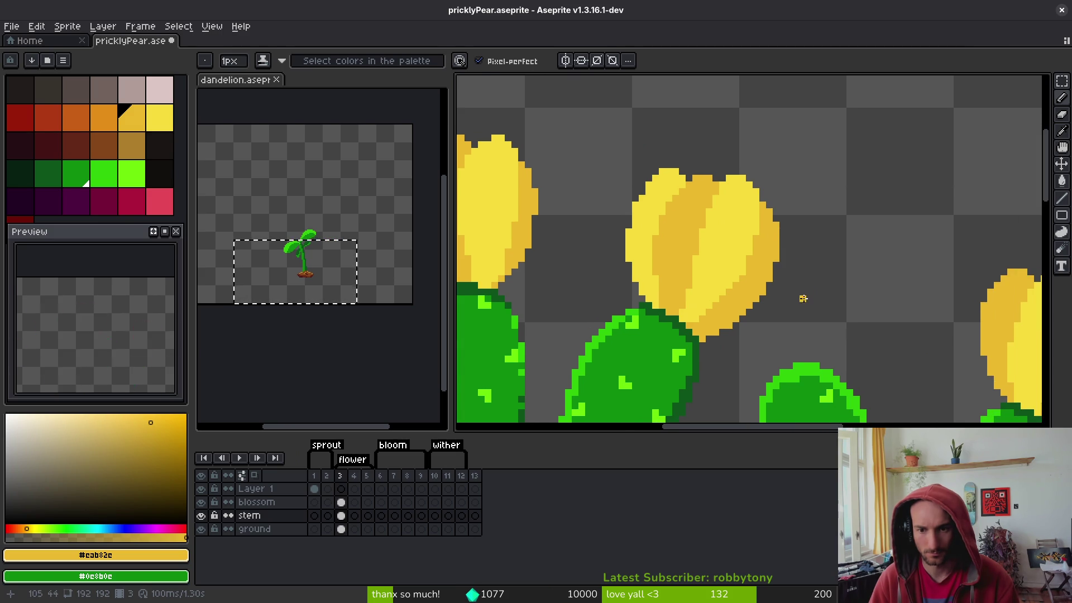
{"action": "left_click", "coordinate": [646, 193], "text": "alt"}
{"action": "scroll", "coordinate": [647, 193], "scroll_direction": "down", "scroll_amount": 1}
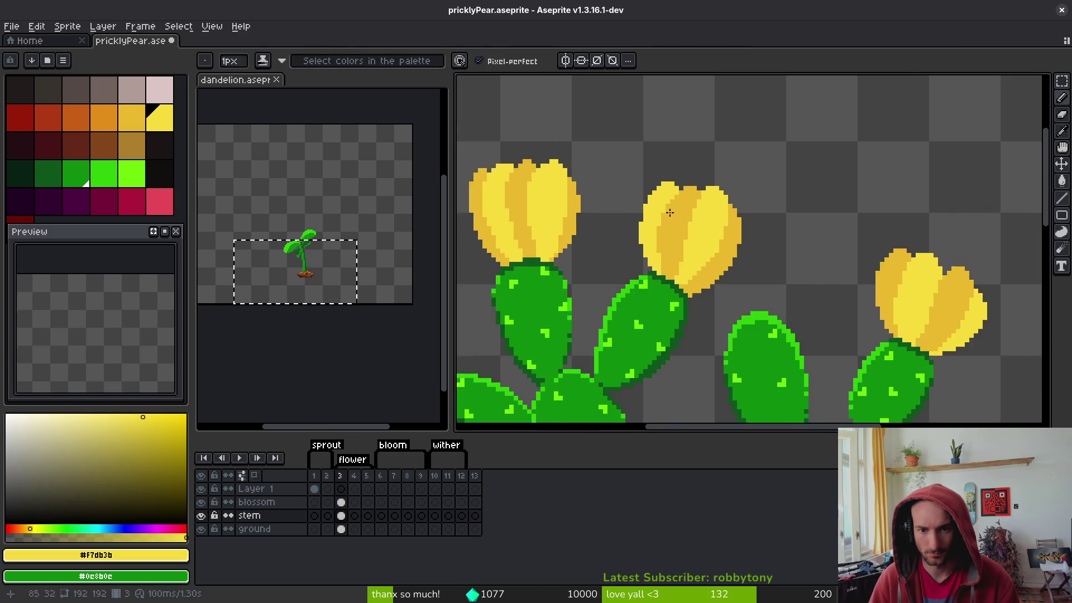
{"action": "scroll", "coordinate": [646, 193], "scroll_direction": "up", "scroll_amount": 2}
{"action": "left_click", "coordinate": [696, 198], "text": "alt"}
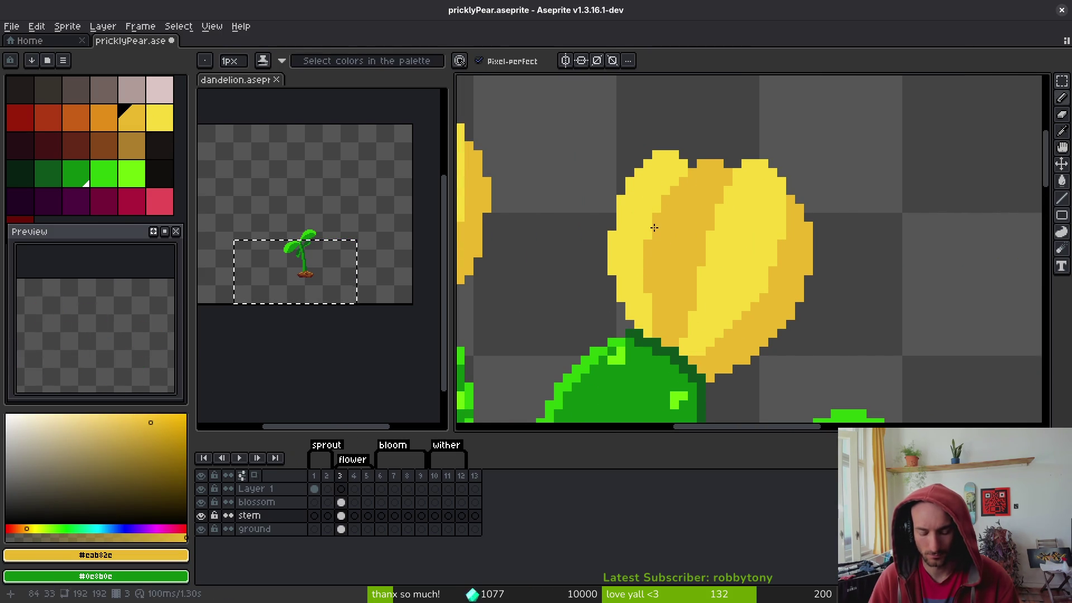
{"action": "key", "text": "g"}
{"action": "scroll", "coordinate": [686, 240], "scroll_direction": "right", "scroll_amount": 1}
{"action": "key", "text": "ctrl+s"}
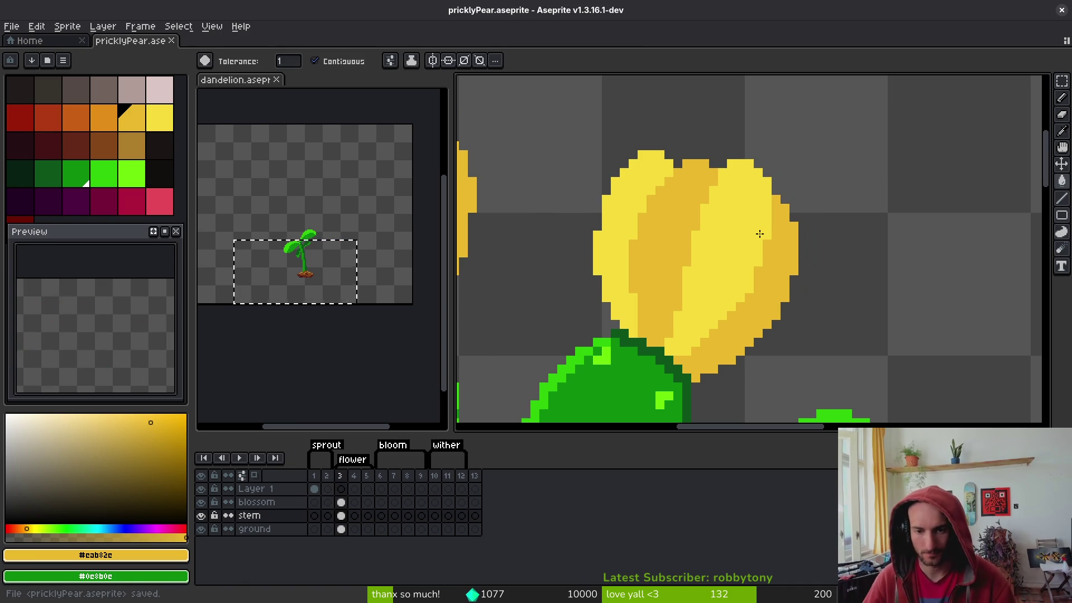
Undo the last pencil stroke, recentre on the whole cactus, and save
{"action": "mouse_move", "coordinate": [702, 201]}
{"action": "left_mouse_down"}
{"action": "mouse_move", "coordinate": [730, 249]}
{"action": "mouse_move", "coordinate": [851, 202]}
{"action": "left_mouse_up"}
{"action": "scroll", "coordinate": [766, 238], "scroll_direction": "down", "scroll_amount": 2}
{"action": "key", "text": "ctrl+z"}
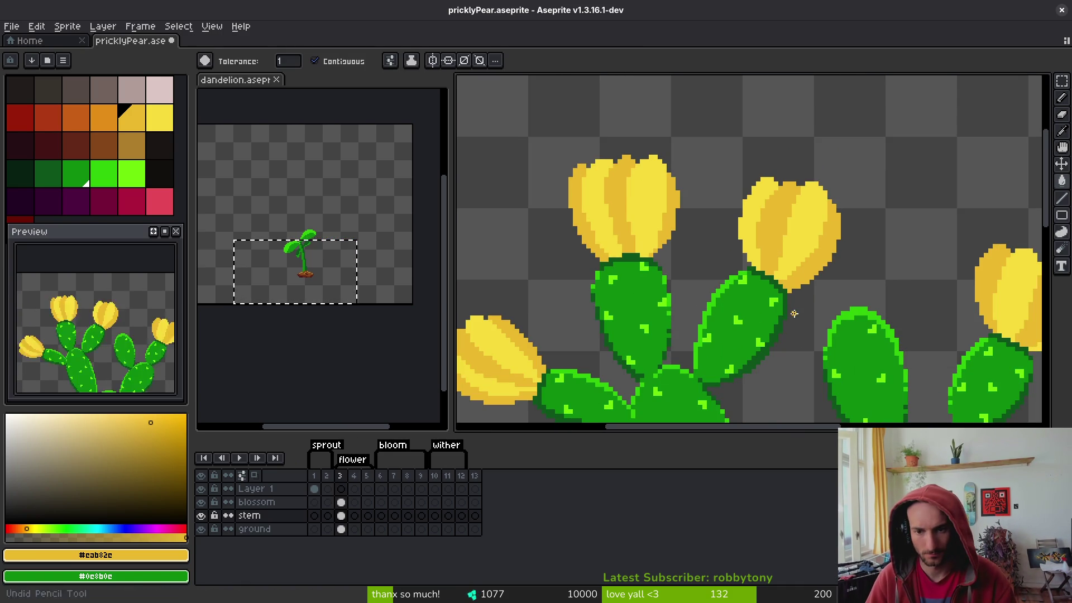
{"action": "left_click_drag", "start_coordinate": [725, 336], "coordinate": [740, 258]}
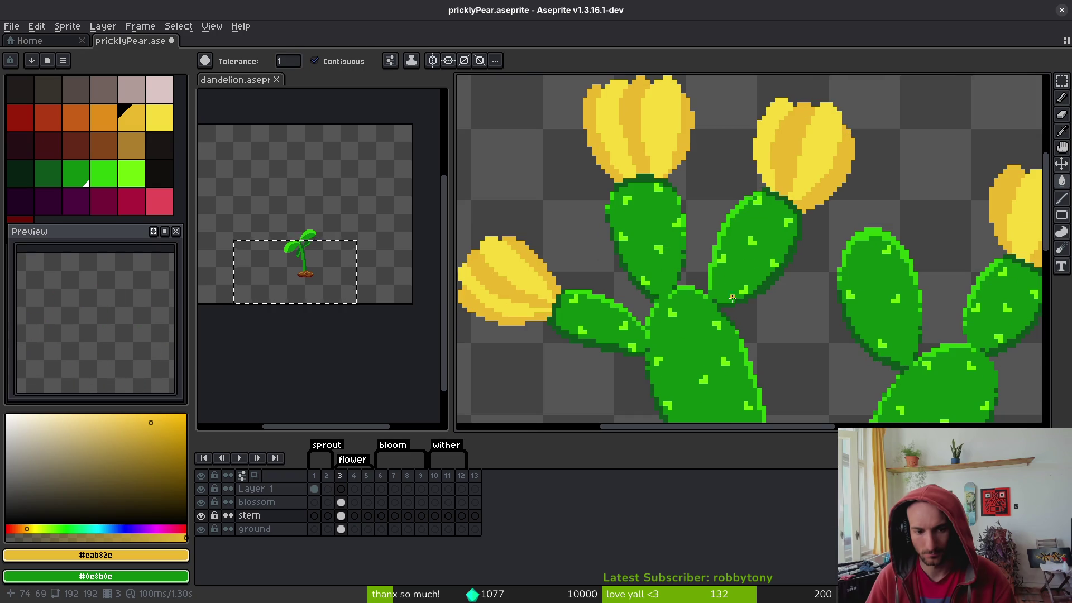
{"action": "scroll", "coordinate": [740, 258], "scroll_direction": "down", "scroll_amount": 2}
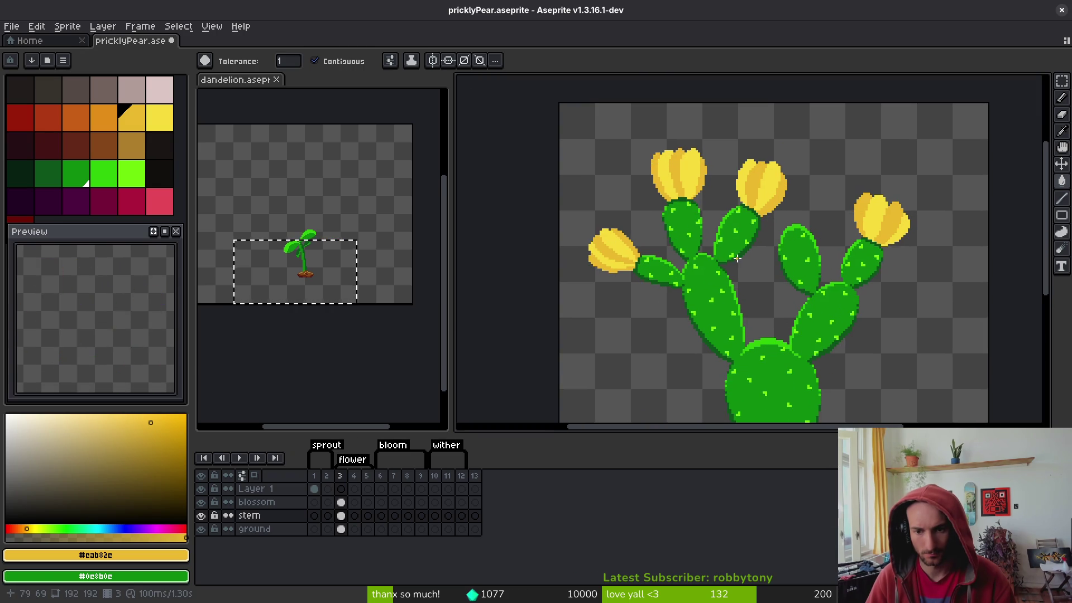
{"action": "key", "text": "ctrl+s"}
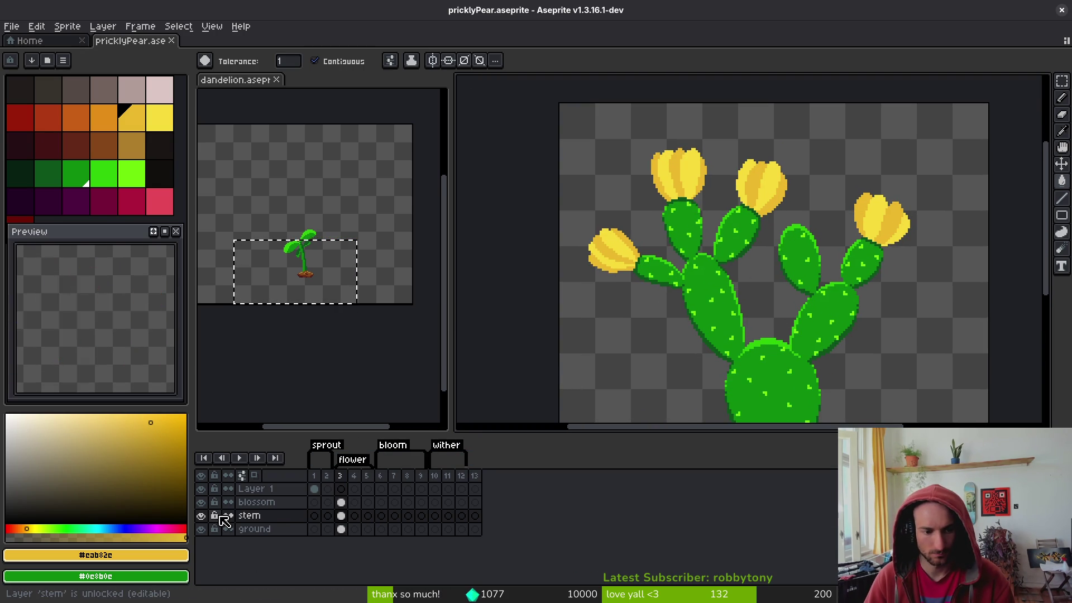
On the blossom layer's frame 3 cel, pencil yellow pixels into the flower's bottom and right edge gaps
{"action": "left_click", "coordinate": [341, 502]}
{"action": "scroll", "coordinate": [741, 248], "scroll_direction": "up", "scroll_amount": 3}
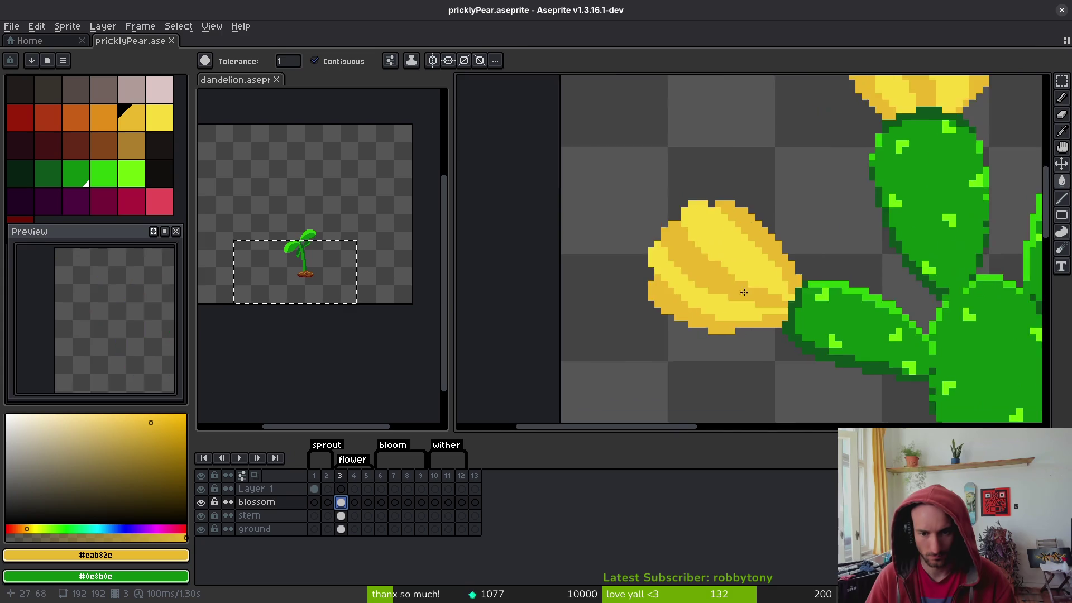
{"action": "scroll", "coordinate": [731, 279], "scroll_direction": "up", "scroll_amount": 3}
{"action": "scroll", "coordinate": [726, 304], "scroll_direction": "down", "scroll_amount": 2}
{"action": "key", "text": "b"}
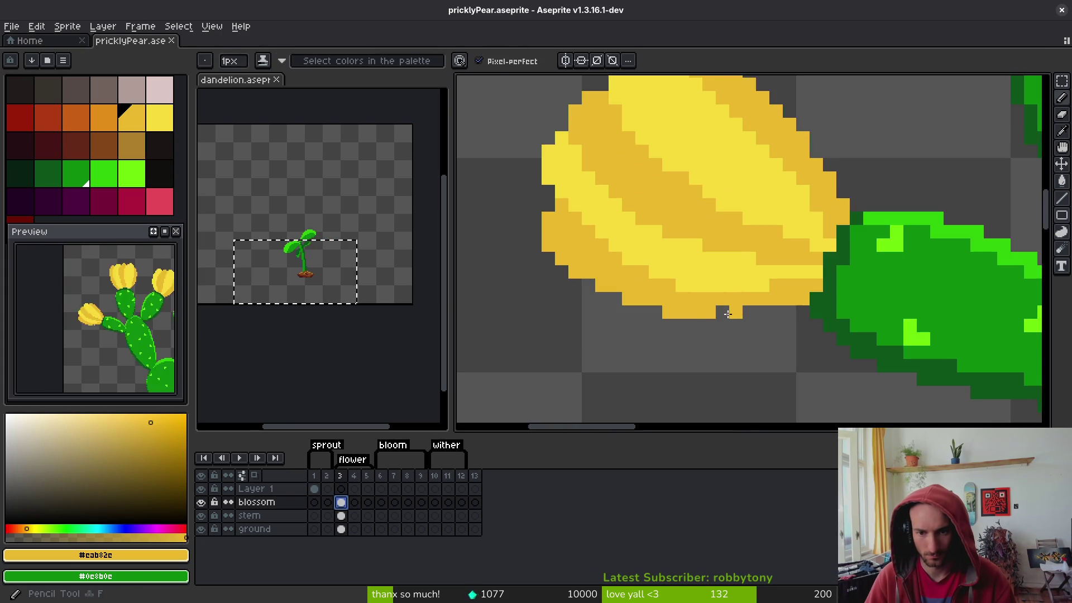
{"action": "left_click", "coordinate": [734, 313]}
{"action": "scroll", "coordinate": [734, 314], "scroll_direction": "down", "scroll_amount": 3}
{"action": "scroll", "coordinate": [767, 256], "scroll_direction": "up", "scroll_amount": 2}
{"action": "left_click_drag", "start_coordinate": [770, 256], "coordinate": [772, 238]}
{"action": "mouse_move", "coordinate": [801, 275]}
{"action": "left_mouse_down"}
{"action": "mouse_move", "coordinate": [784, 251]}
{"action": "mouse_move", "coordinate": [620, 235]}
{"action": "mouse_move", "coordinate": [730, 213]}
{"action": "left_mouse_up"}
Sample the light yellow #f7db3b from the flower and save the sprite
{"action": "scroll", "coordinate": [730, 212], "scroll_direction": "up", "scroll_amount": 2}
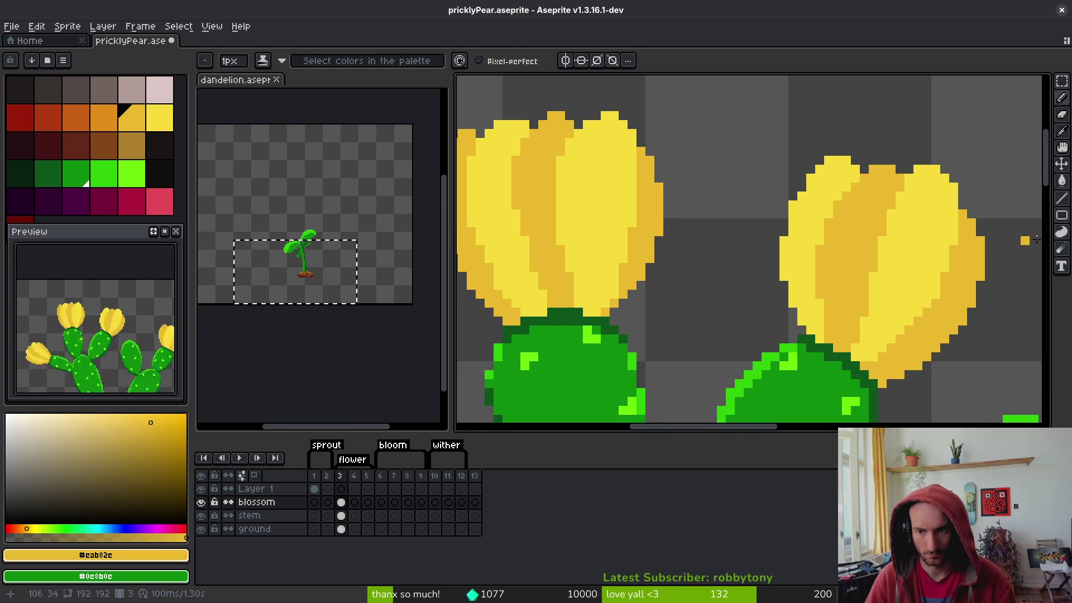
{"action": "scroll", "coordinate": [910, 262], "scroll_direction": "down", "scroll_amount": 3}
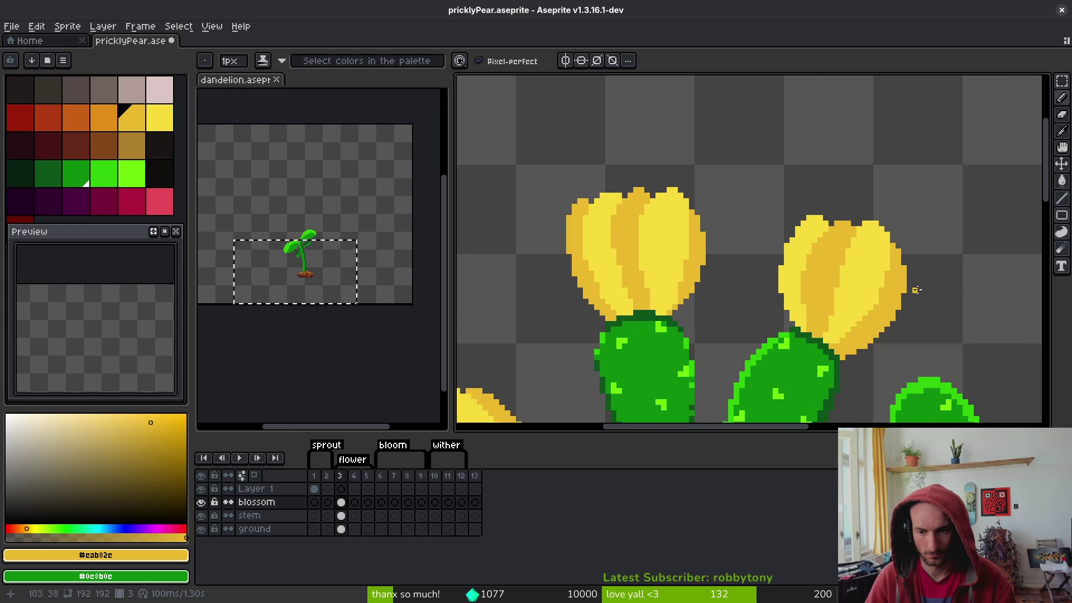
{"action": "scroll", "coordinate": [907, 277], "scroll_direction": "down", "scroll_amount": 3}
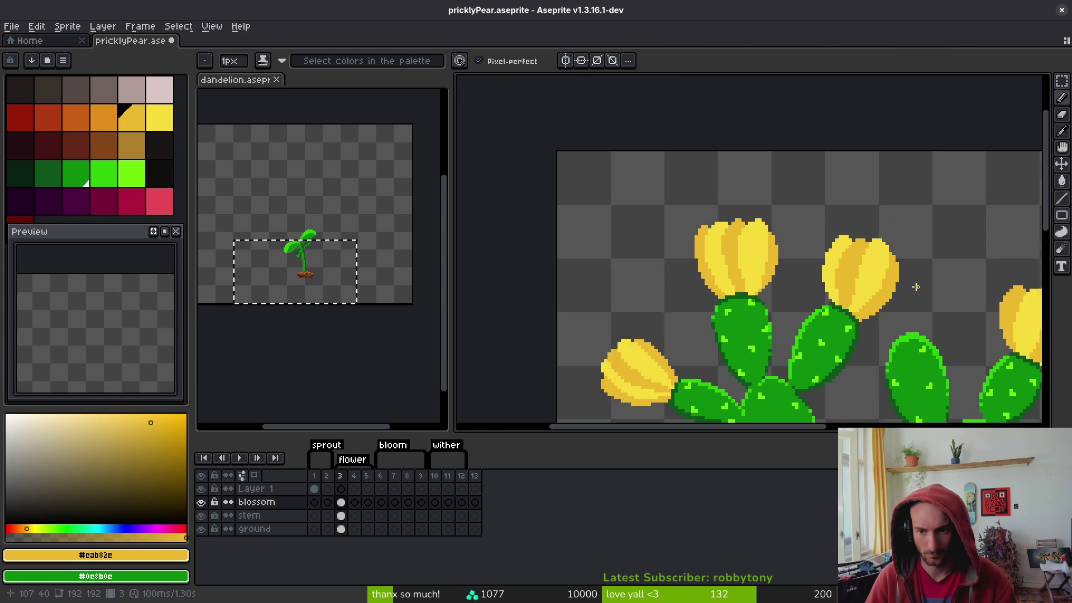
{"action": "scroll", "coordinate": [914, 288], "scroll_direction": "up", "scroll_amount": 1}
{"action": "scroll", "coordinate": [934, 268], "scroll_direction": "up", "scroll_amount": 2}
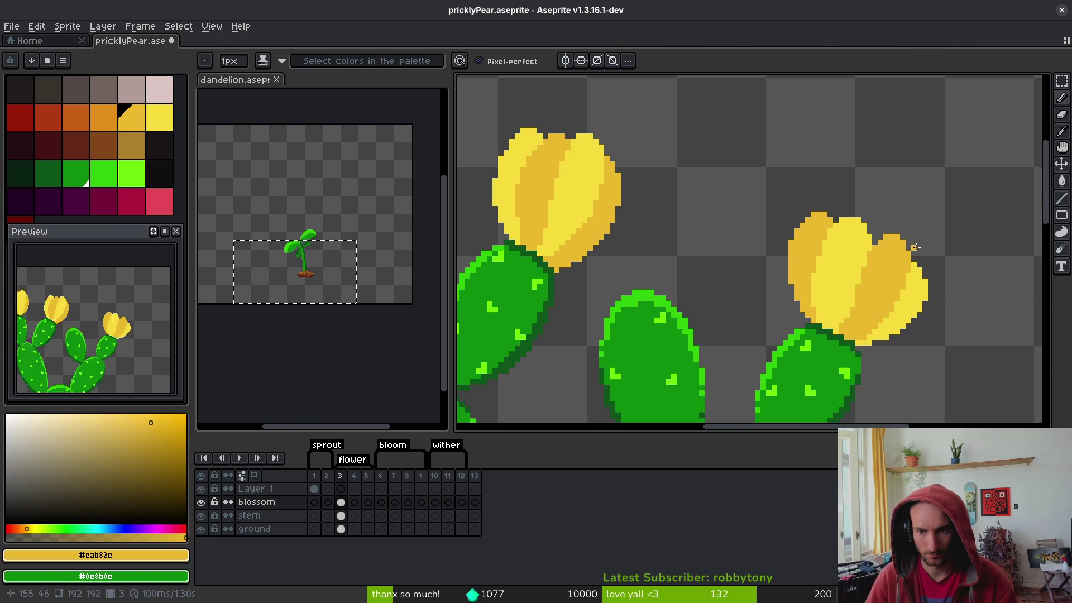
{"action": "scroll", "coordinate": [915, 286], "scroll_direction": "up", "scroll_amount": 1}
{"action": "scroll", "coordinate": [737, 282], "scroll_direction": "up", "scroll_amount": 2}
{"action": "left_click", "coordinate": [735, 280], "text": "alt"}
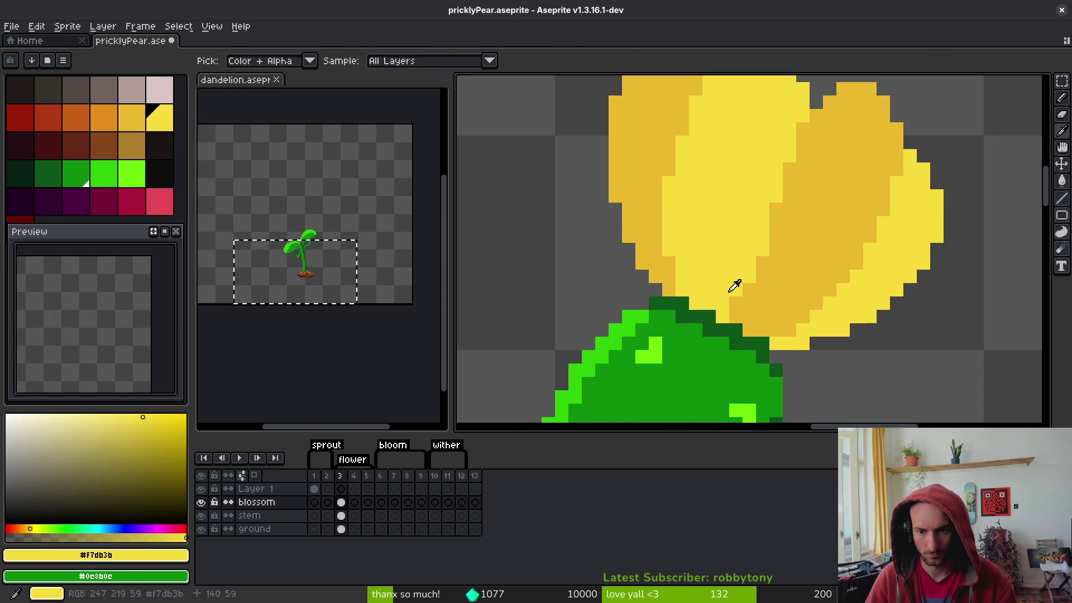
{"action": "scroll", "coordinate": [730, 290], "scroll_direction": "down", "scroll_amount": 3}
{"action": "key", "text": "ctrl+s"}
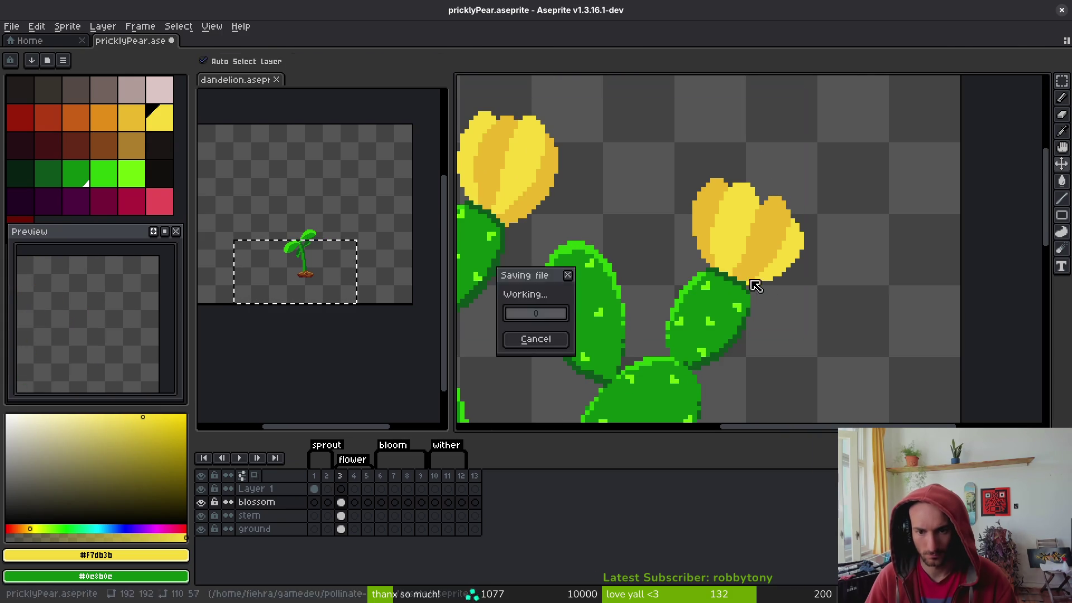
Darken a pixel on the flower's lower edge and paint a petal pixel light yellow
{"action": "scroll", "coordinate": [725, 258], "scroll_direction": "up", "scroll_amount": 2}
{"action": "left_click", "coordinate": [705, 271], "text": "alt"}
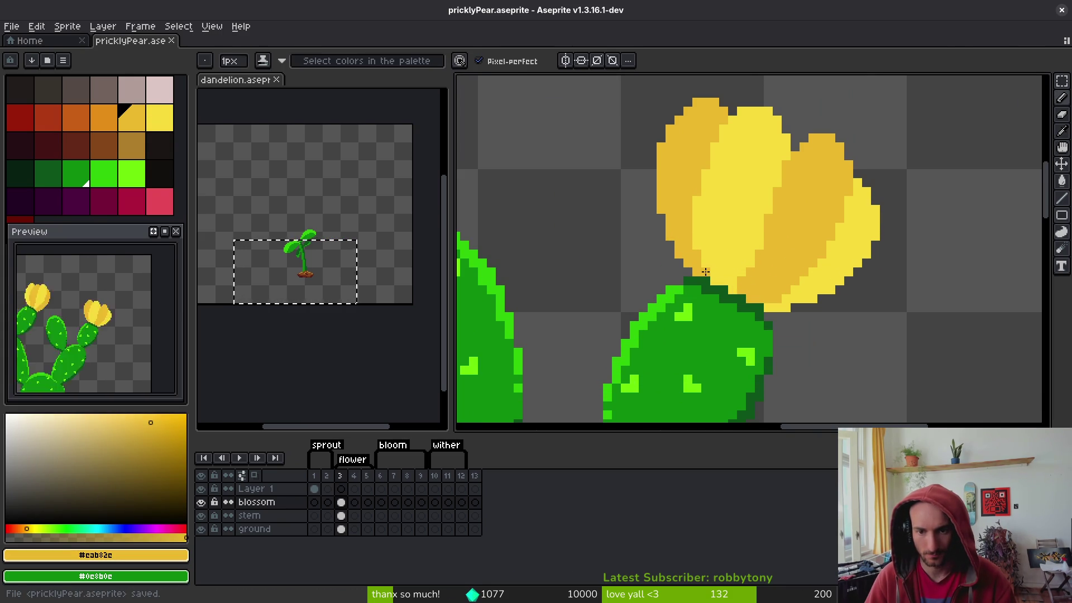
{"action": "left_click", "coordinate": [706, 270]}
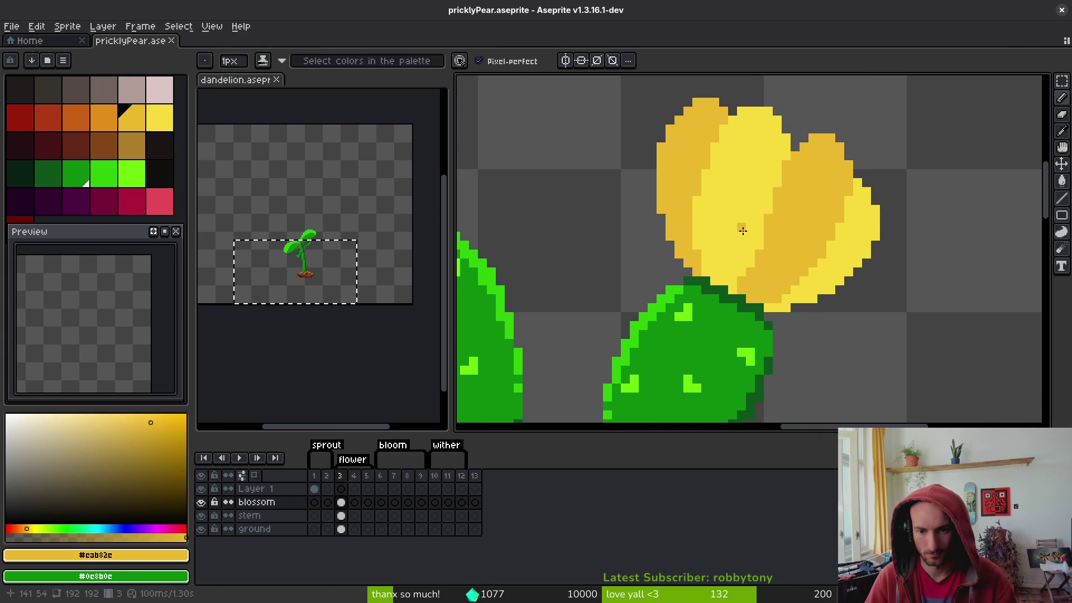
{"action": "scroll", "coordinate": [742, 231], "scroll_direction": "down", "scroll_amount": 3}
{"action": "scroll", "coordinate": [756, 272], "scroll_direction": "up", "scroll_amount": 4}
{"action": "left_click", "coordinate": [799, 306], "text": "alt"}
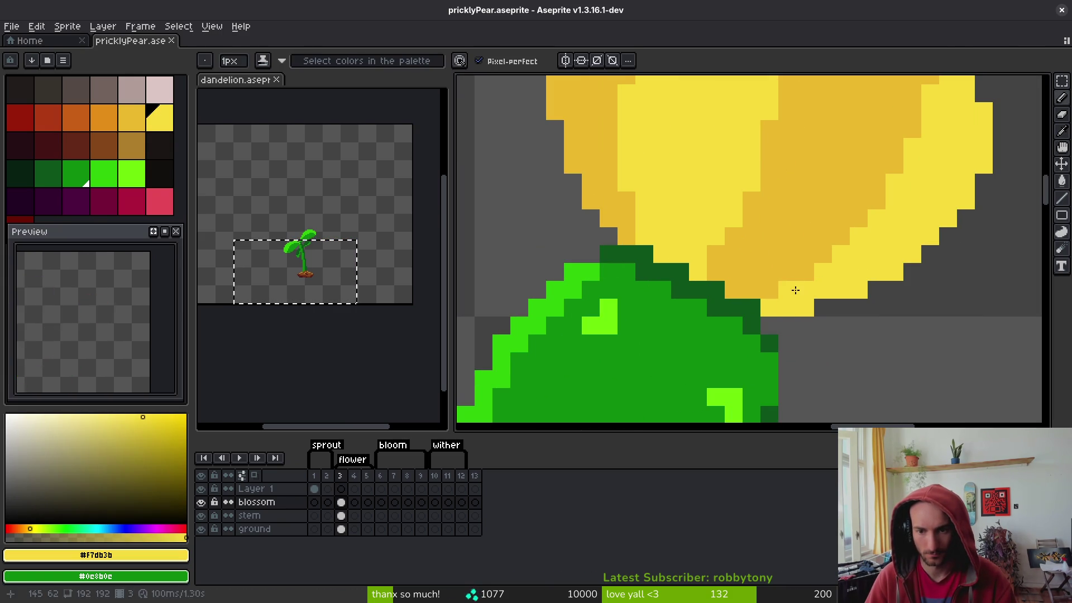
{"action": "scroll", "coordinate": [799, 290], "scroll_direction": "down", "scroll_amount": 3}
{"action": "left_click", "coordinate": [810, 270]}
{"action": "scroll", "coordinate": [810, 270], "scroll_direction": "up", "scroll_amount": 2}
Resample the darker and light yellow shades, then set orange as the secondary colour
{"action": "left_click", "coordinate": [768, 268], "text": "alt"}
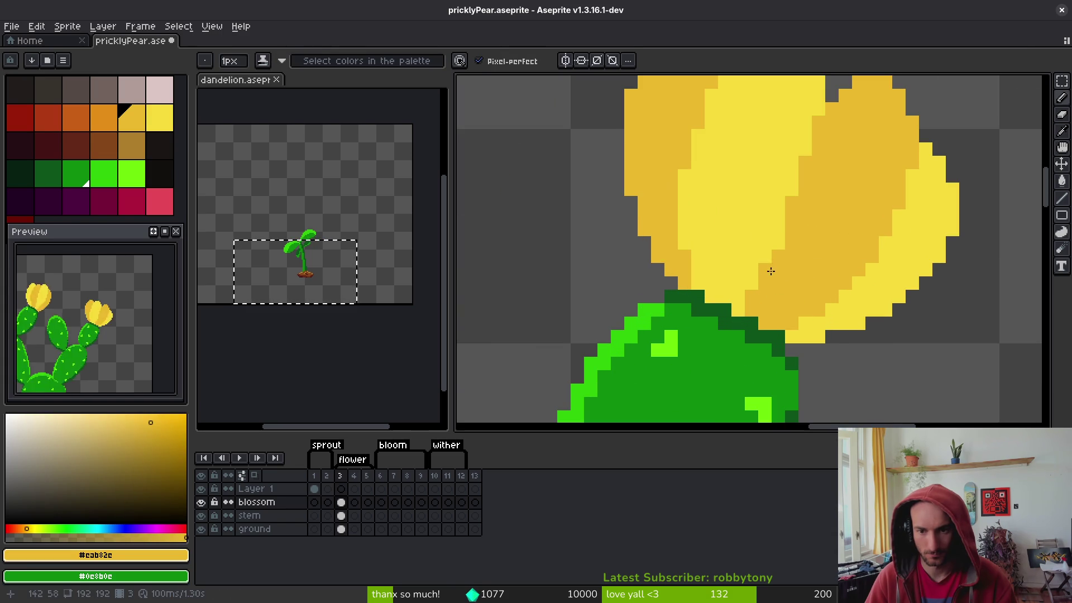
{"action": "scroll", "coordinate": [770, 264], "scroll_direction": "down", "scroll_amount": 3}
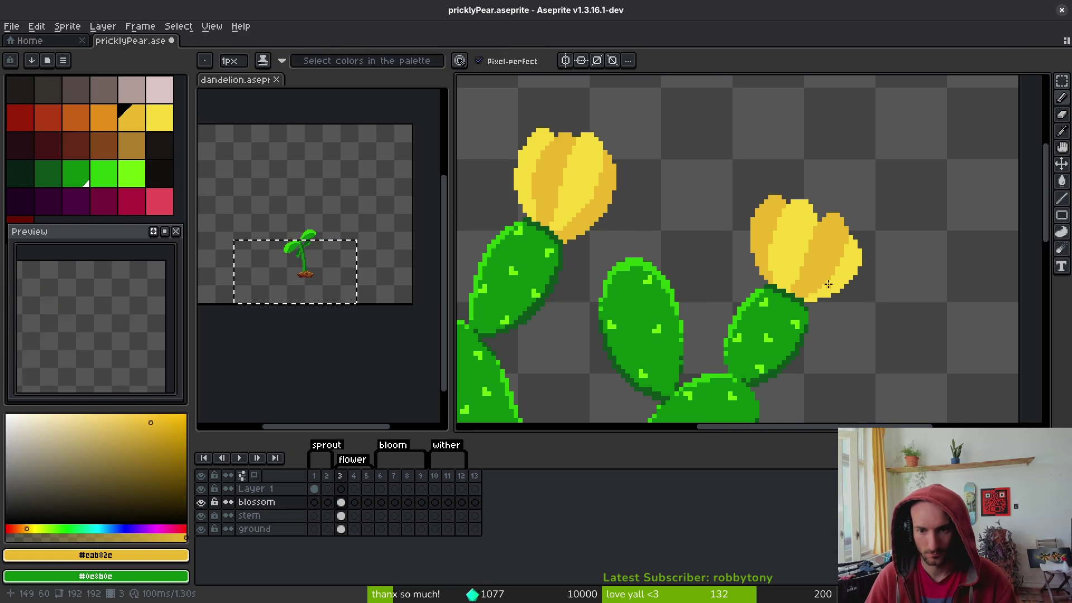
{"action": "scroll", "coordinate": [781, 248], "scroll_direction": "up", "scroll_amount": 2}
{"action": "left_click", "coordinate": [781, 248], "text": "alt"}
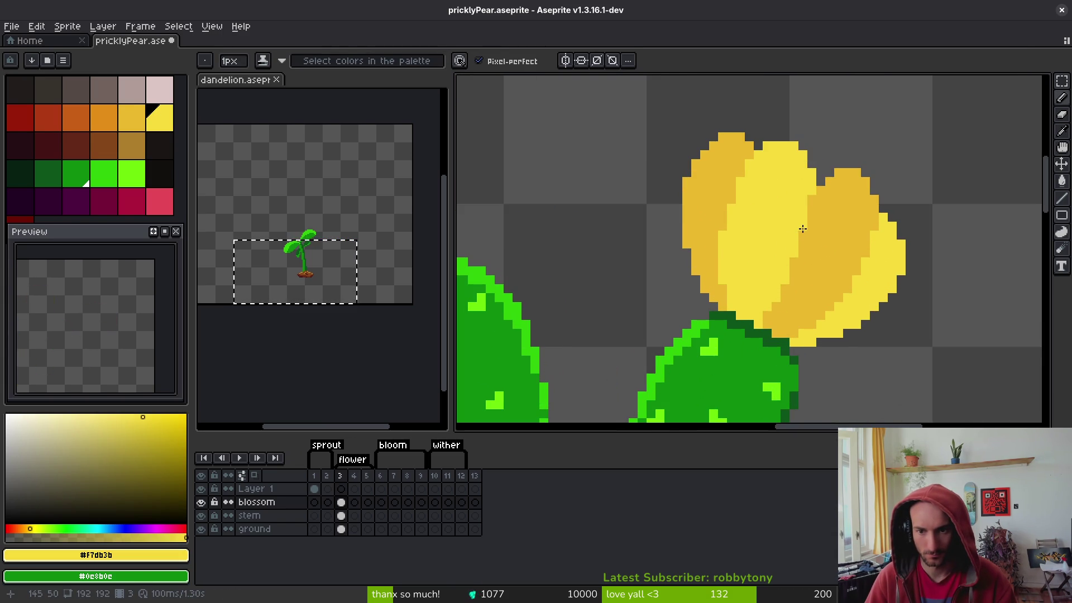
{"action": "scroll", "coordinate": [838, 262], "scroll_direction": "down", "scroll_amount": 2}
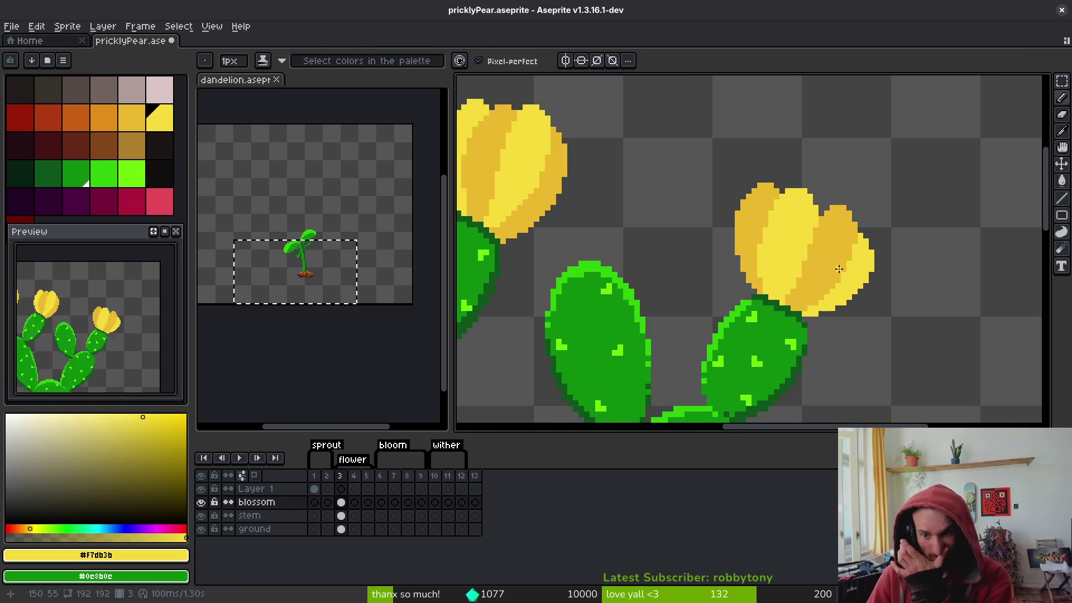
{"action": "scroll", "coordinate": [776, 236], "scroll_direction": "up", "scroll_amount": 1}
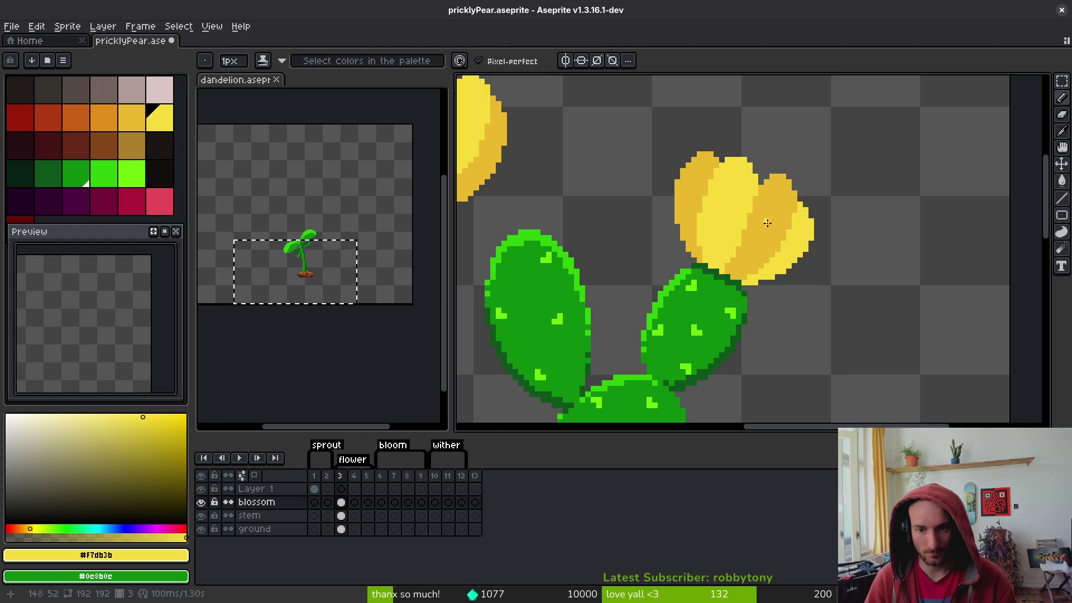
{"action": "left_click", "coordinate": [768, 222], "text": "alt"}
{"action": "right_click", "coordinate": [104, 119]}
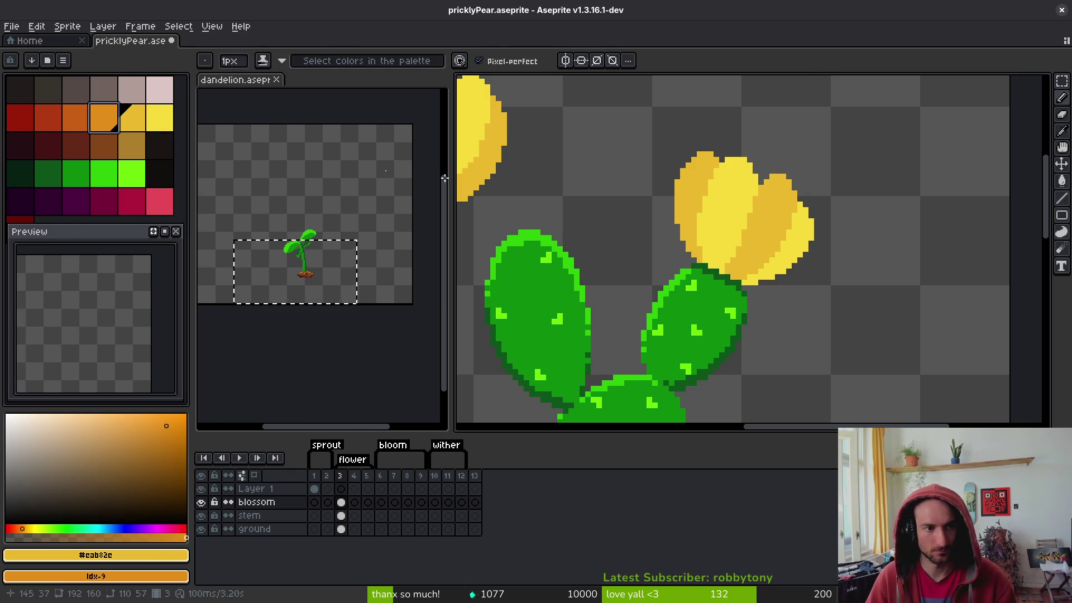
Replace the dark yellow with orange and fill petals with orange and darker yellow
{"action": "key", "text": "shift+r"}
{"action": "left_click", "coordinate": [813, 158]}
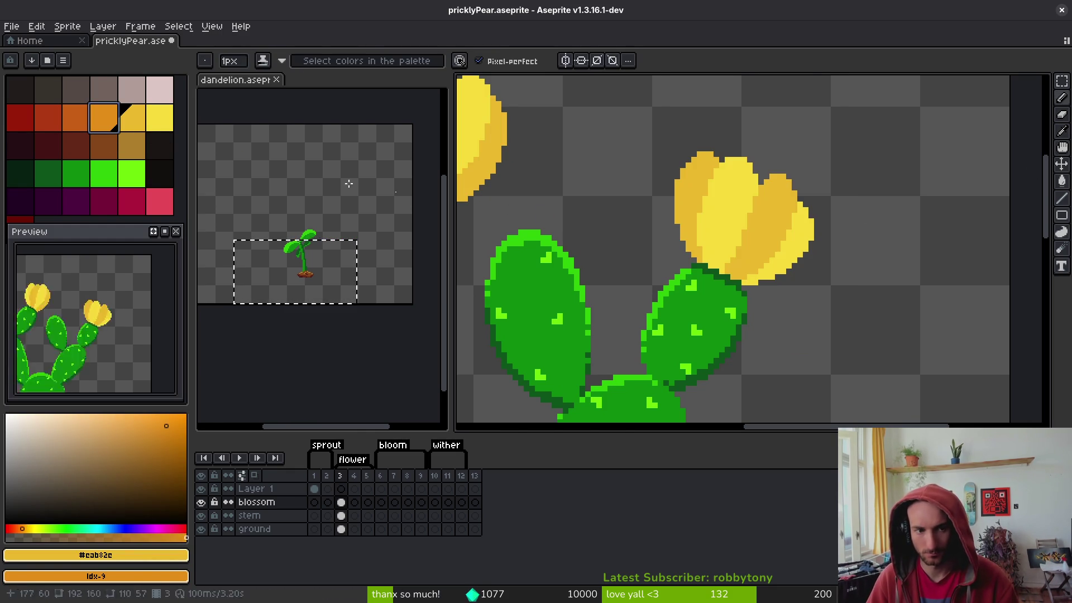
{"action": "key", "text": "g"}
{"action": "left_click", "coordinate": [769, 228]}
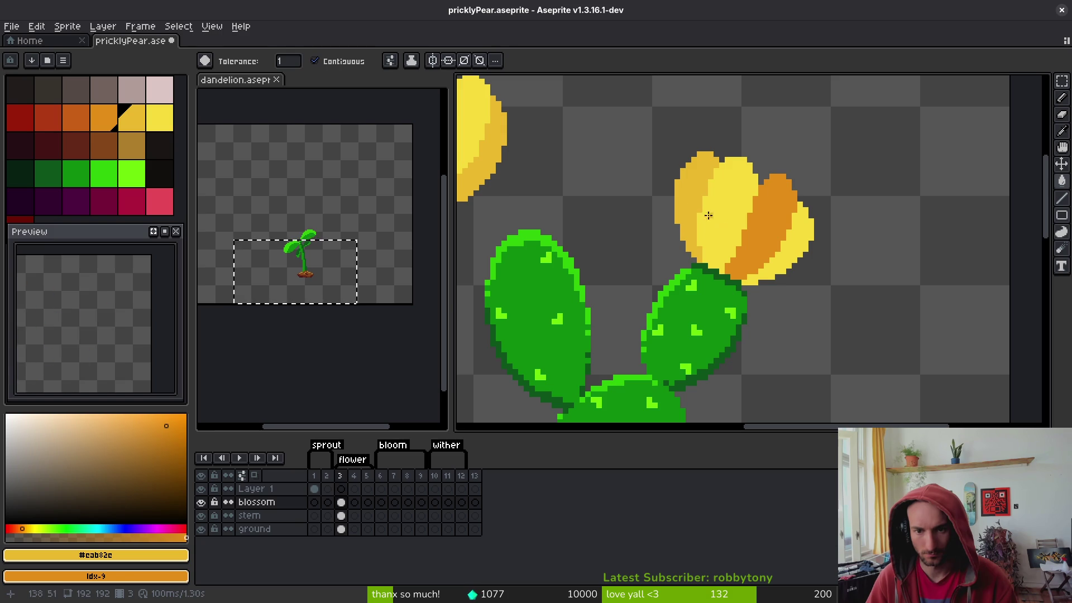
{"action": "left_click", "coordinate": [690, 203]}
{"action": "left_click", "coordinate": [794, 251]}
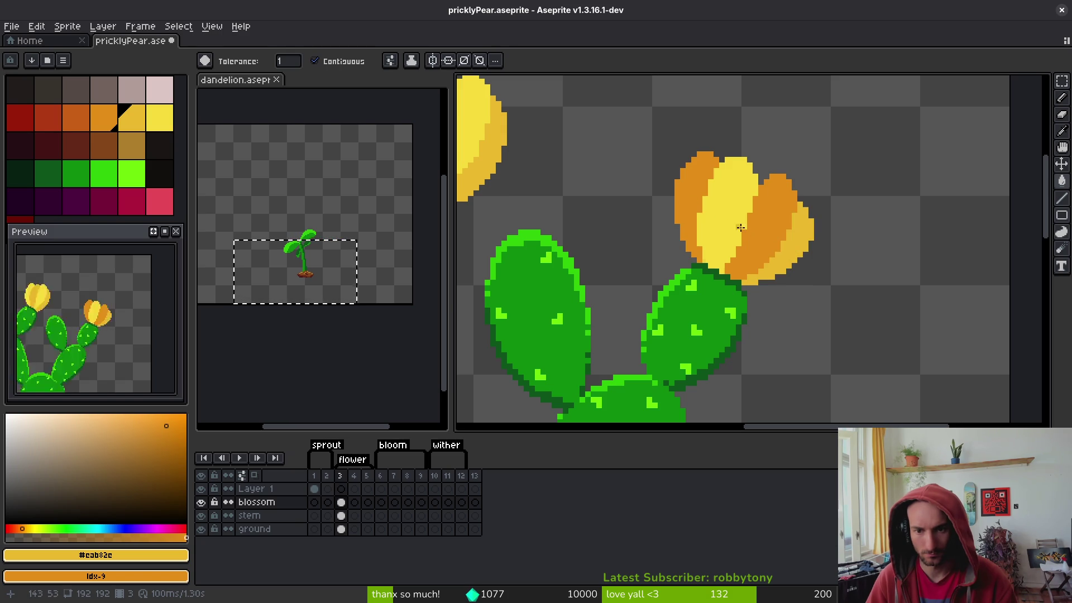
{"action": "left_click", "coordinate": [728, 218]}
Pencil a bright-yellow row along the petal top, restoring a few pixels to darker yellow
{"action": "left_click", "coordinate": [159, 117]}
{"action": "key", "text": "b"}
{"action": "left_click", "coordinate": [850, 238]}
{"action": "scroll", "coordinate": [879, 242], "scroll_direction": "up", "scroll_amount": 7}
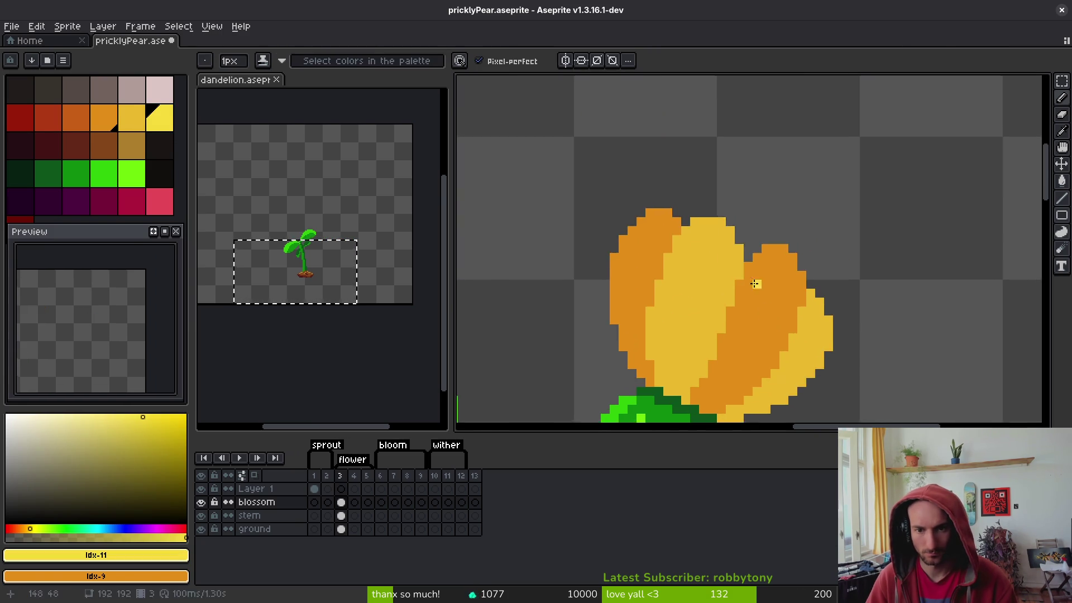
{"action": "mouse_move", "coordinate": [648, 165]}
{"action": "left_mouse_down"}
{"action": "mouse_move", "coordinate": [736, 177]}
{"action": "mouse_move", "coordinate": [718, 187]}
{"action": "mouse_move", "coordinate": [778, 256]}
{"action": "mouse_move", "coordinate": [775, 328]}
{"action": "left_mouse_up"}
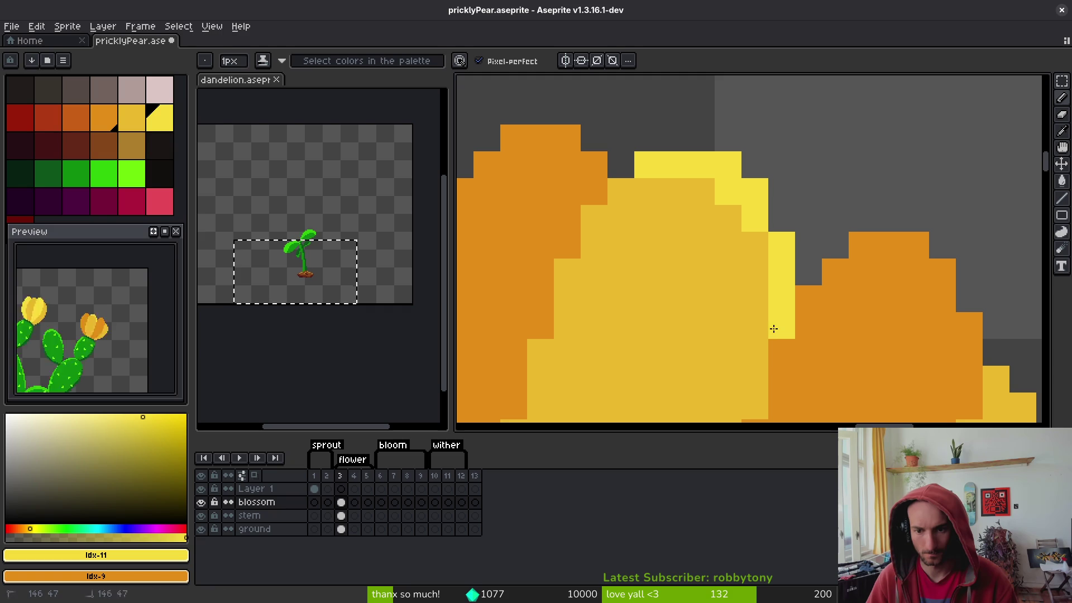
{"action": "left_click_drag", "start_coordinate": [760, 380], "coordinate": [817, 177]}
{"action": "left_click", "coordinate": [790, 260]}
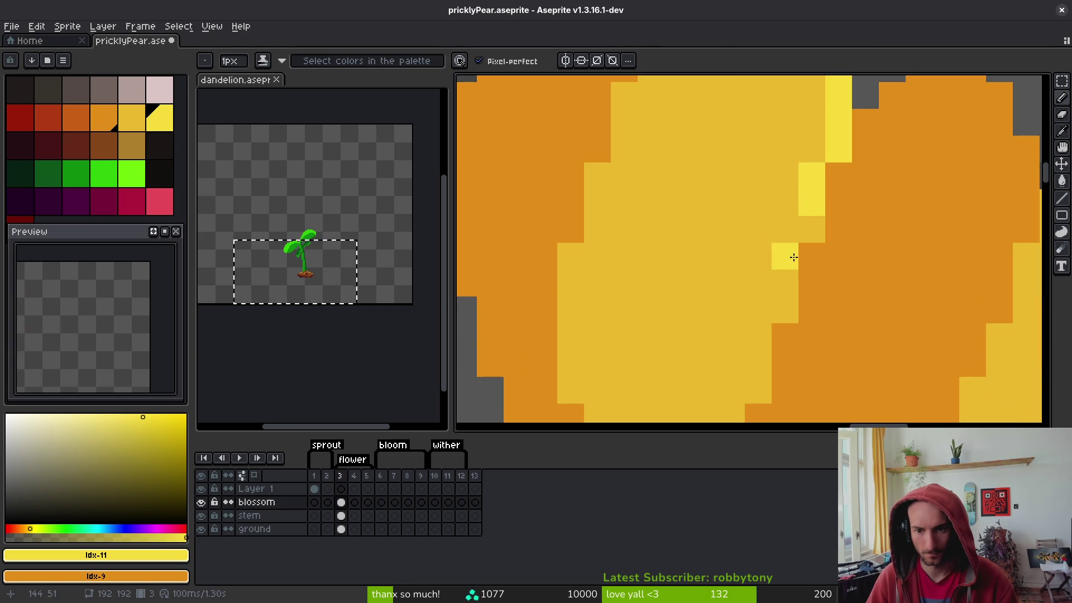
{"action": "right_click", "coordinate": [802, 230], "text": "alt"}
{"action": "right_click", "coordinate": [812, 211]}
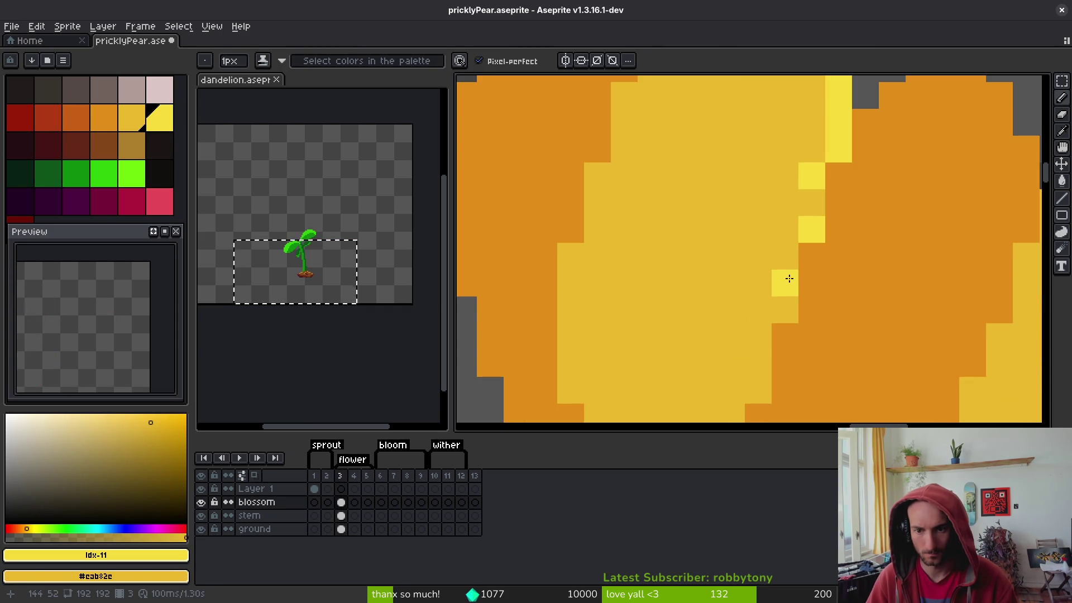
Paint bright-yellow highlights down the petal and along the left petal's edge, undoing one stray pixel
{"action": "left_click", "coordinate": [785, 306]}
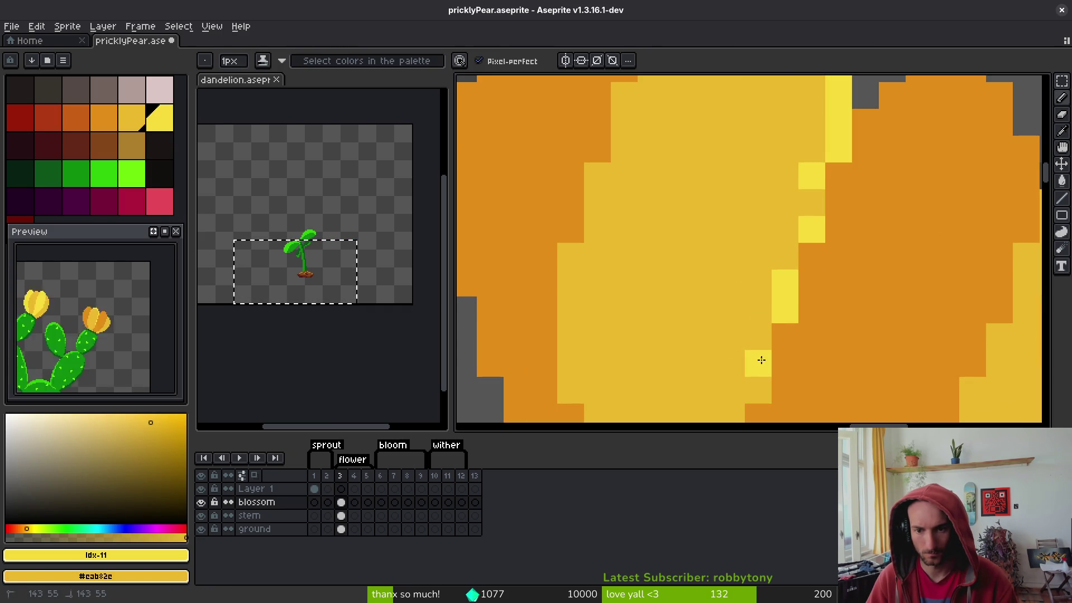
{"action": "scroll", "coordinate": [761, 360], "scroll_direction": "down", "scroll_amount": 4}
{"action": "scroll", "coordinate": [840, 266], "scroll_direction": "up", "scroll_amount": 3}
{"action": "left_click", "coordinate": [790, 199]}
{"action": "mouse_move", "coordinate": [772, 215]}
{"action": "left_mouse_down"}
{"action": "mouse_move", "coordinate": [751, 248]}
{"action": "mouse_move", "coordinate": [748, 287]}
{"action": "left_mouse_up"}
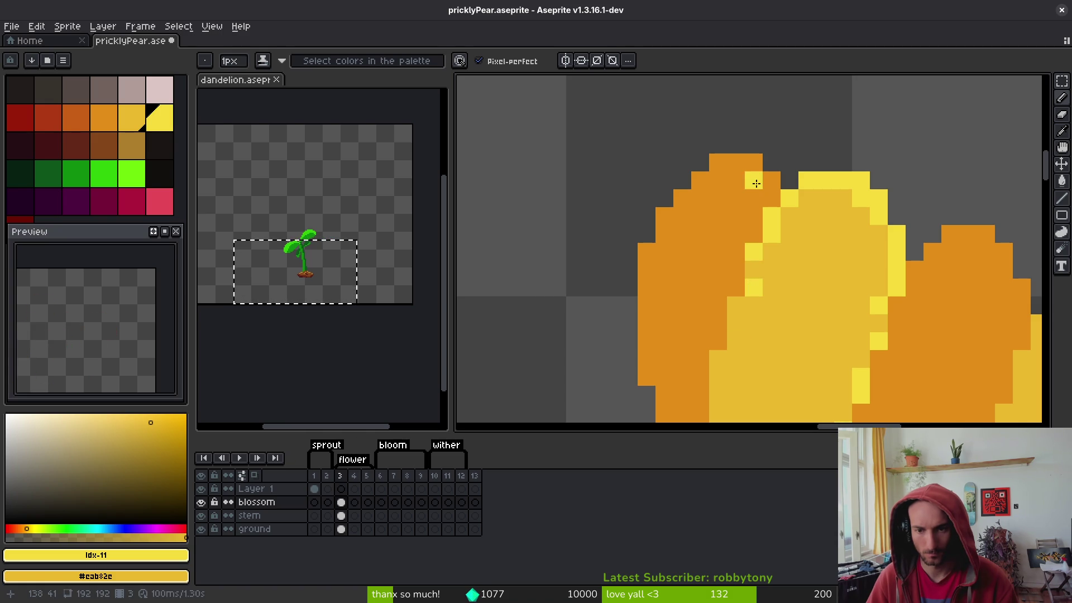
{"action": "mouse_move", "coordinate": [780, 183]}
{"action": "left_mouse_down"}
{"action": "mouse_move", "coordinate": [752, 160]}
{"action": "mouse_move", "coordinate": [707, 174]}
{"action": "mouse_move", "coordinate": [662, 224]}
{"action": "mouse_move", "coordinate": [646, 273]}
{"action": "mouse_move", "coordinate": [647, 342]}
{"action": "left_mouse_up"}
{"action": "left_click_drag", "start_coordinate": [687, 311], "coordinate": [671, 224]}
{"action": "left_click", "coordinate": [632, 283]}
{"action": "key", "text": "ctrl+z"}
{"action": "scroll", "coordinate": [649, 337], "scroll_direction": "down", "scroll_amount": 5}
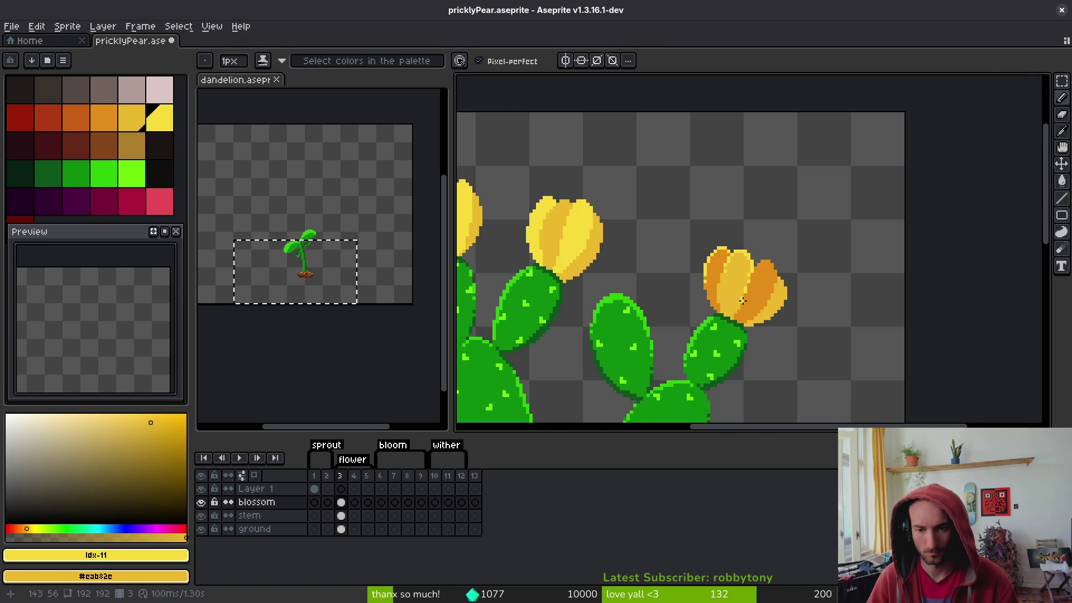
Dab yellow highlights on the left petal and along the right and middle petals' top edges
{"action": "scroll", "coordinate": [680, 290], "scroll_direction": "up", "scroll_amount": 3}
{"action": "left_click", "coordinate": [642, 244]}
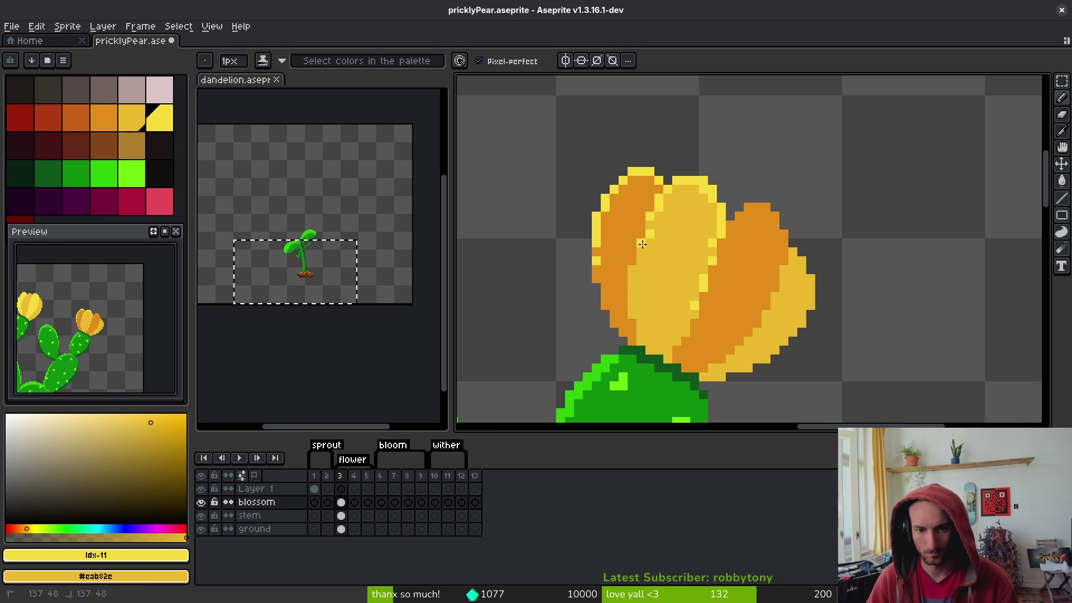
{"action": "left_click", "coordinate": [652, 222]}
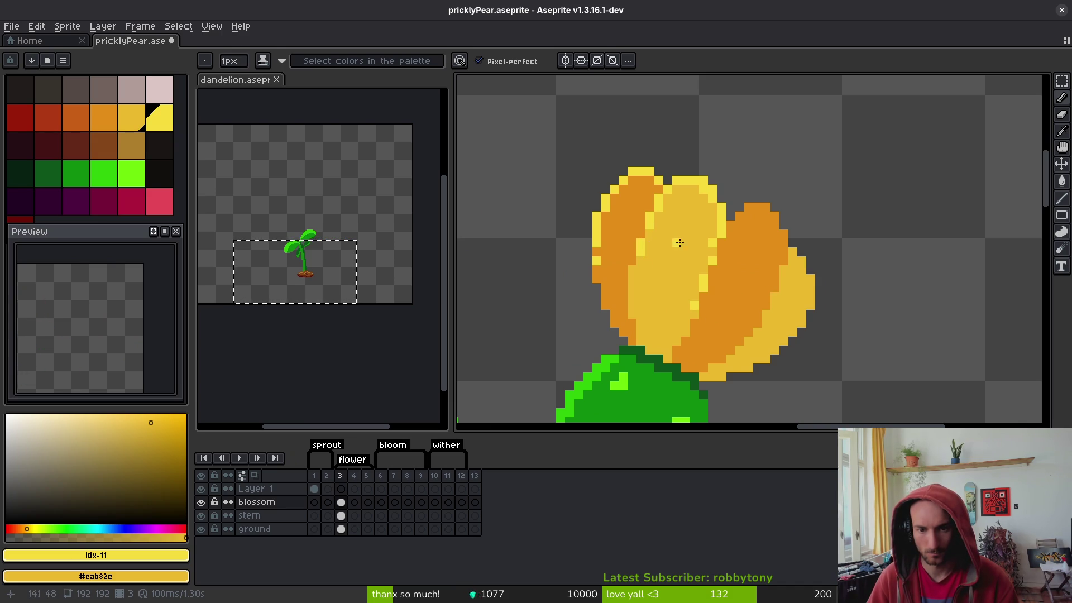
{"action": "scroll", "coordinate": [672, 238], "scroll_direction": "down", "scroll_amount": 2}
{"action": "left_click", "coordinate": [718, 269]}
{"action": "scroll", "coordinate": [717, 233], "scroll_direction": "up", "scroll_amount": 3}
{"action": "left_click", "coordinate": [701, 194]}
{"action": "mouse_move", "coordinate": [714, 193]}
{"action": "left_mouse_down"}
{"action": "mouse_move", "coordinate": [735, 184]}
{"action": "mouse_move", "coordinate": [749, 209]}
{"action": "left_mouse_up"}
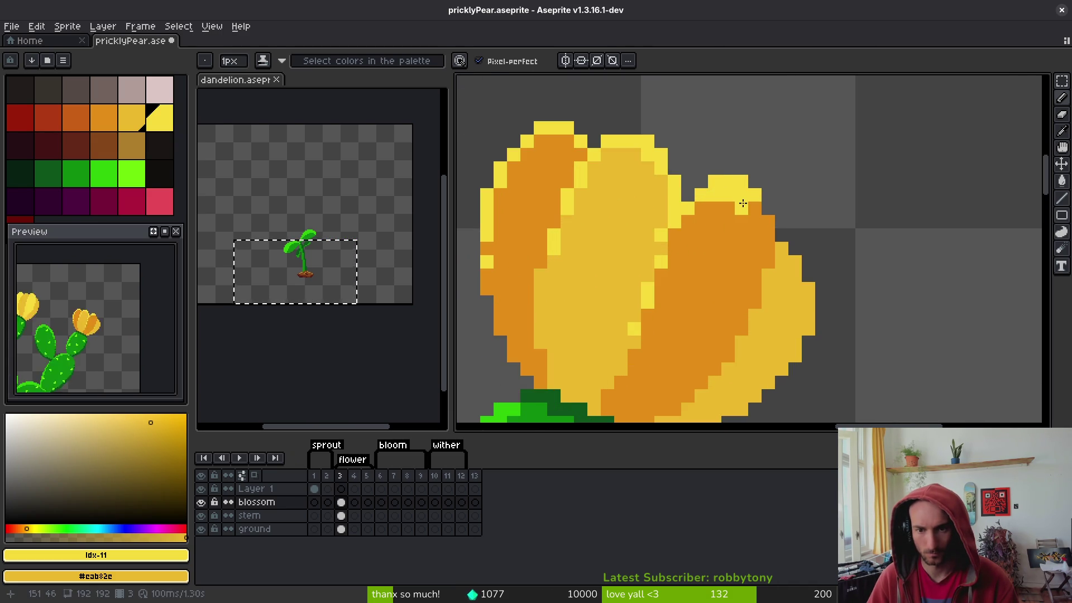
{"action": "left_click_drag", "start_coordinate": [643, 152], "coordinate": [530, 152]}
{"action": "left_click", "coordinate": [500, 195]}
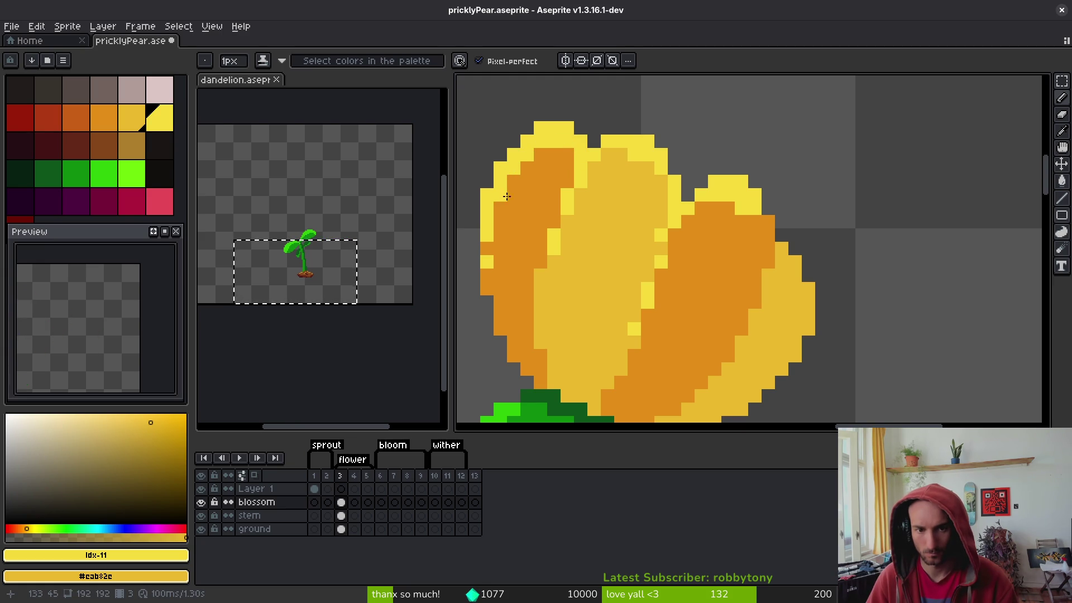
Lighten the right petal's outer and lower edges with light-yellow pixels
{"action": "mouse_move", "coordinate": [768, 222]}
{"action": "left_mouse_down"}
{"action": "mouse_move", "coordinate": [768, 250]}
{"action": "mouse_move", "coordinate": [802, 286]}
{"action": "left_mouse_up"}
{"action": "left_click_drag", "start_coordinate": [809, 329], "coordinate": [797, 352]}
{"action": "left_click_drag", "start_coordinate": [757, 295], "coordinate": [819, 237]}
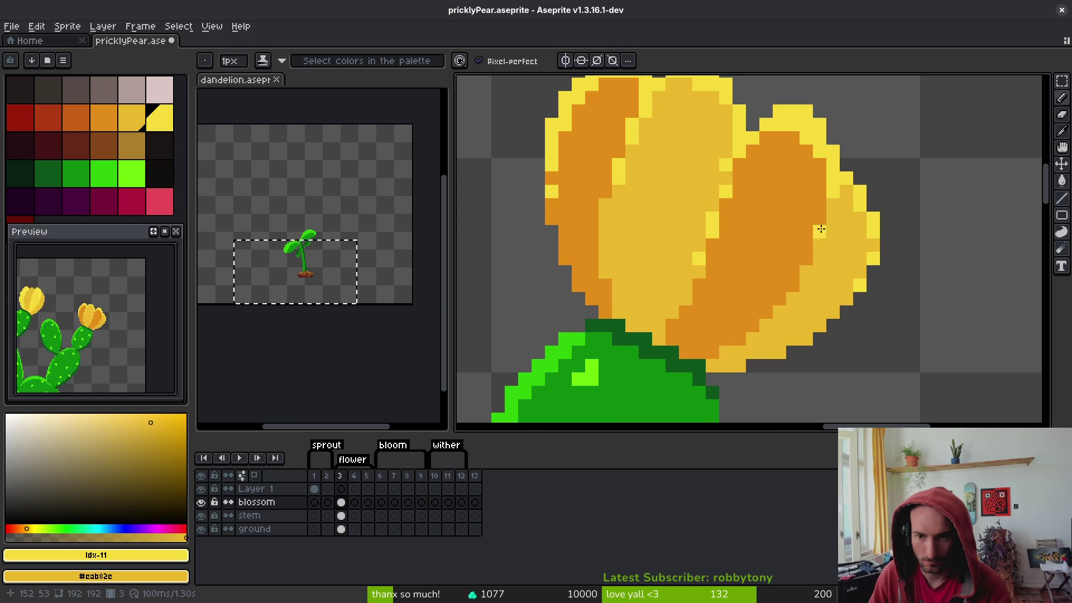
{"action": "left_click_drag", "start_coordinate": [818, 218], "coordinate": [808, 260]}
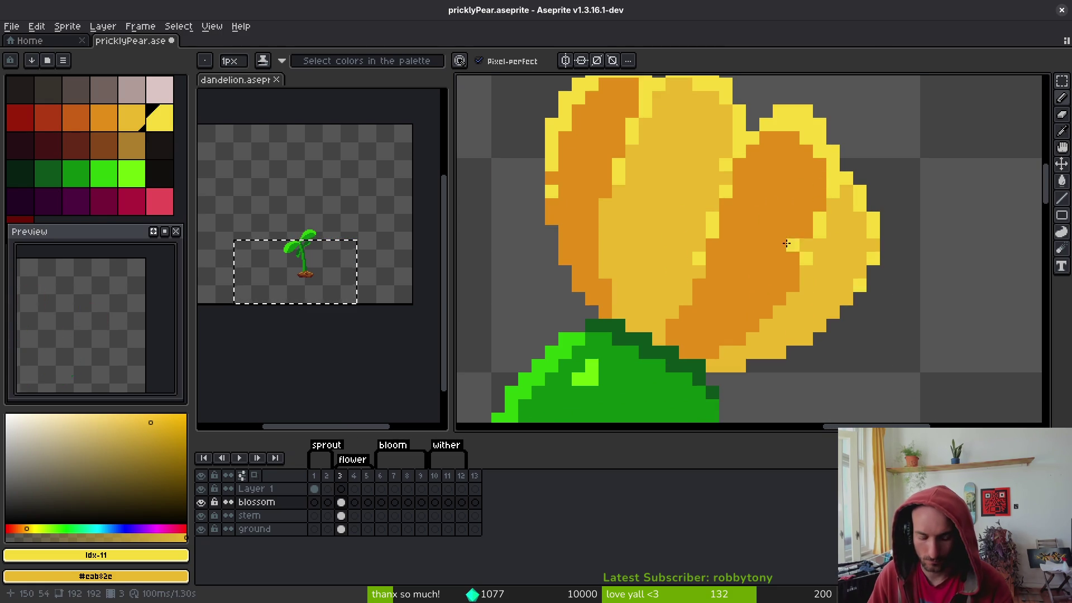
Eyedrop the orange colour from the right petal
{"action": "left_click", "coordinate": [790, 203], "text": "alt"}
{"action": "scroll", "coordinate": [792, 231], "scroll_direction": "down", "scroll_amount": 5}
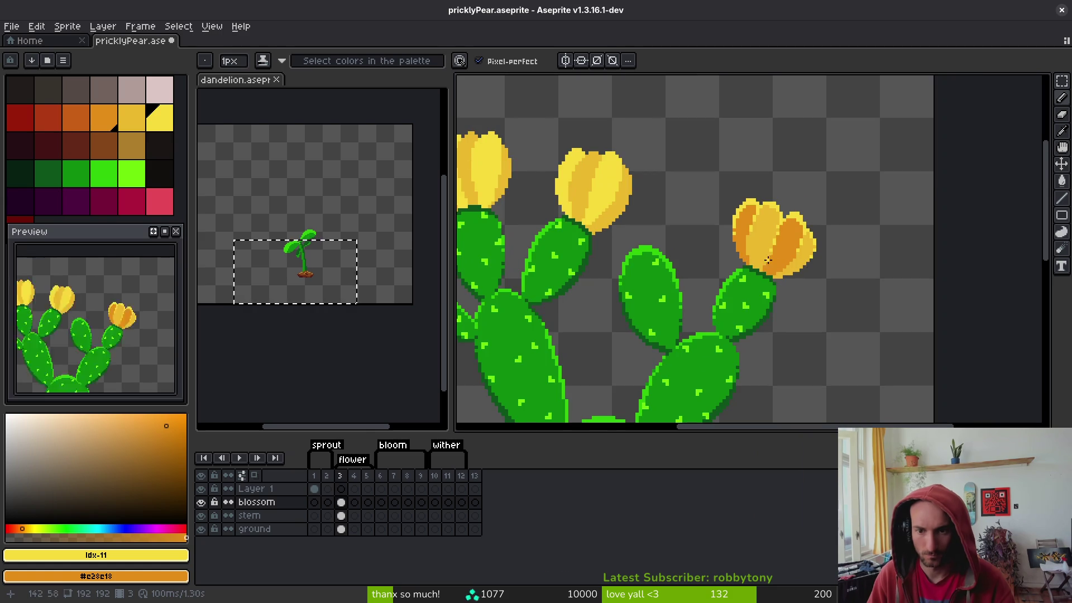
{"action": "scroll", "coordinate": [775, 276], "scroll_direction": "up", "scroll_amount": 3}
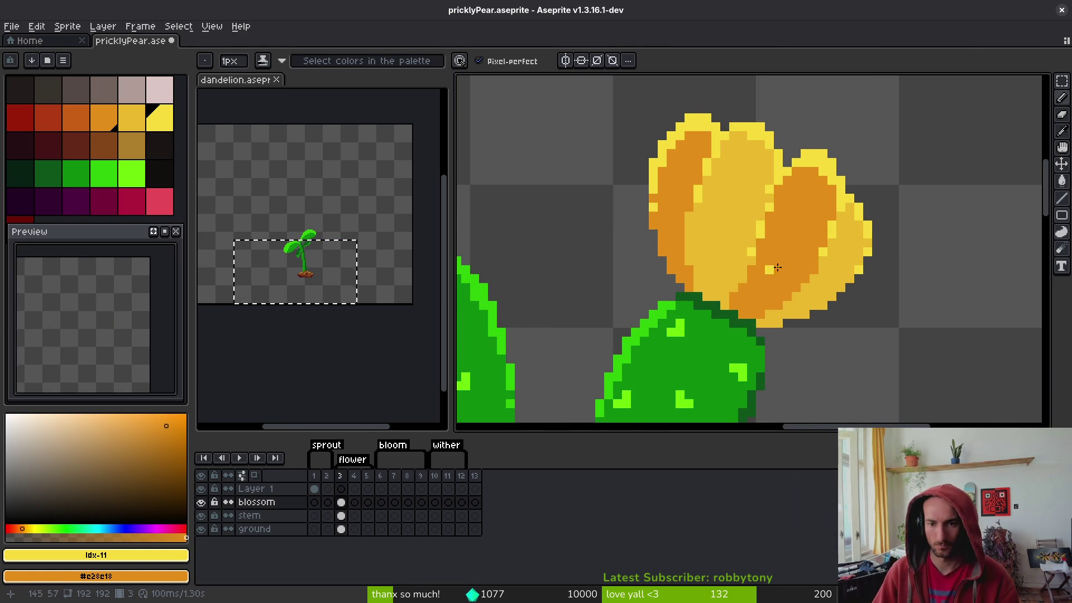
{"action": "scroll", "coordinate": [794, 279], "scroll_direction": "up", "scroll_amount": 1}
{"action": "scroll", "coordinate": [823, 270], "scroll_direction": "down", "scroll_amount": 3}
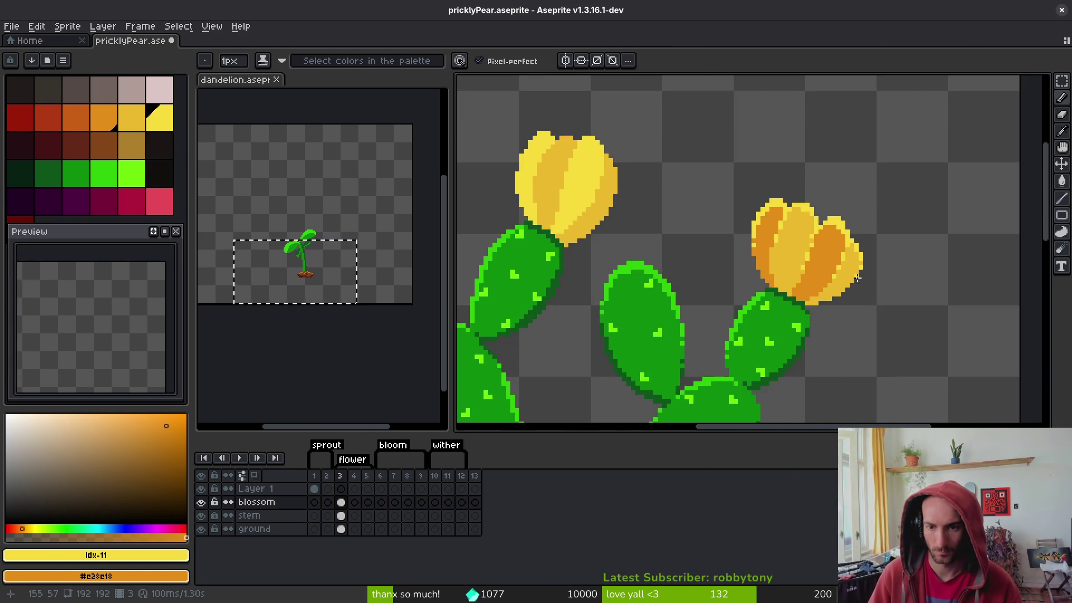
{"action": "scroll", "coordinate": [800, 267], "scroll_direction": "up", "scroll_amount": 2}
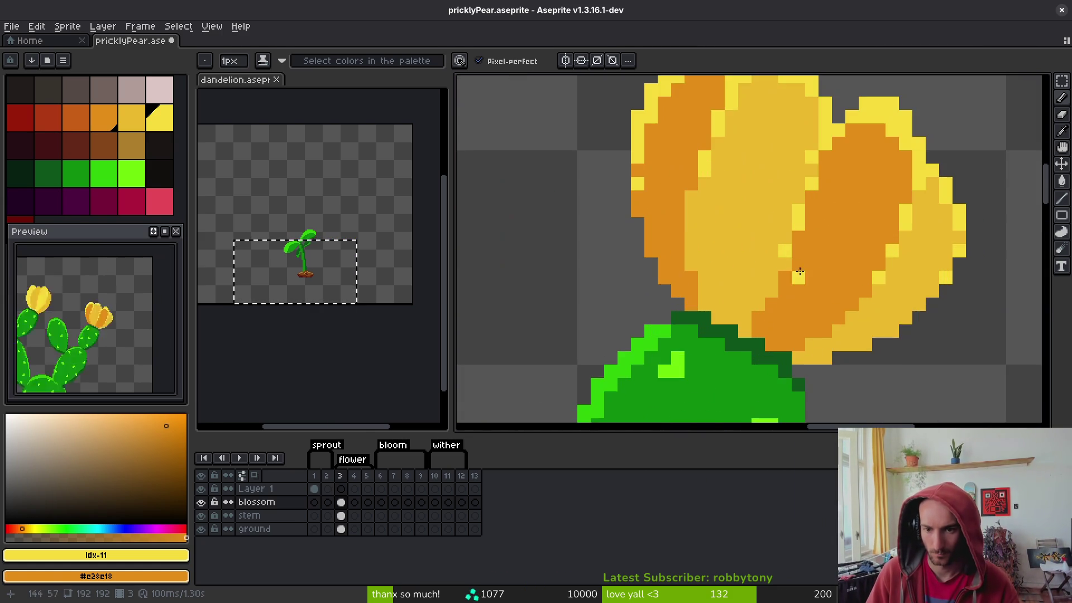
Try a yellow Paint Bucket fill on the left and right orange petals, then undo it
{"action": "left_click", "coordinate": [878, 263], "text": "alt"}
{"action": "key", "text": "g"}
{"action": "left_click", "coordinate": [809, 218]}
{"action": "left_click", "coordinate": [633, 172]}
{"action": "scroll", "coordinate": [701, 189], "scroll_direction": "down", "scroll_amount": 3}
{"action": "key", "text": "ctrl+z"}
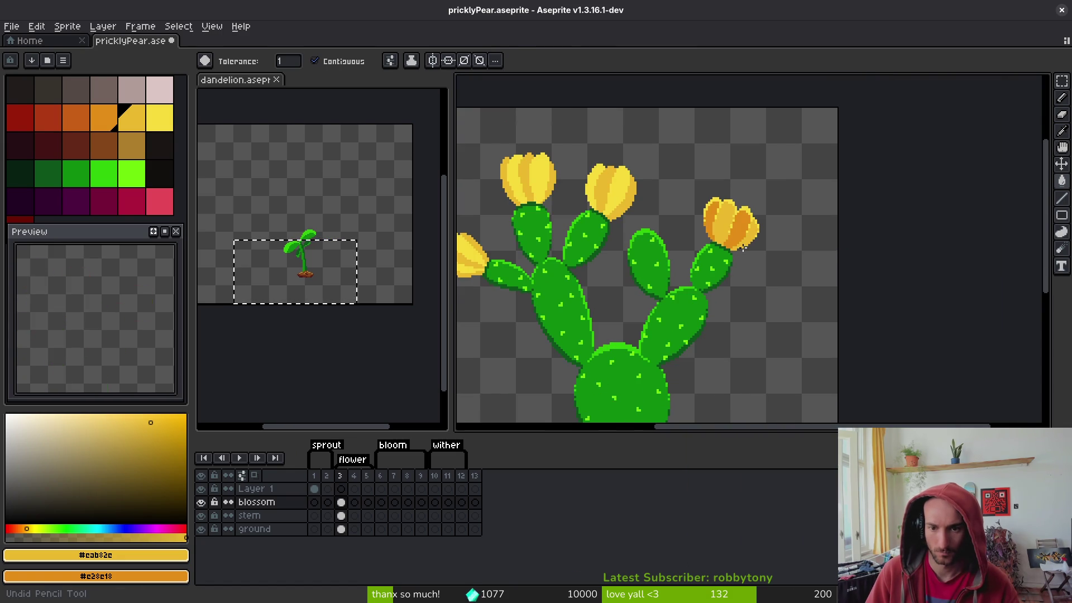
{"action": "scroll", "coordinate": [755, 241], "scroll_direction": "up", "scroll_amount": 3}
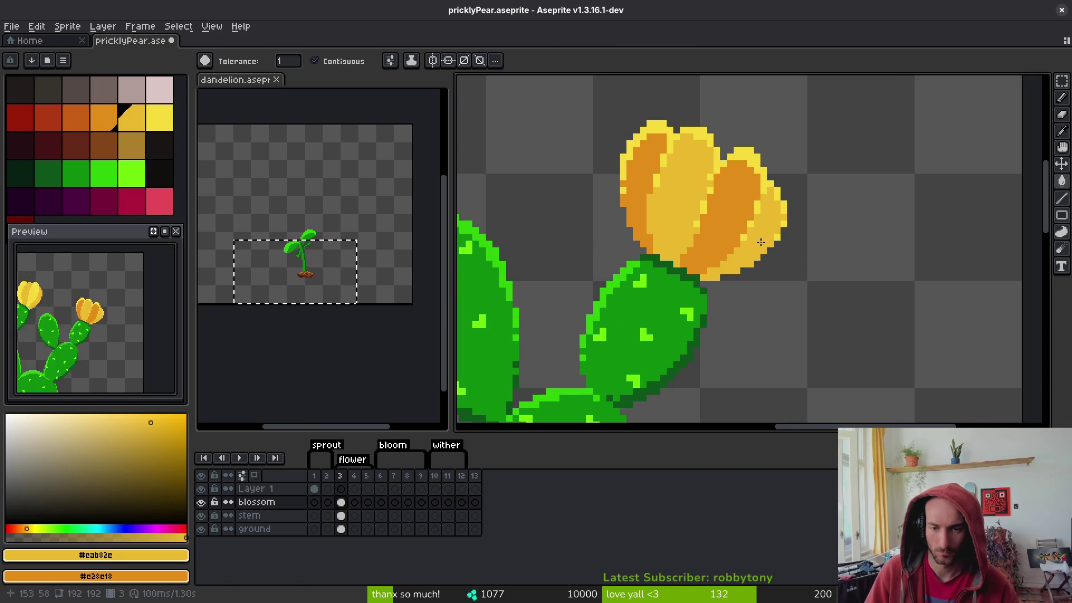
{"action": "scroll", "coordinate": [792, 220], "scroll_direction": "down", "scroll_amount": 3}
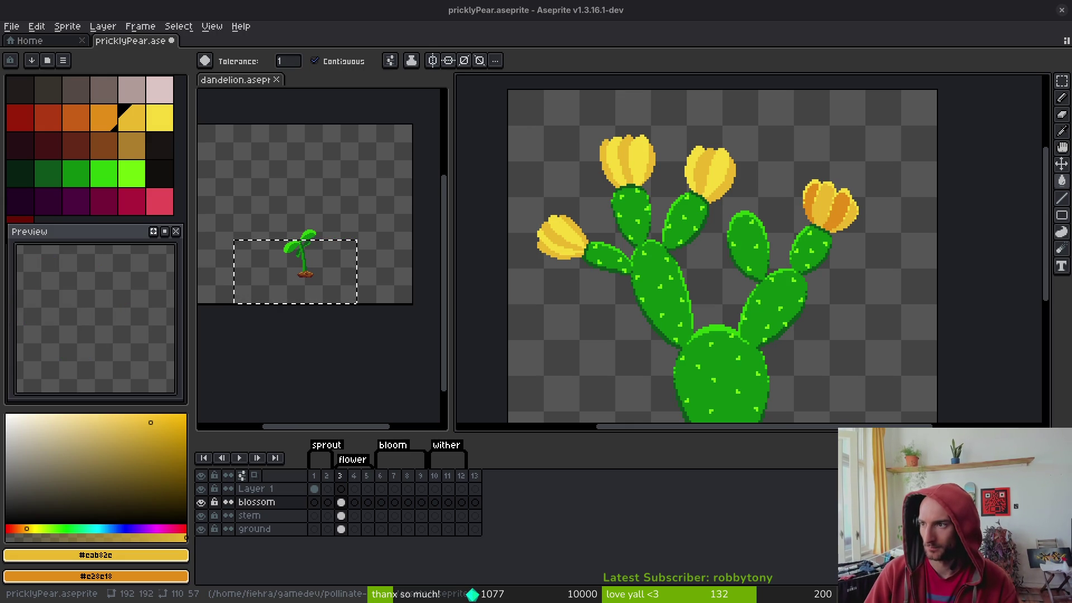
Bring Brave over the sprite and browse image results for 'prickly pear cactus flower'
{"action": "left_click_drag", "start_coordinate": [536, 3], "coordinate": [524, 62]}
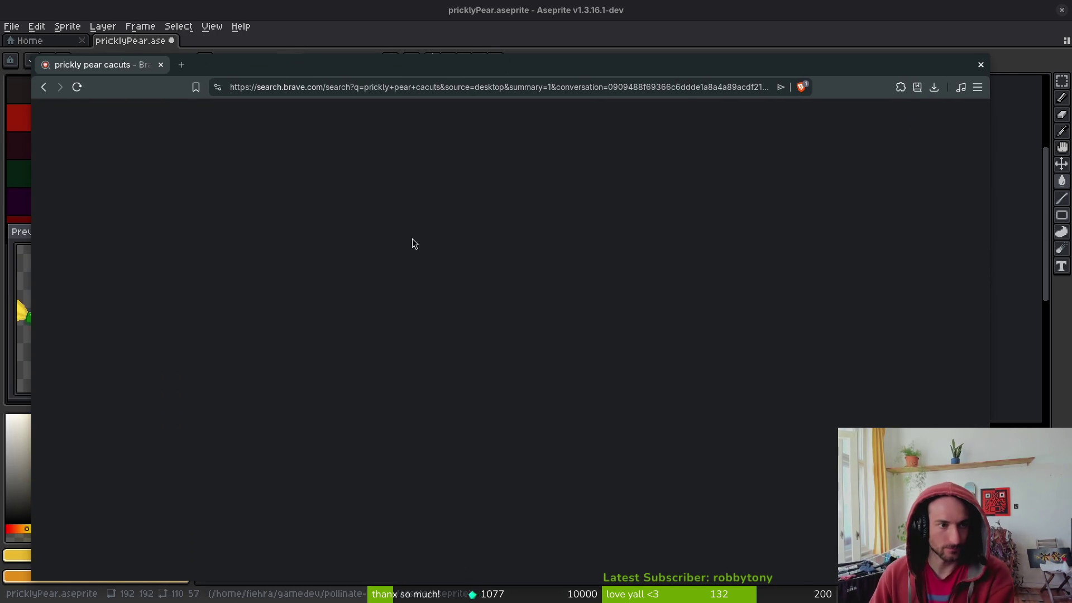
{"action": "left_click", "coordinate": [222, 161]}
{"action": "left_click", "coordinate": [246, 127]}
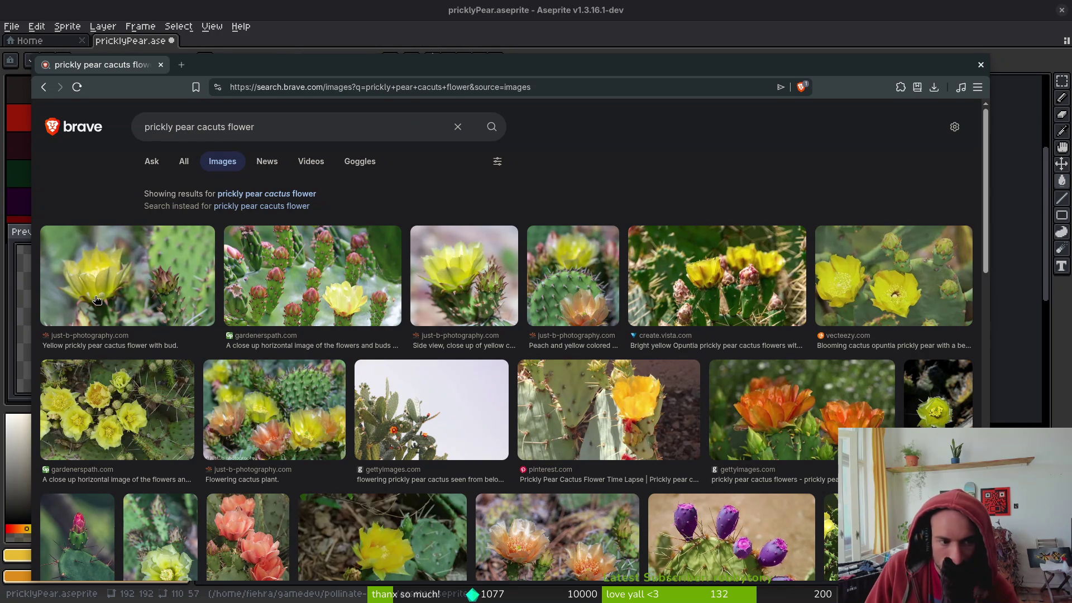
{"action": "scroll", "coordinate": [369, 372], "scroll_direction": "down", "scroll_amount": 2}
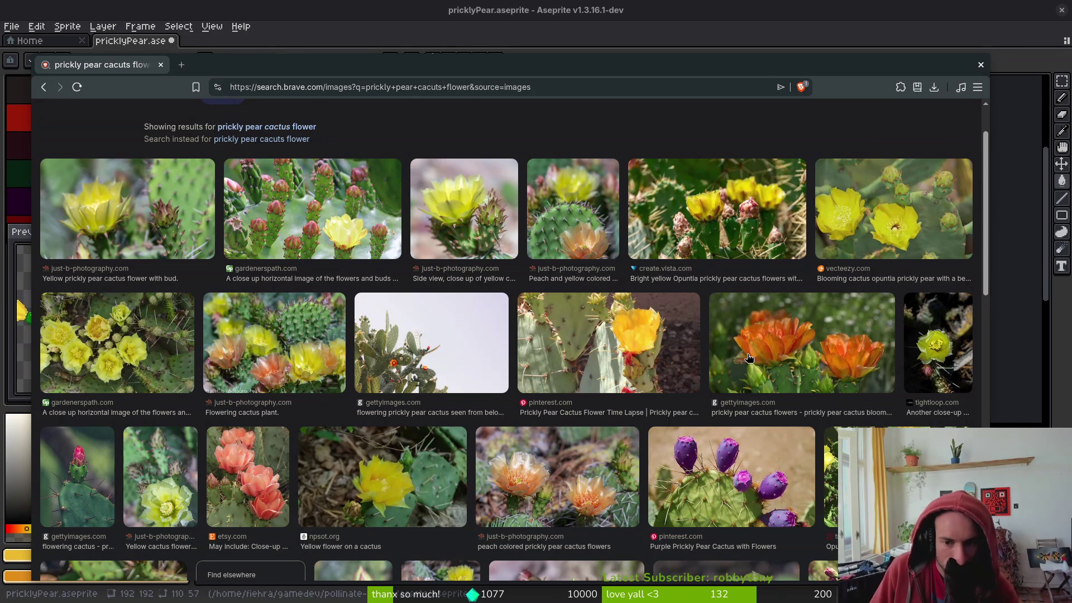
Switch back and forth between the reference photos and the sprite, ending on Aseprite
{"action": "left_click", "coordinate": [626, 6]}
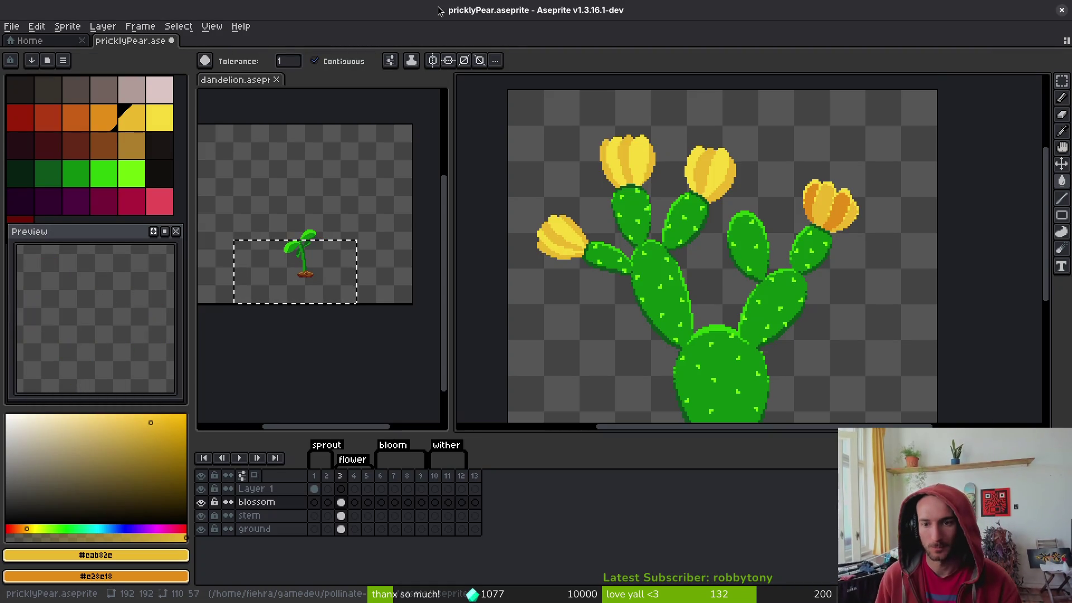
{"action": "scroll", "coordinate": [806, 242], "scroll_direction": "up", "scroll_amount": 3}
{"action": "scroll", "coordinate": [806, 242], "scroll_direction": "down", "scroll_amount": 4}
{"action": "scroll", "coordinate": [826, 232], "scroll_direction": "down", "scroll_amount": 2}
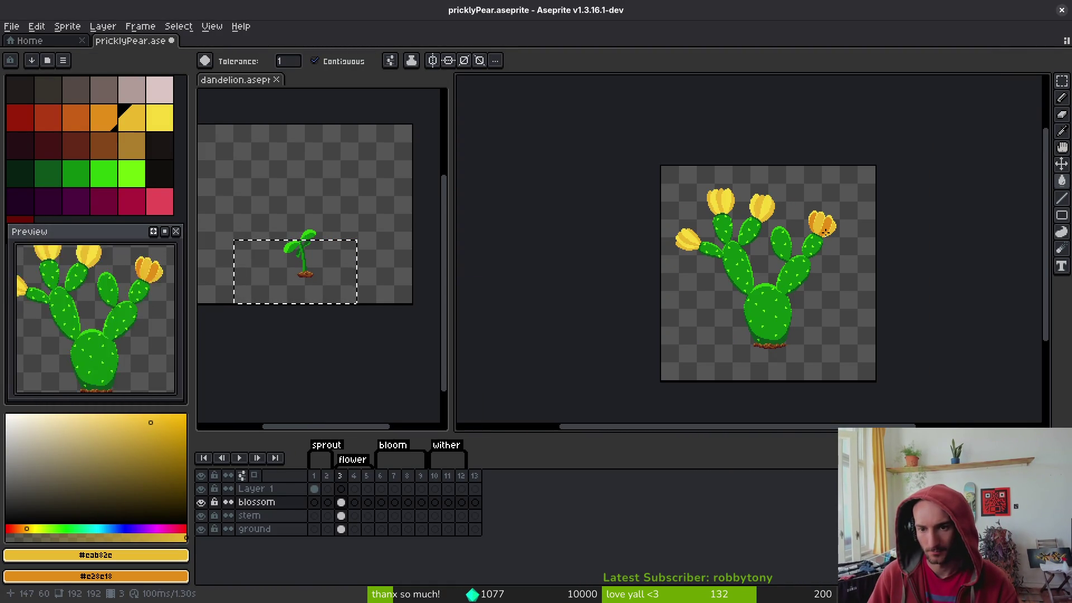
{"action": "scroll", "coordinate": [820, 225], "scroll_direction": "up", "scroll_amount": 6}
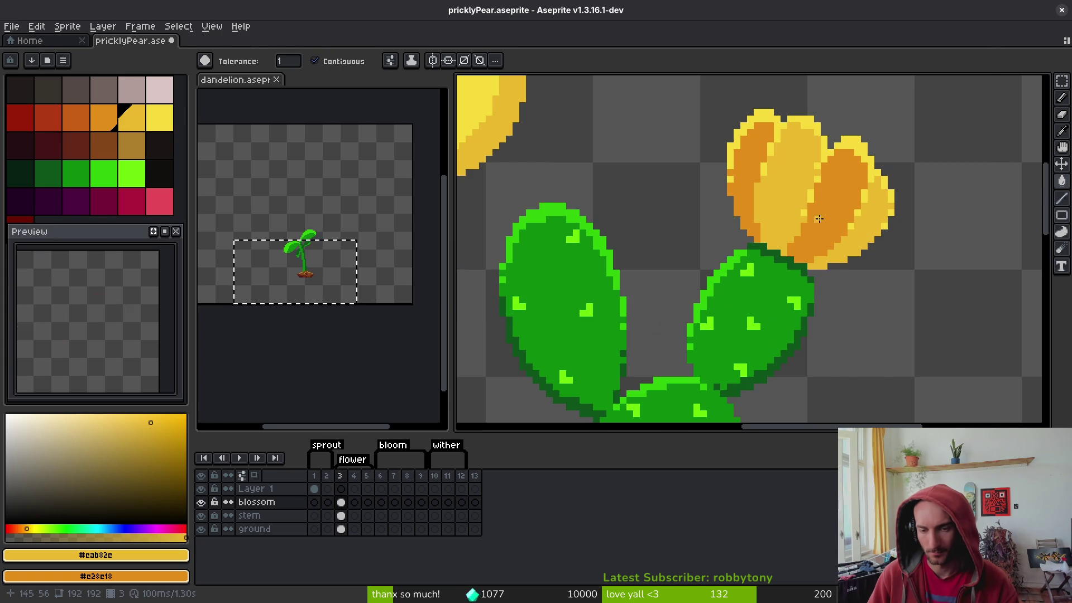
{"action": "key", "text": "alt+Tab"}
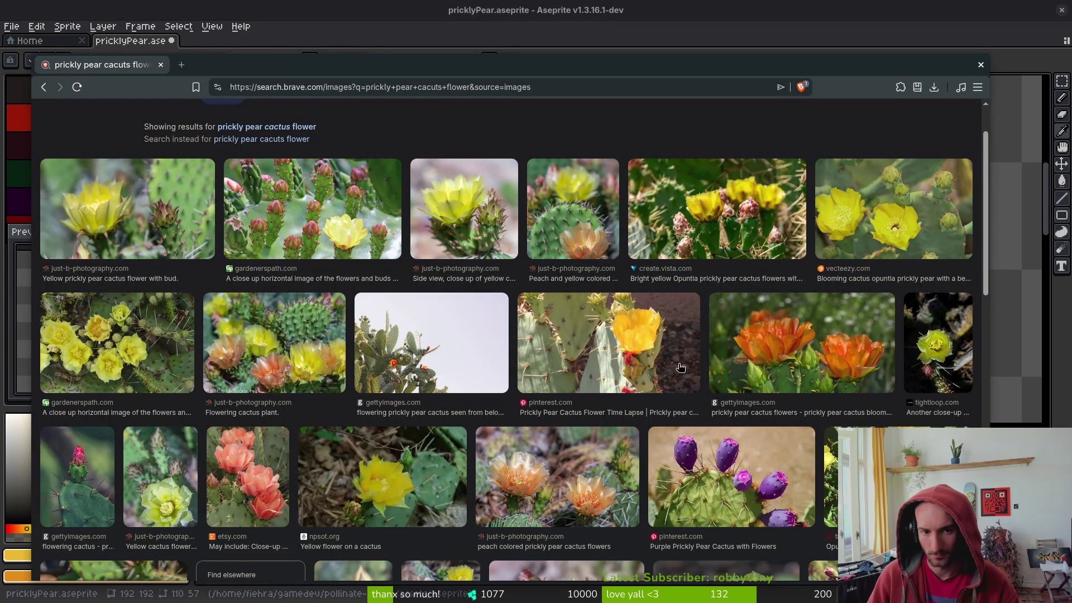
{"action": "key", "text": "alt+Tab"}
{"action": "scroll", "coordinate": [820, 215], "scroll_direction": "down", "scroll_amount": 1}
{"action": "scroll", "coordinate": [805, 220], "scroll_direction": "up", "scroll_amount": 2}
{"action": "key", "text": "alt+Tab"}
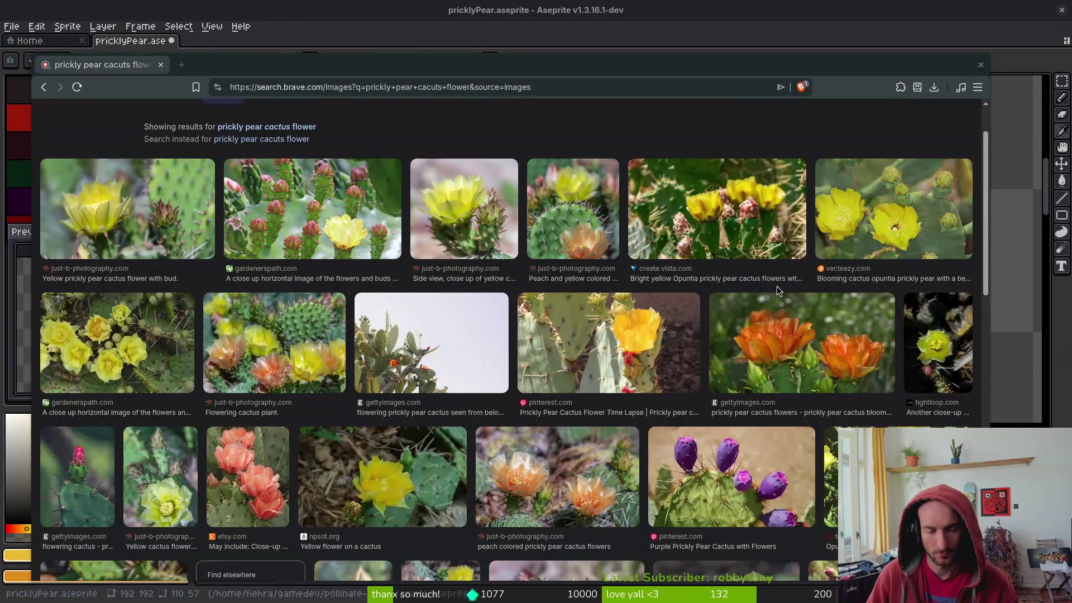
{"action": "key", "text": "alt+Tab"}
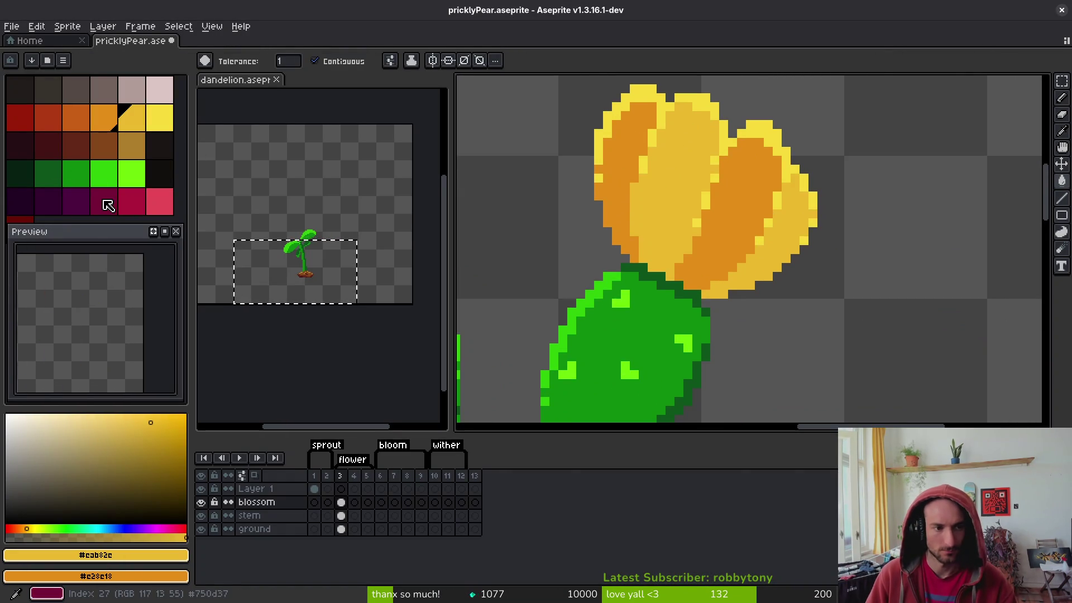
Lasso-select the middle flower and move it down onto the lower pad
{"action": "left_click", "coordinate": [108, 205]}
{"action": "key", "text": "b"}
{"action": "scroll", "coordinate": [748, 204], "scroll_direction": "down", "scroll_amount": 1}
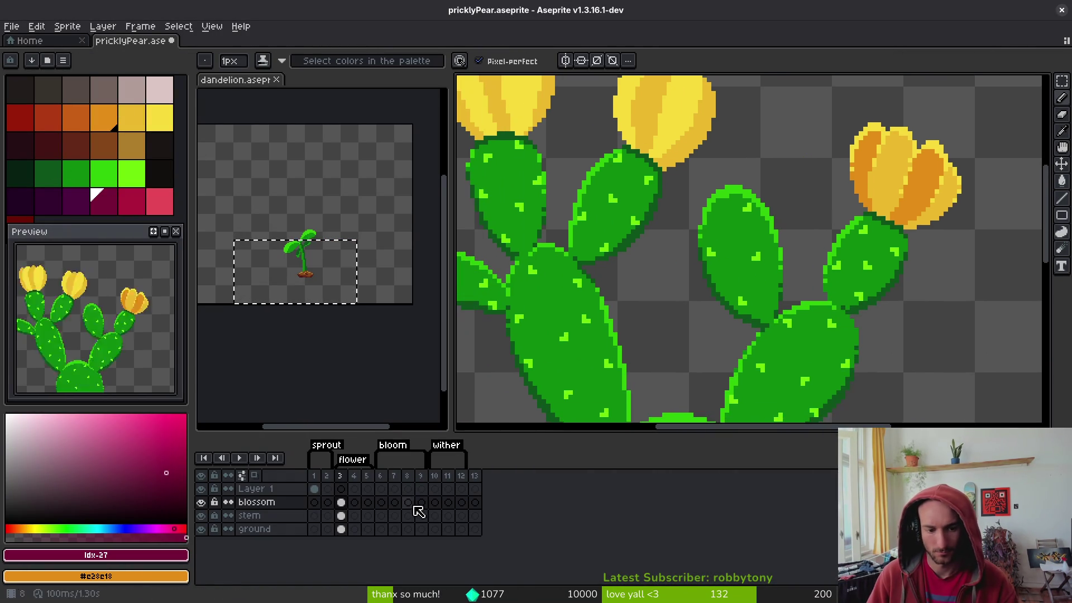
{"action": "scroll", "coordinate": [683, 292], "scroll_direction": "down", "scroll_amount": 2}
{"action": "scroll", "coordinate": [788, 179], "scroll_direction": "up", "scroll_amount": 3}
{"action": "scroll", "coordinate": [787, 179], "scroll_direction": "up", "scroll_amount": 1}
{"action": "key", "text": "shift+w"}
{"action": "mouse_move", "coordinate": [771, 147]}
{"action": "left_mouse_down"}
{"action": "mouse_move", "coordinate": [639, 162]}
{"action": "mouse_move", "coordinate": [650, 268]}
{"action": "left_mouse_up"}
{"action": "mouse_move", "coordinate": [610, 203]}
{"action": "left_mouse_down"}
{"action": "mouse_move", "coordinate": [726, 106]}
{"action": "mouse_move", "coordinate": [650, 279]}
{"action": "left_mouse_up"}
{"action": "scroll", "coordinate": [816, 170], "scroll_direction": "down", "scroll_amount": 2}
{"action": "left_click_drag", "start_coordinate": [732, 108], "coordinate": [874, 302]}
{"action": "scroll", "coordinate": [874, 301], "scroll_direction": "up", "scroll_amount": 1}
{"action": "scroll", "coordinate": [740, 213], "scroll_direction": "up", "scroll_amount": 2}
Draw a closed dark magenta bud outline curving upward
{"action": "left_click", "coordinate": [104, 201]}
{"action": "key", "text": "b"}
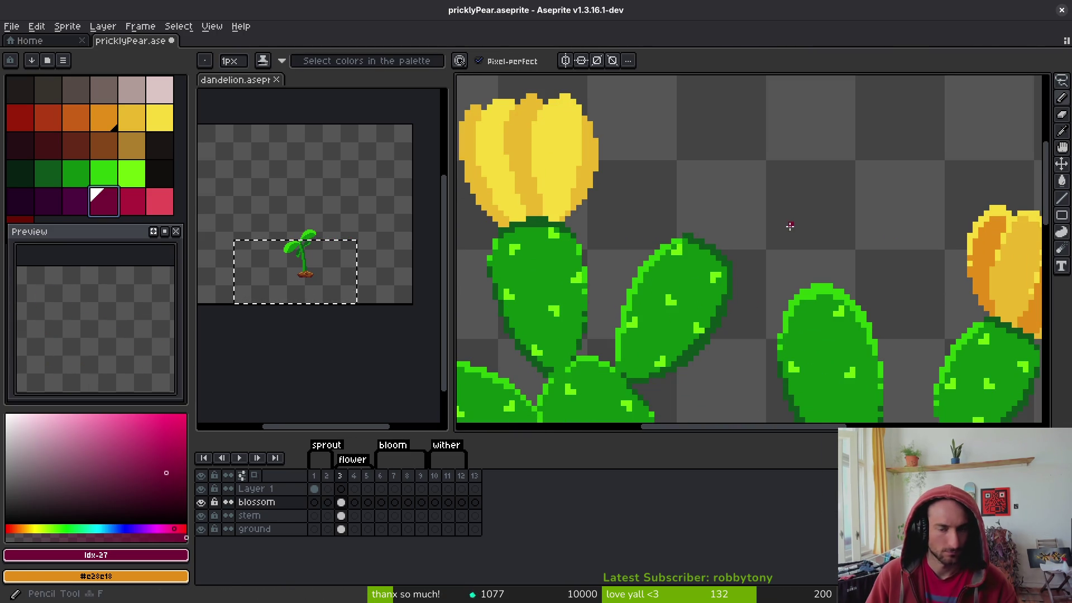
{"action": "scroll", "coordinate": [732, 229], "scroll_direction": "up", "scroll_amount": 1}
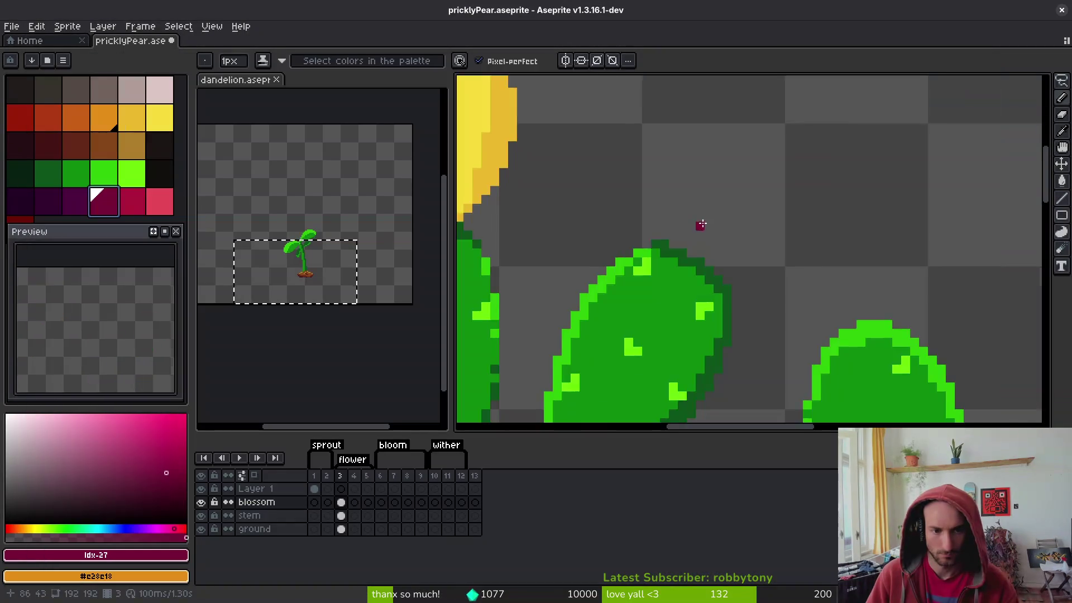
{"action": "scroll", "coordinate": [688, 262], "scroll_direction": "up", "scroll_amount": 2}
{"action": "mouse_move", "coordinate": [658, 262]}
{"action": "left_mouse_down"}
{"action": "mouse_move", "coordinate": [698, 144]}
{"action": "mouse_move", "coordinate": [756, 135]}
{"action": "left_mouse_up"}
{"action": "scroll", "coordinate": [732, 131], "scroll_direction": "down", "scroll_amount": 2}
{"action": "mouse_move", "coordinate": [764, 189]}
{"action": "left_mouse_down"}
{"action": "mouse_move", "coordinate": [732, 224]}
{"action": "mouse_move", "coordinate": [742, 209]}
{"action": "left_mouse_up"}
{"action": "left_click", "coordinate": [757, 135]}
Close the outline gap, bucket-fill the bud with magenta, and touch up its left edge
{"action": "key", "text": "g"}
{"action": "left_click", "coordinate": [747, 178]}
{"action": "key", "text": "ctrl+z"}
{"action": "key", "text": "b"}
{"action": "left_click", "coordinate": [717, 216]}
{"action": "key", "text": "g"}
{"action": "left_click", "coordinate": [752, 179]}
{"action": "scroll", "coordinate": [752, 179], "scroll_direction": "up", "scroll_amount": 2}
{"action": "key", "text": "b"}
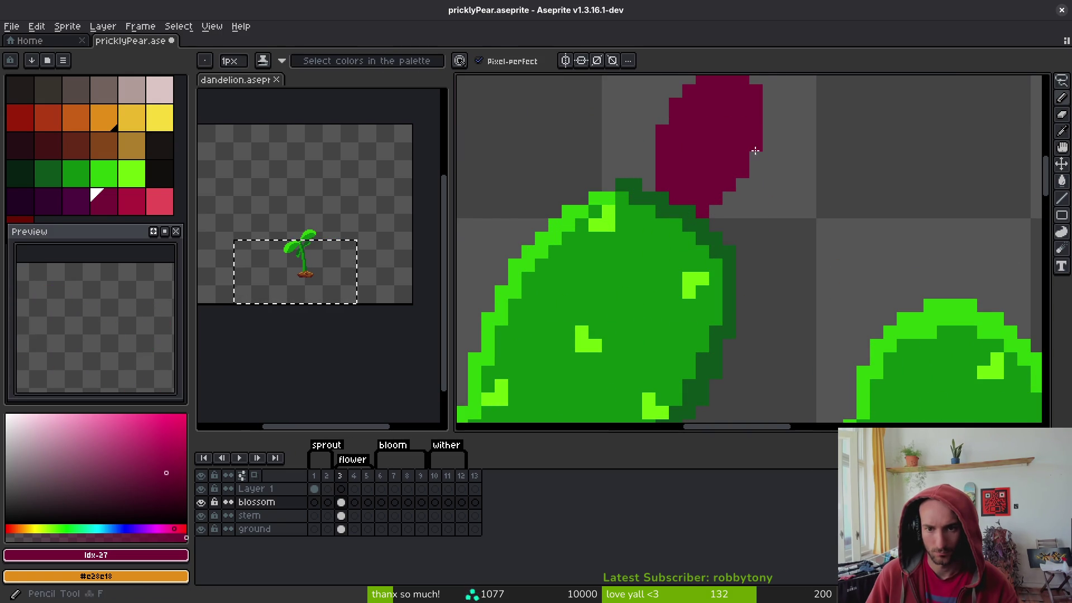
{"action": "scroll", "coordinate": [698, 189], "scroll_direction": "up", "scroll_amount": 2}
{"action": "left_click", "coordinate": [659, 173]}
{"action": "left_click", "coordinate": [647, 199]}
Set the secondary colour to crimson Idx-28 and check the flower reference photos
{"action": "scroll", "coordinate": [696, 285], "scroll_direction": "down", "scroll_amount": 3}
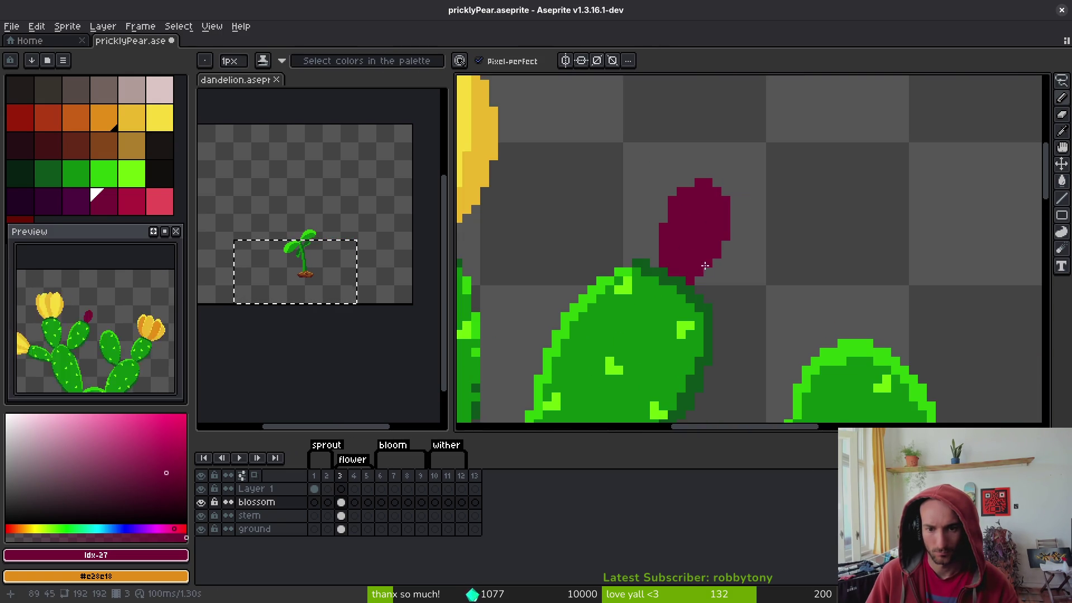
{"action": "right_click", "coordinate": [134, 202]}
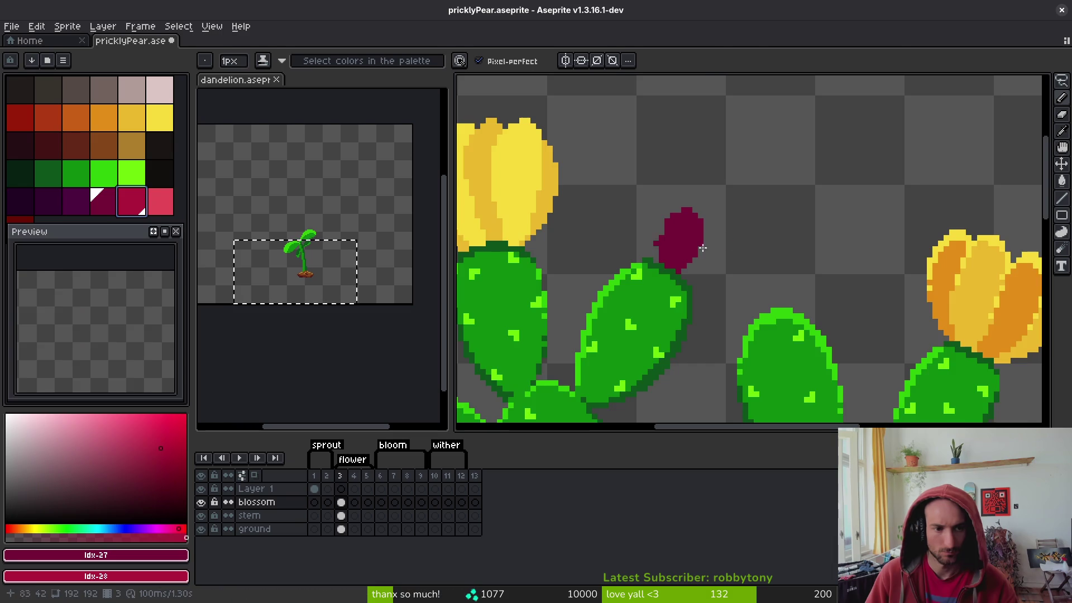
{"action": "scroll", "coordinate": [678, 246], "scroll_direction": "up", "scroll_amount": 2}
{"action": "key", "text": "alt+Tab"}
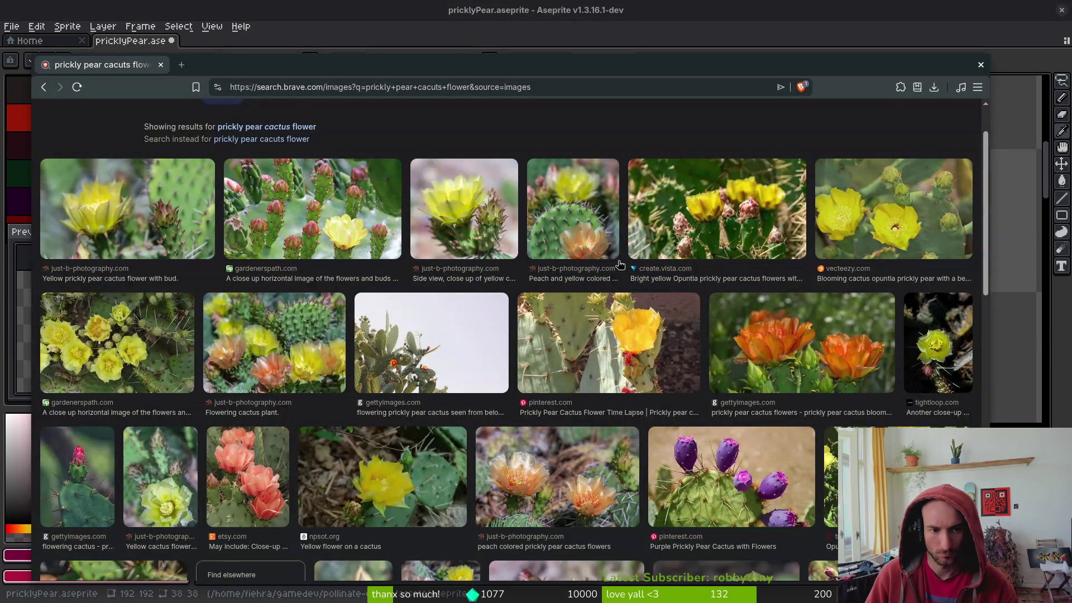
{"action": "key", "text": "alt+Tab"}
{"action": "scroll", "coordinate": [615, 262], "scroll_direction": "up", "scroll_amount": 2}
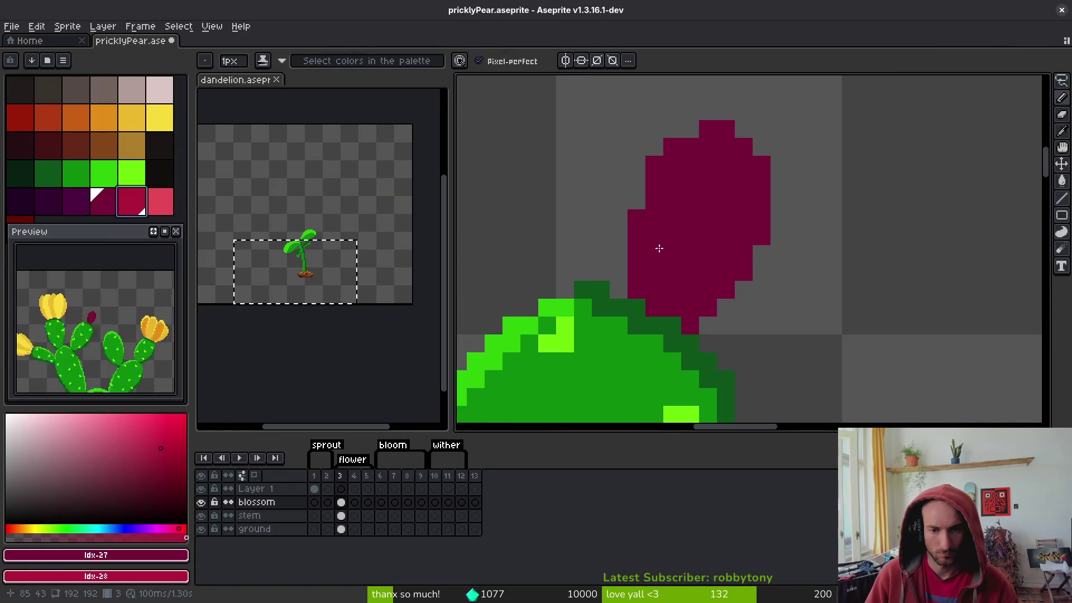
Draw two maroon petal strokes on the blossom and fill the gap between them
{"action": "left_click_drag", "start_coordinate": [636, 296], "coordinate": [611, 260]}
{"action": "mouse_move", "coordinate": [591, 198]}
{"action": "left_mouse_down"}
{"action": "mouse_move", "coordinate": [599, 189]}
{"action": "mouse_move", "coordinate": [663, 292]}
{"action": "left_mouse_up"}
{"action": "left_click_drag", "start_coordinate": [600, 207], "coordinate": [646, 289]}
{"action": "scroll", "coordinate": [670, 251], "scroll_direction": "down", "scroll_amount": 2}
{"action": "scroll", "coordinate": [704, 251], "scroll_direction": "up", "scroll_amount": 1}
{"action": "left_click", "coordinate": [706, 251]}
{"action": "left_click", "coordinate": [683, 252]}
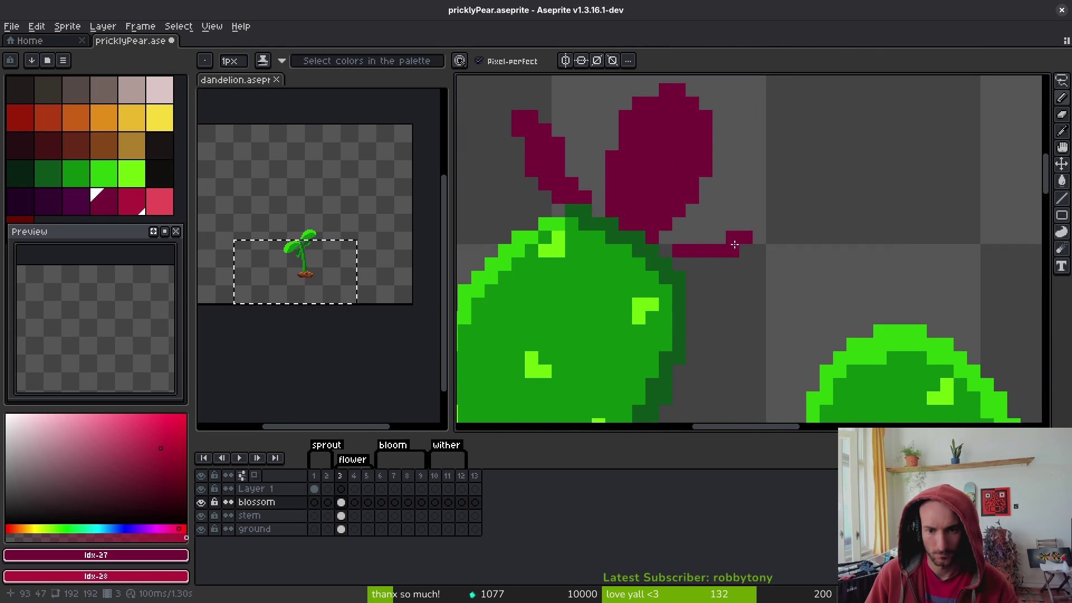
Draw a thin maroon arm right of the flower, erasing stray pixels around it
{"action": "mouse_move", "coordinate": [774, 251]}
{"action": "left_mouse_down"}
{"action": "mouse_move", "coordinate": [690, 270]}
{"action": "mouse_move", "coordinate": [759, 251]}
{"action": "left_mouse_up"}
{"action": "scroll", "coordinate": [763, 291], "scroll_direction": "down", "scroll_amount": 2}
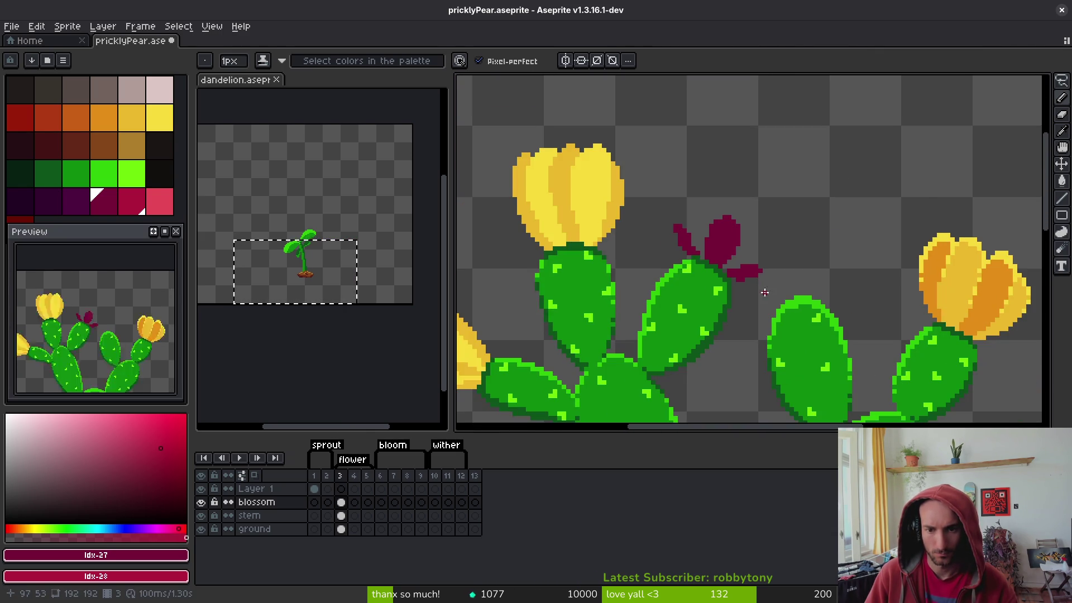
{"action": "scroll", "coordinate": [763, 254], "scroll_direction": "up", "scroll_amount": 3}
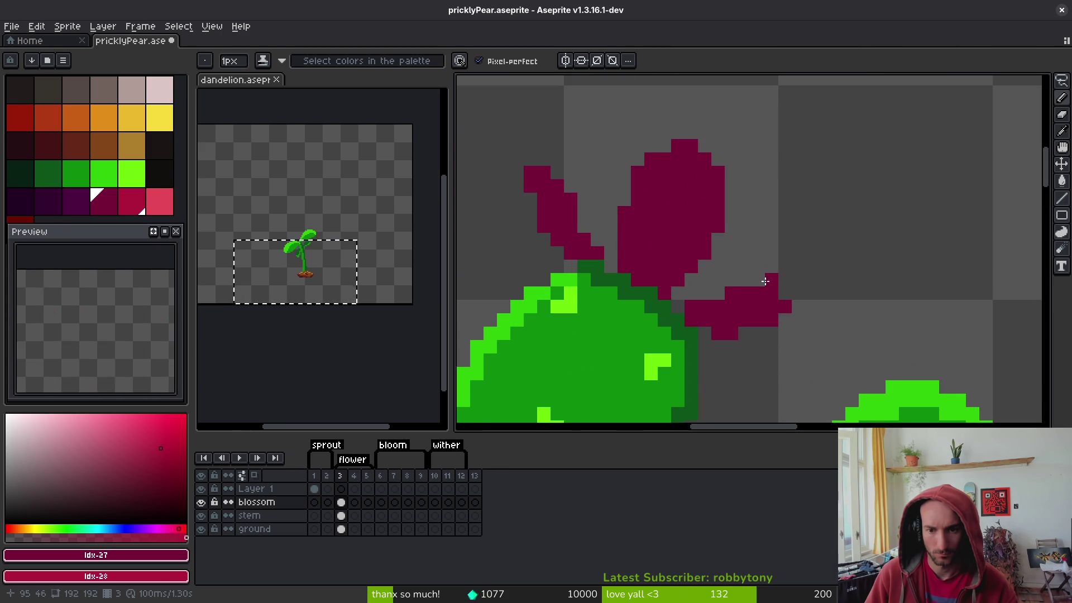
{"action": "mouse_move", "coordinate": [784, 290]}
{"action": "left_mouse_down"}
{"action": "mouse_move", "coordinate": [769, 281]}
{"action": "mouse_move", "coordinate": [772, 320]}
{"action": "left_mouse_up"}
{"action": "key", "text": "e"}
{"action": "left_click", "coordinate": [759, 319]}
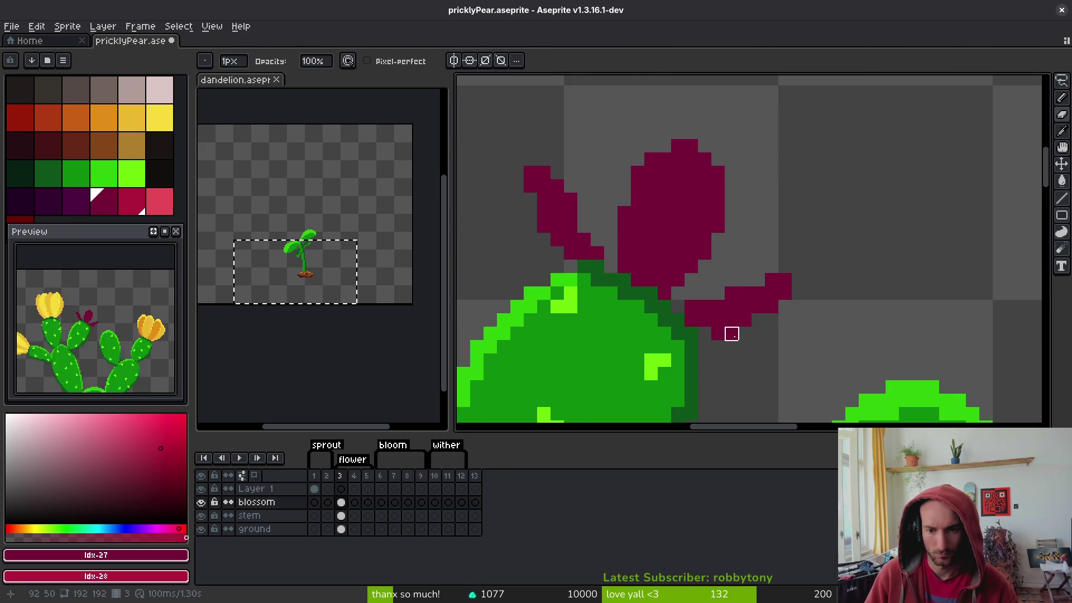
{"action": "key", "text": "b"}
{"action": "left_click", "coordinate": [707, 334]}
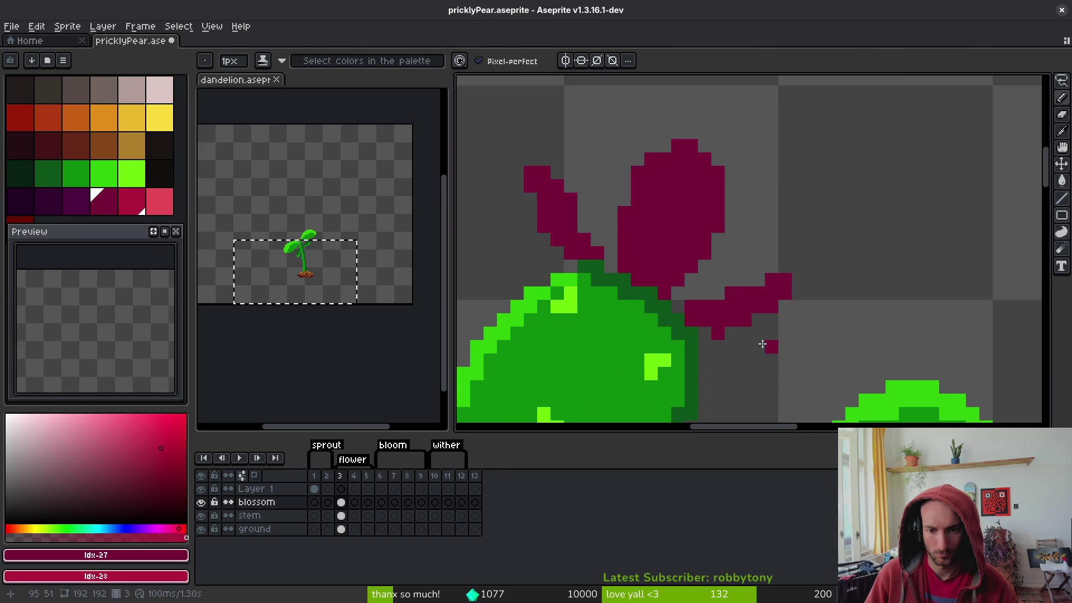
{"action": "key", "text": "e"}
{"action": "left_click_drag", "start_coordinate": [716, 333], "coordinate": [744, 320]}
{"action": "key", "text": "b"}
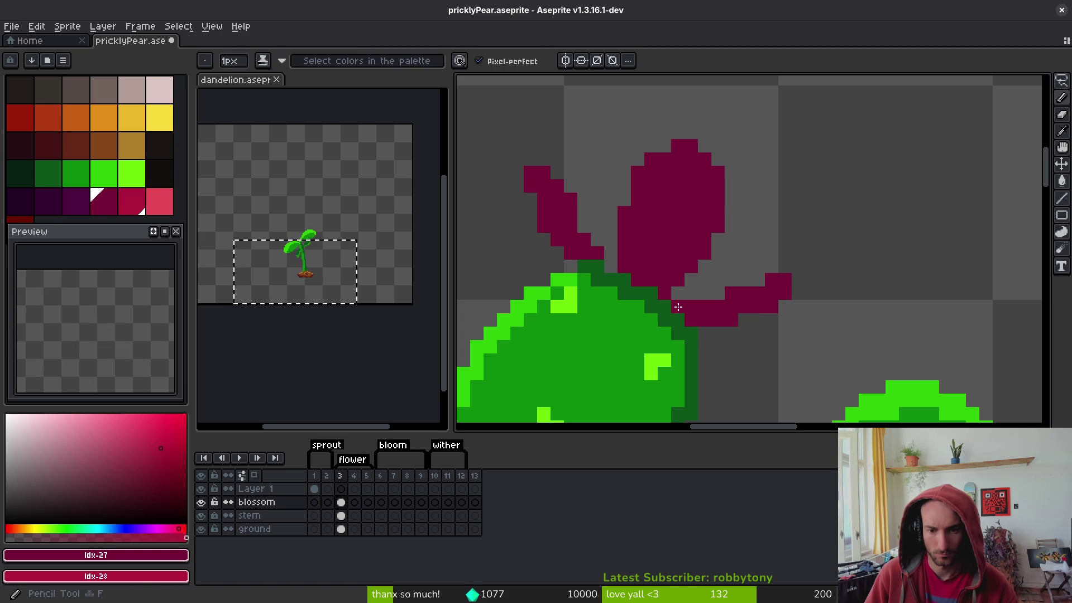
Save the sprite with Ctrl+S and bring up the flower reference photos
{"action": "scroll", "coordinate": [616, 268], "scroll_direction": "down", "scroll_amount": 4}
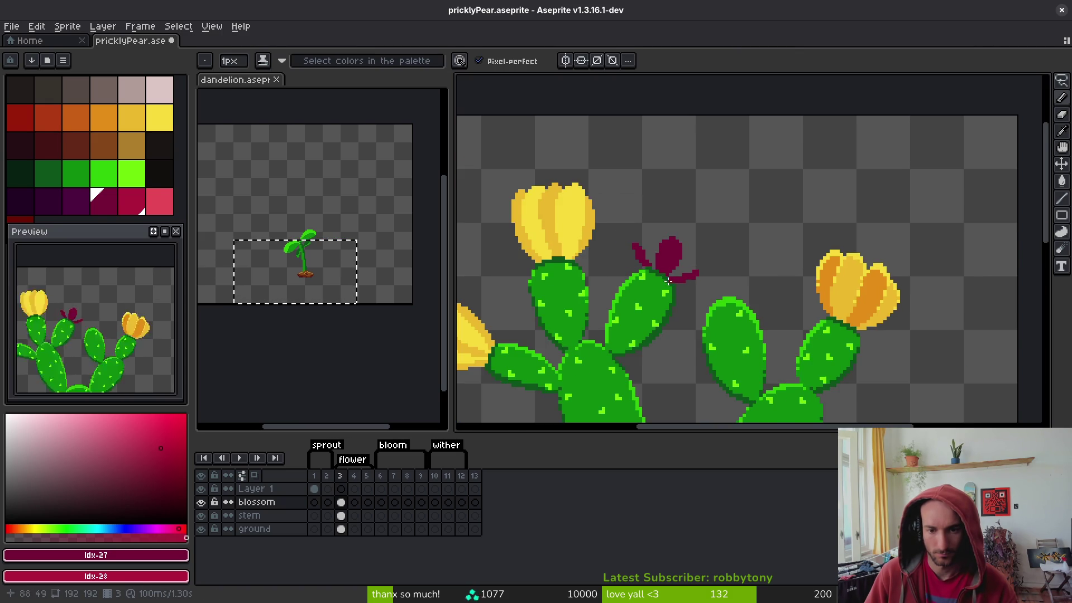
{"action": "scroll", "coordinate": [642, 264], "scroll_direction": "up", "scroll_amount": 3}
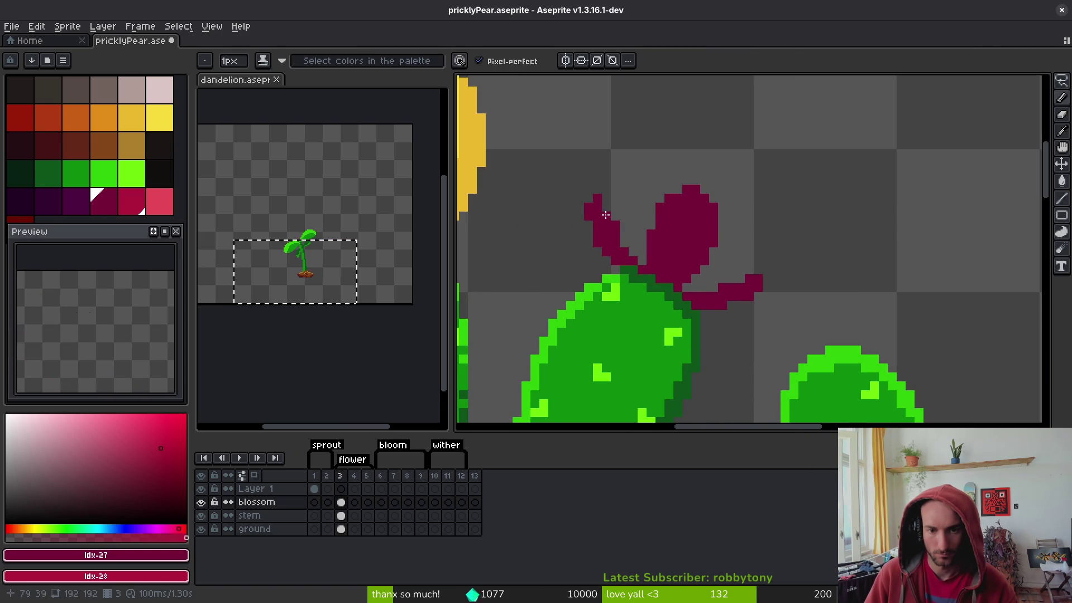
{"action": "key", "text": "b"}
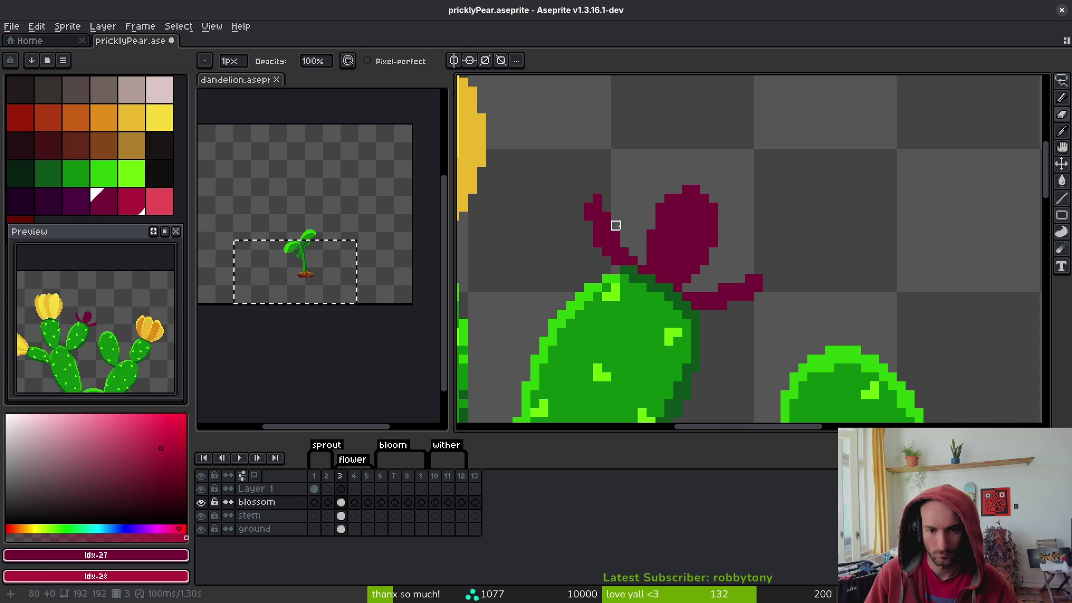
{"action": "key", "text": "b"}
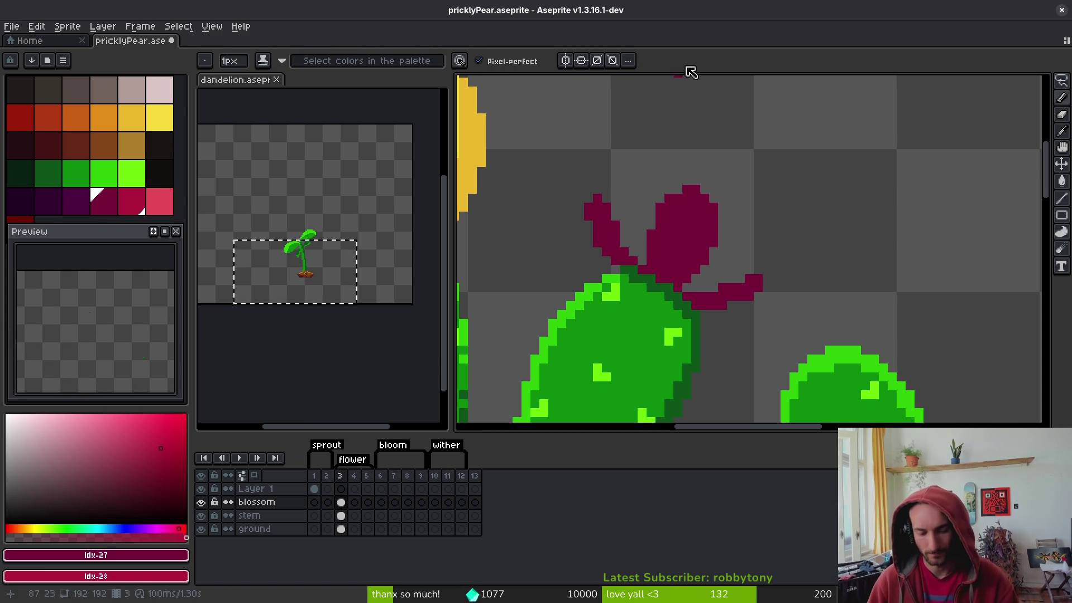
{"action": "key", "text": "e"}
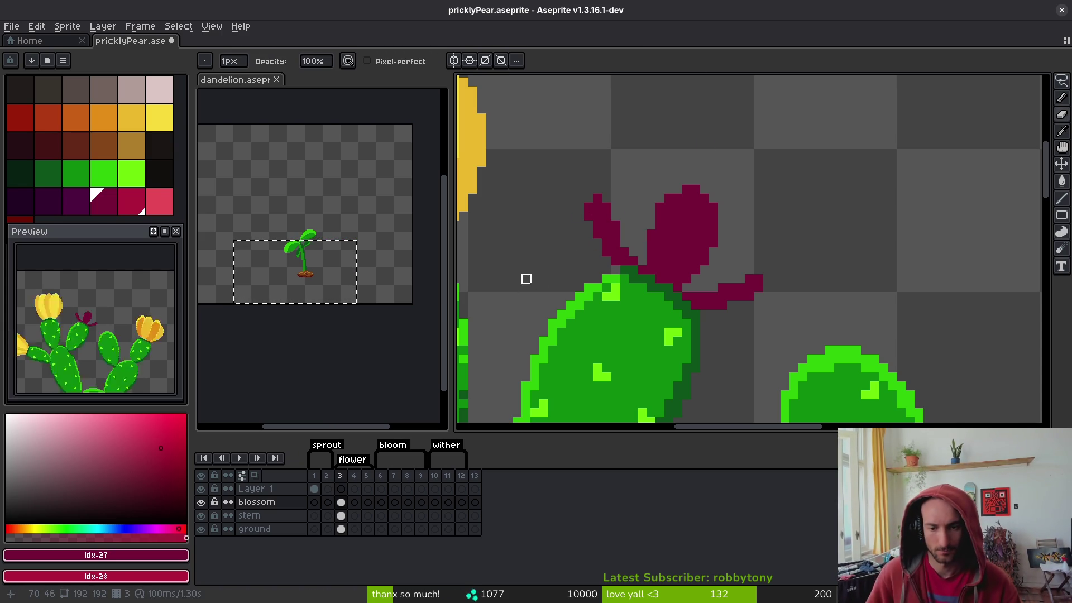
{"action": "key", "text": "ctrl+s"}
{"action": "scroll", "coordinate": [795, 297], "scroll_direction": "down", "scroll_amount": 3}
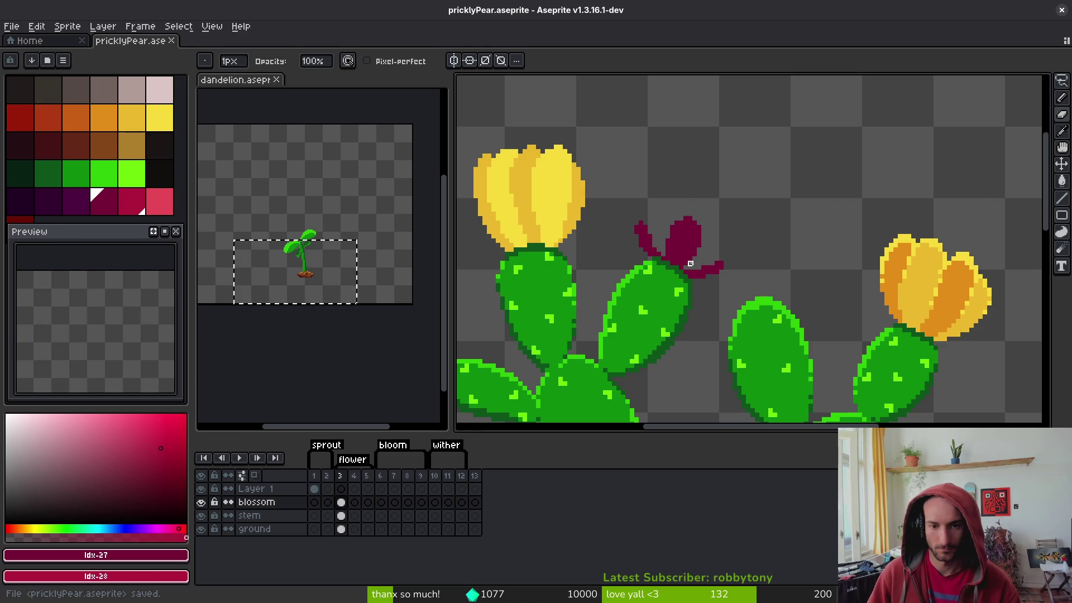
{"action": "key", "text": "alt+Tab"}
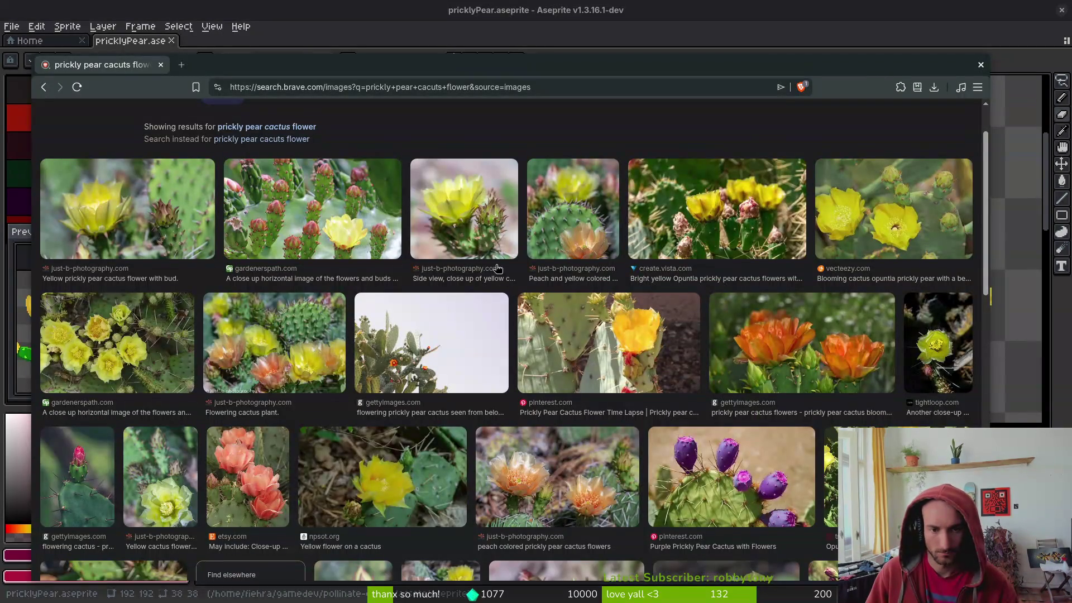
Draw a closed crimson petal outline curving out from the flower's right side
{"action": "key", "text": "alt+Tab"}
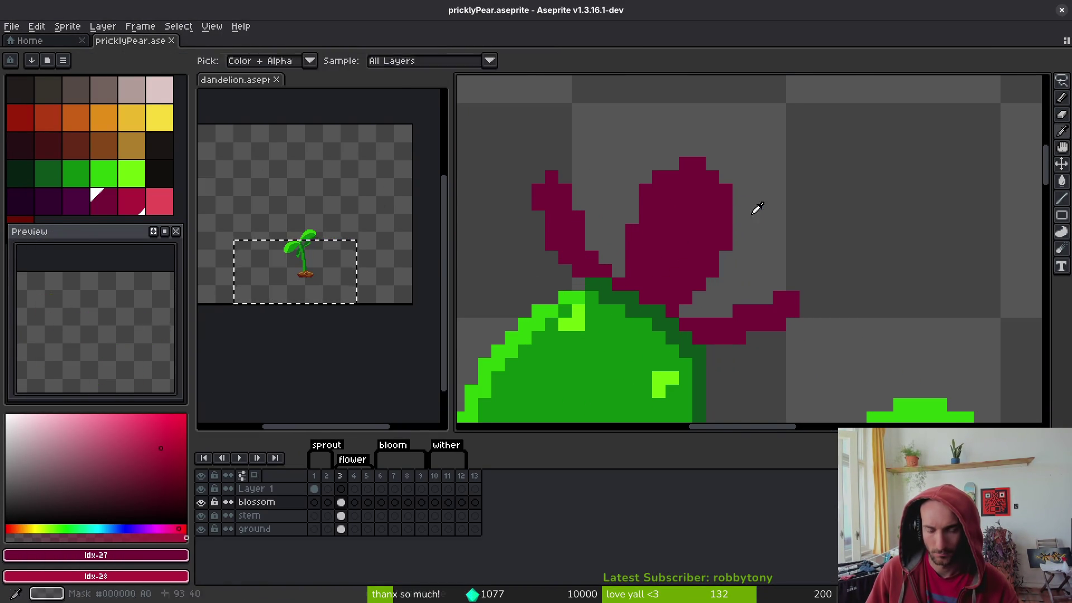
{"action": "key", "text": "alt+Tab"}
{"action": "key", "text": "alt+Tab"}
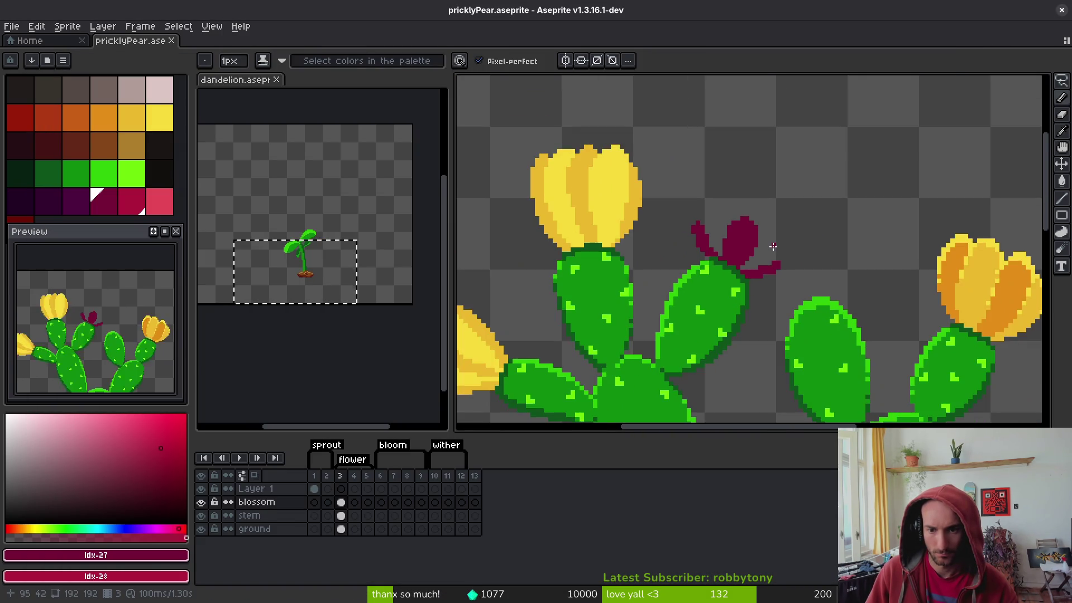
{"action": "scroll", "coordinate": [776, 214], "scroll_direction": "up", "scroll_amount": 2}
{"action": "mouse_move", "coordinate": [732, 230]}
{"action": "left_mouse_down"}
{"action": "mouse_move", "coordinate": [782, 218]}
{"action": "mouse_move", "coordinate": [807, 262]}
{"action": "mouse_move", "coordinate": [783, 298]}
{"action": "left_mouse_up"}
{"action": "left_click", "coordinate": [745, 221]}
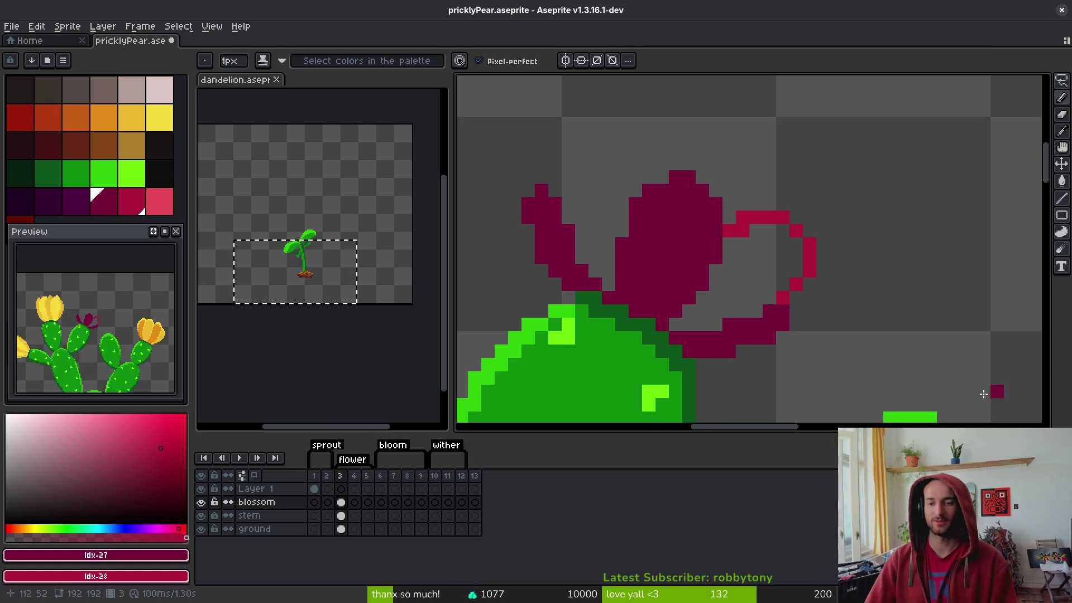
Seal the right petal's edge and bucket-fill it with crimson
{"action": "scroll", "coordinate": [804, 296], "scroll_direction": "up", "scroll_amount": 2}
{"action": "left_click", "coordinate": [691, 304]}
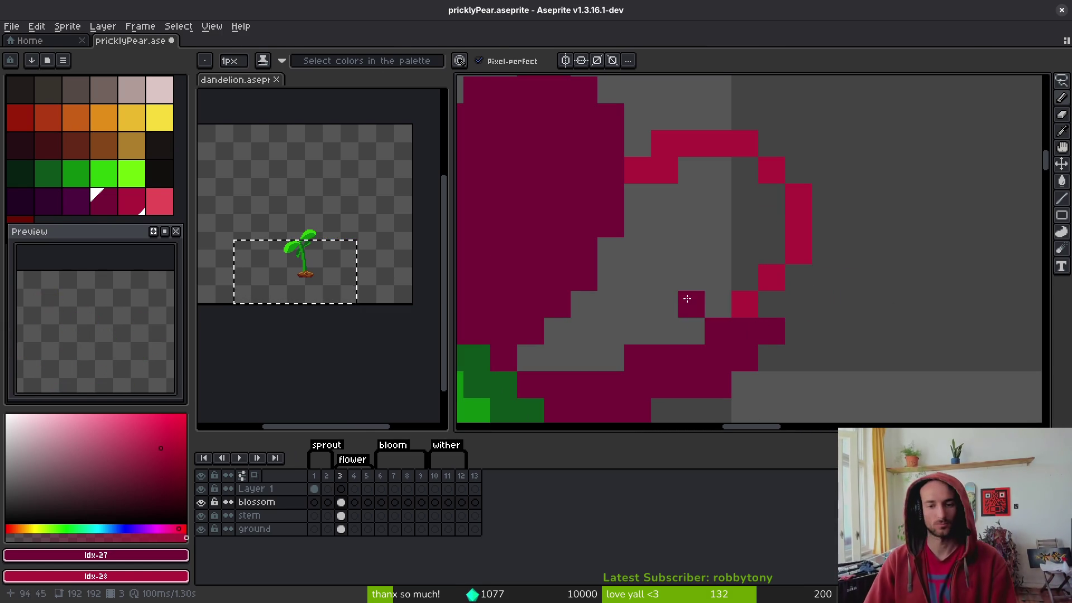
{"action": "key", "text": "g"}
{"action": "right_click", "coordinate": [670, 280]}
{"action": "scroll", "coordinate": [686, 296], "scroll_direction": "down", "scroll_amount": 2}
{"action": "scroll", "coordinate": [614, 234], "scroll_direction": "up", "scroll_amount": 2}
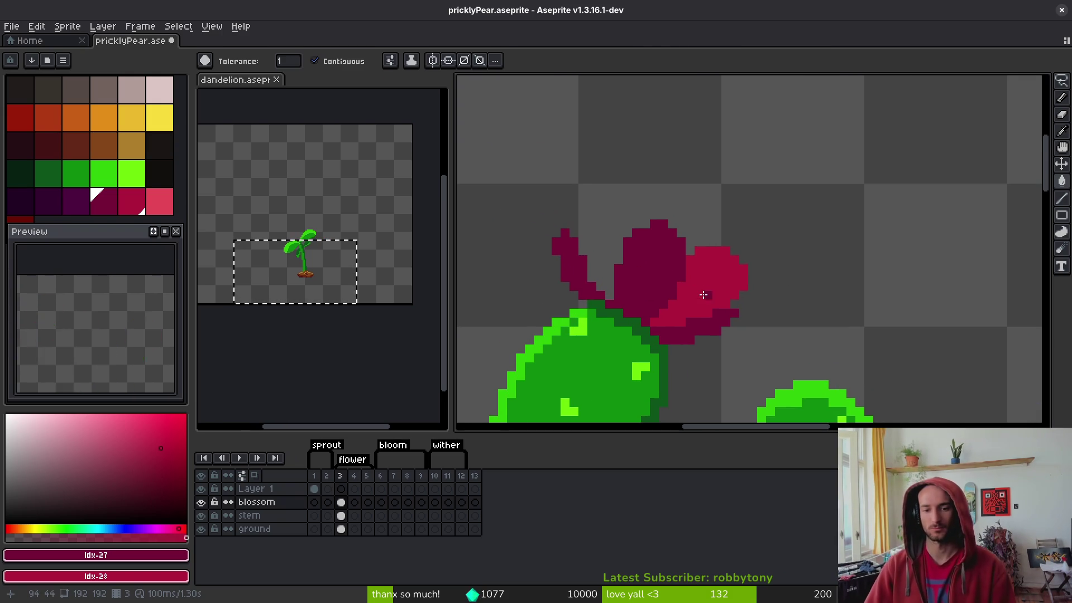
Outline a petal arching over the flower's top and bucket-fill it with crimson
{"action": "key", "text": "b"}
{"action": "scroll", "coordinate": [602, 231], "scroll_direction": "up", "scroll_amount": 3}
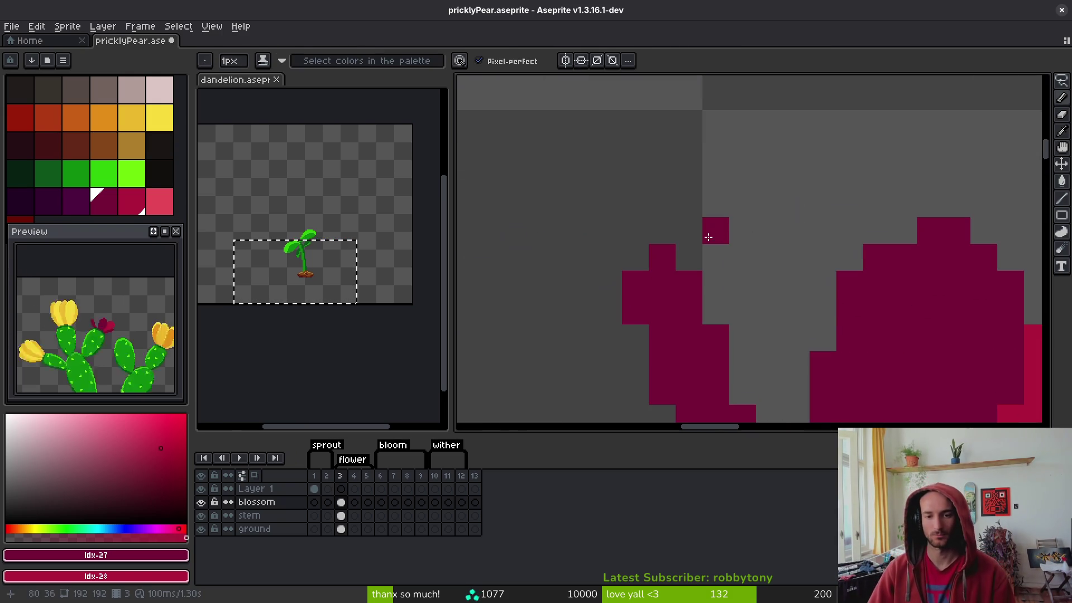
{"action": "mouse_move", "coordinate": [684, 223]}
{"action": "left_mouse_down"}
{"action": "mouse_move", "coordinate": [744, 150]}
{"action": "mouse_move", "coordinate": [812, 172]}
{"action": "mouse_move", "coordinate": [859, 246]}
{"action": "left_mouse_up"}
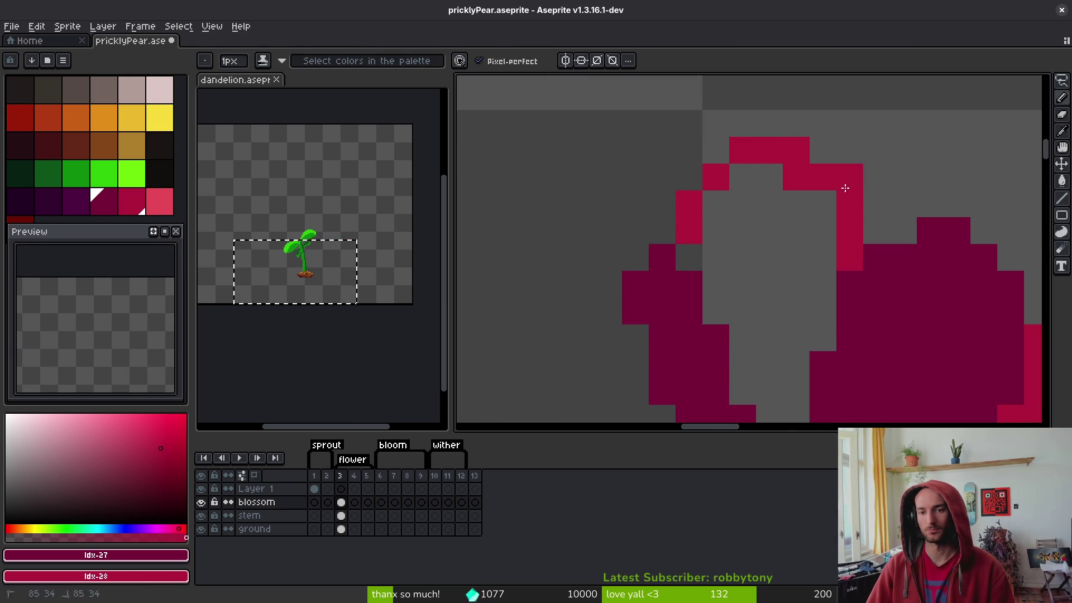
{"action": "key", "text": "g"}
{"action": "left_click", "coordinate": [749, 300]}
{"action": "scroll", "coordinate": [837, 344], "scroll_direction": "down", "scroll_amount": 4}
{"action": "scroll", "coordinate": [838, 345], "scroll_direction": "down", "scroll_amount": 2}
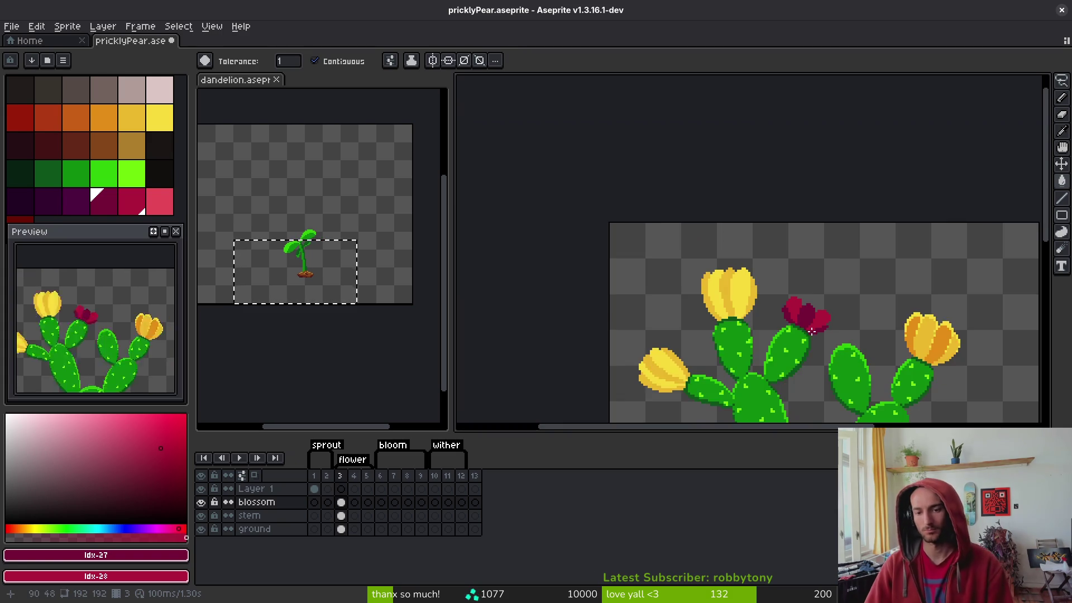
{"action": "scroll", "coordinate": [838, 345], "scroll_direction": "up", "scroll_amount": 3}
{"action": "left_click", "coordinate": [160, 201]}
{"action": "key", "text": "b"}
{"action": "scroll", "coordinate": [694, 242], "scroll_direction": "up", "scroll_amount": 3}
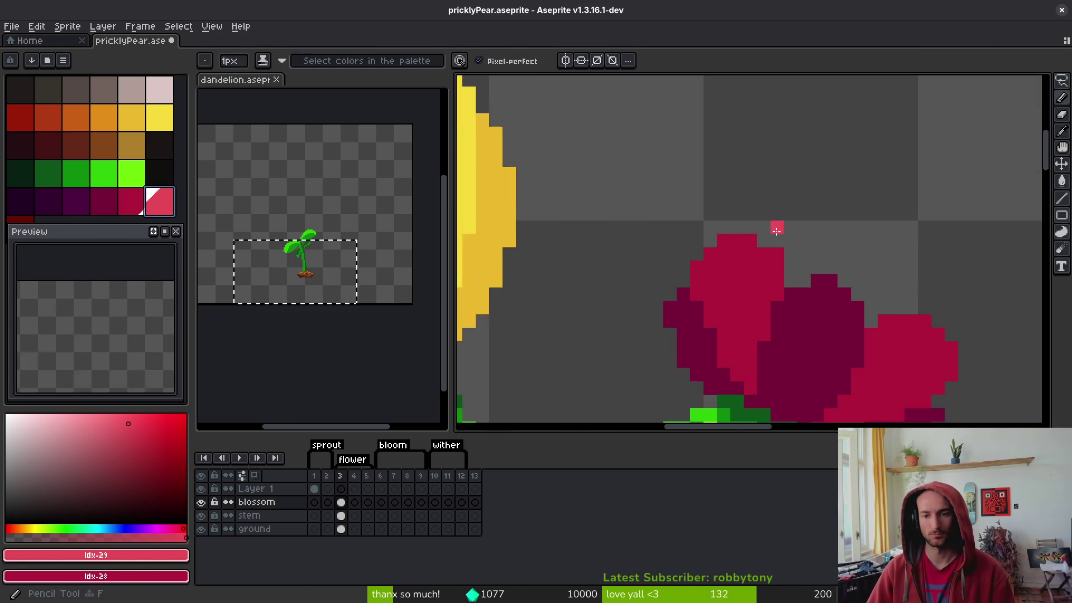
Outline pink highlights on the crimson flower's right and top petals and bucket-fill them pink
{"action": "left_click", "coordinate": [694, 242]}
{"action": "mouse_move", "coordinate": [694, 241]}
{"action": "left_mouse_down"}
{"action": "mouse_move", "coordinate": [779, 218]}
{"action": "mouse_move", "coordinate": [798, 245]}
{"action": "mouse_move", "coordinate": [783, 296]}
{"action": "mouse_move", "coordinate": [697, 225]}
{"action": "mouse_move", "coordinate": [737, 218]}
{"action": "mouse_move", "coordinate": [740, 258]}
{"action": "mouse_move", "coordinate": [738, 222]}
{"action": "left_mouse_up"}
{"action": "left_click", "coordinate": [827, 309]}
{"action": "key", "text": "g"}
{"action": "left_click", "coordinate": [678, 229]}
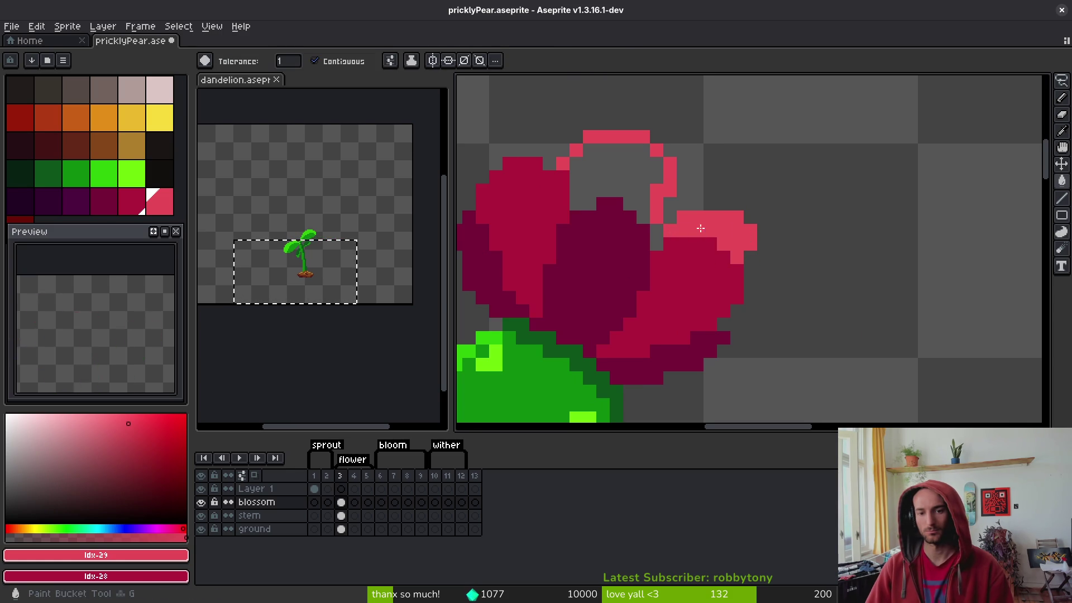
{"action": "left_click", "coordinate": [631, 191]}
With the Pencil, add a light pink pixel beside the top petal
{"action": "scroll", "coordinate": [782, 290], "scroll_direction": "down", "scroll_amount": 6}
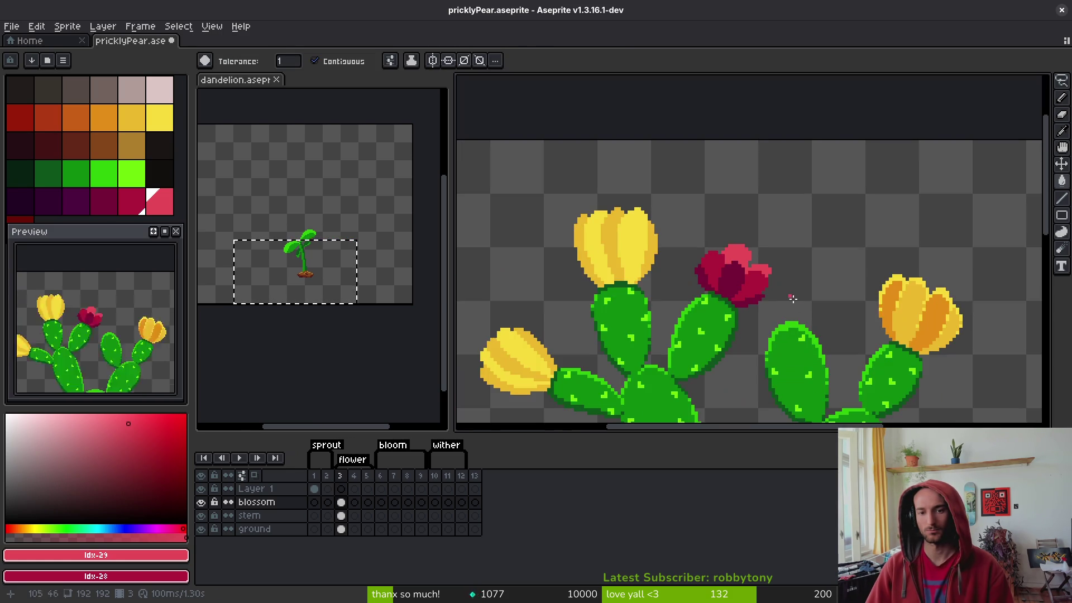
{"action": "scroll", "coordinate": [770, 279], "scroll_direction": "up", "scroll_amount": 6}
{"action": "key", "text": "b"}
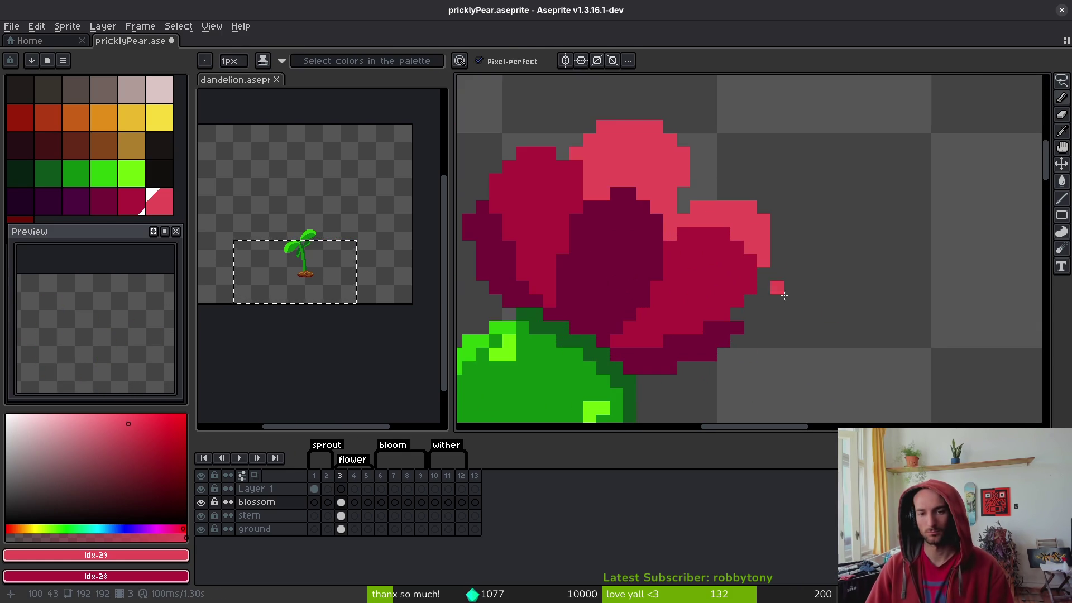
{"action": "scroll", "coordinate": [768, 285], "scroll_direction": "down", "scroll_amount": 5}
{"action": "scroll", "coordinate": [798, 270], "scroll_direction": "up", "scroll_amount": 4}
{"action": "left_click", "coordinate": [807, 275]}
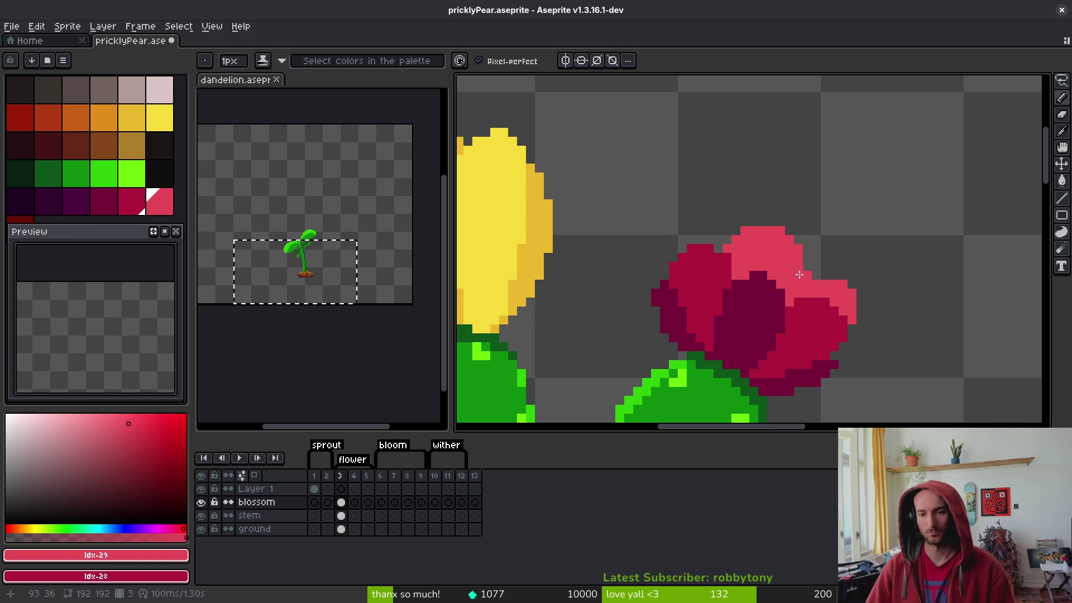
Erase two stray pink pixels near the flower with the Eraser
{"action": "scroll", "coordinate": [816, 276], "scroll_direction": "down", "scroll_amount": 6}
{"action": "scroll", "coordinate": [816, 271], "scroll_direction": "up", "scroll_amount": 9}
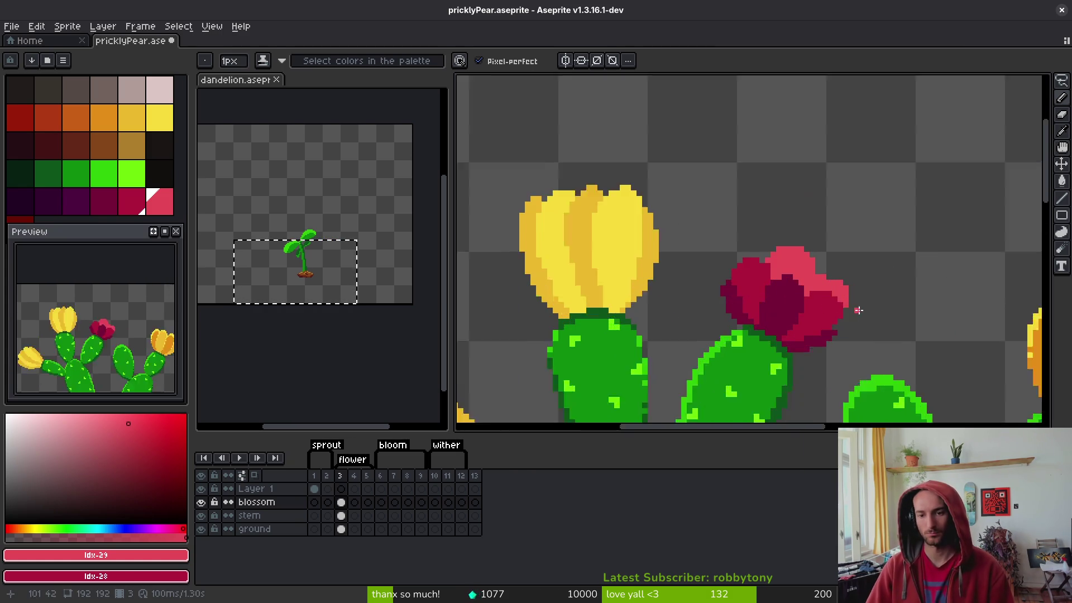
{"action": "scroll", "coordinate": [816, 270], "scroll_direction": "up", "scroll_amount": 1}
{"action": "key", "text": "e"}
{"action": "left_click", "coordinate": [731, 273]}
{"action": "left_click", "coordinate": [797, 270], "text": "alt"}
Extend the crimson flower to the right with pink Pencil pixels and a stroke
{"action": "key", "text": "b"}
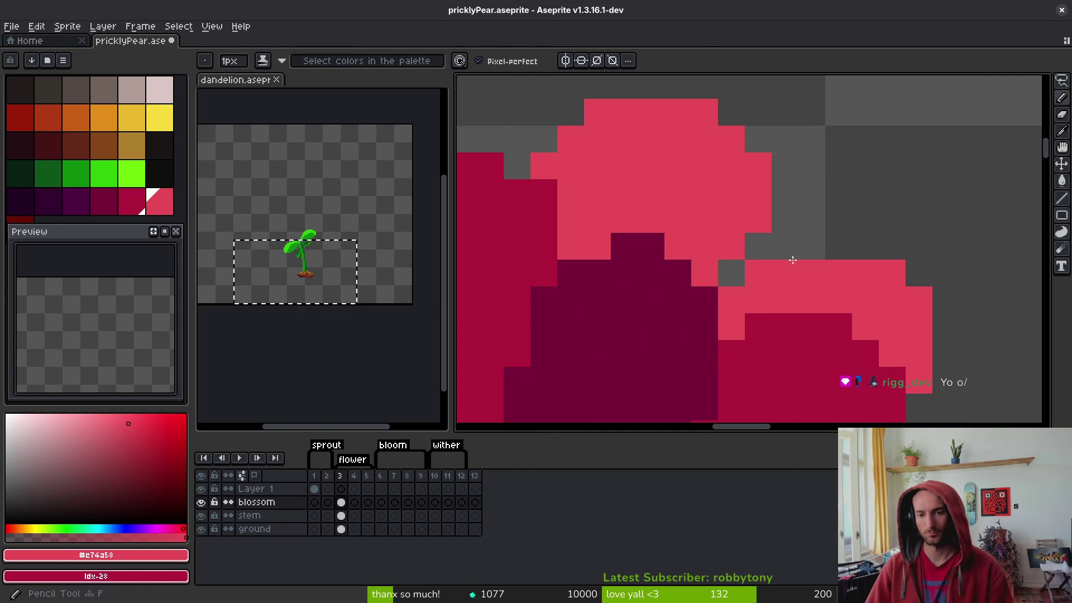
{"action": "left_click", "coordinate": [787, 250]}
{"action": "left_click_drag", "start_coordinate": [810, 248], "coordinate": [838, 249]}
{"action": "scroll", "coordinate": [887, 326], "scroll_direction": "down", "scroll_amount": 3}
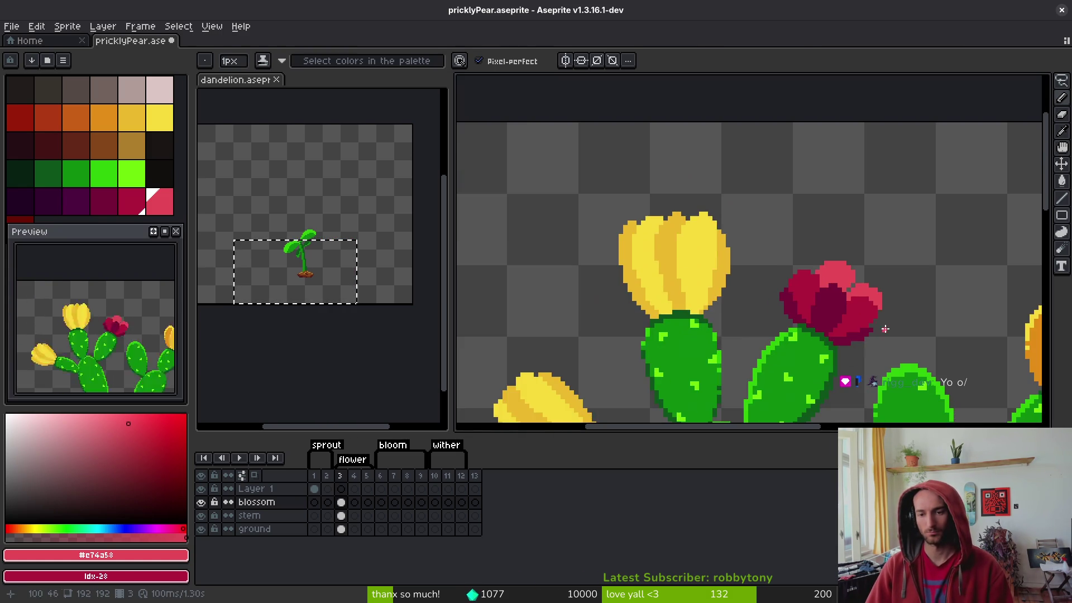
{"action": "scroll", "coordinate": [823, 273], "scroll_direction": "up", "scroll_amount": 3}
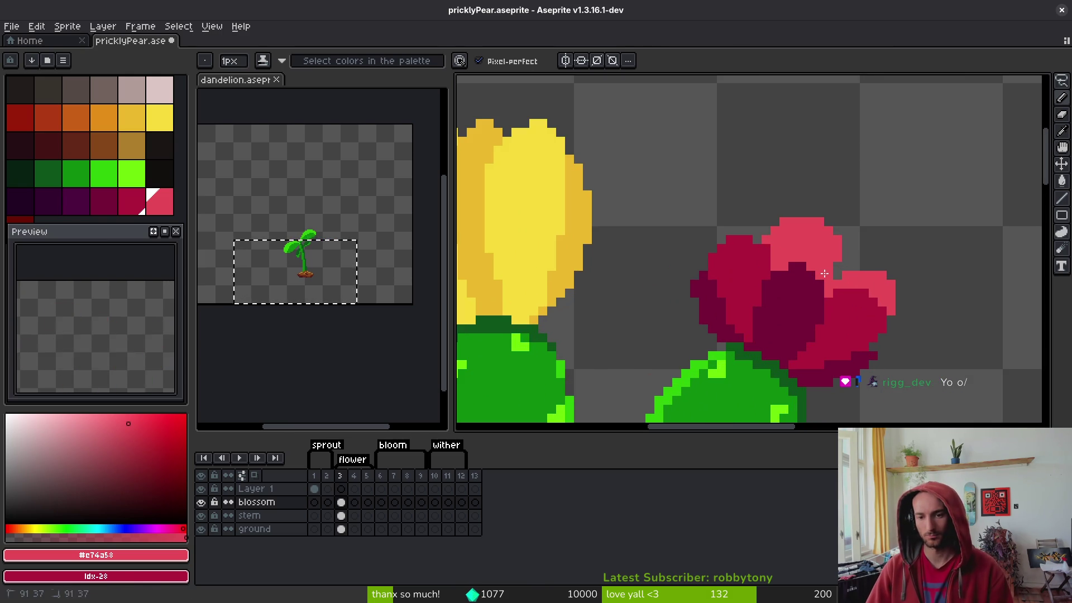
{"action": "scroll", "coordinate": [823, 272], "scroll_direction": "down", "scroll_amount": 3}
{"action": "scroll", "coordinate": [813, 304], "scroll_direction": "up", "scroll_amount": 3}
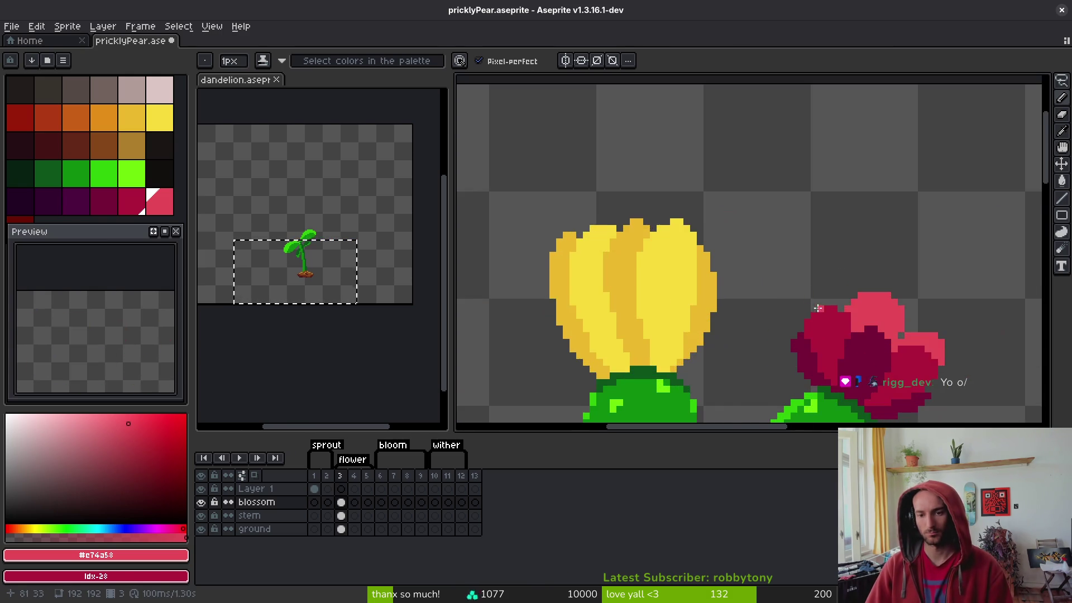
{"action": "scroll", "coordinate": [814, 304], "scroll_direction": "up", "scroll_amount": 2}
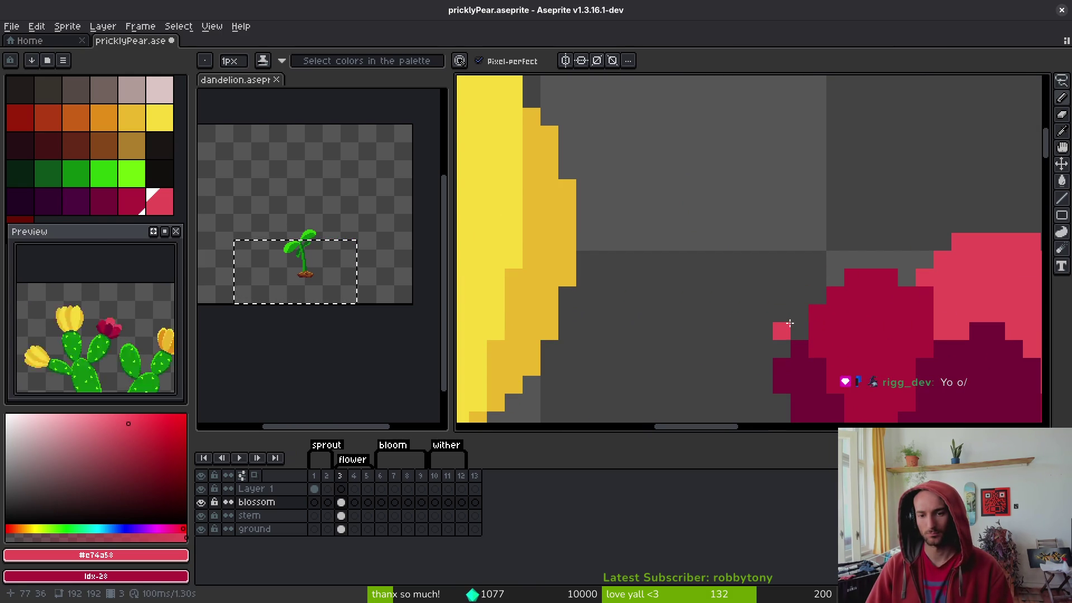
Outline a new petal, fill it solid pink, then bring up the reference photos
{"action": "mouse_move", "coordinate": [798, 318]}
{"action": "left_mouse_down"}
{"action": "mouse_move", "coordinate": [798, 330]}
{"action": "mouse_move", "coordinate": [794, 256]}
{"action": "left_mouse_up"}
{"action": "mouse_move", "coordinate": [857, 232]}
{"action": "left_mouse_down"}
{"action": "mouse_move", "coordinate": [901, 276]}
{"action": "mouse_move", "coordinate": [869, 224]}
{"action": "mouse_move", "coordinate": [809, 231]}
{"action": "left_mouse_up"}
{"action": "key", "text": "g"}
{"action": "left_click", "coordinate": [818, 263]}
{"action": "scroll", "coordinate": [838, 268], "scroll_direction": "down", "scroll_amount": 1}
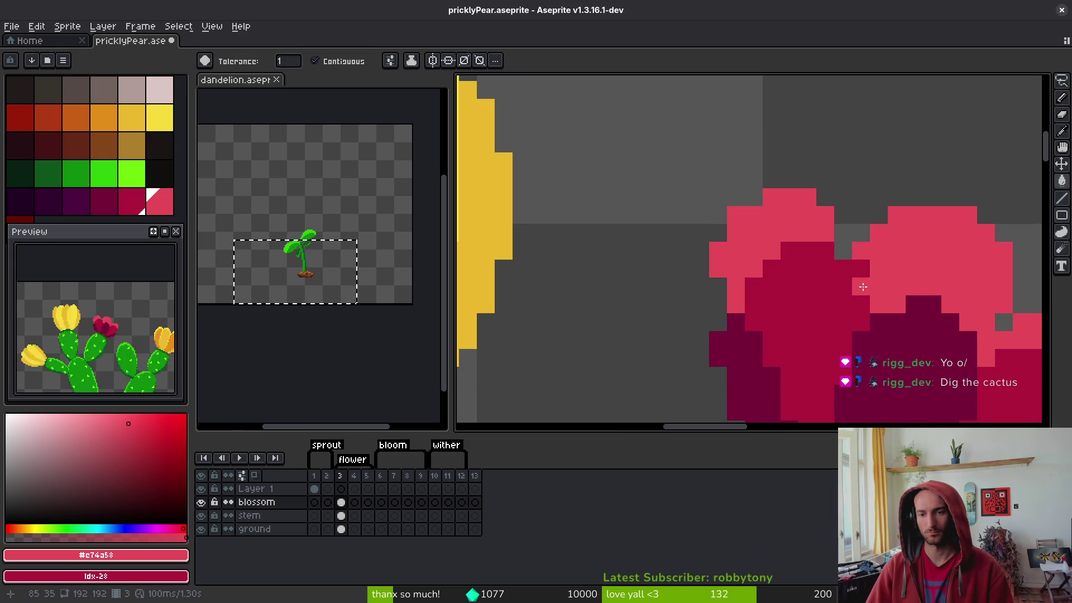
{"action": "key", "text": "b"}
{"action": "scroll", "coordinate": [864, 265], "scroll_direction": "down", "scroll_amount": 3}
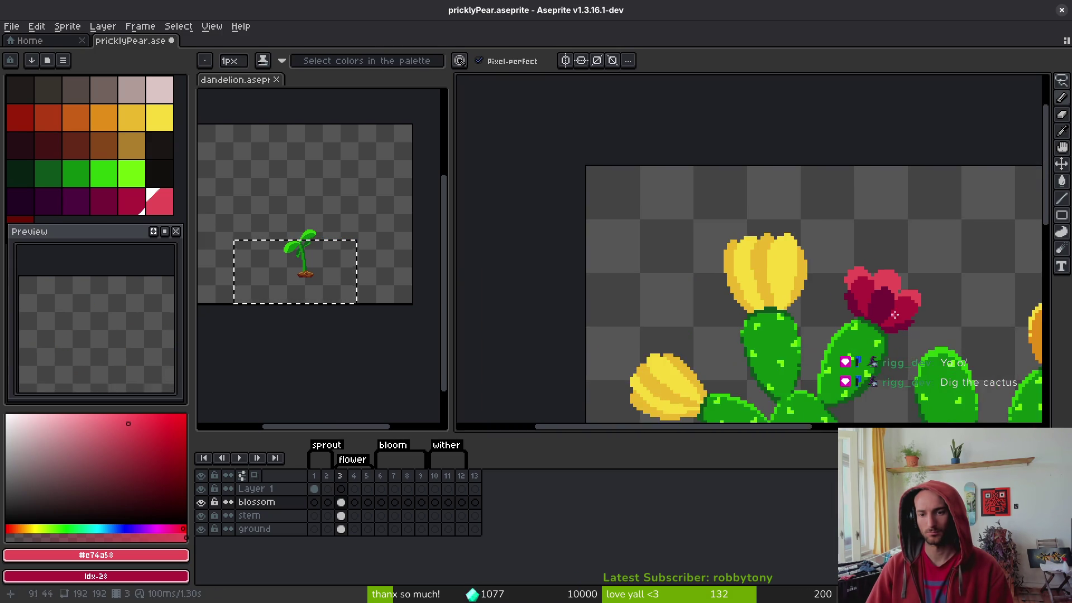
{"action": "scroll", "coordinate": [865, 329], "scroll_direction": "down", "scroll_amount": 1}
{"action": "scroll", "coordinate": [863, 318], "scroll_direction": "up", "scroll_amount": 1}
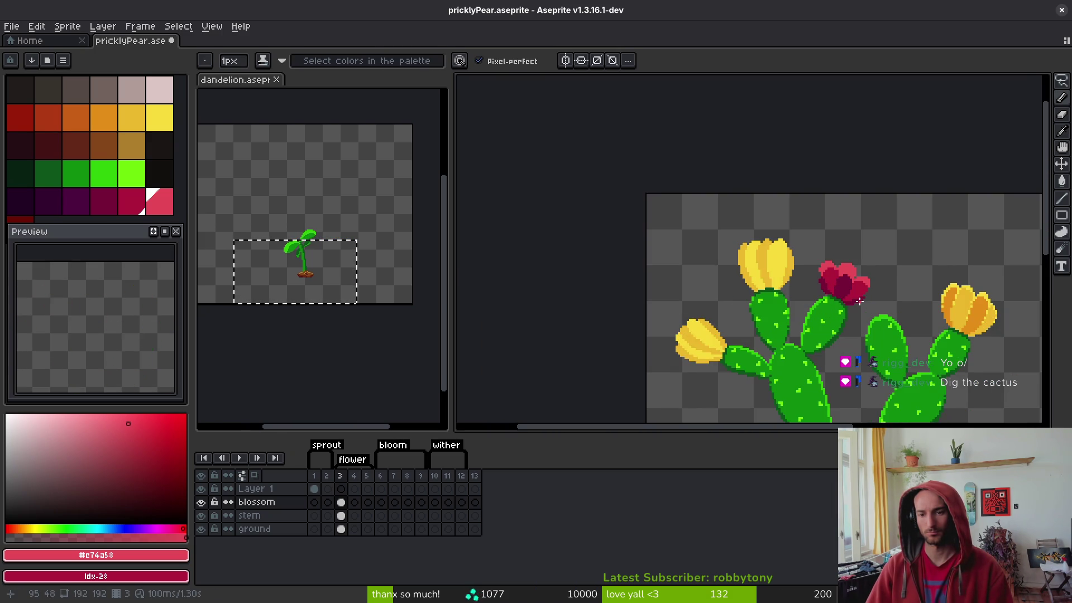
{"action": "key", "text": "alt+Tab"}
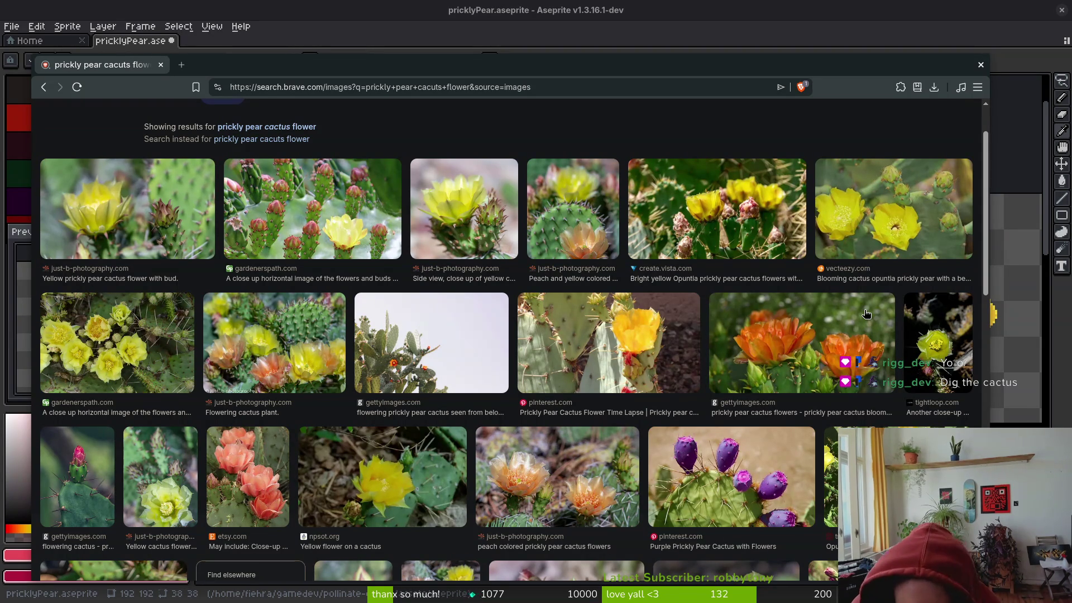
Compare the blossom against the Brave reference photos, then save the sprite with Ctrl+S
{"action": "key", "text": "alt+Tab"}
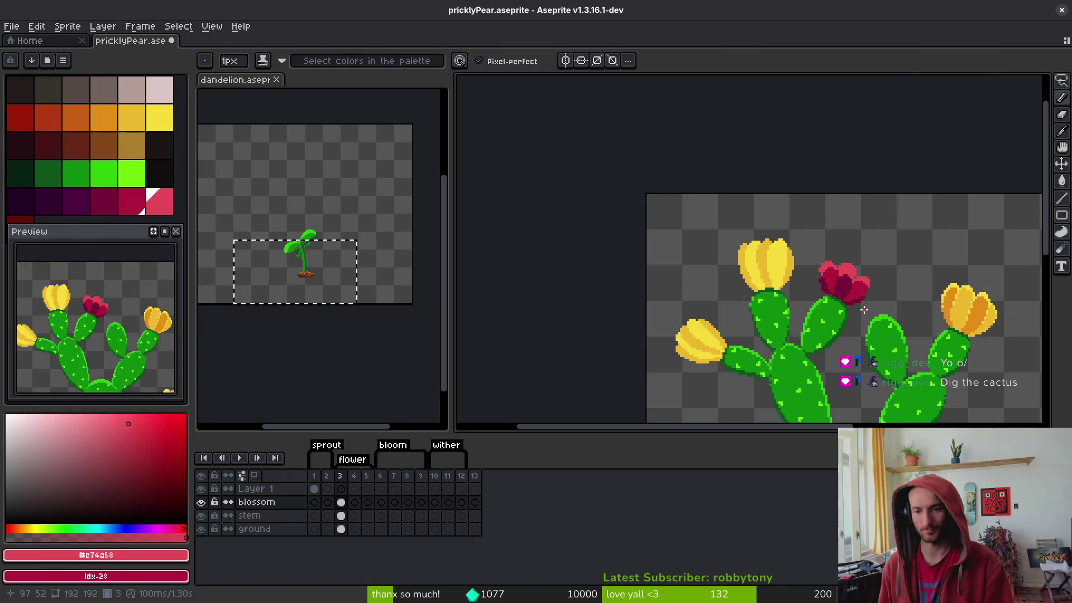
{"action": "key", "text": "alt+Tab"}
{"action": "key", "text": "alt+Tab"}
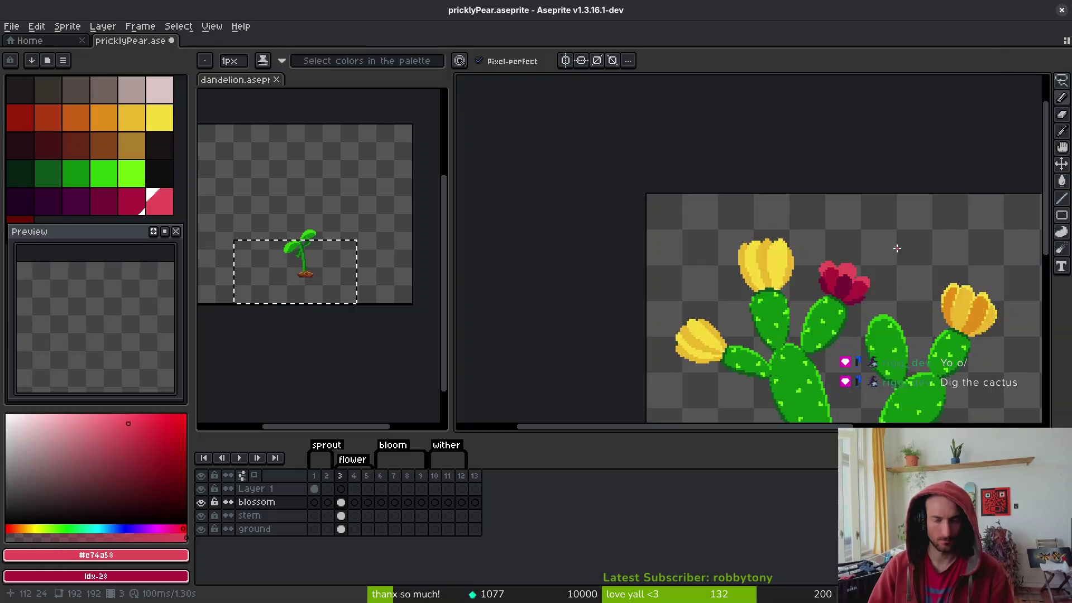
{"action": "scroll", "coordinate": [804, 285], "scroll_direction": "up", "scroll_amount": 3}
{"action": "key", "text": "alt+Tab"}
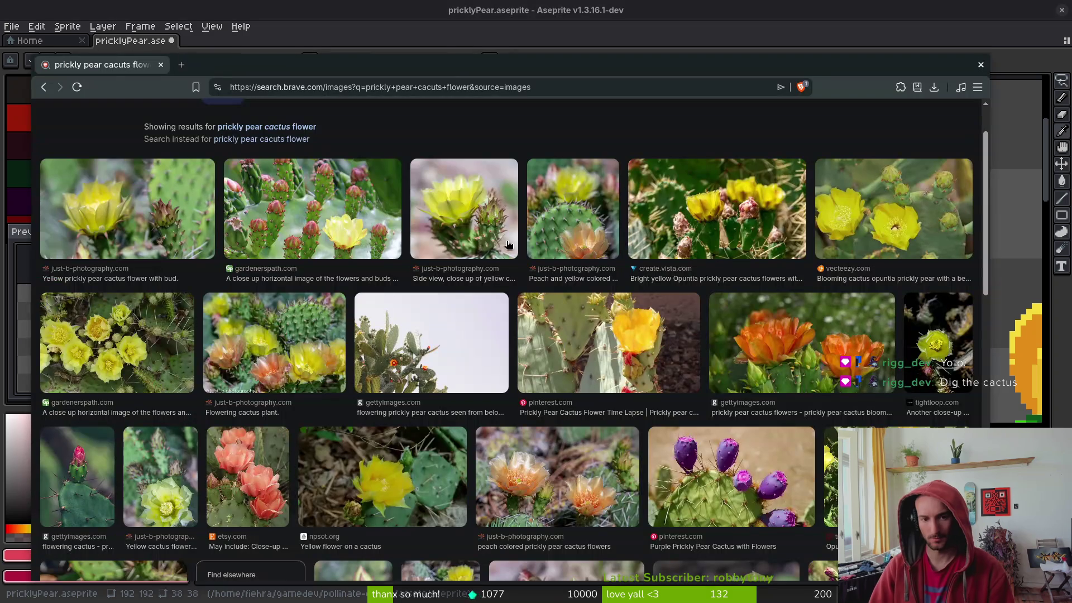
{"action": "key", "text": "alt+Tab"}
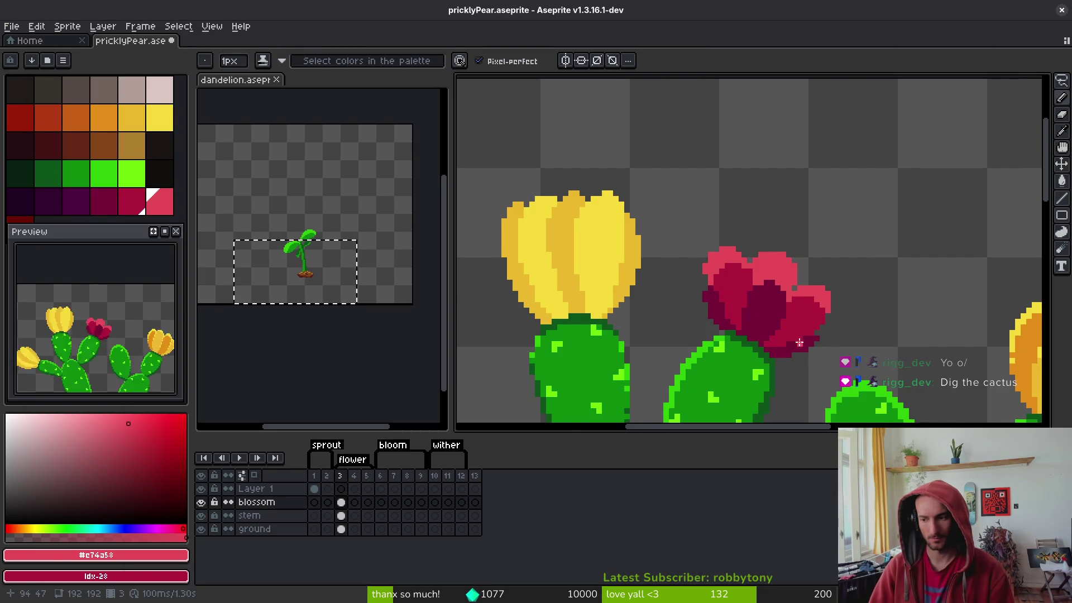
{"action": "scroll", "coordinate": [823, 311], "scroll_direction": "up", "scroll_amount": 1}
{"action": "scroll", "coordinate": [824, 311], "scroll_direction": "down", "scroll_amount": 2}
{"action": "key", "text": "ctrl+s"}
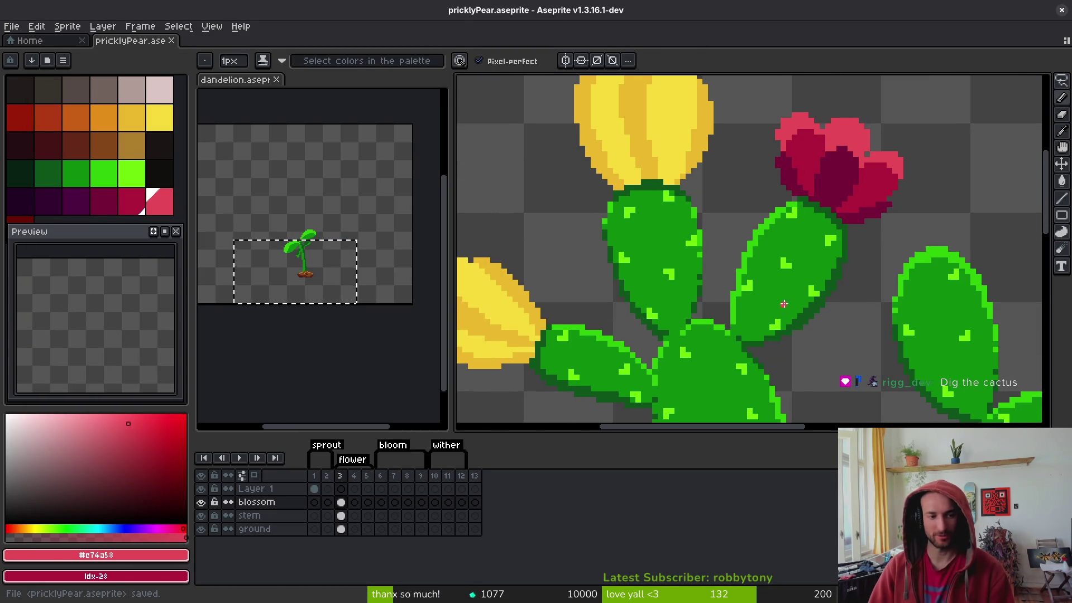
Inspect the blossom up close, then show the prickly pear reference photos again
{"action": "scroll", "coordinate": [759, 254], "scroll_direction": "down", "scroll_amount": 3}
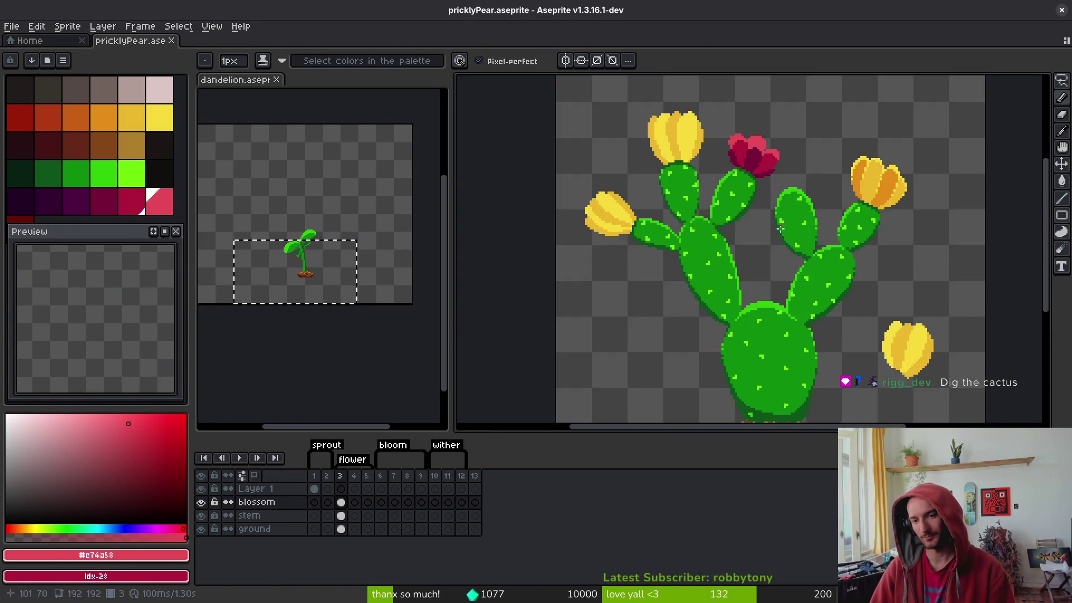
{"action": "scroll", "coordinate": [758, 254], "scroll_direction": "down", "scroll_amount": 1}
{"action": "scroll", "coordinate": [717, 205], "scroll_direction": "up", "scroll_amount": 6}
{"action": "scroll", "coordinate": [577, 239], "scroll_direction": "down", "scroll_amount": 1}
{"action": "scroll", "coordinate": [689, 173], "scroll_direction": "up", "scroll_amount": 1}
{"action": "scroll", "coordinate": [688, 172], "scroll_direction": "up", "scroll_amount": 4}
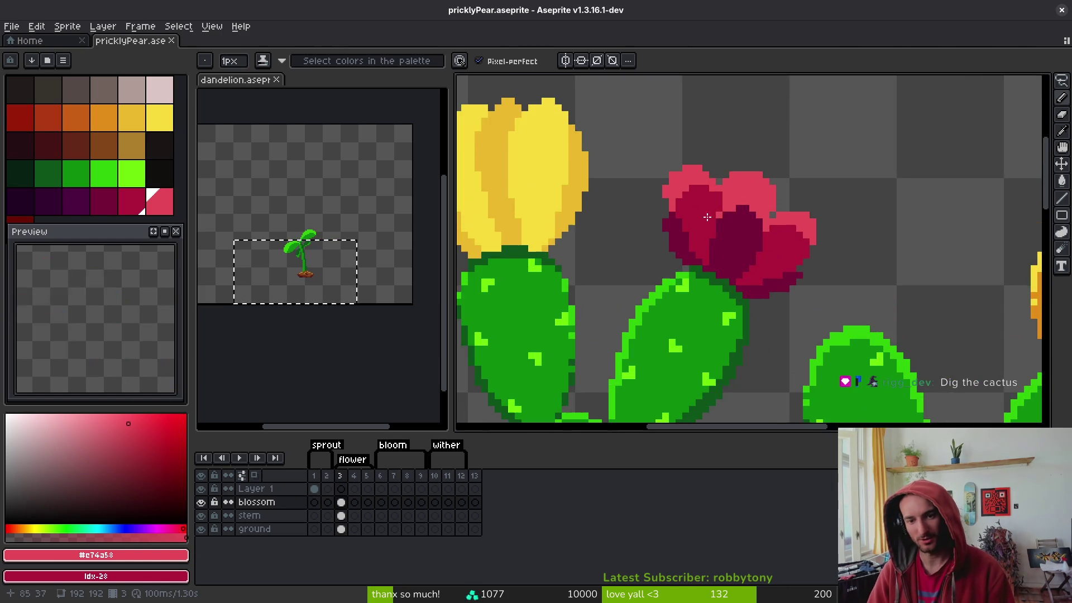
{"action": "key", "text": "e"}
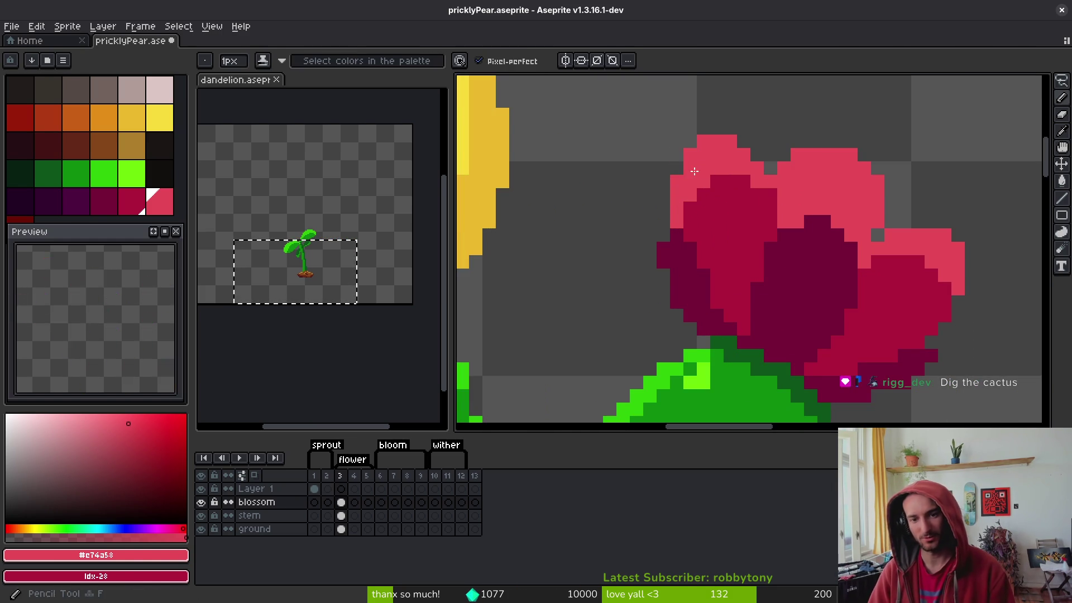
{"action": "scroll", "coordinate": [720, 170], "scroll_direction": "down", "scroll_amount": 3}
{"action": "scroll", "coordinate": [765, 172], "scroll_direction": "up", "scroll_amount": 3}
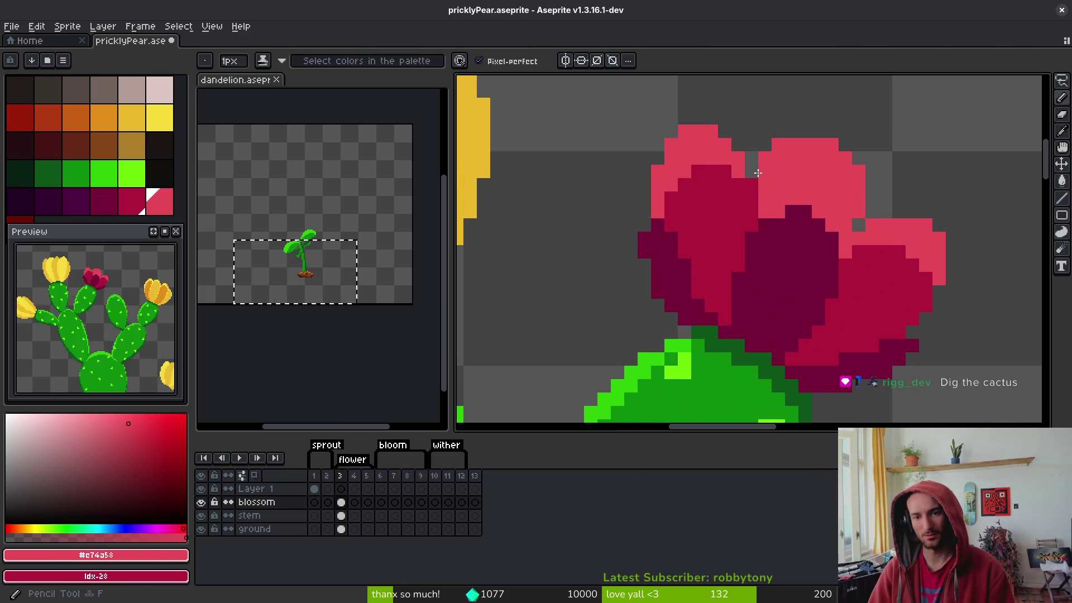
{"action": "key", "text": "f"}
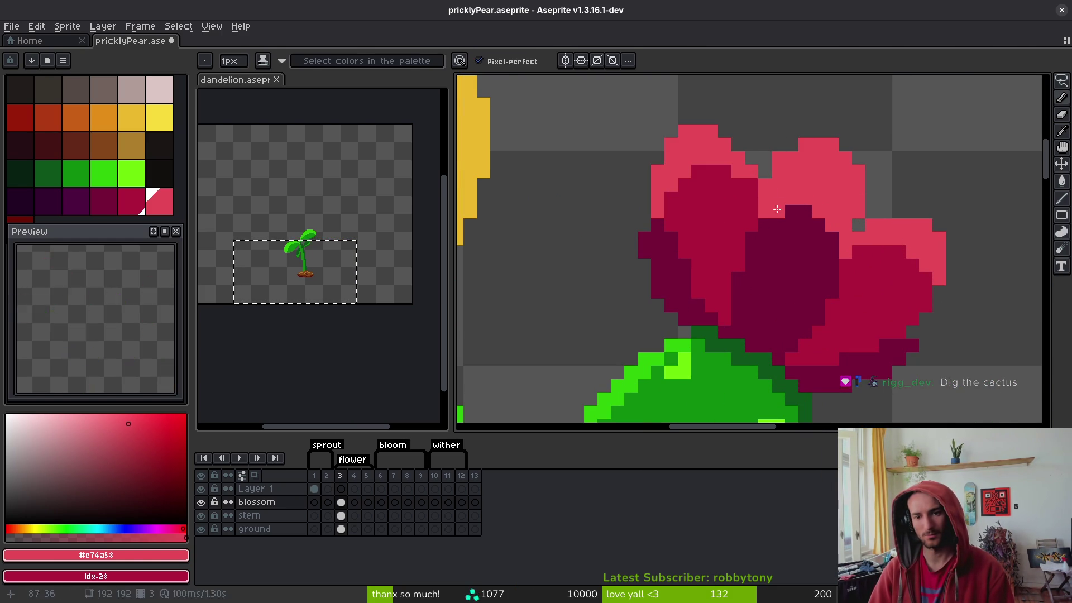
{"action": "scroll", "coordinate": [778, 209], "scroll_direction": "down", "scroll_amount": 2}
{"action": "scroll", "coordinate": [771, 272], "scroll_direction": "up", "scroll_amount": 2}
{"action": "scroll", "coordinate": [771, 273], "scroll_direction": "down", "scroll_amount": 1}
{"action": "key", "text": "alt+Tab"}
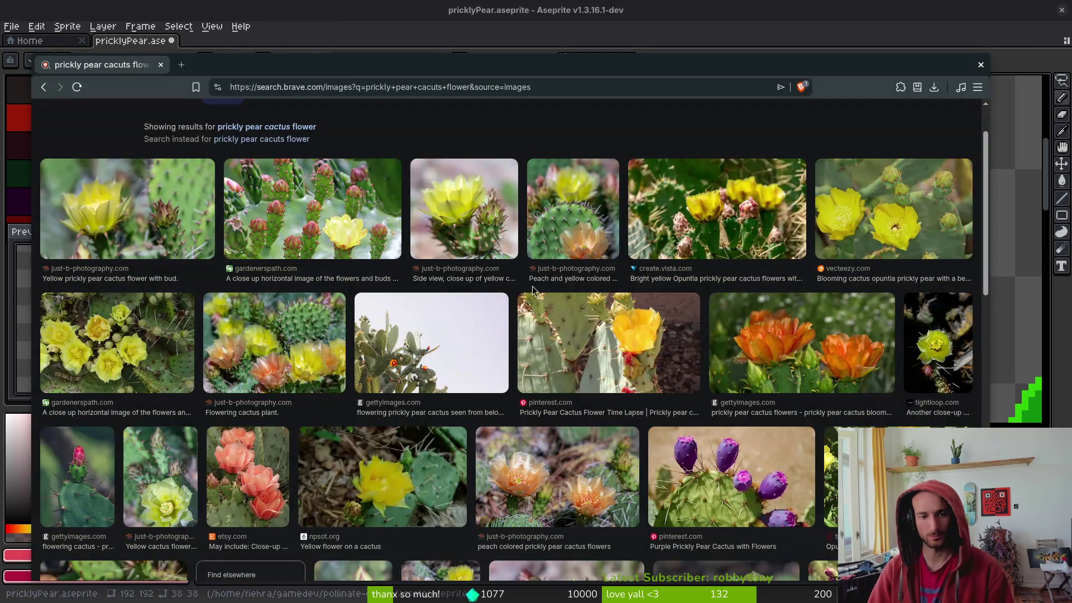
Zoom out to view the full cactus sprite, then return to the Brave reference photos
{"action": "key", "text": "alt+Tab"}
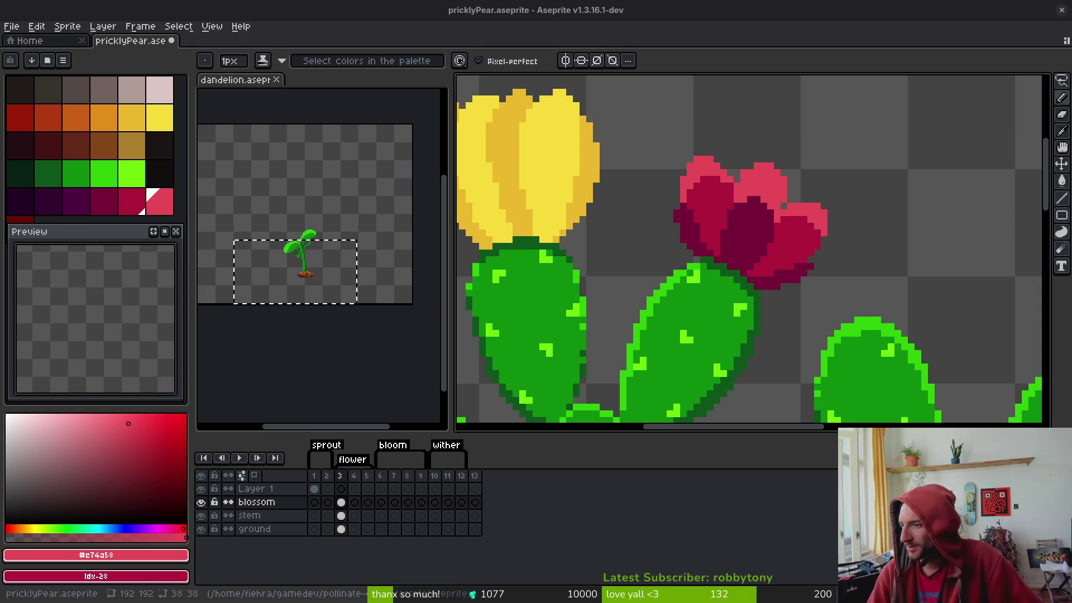
{"action": "scroll", "coordinate": [646, 337], "scroll_direction": "down", "scroll_amount": 5}
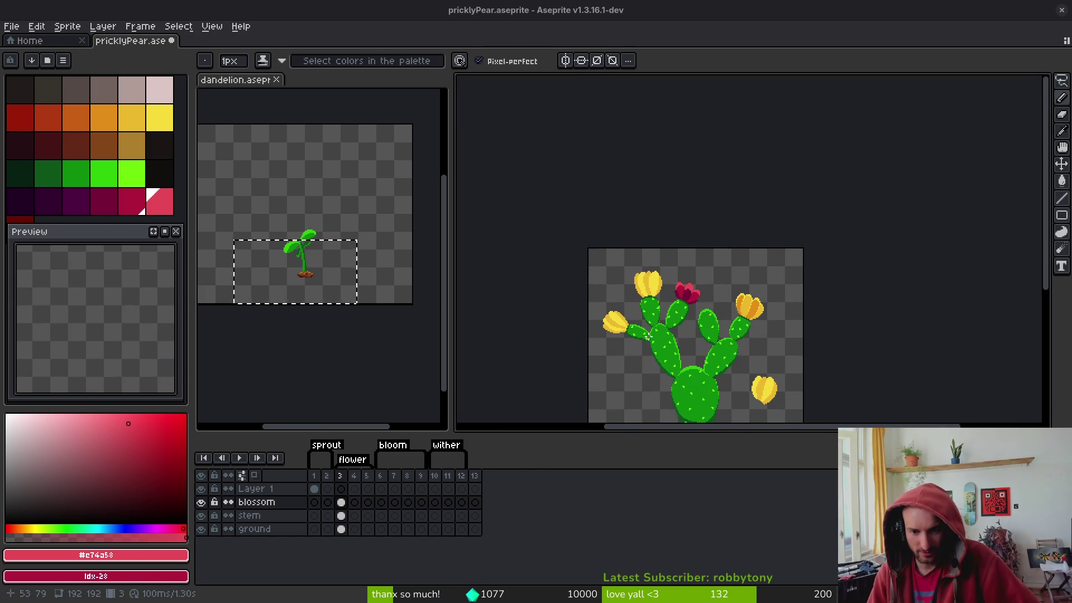
{"action": "scroll", "coordinate": [646, 338], "scroll_direction": "up", "scroll_amount": 4}
{"action": "scroll", "coordinate": [646, 326], "scroll_direction": "down", "scroll_amount": 4}
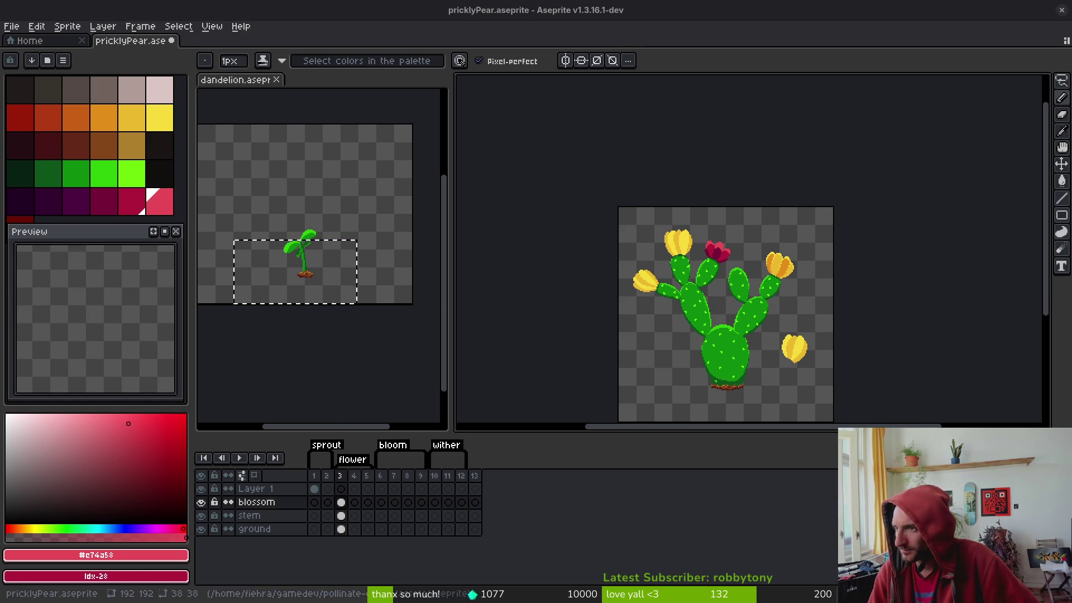
{"action": "key", "text": "alt+Tab"}
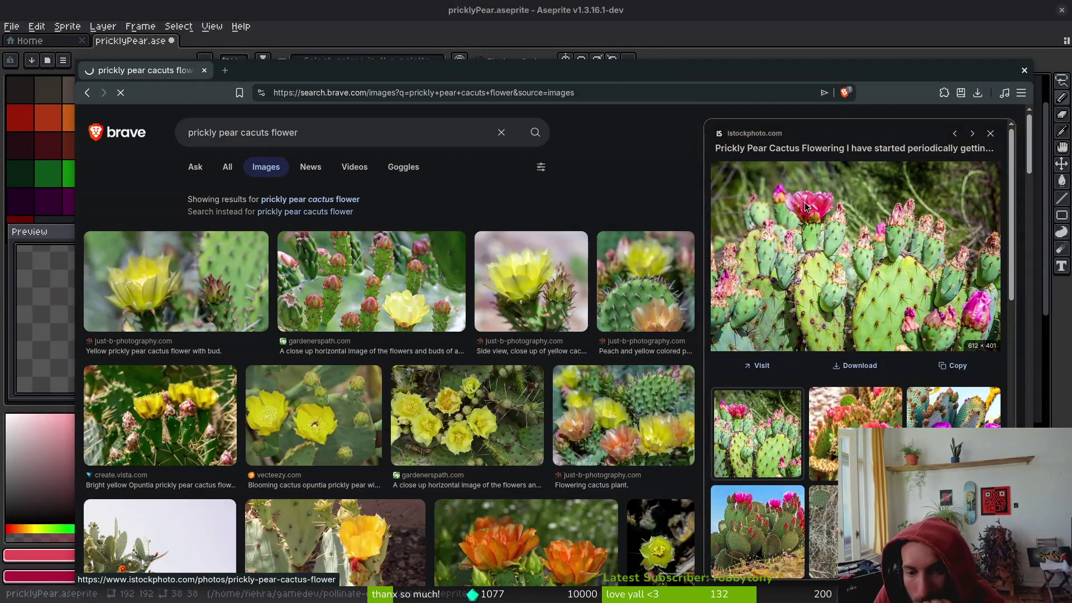
Open the Kaktus and Prickly Pear Blumen photos from the iStock page in new tabs
{"action": "left_click", "coordinate": [808, 206]}
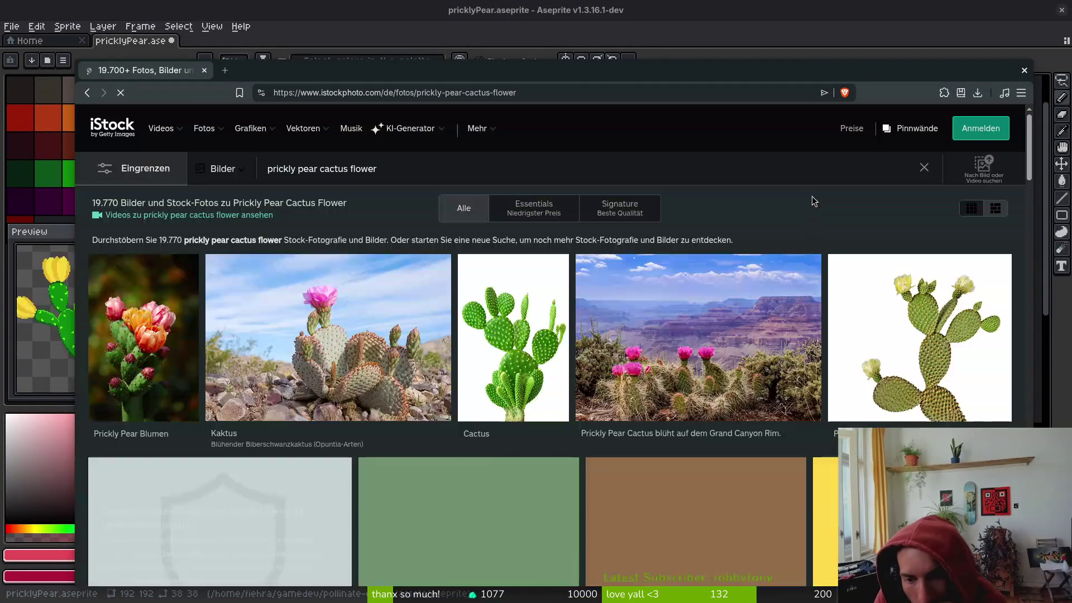
{"action": "right_click", "coordinate": [331, 318]}
{"action": "left_click", "coordinate": [386, 203]}
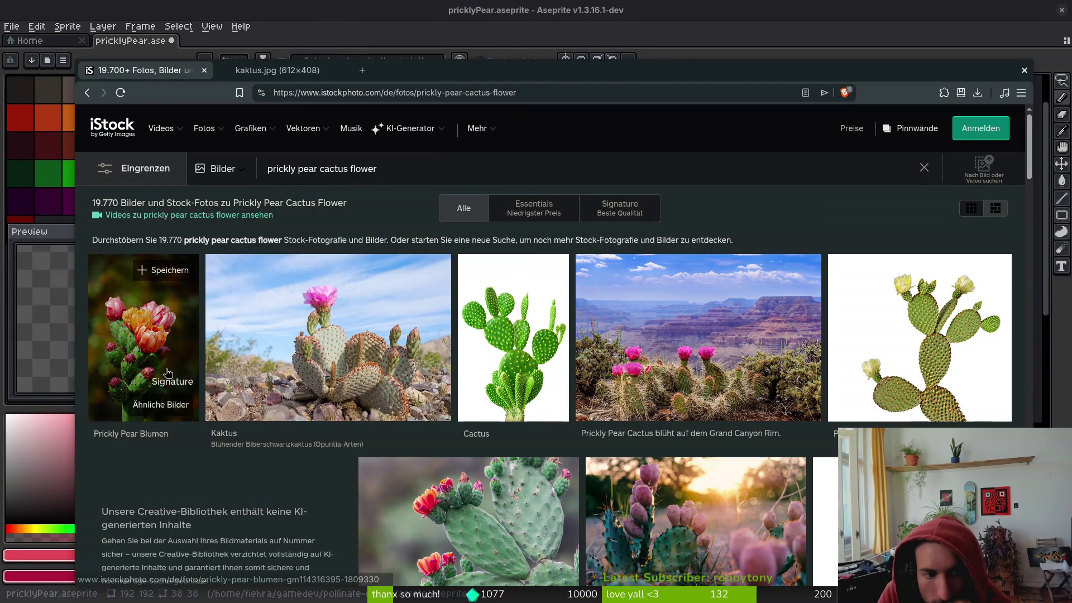
{"action": "right_click", "coordinate": [163, 351]}
{"action": "left_click", "coordinate": [263, 206]}
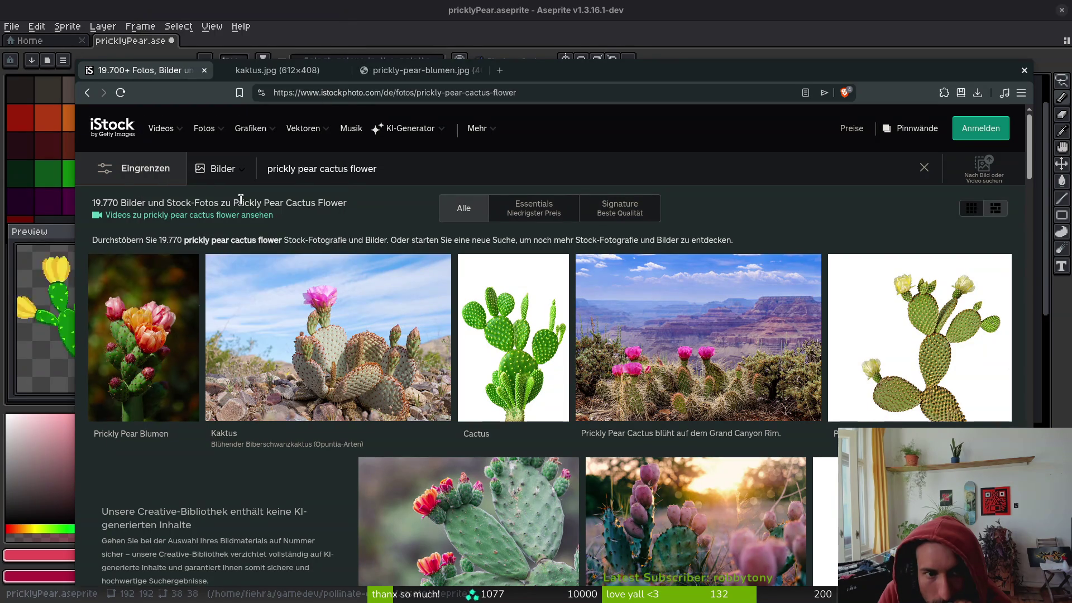
{"action": "left_click", "coordinate": [429, 70]}
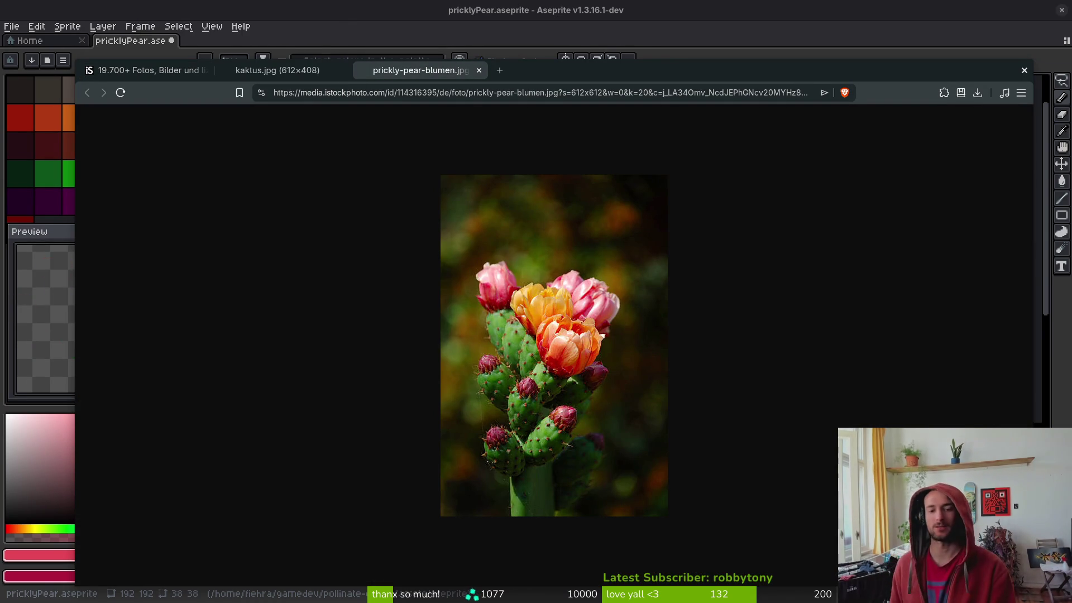
{"action": "left_click", "coordinate": [312, 73]}
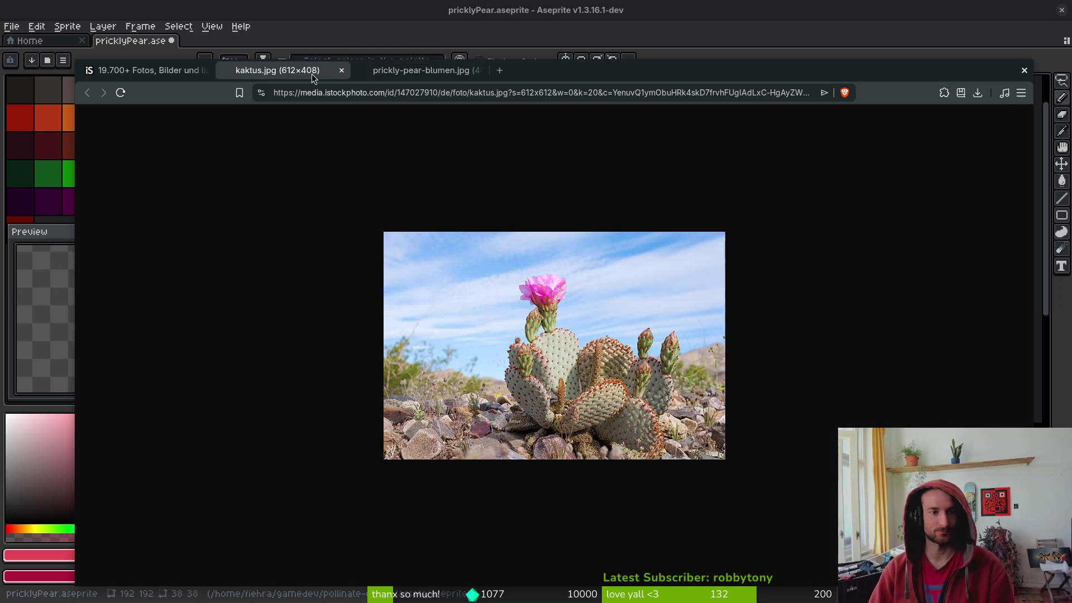
Back in the image results, preview the Getty Images pink and orange blossom photo
{"action": "left_click", "coordinate": [176, 72]}
{"action": "key", "text": "alt+Left"}
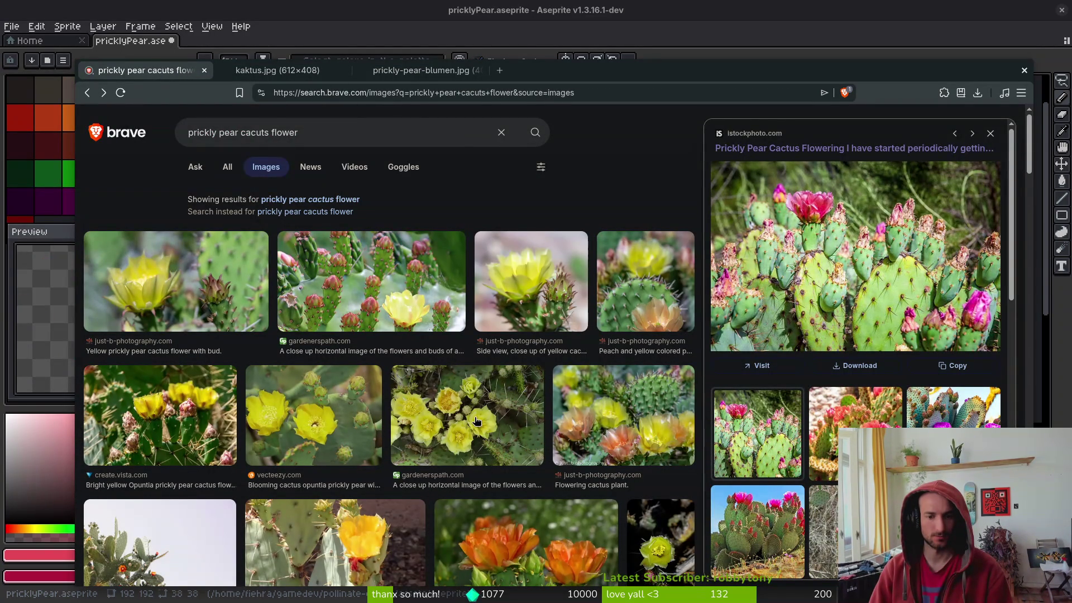
{"action": "scroll", "coordinate": [491, 426], "scroll_direction": "down", "scroll_amount": 3}
{"action": "scroll", "coordinate": [539, 396], "scroll_direction": "down", "scroll_amount": 1}
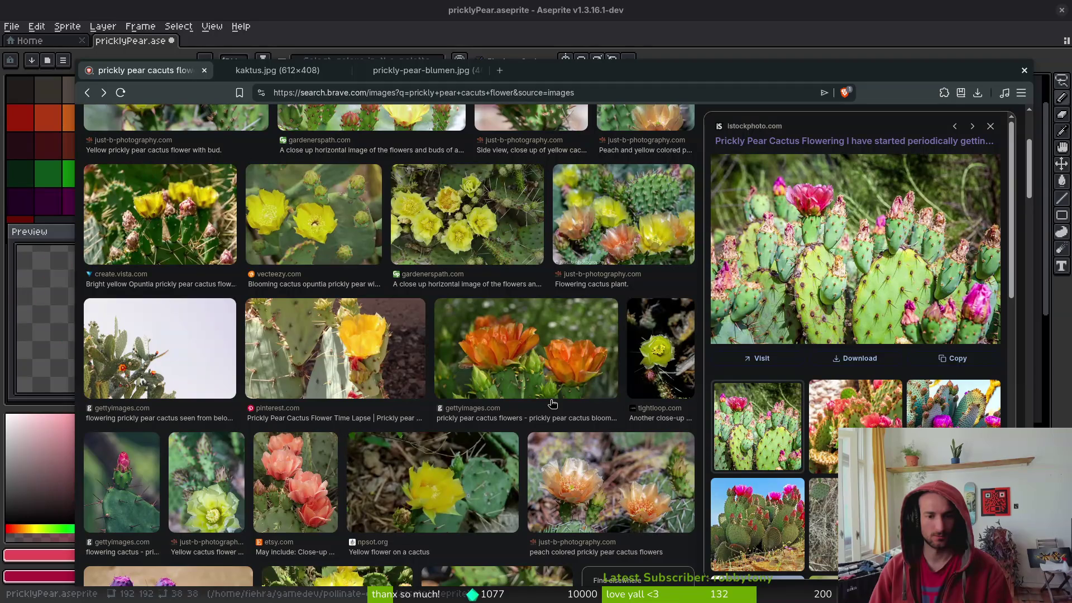
{"action": "scroll", "coordinate": [606, 465], "scroll_direction": "down", "scroll_amount": 3}
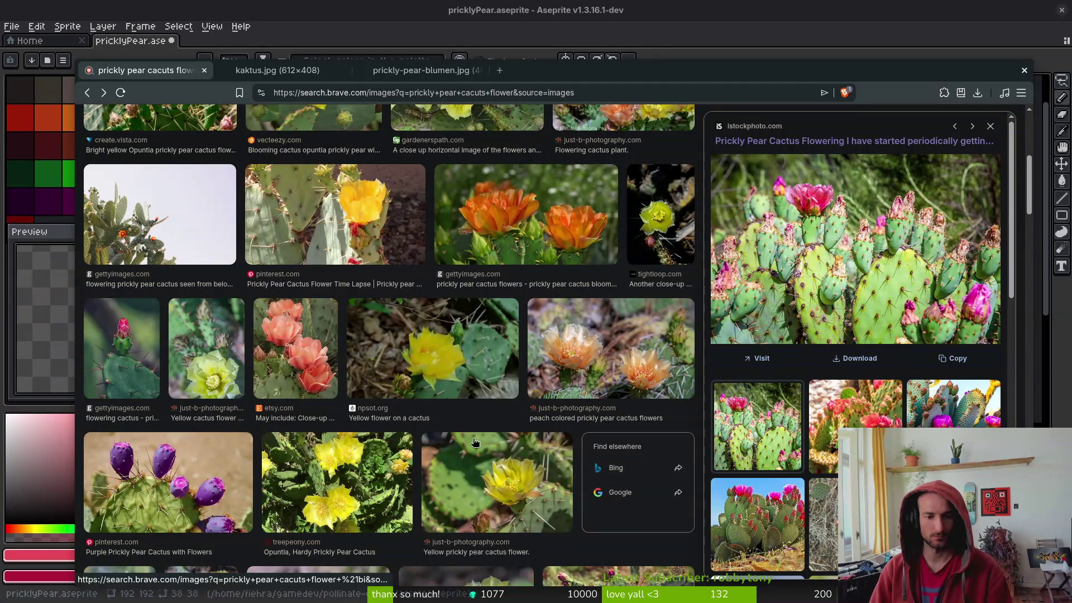
{"action": "left_click", "coordinate": [300, 371]}
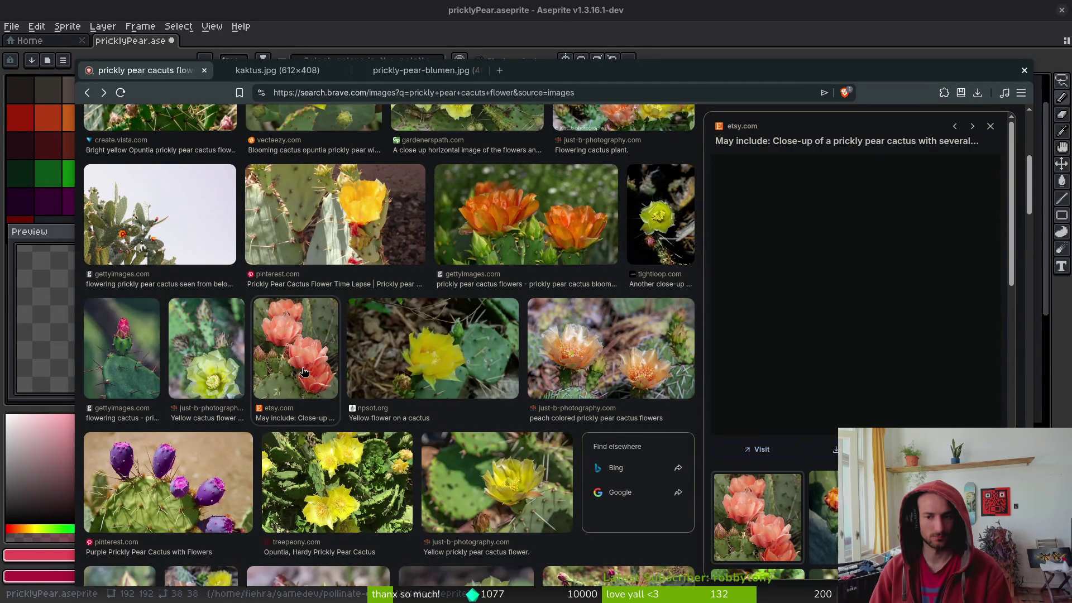
{"action": "left_click", "coordinate": [823, 517]}
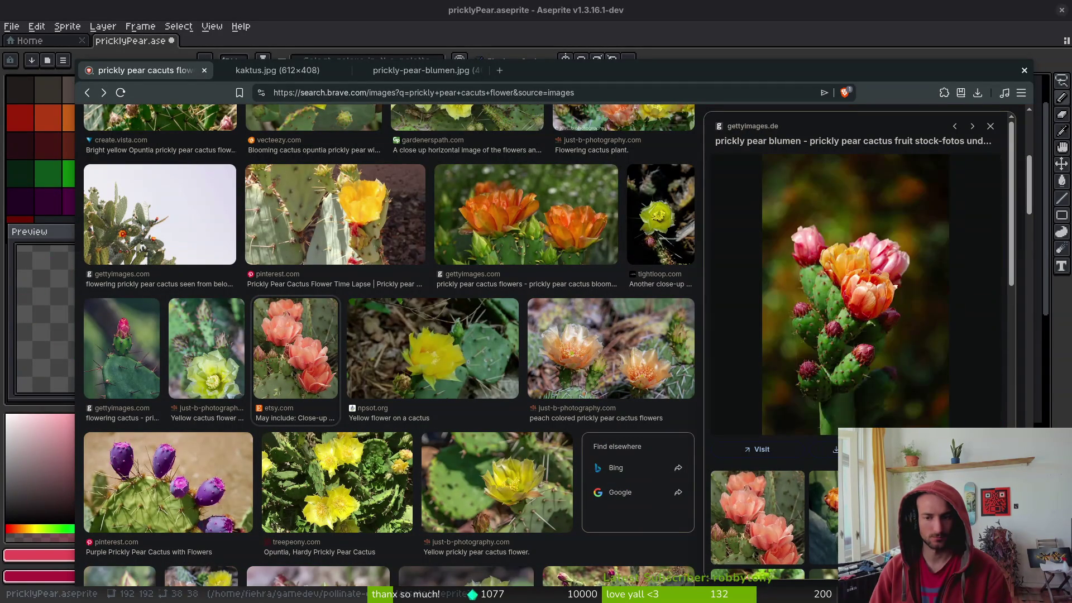
{"action": "right_click", "coordinate": [859, 312]}
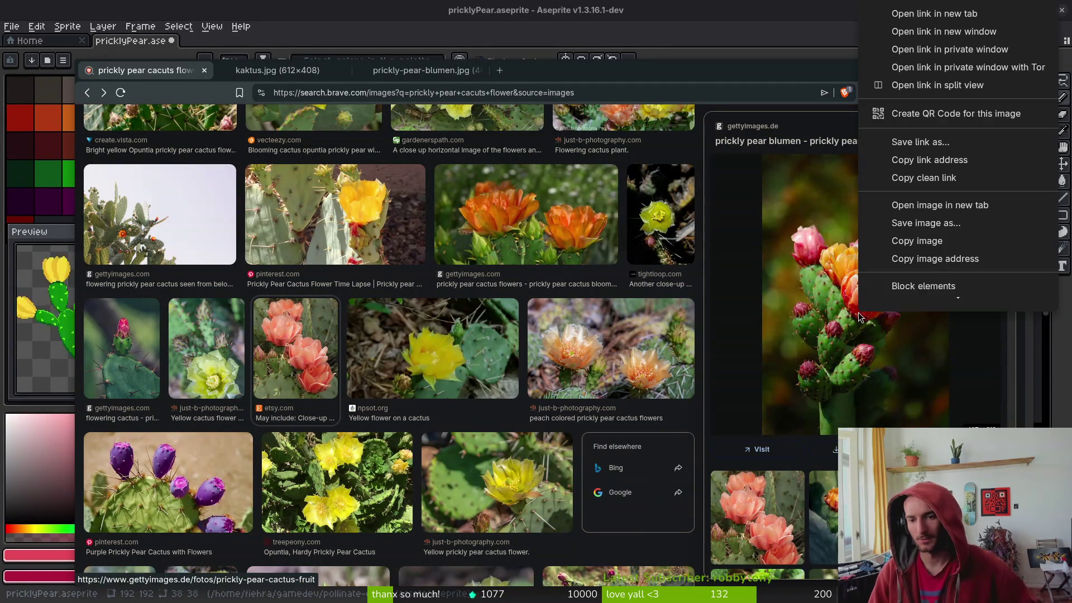
Save the previewed photo as prickly-pear-blumen.webp into pollinate-or-die/assets/inspiration
{"action": "left_click", "coordinate": [964, 214]}
{"action": "left_click", "coordinate": [559, 70]}
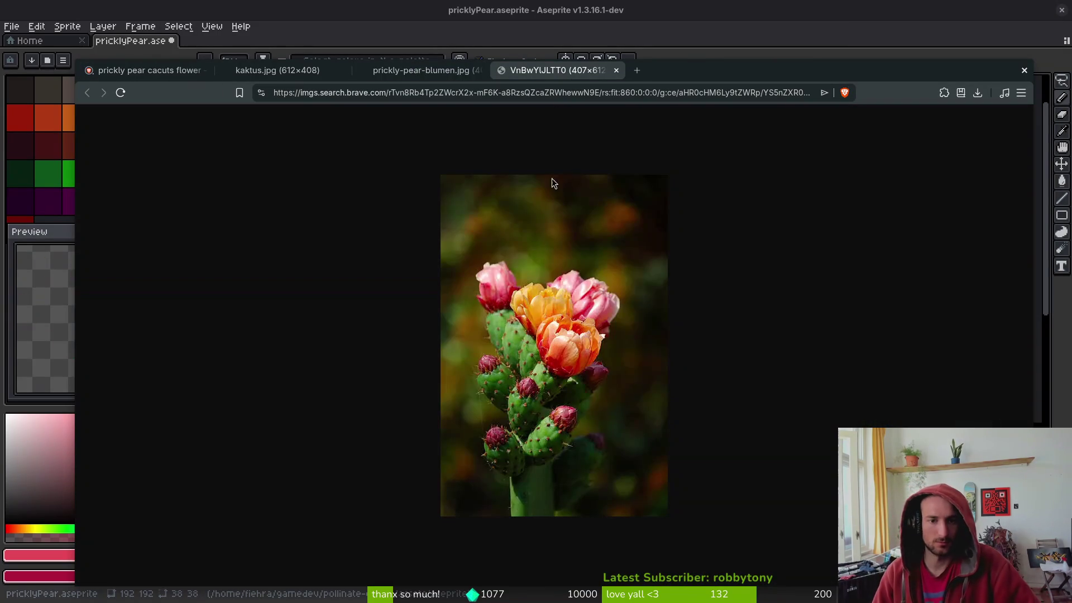
{"action": "right_click", "coordinate": [565, 265]}
{"action": "left_click", "coordinate": [644, 294]}
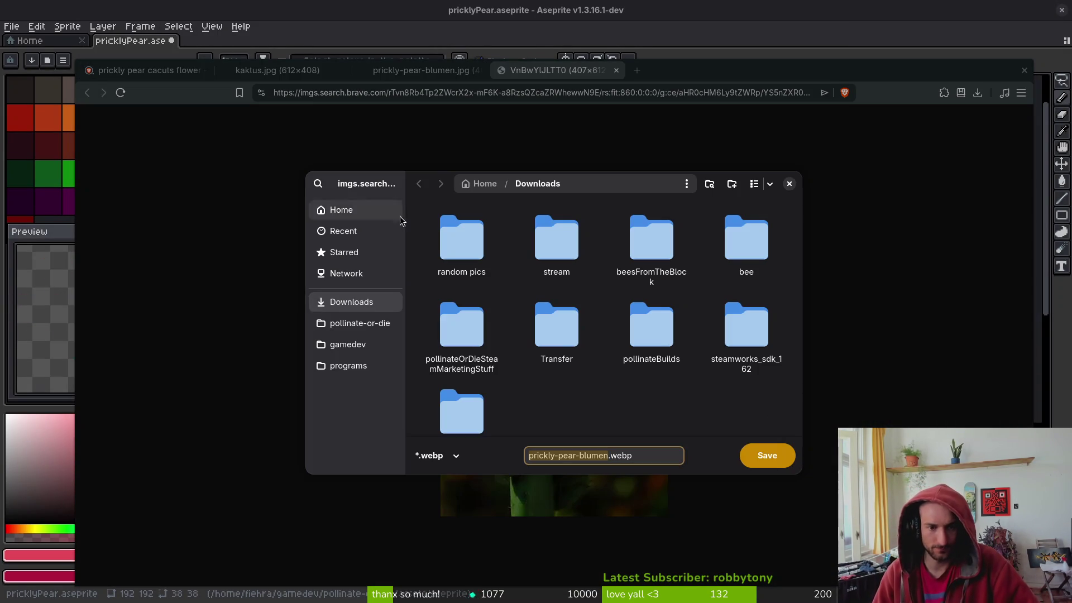
{"action": "left_click", "coordinate": [360, 323]}
{"action": "double_click", "coordinate": [556, 240]}
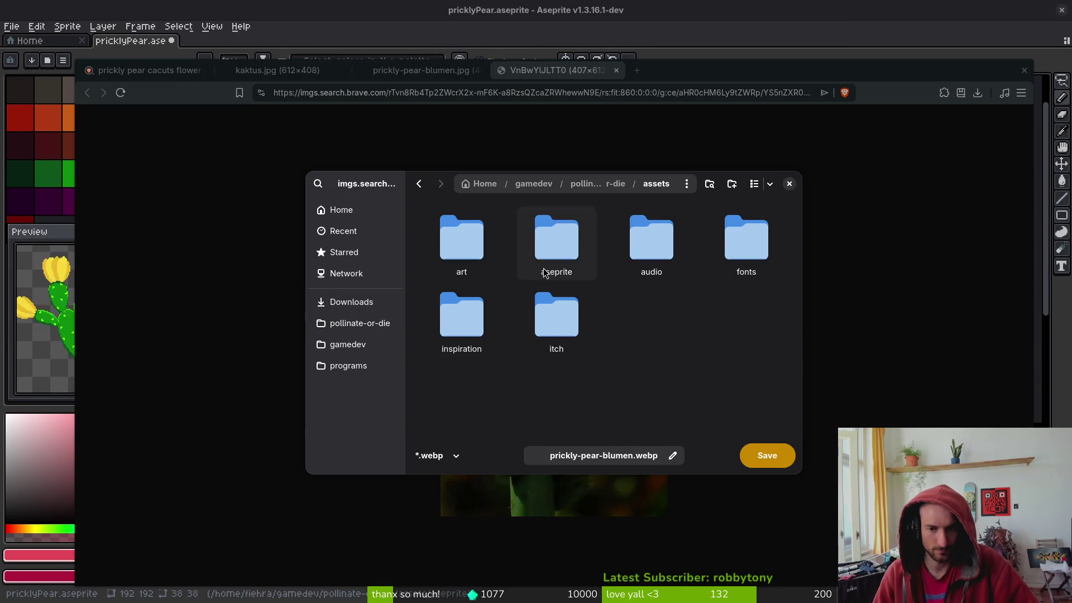
{"action": "double_click", "coordinate": [461, 315]}
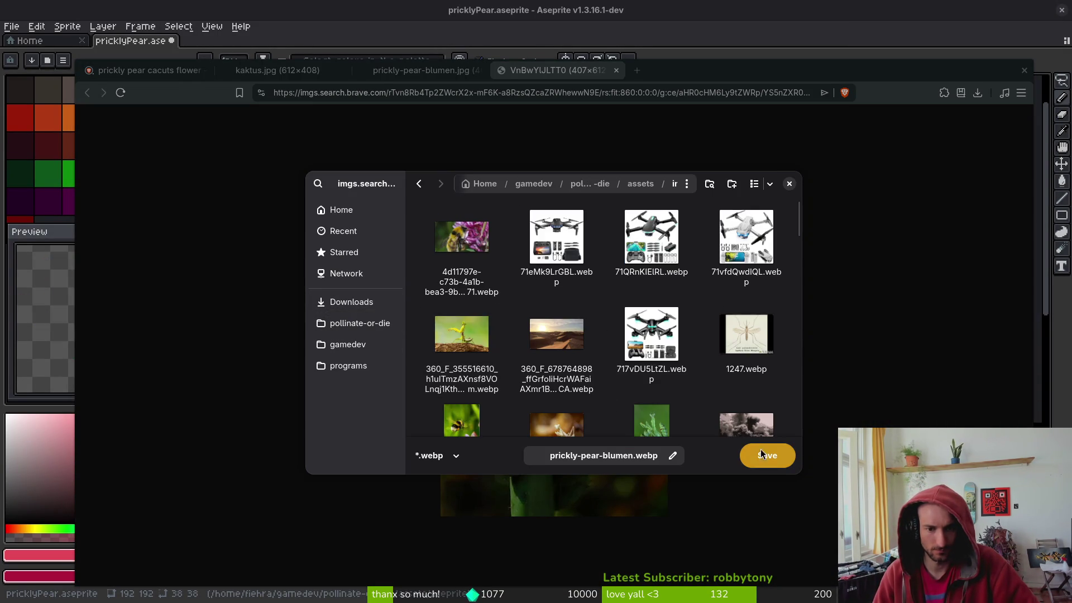
{"action": "left_click", "coordinate": [778, 461]}
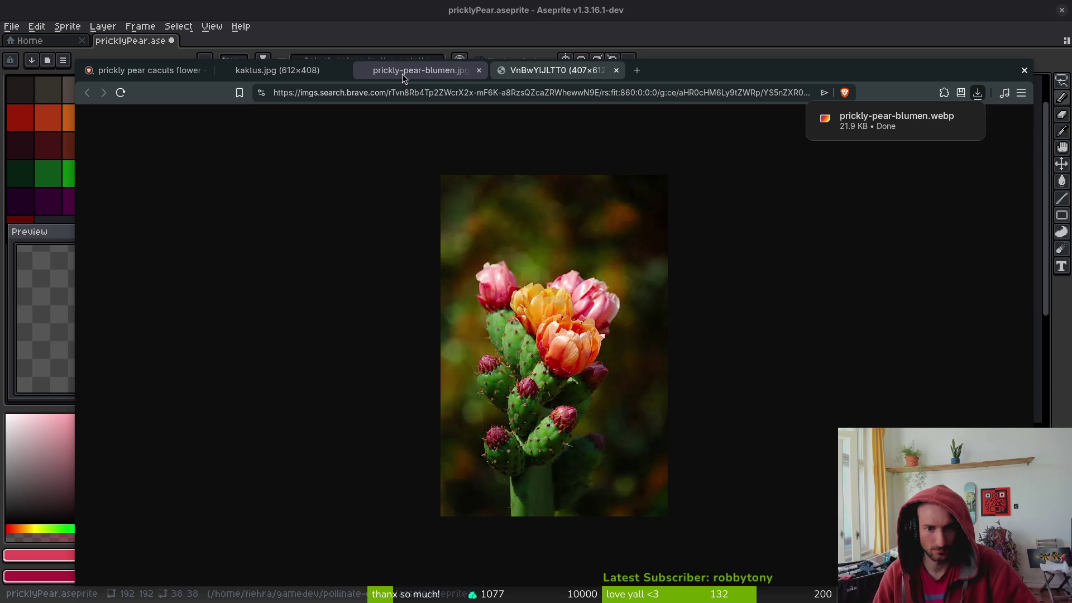
Close the prickly-pear-blumen, saved photo and kaktus.jpg tabs
{"action": "left_click", "coordinate": [438, 73]}
{"action": "left_click", "coordinate": [477, 70]}
{"action": "left_click", "coordinate": [478, 71]}
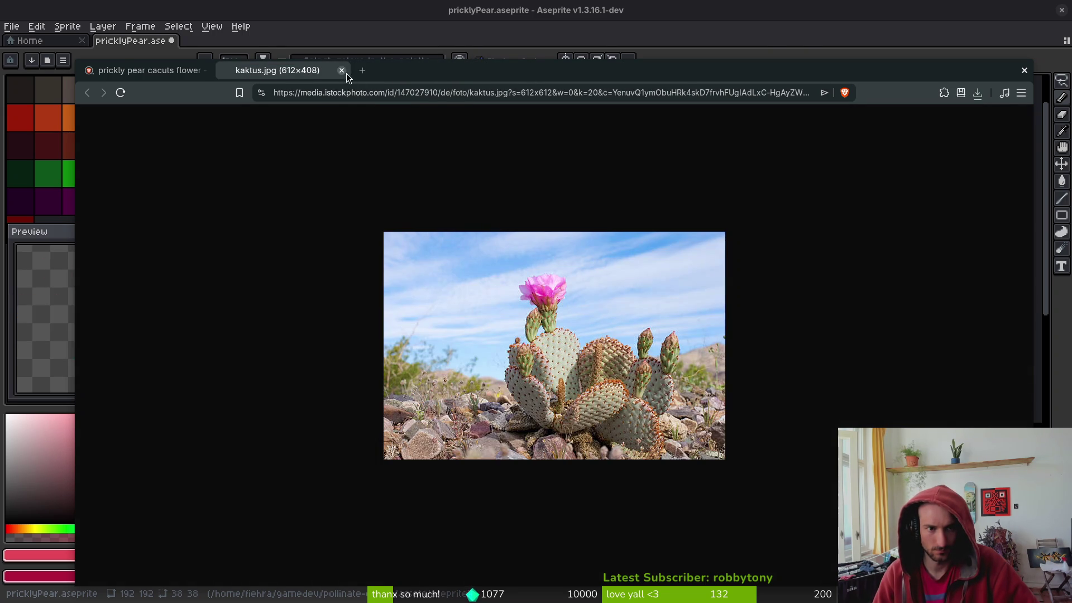
{"action": "left_click", "coordinate": [342, 70]}
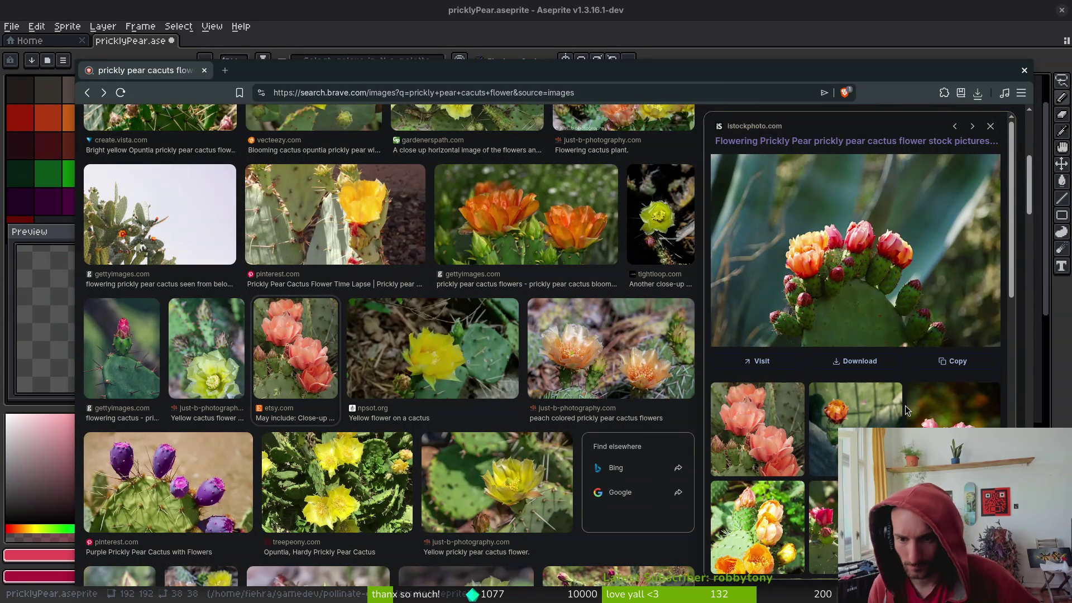
Save the red-budded flowering prickly pear photo into the inspiration folder
{"action": "right_click", "coordinate": [862, 270]}
{"action": "left_click", "coordinate": [921, 281]}
{"action": "left_click", "coordinate": [287, 73]}
{"action": "right_click", "coordinate": [637, 293]}
{"action": "left_click", "coordinate": [735, 323]}
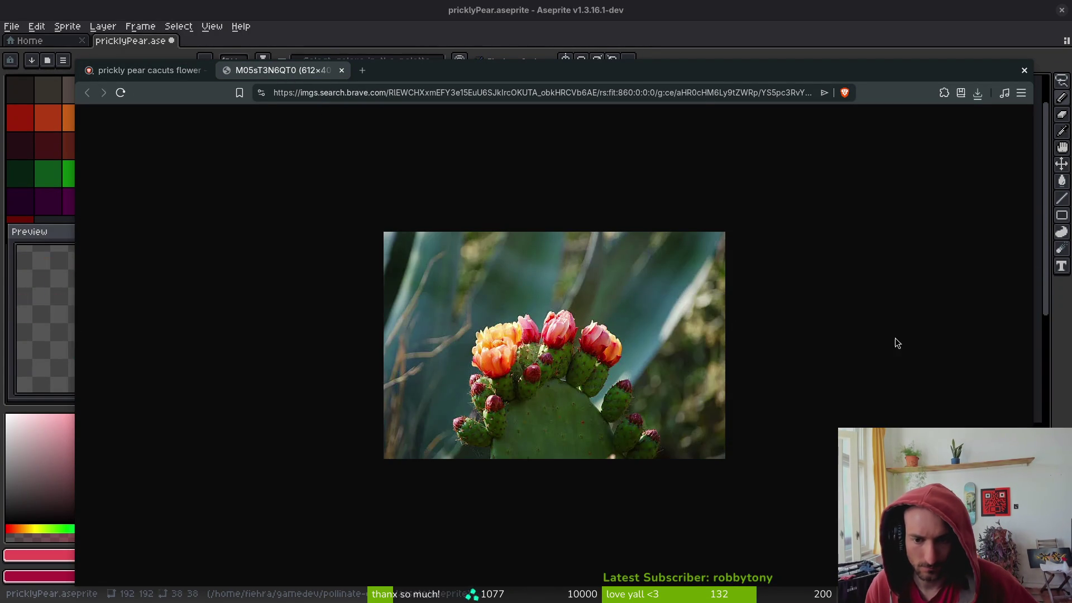
{"action": "left_click", "coordinate": [776, 467]}
Find the red-blossomed pads photo and save it as cactus-pear-flowers-blooming.webp
{"action": "key", "text": "ctrl+shift+Tab"}
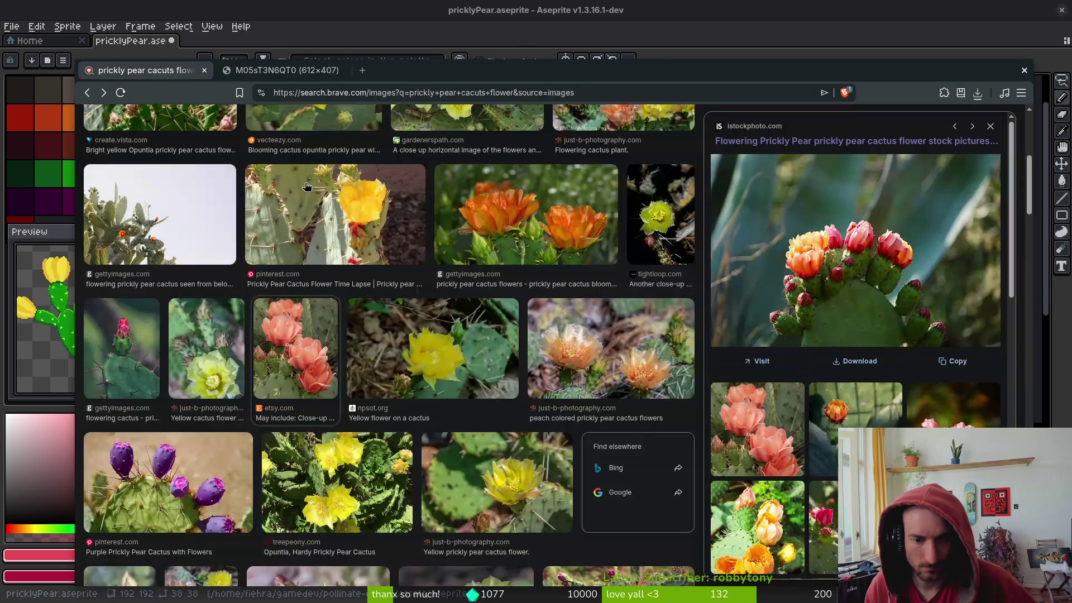
{"action": "scroll", "coordinate": [507, 342], "scroll_direction": "down", "scroll_amount": 5}
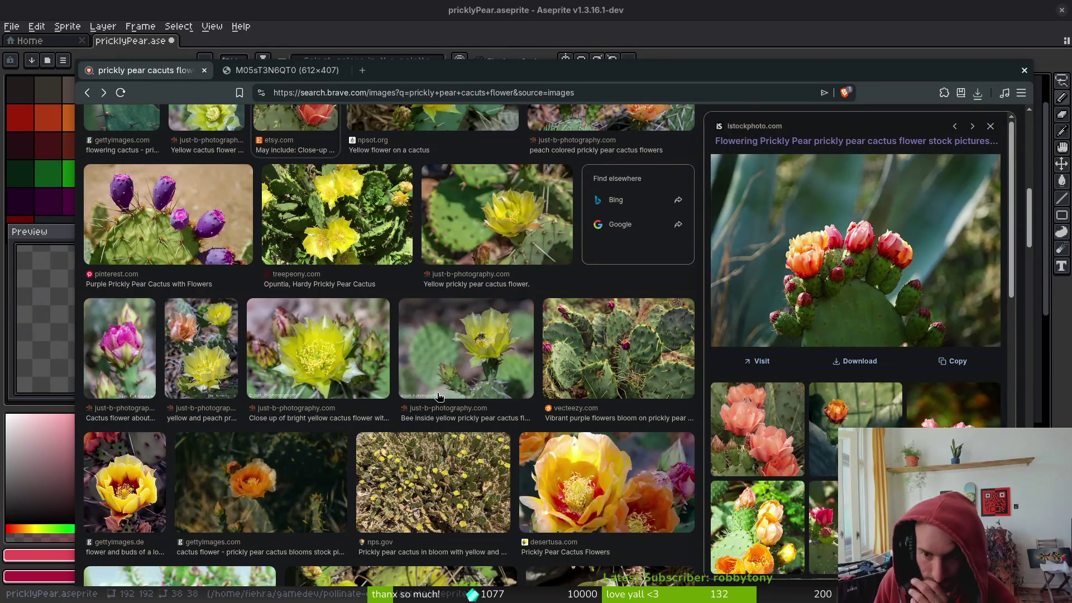
{"action": "scroll", "coordinate": [421, 372], "scroll_direction": "down", "scroll_amount": 5}
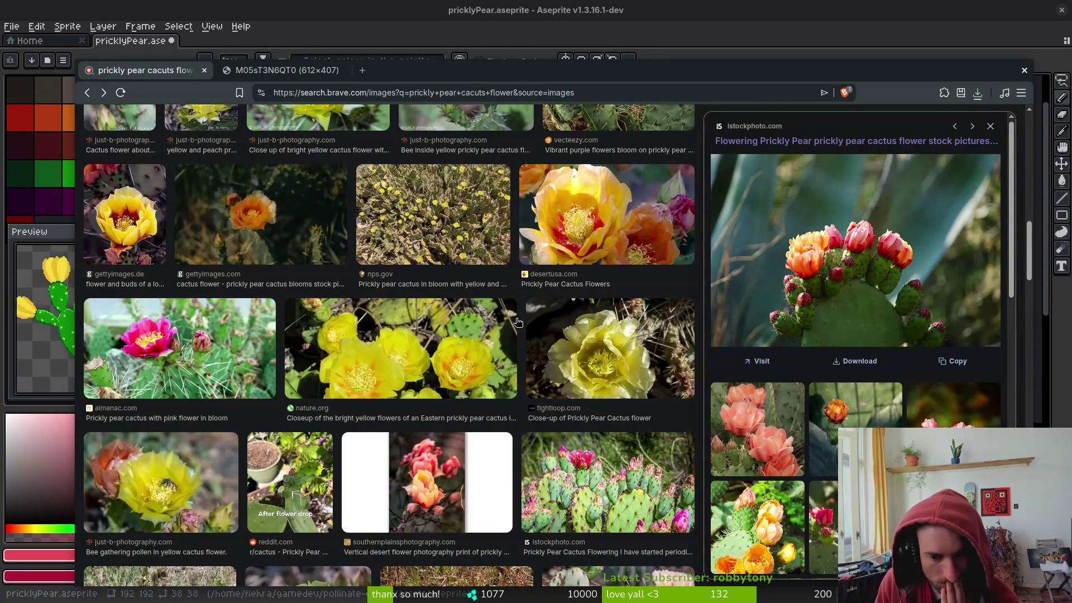
{"action": "scroll", "coordinate": [558, 380], "scroll_direction": "down", "scroll_amount": 3}
{"action": "scroll", "coordinate": [429, 460], "scroll_direction": "down", "scroll_amount": 4}
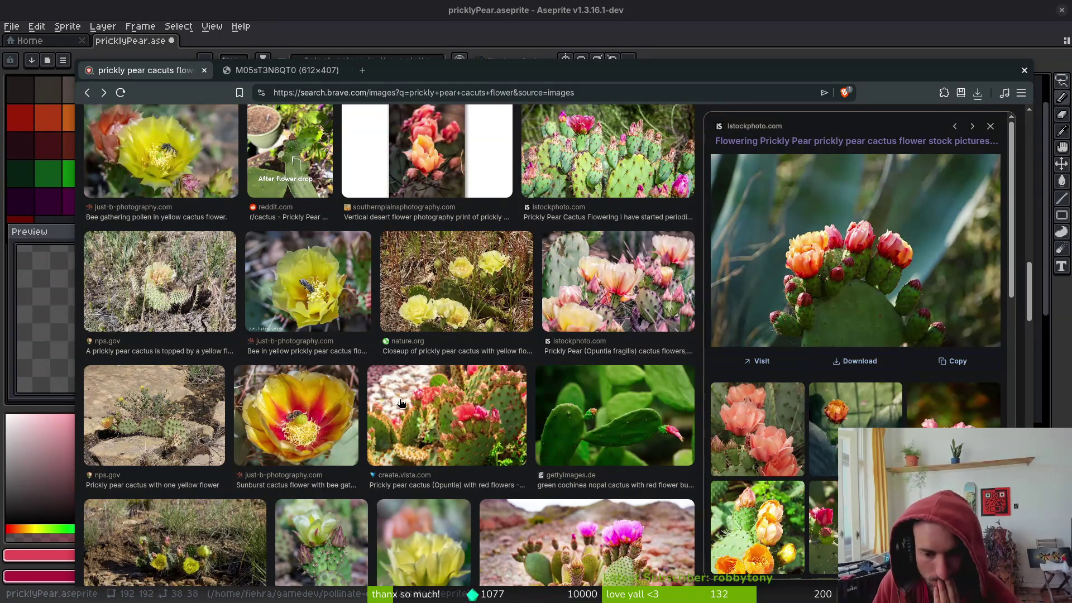
{"action": "scroll", "coordinate": [401, 403], "scroll_direction": "down", "scroll_amount": 3}
{"action": "scroll", "coordinate": [468, 442], "scroll_direction": "down", "scroll_amount": 4}
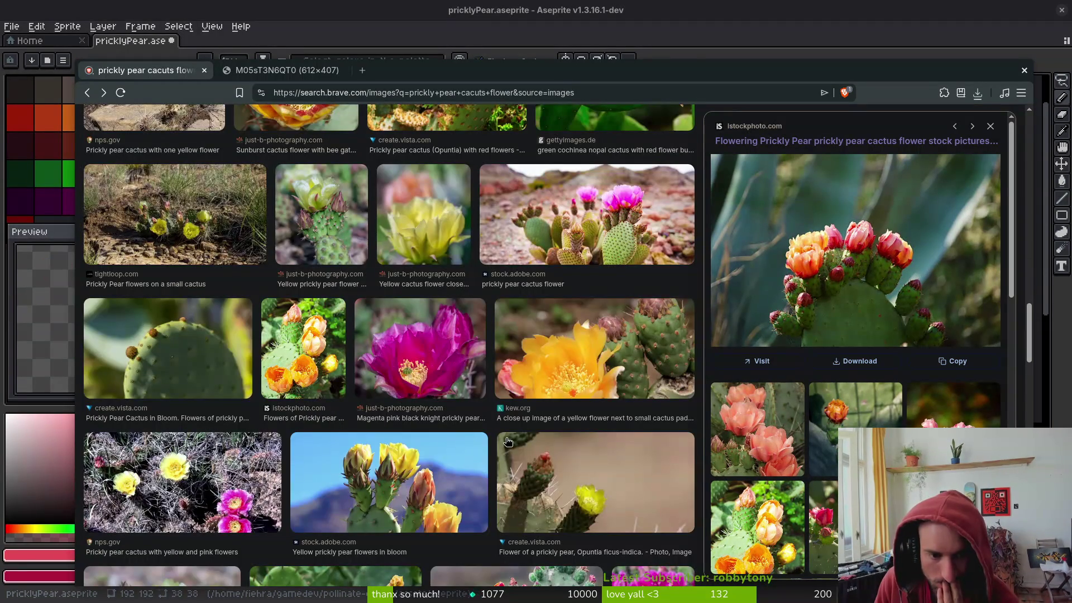
{"action": "scroll", "coordinate": [507, 442], "scroll_direction": "down", "scroll_amount": 3}
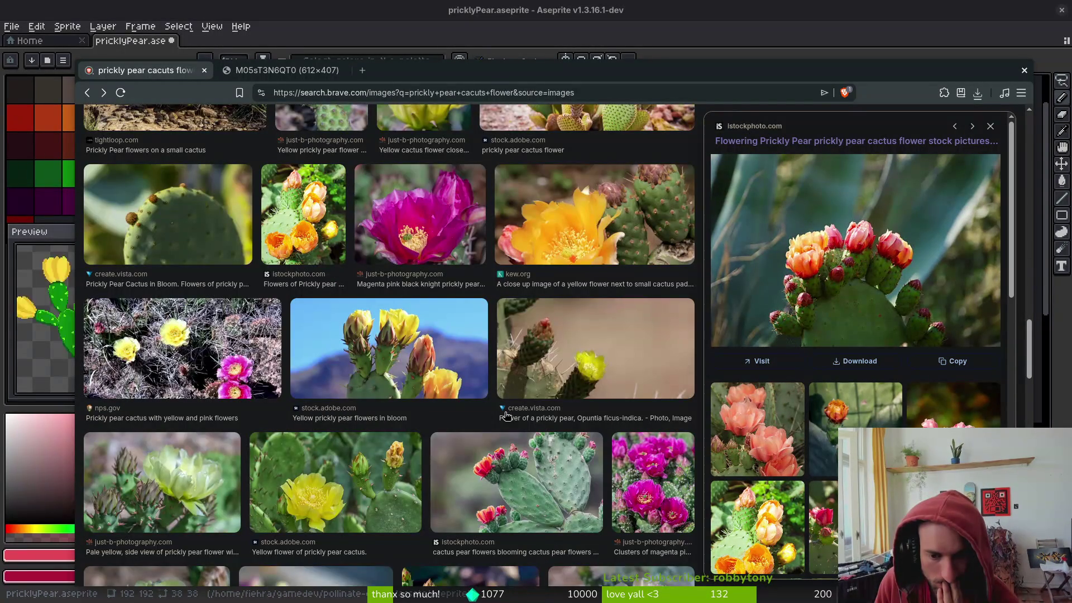
{"action": "scroll", "coordinate": [507, 417], "scroll_direction": "down", "scroll_amount": 2}
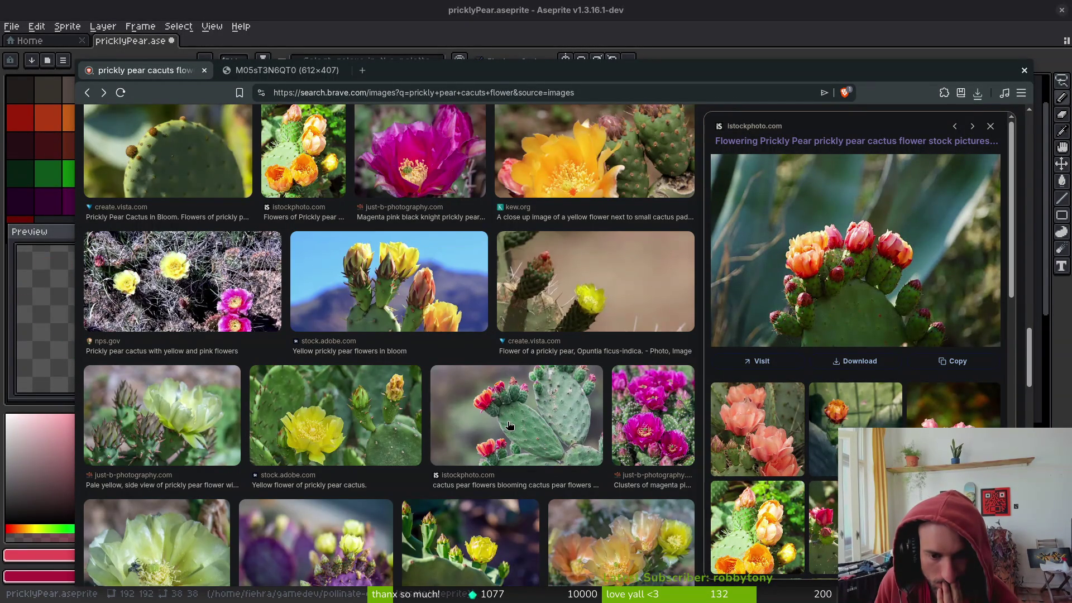
{"action": "right_click", "coordinate": [465, 406]}
{"action": "left_click", "coordinate": [560, 423]}
{"action": "left_click", "coordinate": [467, 70]}
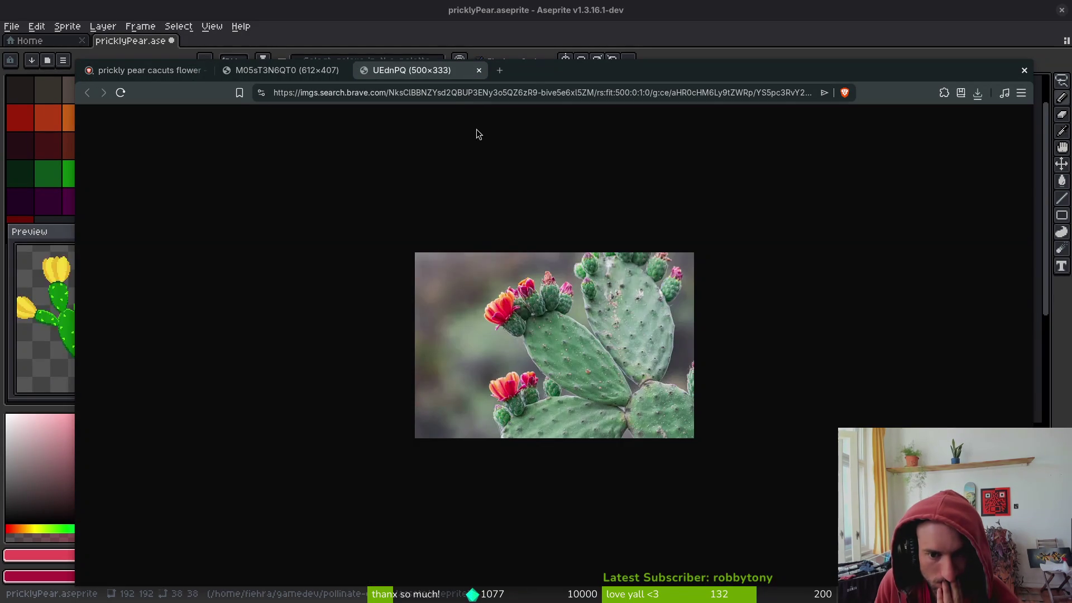
{"action": "right_click", "coordinate": [534, 332]}
{"action": "left_click", "coordinate": [608, 371]}
{"action": "left_click", "coordinate": [766, 452]}
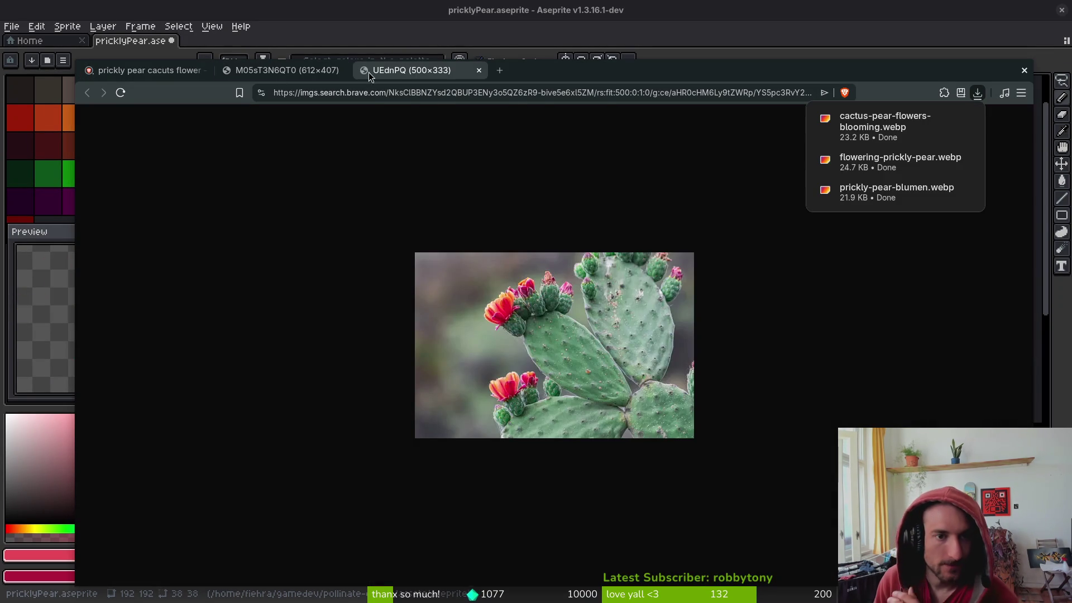
Dismiss the downloads list, close the photo tabs and close Brave
{"action": "left_click", "coordinate": [340, 75]}
{"action": "left_click", "coordinate": [340, 73]}
{"action": "left_click", "coordinate": [340, 73]}
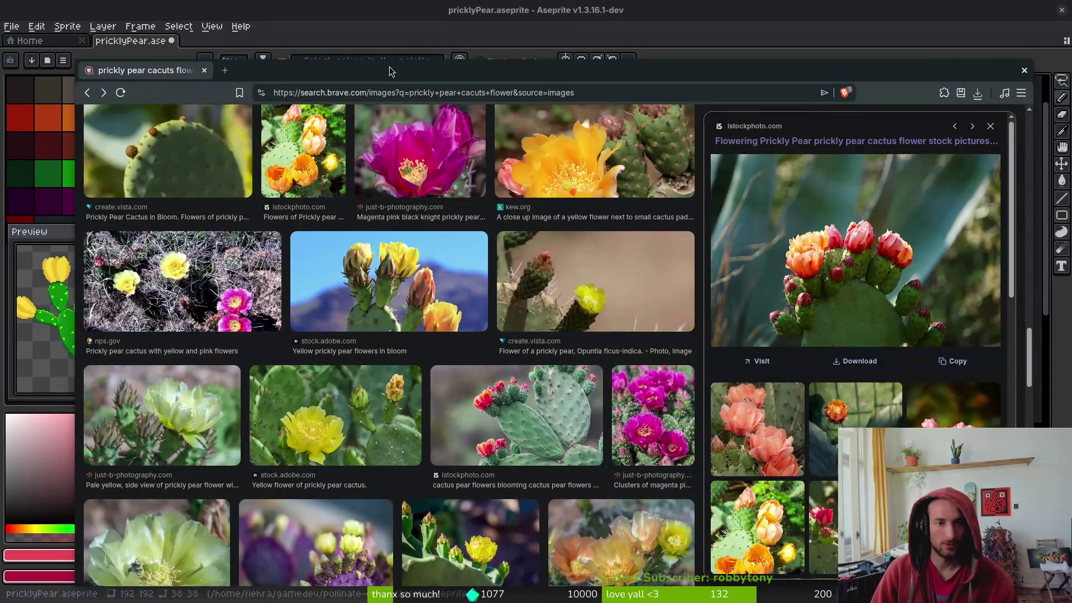
{"action": "key", "text": "ctrl+w"}
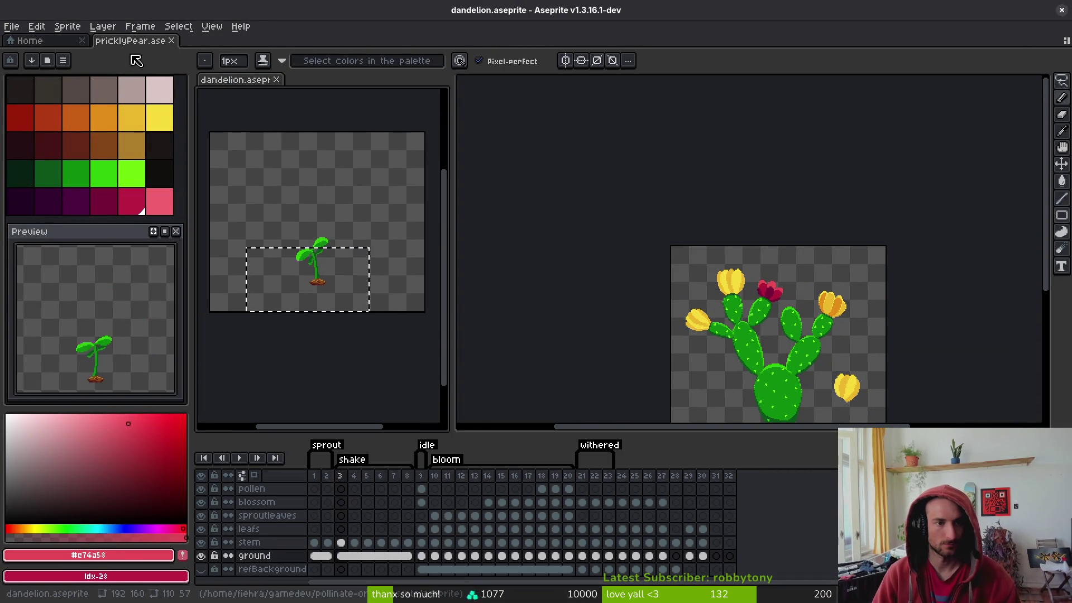
Bring up File > Open and navigate to the assets/inspiration folder
{"action": "left_click", "coordinate": [11, 26]}
{"action": "left_click", "coordinate": [25, 47]}
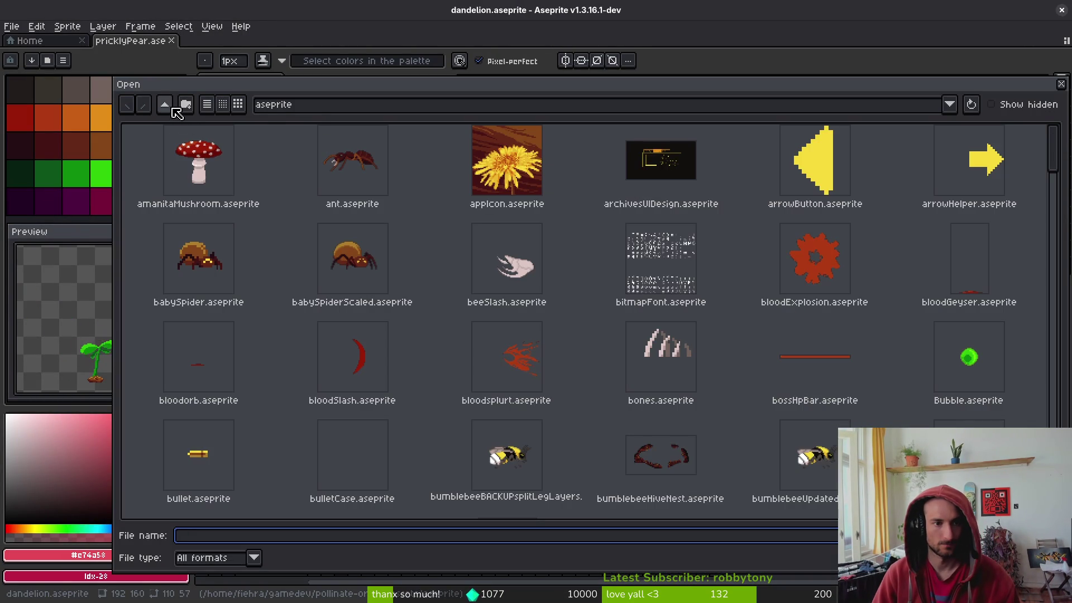
{"action": "left_click", "coordinate": [171, 108]}
{"action": "double_click", "coordinate": [469, 170]}
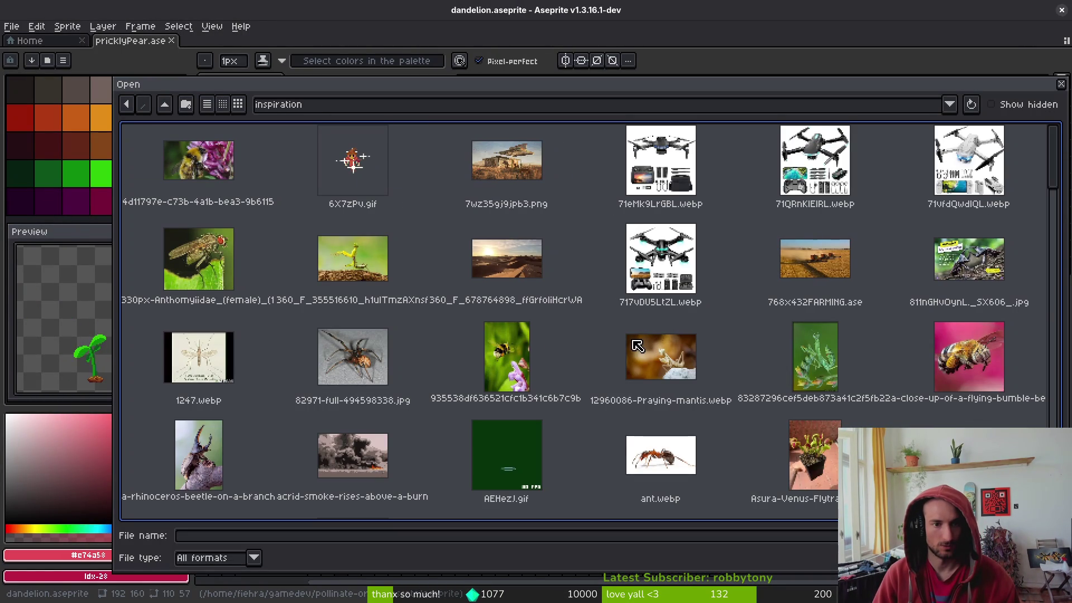
{"action": "scroll", "coordinate": [603, 344], "scroll_direction": "down", "scroll_amount": 10}
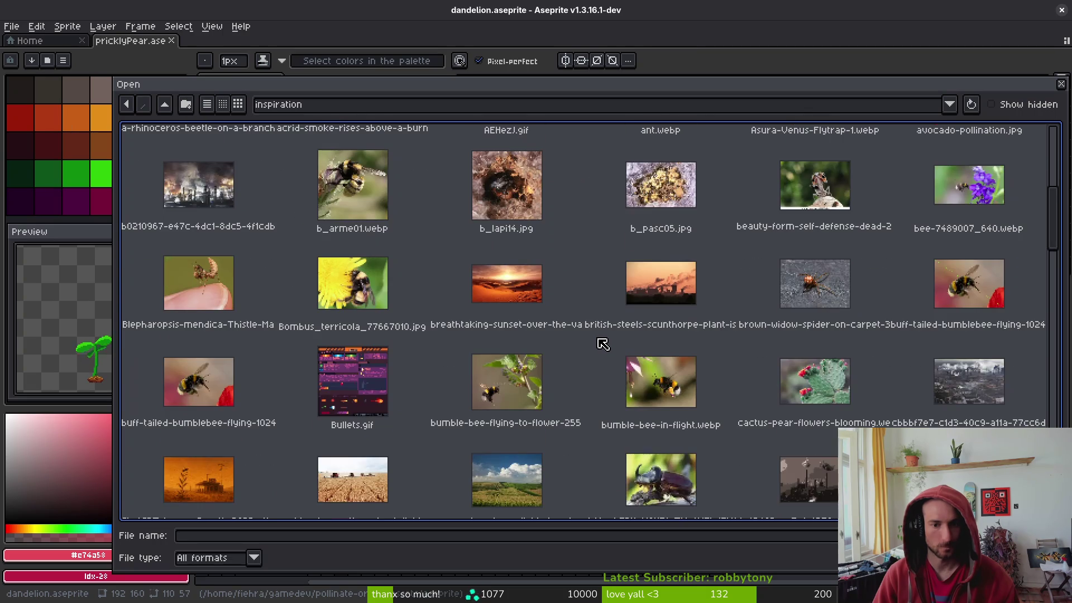
{"action": "scroll", "coordinate": [604, 344], "scroll_direction": "down", "scroll_amount": 3}
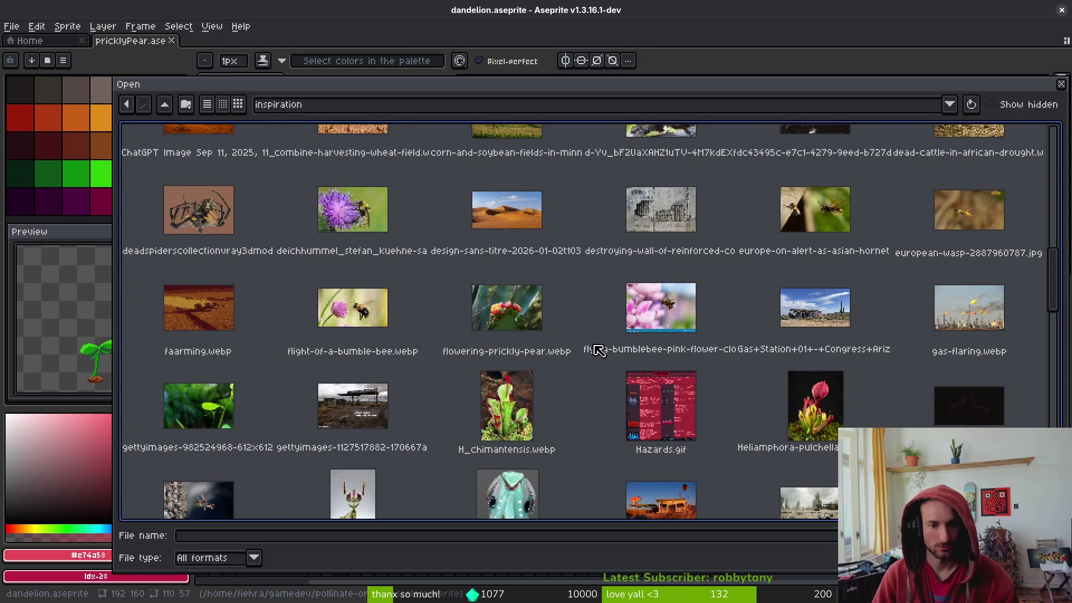
Select flowering-prickly-pear.webp and prickly-pear-blumen.webp along with the other photo and open them
{"action": "left_click", "coordinate": [485, 292]}
{"action": "scroll", "coordinate": [573, 360], "scroll_direction": "down", "scroll_amount": 10}
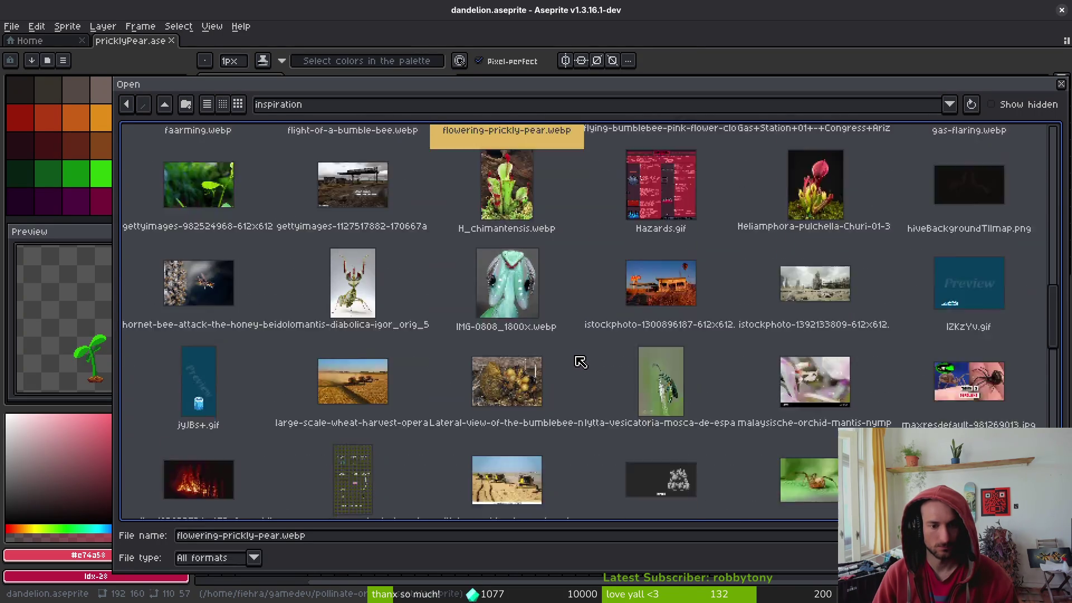
{"action": "scroll", "coordinate": [583, 356], "scroll_direction": "down", "scroll_amount": 10}
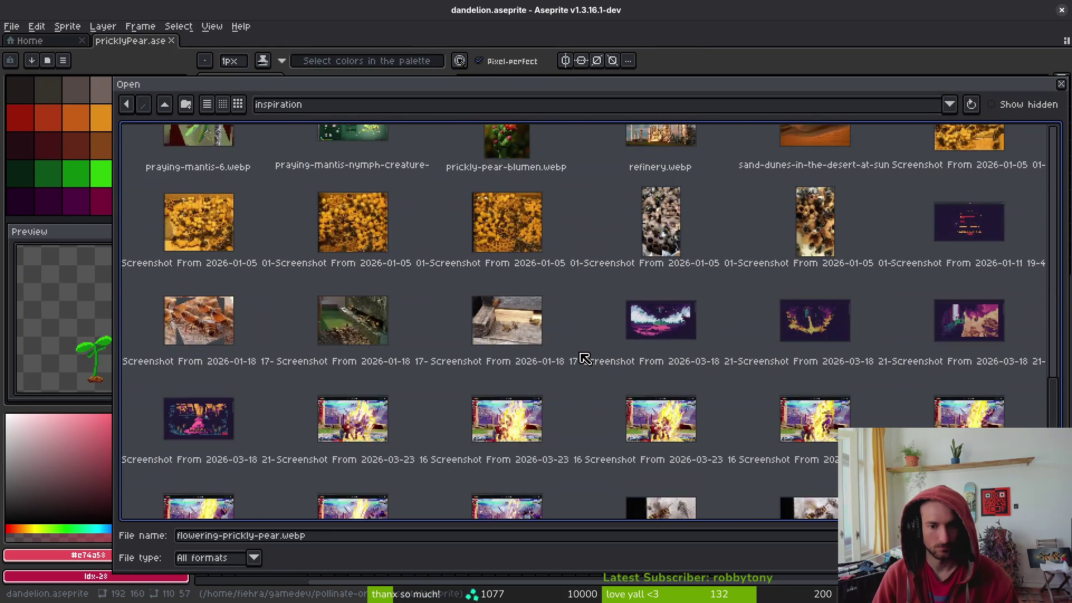
{"action": "scroll", "coordinate": [588, 363], "scroll_direction": "up", "scroll_amount": 10}
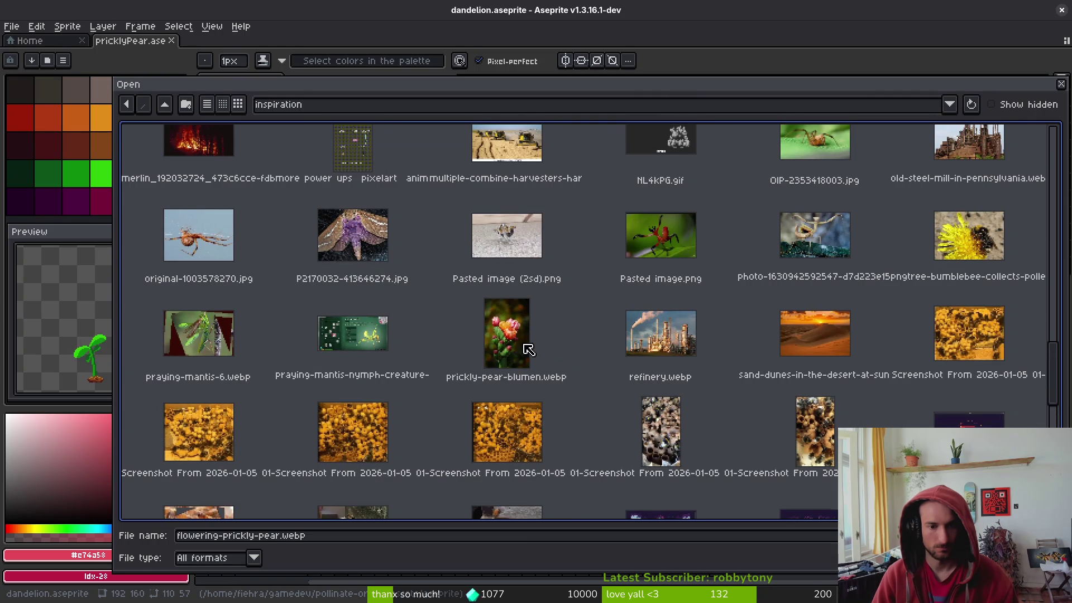
{"action": "left_click", "coordinate": [528, 349]}
{"action": "scroll", "coordinate": [558, 350], "scroll_direction": "up", "scroll_amount": 3}
{"action": "scroll", "coordinate": [579, 365], "scroll_direction": "up", "scroll_amount": 4}
{"action": "scroll", "coordinate": [580, 365], "scroll_direction": "up", "scroll_amount": 3}
{"action": "scroll", "coordinate": [581, 363], "scroll_direction": "up", "scroll_amount": 6}
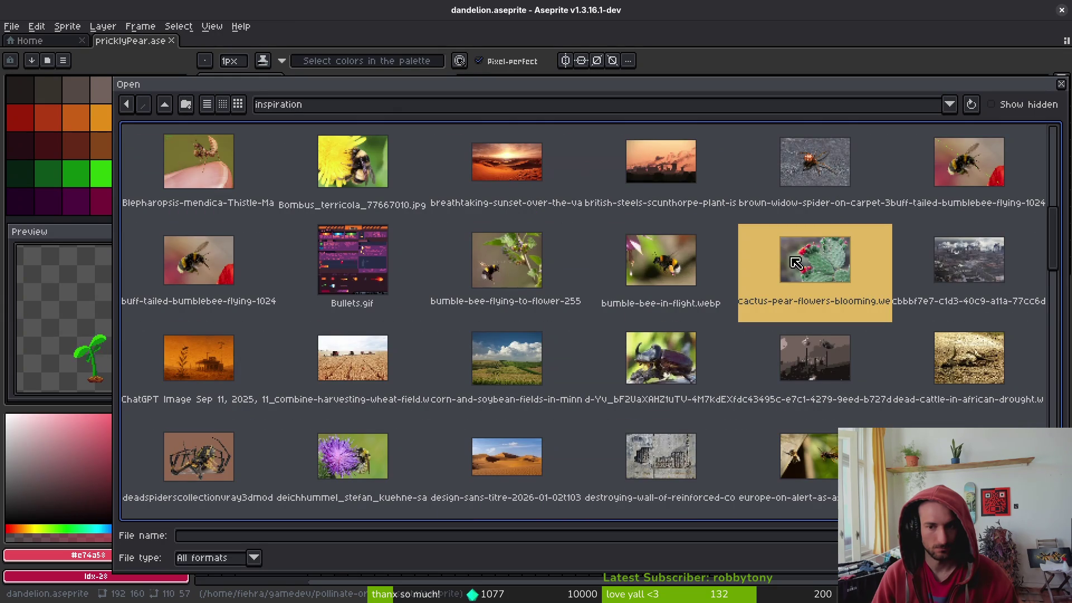
{"action": "key", "text": "Return"}
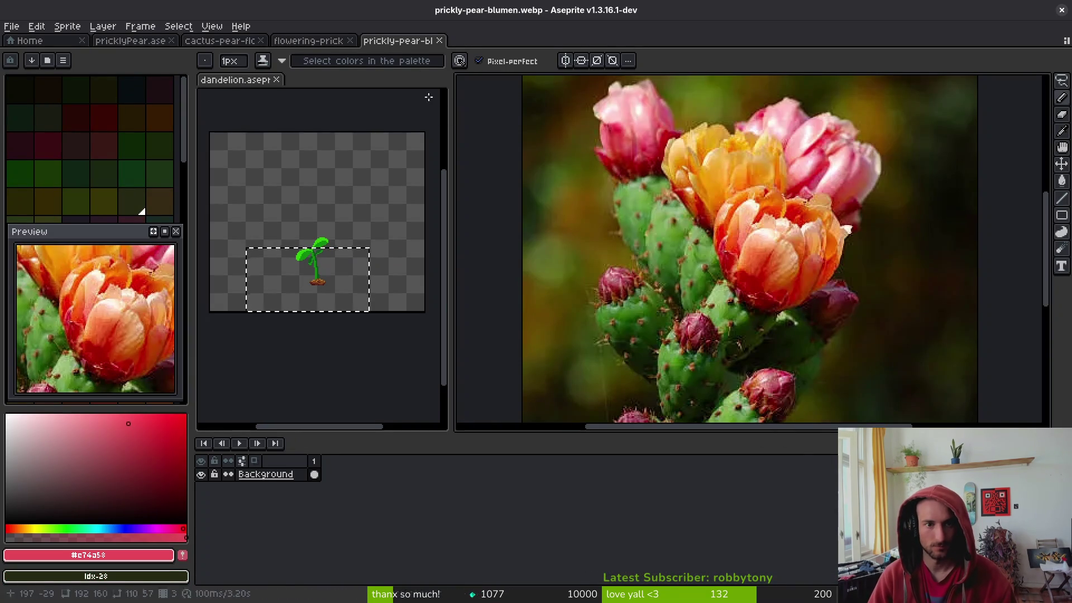
Dock the prickly-pear-blumen photo in the left pane with the cactus-pear flower photo stacked below it
{"action": "left_click_drag", "start_coordinate": [397, 56], "coordinate": [337, 86]}
{"action": "left_click_drag", "start_coordinate": [275, 40], "coordinate": [338, 412]}
{"action": "scroll", "coordinate": [341, 335], "scroll_direction": "down", "scroll_amount": 2}
{"action": "scroll", "coordinate": [290, 343], "scroll_direction": "up", "scroll_amount": 5}
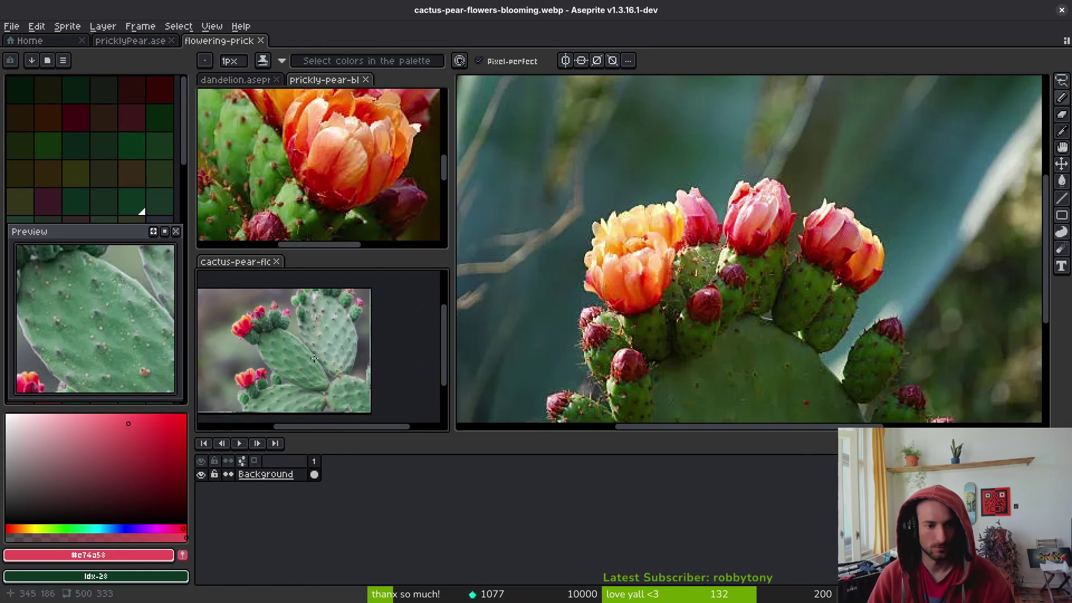
{"action": "scroll", "coordinate": [291, 343], "scroll_direction": "down", "scroll_amount": 4}
{"action": "scroll", "coordinate": [338, 313], "scroll_direction": "up", "scroll_amount": 3}
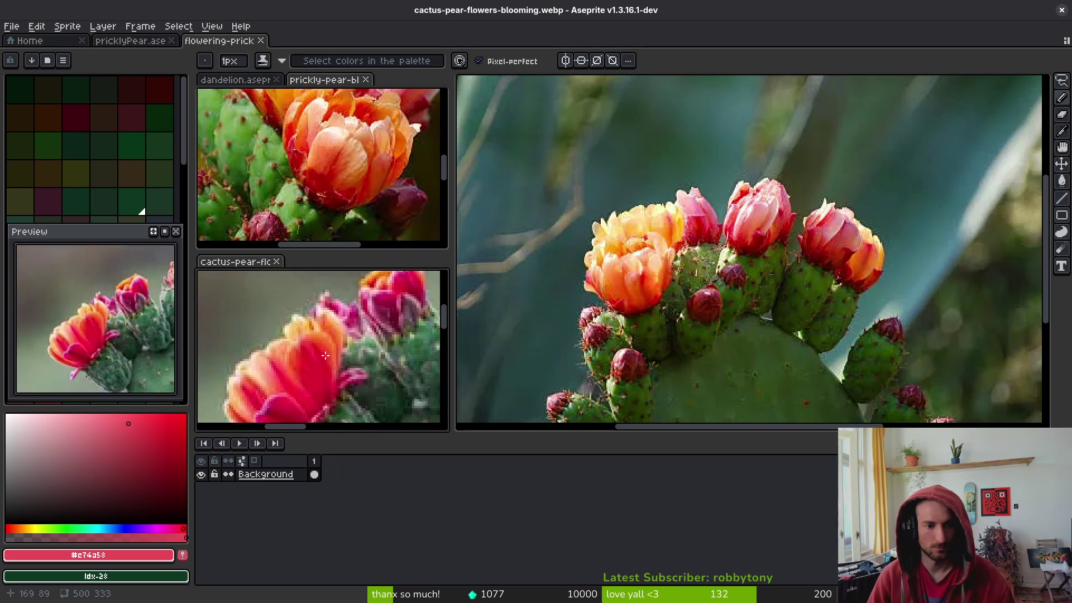
{"action": "scroll", "coordinate": [337, 313], "scroll_direction": "down", "scroll_amount": 1}
{"action": "scroll", "coordinate": [335, 170], "scroll_direction": "up", "scroll_amount": 2}
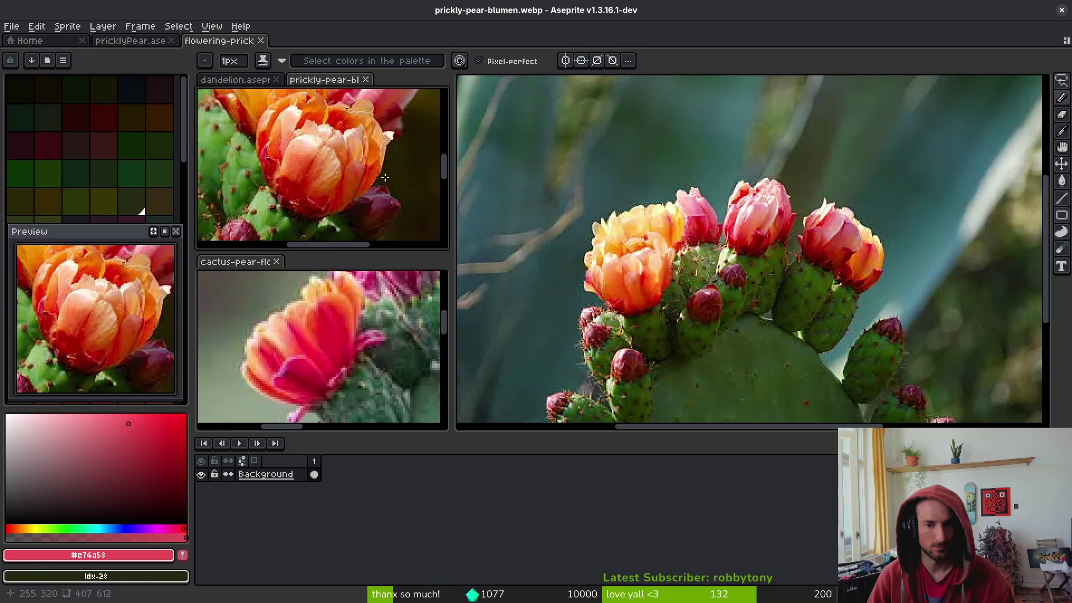
{"action": "scroll", "coordinate": [690, 240], "scroll_direction": "down", "scroll_amount": 1}
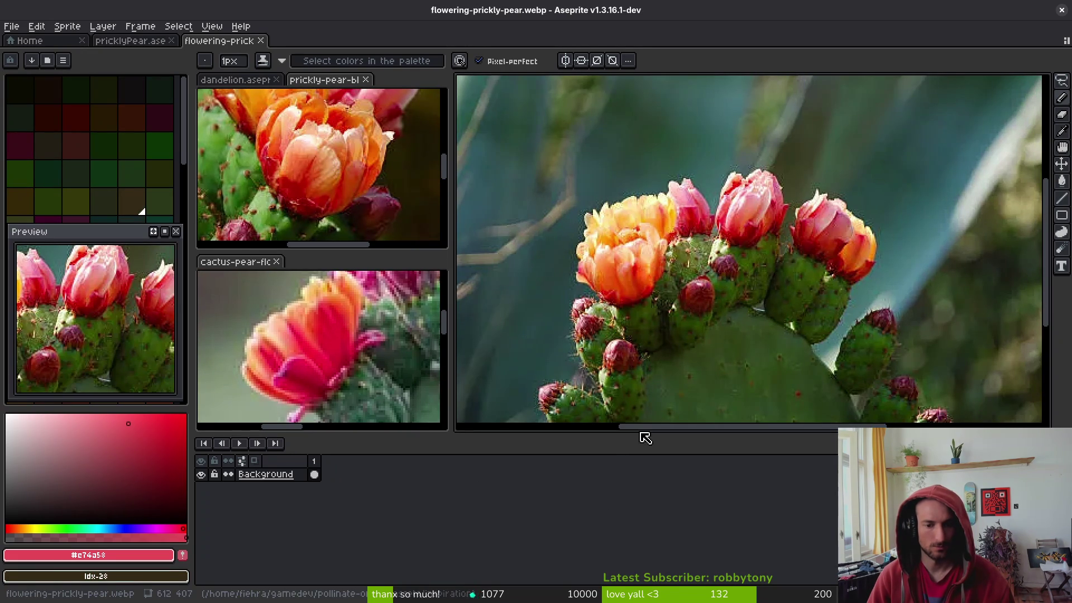
Enlarge the image panes over the timeline, widen the reference panes, and bring pricklyPear.aseprite alongside
{"action": "left_click_drag", "start_coordinate": [637, 434], "coordinate": [636, 487]}
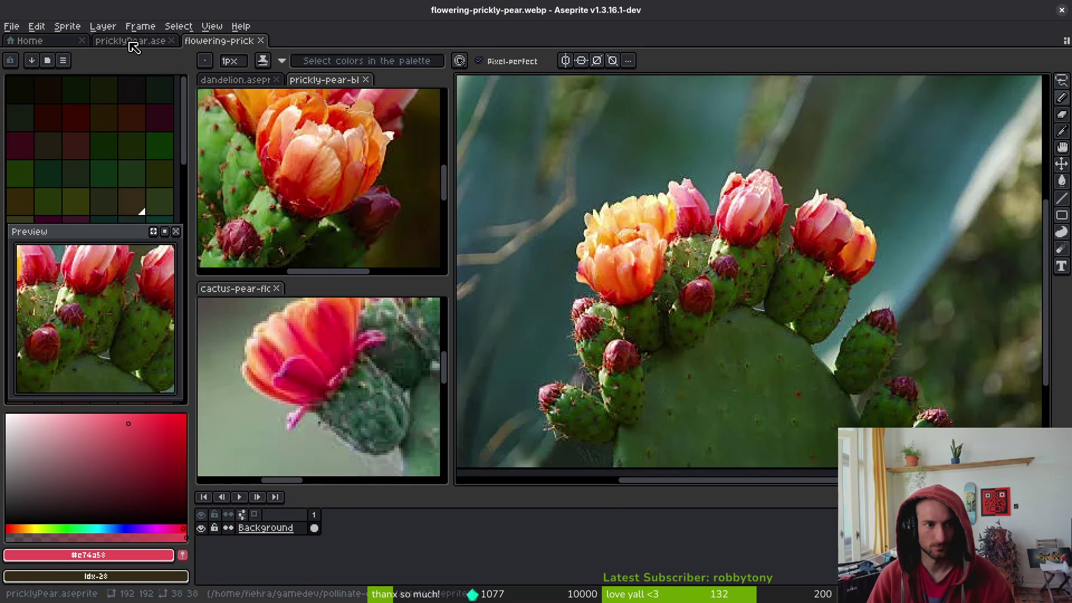
{"action": "left_click", "coordinate": [131, 40]}
{"action": "scroll", "coordinate": [773, 335], "scroll_direction": "up", "scroll_amount": 3}
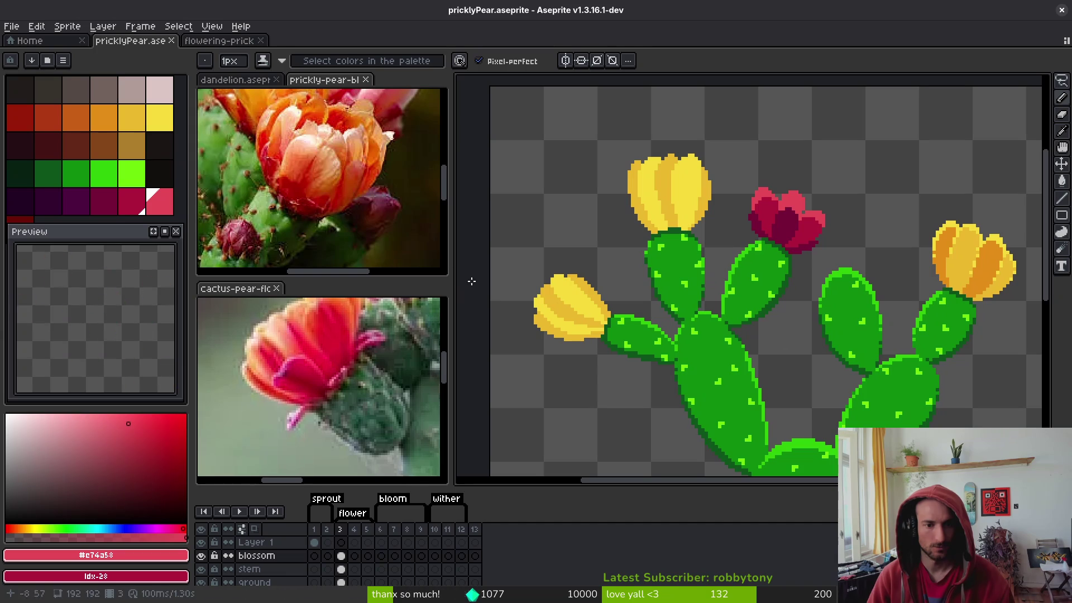
{"action": "left_click_drag", "start_coordinate": [459, 279], "coordinate": [508, 280]}
{"action": "scroll", "coordinate": [796, 274], "scroll_direction": "up", "scroll_amount": 2}
{"action": "scroll", "coordinate": [771, 302], "scroll_direction": "up", "scroll_amount": 2}
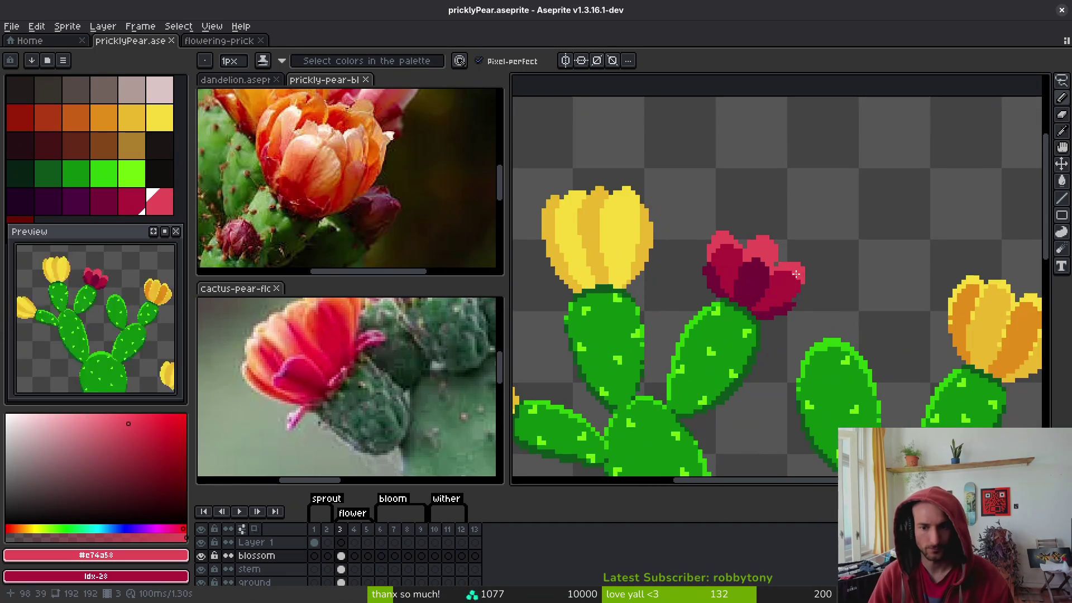
{"action": "left_click", "coordinate": [402, 406]}
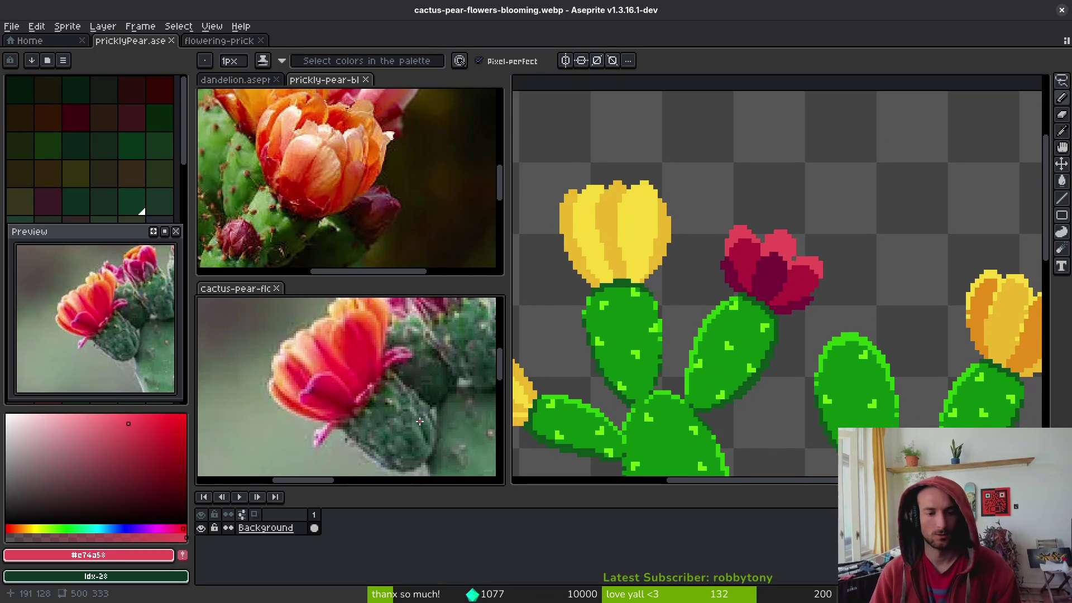
{"action": "key", "text": "m"}
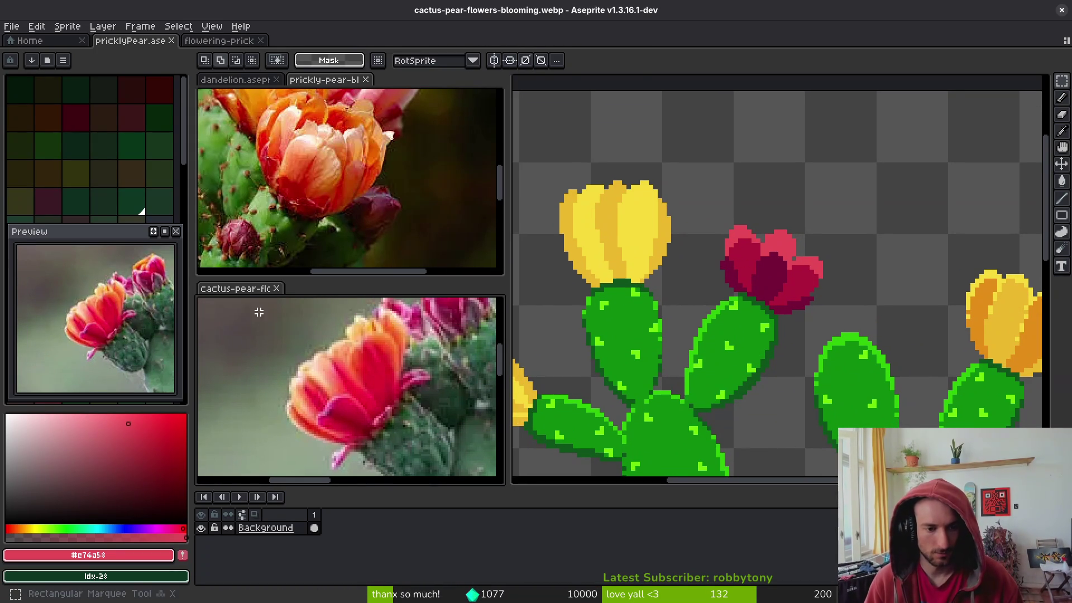
{"action": "left_click", "coordinate": [812, 276]}
{"action": "key", "text": "ctrl+v"}
{"action": "mouse_move", "coordinate": [903, 158]}
{"action": "left_mouse_down"}
{"action": "mouse_move", "coordinate": [771, 280]}
{"action": "mouse_move", "coordinate": [800, 241]}
{"action": "left_mouse_up"}
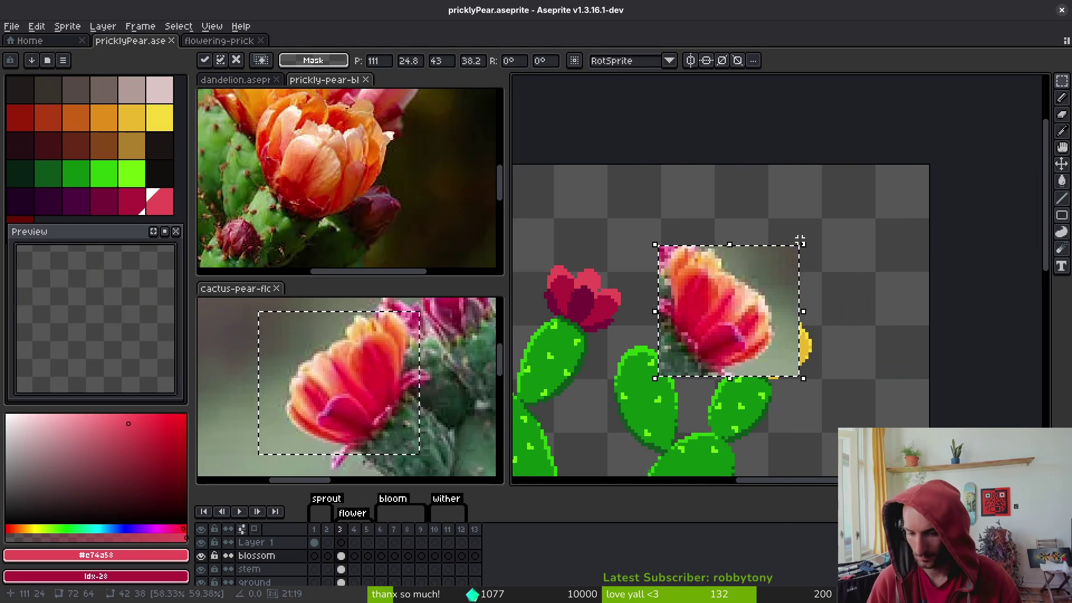
{"action": "mouse_move", "coordinate": [738, 346]}
{"action": "left_mouse_down"}
{"action": "mouse_move", "coordinate": [718, 274]}
{"action": "mouse_move", "coordinate": [744, 252]}
{"action": "left_mouse_up"}
{"action": "key", "text": "shift+h"}
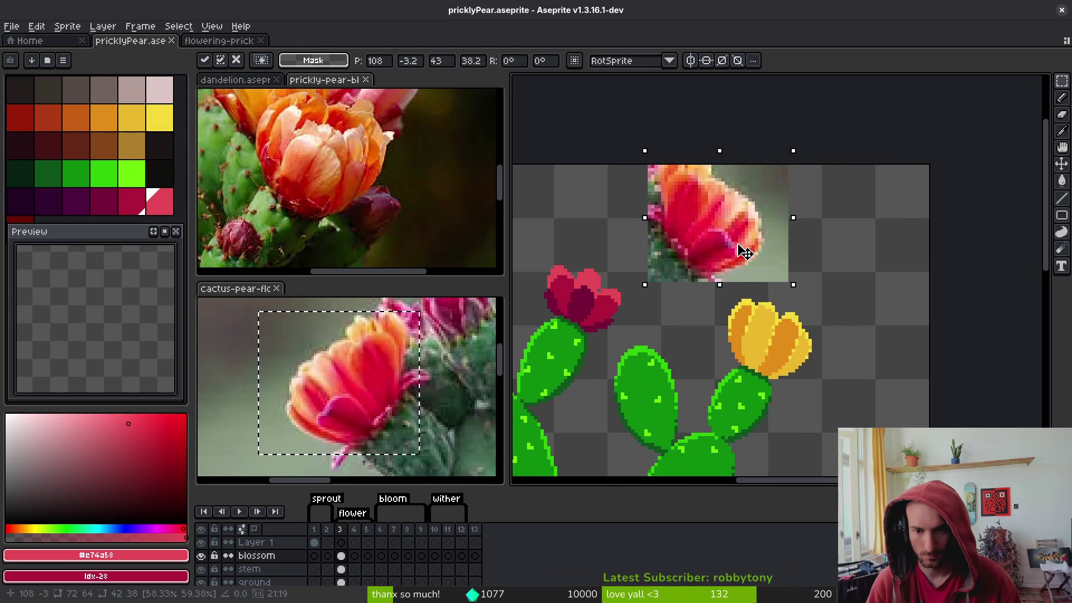
{"action": "key", "text": "Return"}
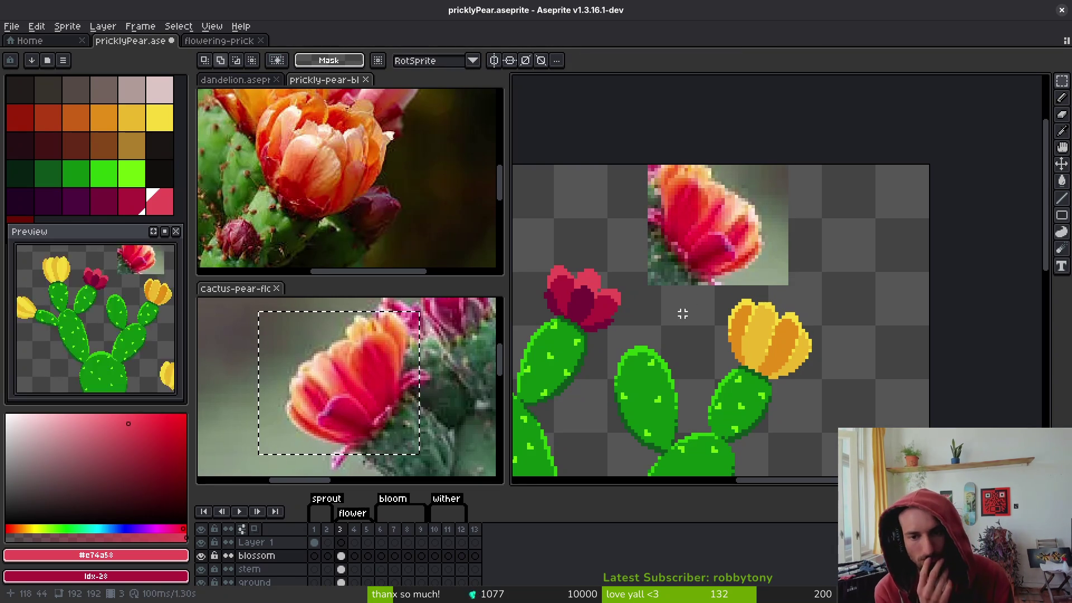
{"action": "key", "text": "ctrl+z"}
{"action": "key", "text": "ctrl+z"}
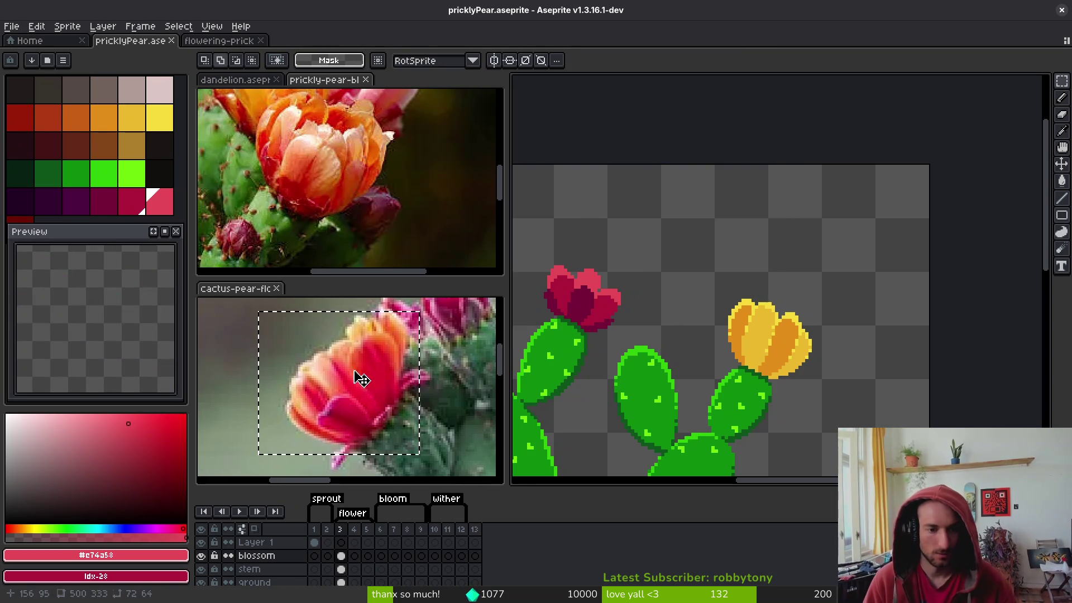
{"action": "left_click", "coordinate": [398, 373]}
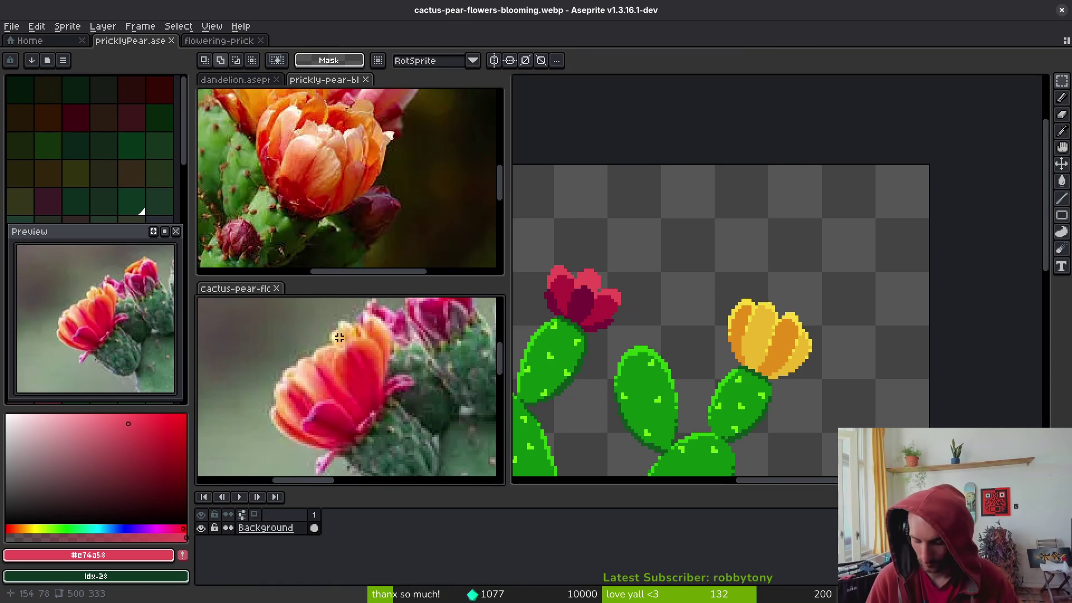
{"action": "scroll", "coordinate": [368, 375], "scroll_direction": "up", "scroll_amount": 4}
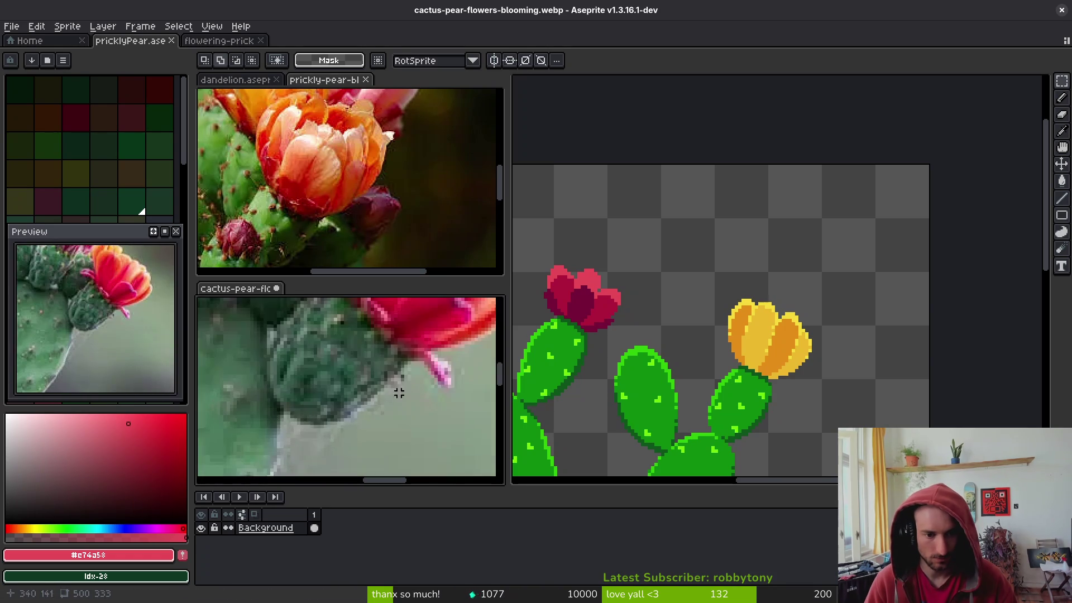
{"action": "scroll", "coordinate": [373, 409], "scroll_direction": "up", "scroll_amount": 5}
{"action": "scroll", "coordinate": [344, 408], "scroll_direction": "right", "scroll_amount": 3}
{"action": "scroll", "coordinate": [374, 398], "scroll_direction": "down", "scroll_amount": 3}
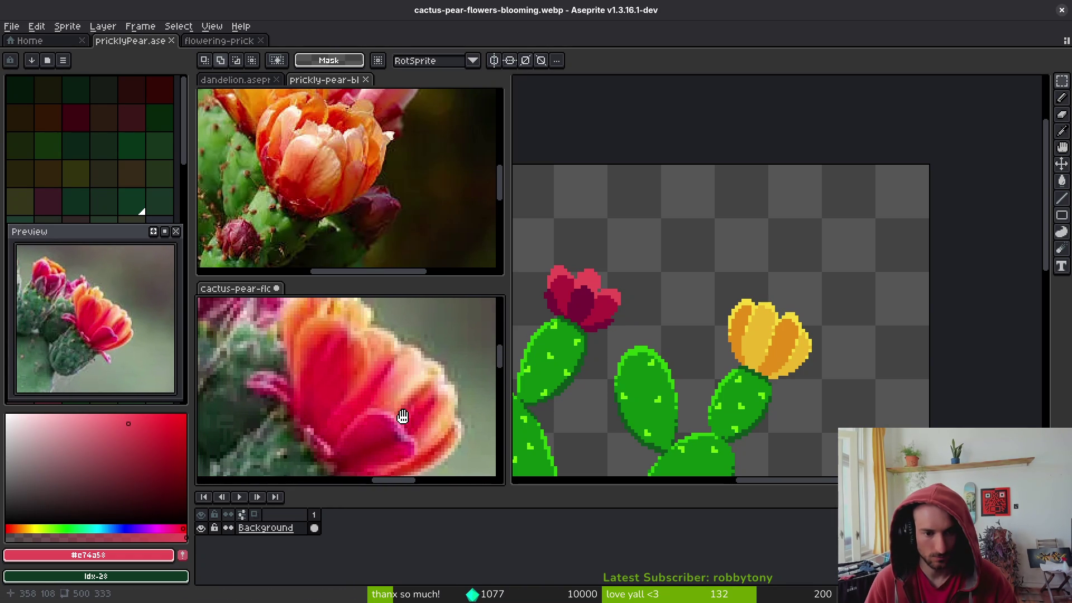
{"action": "scroll", "coordinate": [392, 403], "scroll_direction": "down", "scroll_amount": 2}
{"action": "scroll", "coordinate": [391, 184], "scroll_direction": "up", "scroll_amount": 2}
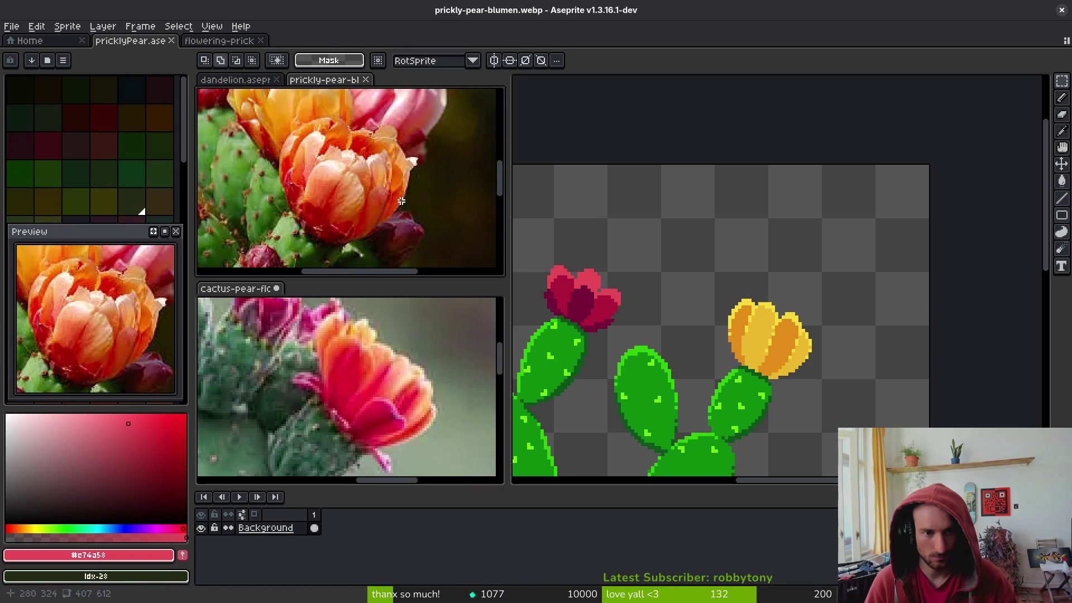
{"action": "scroll", "coordinate": [396, 190], "scroll_direction": "down", "scroll_amount": 3}
{"action": "scroll", "coordinate": [399, 197], "scroll_direction": "up", "scroll_amount": 5}
{"action": "scroll", "coordinate": [399, 198], "scroll_direction": "down", "scroll_amount": 4}
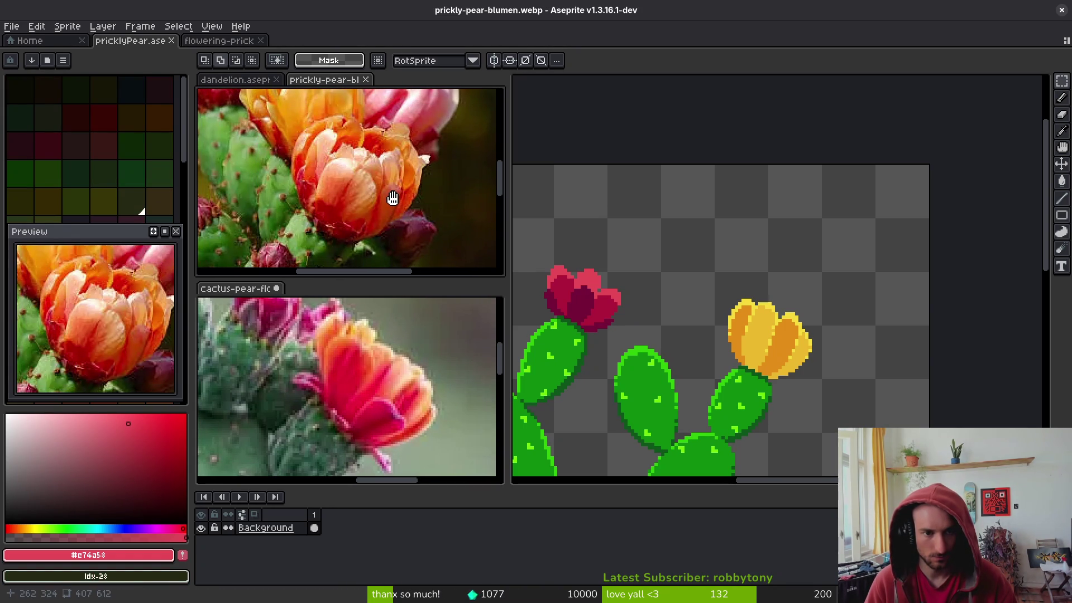
{"action": "scroll", "coordinate": [599, 286], "scroll_direction": "up", "scroll_amount": 4}
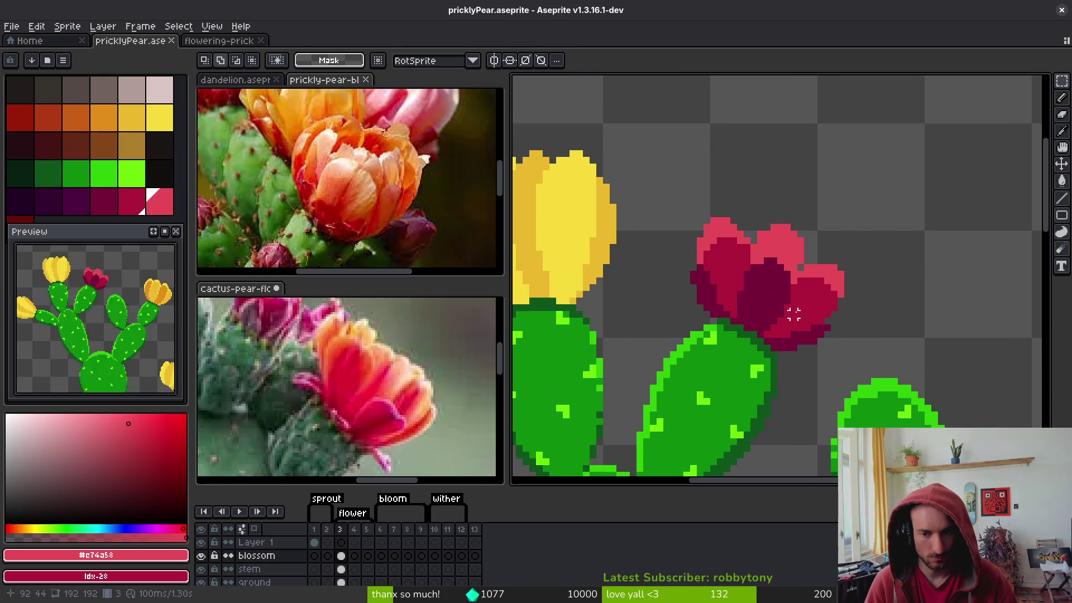
{"action": "key", "text": "e"}
{"action": "scroll", "coordinate": [827, 343], "scroll_direction": "up", "scroll_amount": 1}
{"action": "key", "text": "plus"}
{"action": "key", "text": "plus"}
{"action": "key", "text": "plus"}
{"action": "mouse_move", "coordinate": [814, 342]}
{"action": "left_mouse_down"}
{"action": "mouse_move", "coordinate": [737, 240]}
{"action": "mouse_move", "coordinate": [850, 256]}
{"action": "left_mouse_up"}
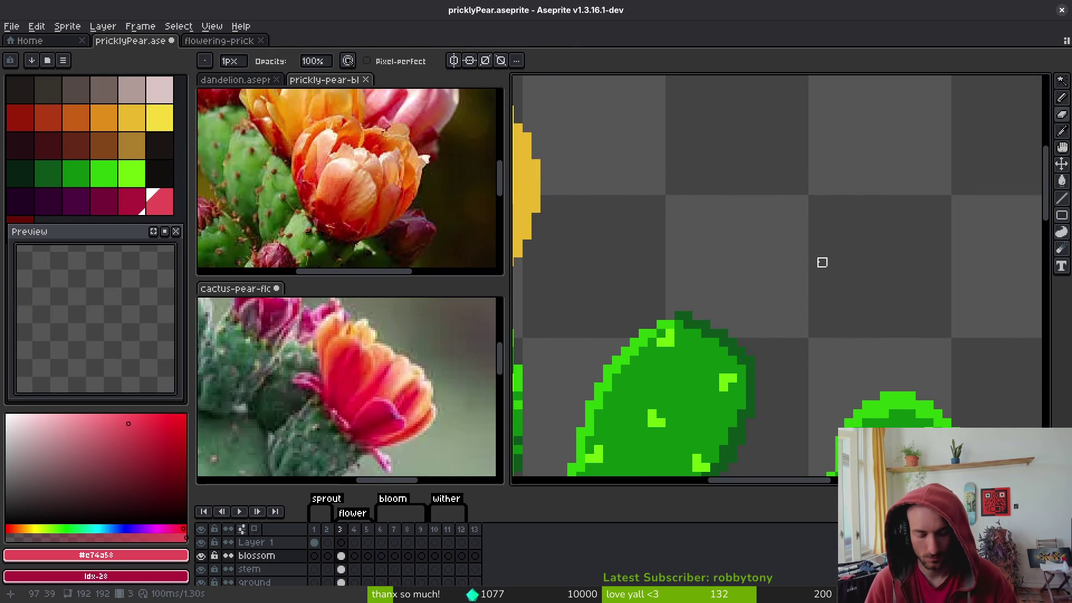
{"action": "key", "text": "ctrl+z"}
{"action": "key", "text": "ctrl+y"}
{"action": "left_click_drag", "start_coordinate": [795, 200], "coordinate": [778, 200]}
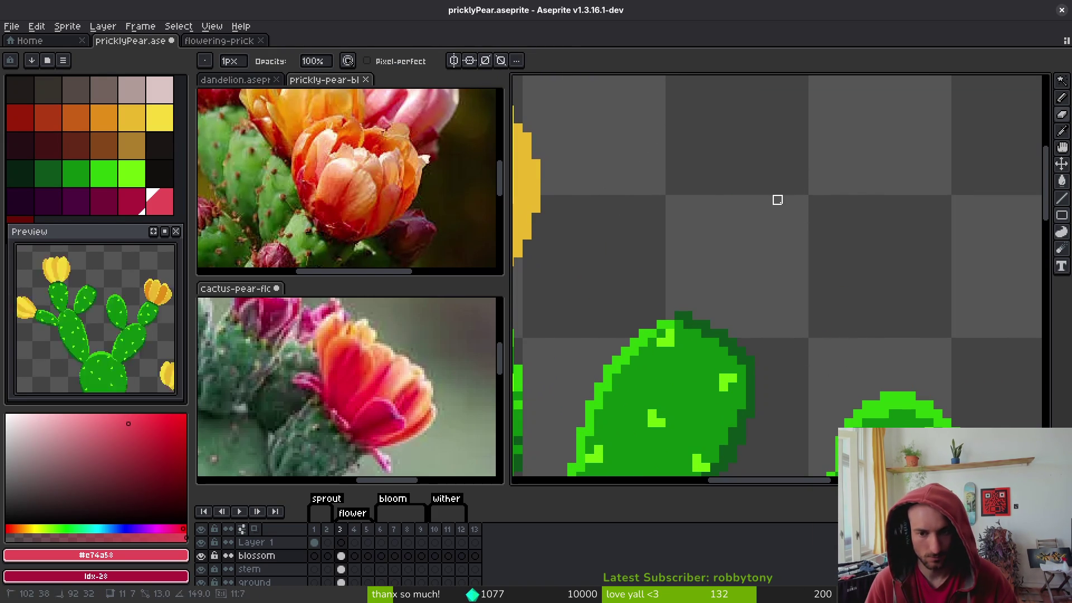
{"action": "key", "text": "ctrl+z"}
{"action": "key", "text": "q"}
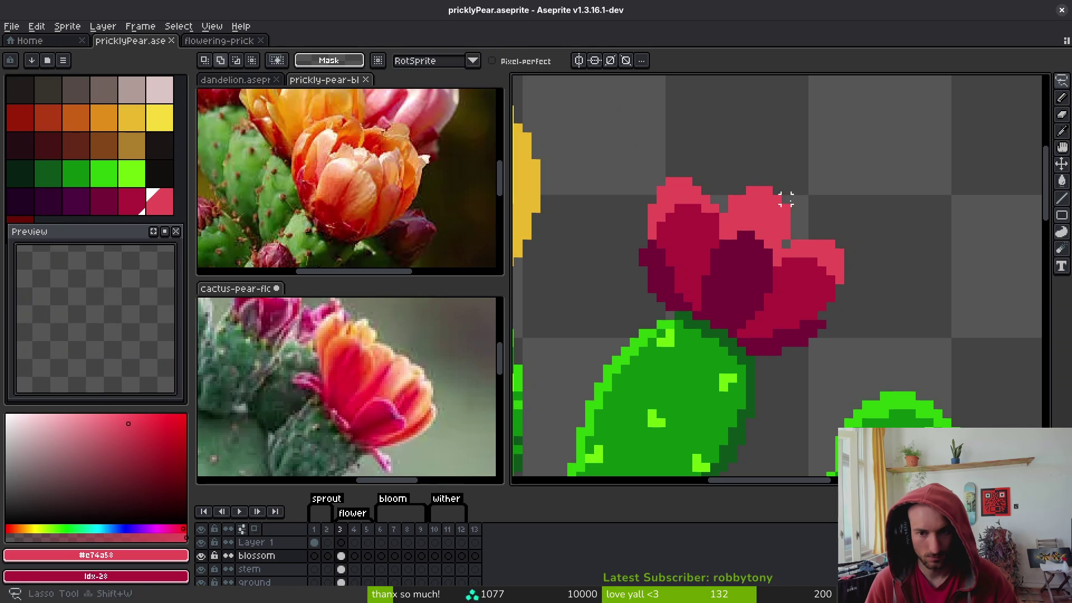
Lasso the red flower and move it up and to the right
{"action": "mouse_move", "coordinate": [616, 178]}
{"action": "left_mouse_down"}
{"action": "mouse_move", "coordinate": [893, 292]}
{"action": "mouse_move", "coordinate": [837, 146]}
{"action": "left_mouse_up"}
{"action": "scroll", "coordinate": [809, 232], "scroll_direction": "down", "scroll_amount": 4}
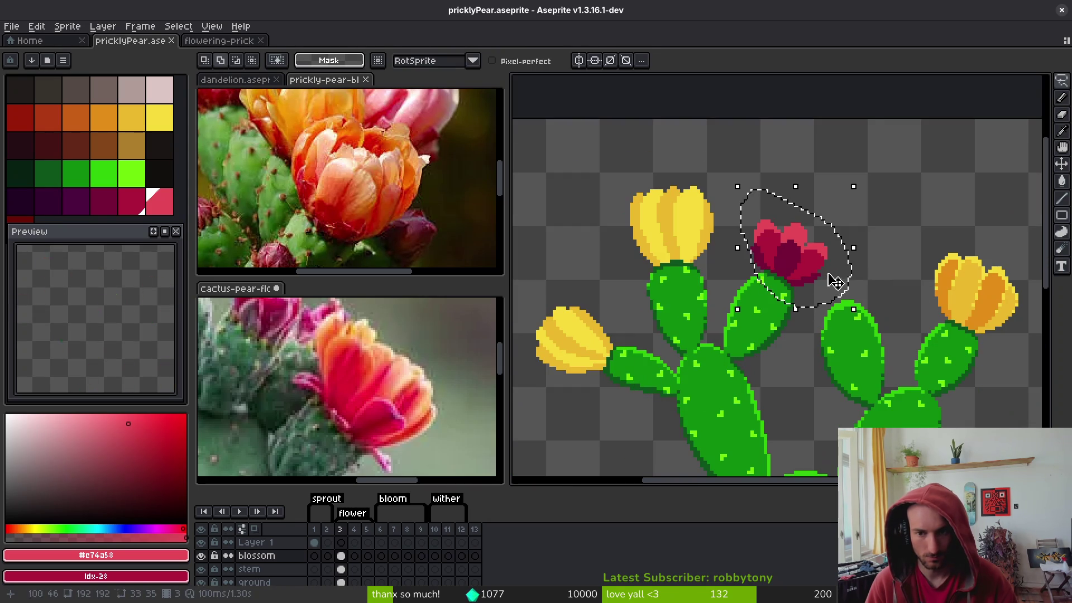
{"action": "left_click_drag", "start_coordinate": [815, 262], "coordinate": [960, 191]}
{"action": "key", "text": "Return"}
{"action": "scroll", "coordinate": [786, 271], "scroll_direction": "up", "scroll_amount": 4}
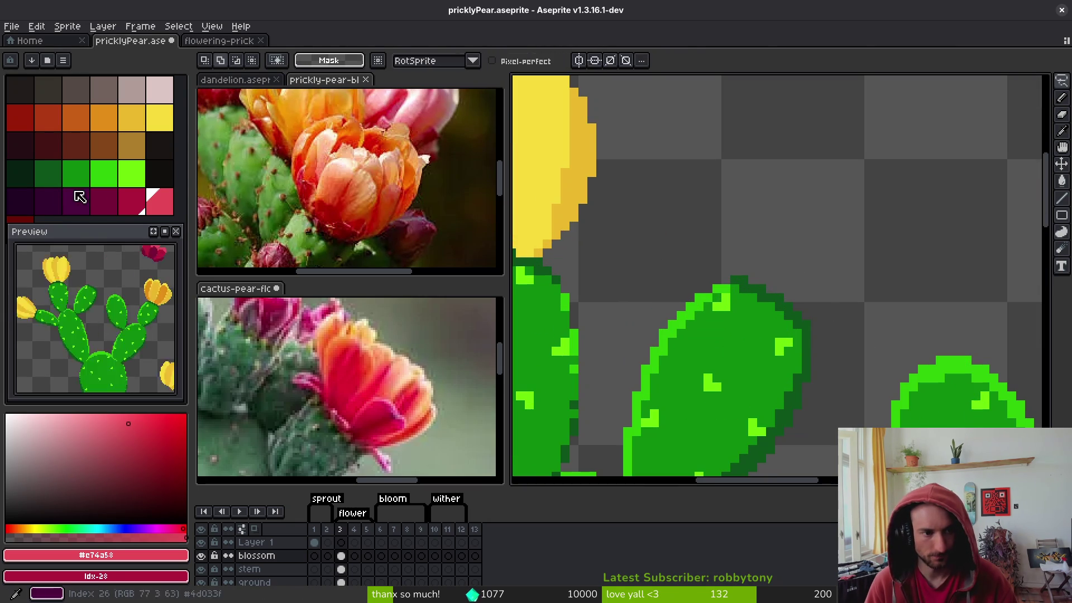
Draw a dark crimson bud with the Pencil on top of the cactus pad
{"action": "left_click", "coordinate": [103, 198]}
{"action": "key", "text": "b"}
{"action": "scroll", "coordinate": [748, 277], "scroll_direction": "up", "scroll_amount": 2}
{"action": "left_click", "coordinate": [750, 275]}
{"action": "scroll", "coordinate": [746, 278], "scroll_direction": "up", "scroll_amount": 1}
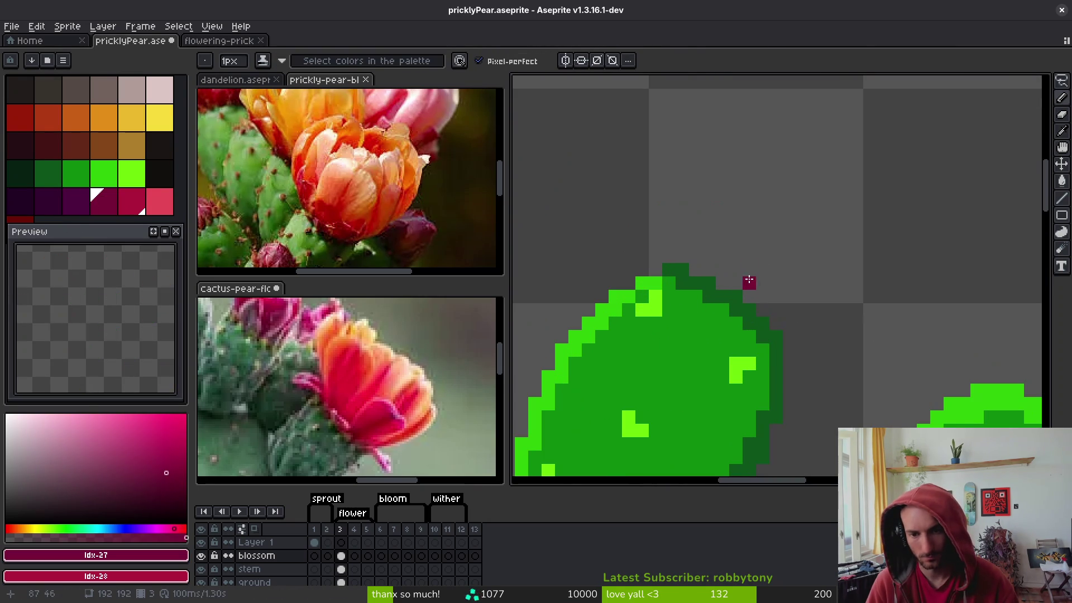
{"action": "mouse_move", "coordinate": [744, 287]}
{"action": "left_mouse_down"}
{"action": "mouse_move", "coordinate": [801, 274]}
{"action": "mouse_move", "coordinate": [765, 280]}
{"action": "left_mouse_up"}
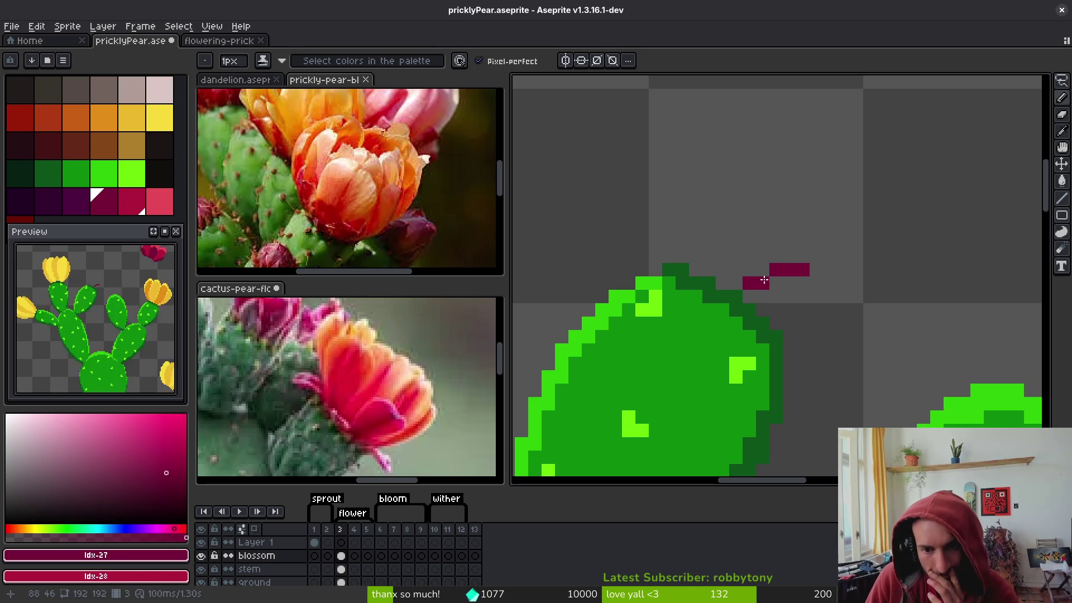
{"action": "left_click", "coordinate": [758, 266]}
{"action": "mouse_move", "coordinate": [790, 242]}
{"action": "left_mouse_down"}
{"action": "mouse_move", "coordinate": [819, 285]}
{"action": "mouse_move", "coordinate": [782, 318]}
{"action": "mouse_move", "coordinate": [762, 306]}
{"action": "mouse_move", "coordinate": [784, 279]}
{"action": "mouse_move", "coordinate": [798, 292]}
{"action": "left_mouse_up"}
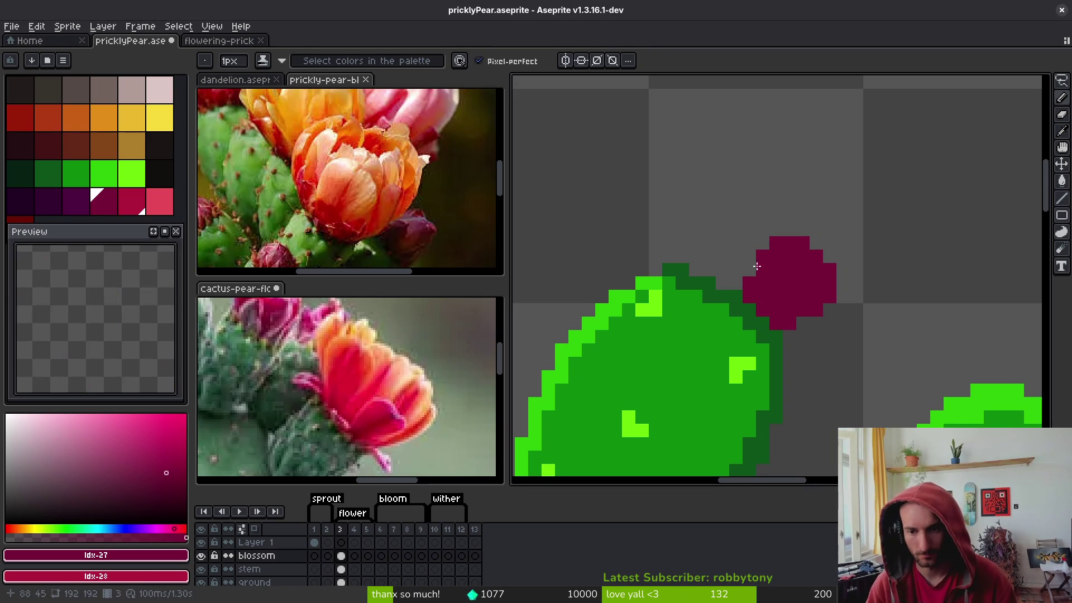
Outline a second, larger crimson bud above the pad, undoing a fill that leaked out
{"action": "scroll", "coordinate": [754, 247], "scroll_direction": "up", "scroll_amount": 1}
{"action": "scroll", "coordinate": [754, 247], "scroll_direction": "left", "scroll_amount": 1}
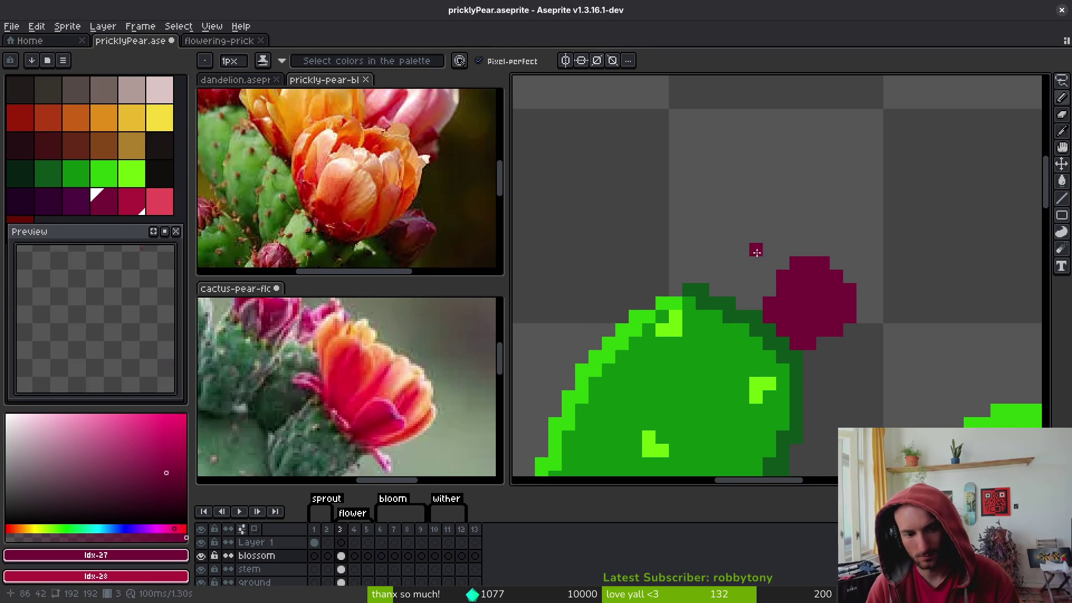
{"action": "left_click_drag", "start_coordinate": [701, 276], "coordinate": [690, 240]}
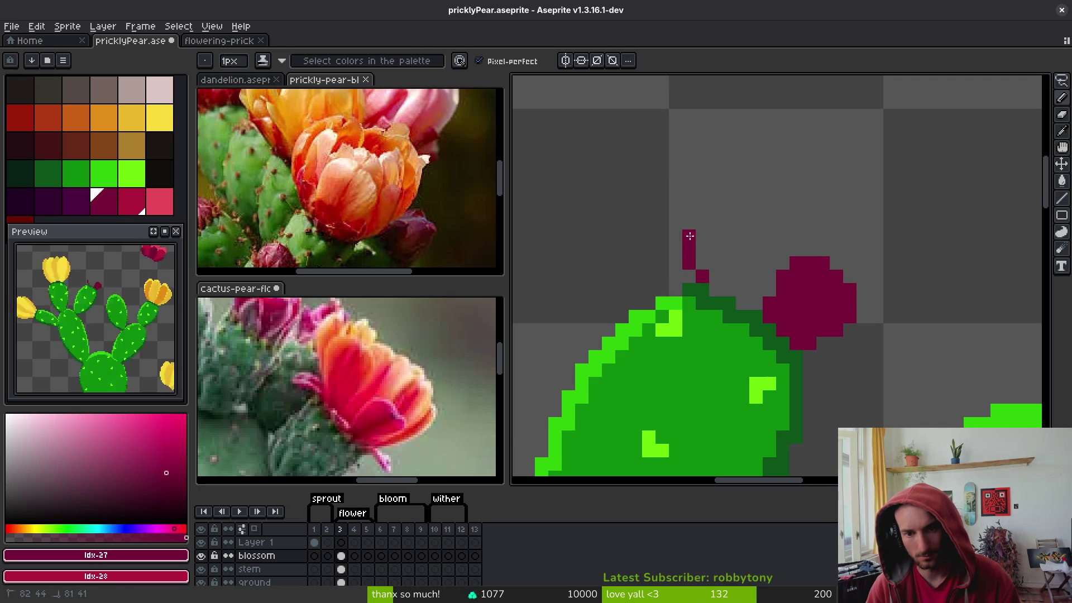
{"action": "mouse_move", "coordinate": [704, 180]}
{"action": "left_mouse_down"}
{"action": "mouse_move", "coordinate": [737, 169]}
{"action": "mouse_move", "coordinate": [776, 184]}
{"action": "left_mouse_up"}
{"action": "mouse_move", "coordinate": [777, 230]}
{"action": "left_mouse_down"}
{"action": "mouse_move", "coordinate": [736, 304]}
{"action": "mouse_move", "coordinate": [748, 272]}
{"action": "left_mouse_up"}
{"action": "scroll", "coordinate": [768, 257], "scroll_direction": "down", "scroll_amount": 4}
{"action": "scroll", "coordinate": [768, 257], "scroll_direction": "up", "scroll_amount": 5}
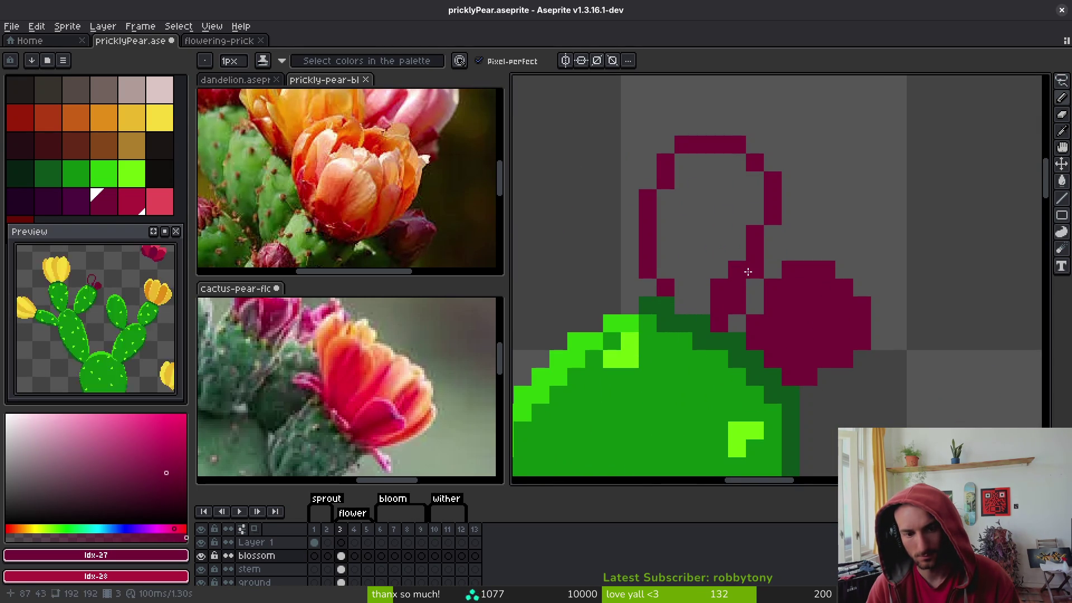
{"action": "key", "text": "ctrl+z"}
{"action": "left_click", "coordinate": [690, 299]}
Close the gap at the bud outline's bottom and paint-bucket fill it with crimson
{"action": "key", "text": "g"}
{"action": "left_click", "coordinate": [697, 233]}
{"action": "key", "text": "ctrl+z"}
{"action": "key", "text": "b"}
{"action": "left_click", "coordinate": [698, 304]}
{"action": "key", "text": "g"}
{"action": "left_click", "coordinate": [704, 241]}
{"action": "scroll", "coordinate": [704, 242], "scroll_direction": "down", "scroll_amount": 3}
{"action": "scroll", "coordinate": [703, 242], "scroll_direction": "up", "scroll_amount": 2}
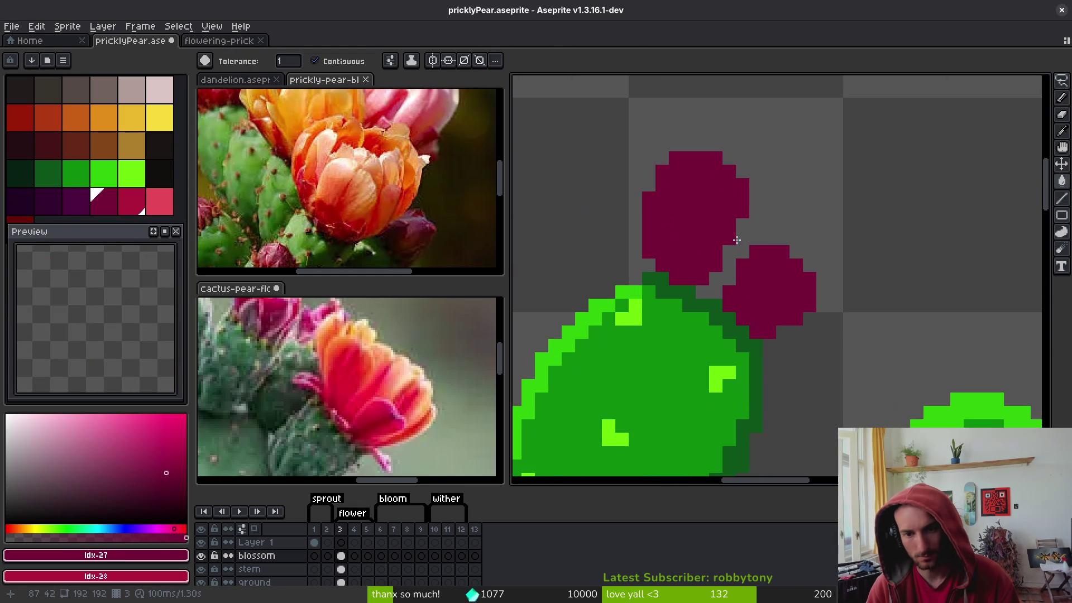
Draw a lighter crimson row along the bud's top and dot the first highlight pixels
{"action": "key", "text": "b"}
{"action": "scroll", "coordinate": [716, 184], "scroll_direction": "up", "scroll_amount": 3}
{"action": "mouse_move", "coordinate": [642, 136]}
{"action": "left_mouse_down"}
{"action": "mouse_move", "coordinate": [720, 151]}
{"action": "mouse_move", "coordinate": [743, 167]}
{"action": "mouse_move", "coordinate": [776, 221]}
{"action": "left_mouse_up"}
{"action": "left_click", "coordinate": [718, 218]}
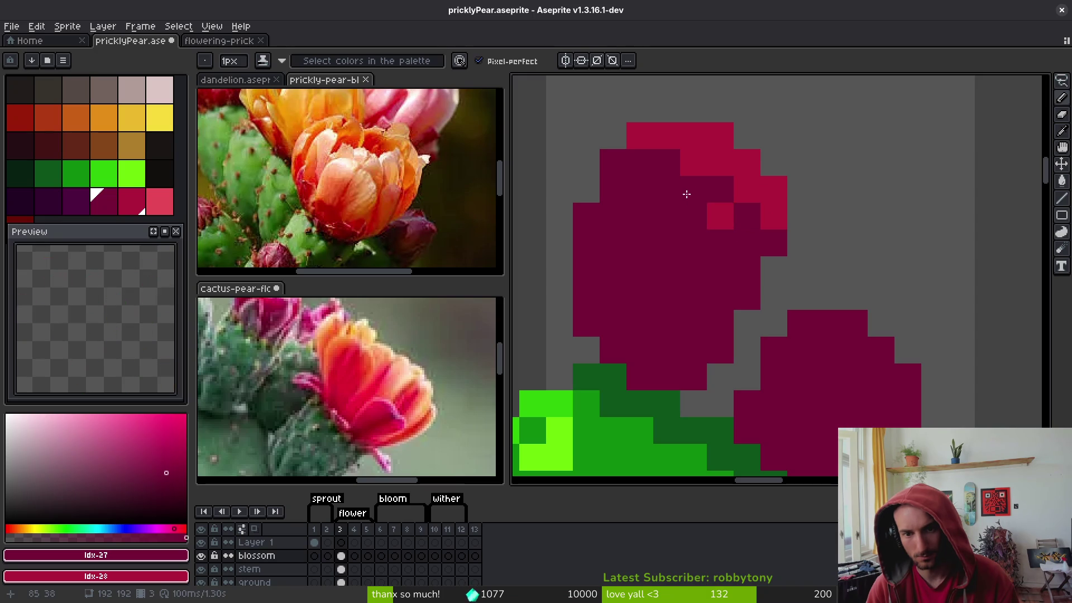
{"action": "left_click", "coordinate": [691, 191]}
{"action": "left_click_drag", "start_coordinate": [641, 163], "coordinate": [666, 160]}
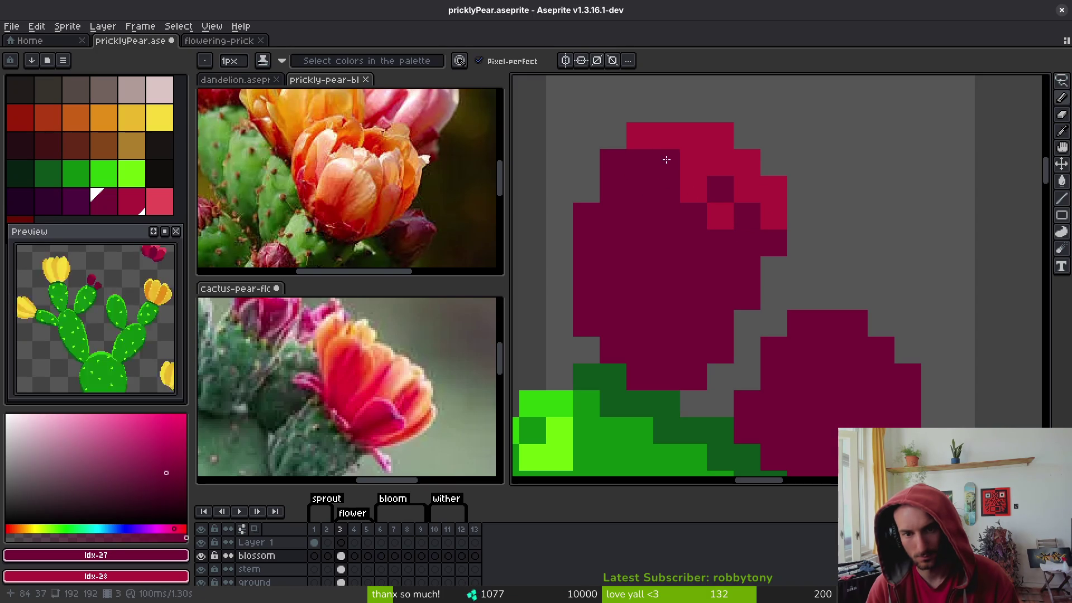
Add more lighter crimson checker highlights near the bud's top and right edge
{"action": "left_click", "coordinate": [601, 162]}
{"action": "left_click", "coordinate": [640, 190]}
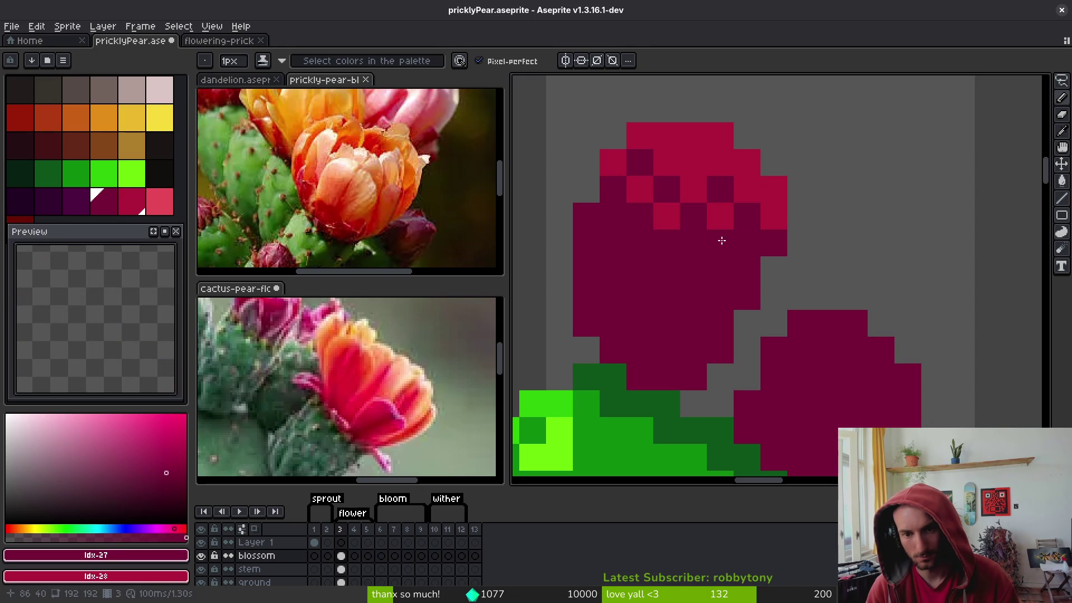
{"action": "left_click", "coordinate": [744, 244]}
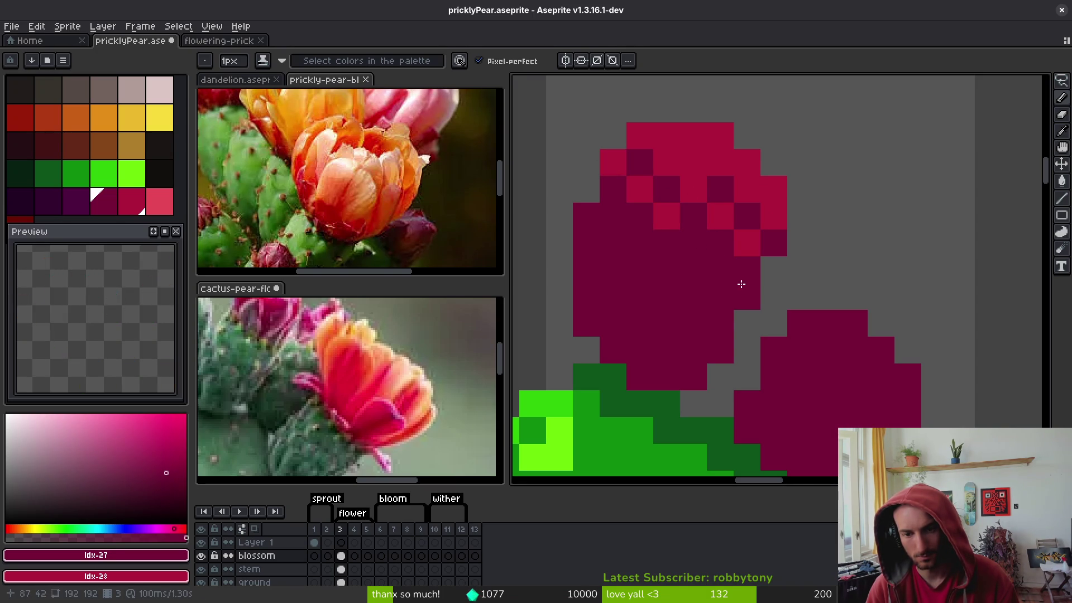
{"action": "scroll", "coordinate": [737, 273], "scroll_direction": "down", "scroll_amount": 5}
{"action": "scroll", "coordinate": [710, 257], "scroll_direction": "up", "scroll_amount": 4}
{"action": "scroll", "coordinate": [739, 264], "scroll_direction": "up", "scroll_amount": 1}
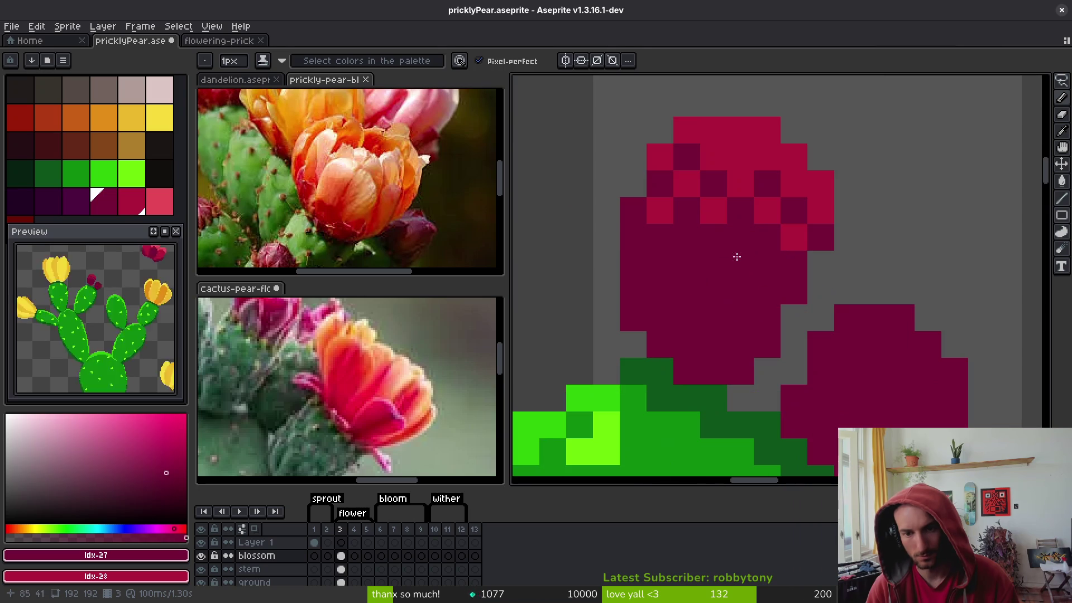
{"action": "left_click", "coordinate": [767, 264]}
{"action": "left_click", "coordinate": [740, 238]}
{"action": "scroll", "coordinate": [793, 271], "scroll_direction": "down", "scroll_amount": 3}
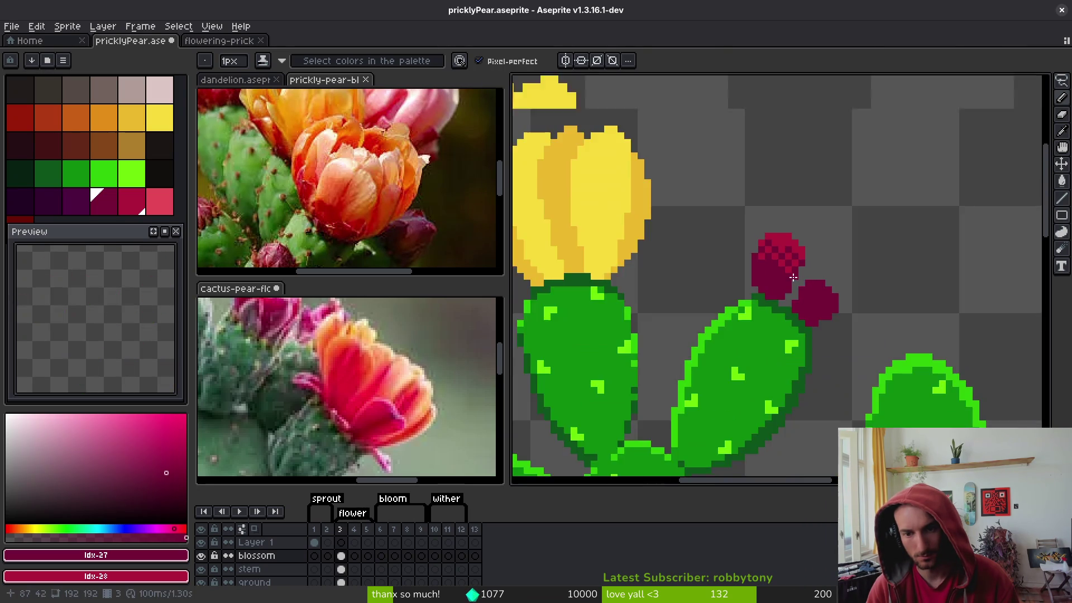
Paint lighter crimson highlight pixels along the small bud's upper-right edge
{"action": "scroll", "coordinate": [804, 276], "scroll_direction": "up", "scroll_amount": 3}
{"action": "scroll", "coordinate": [804, 275], "scroll_direction": "down", "scroll_amount": 3}
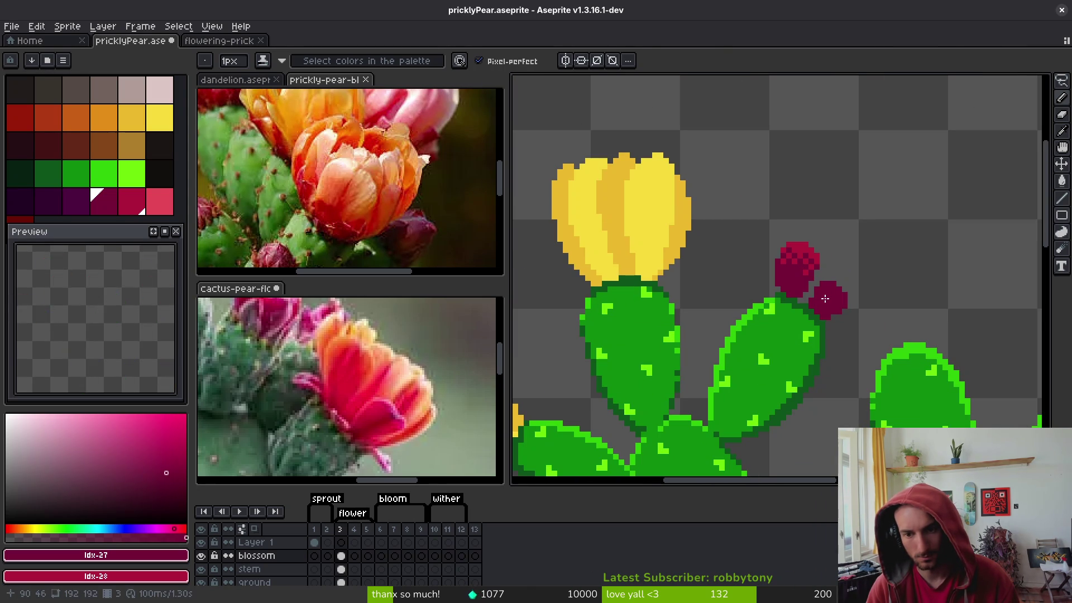
{"action": "scroll", "coordinate": [823, 299], "scroll_direction": "up", "scroll_amount": 3}
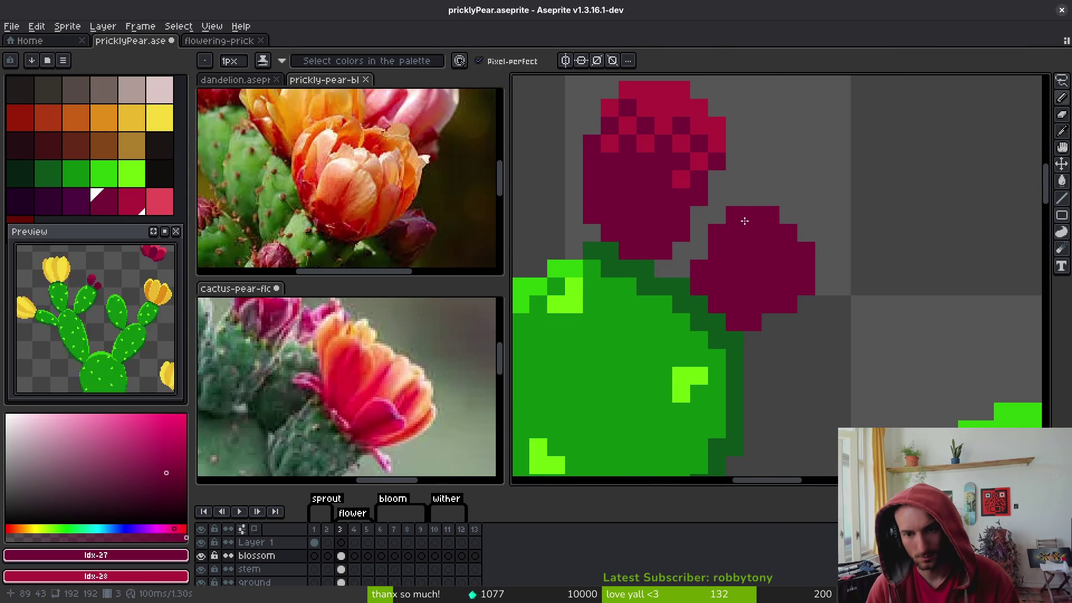
{"action": "mouse_move", "coordinate": [753, 221]}
{"action": "left_mouse_down"}
{"action": "mouse_move", "coordinate": [784, 235]}
{"action": "mouse_move", "coordinate": [807, 263]}
{"action": "left_mouse_up"}
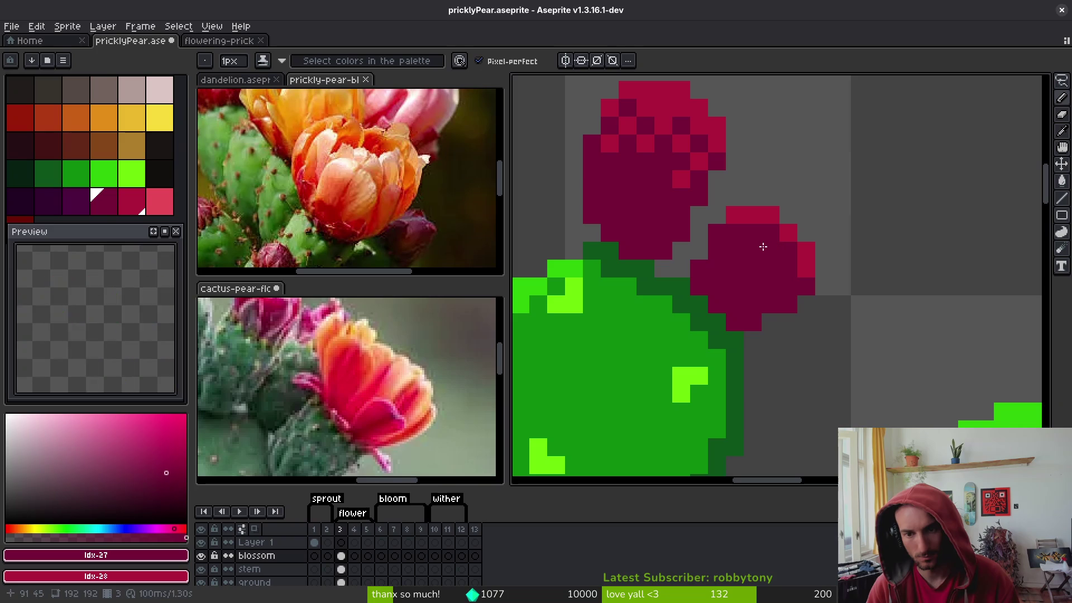
{"action": "left_click_drag", "start_coordinate": [754, 234], "coordinate": [787, 267]}
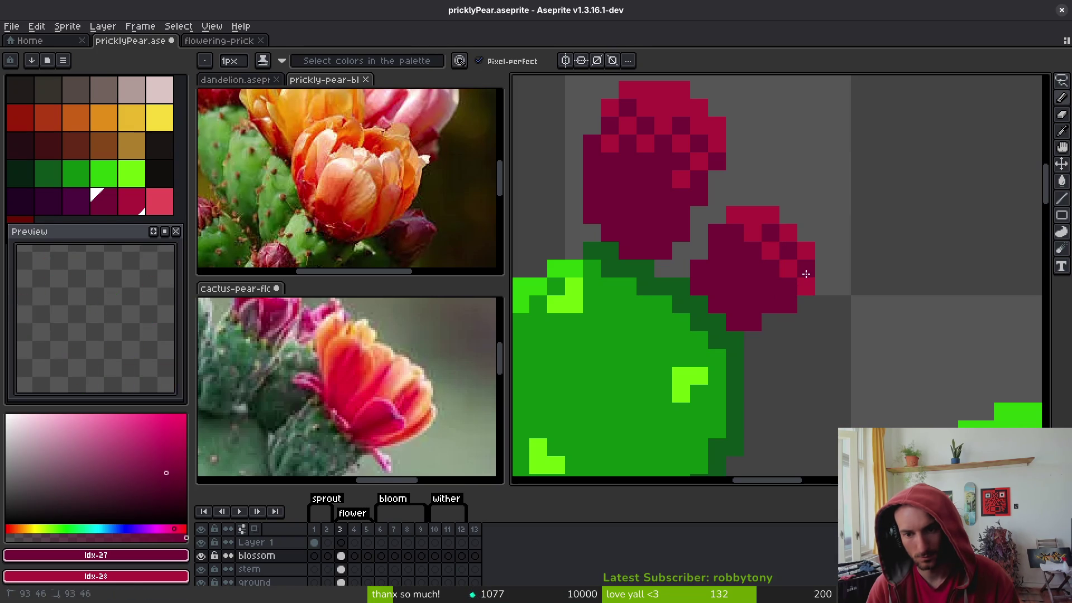
{"action": "scroll", "coordinate": [838, 285], "scroll_direction": "down", "scroll_amount": 5}
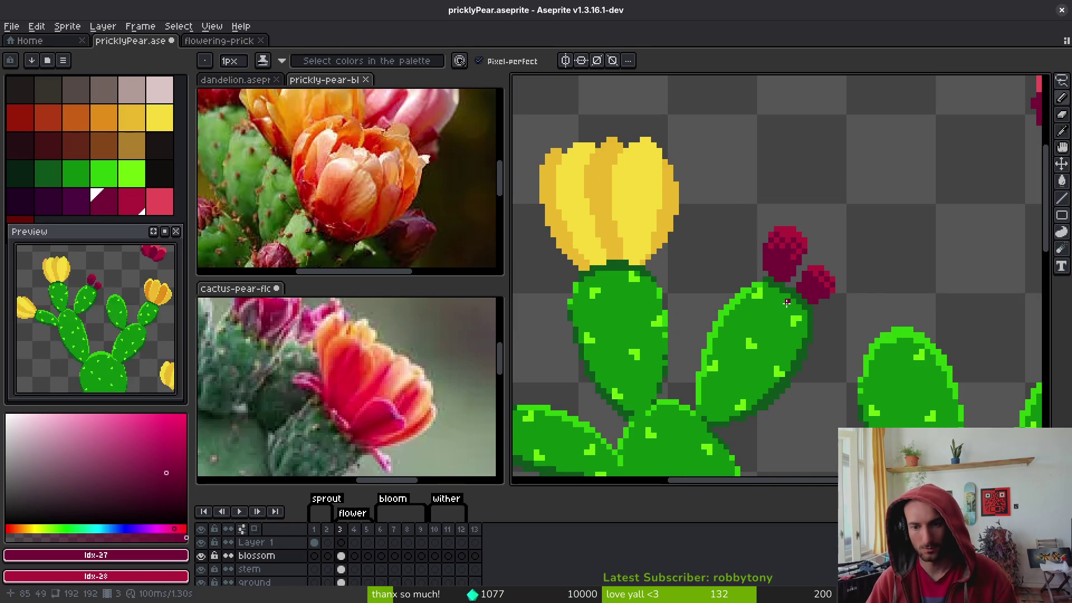
{"action": "scroll", "coordinate": [773, 264], "scroll_direction": "up", "scroll_amount": 1}
{"action": "scroll", "coordinate": [773, 264], "scroll_direction": "down", "scroll_amount": 1}
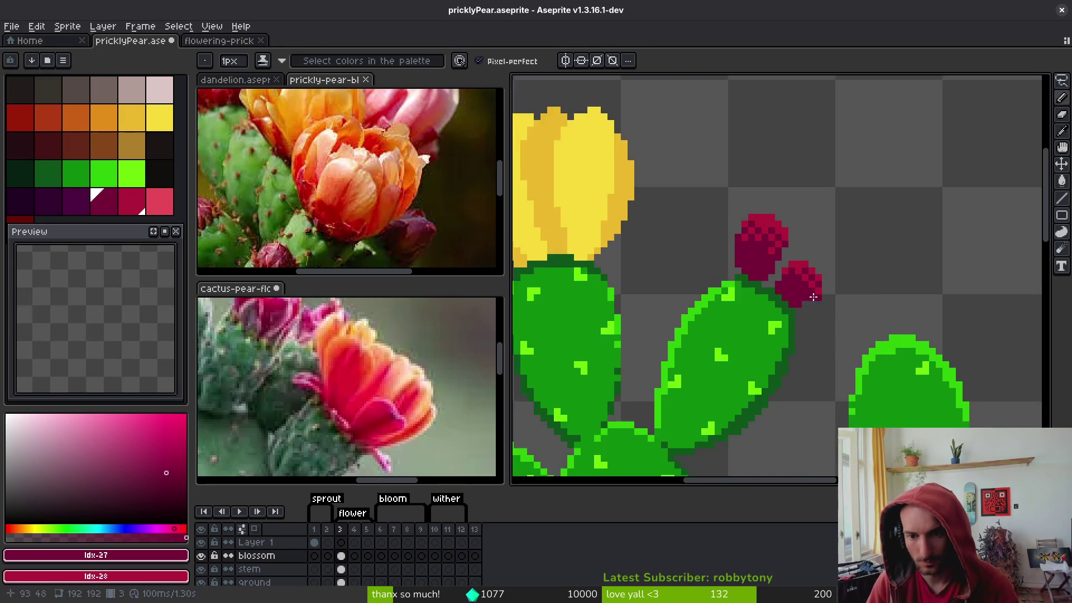
{"action": "scroll", "coordinate": [776, 268], "scroll_direction": "up", "scroll_amount": 2}
{"action": "scroll", "coordinate": [816, 308], "scroll_direction": "down", "scroll_amount": 3}
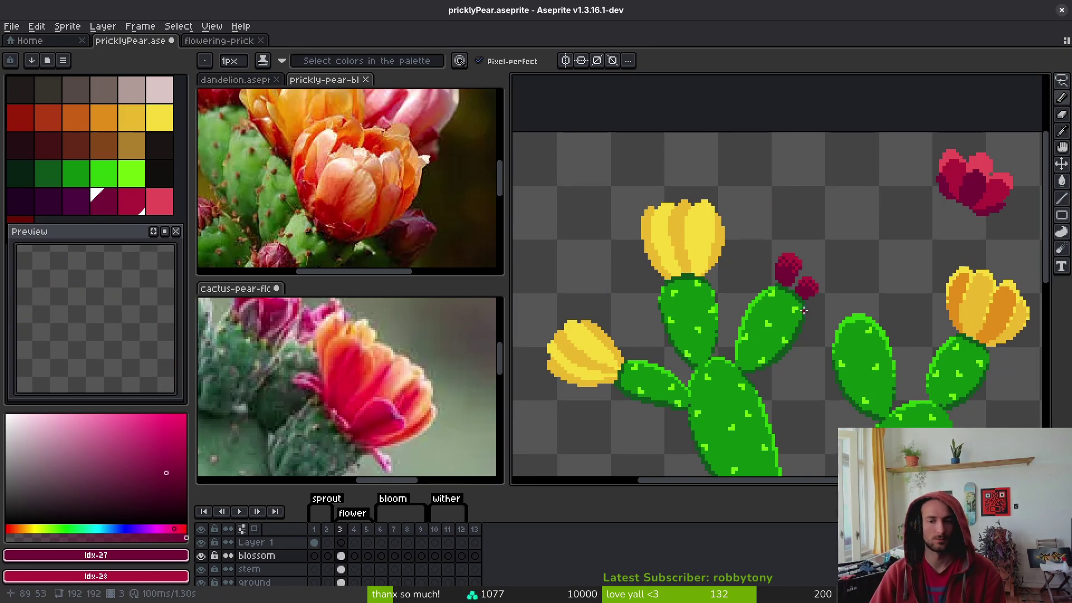
{"action": "scroll", "coordinate": [809, 304], "scroll_direction": "up", "scroll_amount": 2}
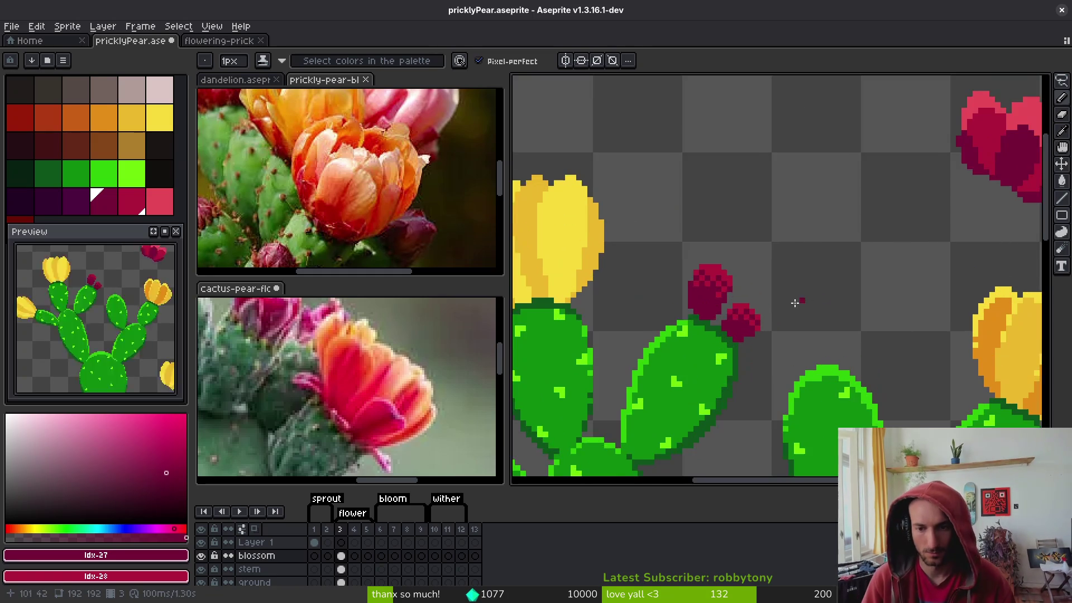
{"action": "scroll", "coordinate": [741, 280], "scroll_direction": "up", "scroll_amount": 2}
Lasso both buds, replace #ae183a with dark crimson #750d37, then save and deselect
{"action": "key", "text": "g"}
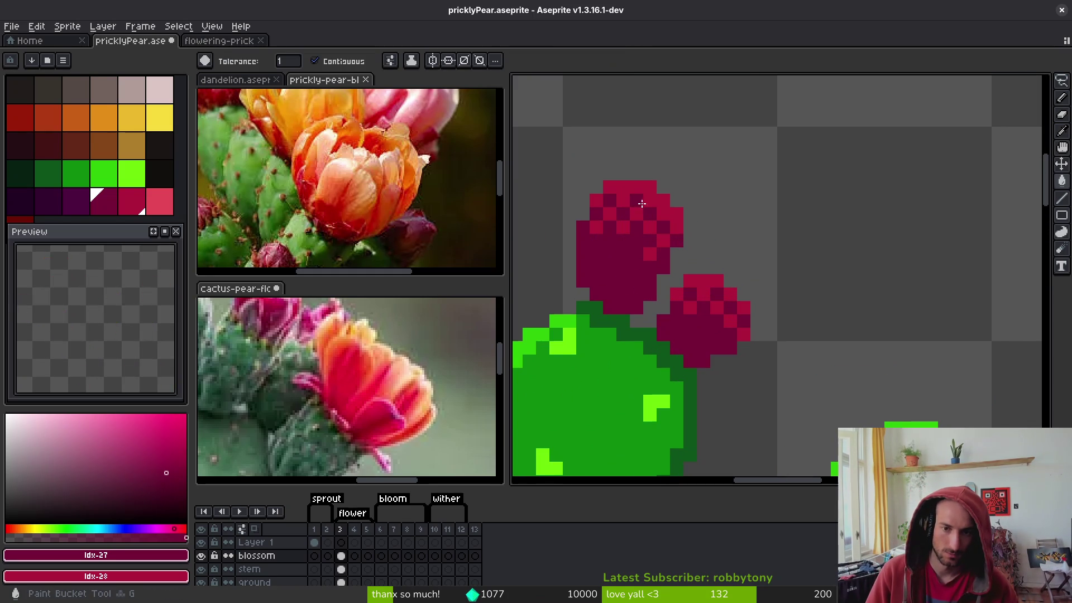
{"action": "key", "text": "alt"}
{"action": "key", "text": "x"}
{"action": "scroll", "coordinate": [718, 239], "scroll_direction": "down", "scroll_amount": 3}
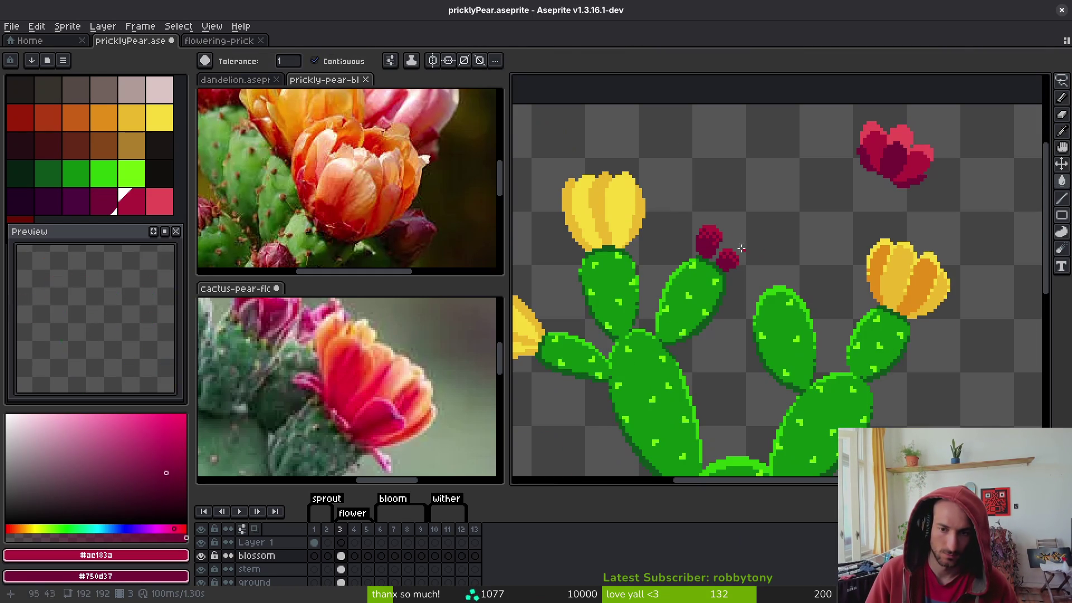
{"action": "key", "text": "w"}
{"action": "left_click_drag", "start_coordinate": [731, 229], "coordinate": [740, 231]}
{"action": "scroll", "coordinate": [726, 219], "scroll_direction": "up", "scroll_amount": 2}
{"action": "key", "text": "alt"}
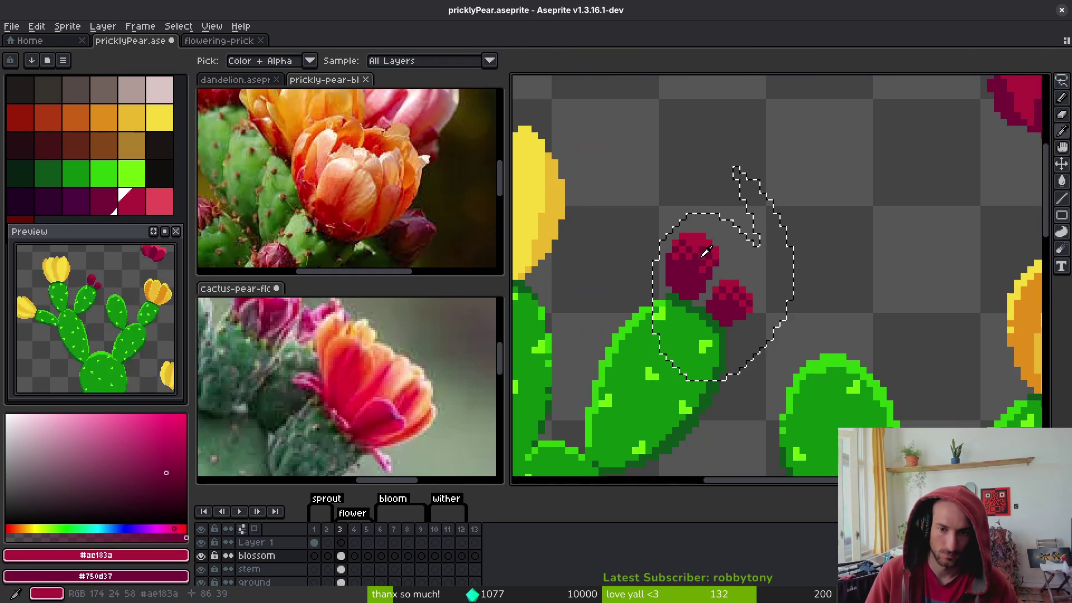
{"action": "key", "text": "shift+r"}
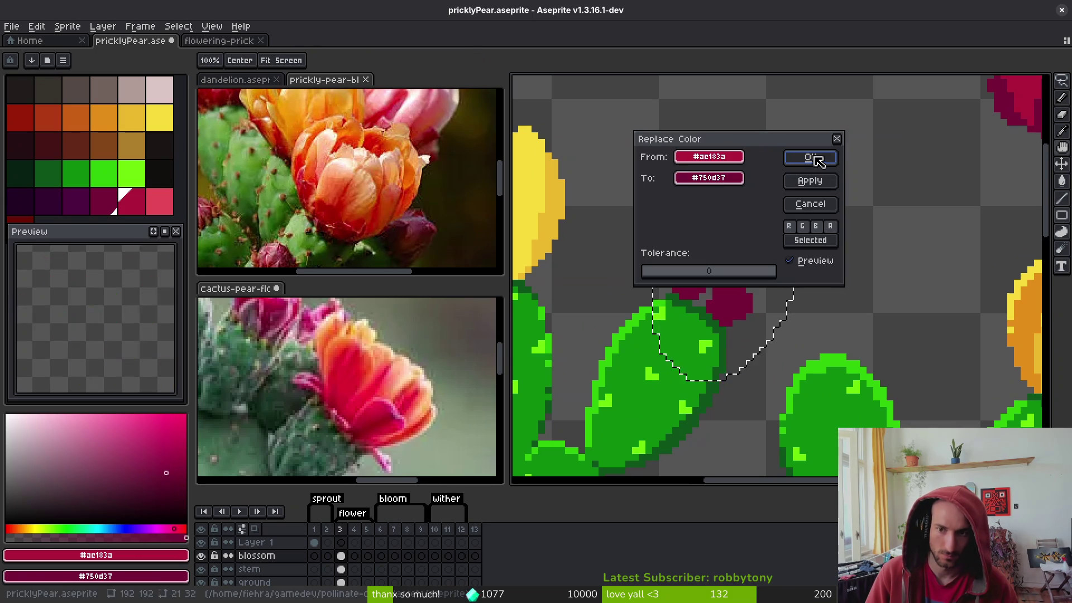
{"action": "left_click", "coordinate": [809, 158]}
{"action": "key", "text": "ctrl+s"}
{"action": "key", "text": "ctrl+d"}
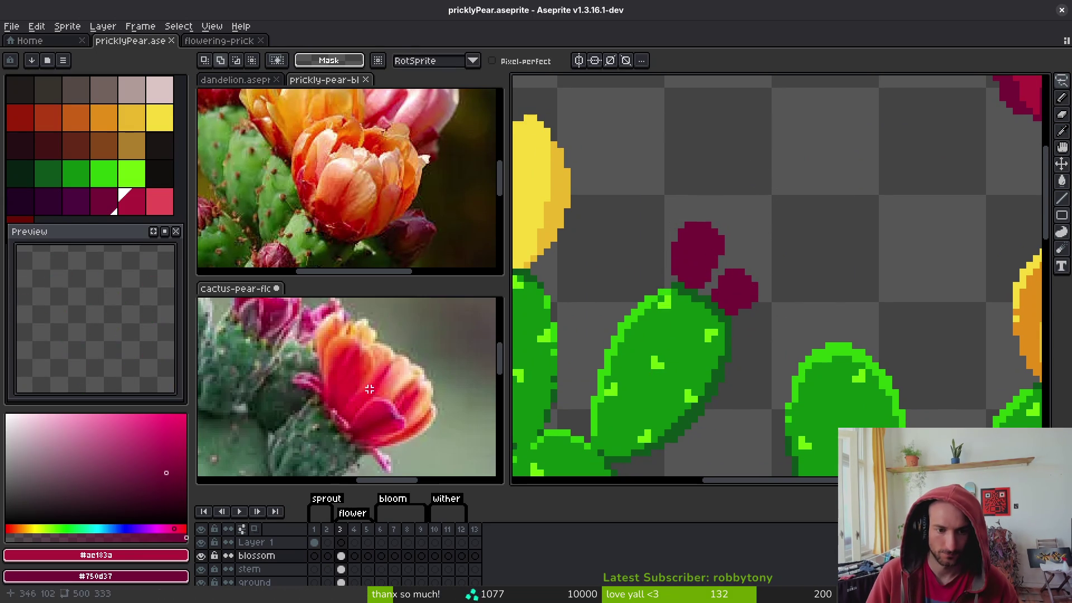
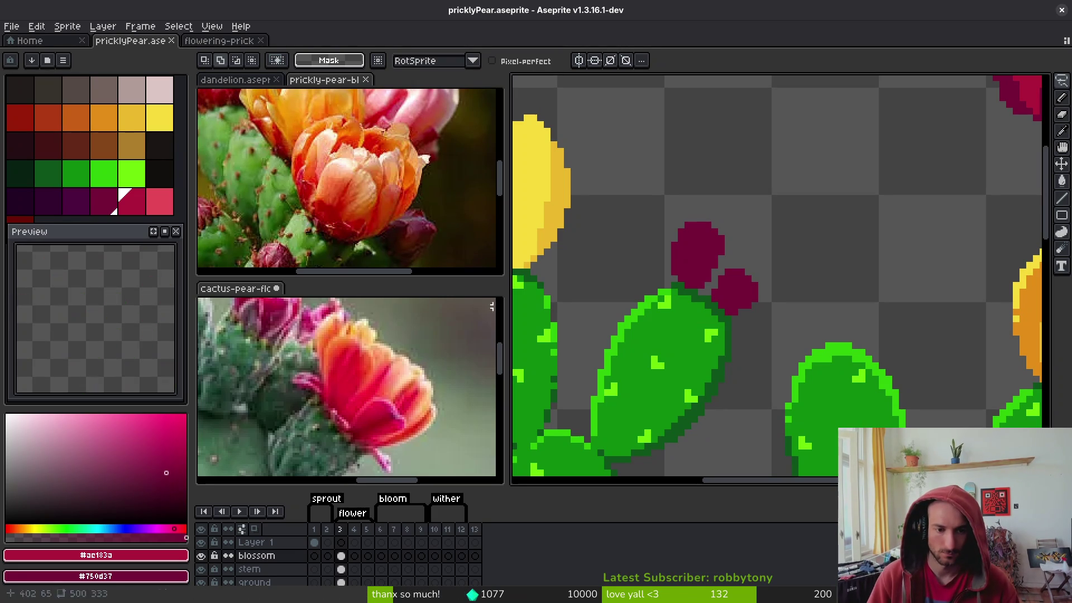
Select and copy the orange flower in the prickly pear photo reference
{"action": "left_click", "coordinate": [417, 232]}
{"action": "left_click", "coordinate": [814, 326]}
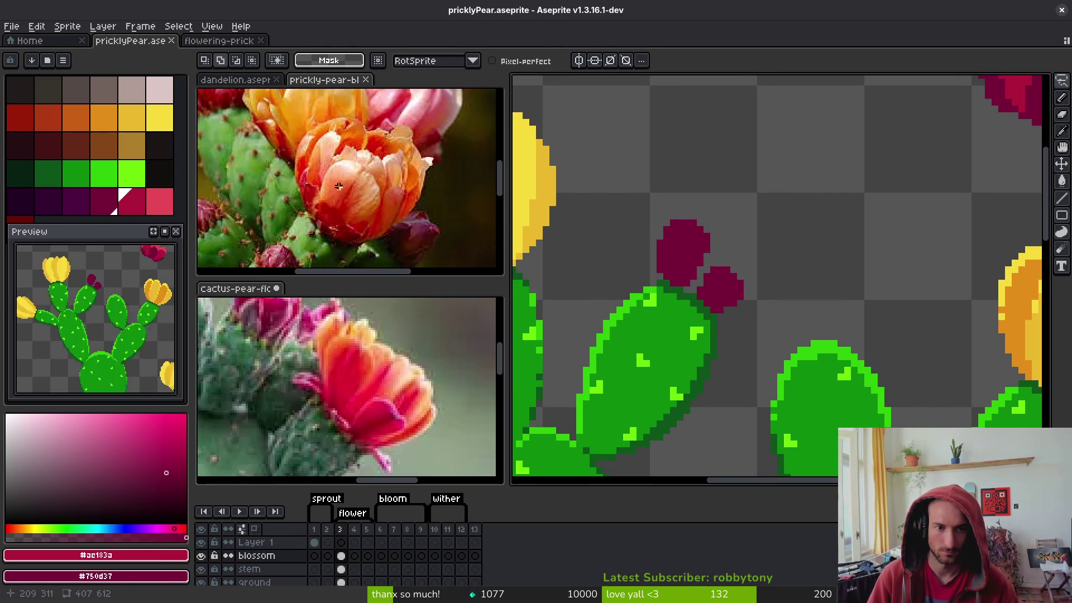
{"action": "left_click_drag", "start_coordinate": [401, 128], "coordinate": [335, 116]}
{"action": "key", "text": "Escape"}
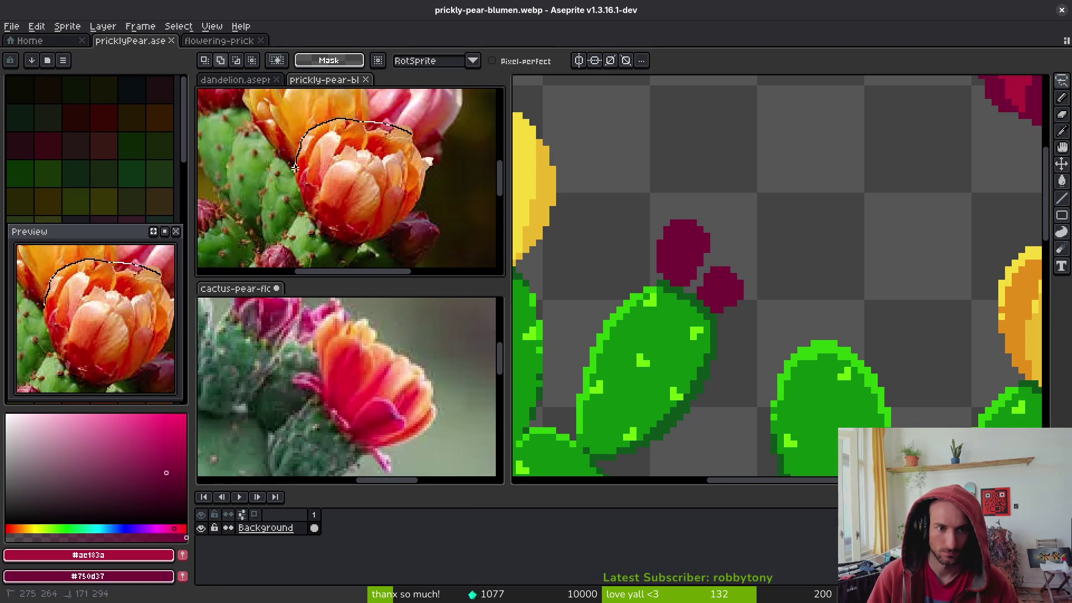
{"action": "left_click_drag", "start_coordinate": [429, 174], "coordinate": [429, 162]}
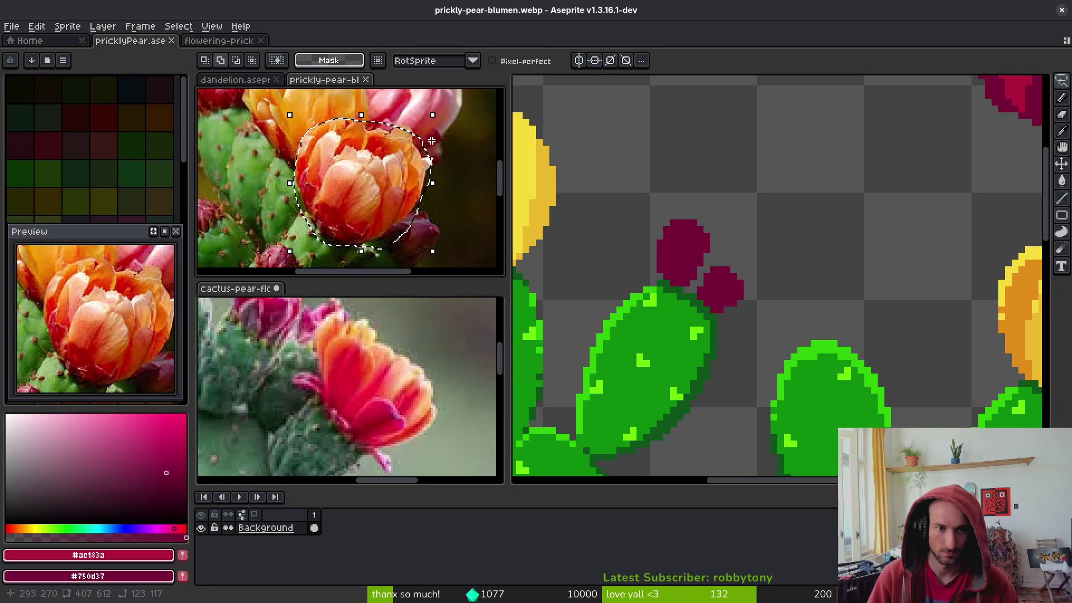
{"action": "key", "text": "ctrl+c"}
Paste the flower into the pricklyPear sprite and shrink it above the left cactus pad
{"action": "left_click", "coordinate": [773, 204]}
{"action": "key", "text": "ctrl+v"}
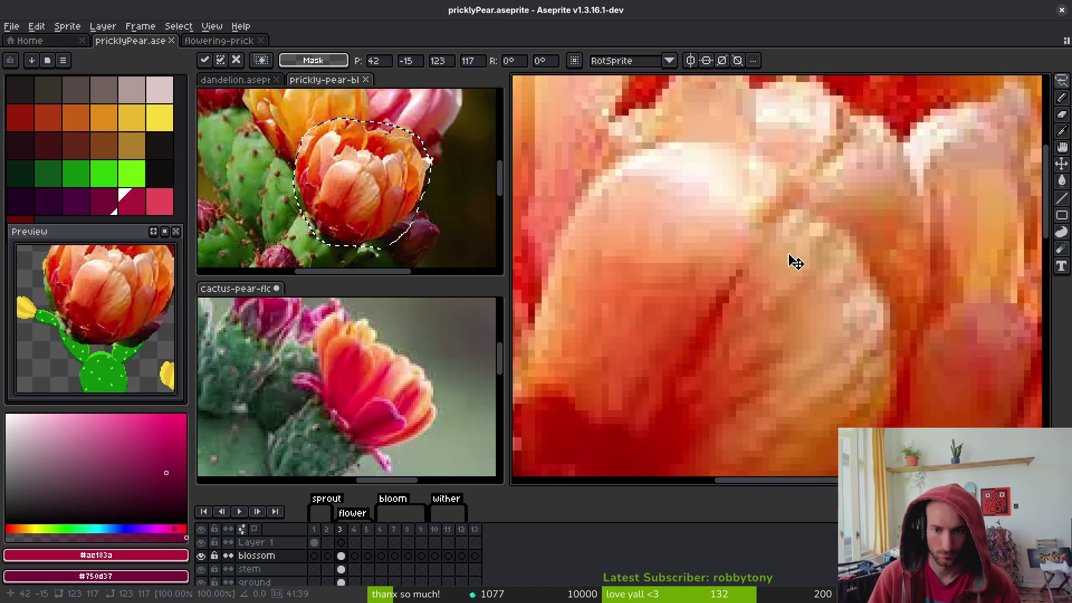
{"action": "scroll", "coordinate": [810, 240], "scroll_direction": "down", "scroll_amount": 5}
{"action": "key", "text": "Return"}
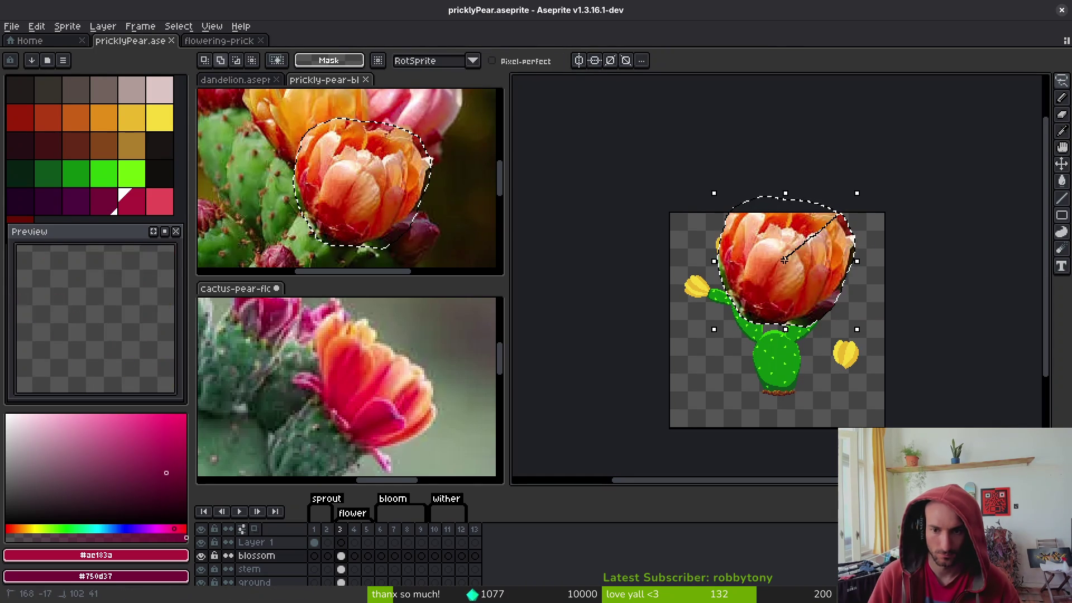
{"action": "left_click_drag", "start_coordinate": [864, 191], "coordinate": [762, 281]}
{"action": "key", "text": "ctrl+z"}
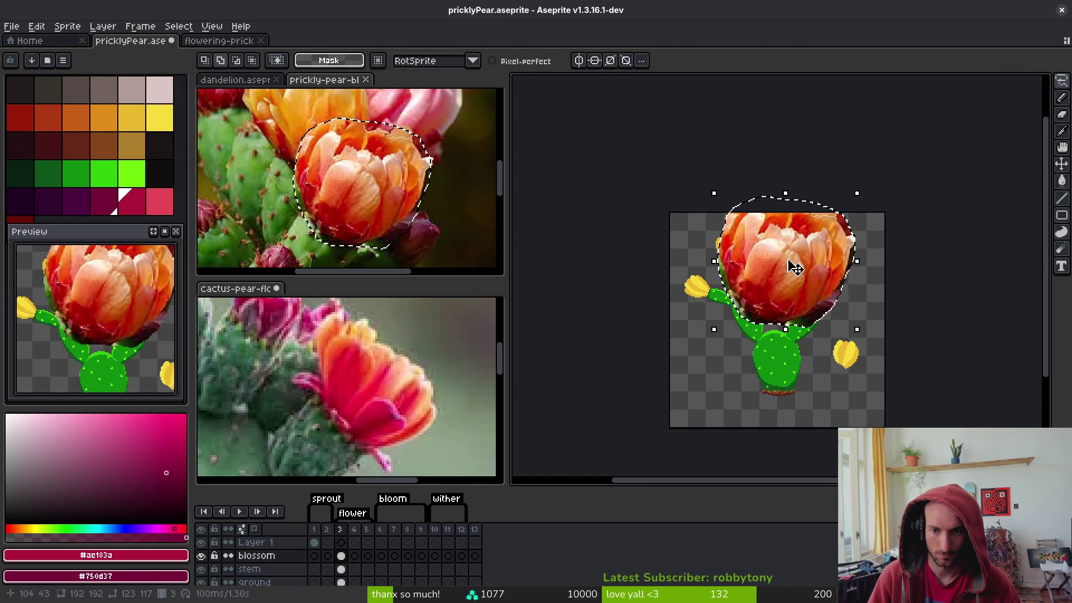
{"action": "key", "text": "ctrl+z"}
{"action": "key", "text": "ctrl+z"}
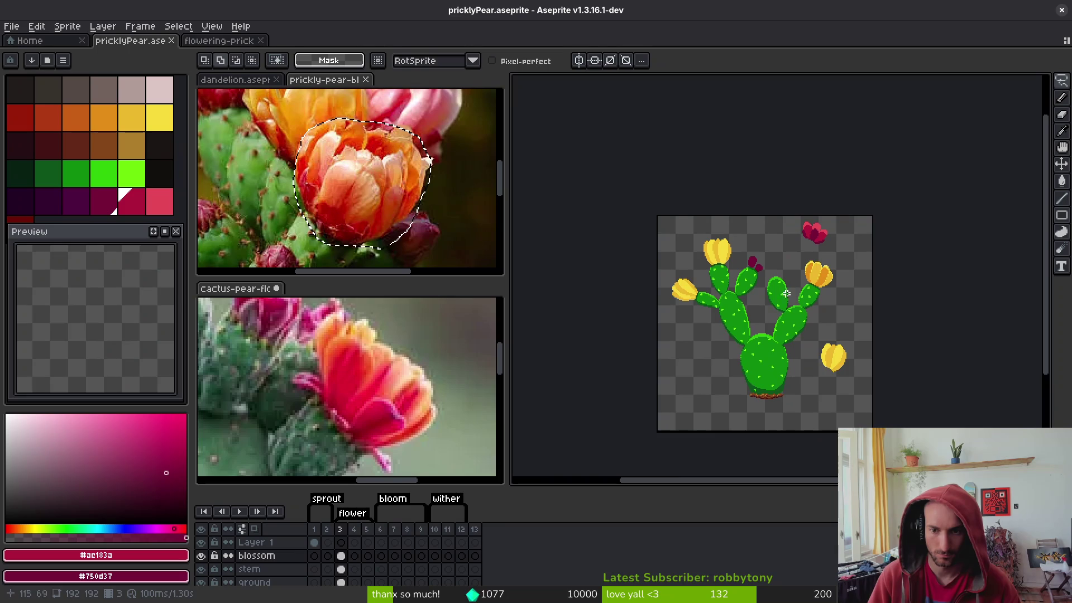
{"action": "key", "text": "ctrl+v"}
{"action": "left_click_drag", "start_coordinate": [854, 276], "coordinate": [694, 294]}
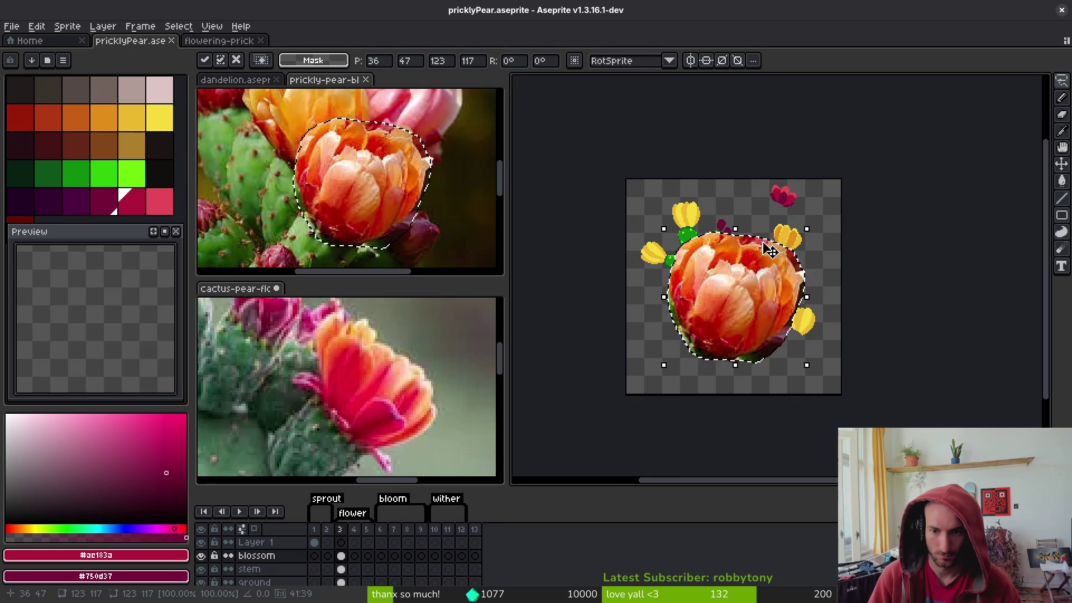
{"action": "mouse_move", "coordinate": [811, 230]}
{"action": "left_mouse_down"}
{"action": "mouse_move", "coordinate": [765, 262]}
{"action": "mouse_move", "coordinate": [707, 330]}
{"action": "mouse_move", "coordinate": [751, 214]}
{"action": "mouse_move", "coordinate": [711, 218]}
{"action": "mouse_move", "coordinate": [695, 239]}
{"action": "mouse_move", "coordinate": [707, 233]}
{"action": "left_mouse_up"}
{"action": "scroll", "coordinate": [739, 206], "scroll_direction": "up", "scroll_amount": 3}
Move the small flower down onto the pad and tilt it slightly
{"action": "left_click", "coordinate": [722, 264]}
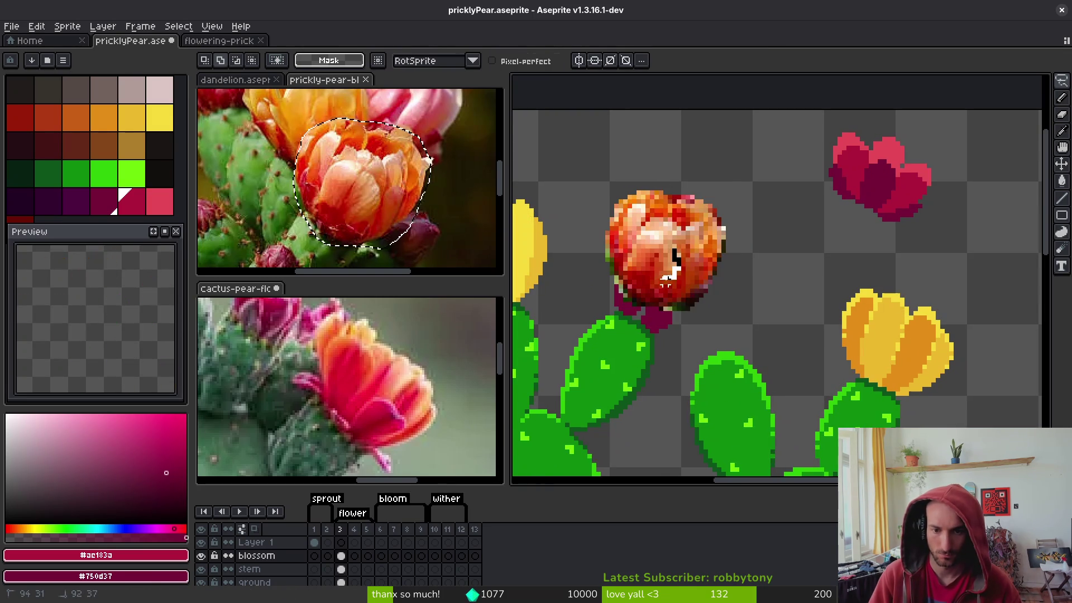
{"action": "key", "text": "ctrl+z"}
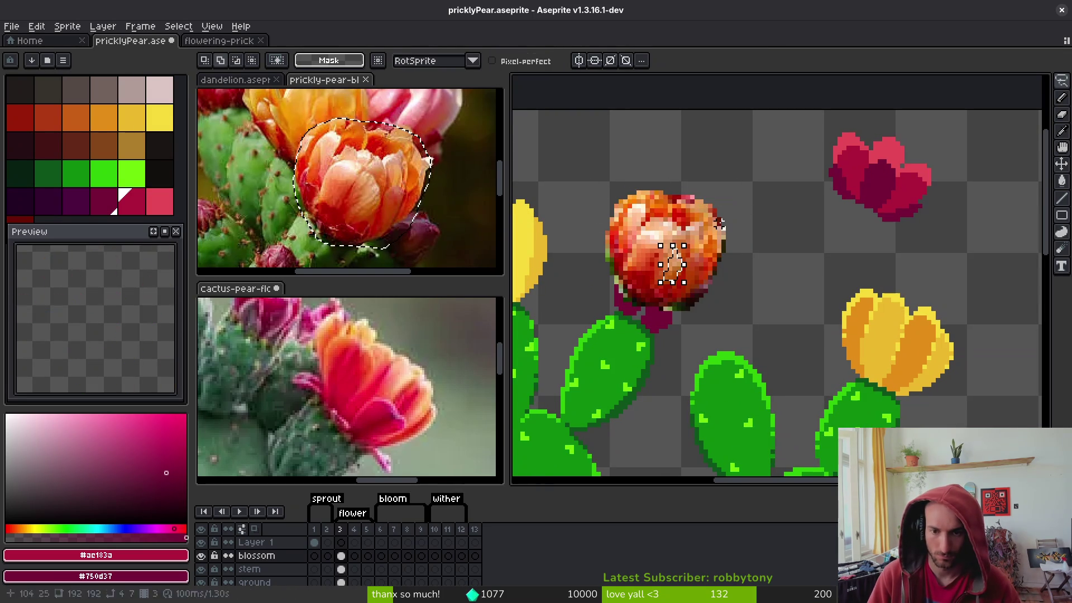
{"action": "mouse_move", "coordinate": [668, 259]}
{"action": "left_mouse_down"}
{"action": "mouse_move", "coordinate": [709, 270]}
{"action": "mouse_move", "coordinate": [659, 273]}
{"action": "left_mouse_up"}
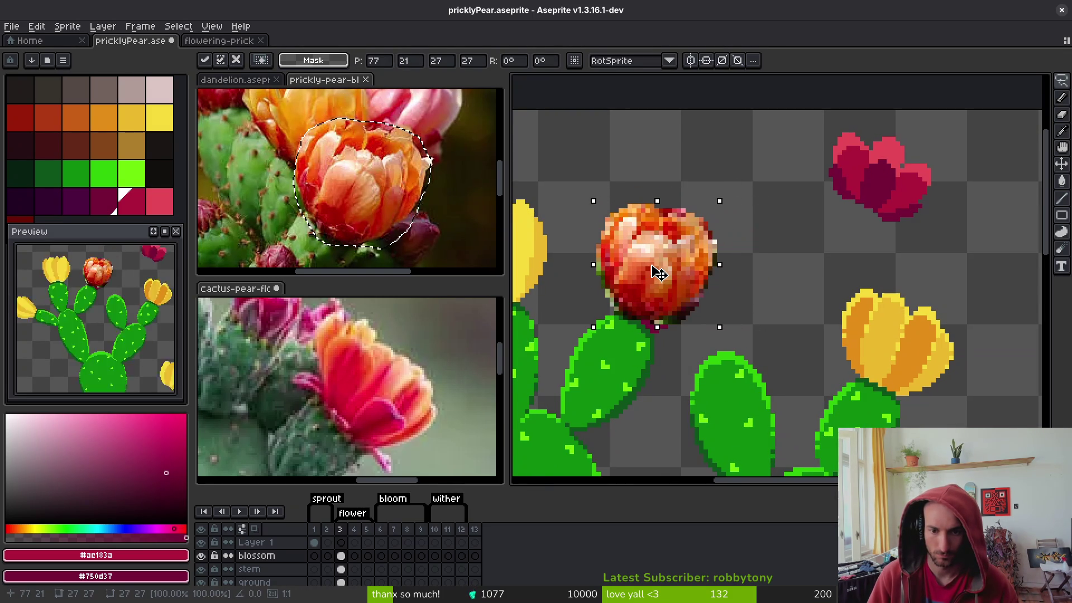
{"action": "left_click_drag", "start_coordinate": [724, 190], "coordinate": [750, 205]}
{"action": "left_click_drag", "start_coordinate": [659, 282], "coordinate": [659, 294]}
{"action": "key", "text": "Return"}
{"action": "scroll", "coordinate": [733, 243], "scroll_direction": "up", "scroll_amount": 2}
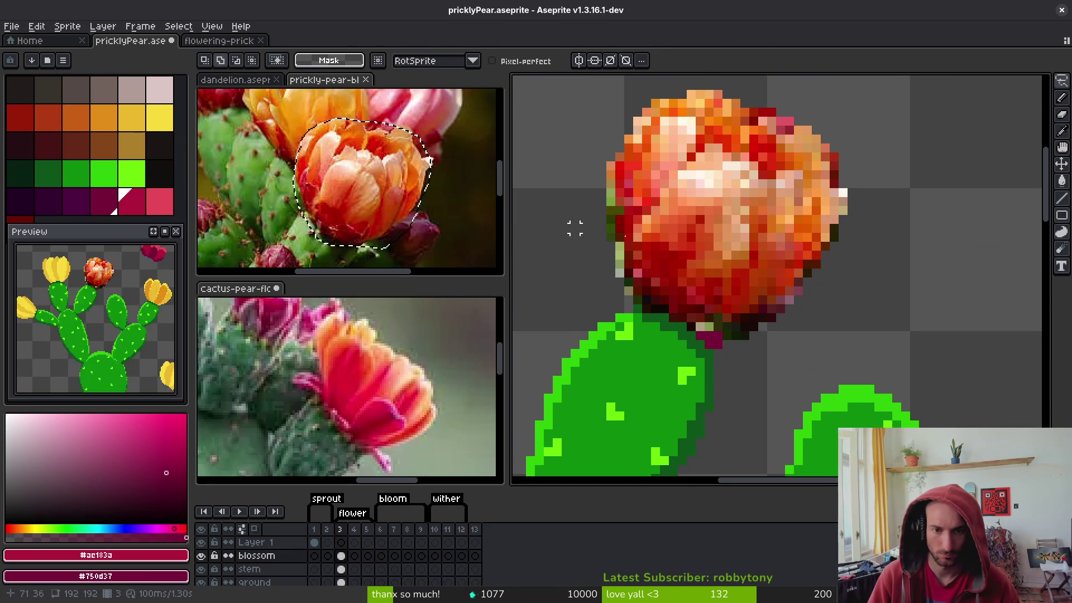
{"action": "scroll", "coordinate": [733, 243], "scroll_direction": "down", "scroll_amount": 2}
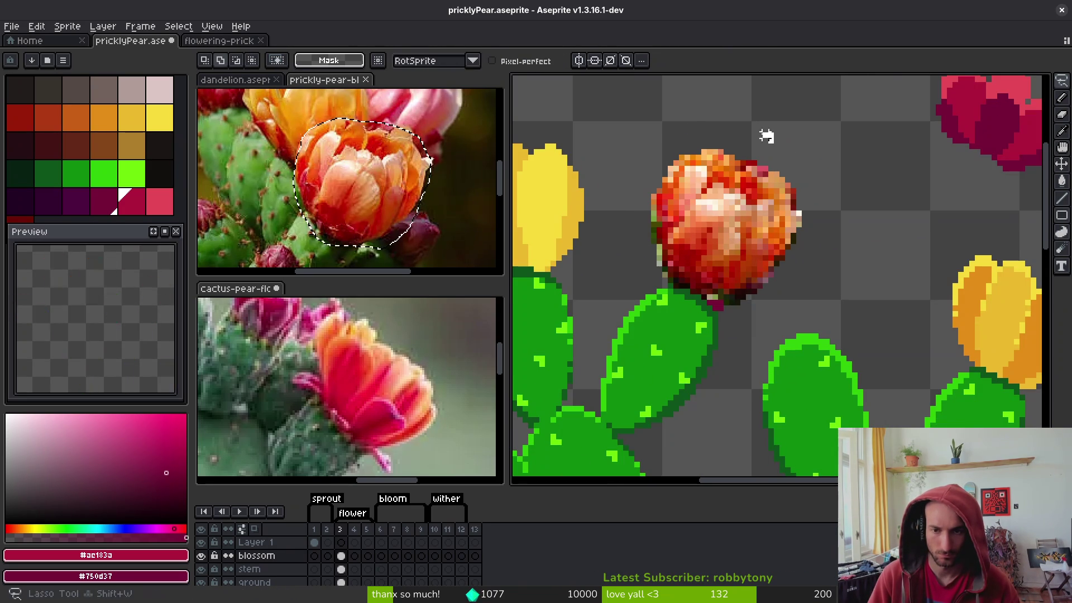
Cut the flower from the blossom layer and add a new empty layer
{"action": "mouse_move", "coordinate": [636, 246]}
{"action": "left_mouse_down"}
{"action": "mouse_move", "coordinate": [807, 288]}
{"action": "mouse_move", "coordinate": [779, 142]}
{"action": "left_mouse_up"}
{"action": "key", "text": "ctrl+x"}
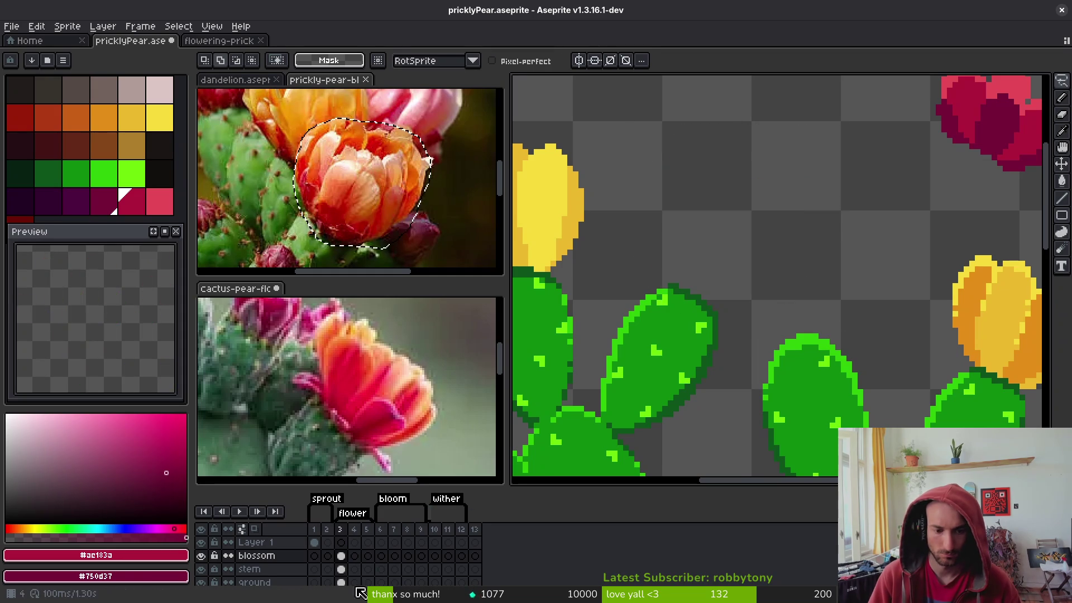
{"action": "left_click", "coordinate": [337, 551]}
{"action": "left_click", "coordinate": [341, 582]}
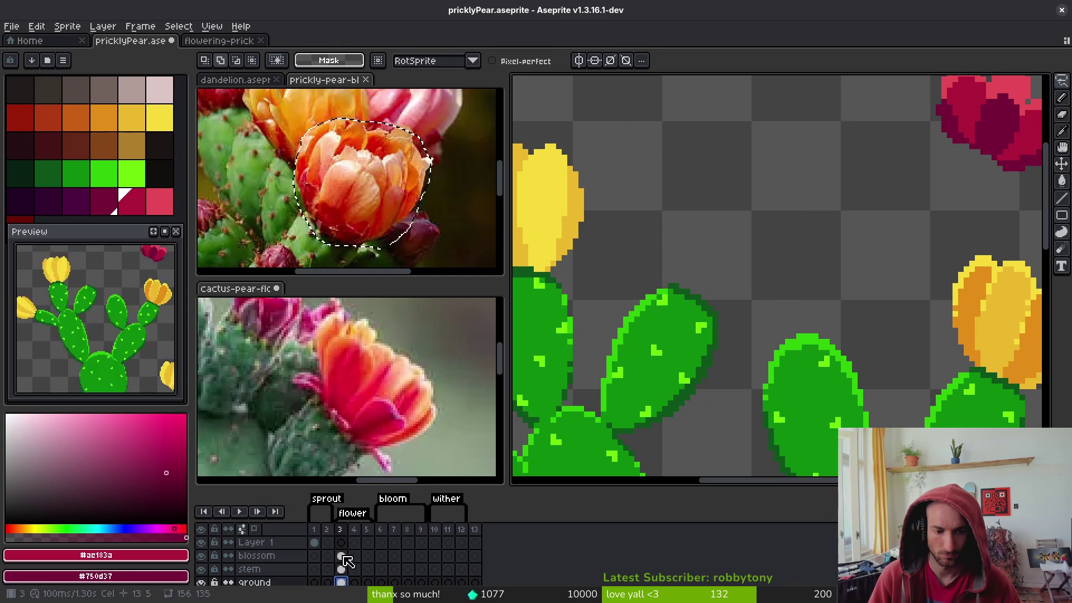
{"action": "left_click", "coordinate": [315, 569]}
{"action": "key", "text": "shift+n"}
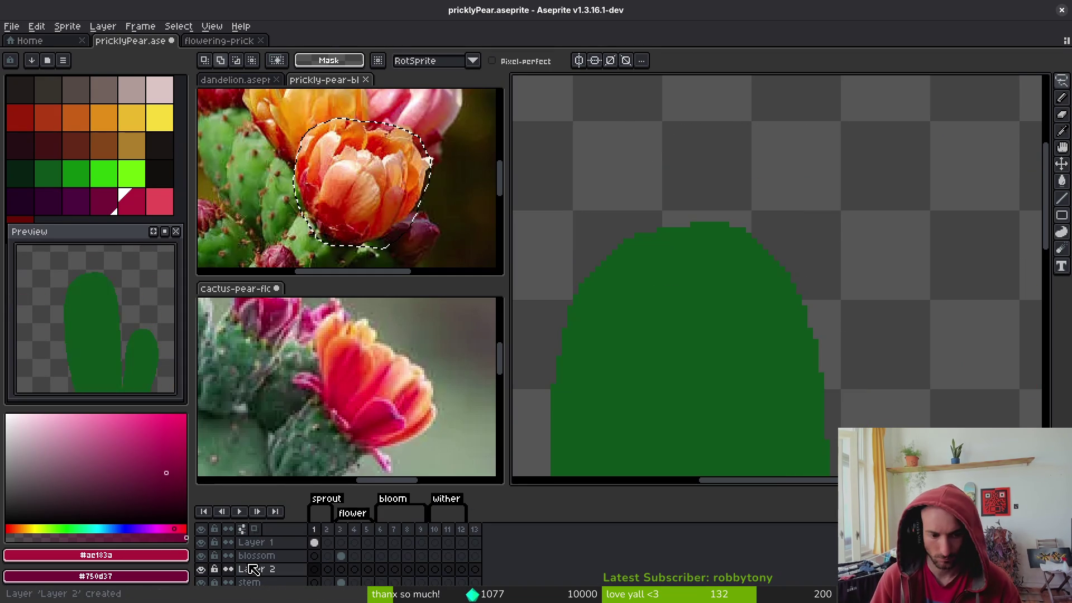
{"action": "left_click", "coordinate": [328, 569]}
{"action": "left_click", "coordinate": [342, 569]}
{"action": "scroll", "coordinate": [287, 567], "scroll_direction": "down", "scroll_amount": 2}
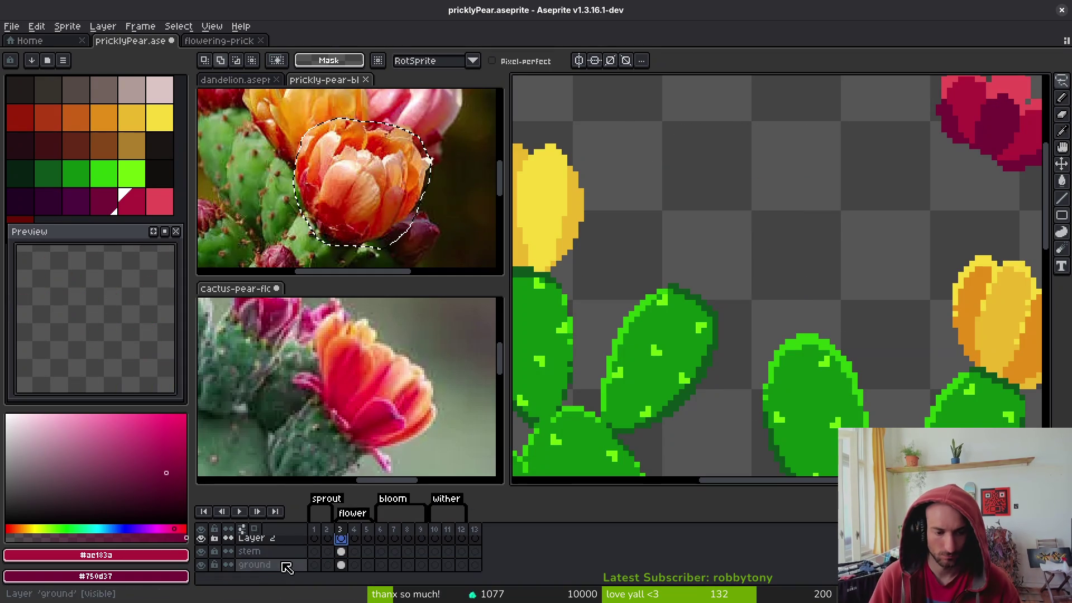
Move the new layer to the bottom, rename it 'ref', paste the flower, and pick yellow
{"action": "left_click_drag", "start_coordinate": [262, 539], "coordinate": [269, 575]}
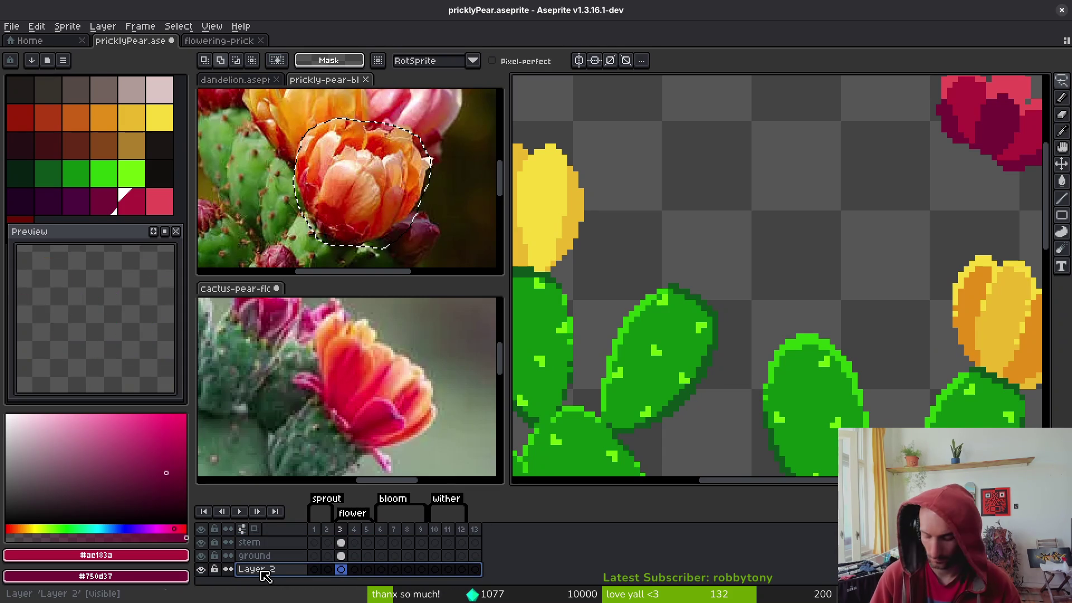
{"action": "double_click", "coordinate": [262, 571]}
{"action": "type", "text": "ref"}
{"action": "key", "text": "Return"}
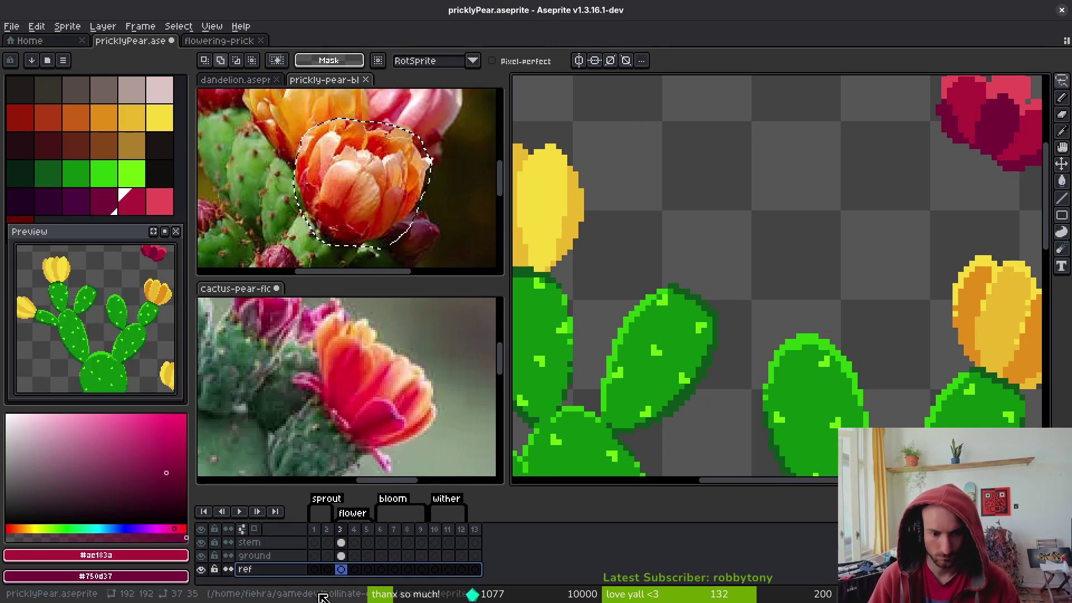
{"action": "key", "text": "ctrl+v"}
{"action": "key", "text": "Return"}
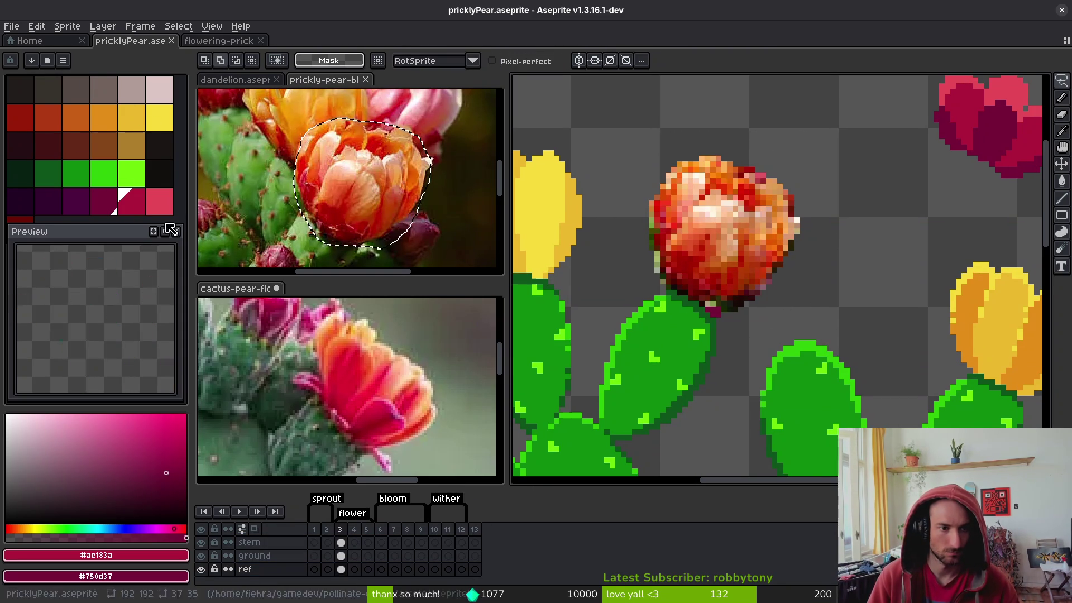
{"action": "left_click", "coordinate": [159, 117]}
Set a second yellow as secondary colour and draw yellow strokes along the flower's left edge
{"action": "right_click", "coordinate": [133, 124]}
{"action": "key", "text": "b"}
{"action": "scroll", "coordinate": [679, 206], "scroll_direction": "up", "scroll_amount": 2}
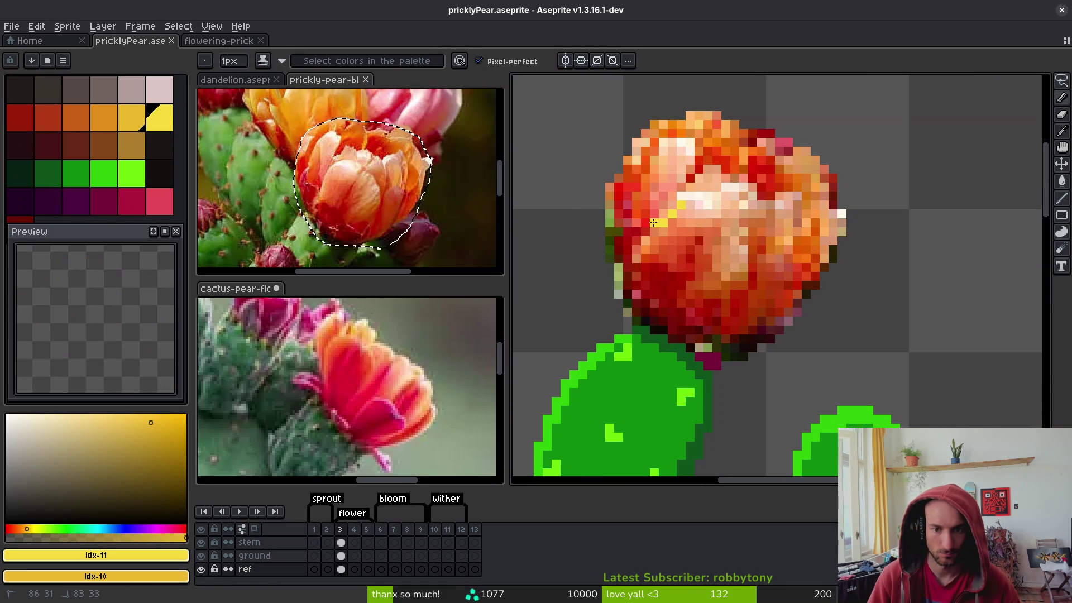
{"action": "left_click_drag", "start_coordinate": [647, 233], "coordinate": [671, 214]}
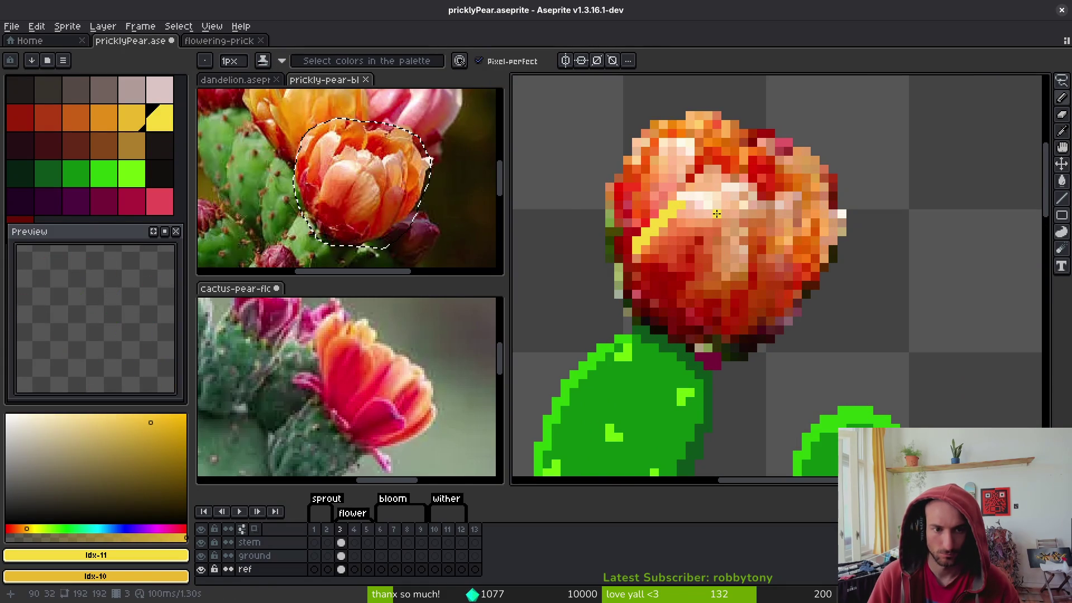
{"action": "key", "text": "ctrl+z"}
{"action": "scroll", "coordinate": [760, 281], "scroll_direction": "down", "scroll_amount": 5}
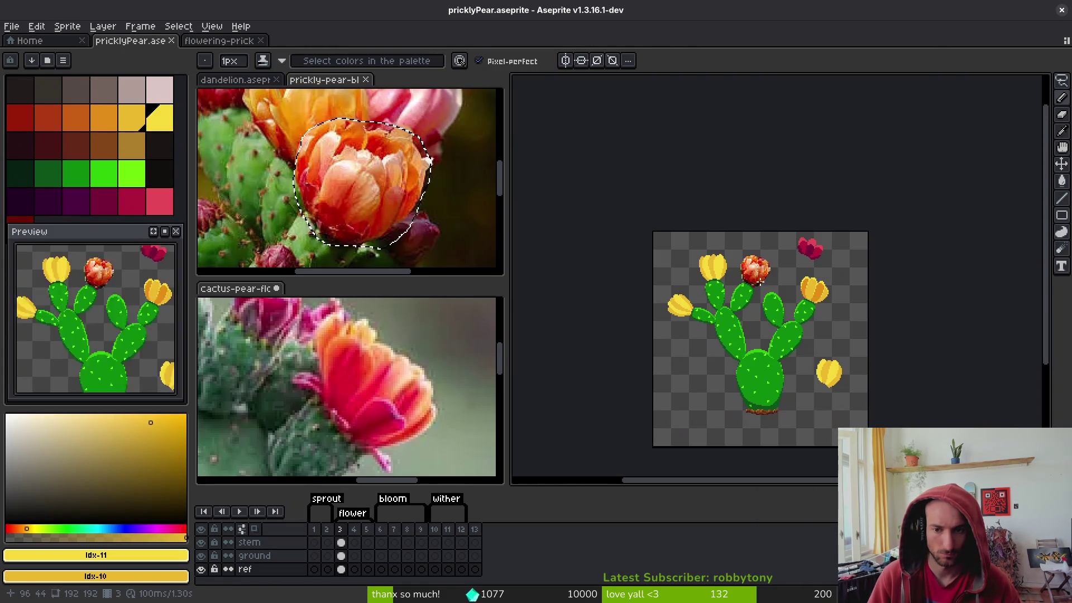
{"action": "scroll", "coordinate": [754, 268], "scroll_direction": "up", "scroll_amount": 5}
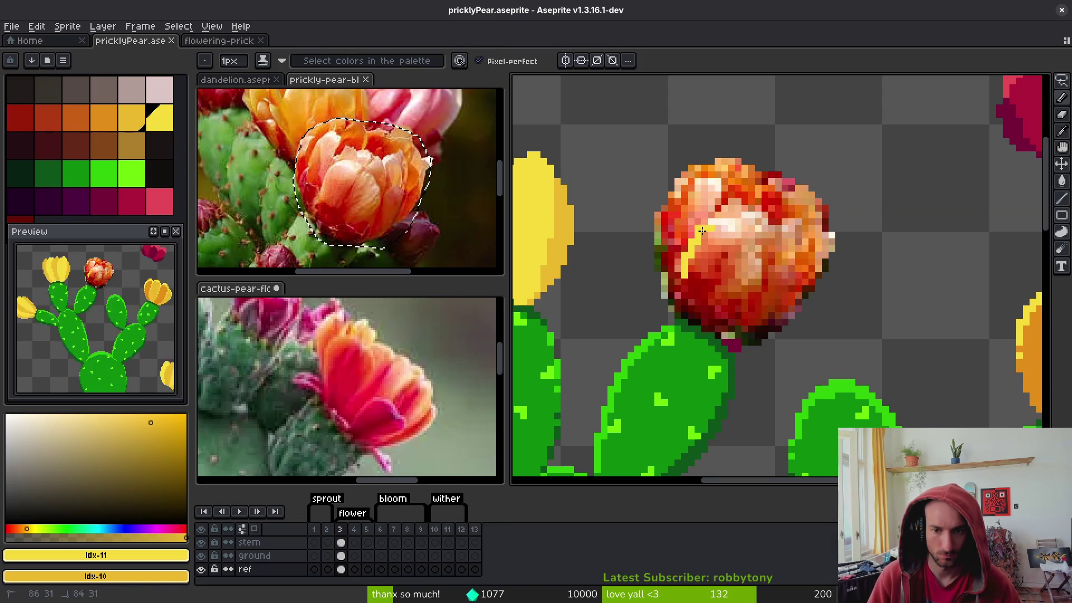
{"action": "left_click_drag", "start_coordinate": [678, 273], "coordinate": [684, 261]}
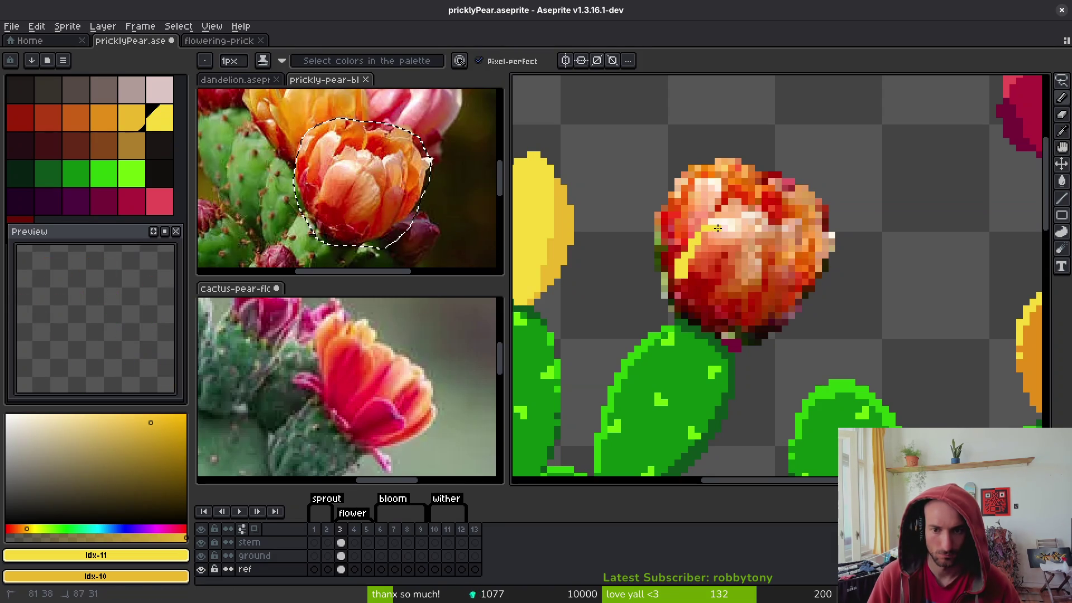
{"action": "mouse_move", "coordinate": [749, 232]}
{"action": "left_mouse_down"}
{"action": "mouse_move", "coordinate": [769, 246]}
{"action": "mouse_move", "coordinate": [770, 266]}
{"action": "mouse_move", "coordinate": [744, 313]}
{"action": "left_mouse_up"}
{"action": "key", "text": "ctrl+z"}
{"action": "key", "text": "ctrl+y"}
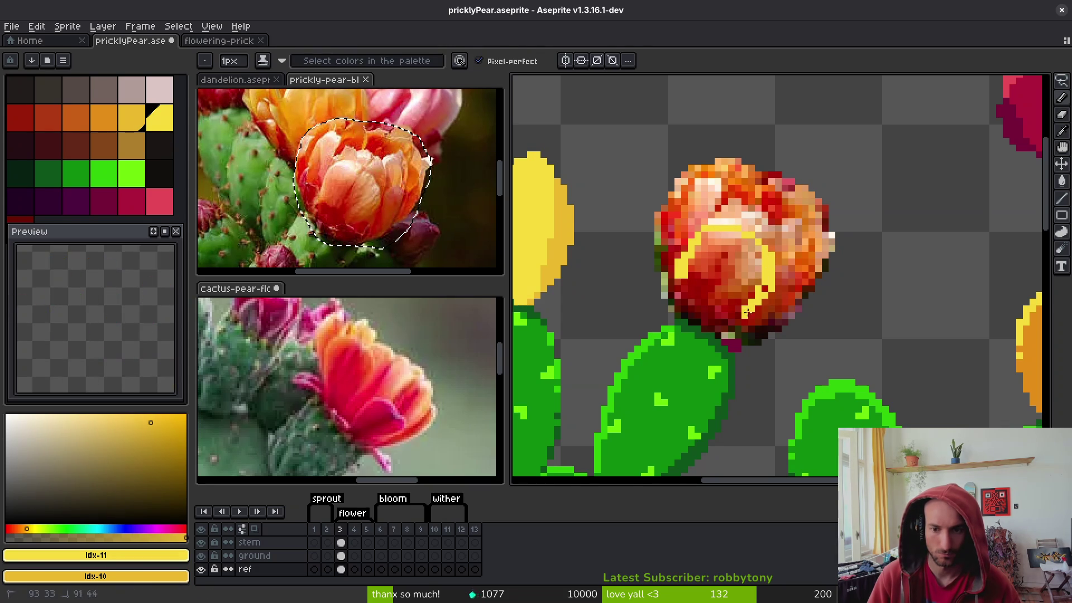
Magic-wand select the yellow stroke, apply a transform, then undo it
{"action": "key", "text": "e"}
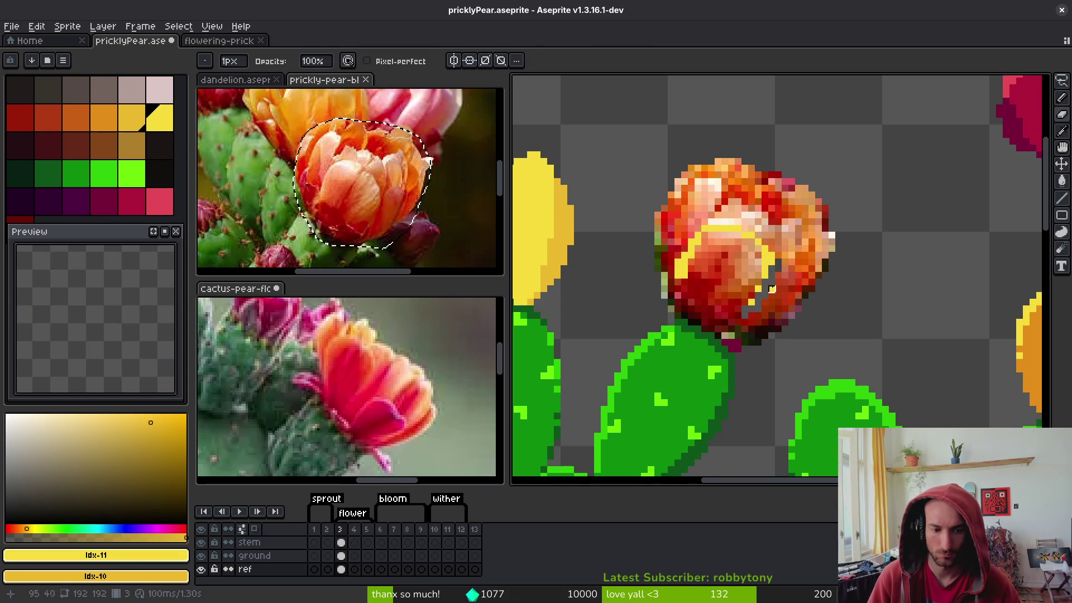
{"action": "key", "text": "w"}
{"action": "left_click", "coordinate": [757, 226]}
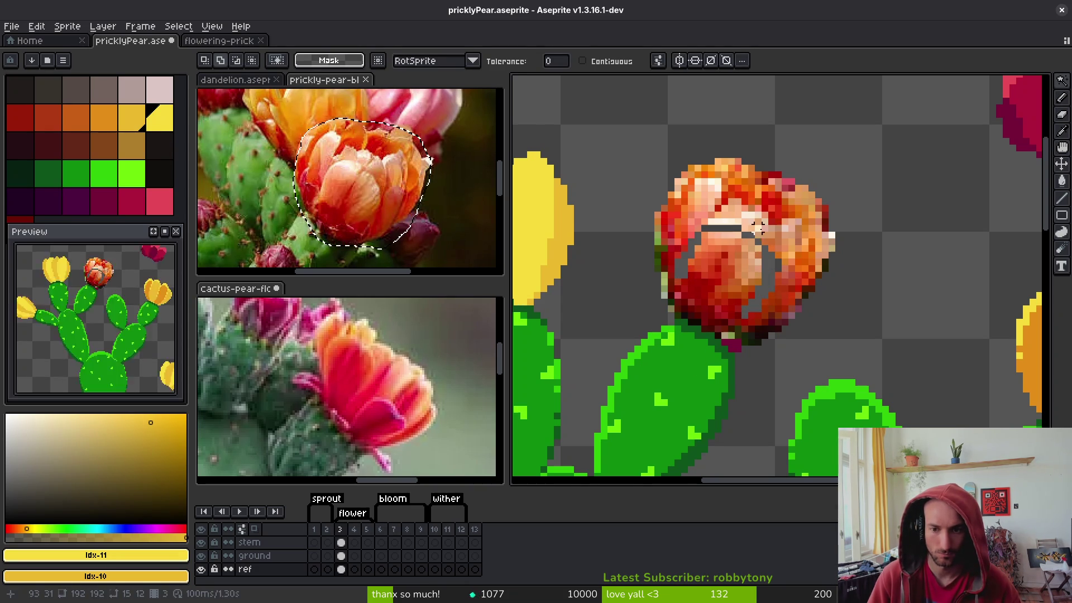
{"action": "scroll", "coordinate": [346, 550], "scroll_direction": "up", "scroll_amount": 1}
{"action": "key", "text": "ctrl+t"}
{"action": "key", "text": "Return"}
{"action": "scroll", "coordinate": [782, 279], "scroll_direction": "up", "scroll_amount": 2}
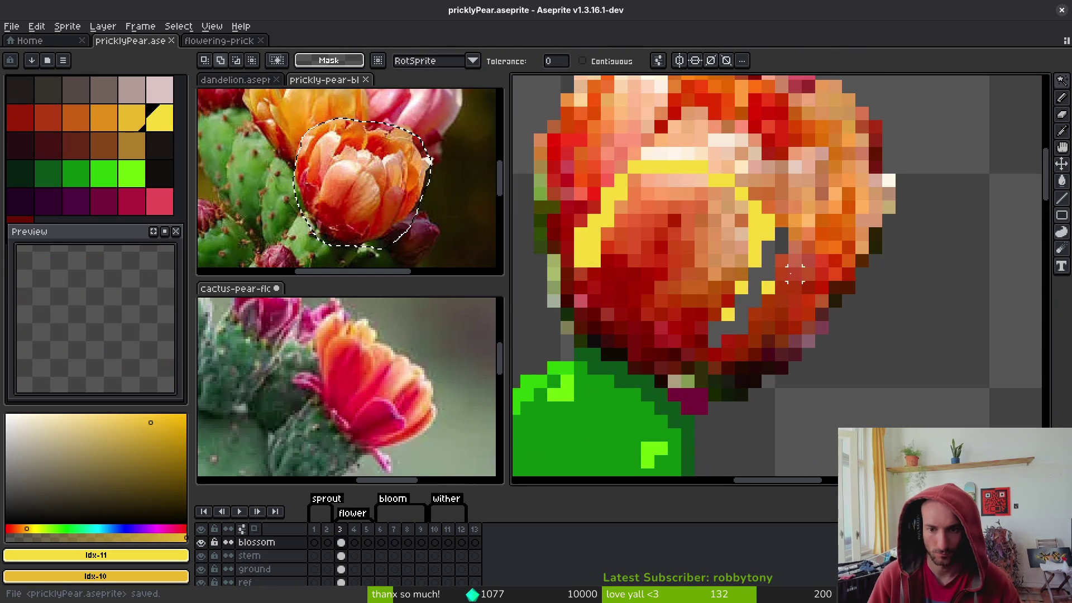
{"action": "scroll", "coordinate": [804, 282], "scroll_direction": "down", "scroll_amount": 1}
{"action": "key", "text": "ctrl+z"}
{"action": "key", "text": "ctrl+z"}
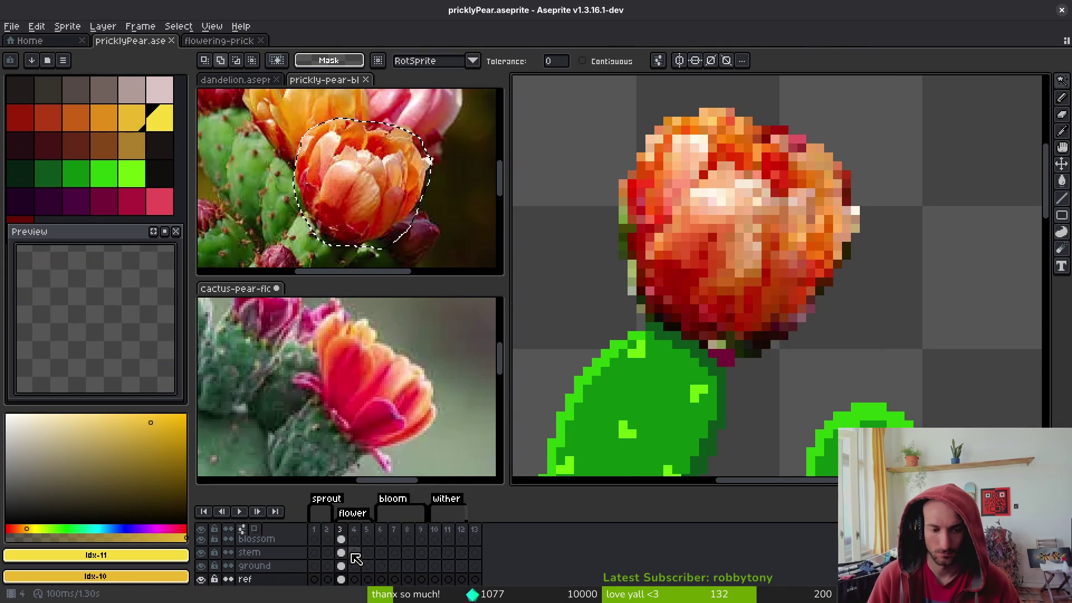
Draw yellow petal edges on the blossom layer, erase a stray pixel, and save
{"action": "left_click", "coordinate": [341, 539]}
{"action": "key", "text": "f"}
{"action": "scroll", "coordinate": [732, 245], "scroll_direction": "up", "scroll_amount": 2}
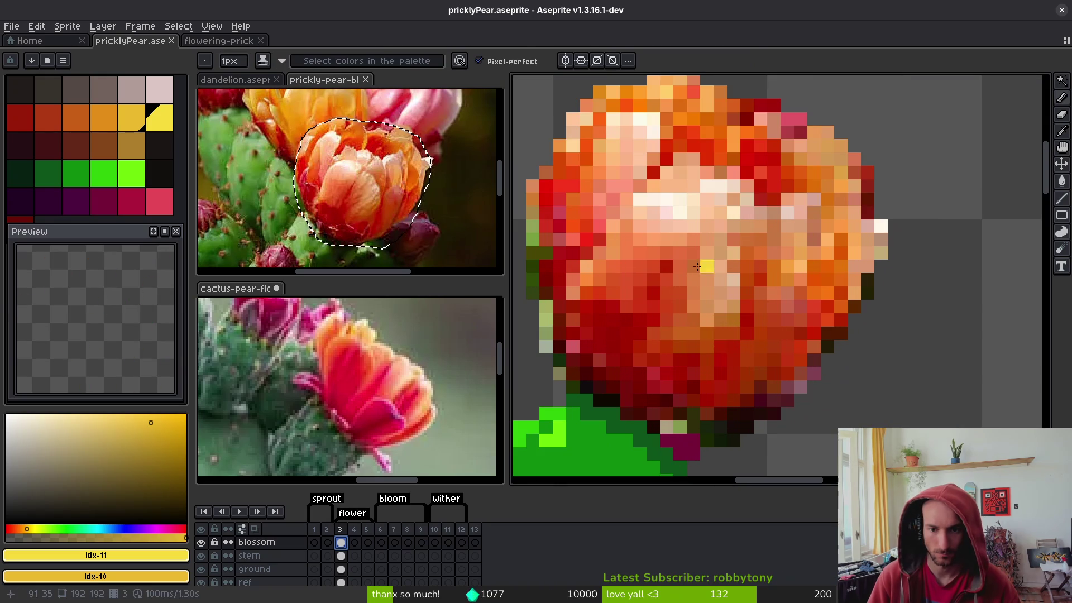
{"action": "left_click_drag", "start_coordinate": [686, 226], "coordinate": [744, 231]}
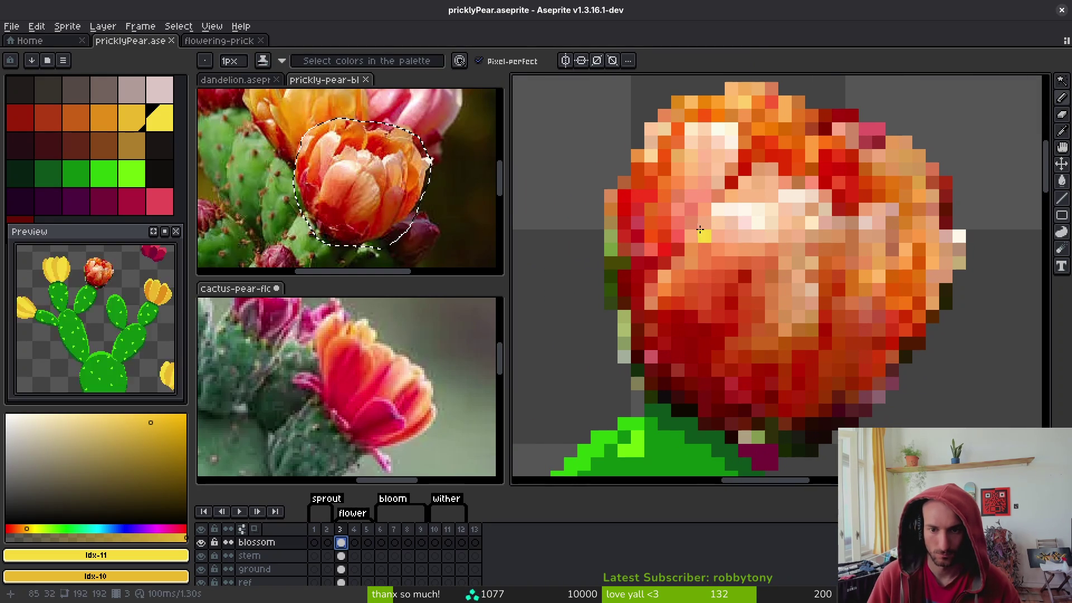
{"action": "left_click", "coordinate": [798, 249], "text": "shift"}
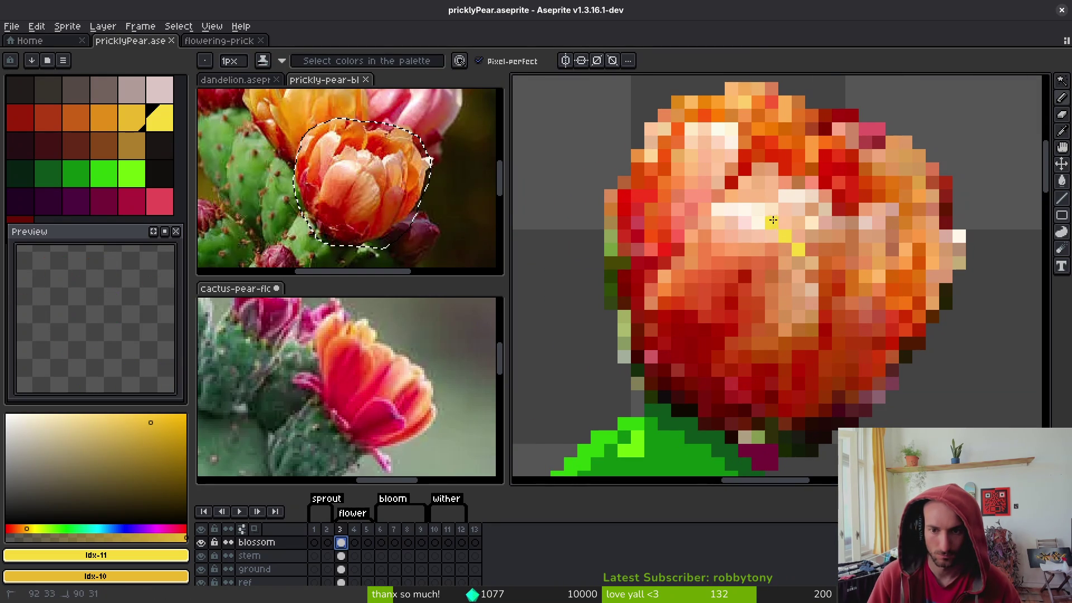
{"action": "left_click_drag", "start_coordinate": [741, 213], "coordinate": [677, 252]}
{"action": "mouse_move", "coordinate": [659, 306]}
{"action": "left_mouse_down"}
{"action": "mouse_move", "coordinate": [670, 268]}
{"action": "mouse_move", "coordinate": [691, 249]}
{"action": "mouse_move", "coordinate": [672, 293]}
{"action": "mouse_move", "coordinate": [718, 241]}
{"action": "mouse_move", "coordinate": [758, 229]}
{"action": "mouse_move", "coordinate": [804, 288]}
{"action": "mouse_move", "coordinate": [799, 335]}
{"action": "mouse_move", "coordinate": [777, 350]}
{"action": "left_mouse_up"}
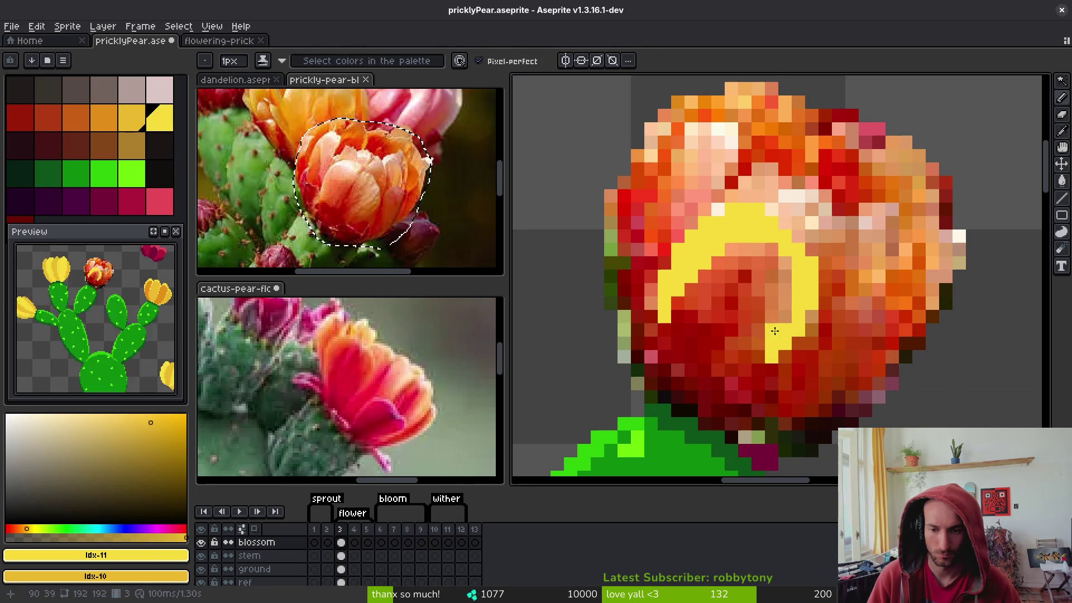
{"action": "left_click_drag", "start_coordinate": [804, 313], "coordinate": [786, 269]}
{"action": "key", "text": "e"}
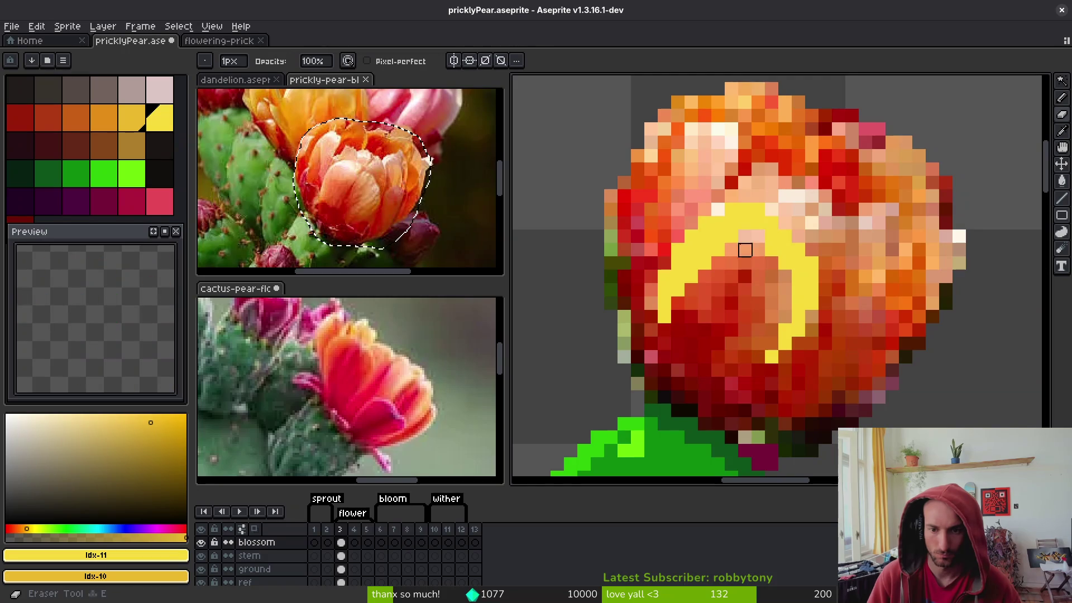
{"action": "left_click", "coordinate": [691, 277]}
{"action": "key", "text": "b"}
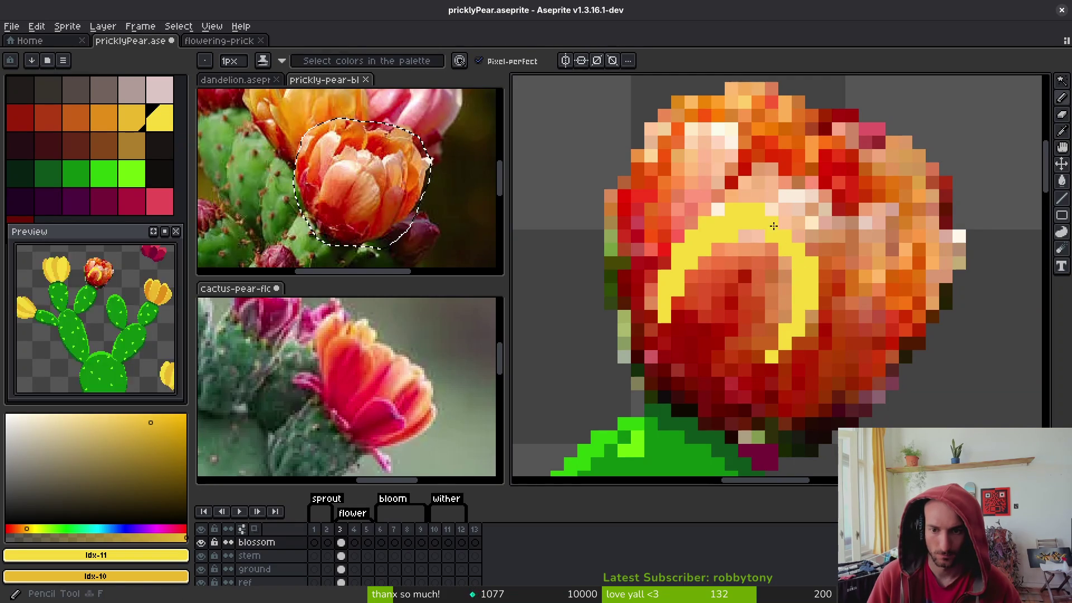
{"action": "key", "text": "ctrl+s"}
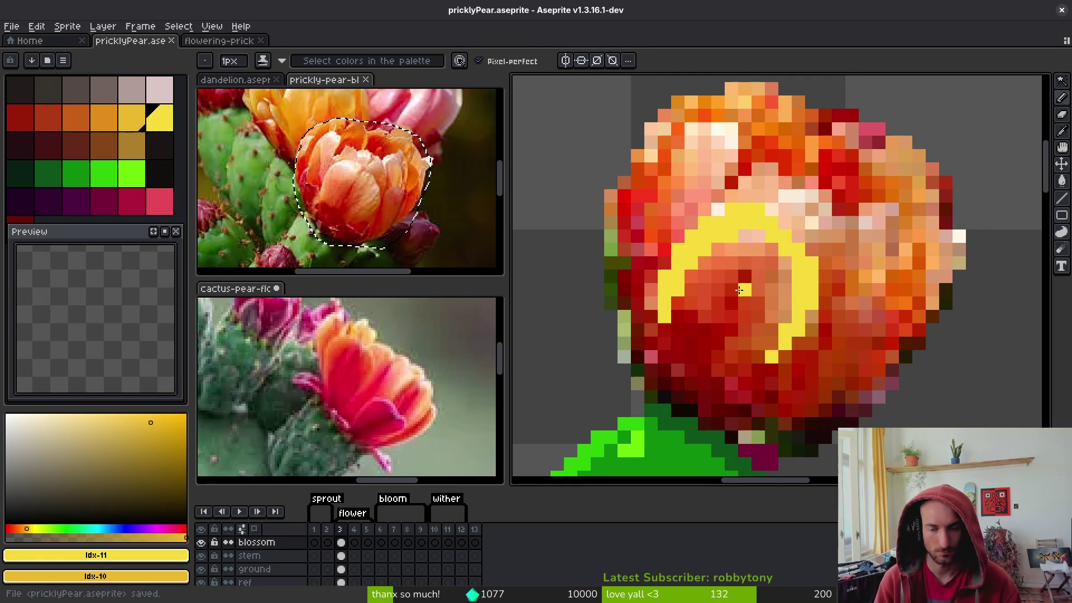
Outline the inner and upper petal edges in yellow
{"action": "scroll", "coordinate": [749, 227], "scroll_direction": "down", "scroll_amount": 2}
{"action": "scroll", "coordinate": [711, 246], "scroll_direction": "up", "scroll_amount": 4}
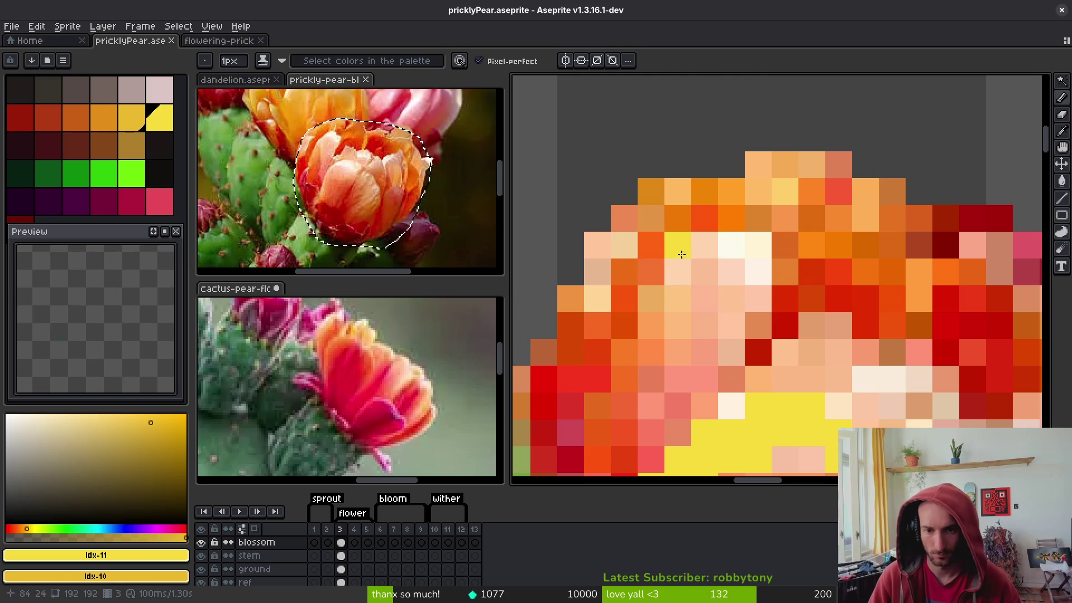
{"action": "mouse_move", "coordinate": [644, 263]}
{"action": "left_mouse_down"}
{"action": "mouse_move", "coordinate": [698, 246]}
{"action": "mouse_move", "coordinate": [597, 327]}
{"action": "left_mouse_up"}
{"action": "mouse_move", "coordinate": [732, 246]}
{"action": "left_mouse_down"}
{"action": "mouse_move", "coordinate": [758, 252]}
{"action": "mouse_move", "coordinate": [738, 347]}
{"action": "mouse_move", "coordinate": [759, 330]}
{"action": "mouse_move", "coordinate": [732, 379]}
{"action": "left_mouse_up"}
{"action": "left_click", "coordinate": [732, 298]}
{"action": "key", "text": "e"}
{"action": "left_click", "coordinate": [758, 246]}
{"action": "left_click_drag", "start_coordinate": [759, 299], "coordinate": [770, 238]}
{"action": "key", "text": "b"}
{"action": "left_click", "coordinate": [594, 276]}
{"action": "mouse_move", "coordinate": [594, 277]}
{"action": "left_mouse_down"}
{"action": "mouse_move", "coordinate": [612, 268]}
{"action": "mouse_move", "coordinate": [582, 262]}
{"action": "left_mouse_up"}
Touch up the petal edge pixels, erasing and repainting them yellow
{"action": "key", "text": "e"}
{"action": "key", "text": "b"}
{"action": "left_click", "coordinate": [582, 290]}
{"action": "left_click", "coordinate": [555, 316]}
{"action": "key", "text": "e"}
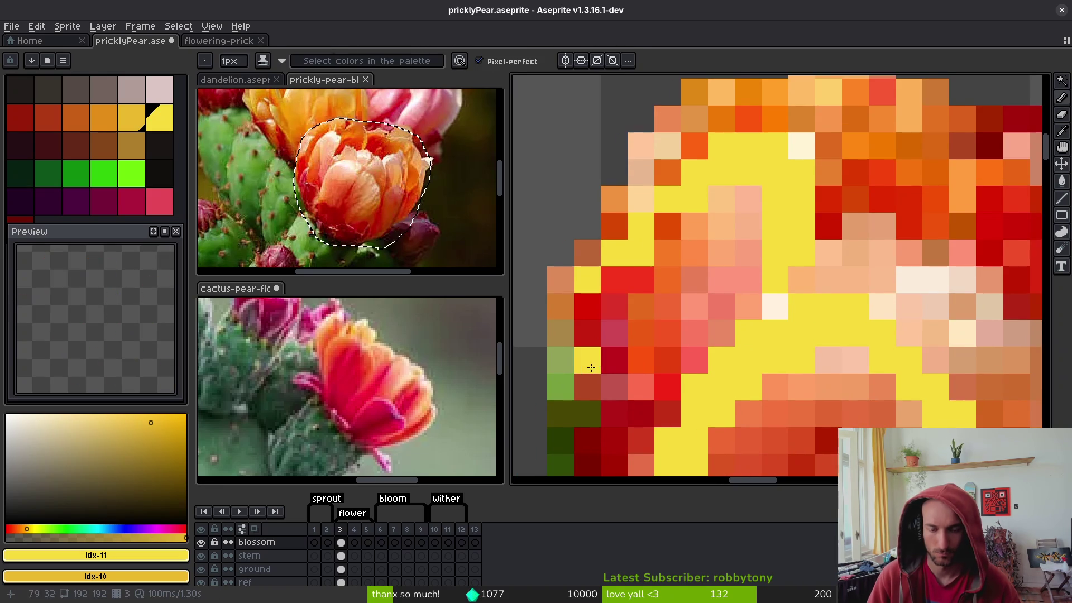
{"action": "scroll", "coordinate": [605, 374], "scroll_direction": "down", "scroll_amount": 5}
{"action": "scroll", "coordinate": [657, 259], "scroll_direction": "up", "scroll_amount": 4}
{"action": "key", "text": "b"}
{"action": "scroll", "coordinate": [751, 240], "scroll_direction": "down", "scroll_amount": 2}
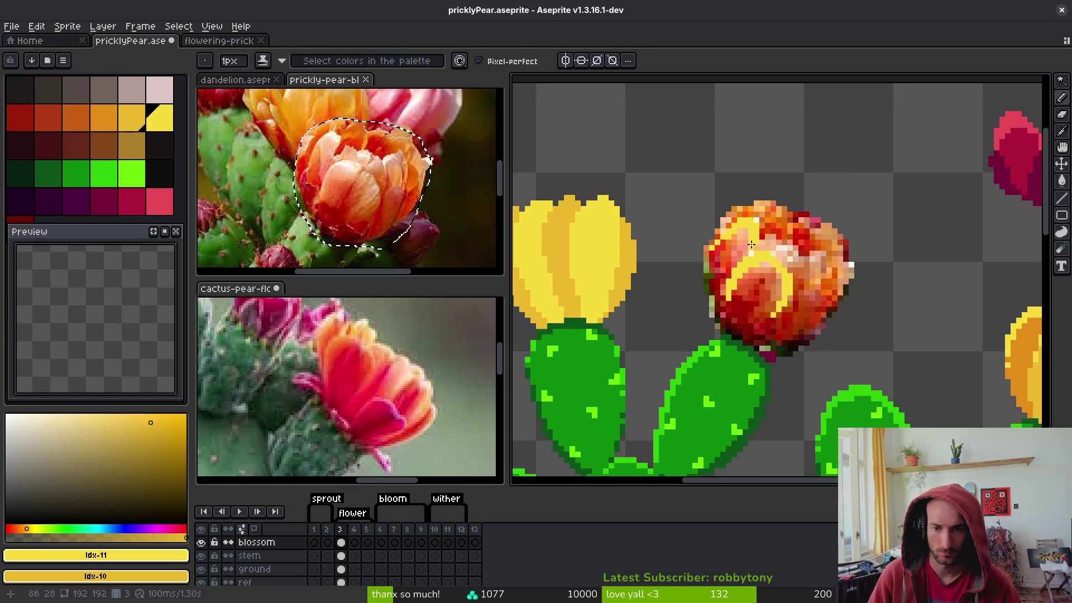
{"action": "scroll", "coordinate": [781, 263], "scroll_direction": "up", "scroll_amount": 3}
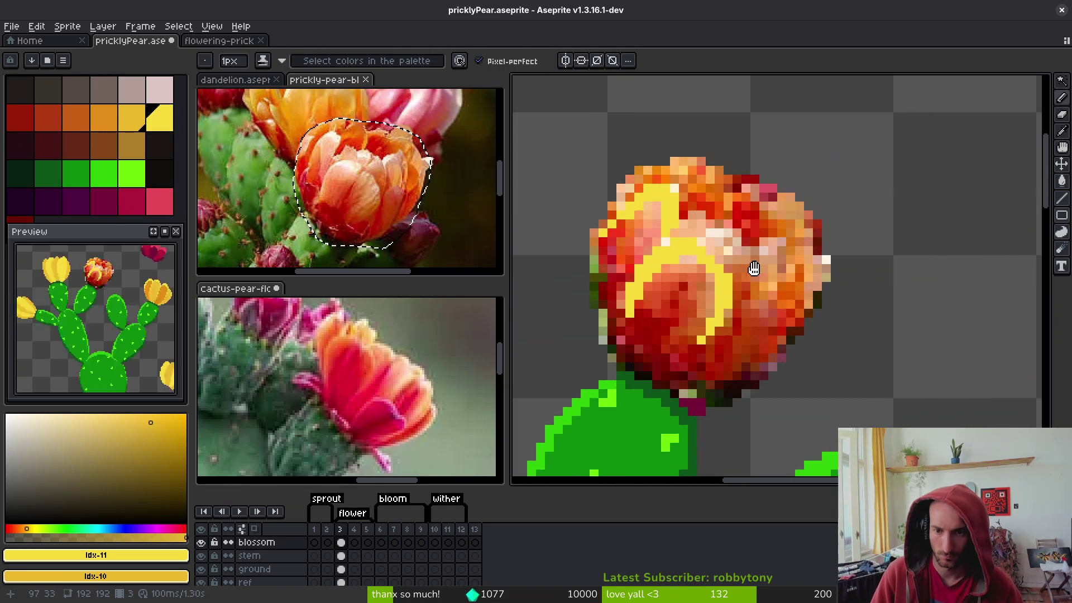
{"action": "scroll", "coordinate": [717, 272], "scroll_direction": "down", "scroll_amount": 1}
{"action": "scroll", "coordinate": [737, 256], "scroll_direction": "up", "scroll_amount": 1}
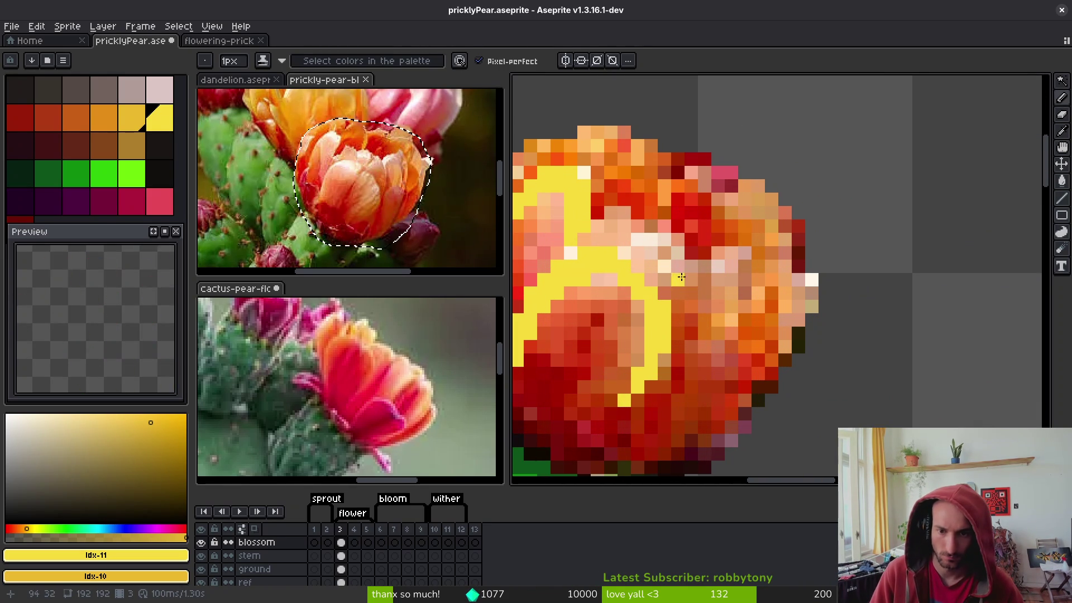
{"action": "mouse_move", "coordinate": [686, 276]}
{"action": "left_mouse_down"}
{"action": "mouse_move", "coordinate": [721, 255]}
{"action": "mouse_move", "coordinate": [732, 263]}
{"action": "mouse_move", "coordinate": [701, 279]}
{"action": "left_mouse_up"}
{"action": "key", "text": "ctrl+z"}
Add yellow rows along the top petals and a dark red band on the upper petal
{"action": "left_click", "coordinate": [661, 256]}
{"action": "left_click_drag", "start_coordinate": [631, 244], "coordinate": [684, 246]}
{"action": "left_click", "coordinate": [703, 286]}
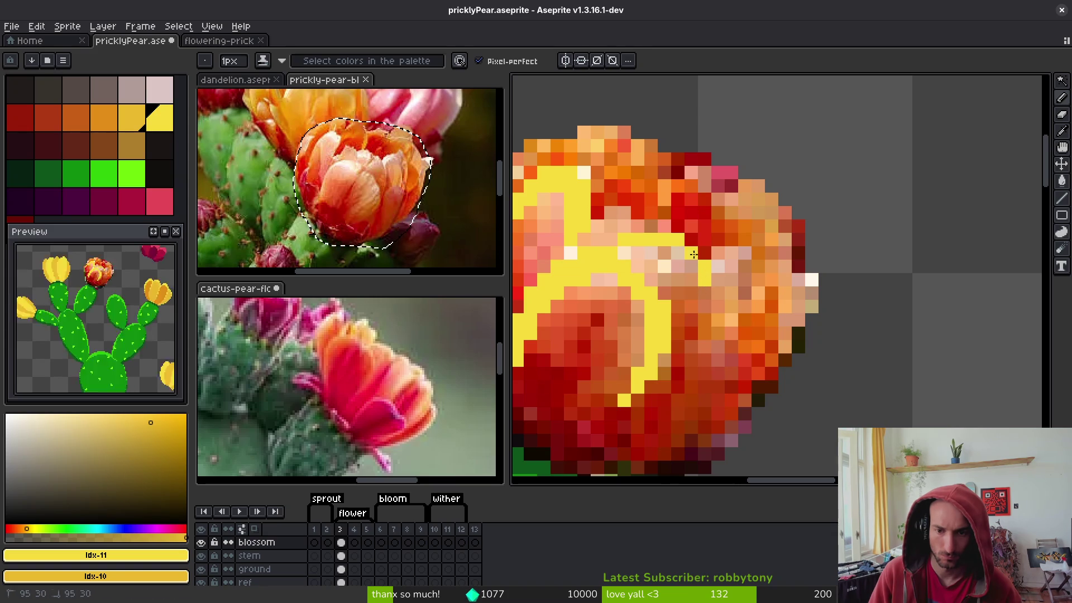
{"action": "mouse_move", "coordinate": [707, 343]}
{"action": "left_mouse_down"}
{"action": "mouse_move", "coordinate": [703, 254]}
{"action": "mouse_move", "coordinate": [722, 258]}
{"action": "mouse_move", "coordinate": [736, 238]}
{"action": "mouse_move", "coordinate": [716, 252]}
{"action": "mouse_move", "coordinate": [755, 240]}
{"action": "mouse_move", "coordinate": [770, 255]}
{"action": "left_mouse_up"}
{"action": "mouse_move", "coordinate": [770, 306]}
{"action": "left_mouse_down"}
{"action": "mouse_move", "coordinate": [784, 279]}
{"action": "mouse_move", "coordinate": [804, 291]}
{"action": "left_mouse_up"}
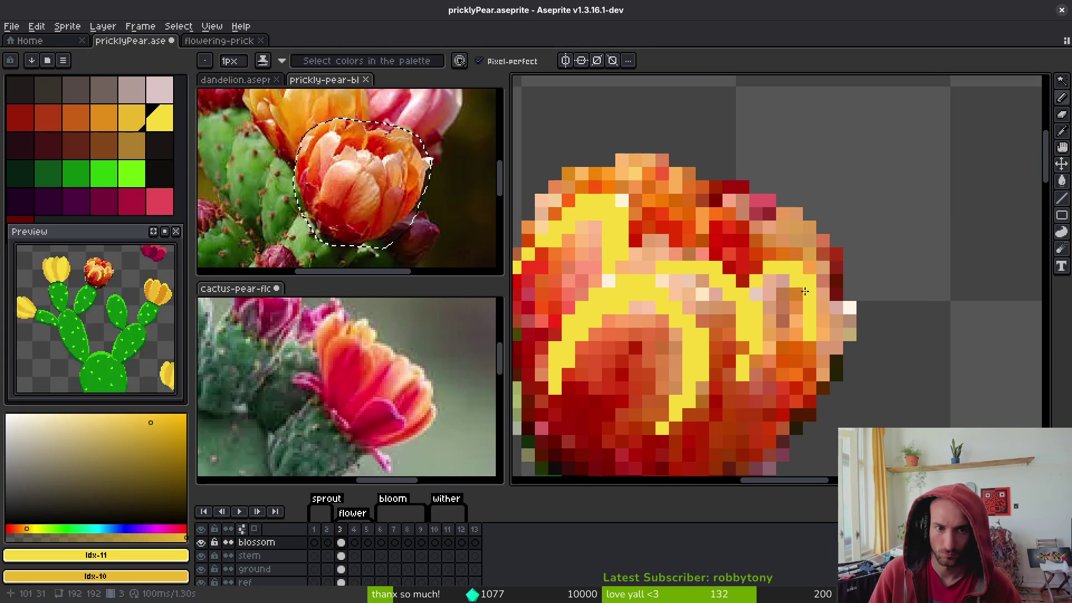
{"action": "left_click", "coordinate": [829, 248]}
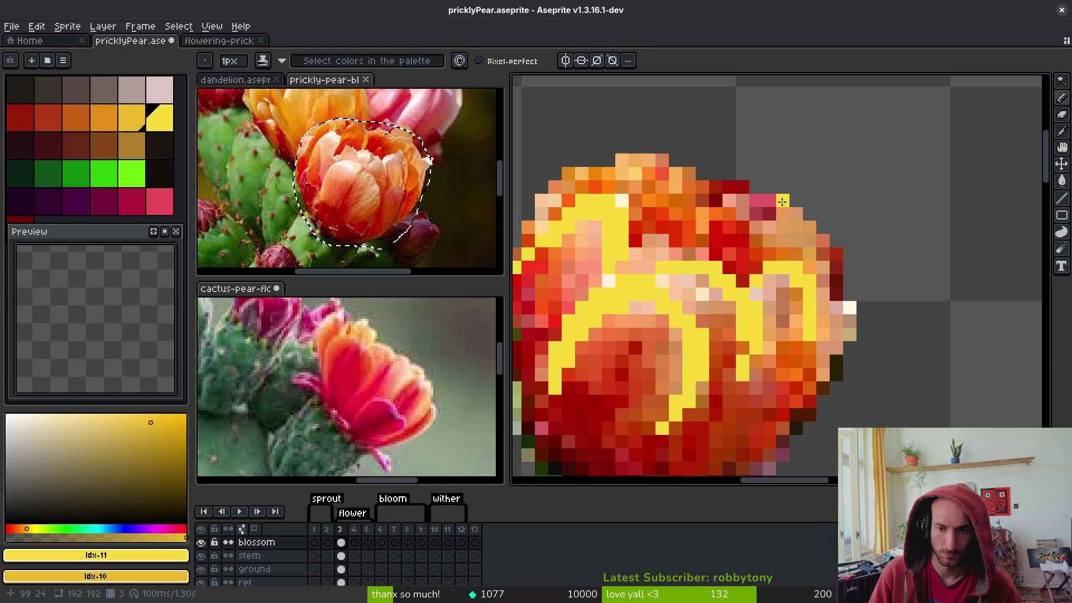
{"action": "mouse_move", "coordinate": [663, 207]}
{"action": "left_mouse_down"}
{"action": "mouse_move", "coordinate": [732, 187]}
{"action": "mouse_move", "coordinate": [761, 219]}
{"action": "mouse_move", "coordinate": [721, 195]}
{"action": "left_mouse_up"}
{"action": "left_click", "coordinate": [662, 240]}
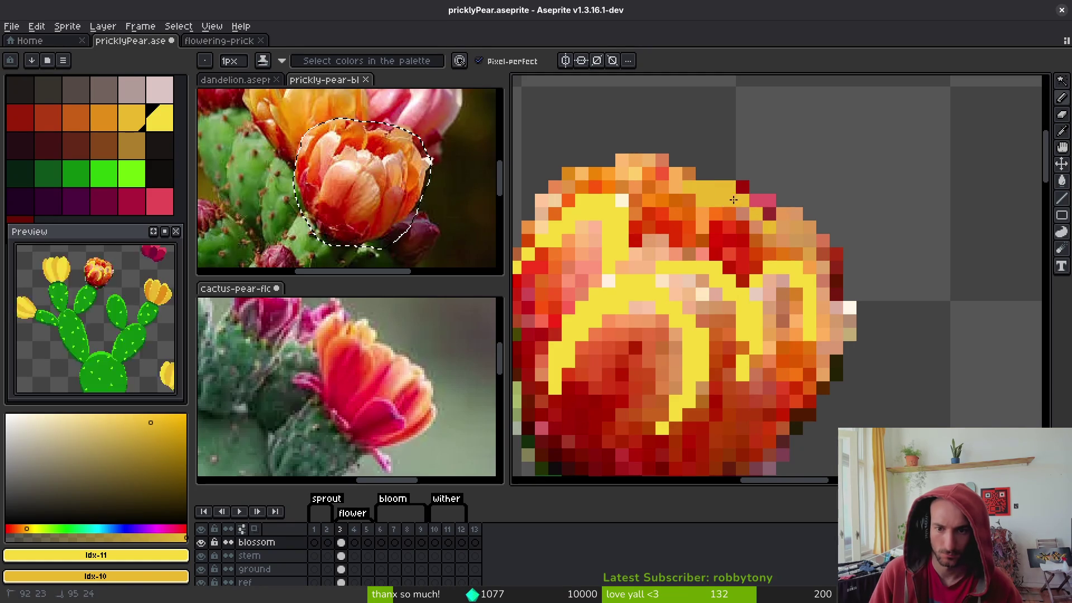
{"action": "left_click_drag", "start_coordinate": [778, 230], "coordinate": [699, 189]}
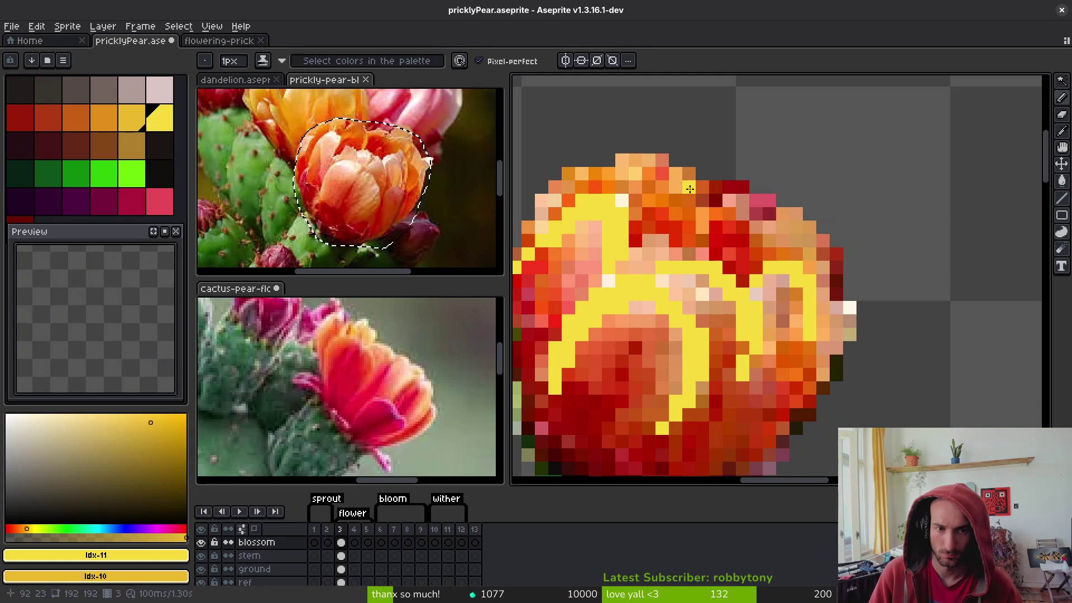
Fill the right petal and the blossom's lower-left and bottom edges with yellow
{"action": "scroll", "coordinate": [716, 202], "scroll_direction": "down", "scroll_amount": 2}
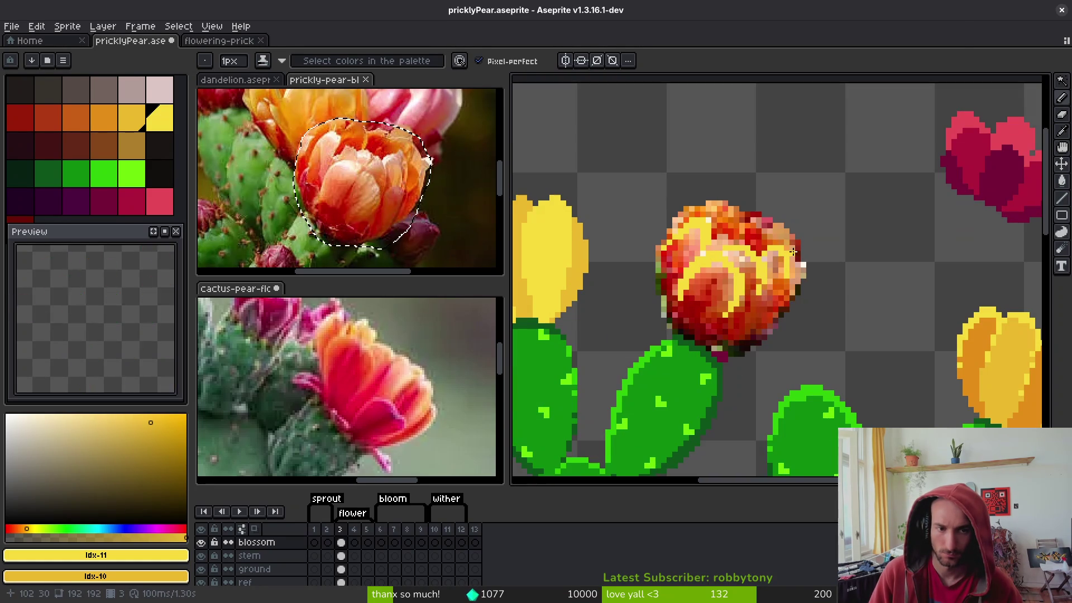
{"action": "scroll", "coordinate": [787, 251], "scroll_direction": "up", "scroll_amount": 2}
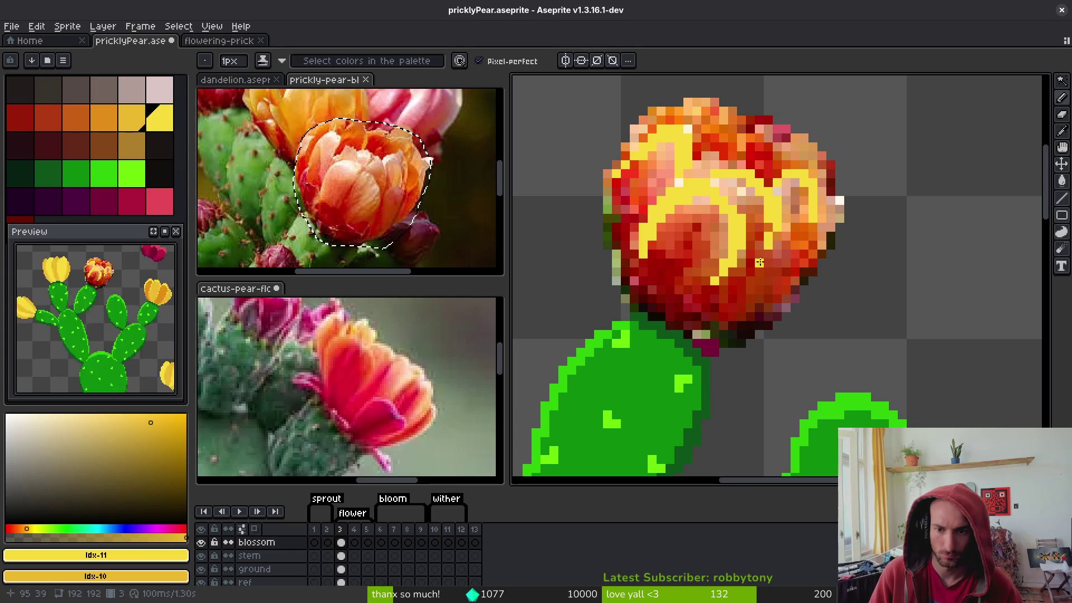
{"action": "mouse_move", "coordinate": [768, 254]}
{"action": "left_mouse_down"}
{"action": "mouse_move", "coordinate": [815, 242]}
{"action": "mouse_move", "coordinate": [799, 260]}
{"action": "mouse_move", "coordinate": [770, 251]}
{"action": "left_mouse_up"}
{"action": "mouse_move", "coordinate": [751, 290]}
{"action": "left_mouse_down"}
{"action": "mouse_move", "coordinate": [708, 296]}
{"action": "mouse_move", "coordinate": [689, 320]}
{"action": "left_mouse_up"}
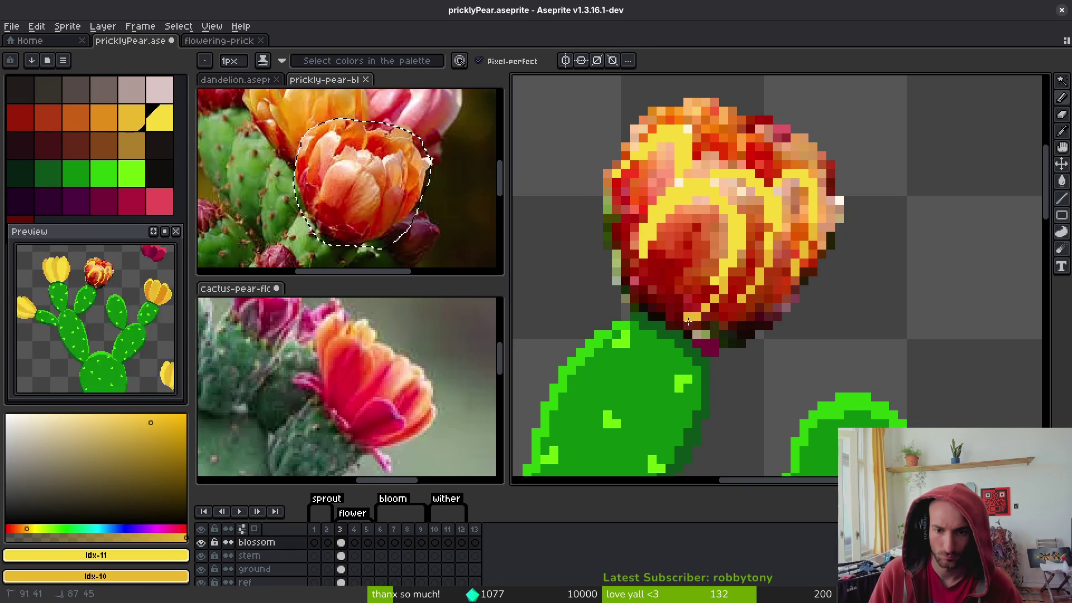
{"action": "mouse_move", "coordinate": [647, 257]}
{"action": "left_mouse_down"}
{"action": "mouse_move", "coordinate": [642, 295]}
{"action": "mouse_move", "coordinate": [646, 255]}
{"action": "mouse_move", "coordinate": [664, 320]}
{"action": "mouse_move", "coordinate": [688, 332]}
{"action": "mouse_move", "coordinate": [659, 257]}
{"action": "mouse_move", "coordinate": [693, 210]}
{"action": "left_mouse_up"}
{"action": "scroll", "coordinate": [709, 237], "scroll_direction": "down", "scroll_amount": 2}
{"action": "scroll", "coordinate": [726, 245], "scroll_direction": "up", "scroll_amount": 2}
{"action": "left_click_drag", "start_coordinate": [708, 331], "coordinate": [682, 333]}
Repaint the blossom's left edge in yellow and orange
{"action": "left_click", "coordinate": [606, 278]}
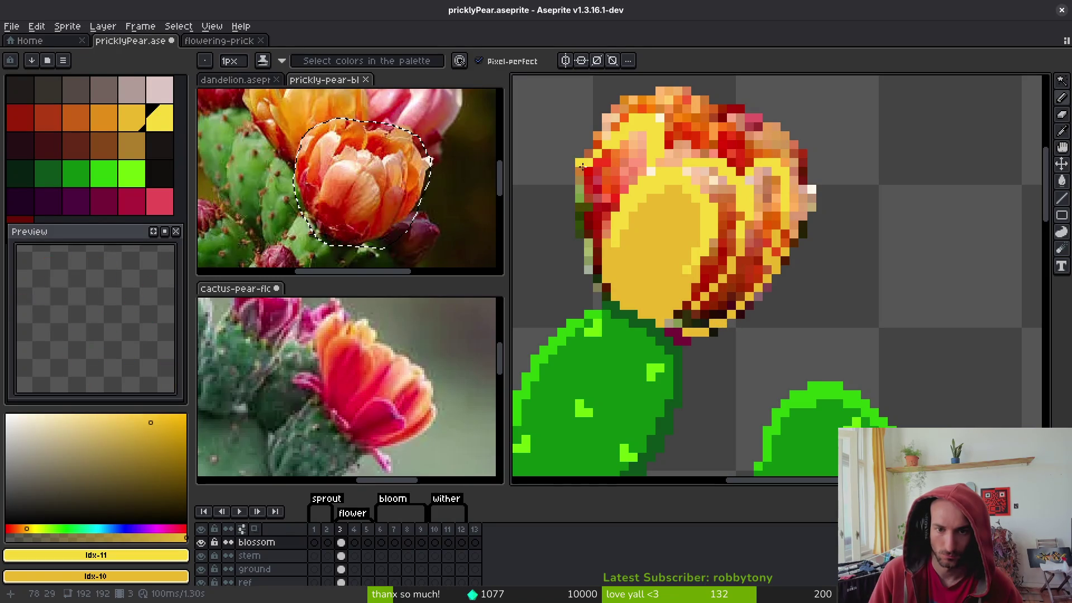
{"action": "mouse_move", "coordinate": [595, 169]}
{"action": "left_mouse_down"}
{"action": "mouse_move", "coordinate": [578, 196]}
{"action": "mouse_move", "coordinate": [641, 143]}
{"action": "mouse_move", "coordinate": [642, 166]}
{"action": "mouse_move", "coordinate": [633, 163]}
{"action": "mouse_move", "coordinate": [709, 225]}
{"action": "left_mouse_up"}
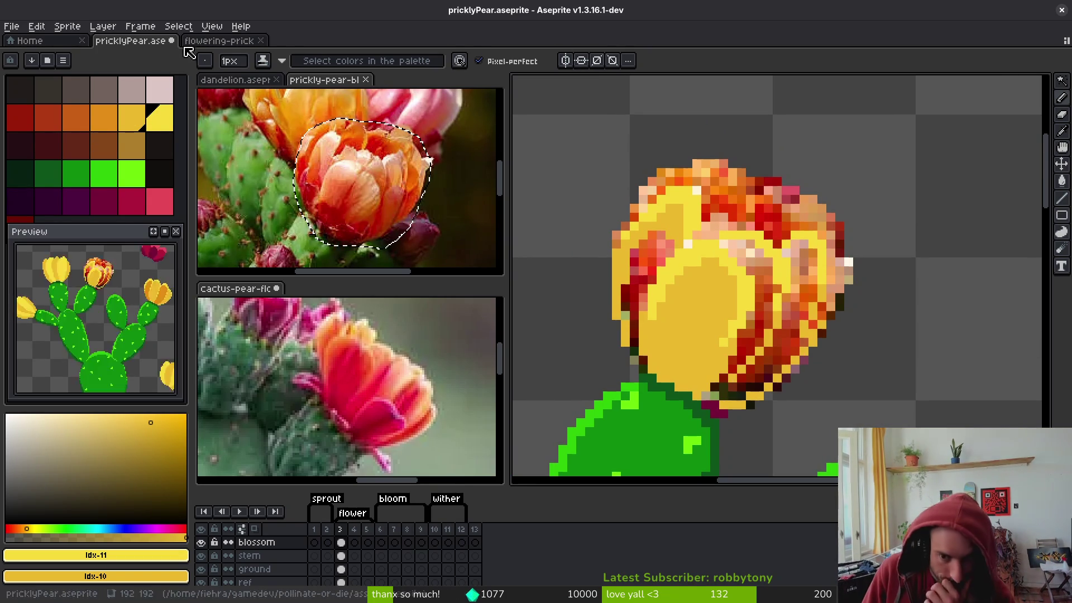
{"action": "scroll", "coordinate": [744, 210], "scroll_direction": "up", "scroll_amount": 2}
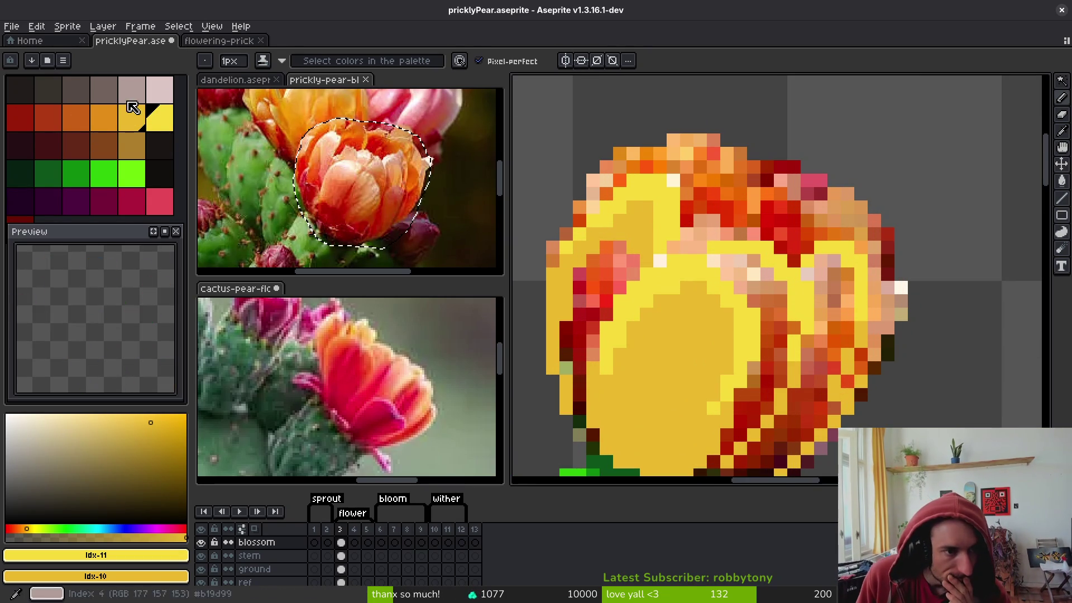
Paint orange pixels down the blossom's left and front petals
{"action": "left_click", "coordinate": [158, 118]}
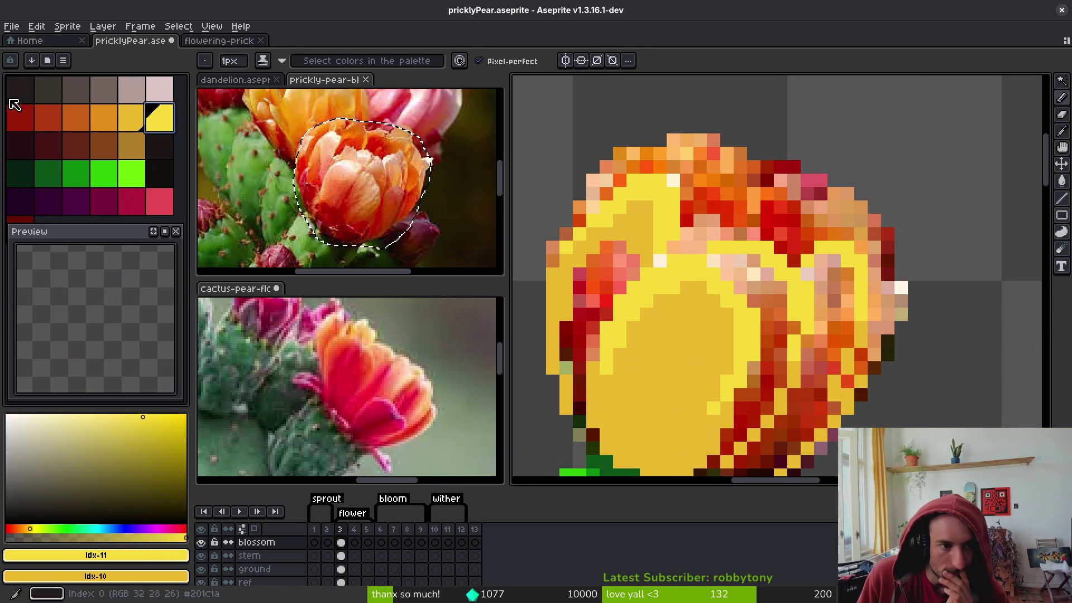
{"action": "left_click", "coordinate": [132, 118]}
{"action": "scroll", "coordinate": [751, 173], "scroll_direction": "up", "scroll_amount": 1}
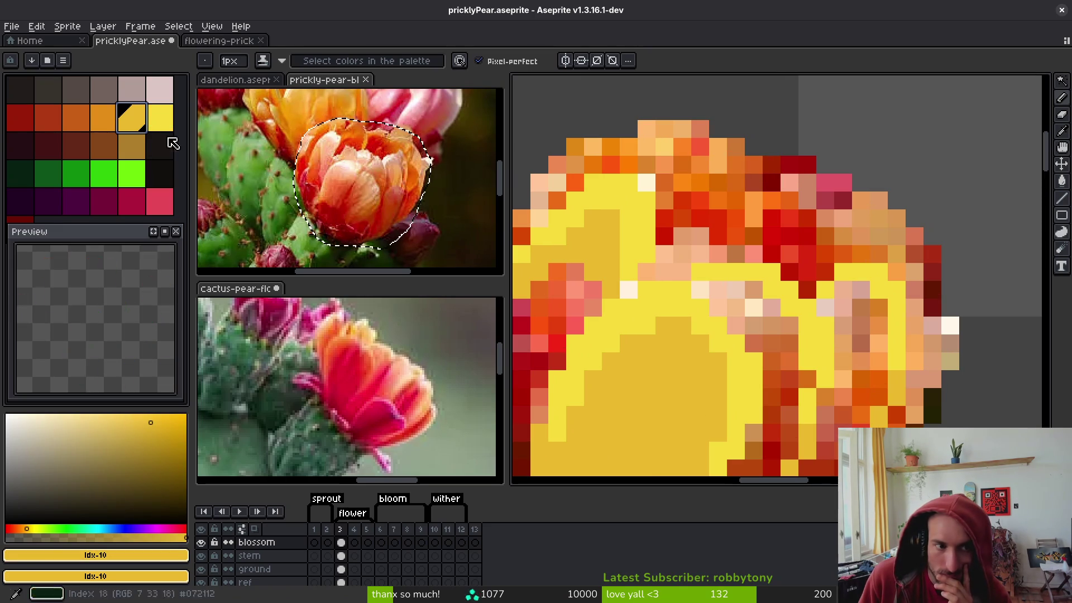
{"action": "left_click", "coordinate": [76, 117]}
{"action": "left_click", "coordinate": [646, 183]}
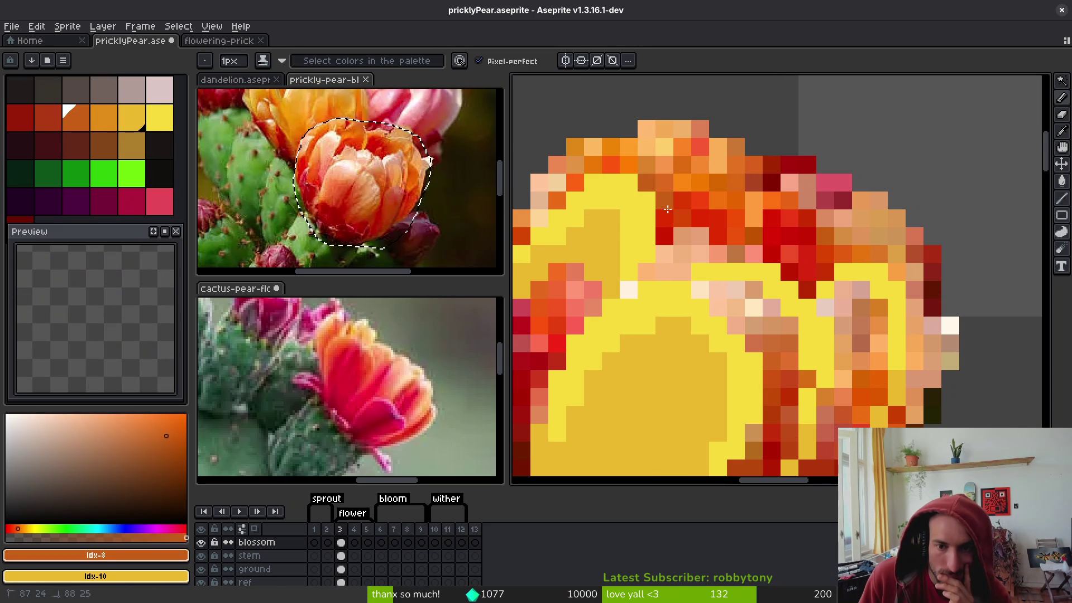
{"action": "left_click", "coordinate": [669, 247], "text": "shift"}
{"action": "left_click_drag", "start_coordinate": [669, 246], "coordinate": [681, 276]}
{"action": "mouse_move", "coordinate": [691, 240]}
{"action": "left_mouse_down"}
{"action": "mouse_move", "coordinate": [851, 159]}
{"action": "mouse_move", "coordinate": [776, 206]}
{"action": "left_mouse_up"}
{"action": "left_click", "coordinate": [682, 272]}
Add red-orange strokes and fill to the flower's left petal area
{"action": "left_click", "coordinate": [700, 271], "text": "alt"}
{"action": "left_click", "coordinate": [804, 163], "text": "alt"}
{"action": "left_click", "coordinate": [49, 117]}
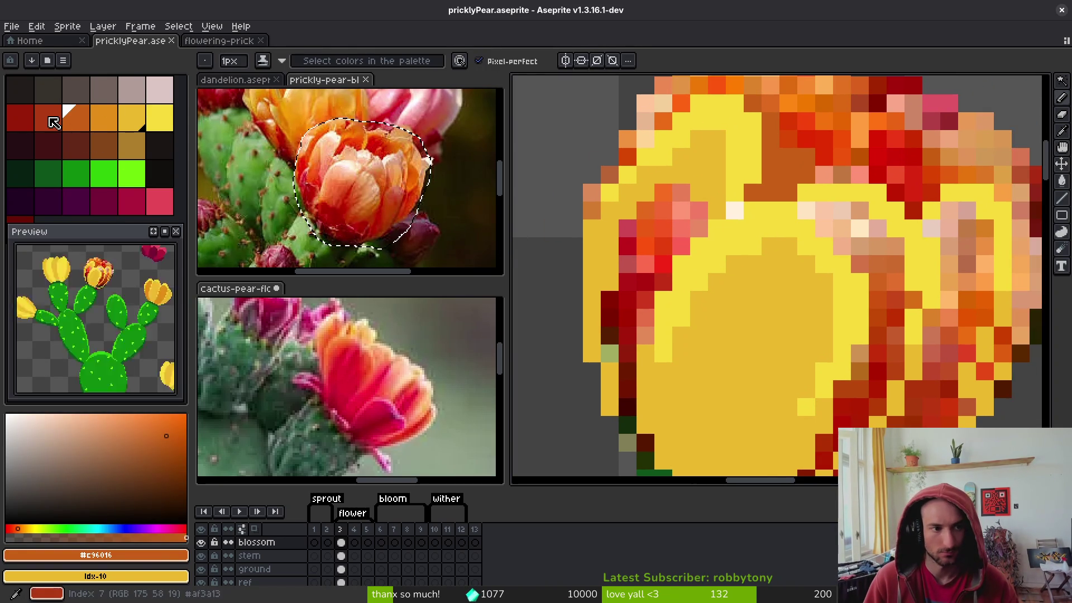
{"action": "scroll", "coordinate": [807, 235], "scroll_direction": "down", "scroll_amount": 5}
{"action": "left_click", "coordinate": [831, 319]}
{"action": "mouse_move", "coordinate": [742, 246]}
{"action": "left_mouse_down"}
{"action": "mouse_move", "coordinate": [821, 337]}
{"action": "mouse_move", "coordinate": [728, 331]}
{"action": "left_mouse_up"}
{"action": "mouse_move", "coordinate": [744, 283]}
{"action": "left_mouse_down"}
{"action": "mouse_move", "coordinate": [743, 357]}
{"action": "mouse_move", "coordinate": [780, 335]}
{"action": "mouse_move", "coordinate": [834, 363]}
{"action": "mouse_move", "coordinate": [742, 260]}
{"action": "left_mouse_up"}
Paint a dithered orange and red pattern on the flower's left side
{"action": "left_click", "coordinate": [76, 118]}
{"action": "mouse_move", "coordinate": [781, 324]}
{"action": "left_mouse_down"}
{"action": "mouse_move", "coordinate": [739, 275]}
{"action": "mouse_move", "coordinate": [807, 341]}
{"action": "mouse_move", "coordinate": [838, 324]}
{"action": "mouse_move", "coordinate": [793, 268]}
{"action": "left_mouse_up"}
{"action": "left_click_drag", "start_coordinate": [729, 206], "coordinate": [792, 282]}
{"action": "key", "text": "ctrl+z"}
{"action": "mouse_move", "coordinate": [737, 245]}
{"action": "left_mouse_down"}
{"action": "mouse_move", "coordinate": [821, 329]}
{"action": "mouse_move", "coordinate": [740, 240]}
{"action": "left_mouse_up"}
{"action": "mouse_move", "coordinate": [818, 307]}
{"action": "left_mouse_down"}
{"action": "mouse_move", "coordinate": [796, 301]}
{"action": "mouse_move", "coordinate": [810, 268]}
{"action": "mouse_move", "coordinate": [852, 306]}
{"action": "mouse_move", "coordinate": [849, 262]}
{"action": "left_mouse_up"}
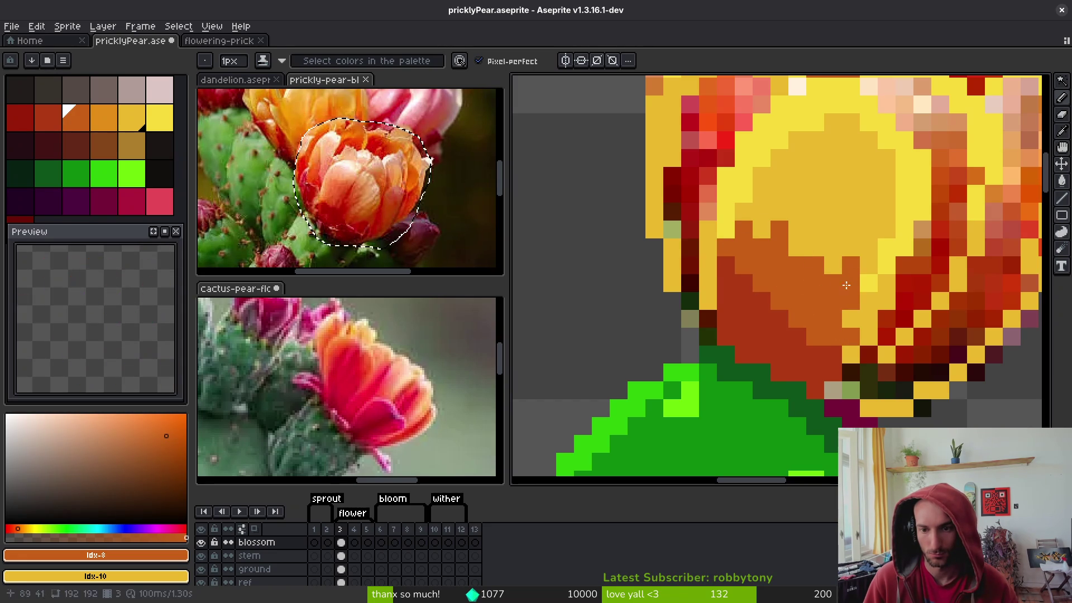
Add lighter orange pixels and a vertical run of darker orange to the flower
{"action": "left_click", "coordinate": [100, 119]}
{"action": "left_click_drag", "start_coordinate": [779, 229], "coordinate": [821, 268]}
{"action": "left_click", "coordinate": [851, 274]}
{"action": "scroll", "coordinate": [851, 316], "scroll_direction": "down", "scroll_amount": 3}
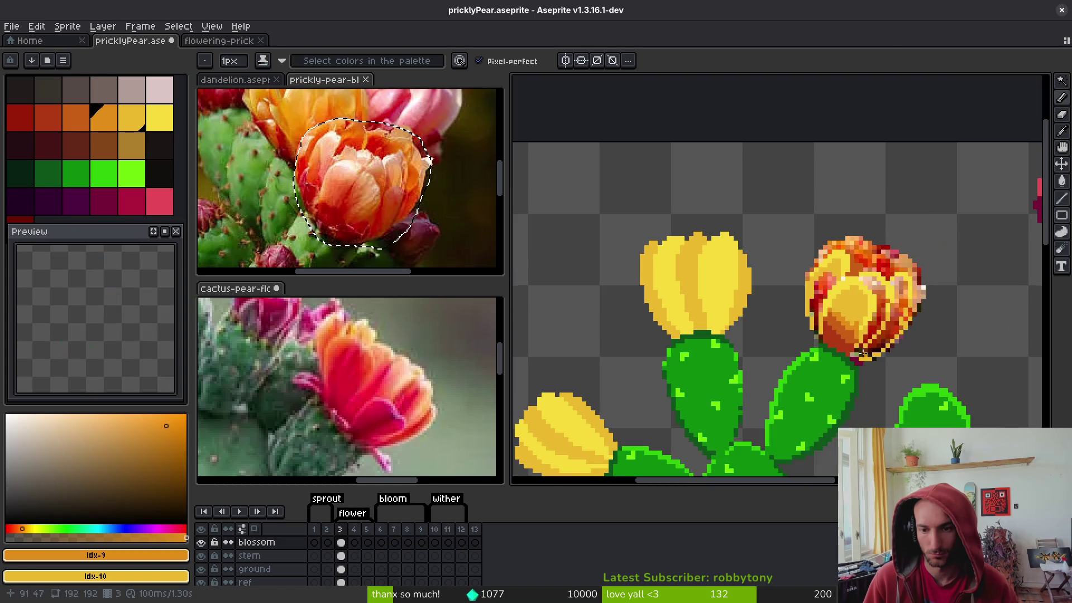
{"action": "scroll", "coordinate": [809, 268], "scroll_direction": "up", "scroll_amount": 3}
{"action": "left_click_drag", "start_coordinate": [803, 234], "coordinate": [803, 273]}
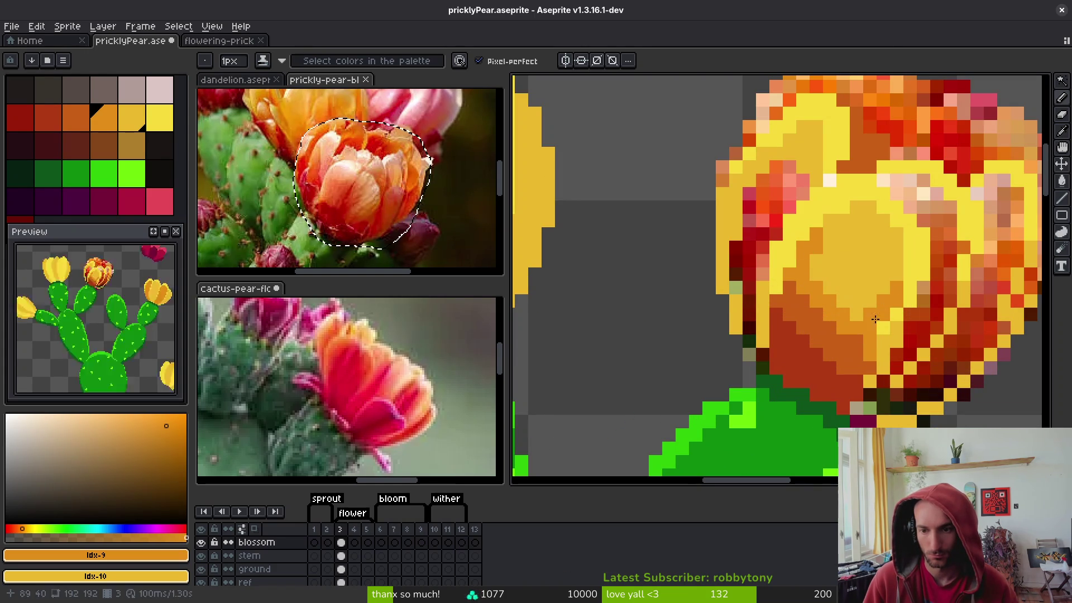
Sample the blossom's pale yellow, #cab82e yellow, #c28e18 and #c96016 oranges
{"action": "left_click", "coordinate": [899, 263], "text": "alt"}
{"action": "left_click", "coordinate": [882, 347], "text": "alt"}
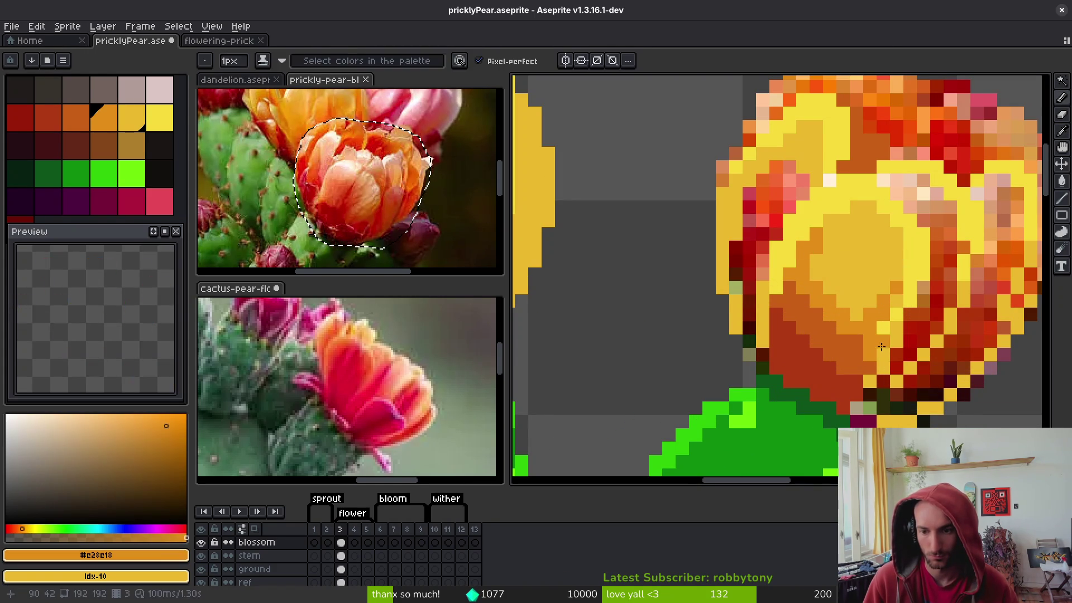
{"action": "left_click", "coordinate": [869, 335], "text": "alt"}
{"action": "scroll", "coordinate": [860, 346], "scroll_direction": "down", "scroll_amount": 2}
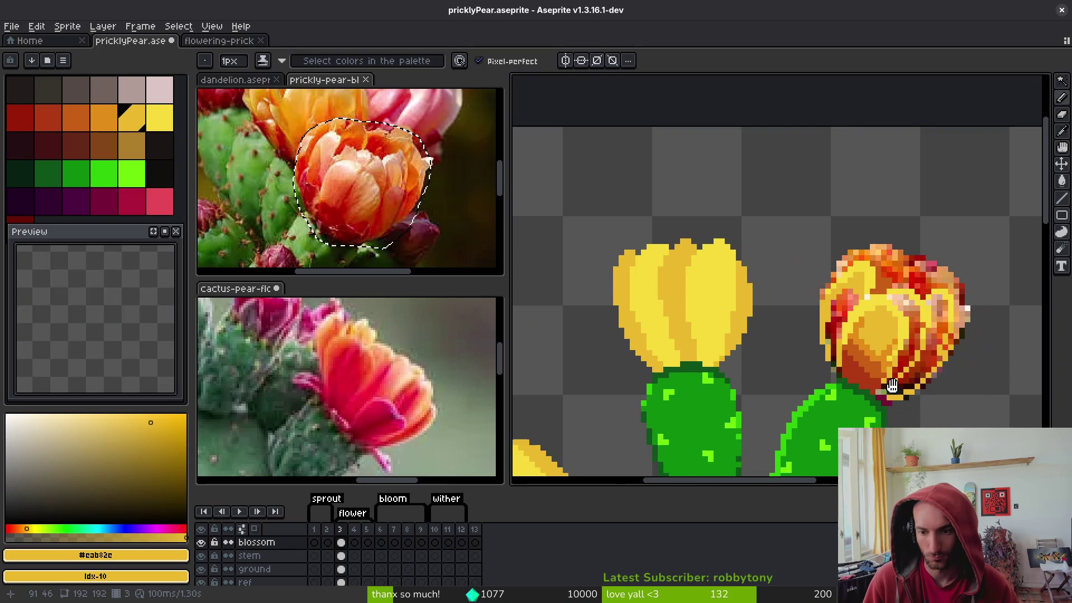
{"action": "scroll", "coordinate": [855, 346], "scroll_direction": "up", "scroll_amount": 2}
{"action": "left_click", "coordinate": [851, 362], "text": "alt"}
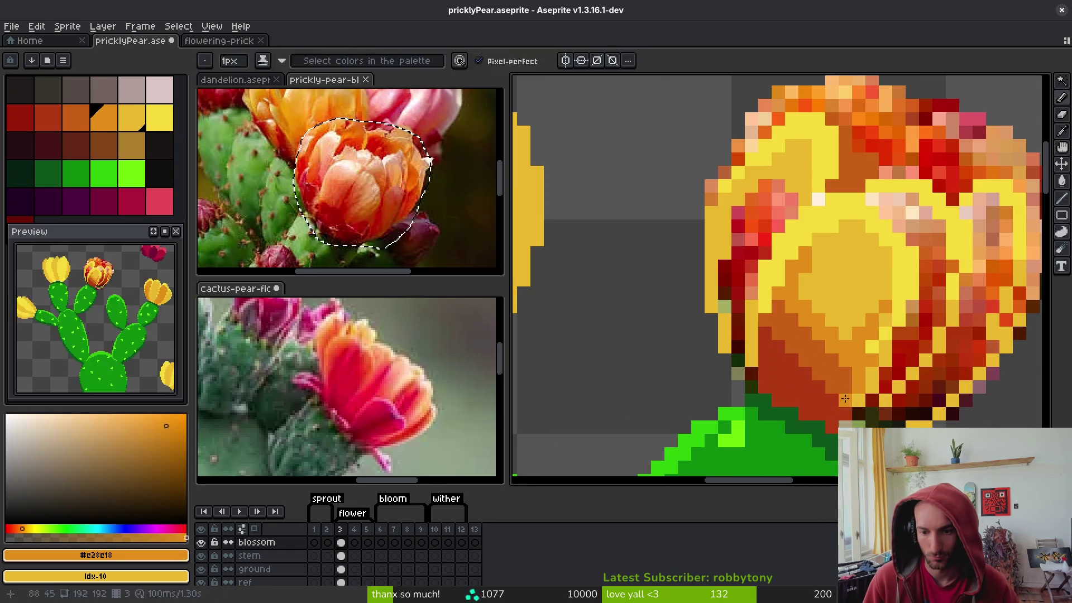
{"action": "left_click", "coordinate": [847, 404], "text": "alt"}
{"action": "left_click_drag", "start_coordinate": [846, 404], "coordinate": [791, 288]}
{"action": "left_click", "coordinate": [790, 307], "text": "alt"}
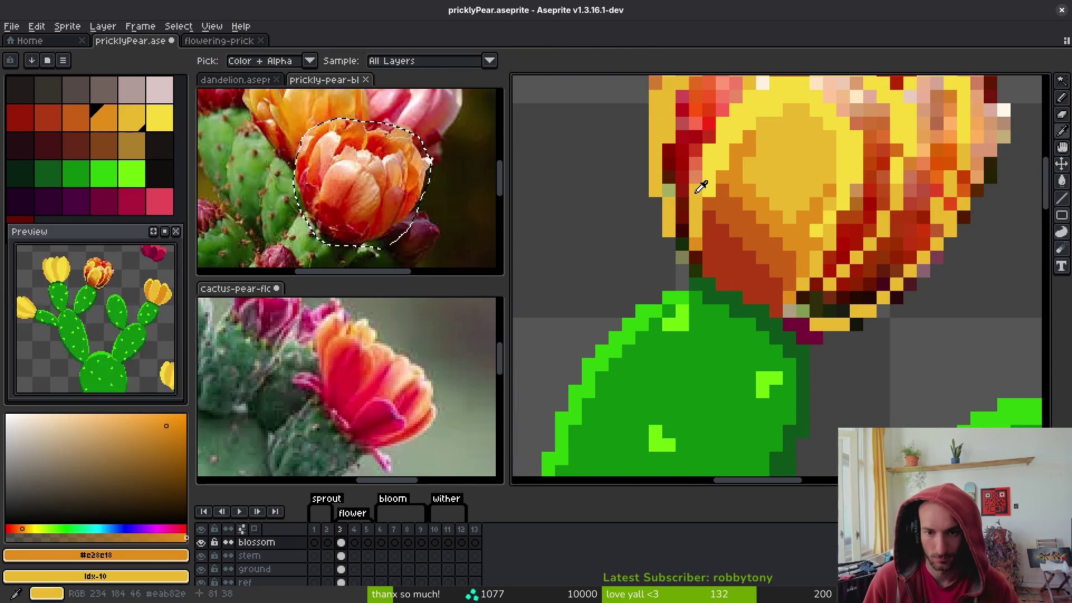
{"action": "left_click", "coordinate": [726, 162], "text": "alt"}
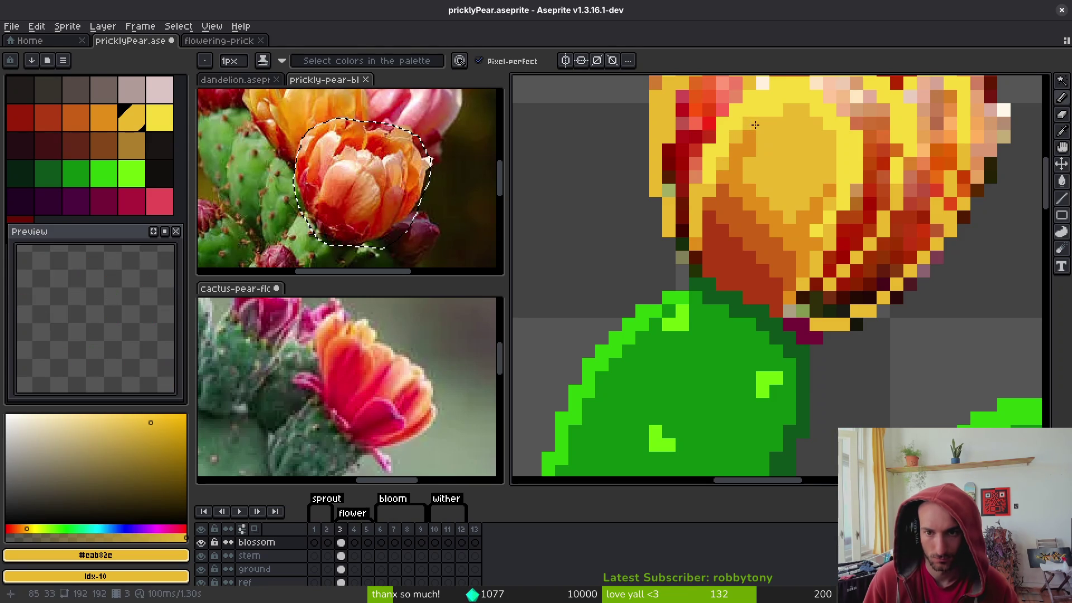
Save pricklyPear.aseprite
{"action": "key", "text": "ctrl+s"}
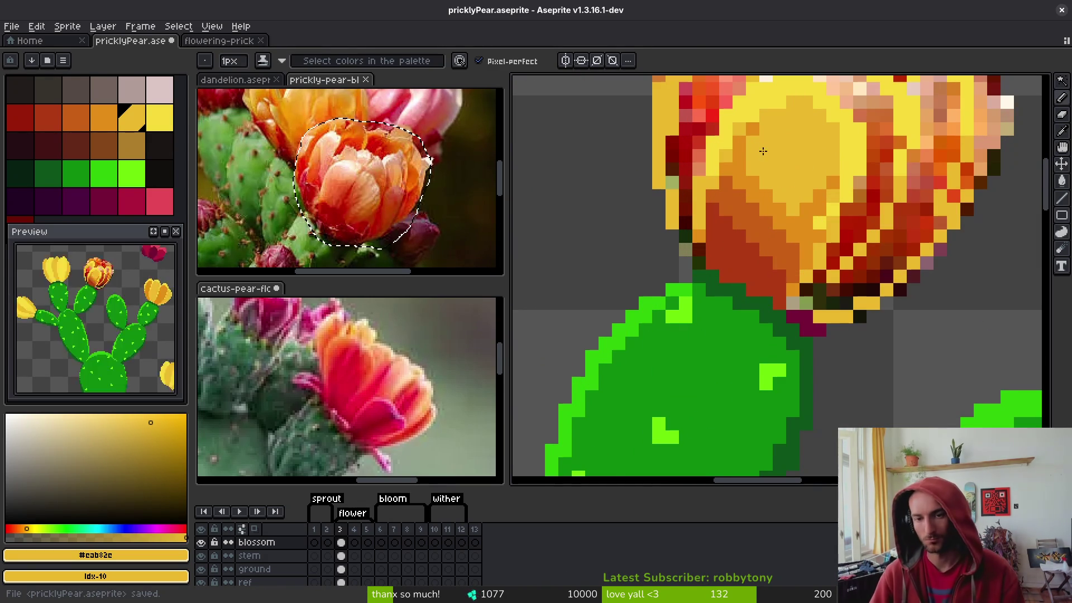
{"action": "left_click", "coordinate": [761, 115], "text": "alt"}
{"action": "scroll", "coordinate": [797, 171], "scroll_direction": "down", "scroll_amount": 3}
{"action": "key", "text": "ctrl+s"}
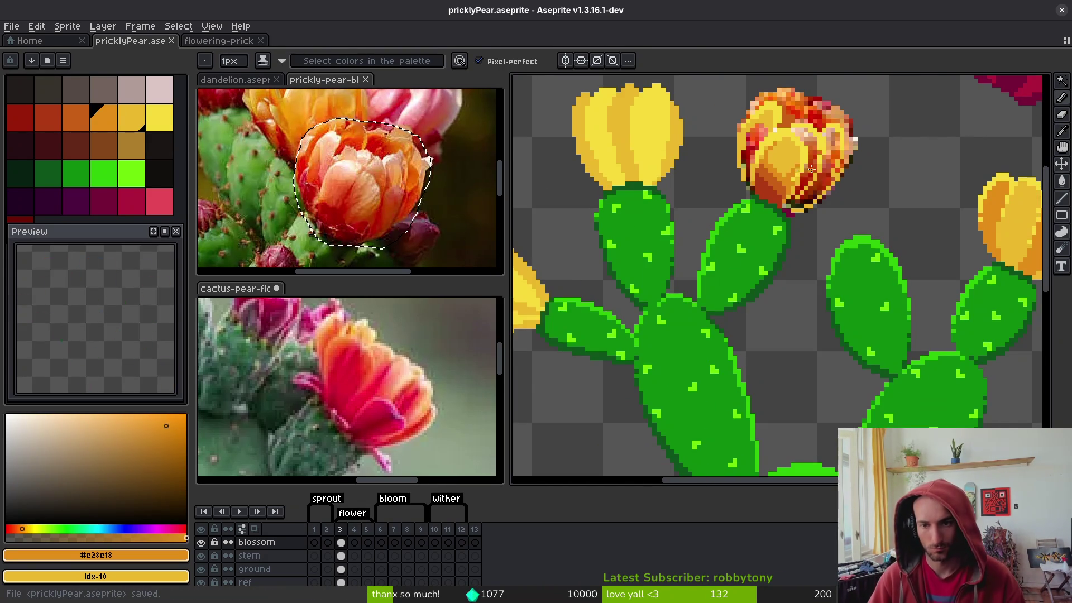
Sample bright yellow #f7db3b and dark orange #c96016, then paint an orange blossom pixel
{"action": "scroll", "coordinate": [798, 171], "scroll_direction": "down", "scroll_amount": 2}
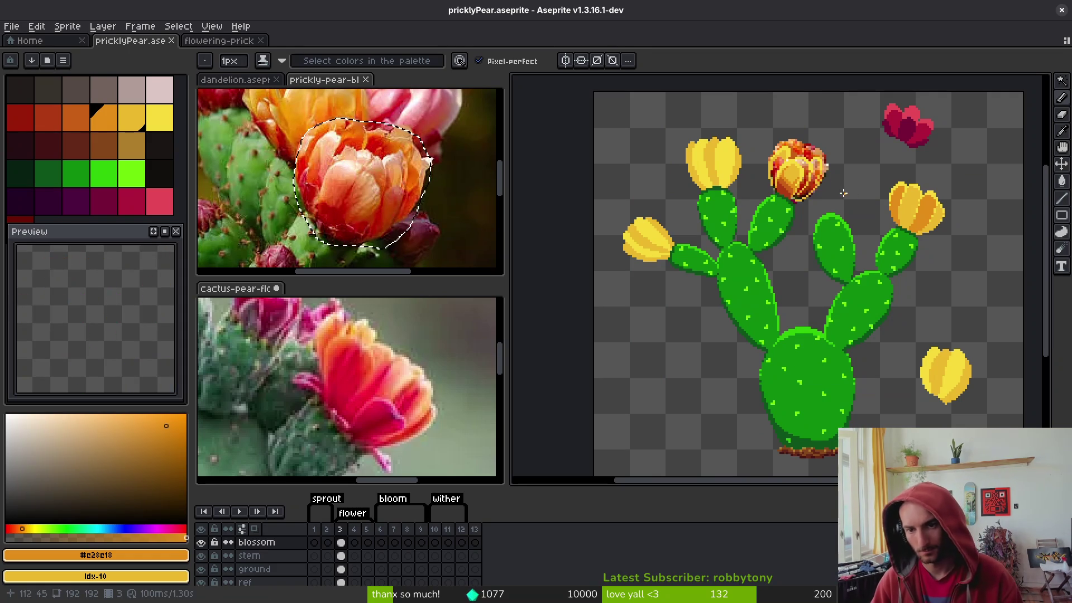
{"action": "scroll", "coordinate": [797, 215], "scroll_direction": "up", "scroll_amount": 3}
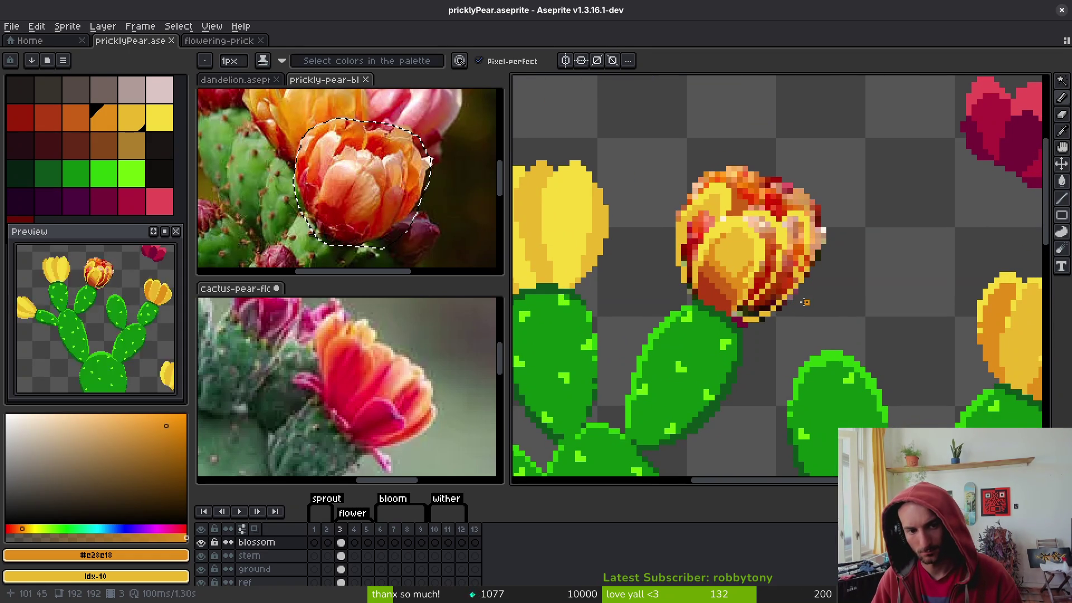
{"action": "scroll", "coordinate": [821, 258], "scroll_direction": "up", "scroll_amount": 1}
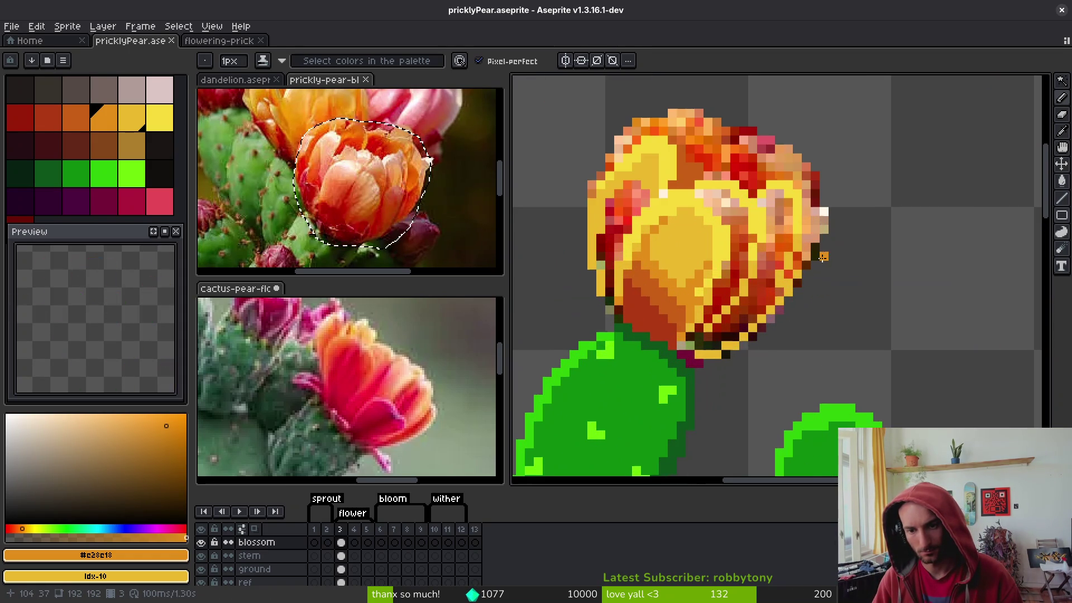
{"action": "left_click", "coordinate": [798, 257], "text": "alt"}
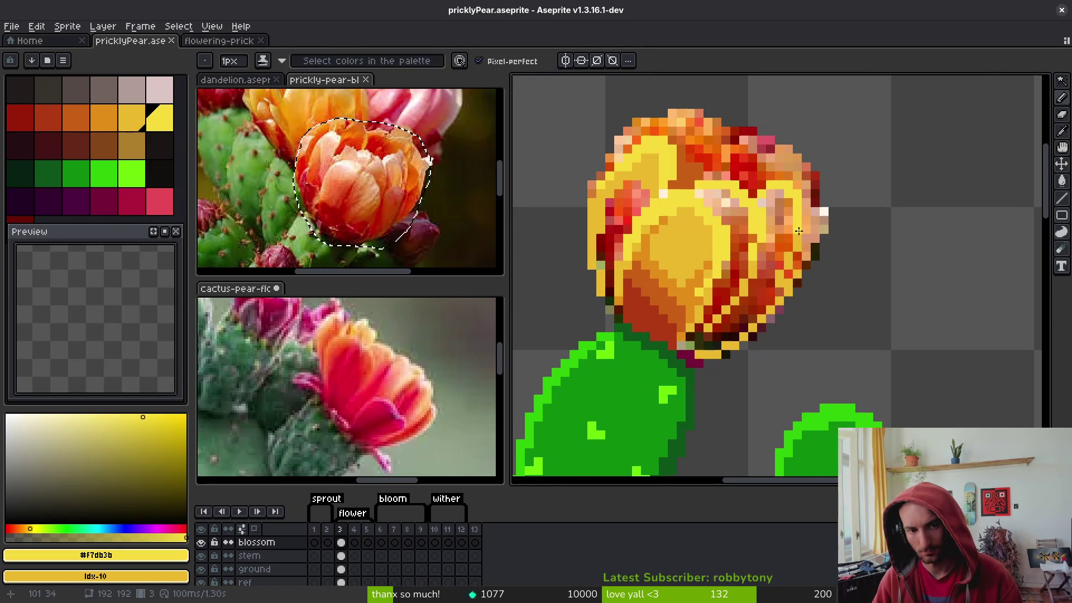
{"action": "key", "text": "alt"}
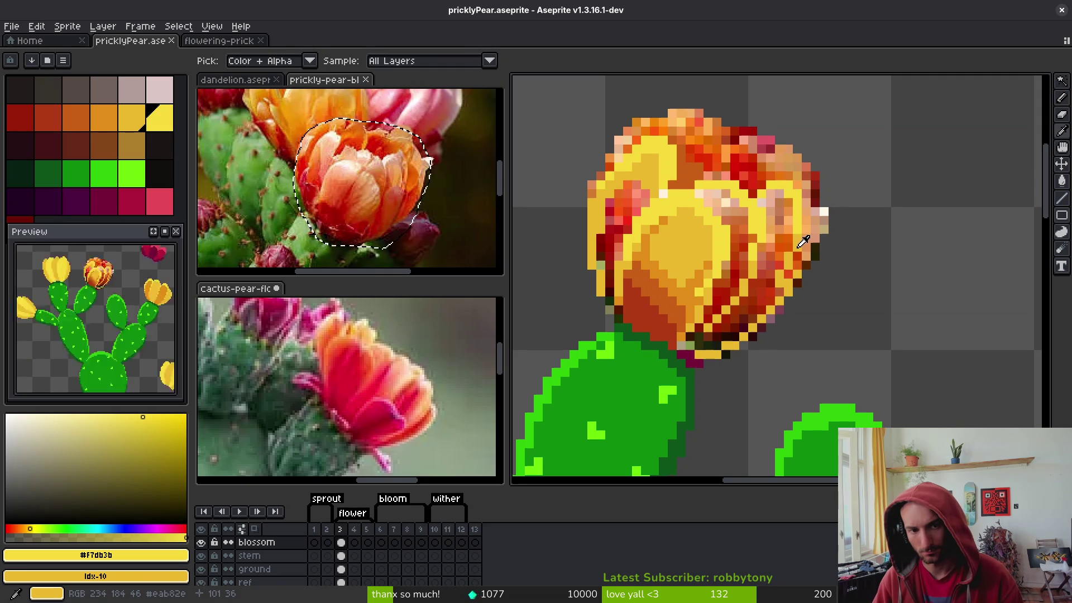
{"action": "left_click", "coordinate": [686, 301], "text": "alt"}
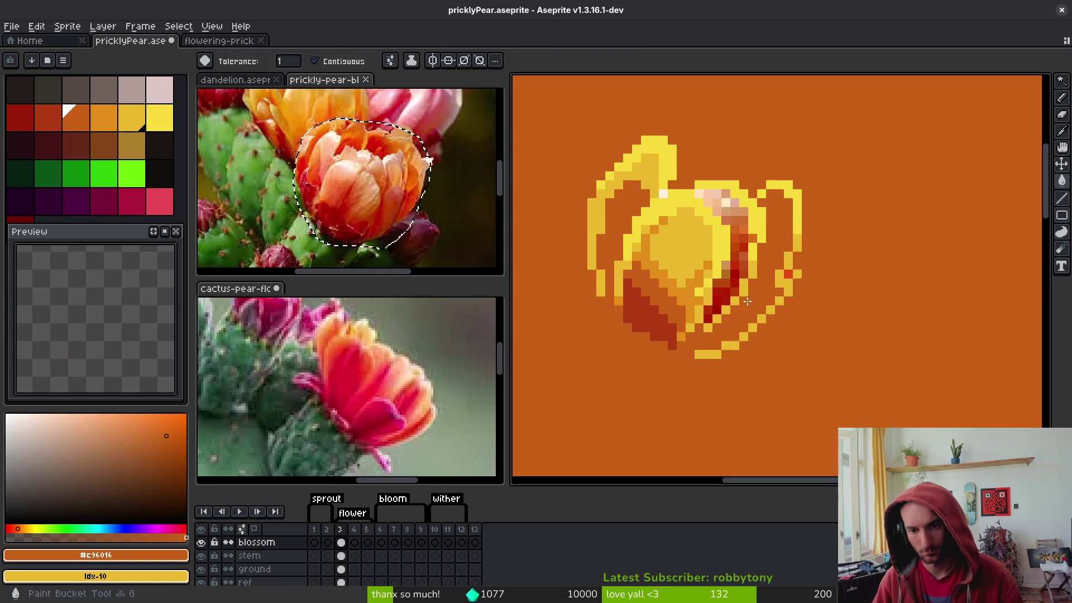
{"action": "left_click", "coordinate": [692, 344]}
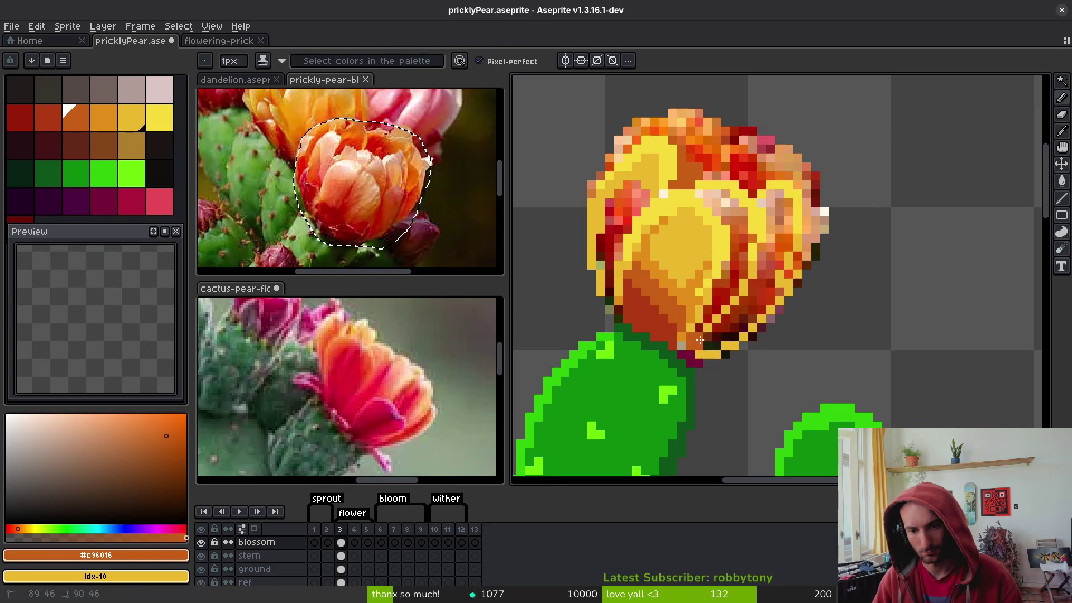
Flood-fill the red patches on the blossom's right and upper left with orange
{"action": "key", "text": "g"}
{"action": "left_click", "coordinate": [730, 296]}
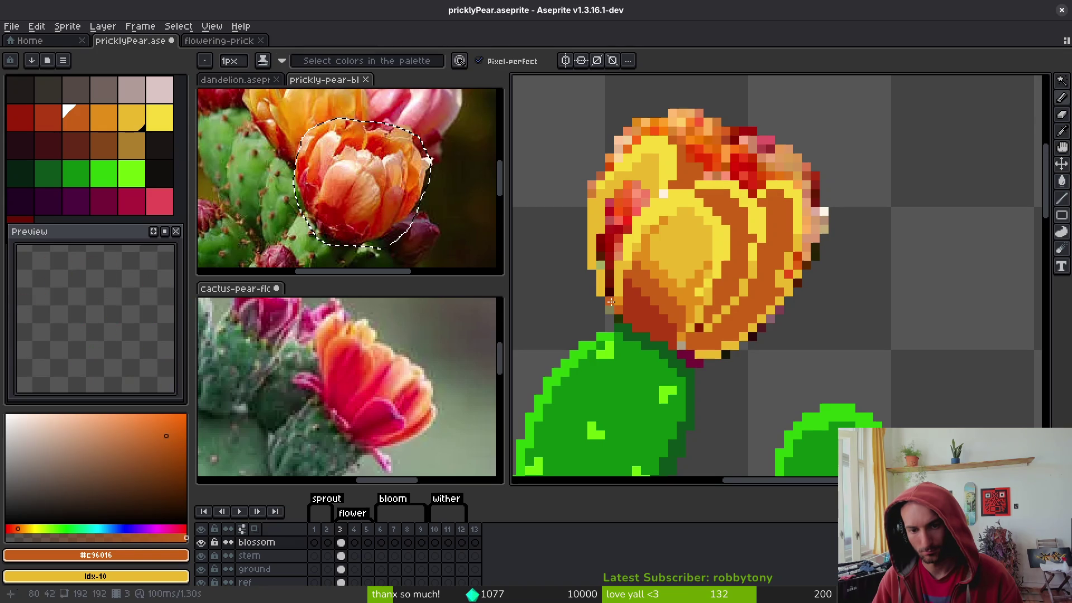
{"action": "left_click", "coordinate": [609, 248]}
Repaint the blossom's top edge with yellow, idx-9 orange and dark-red pixels
{"action": "scroll", "coordinate": [697, 212], "scroll_direction": "up", "scroll_amount": 2}
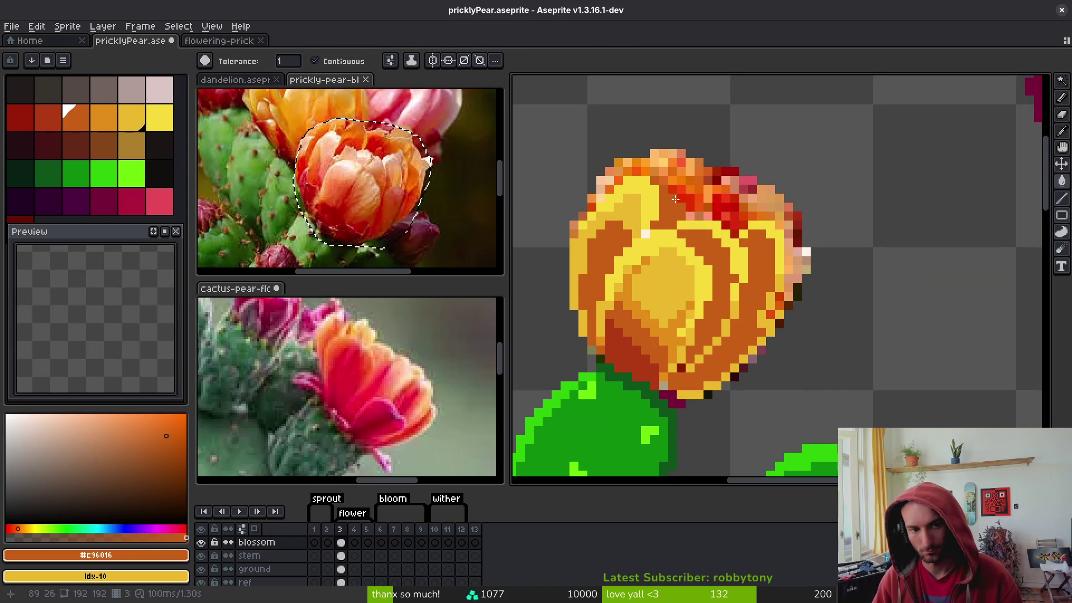
{"action": "left_click", "coordinate": [111, 118]}
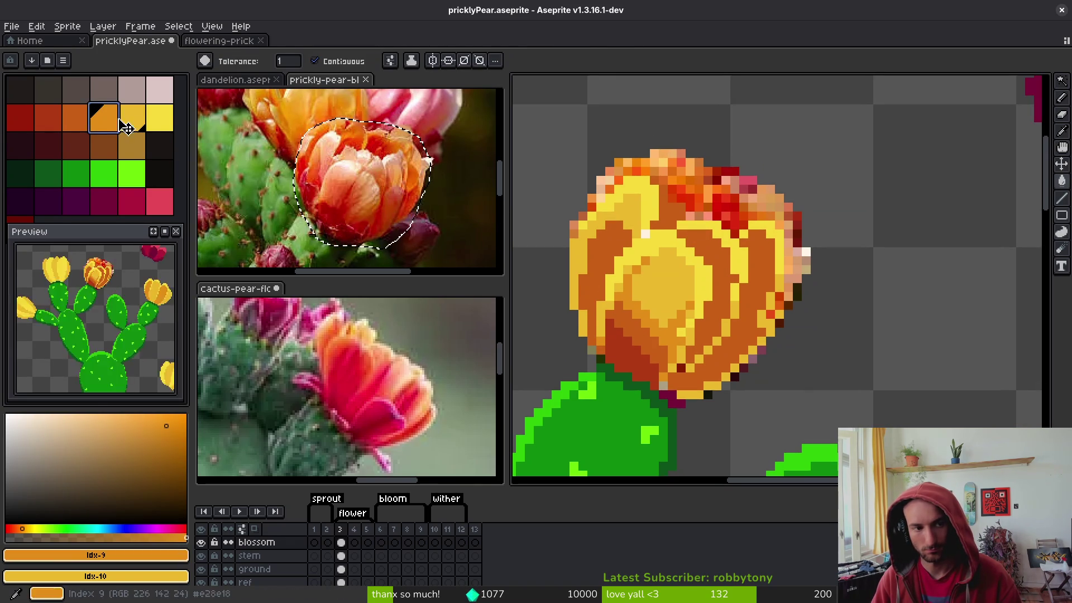
{"action": "key", "text": "b"}
{"action": "left_click_drag", "start_coordinate": [669, 164], "coordinate": [704, 155]}
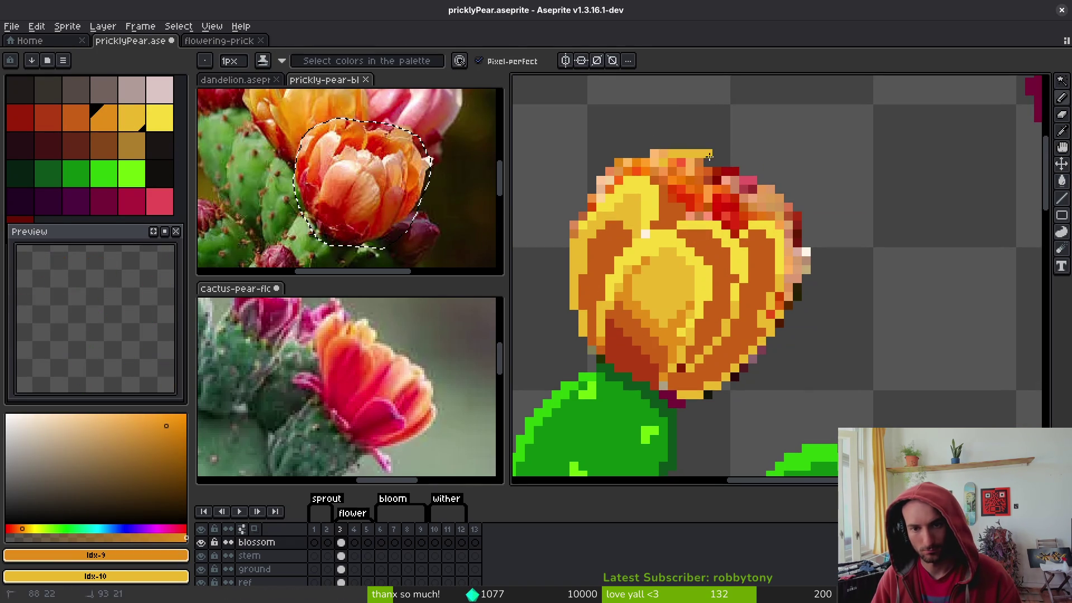
{"action": "mouse_move", "coordinate": [731, 183]}
{"action": "left_mouse_down"}
{"action": "mouse_move", "coordinate": [709, 168]}
{"action": "mouse_move", "coordinate": [718, 188]}
{"action": "mouse_move", "coordinate": [707, 216]}
{"action": "left_mouse_up"}
{"action": "left_click", "coordinate": [724, 171]}
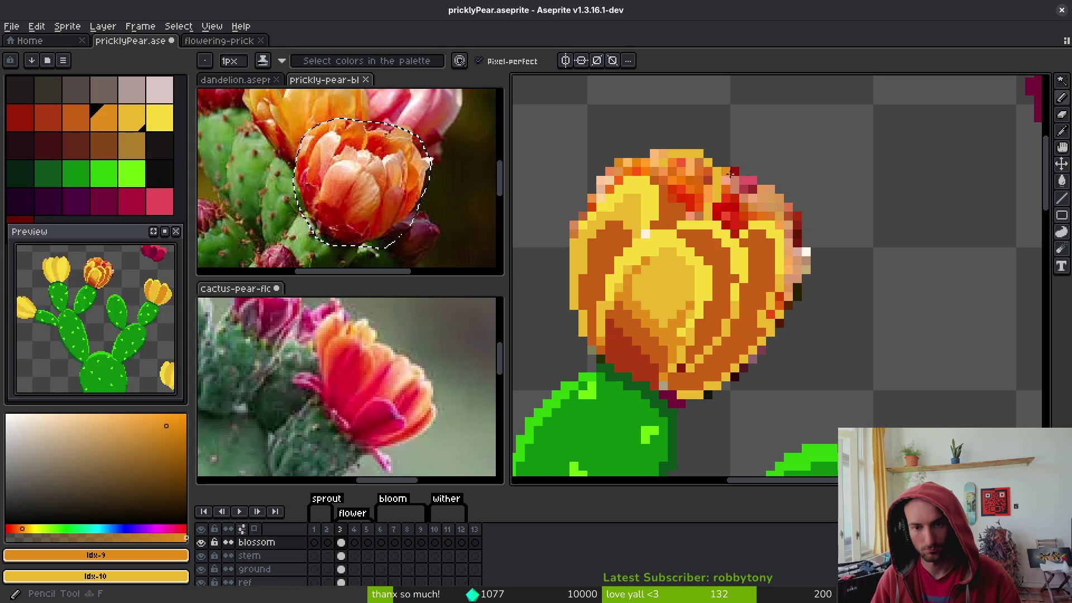
Paint yellow along the blossom's top edge and revert the red strokes
{"action": "left_click_drag", "start_coordinate": [703, 166], "coordinate": [653, 162]}
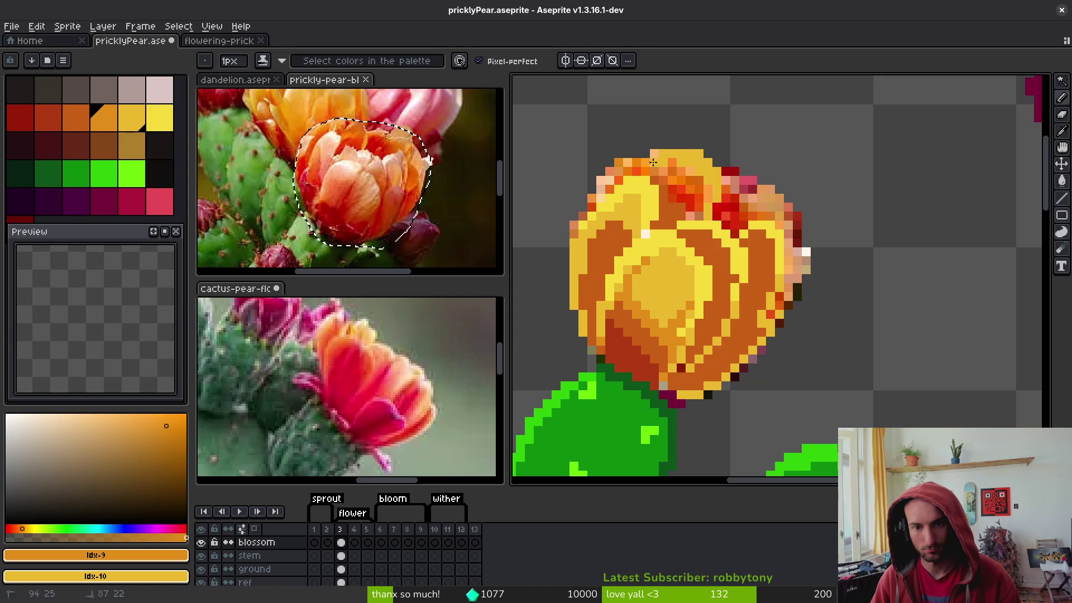
{"action": "key", "text": "e"}
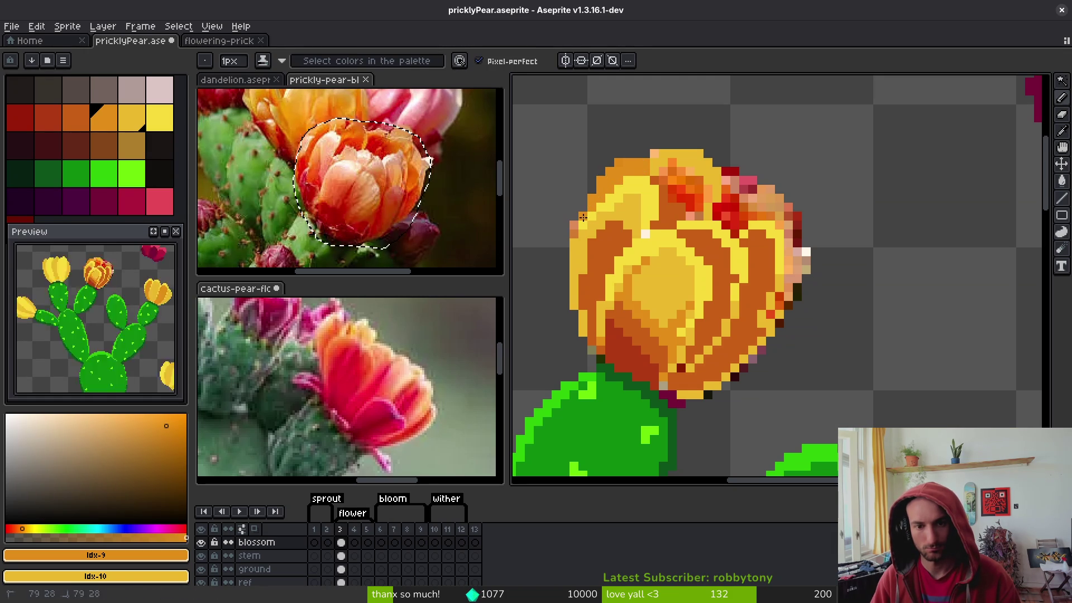
{"action": "key", "text": "ctrl+z"}
{"action": "key", "text": "ctrl+z"}
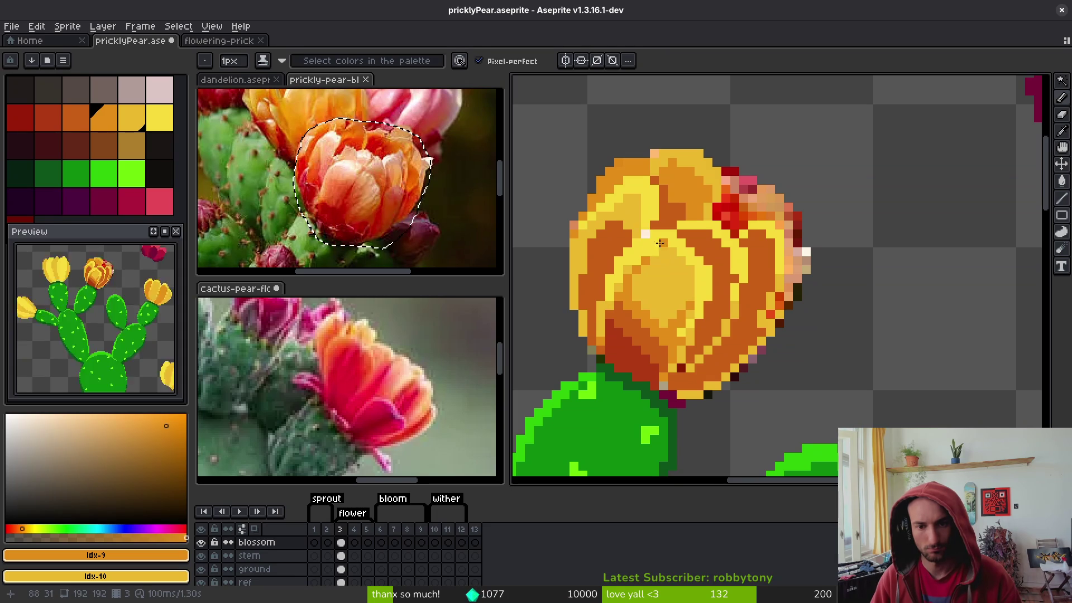
{"action": "scroll", "coordinate": [708, 275], "scroll_direction": "down", "scroll_amount": 2}
{"action": "scroll", "coordinate": [643, 214], "scroll_direction": "up", "scroll_amount": 2}
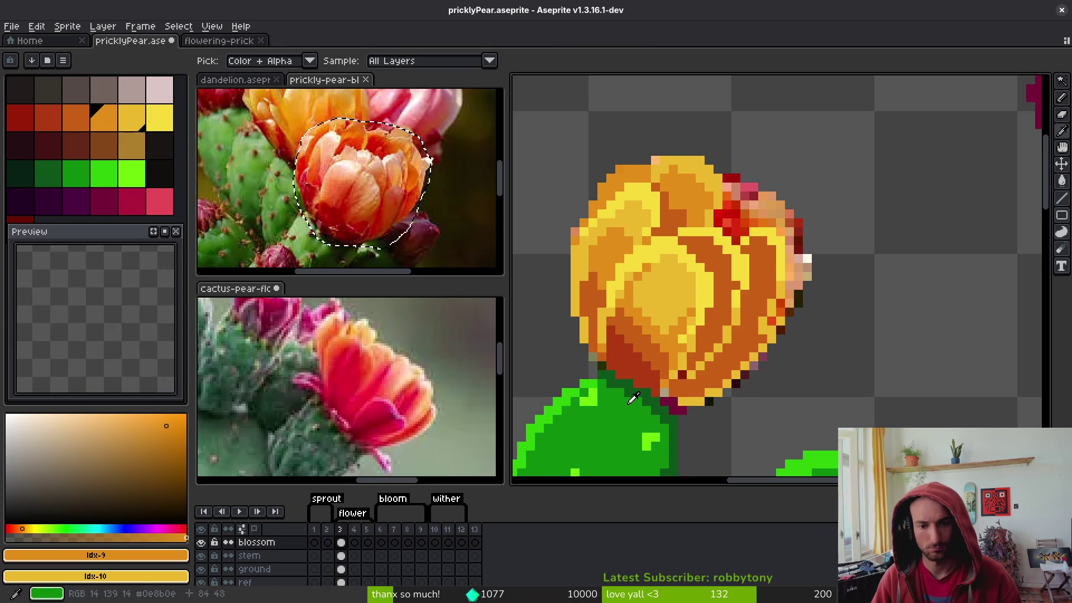
Repaint the blossom's left edge with #af3a13, #c96016 and #c28c18 pixels
{"action": "left_click", "coordinate": [591, 342], "text": "alt"}
{"action": "left_click_drag", "start_coordinate": [591, 342], "coordinate": [597, 354]}
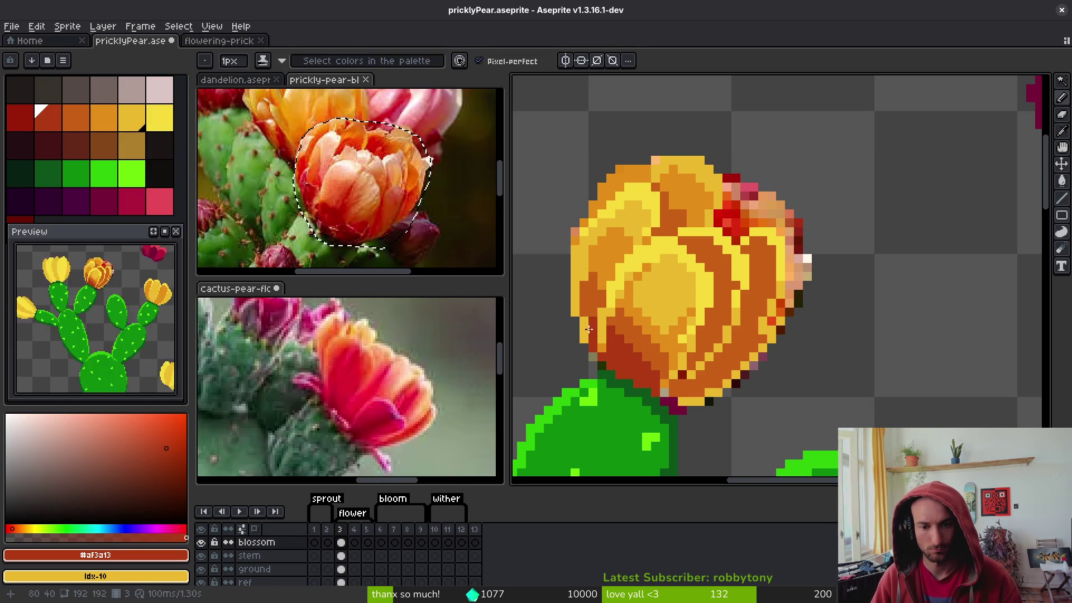
{"action": "left_click", "coordinate": [570, 298], "text": "alt"}
{"action": "left_click_drag", "start_coordinate": [571, 298], "coordinate": [583, 335]}
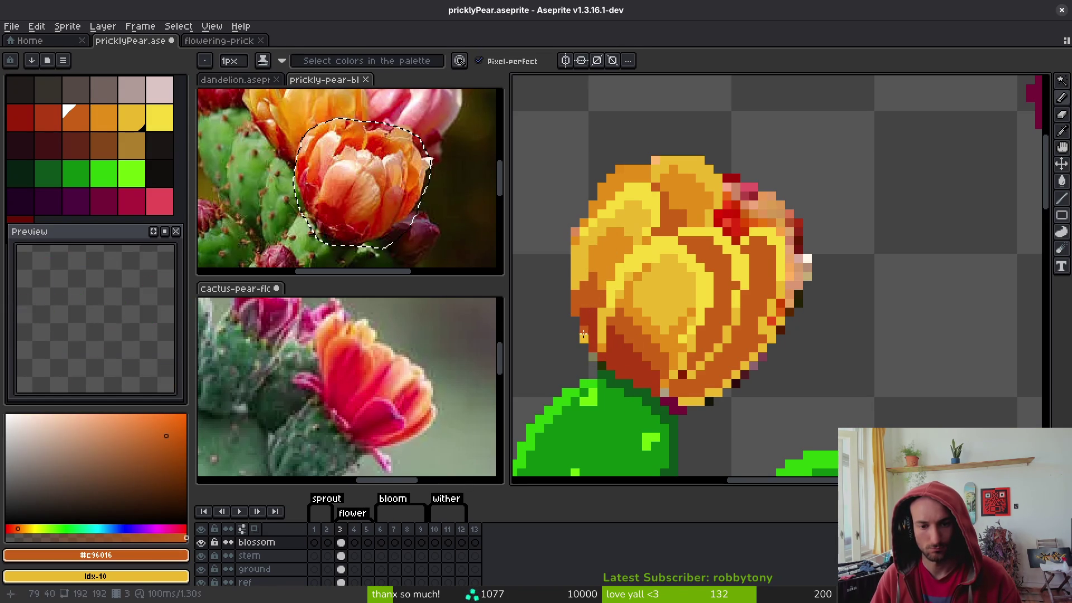
{"action": "left_click", "coordinate": [582, 276], "text": "alt"}
{"action": "mouse_move", "coordinate": [583, 280]}
{"action": "left_mouse_down"}
{"action": "mouse_move", "coordinate": [584, 267]}
{"action": "mouse_move", "coordinate": [627, 302]}
{"action": "left_mouse_up"}
{"action": "left_click", "coordinate": [595, 295], "text": "alt"}
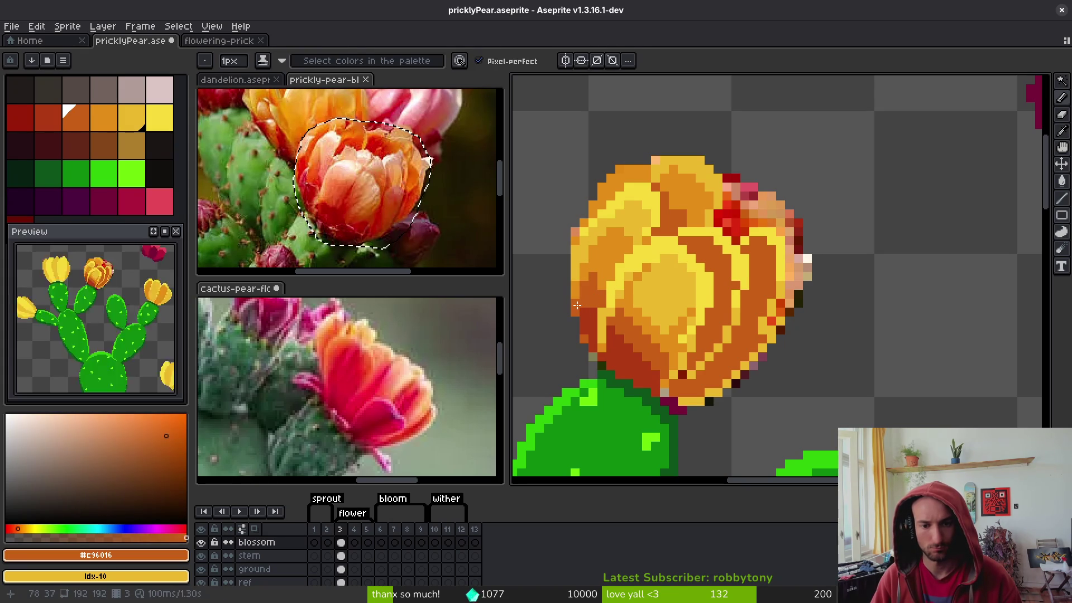
{"action": "left_click", "coordinate": [603, 325], "text": "alt"}
Save the sprite
{"action": "key", "text": "ctrl+s"}
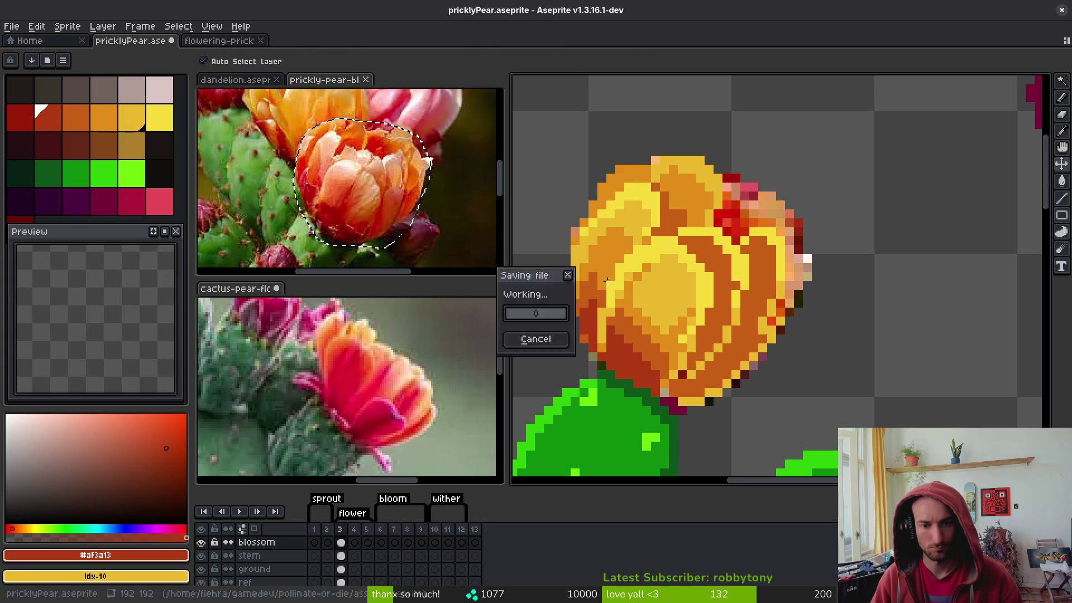
{"action": "left_click", "coordinate": [611, 283], "text": "alt"}
{"action": "scroll", "coordinate": [677, 307], "scroll_direction": "down", "scroll_amount": 1}
{"action": "scroll", "coordinate": [676, 307], "scroll_direction": "up", "scroll_amount": 2}
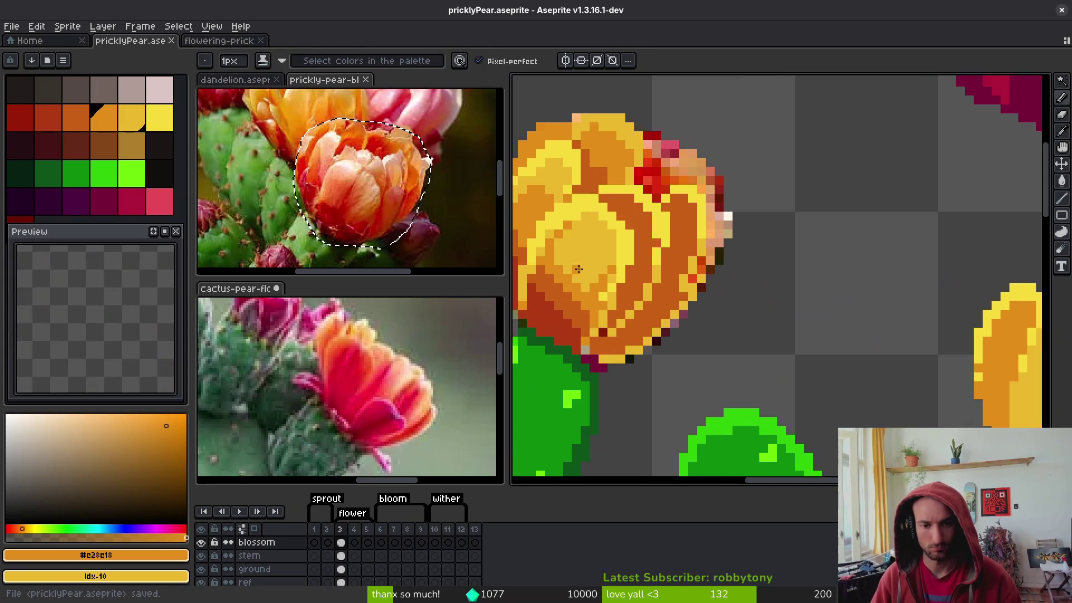
{"action": "scroll", "coordinate": [721, 296], "scroll_direction": "down", "scroll_amount": 1}
{"action": "scroll", "coordinate": [767, 285], "scroll_direction": "up", "scroll_amount": 1}
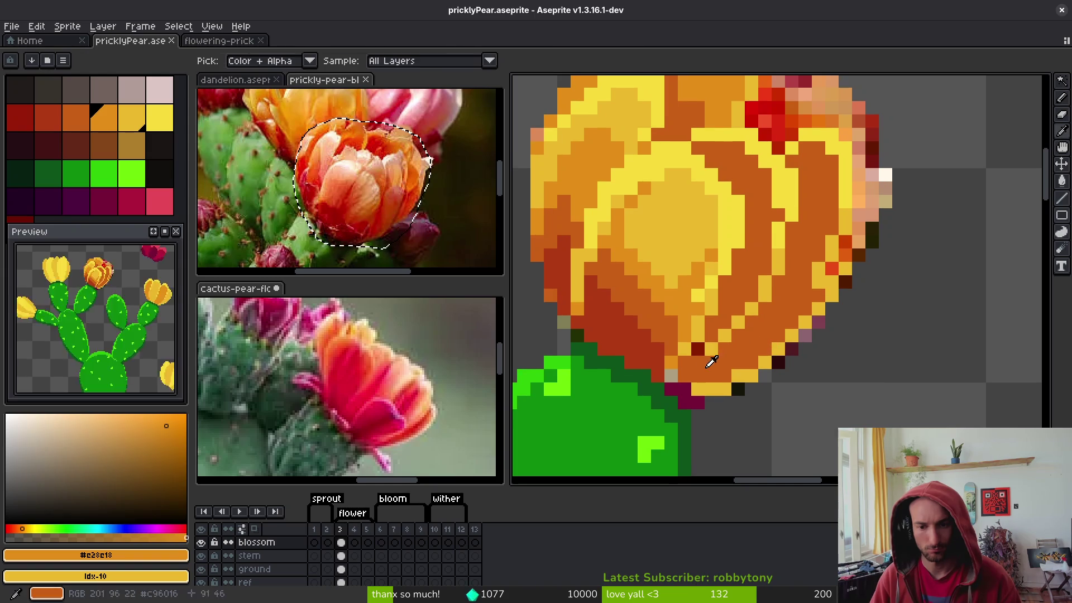
Repaint the blossom's lower edge with dark red-orange, medium orange and light golden pixels
{"action": "left_click", "coordinate": [666, 366], "text": "alt"}
{"action": "left_click_drag", "start_coordinate": [676, 382], "coordinate": [727, 362]}
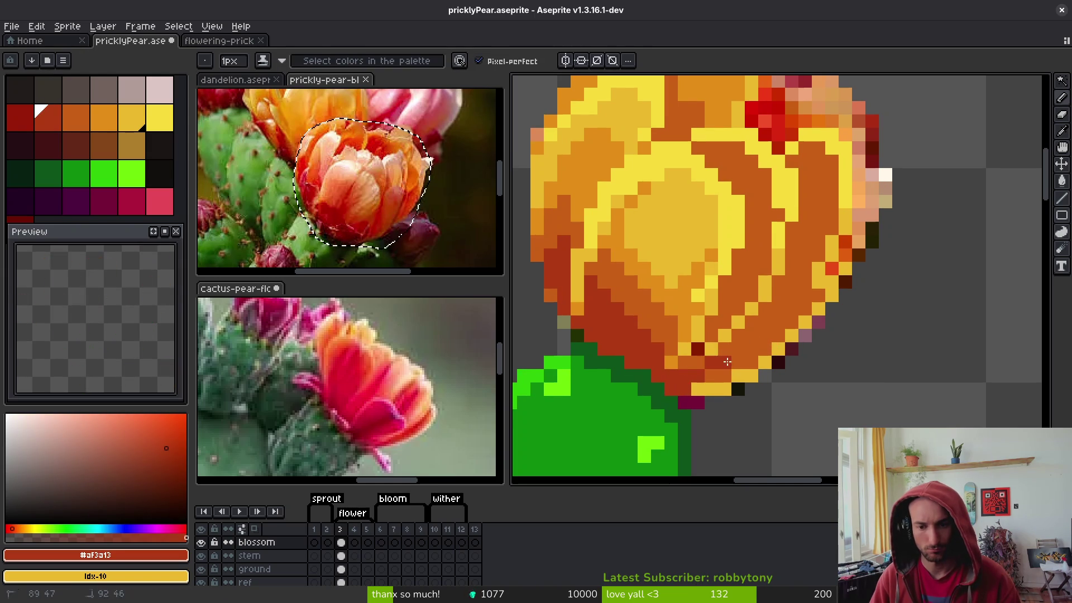
{"action": "key", "text": "alt"}
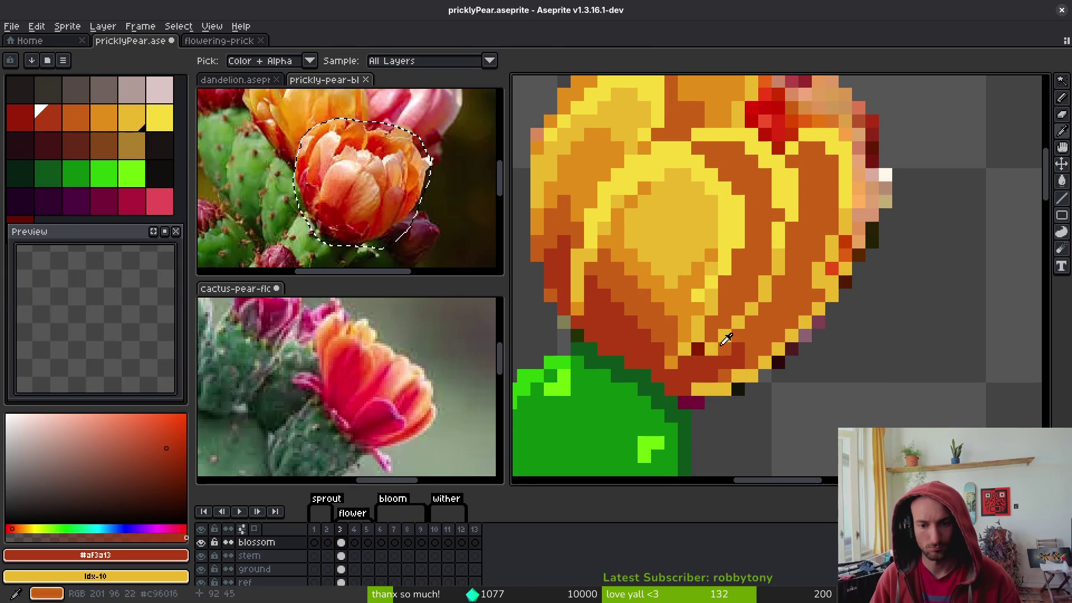
{"action": "left_click", "coordinate": [736, 314], "text": "alt"}
{"action": "left_click_drag", "start_coordinate": [735, 383], "coordinate": [716, 391]}
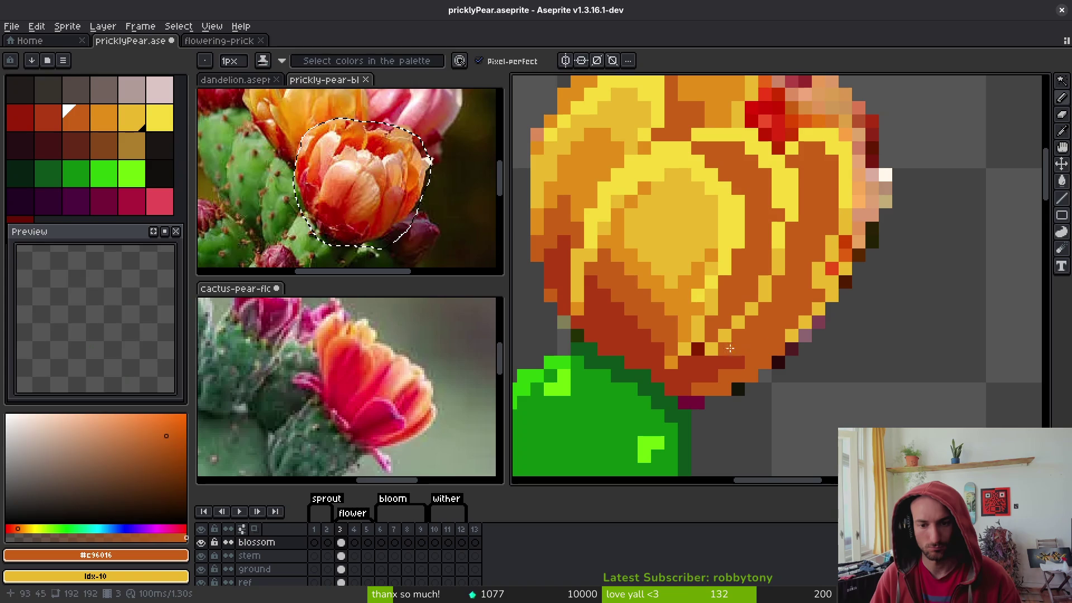
{"action": "left_click", "coordinate": [745, 373], "text": "alt"}
{"action": "left_click", "coordinate": [725, 389]}
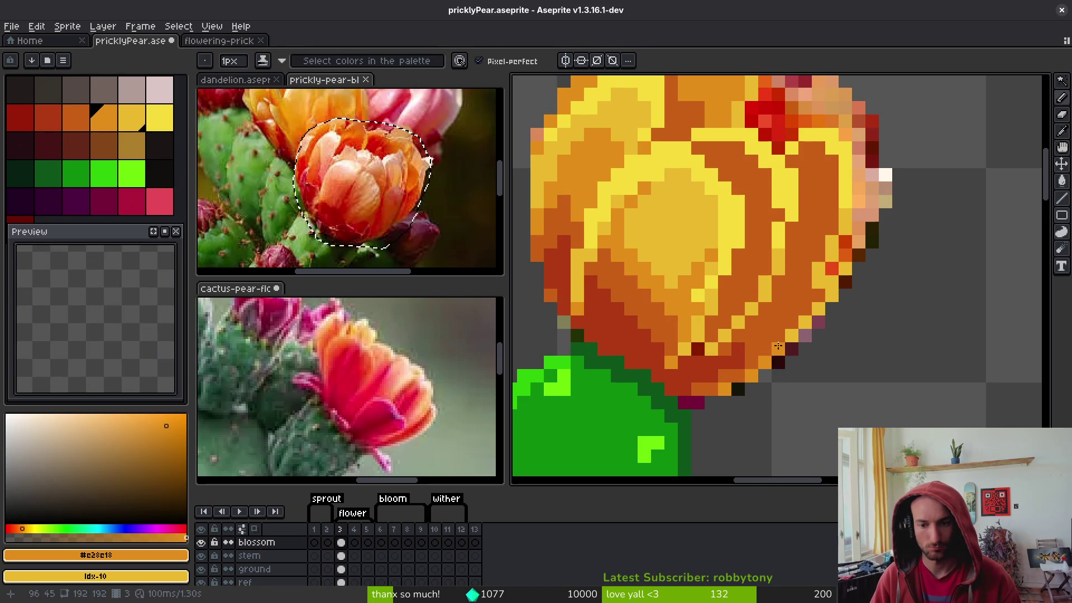
{"action": "left_click", "coordinate": [772, 345]}
{"action": "left_click", "coordinate": [784, 304]}
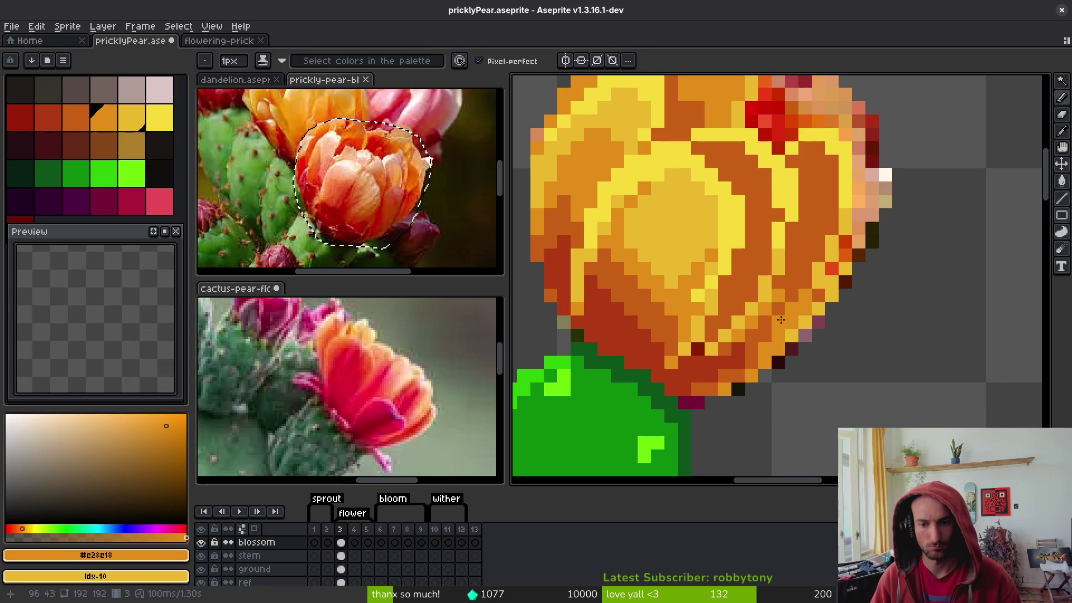
Add dark red-orange pixels along the blossom's lower edge
{"action": "left_click", "coordinate": [729, 374], "text": "alt"}
{"action": "left_click", "coordinate": [722, 373], "text": "alt"}
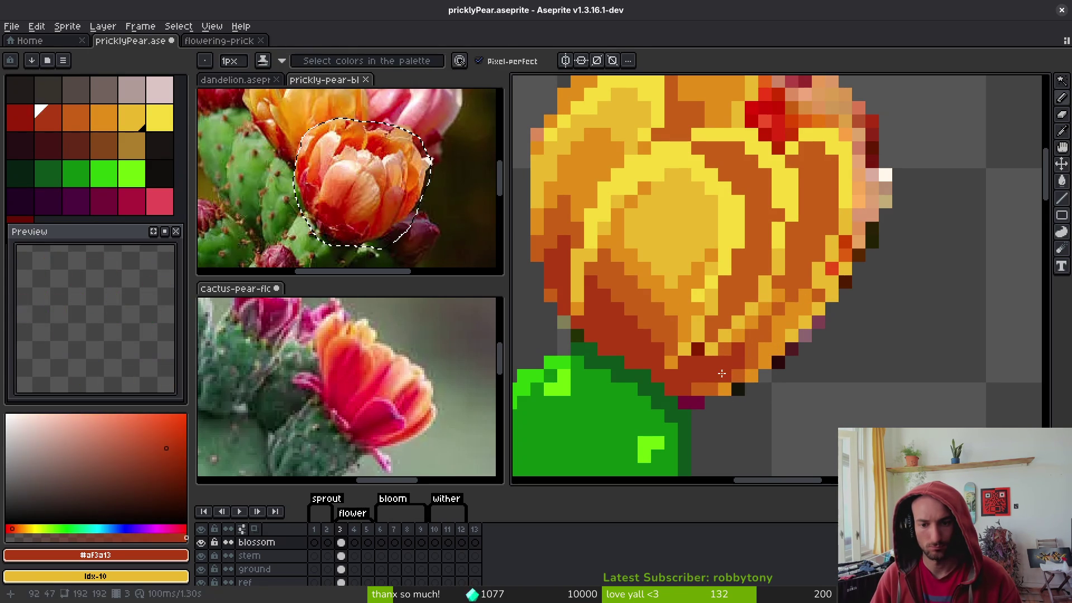
{"action": "left_click", "coordinate": [753, 345]}
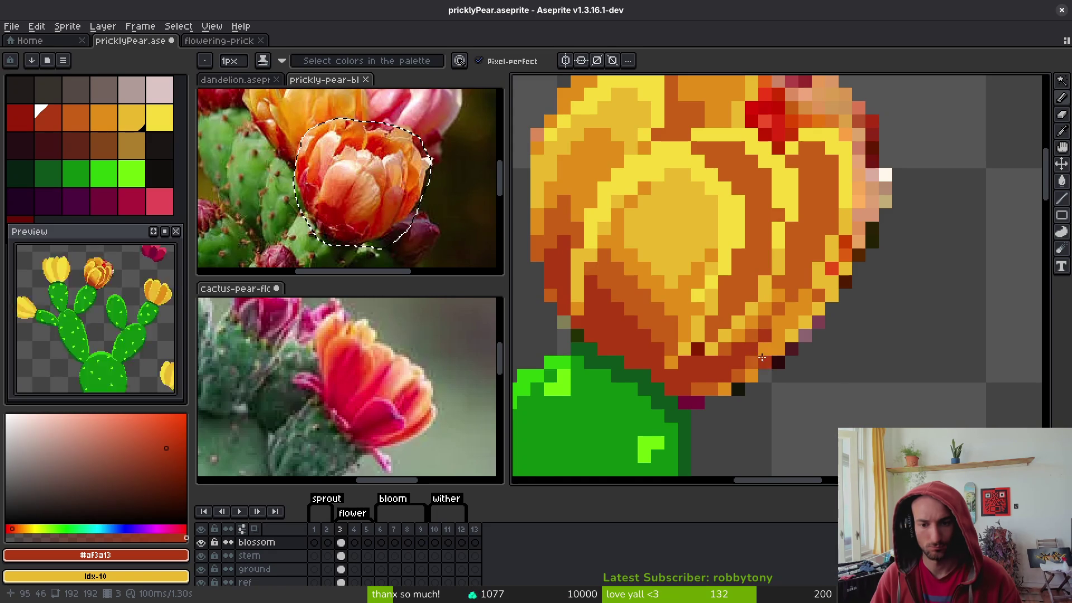
{"action": "scroll", "coordinate": [760, 338], "scroll_direction": "down", "scroll_amount": 3}
{"action": "scroll", "coordinate": [760, 338], "scroll_direction": "up", "scroll_amount": 3}
{"action": "left_click", "coordinate": [734, 307]}
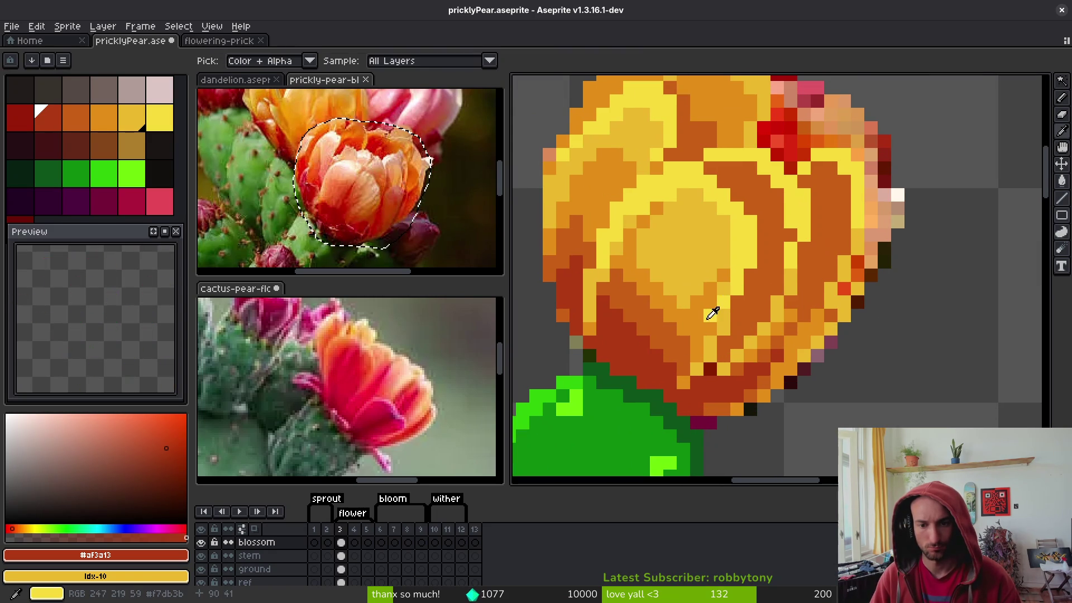
Paint three golden-orange pixels in the blossom's centre
{"action": "left_click", "coordinate": [718, 304], "text": "alt"}
{"action": "left_click", "coordinate": [692, 279], "text": "alt"}
{"action": "left_click", "coordinate": [709, 289]}
{"action": "left_click", "coordinate": [724, 289], "text": "alt"}
{"action": "left_click", "coordinate": [664, 216], "text": "alt"}
{"action": "scroll", "coordinate": [678, 248], "scroll_direction": "down", "scroll_amount": 5}
Save the sprite and add a golden-orange pixel to the petals
{"action": "key", "text": "ctrl+s"}
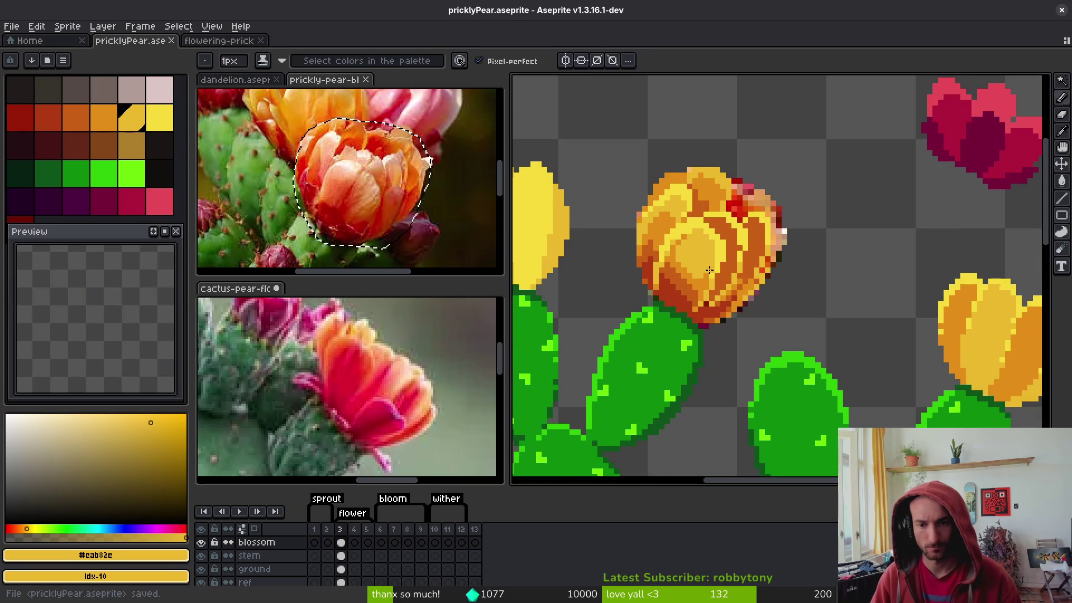
{"action": "scroll", "coordinate": [771, 313], "scroll_direction": "up", "scroll_amount": 3}
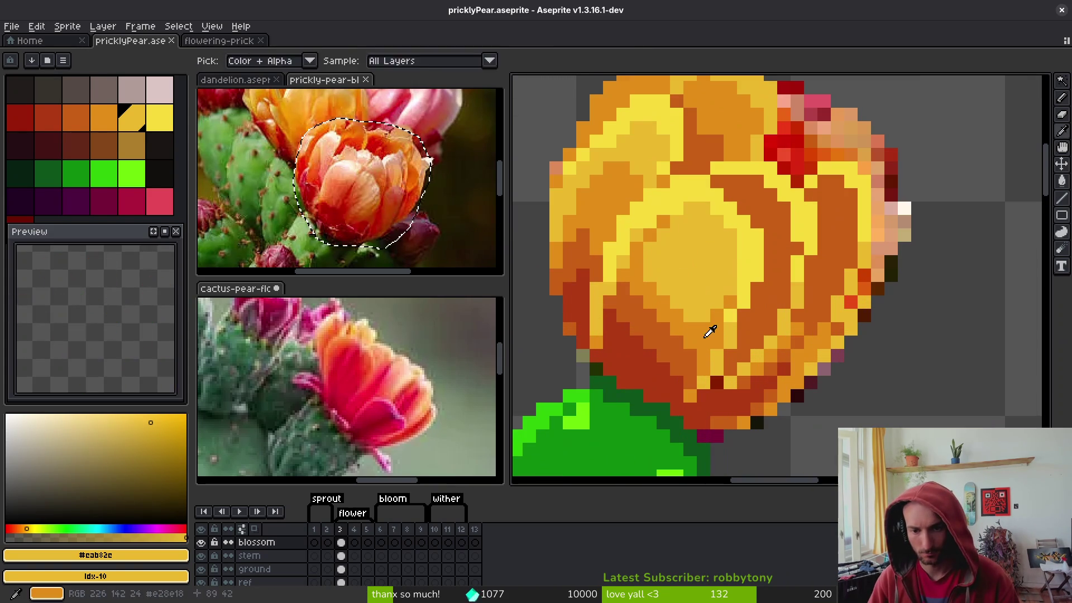
{"action": "left_click", "coordinate": [754, 327], "text": "alt"}
{"action": "left_click", "coordinate": [770, 306]}
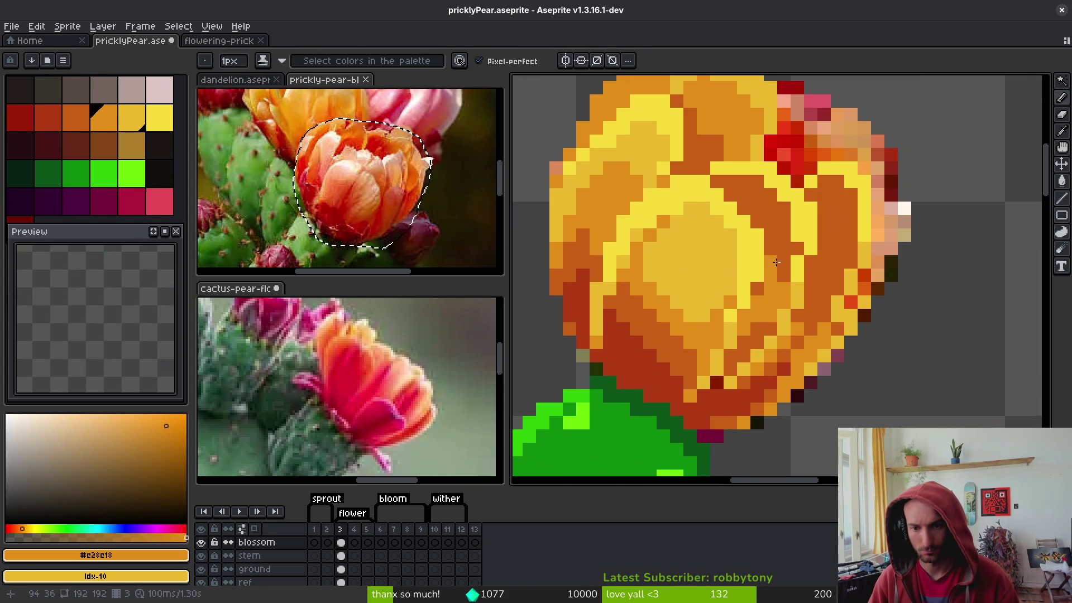
{"action": "key", "text": "g"}
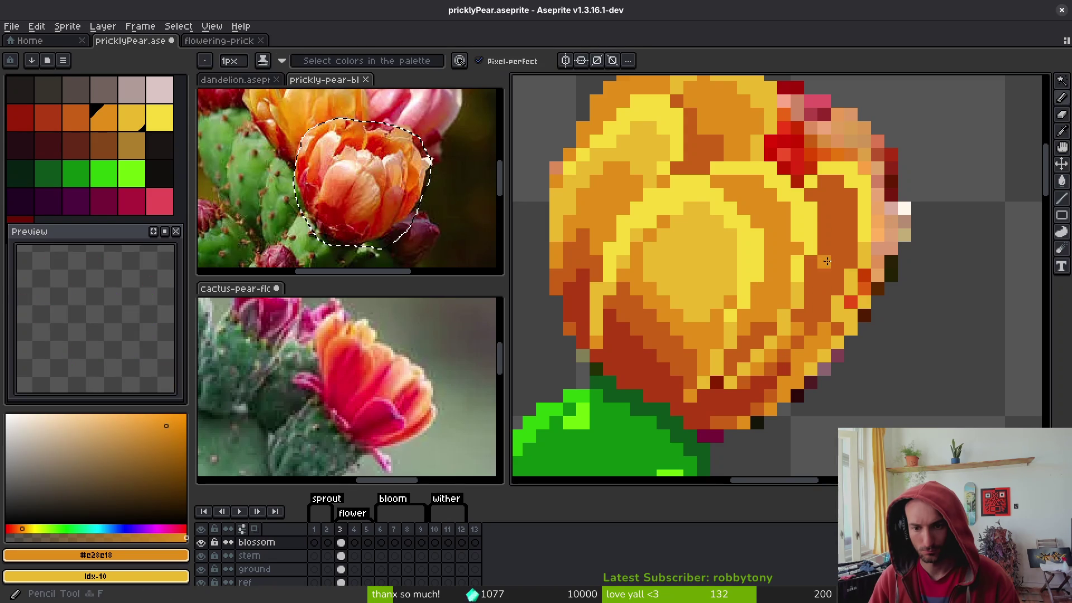
{"action": "key", "text": "g"}
{"action": "scroll", "coordinate": [827, 262], "scroll_direction": "down", "scroll_amount": 2}
{"action": "scroll", "coordinate": [756, 255], "scroll_direction": "up", "scroll_amount": 1}
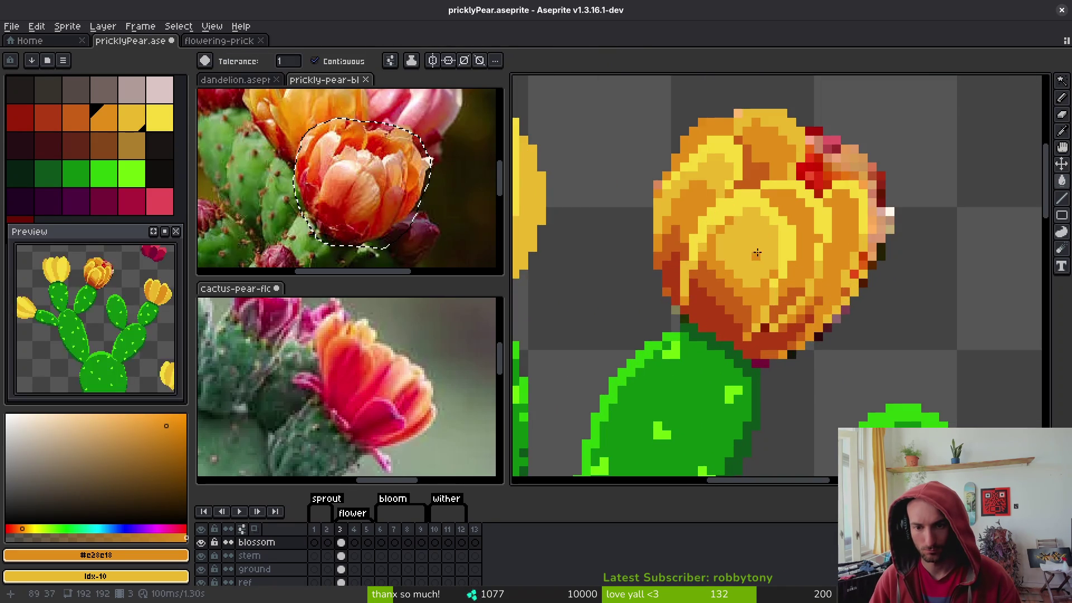
Sample a yellow from the blossom and add a light yellow pixel to the petals
{"action": "left_click", "coordinate": [757, 254], "text": "alt"}
{"action": "key", "text": "b"}
{"action": "scroll", "coordinate": [793, 263], "scroll_direction": "up", "scroll_amount": 2}
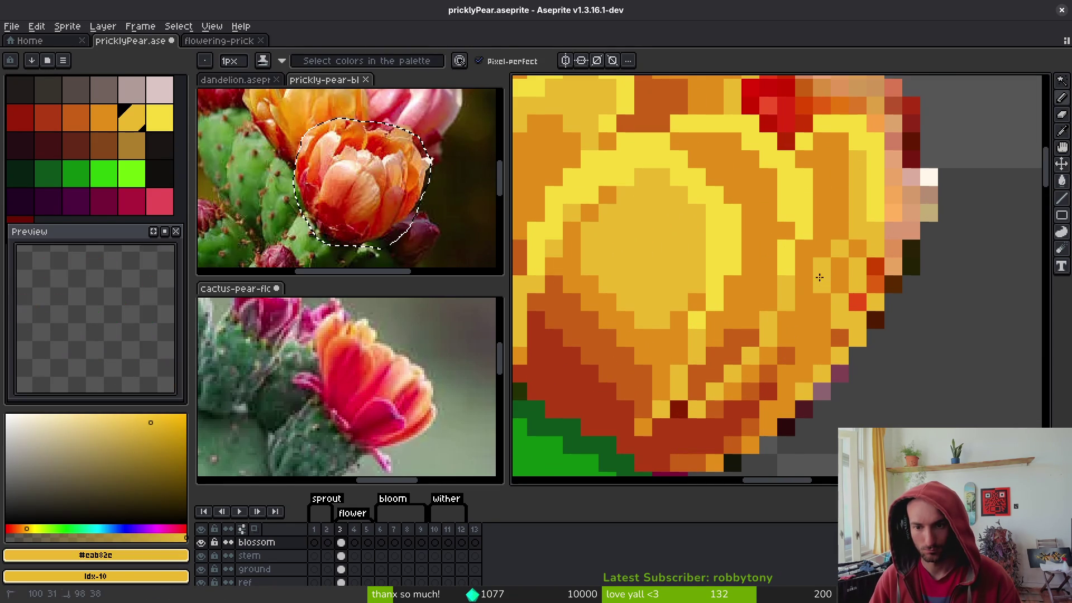
{"action": "key", "text": "g"}
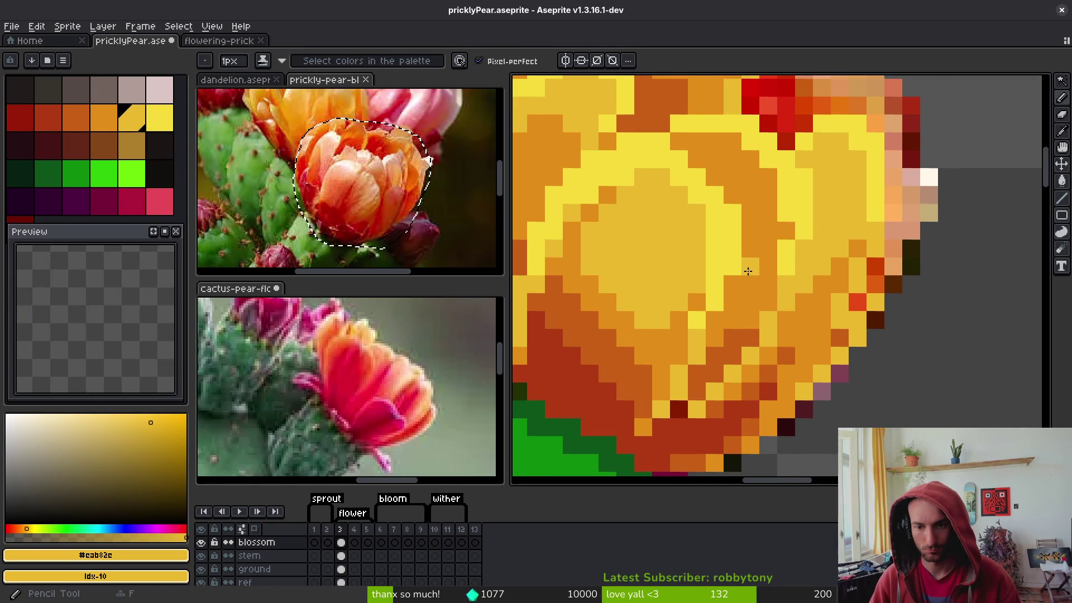
{"action": "left_click", "coordinate": [733, 283]}
{"action": "key", "text": "g"}
{"action": "scroll", "coordinate": [765, 252], "scroll_direction": "down", "scroll_amount": 3}
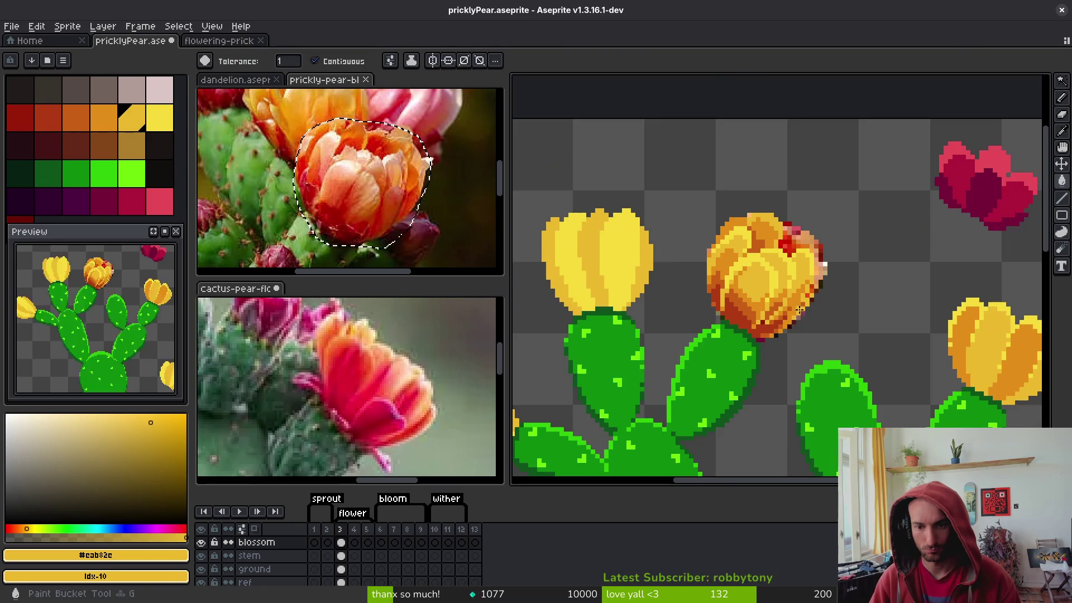
{"action": "scroll", "coordinate": [773, 301], "scroll_direction": "up", "scroll_amount": 3}
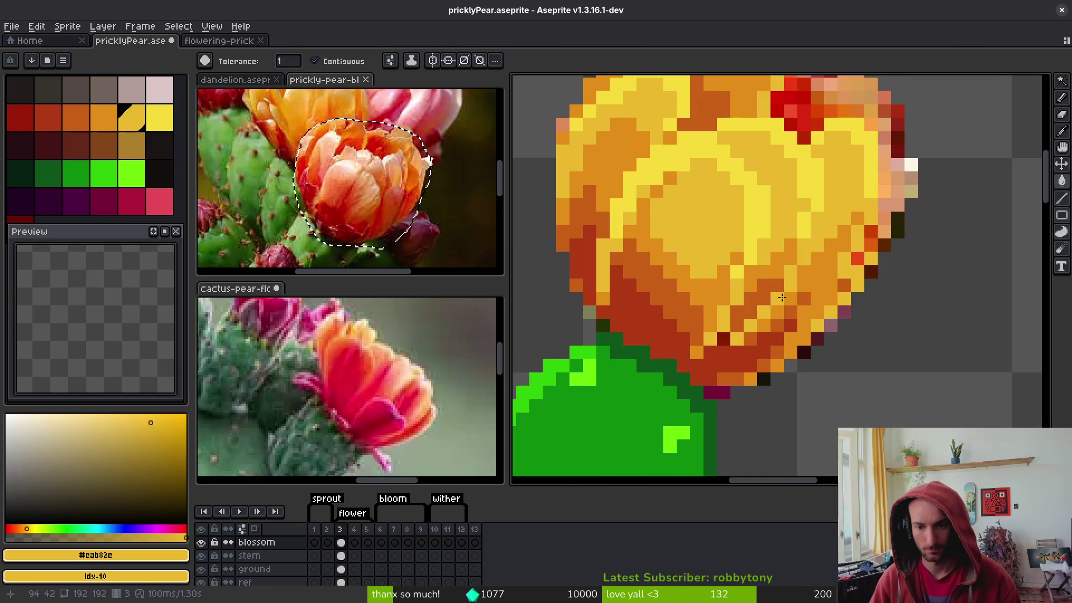
Sample the bright orange and the dark red-orange from the blossom
{"action": "left_click", "coordinate": [793, 299], "text": "alt"}
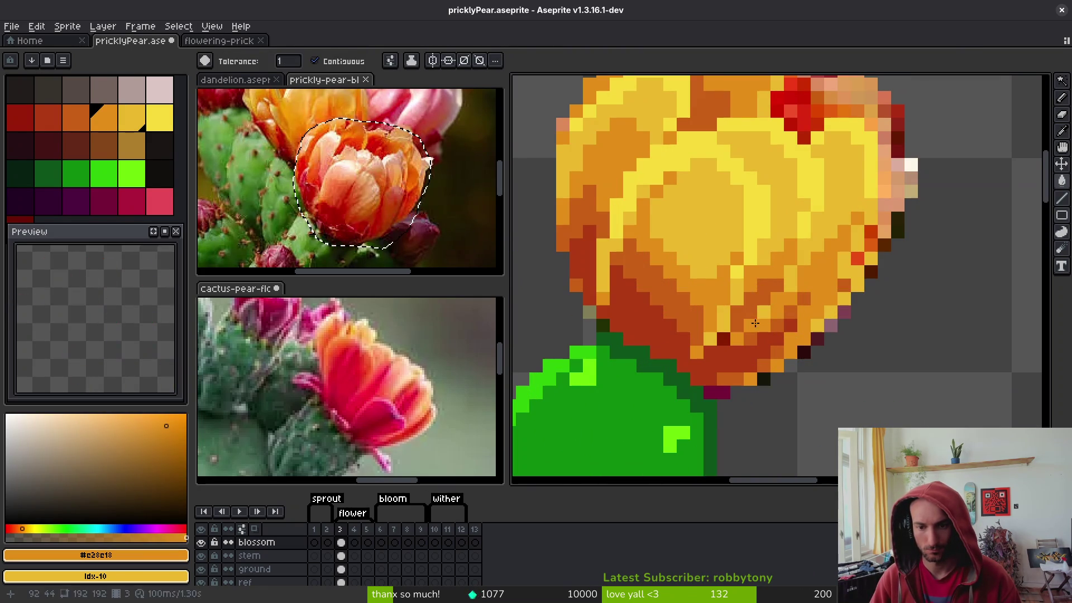
{"action": "key", "text": "b"}
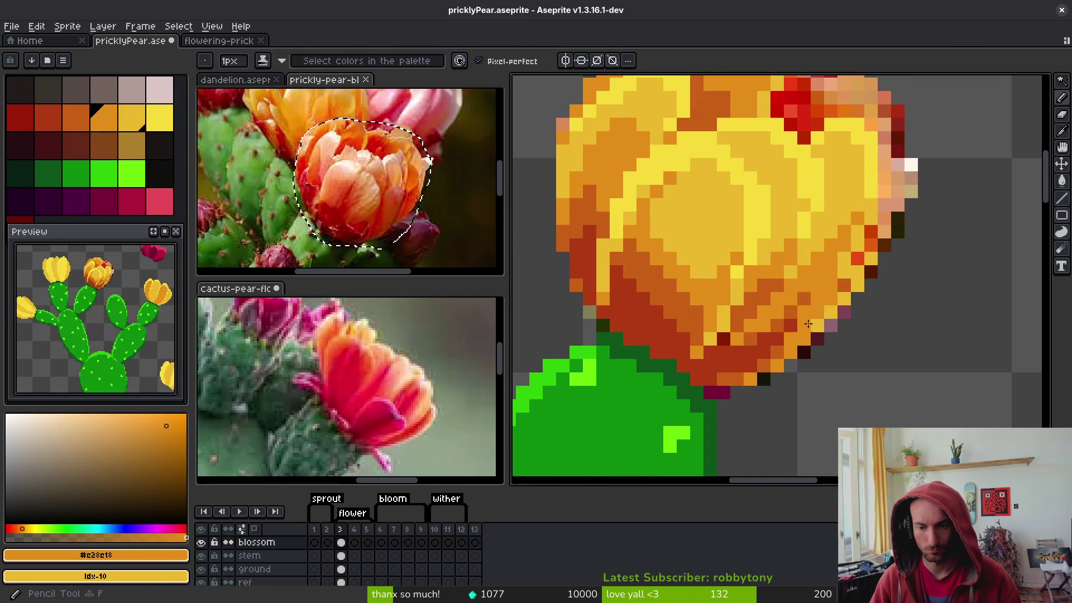
{"action": "scroll", "coordinate": [818, 327], "scroll_direction": "down", "scroll_amount": 3}
{"action": "scroll", "coordinate": [796, 339], "scroll_direction": "up", "scroll_amount": 3}
{"action": "left_click", "coordinate": [796, 339], "text": "alt"}
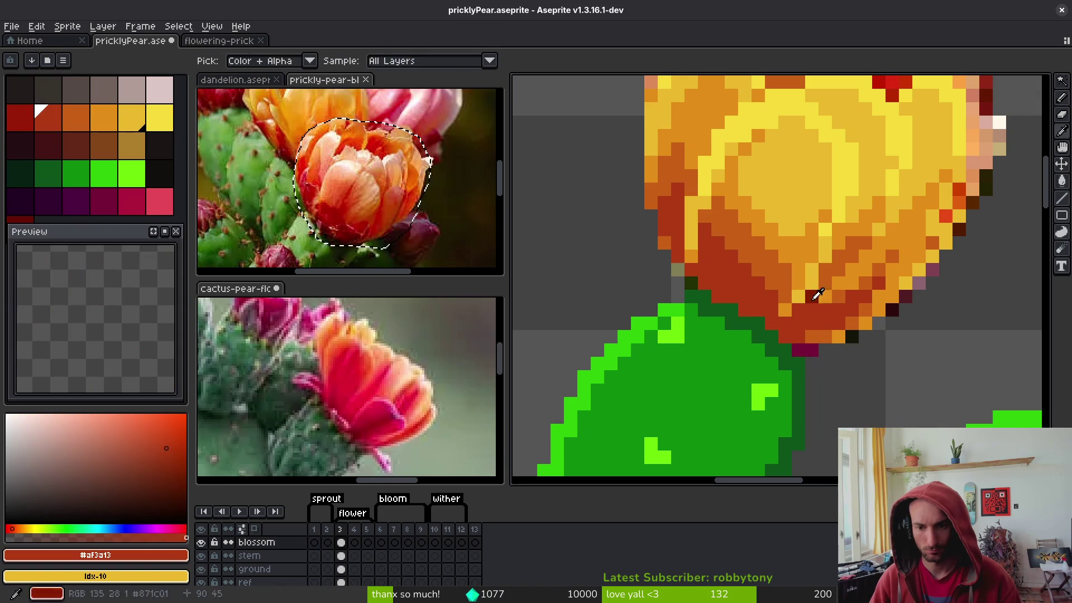
{"action": "scroll", "coordinate": [820, 327], "scroll_direction": "down", "scroll_amount": 3}
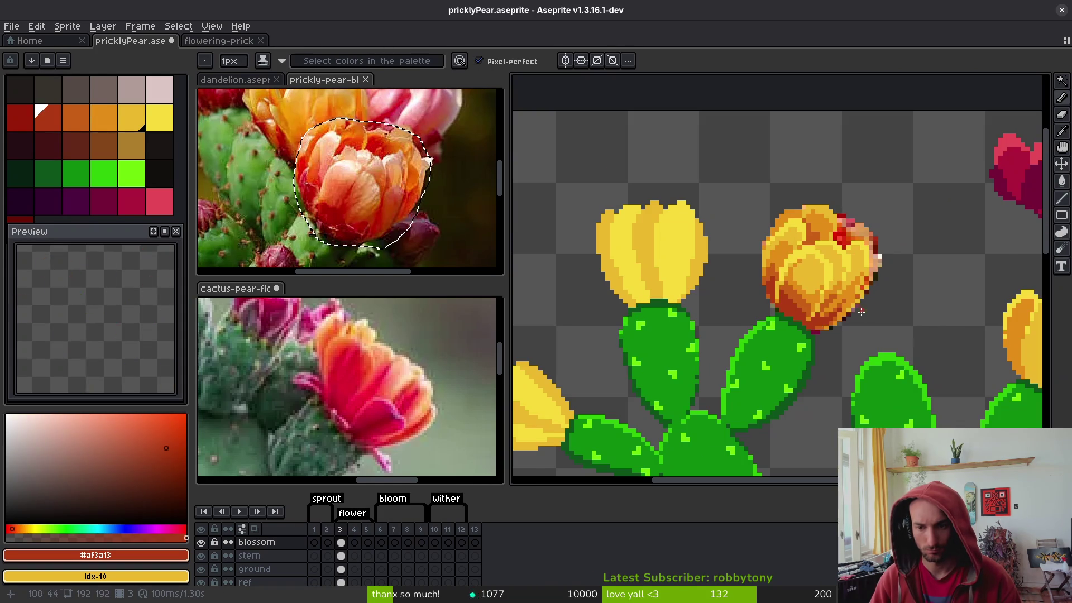
{"action": "scroll", "coordinate": [859, 313], "scroll_direction": "down", "scroll_amount": 2}
{"action": "scroll", "coordinate": [852, 309], "scroll_direction": "down", "scroll_amount": 2}
{"action": "scroll", "coordinate": [745, 300], "scroll_direction": "up", "scroll_amount": 5}
{"action": "scroll", "coordinate": [745, 300], "scroll_direction": "up", "scroll_amount": 1}
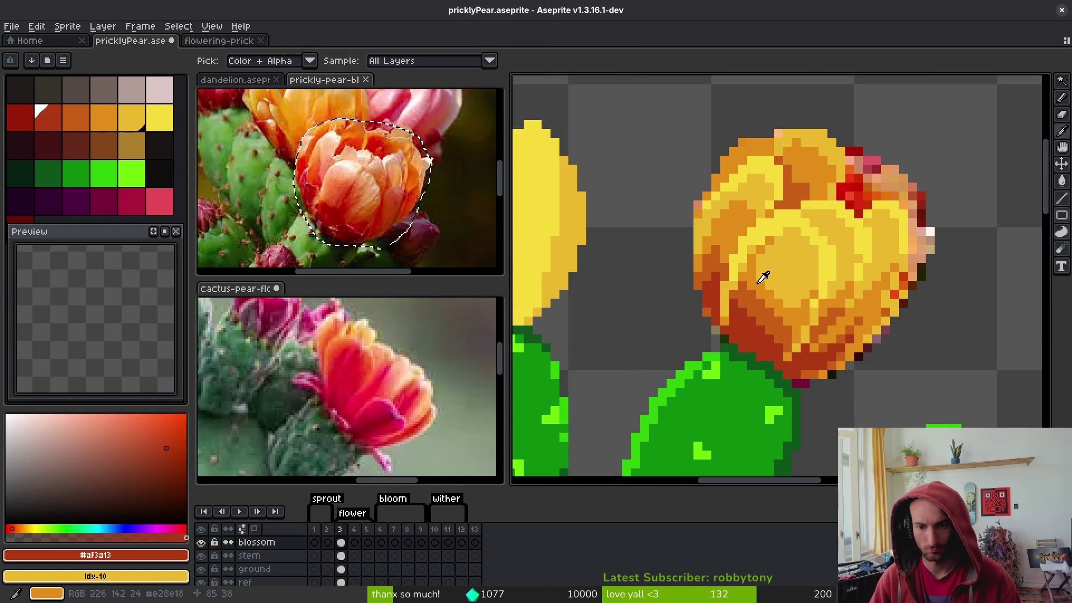
Paint mustard orange pixels on the left petal and a yellow pixel lower down
{"action": "left_click", "coordinate": [755, 269], "text": "alt"}
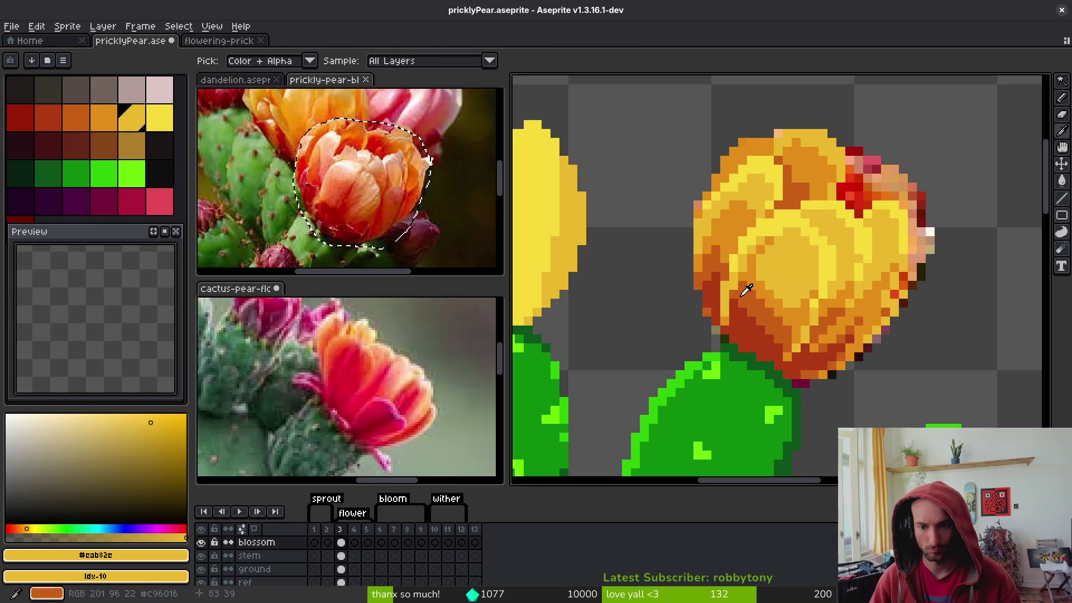
{"action": "left_click", "coordinate": [744, 302], "text": "alt"}
{"action": "scroll", "coordinate": [755, 284], "scroll_direction": "up", "scroll_amount": 1}
{"action": "left_click", "coordinate": [709, 275], "text": "alt"}
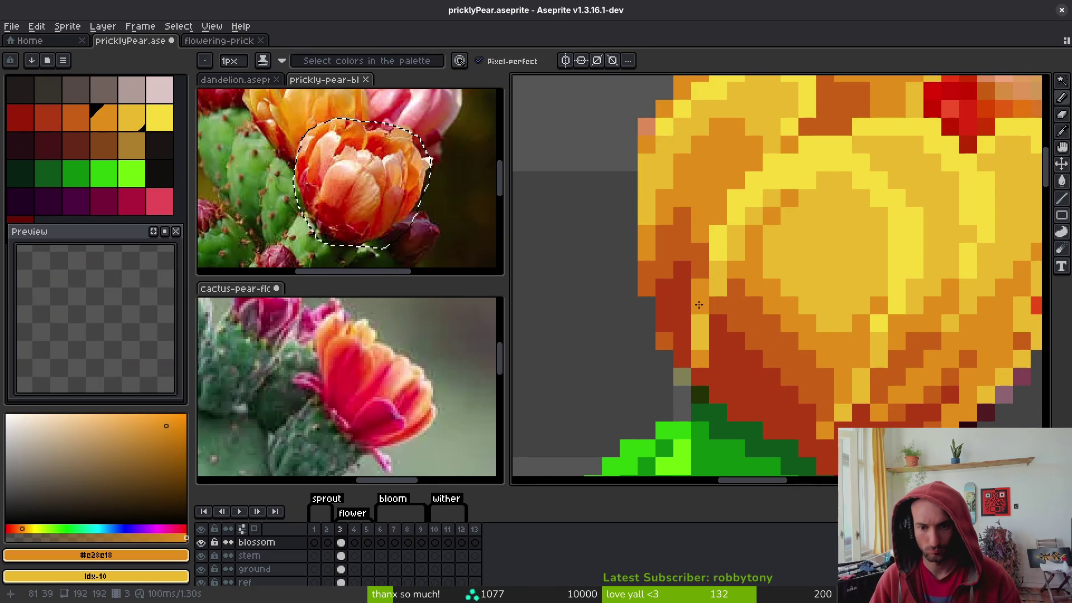
{"action": "left_click", "coordinate": [701, 339]}
{"action": "left_click", "coordinate": [718, 270]}
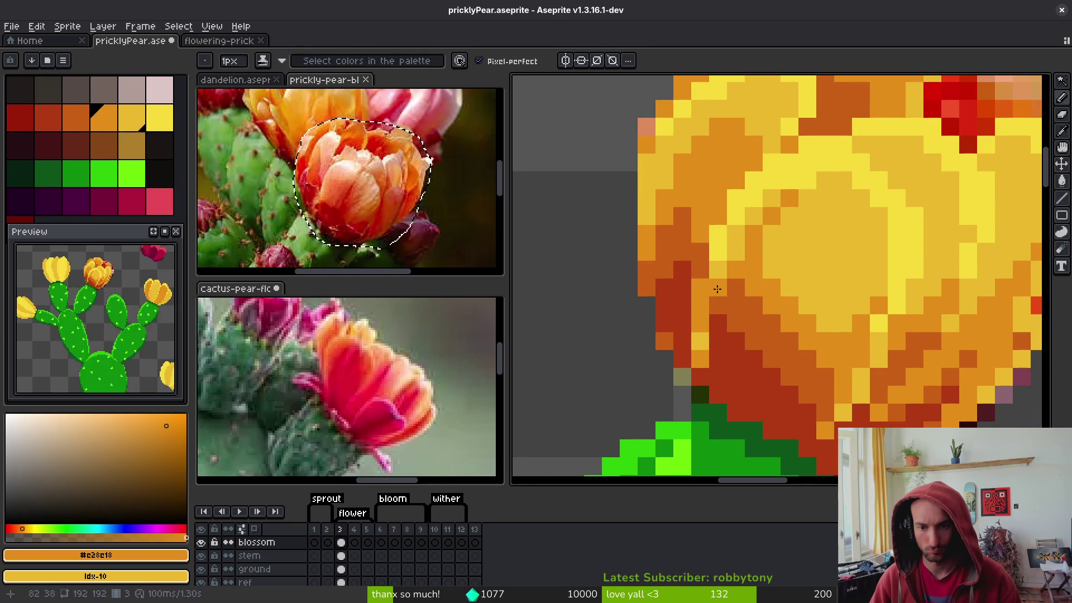
{"action": "left_click", "coordinate": [718, 263], "text": "alt"}
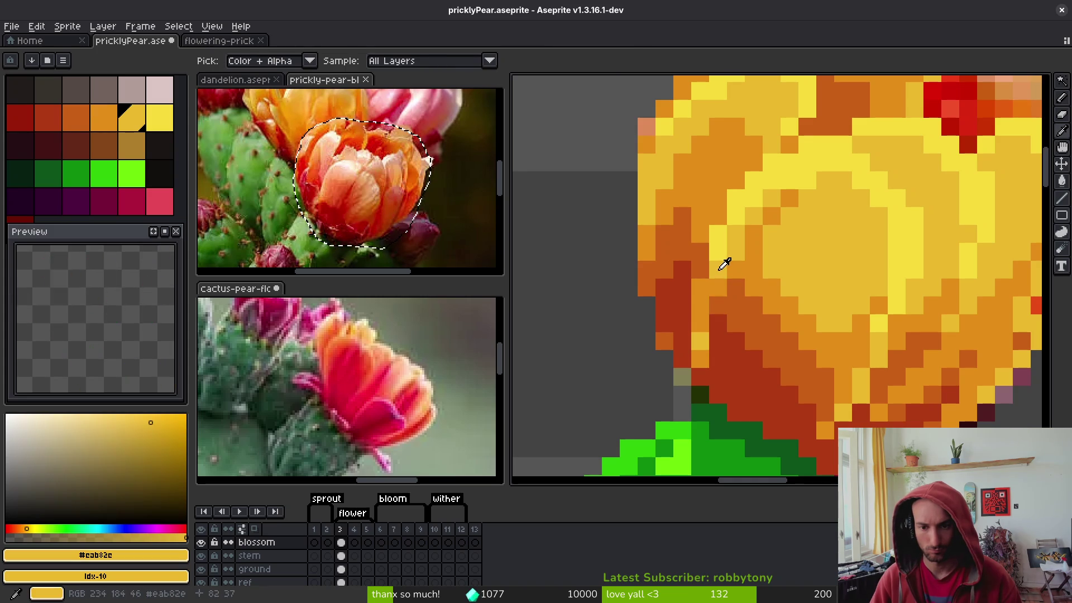
{"action": "left_click", "coordinate": [735, 358]}
Sample the medium orange and mustard orange from the petals
{"action": "scroll", "coordinate": [722, 357], "scroll_direction": "down", "scroll_amount": 3}
{"action": "scroll", "coordinate": [721, 357], "scroll_direction": "right", "scroll_amount": 4}
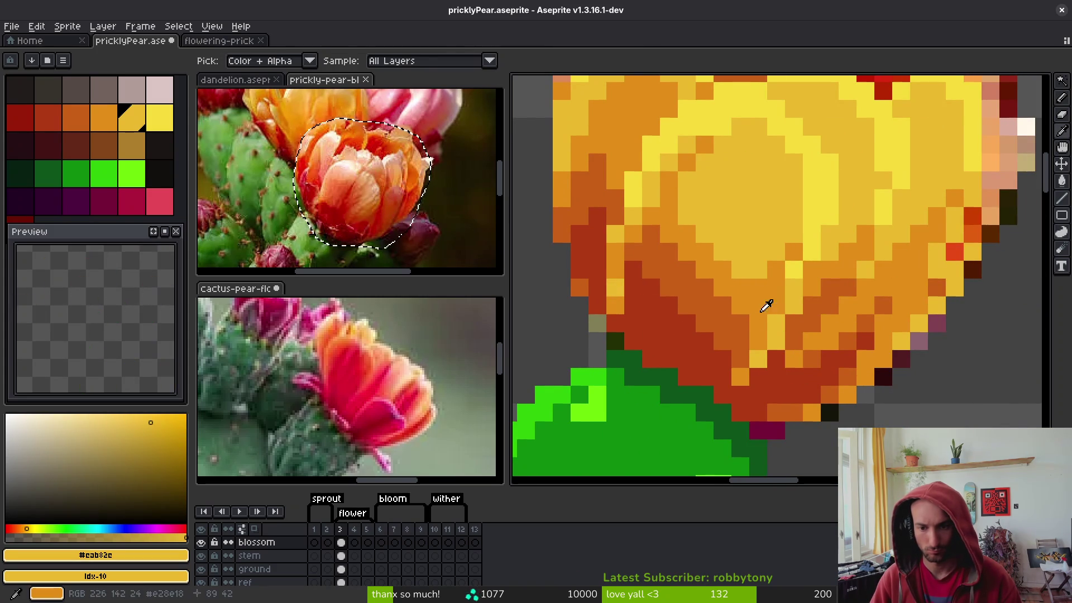
{"action": "left_click", "coordinate": [763, 341], "text": "alt"}
{"action": "left_click", "coordinate": [771, 329], "text": "alt"}
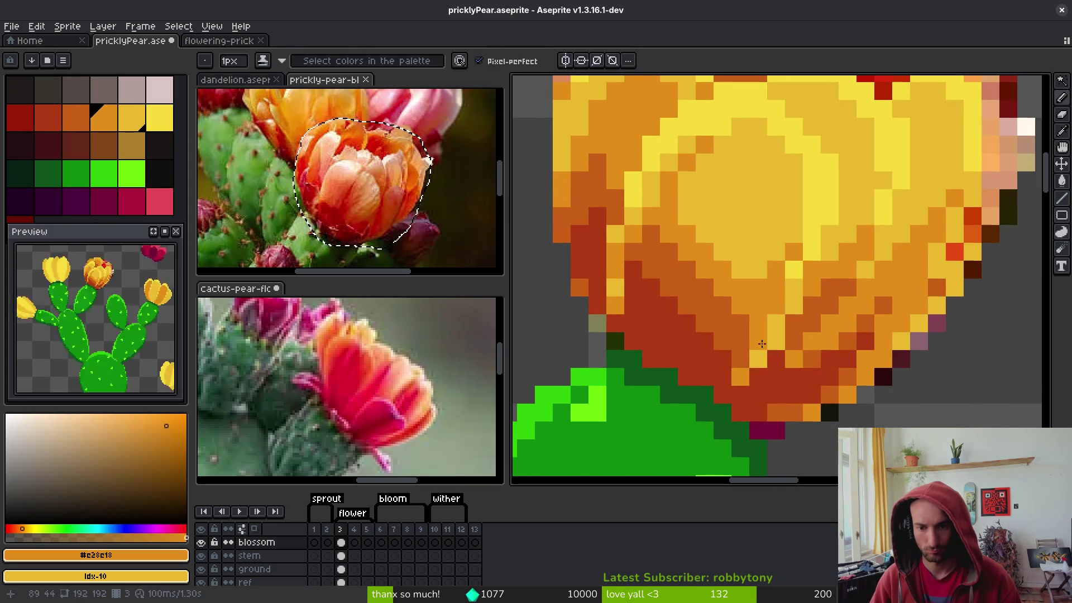
{"action": "scroll", "coordinate": [776, 327], "scroll_direction": "down", "scroll_amount": 2}
{"action": "scroll", "coordinate": [720, 318], "scroll_direction": "down", "scroll_amount": 1}
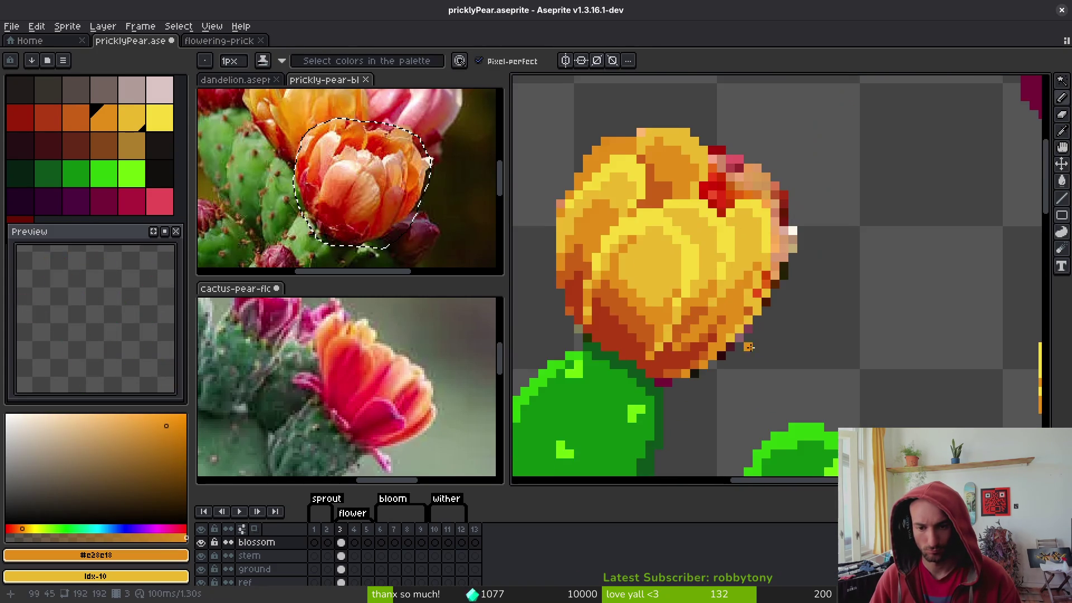
{"action": "scroll", "coordinate": [850, 321], "scroll_direction": "up", "scroll_amount": 3}
Erase a stray pixel off the edge and repaint the red right-edge pixels orange and yellow
{"action": "right_click", "coordinate": [849, 321]}
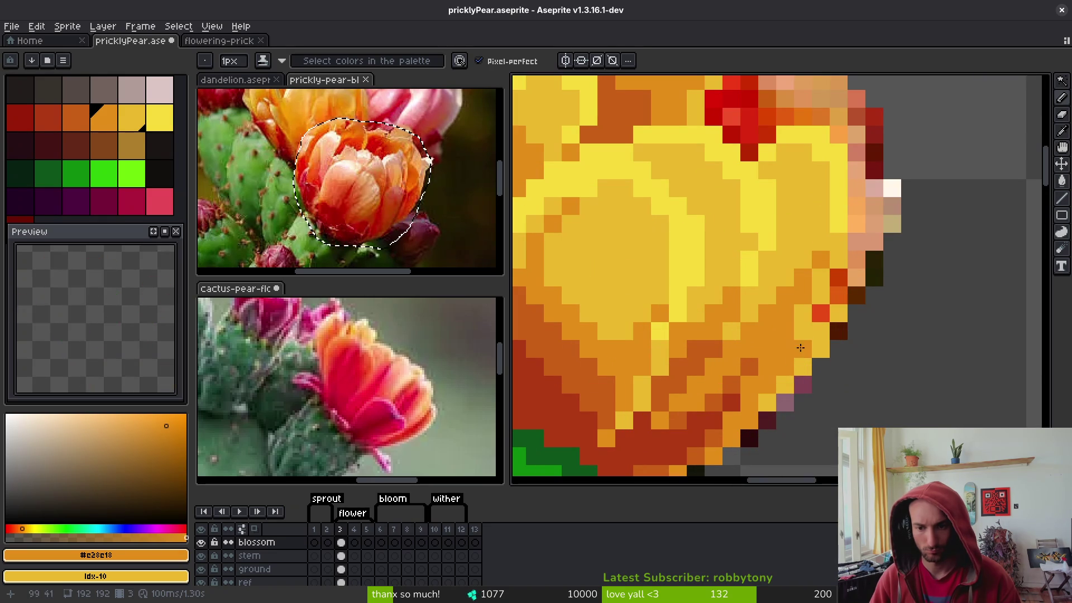
{"action": "left_click", "coordinate": [821, 313]}
{"action": "left_click", "coordinate": [837, 284], "text": "alt"}
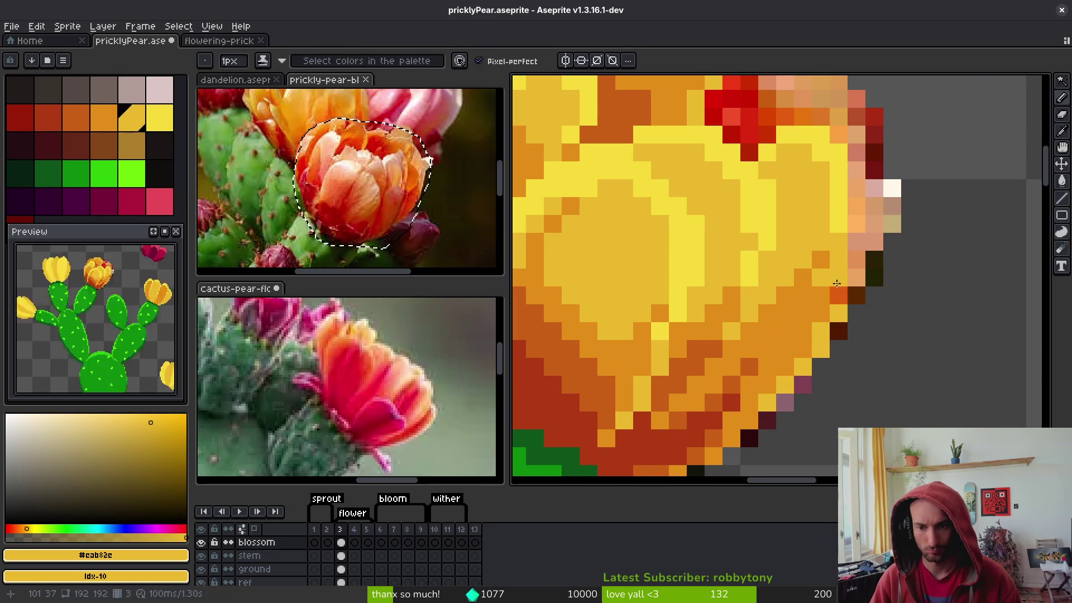
{"action": "left_click_drag", "start_coordinate": [836, 283], "coordinate": [823, 322]}
{"action": "left_click", "coordinate": [826, 279], "text": "alt"}
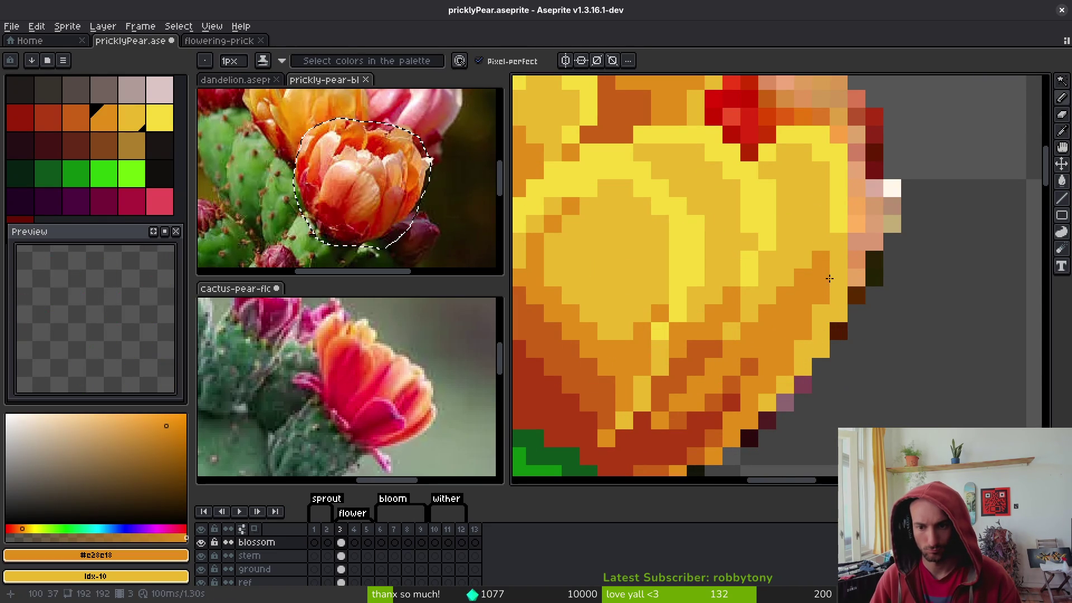
{"action": "scroll", "coordinate": [832, 296], "scroll_direction": "down", "scroll_amount": 3}
{"action": "scroll", "coordinate": [810, 221], "scroll_direction": "up", "scroll_amount": 3}
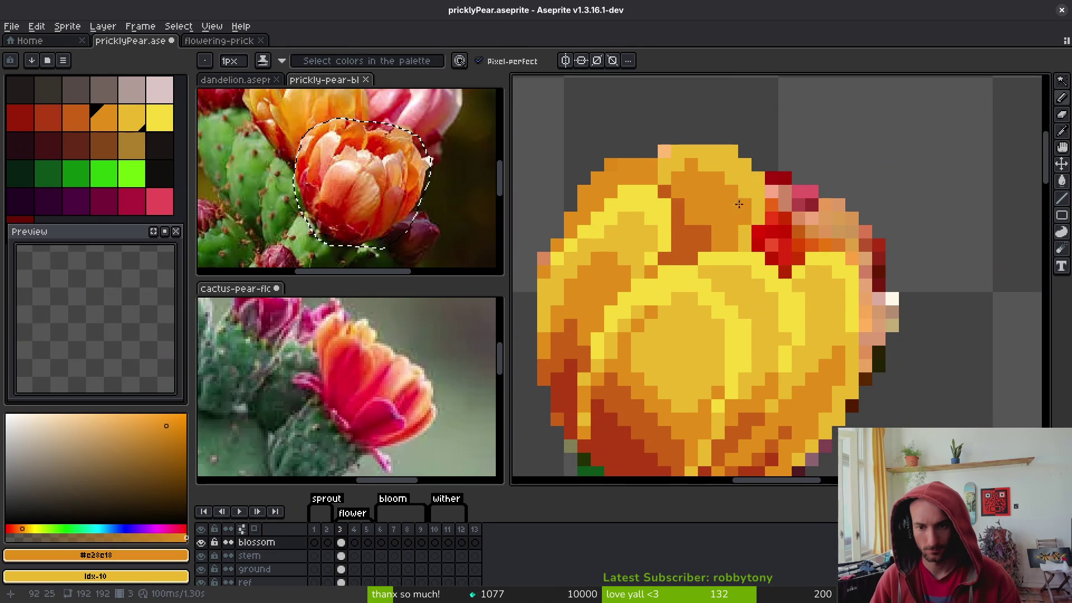
Paint the pink top-edge pixels and a row along the edge golden yellow
{"action": "key", "text": "alt"}
{"action": "left_click", "coordinate": [760, 179], "text": "alt"}
{"action": "left_click", "coordinate": [801, 196]}
{"action": "key", "text": "ctrl+z"}
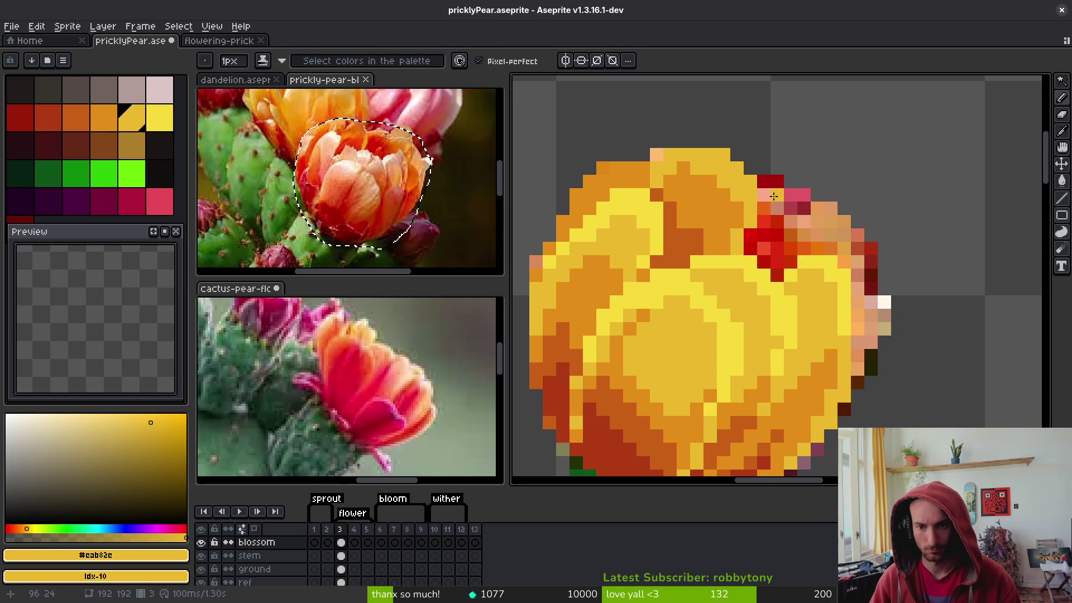
{"action": "left_click_drag", "start_coordinate": [777, 181], "coordinate": [804, 182]}
{"action": "left_click", "coordinate": [857, 261]}
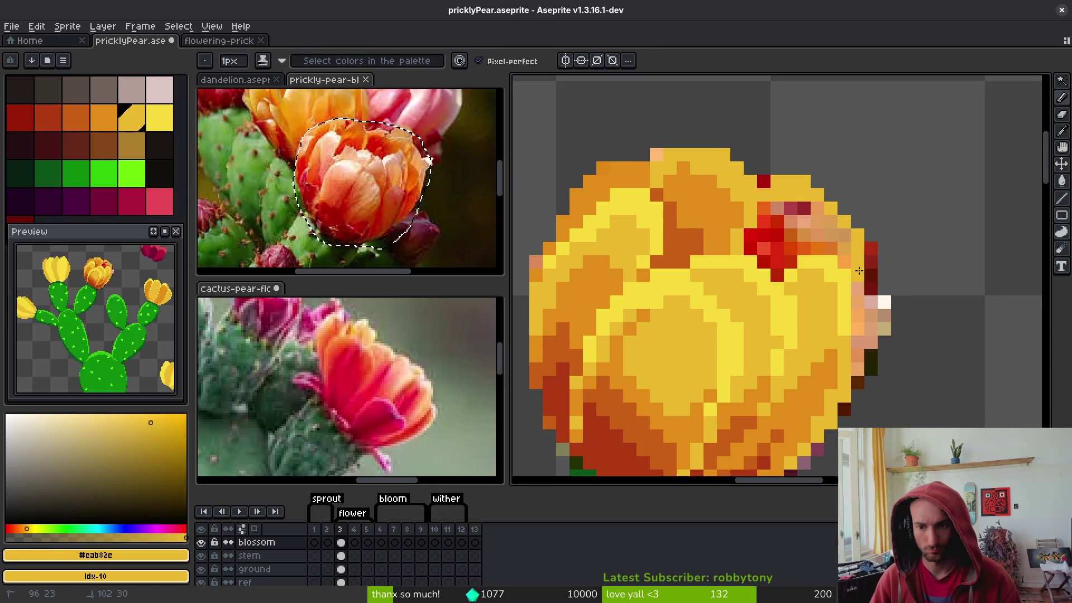
Flood-fill the red petal cluster at the upper right with yellow
{"action": "key", "text": "g"}
{"action": "left_click", "coordinate": [787, 223]}
{"action": "key", "text": "ctrl+z"}
{"action": "key", "text": "ctrl+y"}
{"action": "scroll", "coordinate": [821, 290], "scroll_direction": "down", "scroll_amount": 3}
{"action": "scroll", "coordinate": [827, 268], "scroll_direction": "up", "scroll_amount": 2}
Paint the blossom's right edge bright yellow with the pencil
{"action": "key", "text": "b"}
{"action": "left_click", "coordinate": [813, 236], "text": "alt"}
{"action": "left_click", "coordinate": [822, 230]}
{"action": "left_click_drag", "start_coordinate": [831, 239], "coordinate": [831, 280]}
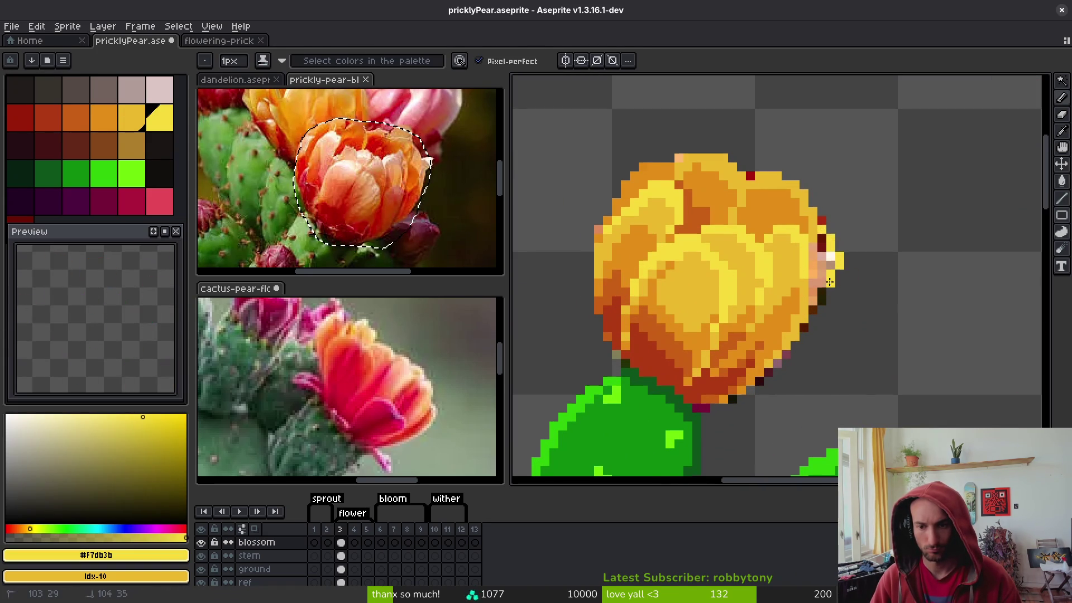
{"action": "key", "text": "["}
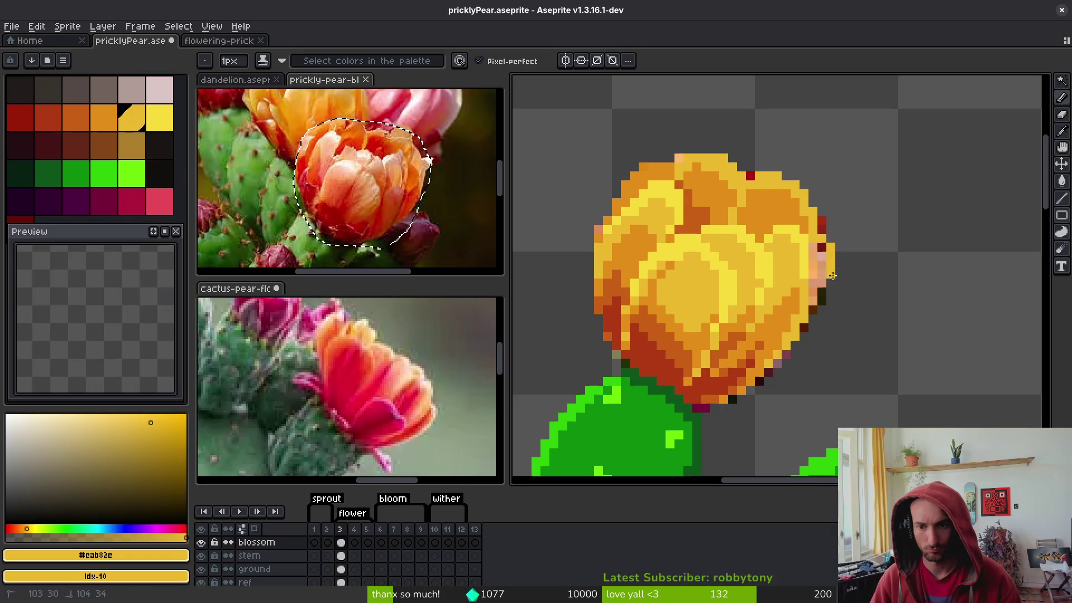
{"action": "left_click", "coordinate": [819, 275], "text": "alt"}
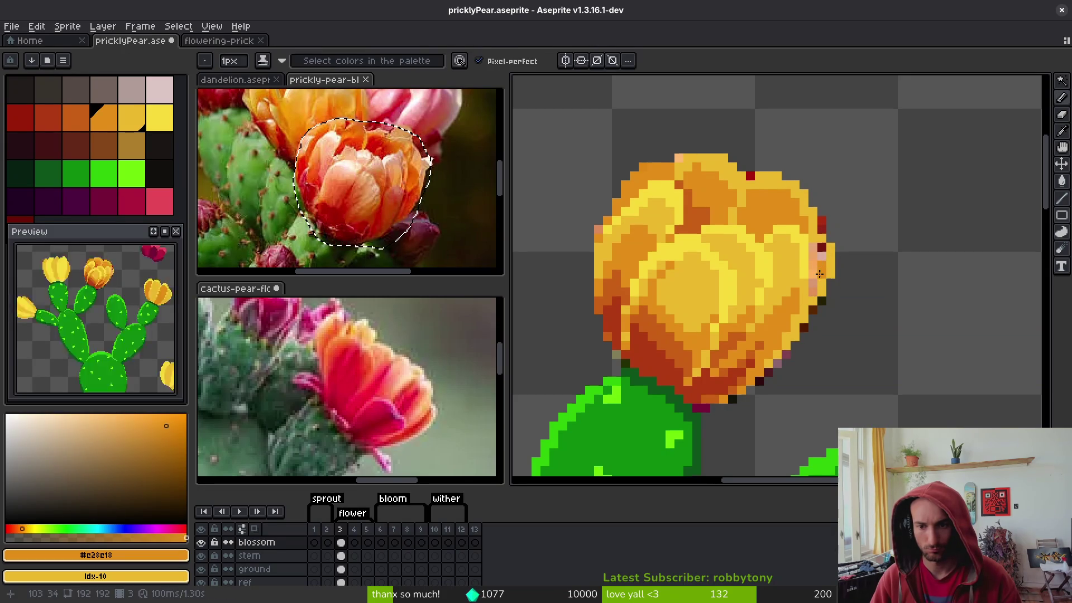
Sample the bright and golden yellows, frame the whole flower, and save pricklyPear.aseprite
{"action": "scroll", "coordinate": [820, 271], "scroll_direction": "down", "scroll_amount": 3}
{"action": "scroll", "coordinate": [831, 248], "scroll_direction": "up", "scroll_amount": 3}
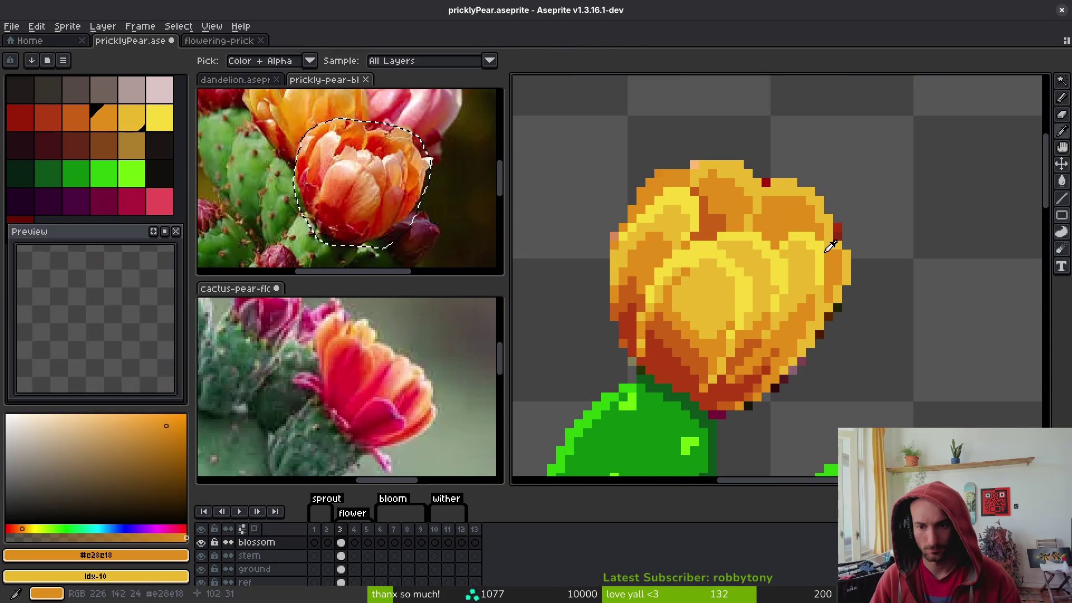
{"action": "left_click", "coordinate": [831, 247], "text": "alt"}
{"action": "scroll", "coordinate": [831, 247], "scroll_direction": "up", "scroll_amount": 2}
{"action": "left_click", "coordinate": [822, 230], "text": "alt"}
{"action": "scroll", "coordinate": [854, 319], "scroll_direction": "down", "scroll_amount": 4}
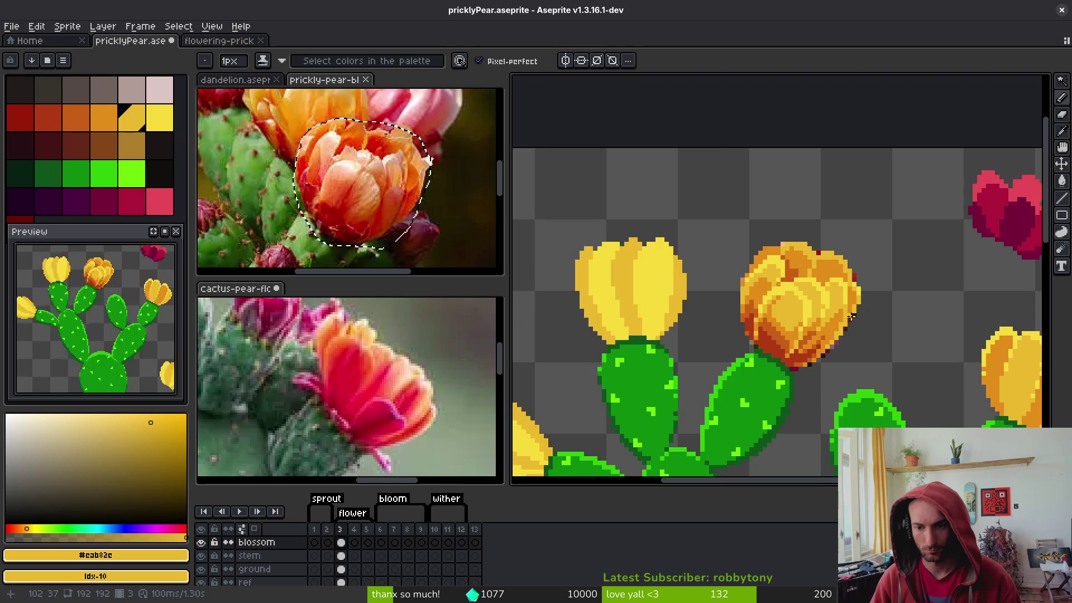
{"action": "scroll", "coordinate": [812, 303], "scroll_direction": "up", "scroll_amount": 4}
{"action": "left_click_drag", "start_coordinate": [813, 304], "coordinate": [712, 164]}
{"action": "key", "text": "ctrl+s"}
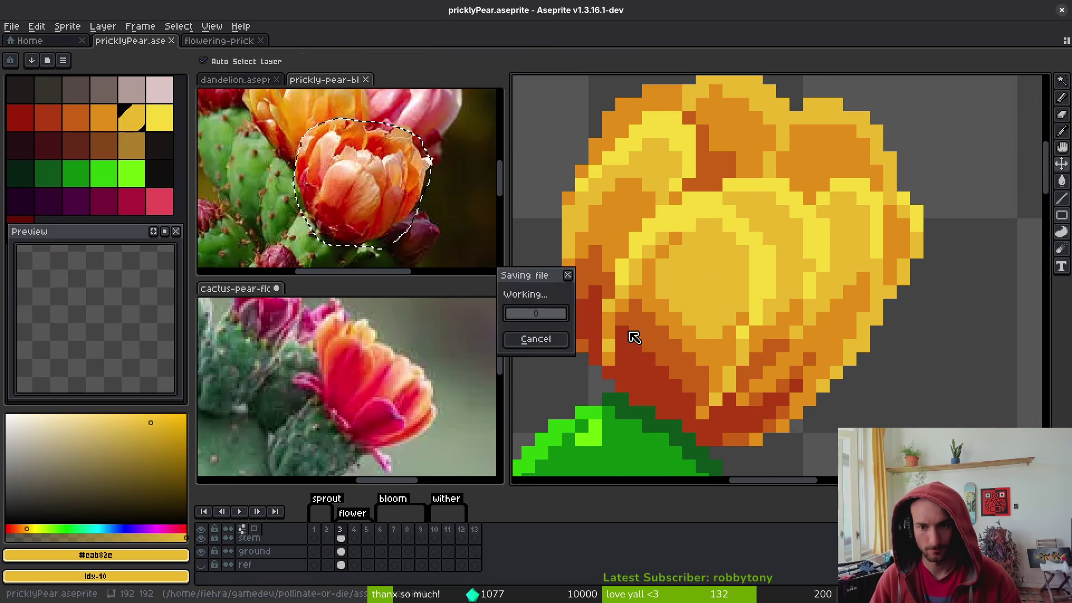
Fill gaps on the blossom's top and upper-left edge with yellow pixels and brighten the left edge
{"action": "scroll", "coordinate": [634, 337], "scroll_direction": "down", "scroll_amount": 3}
{"action": "scroll", "coordinate": [725, 262], "scroll_direction": "up", "scroll_amount": 3}
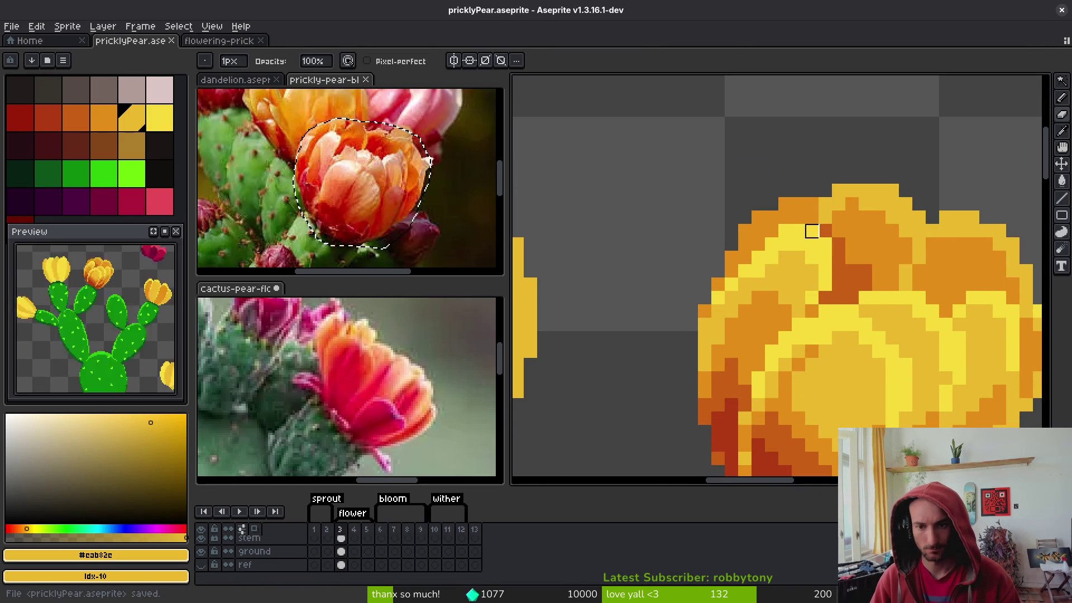
{"action": "key", "text": "b"}
{"action": "scroll", "coordinate": [787, 201], "scroll_direction": "up", "scroll_amount": 1}
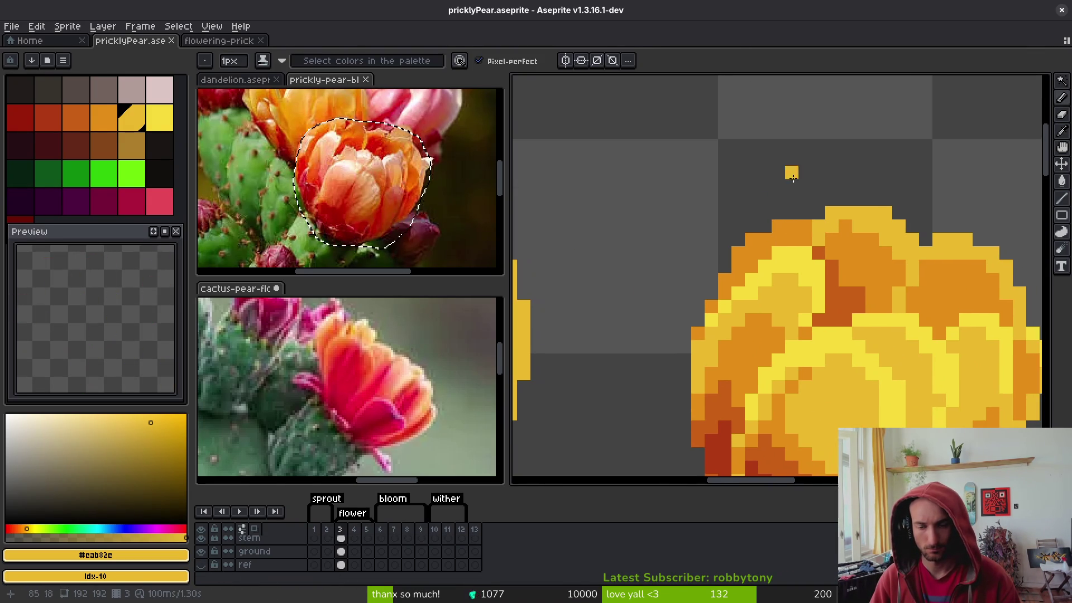
{"action": "left_click", "coordinate": [784, 220]}
{"action": "left_click", "coordinate": [773, 216]}
{"action": "left_click", "coordinate": [753, 230]}
{"action": "left_click", "coordinate": [733, 256]}
{"action": "left_click_drag", "start_coordinate": [725, 293], "coordinate": [711, 292]}
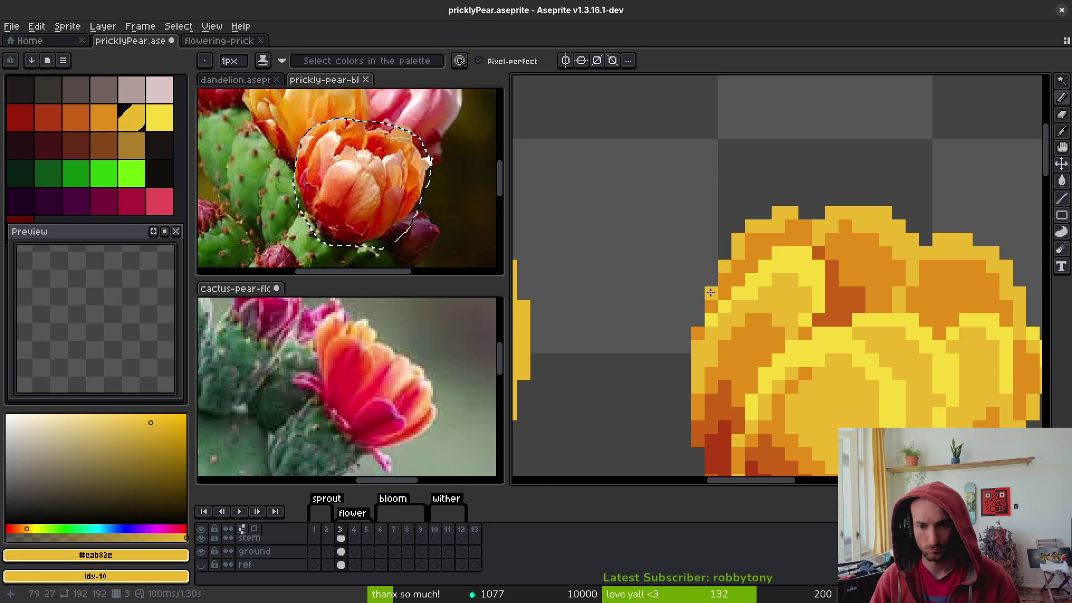
Sample the golden yellow, medium orange and darker orange from the blossom
{"action": "scroll", "coordinate": [799, 246], "scroll_direction": "down", "scroll_amount": 2}
{"action": "scroll", "coordinate": [799, 245], "scroll_direction": "up", "scroll_amount": 1}
{"action": "left_click", "coordinate": [799, 246], "text": "alt"}
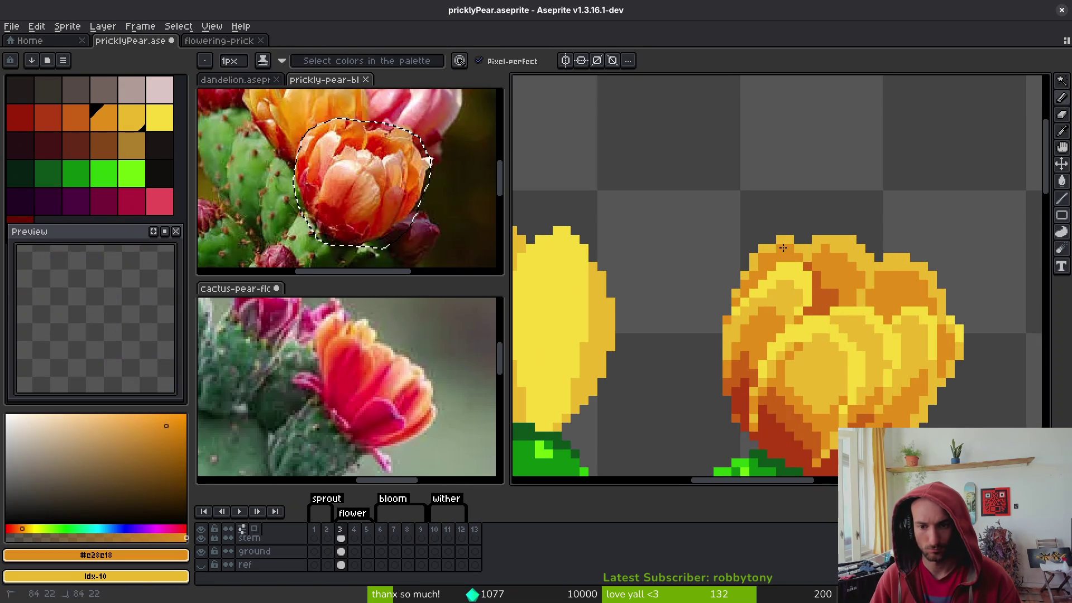
{"action": "scroll", "coordinate": [793, 249], "scroll_direction": "down", "scroll_amount": 2}
{"action": "scroll", "coordinate": [788, 251], "scroll_direction": "up", "scroll_amount": 2}
{"action": "left_click", "coordinate": [789, 249], "text": "alt"}
{"action": "scroll", "coordinate": [782, 252], "scroll_direction": "down", "scroll_amount": 2}
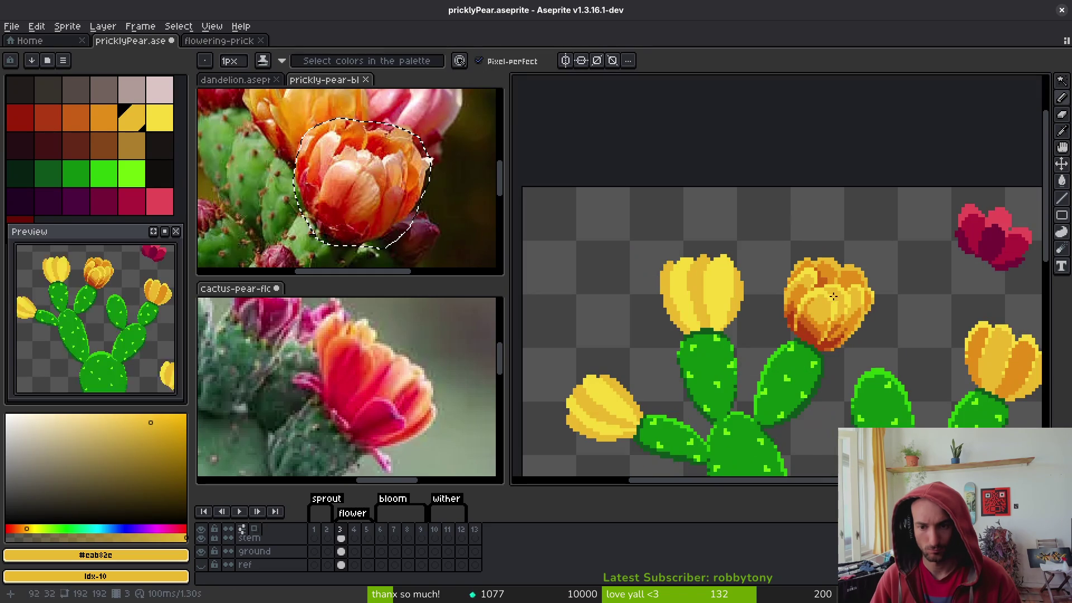
{"action": "scroll", "coordinate": [752, 264], "scroll_direction": "up", "scroll_amount": 2}
{"action": "scroll", "coordinate": [752, 264], "scroll_direction": "up", "scroll_amount": 2}
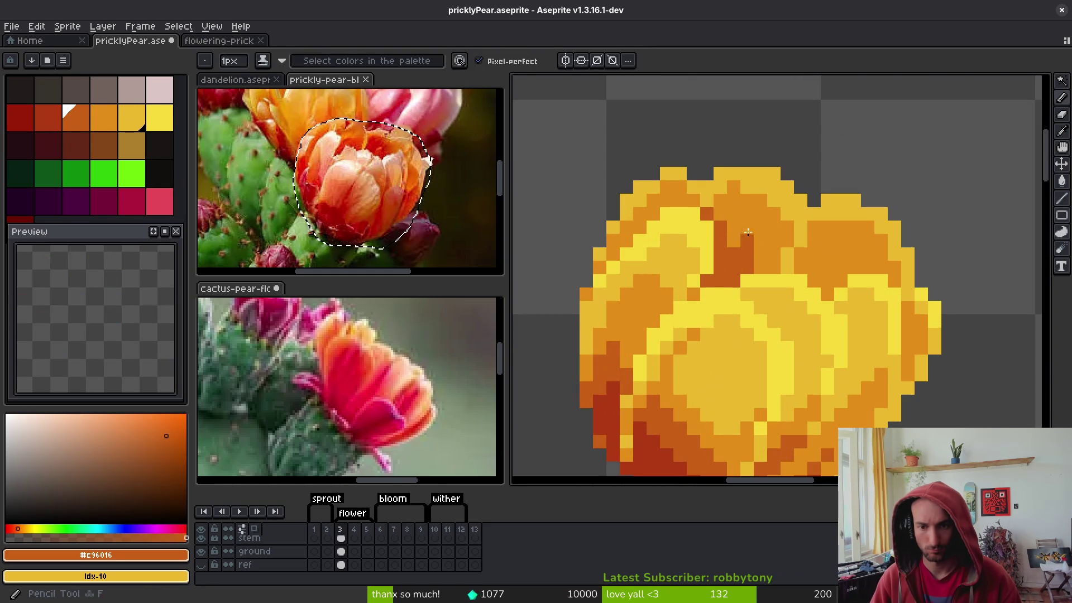
{"action": "left_click", "coordinate": [742, 267], "text": "alt"}
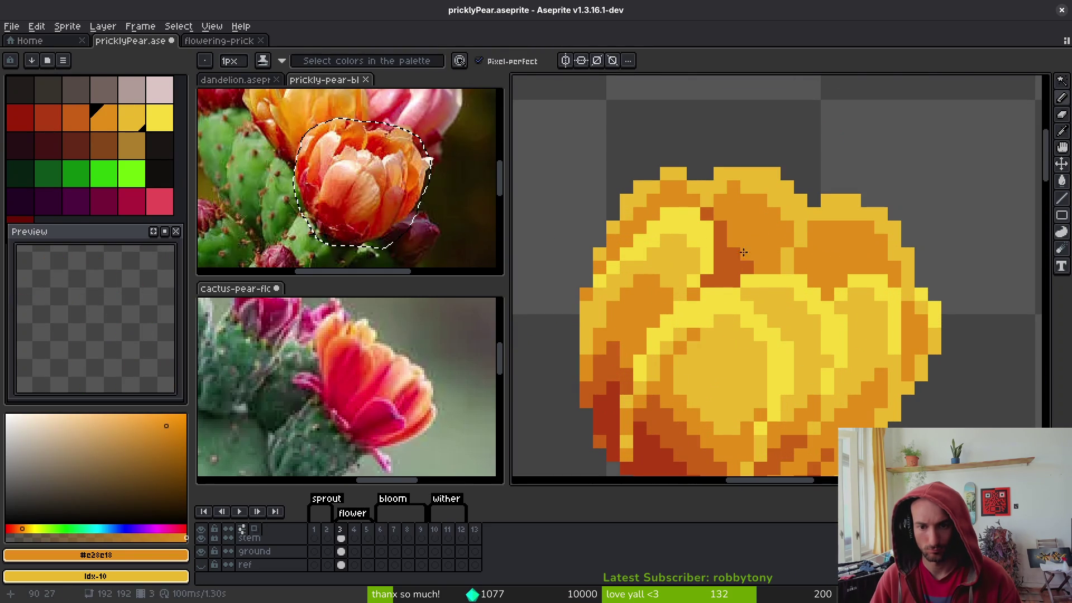
{"action": "left_click", "coordinate": [724, 250], "text": "alt"}
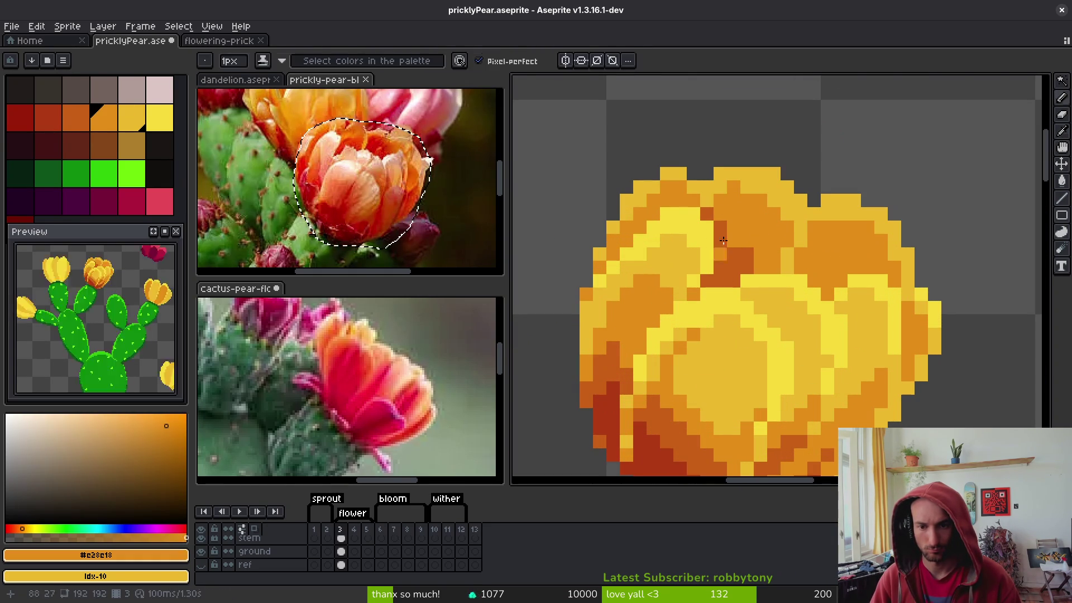
{"action": "left_click", "coordinate": [723, 319], "text": "alt"}
Pick dark red and paint dark red creases between the petals
{"action": "key", "text": "alt"}
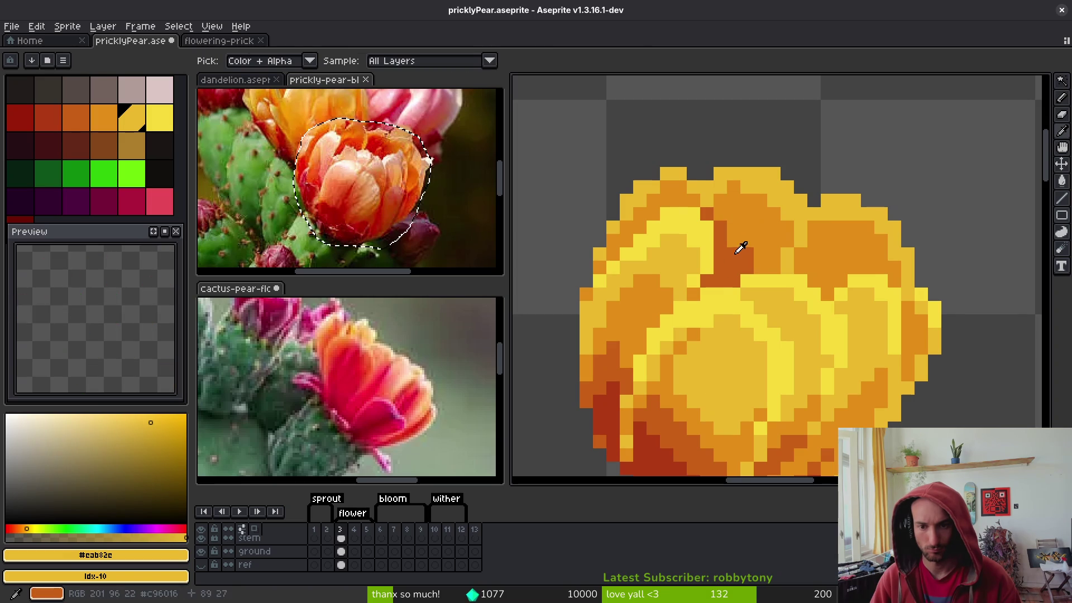
{"action": "left_click", "coordinate": [654, 452], "text": "alt"}
{"action": "left_click", "coordinate": [727, 264]}
{"action": "left_click", "coordinate": [814, 280]}
{"action": "left_click", "coordinate": [841, 280]}
Draw dark orange creases under the upper petals and between the left and right petals
{"action": "left_click", "coordinate": [752, 266], "text": "alt"}
{"action": "left_click", "coordinate": [800, 254]}
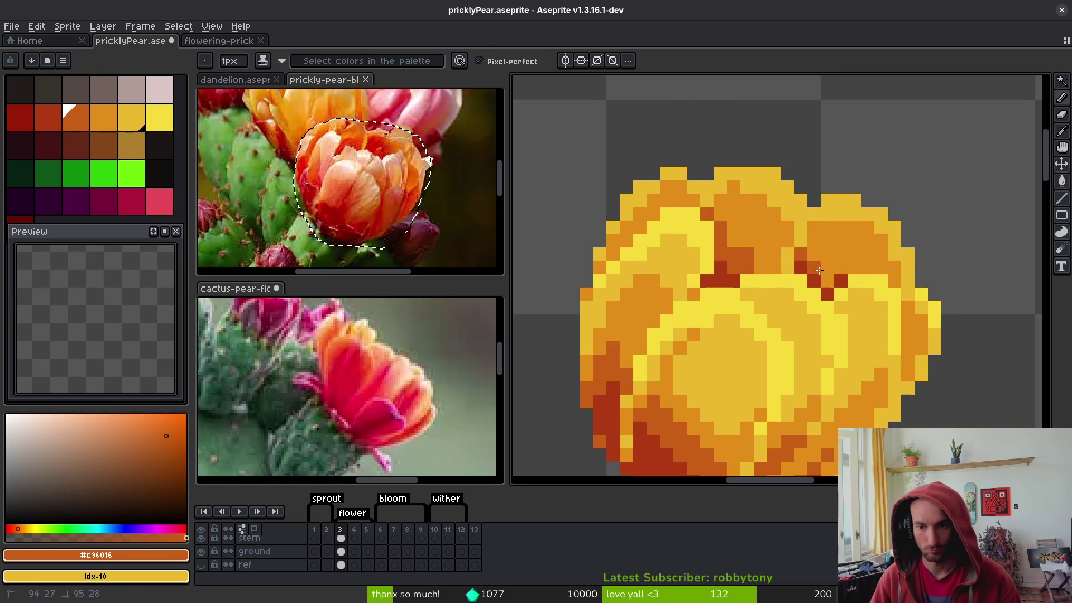
{"action": "left_click_drag", "start_coordinate": [814, 261], "coordinate": [854, 267]}
{"action": "left_click", "coordinate": [894, 279]}
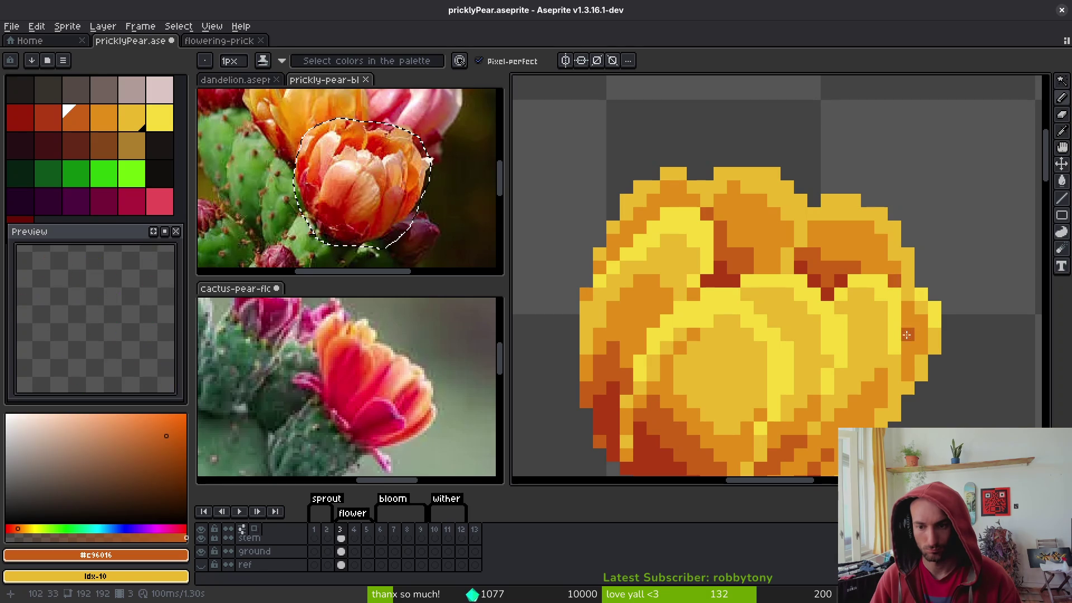
{"action": "left_click_drag", "start_coordinate": [905, 360], "coordinate": [918, 245]}
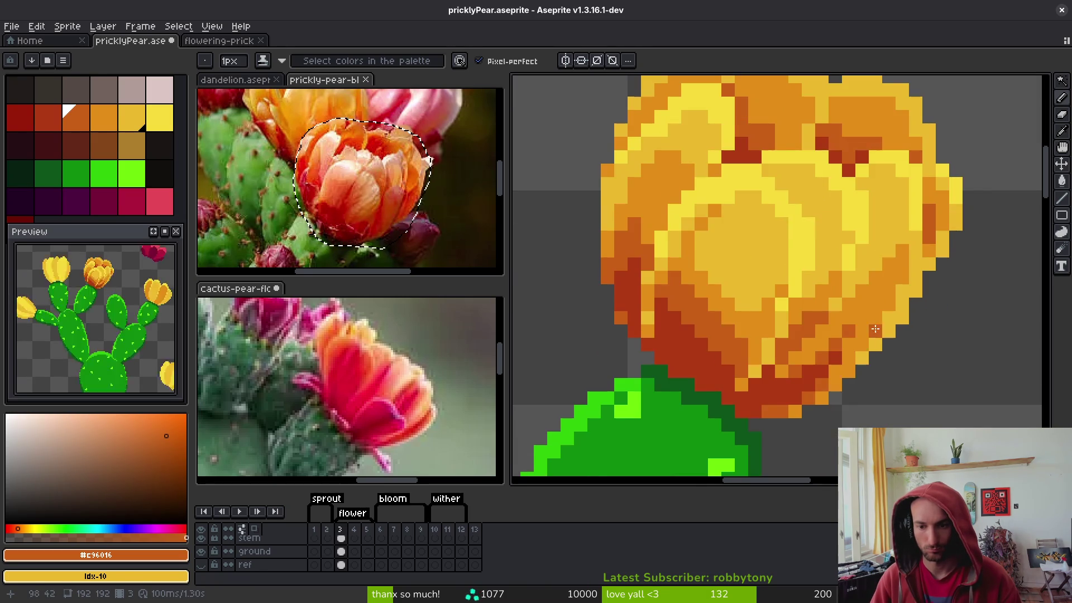
{"action": "scroll", "coordinate": [875, 327], "scroll_direction": "down", "scroll_amount": 5}
{"action": "scroll", "coordinate": [867, 311], "scroll_direction": "up", "scroll_amount": 5}
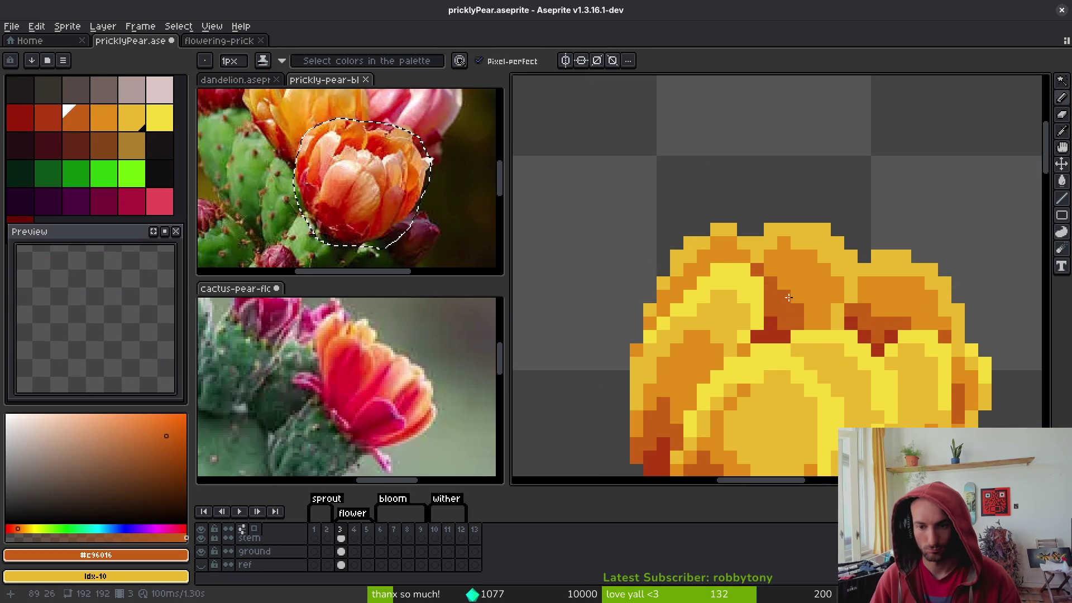
{"action": "left_click_drag", "start_coordinate": [810, 295], "coordinate": [777, 270]}
{"action": "left_click_drag", "start_coordinate": [878, 308], "coordinate": [889, 309]}
{"action": "left_click", "coordinate": [929, 323]}
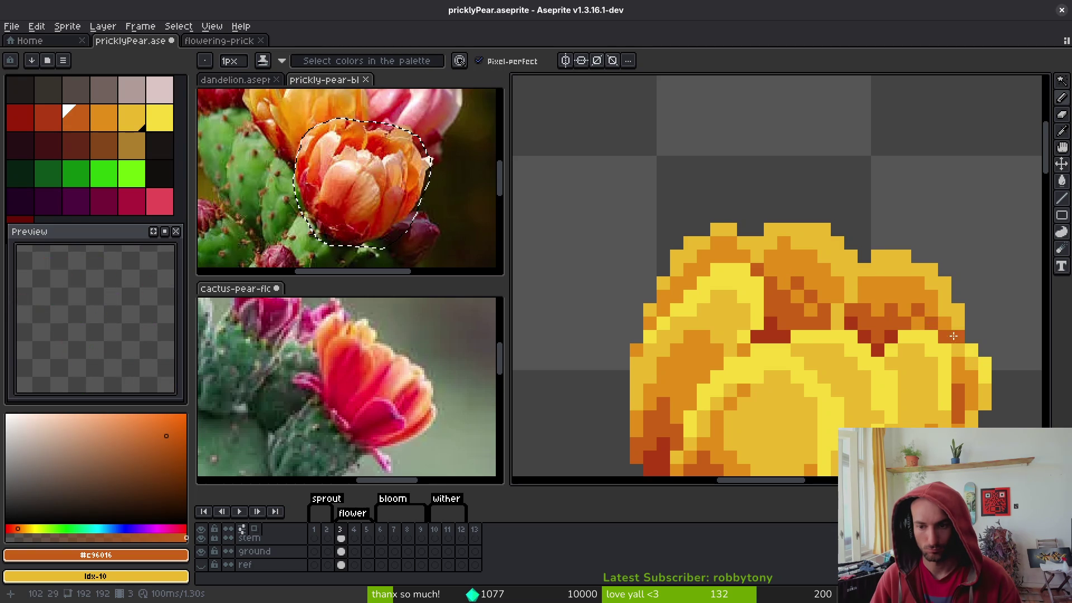
Darken one more pixel orange and save pricklyPear.aseprite
{"action": "scroll", "coordinate": [927, 324], "scroll_direction": "down", "scroll_amount": 1}
{"action": "scroll", "coordinate": [917, 328], "scroll_direction": "up", "scroll_amount": 2}
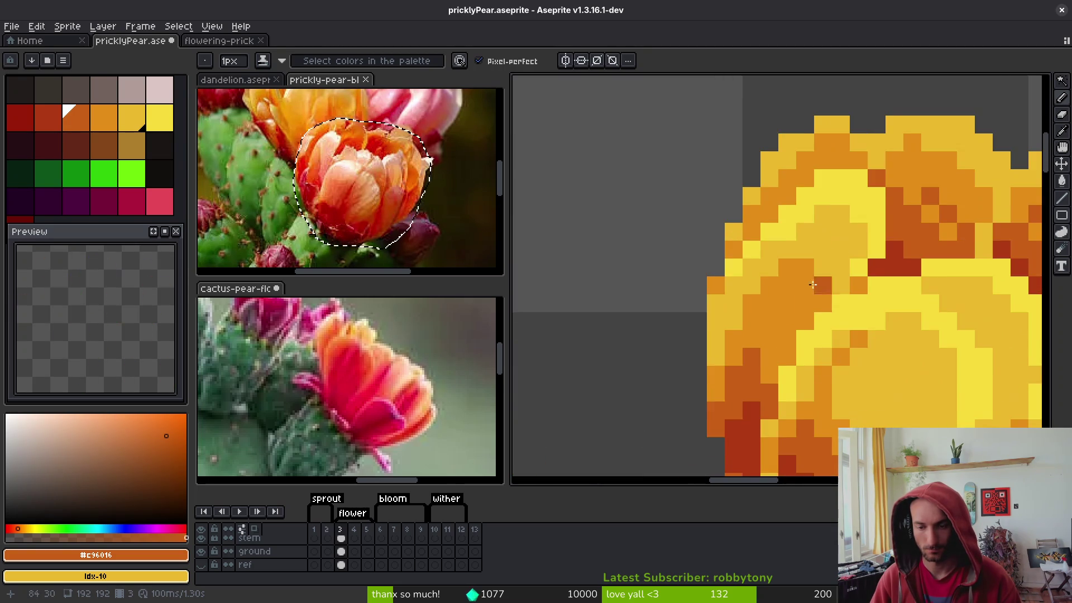
{"action": "scroll", "coordinate": [837, 307], "scroll_direction": "down", "scroll_amount": 3}
{"action": "scroll", "coordinate": [787, 289], "scroll_direction": "up", "scroll_amount": 3}
{"action": "mouse_move", "coordinate": [789, 288]}
{"action": "left_mouse_down"}
{"action": "mouse_move", "coordinate": [799, 270]}
{"action": "mouse_move", "coordinate": [751, 273]}
{"action": "mouse_move", "coordinate": [744, 281]}
{"action": "mouse_move", "coordinate": [778, 263]}
{"action": "mouse_move", "coordinate": [747, 321]}
{"action": "left_mouse_up"}
{"action": "scroll", "coordinate": [747, 321], "scroll_direction": "down", "scroll_amount": 5}
{"action": "scroll", "coordinate": [813, 353], "scroll_direction": "up", "scroll_amount": 3}
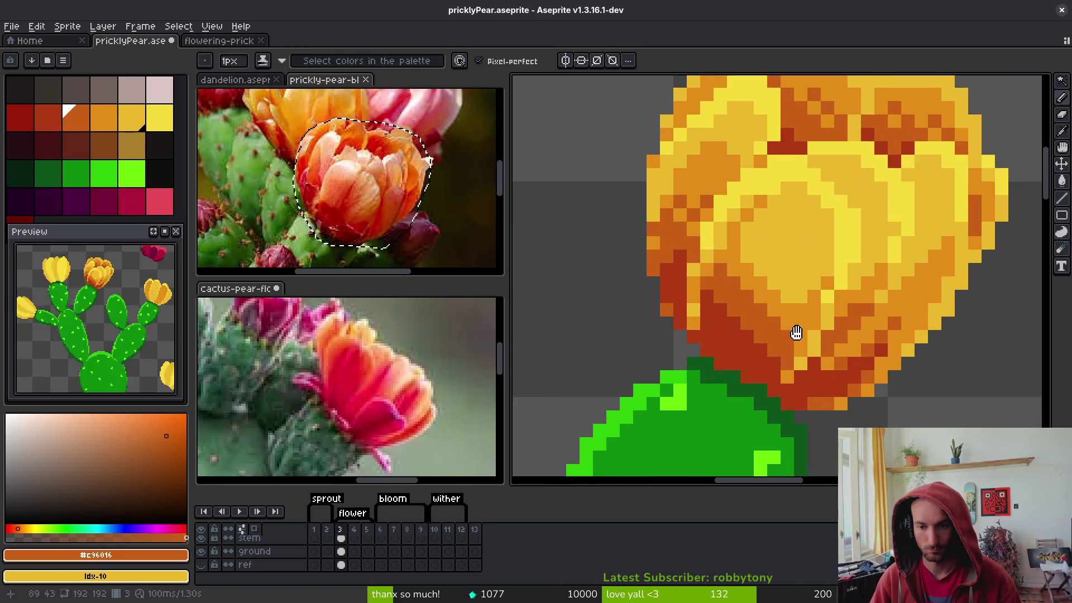
{"action": "left_click", "coordinate": [780, 279], "text": "alt"}
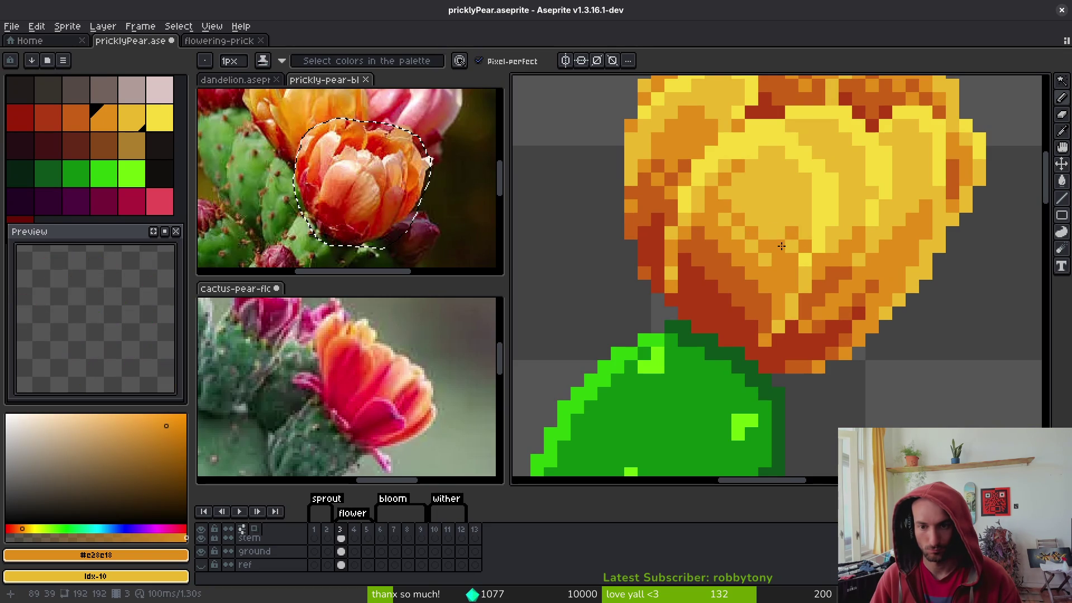
{"action": "key", "text": "ctrl+s"}
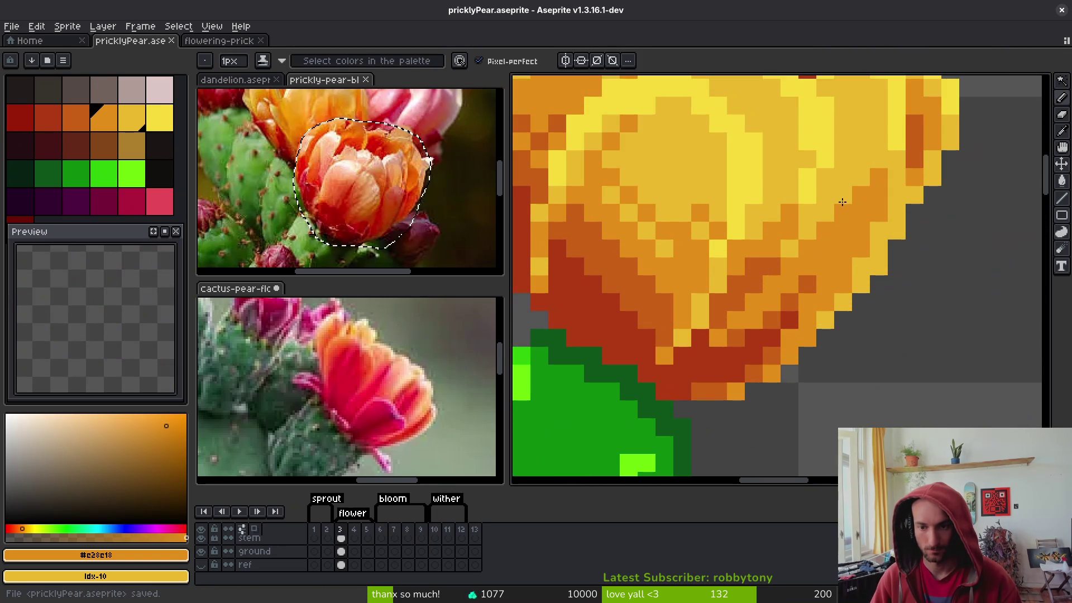
{"action": "scroll", "coordinate": [853, 285], "scroll_direction": "down", "scroll_amount": 3}
Paint a stroke of bright yellow #F7db3b pixels along the blossom's lower-right edge
{"action": "scroll", "coordinate": [758, 302], "scroll_direction": "up", "scroll_amount": 3}
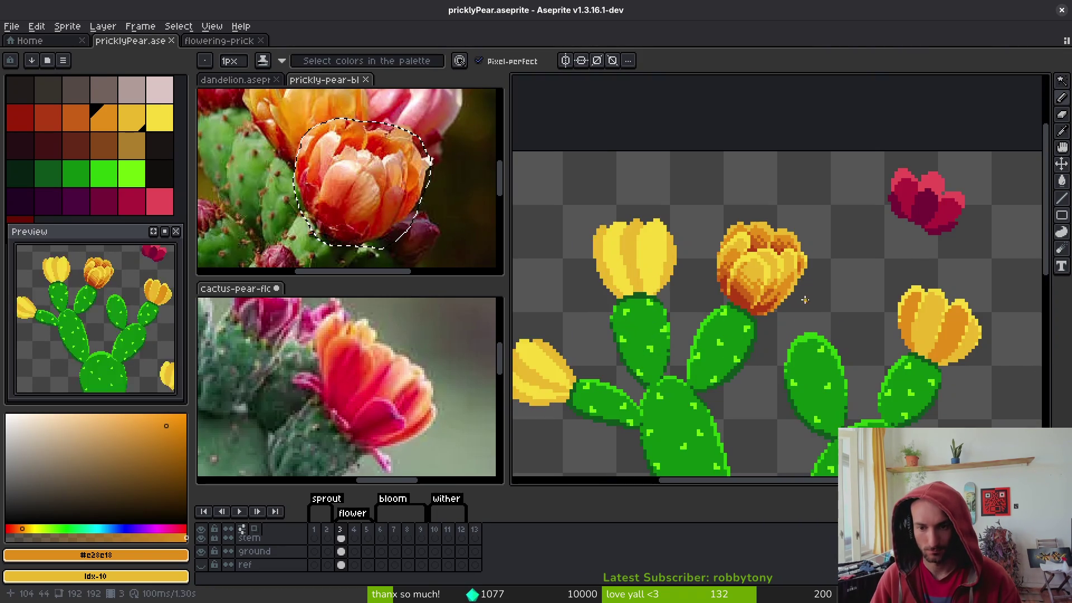
{"action": "scroll", "coordinate": [757, 302], "scroll_direction": "down", "scroll_amount": 2}
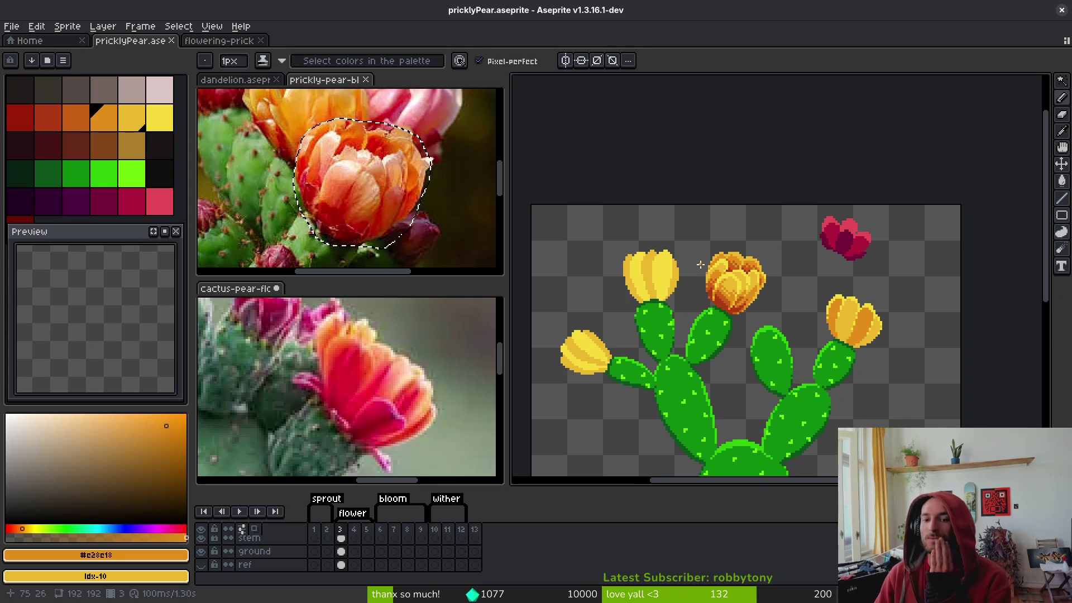
{"action": "scroll", "coordinate": [776, 294], "scroll_direction": "down", "scroll_amount": 2}
{"action": "scroll", "coordinate": [738, 326], "scroll_direction": "up", "scroll_amount": 2}
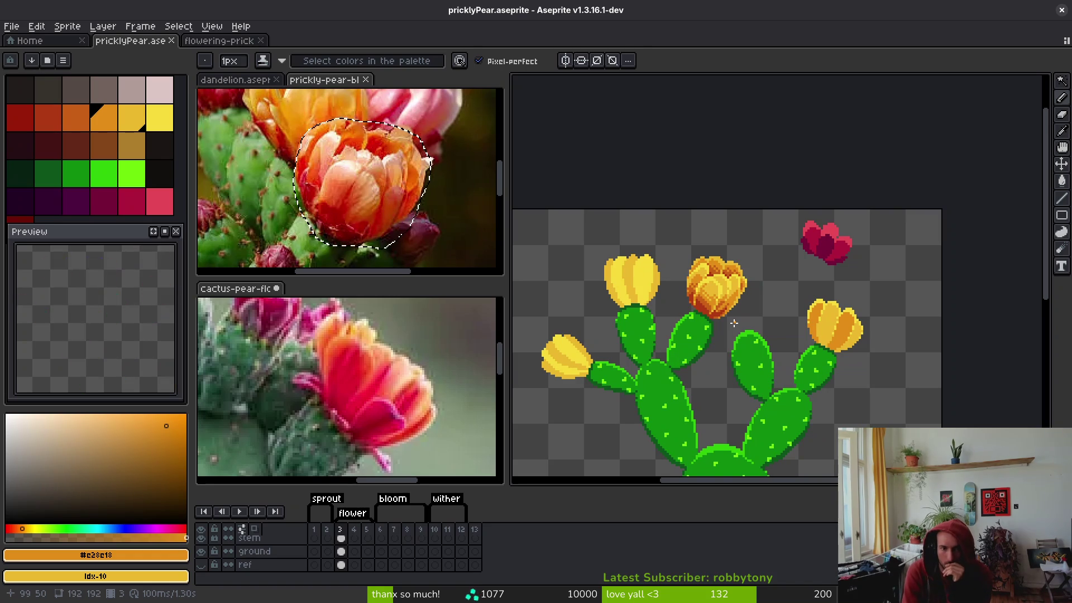
{"action": "scroll", "coordinate": [854, 331], "scroll_direction": "up", "scroll_amount": 5}
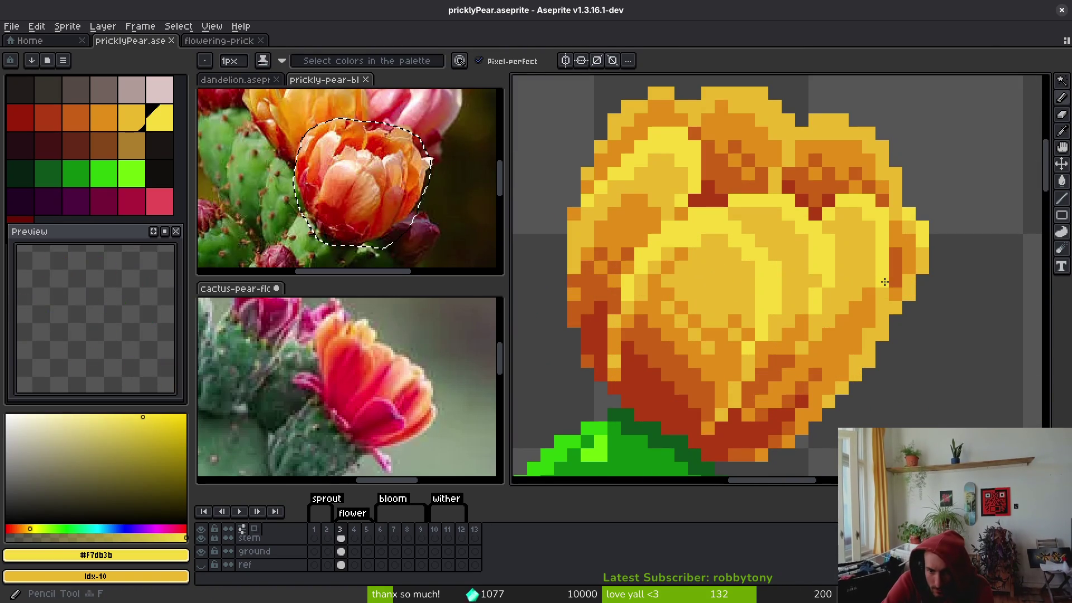
{"action": "left_click_drag", "start_coordinate": [876, 310], "coordinate": [856, 339]}
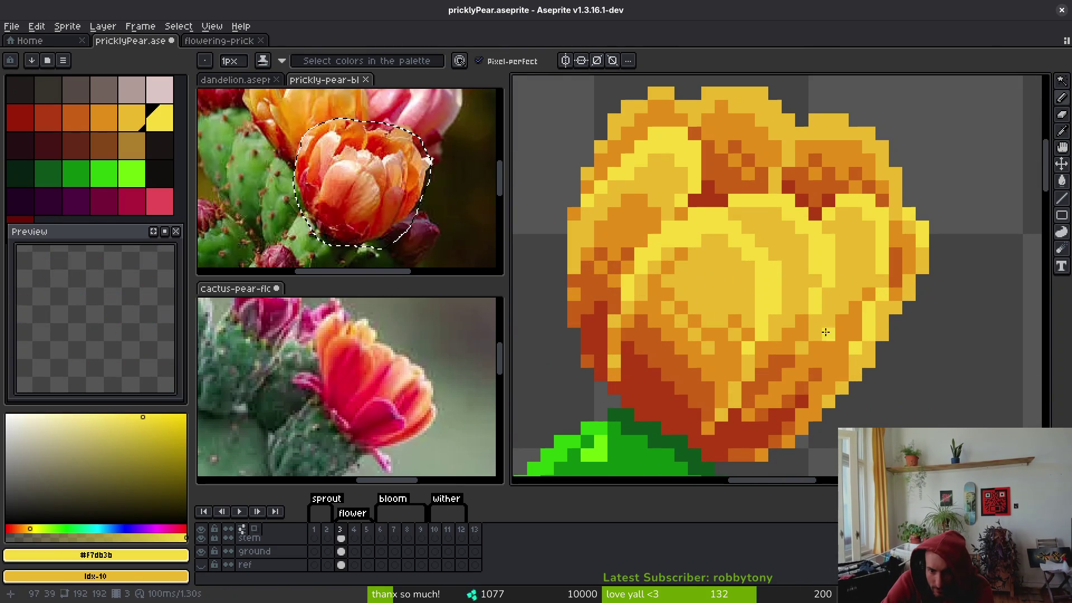
{"action": "left_click", "coordinate": [865, 277], "text": "alt"}
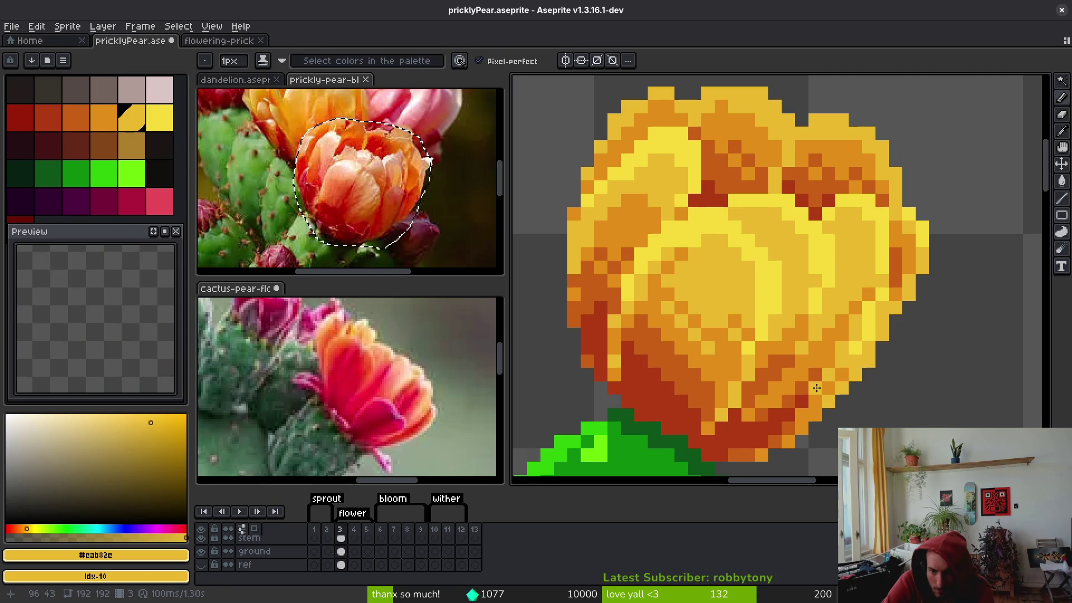
{"action": "left_click", "coordinate": [857, 368], "text": "alt"}
Add one more bright yellow pixel on the blossom's right edge, comparing it with the darker yellow
{"action": "scroll", "coordinate": [877, 370], "scroll_direction": "down", "scroll_amount": 3}
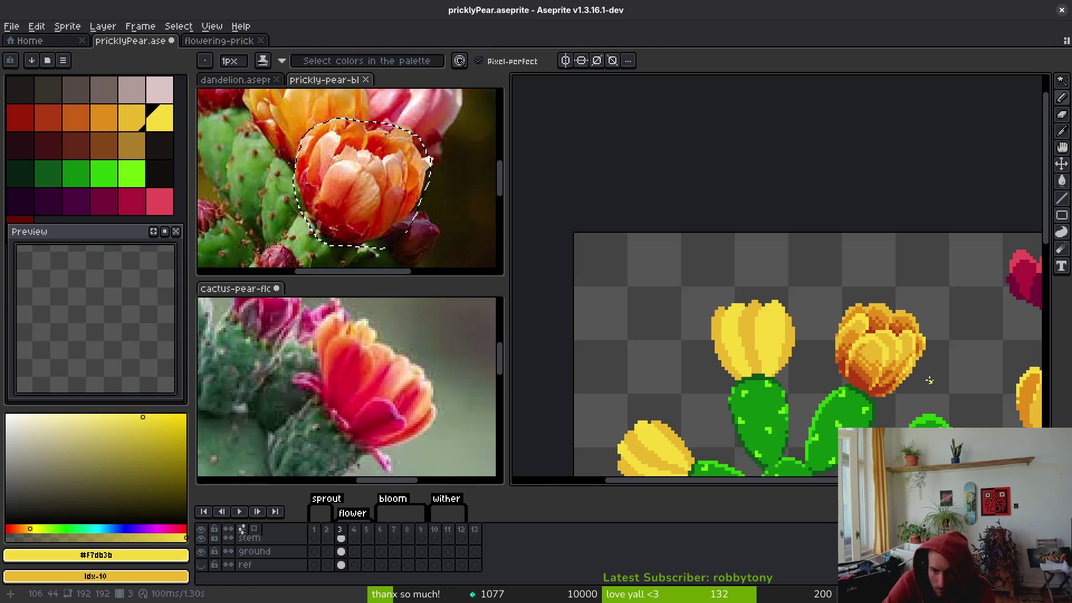
{"action": "scroll", "coordinate": [893, 372], "scroll_direction": "up", "scroll_amount": 2}
{"action": "left_click", "coordinate": [892, 344], "text": "alt"}
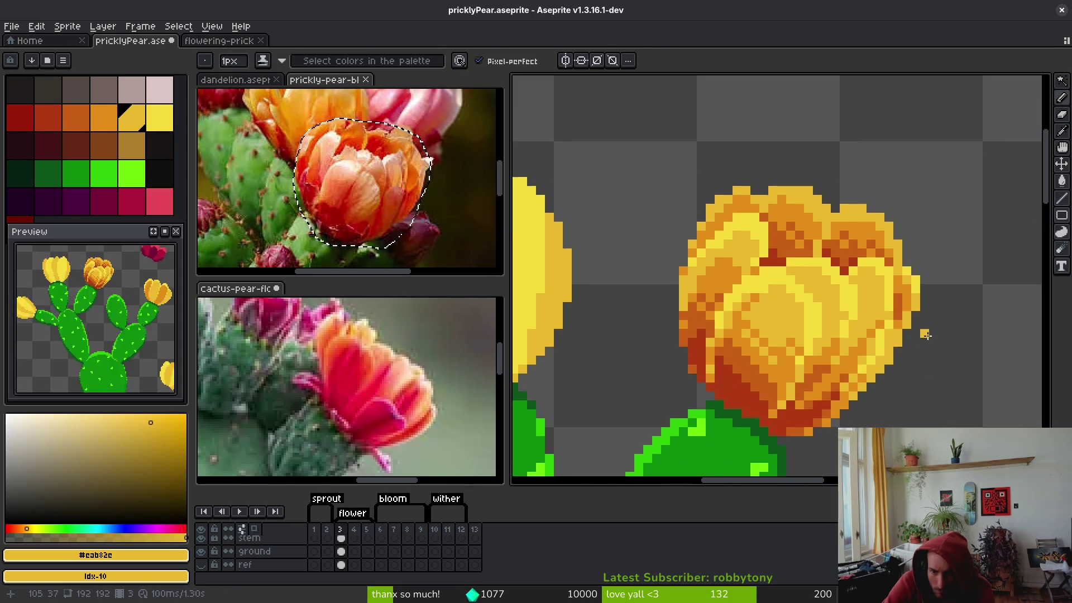
{"action": "scroll", "coordinate": [899, 346], "scroll_direction": "down", "scroll_amount": 2}
{"action": "scroll", "coordinate": [903, 342], "scroll_direction": "up", "scroll_amount": 2}
{"action": "left_click", "coordinate": [907, 339], "text": "alt"}
{"action": "left_click", "coordinate": [923, 357]}
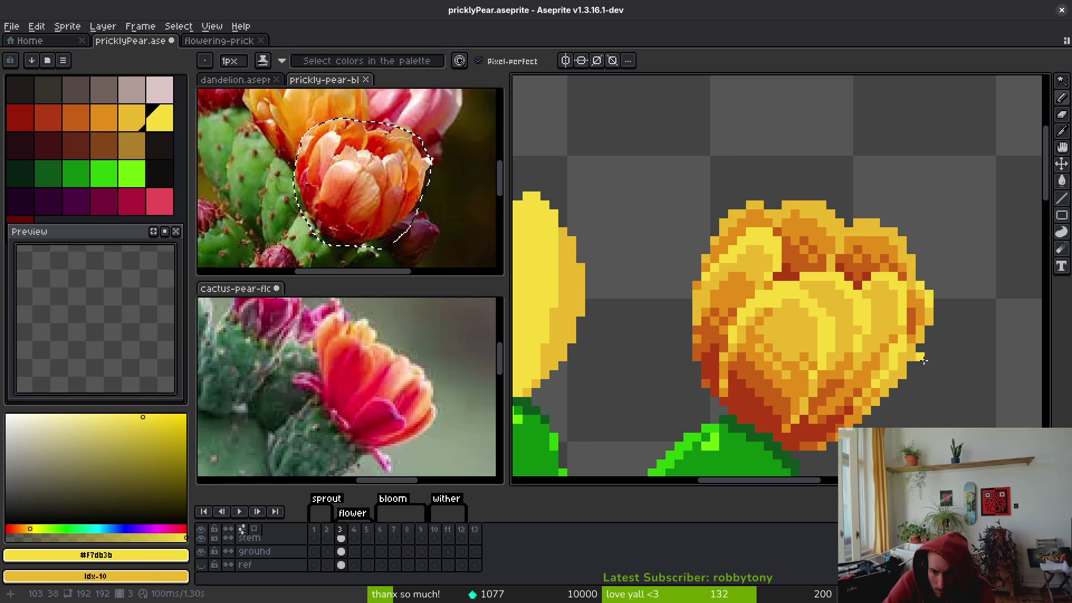
{"action": "left_click", "coordinate": [897, 338], "text": "alt"}
{"action": "scroll", "coordinate": [902, 344], "scroll_direction": "down", "scroll_amount": 2}
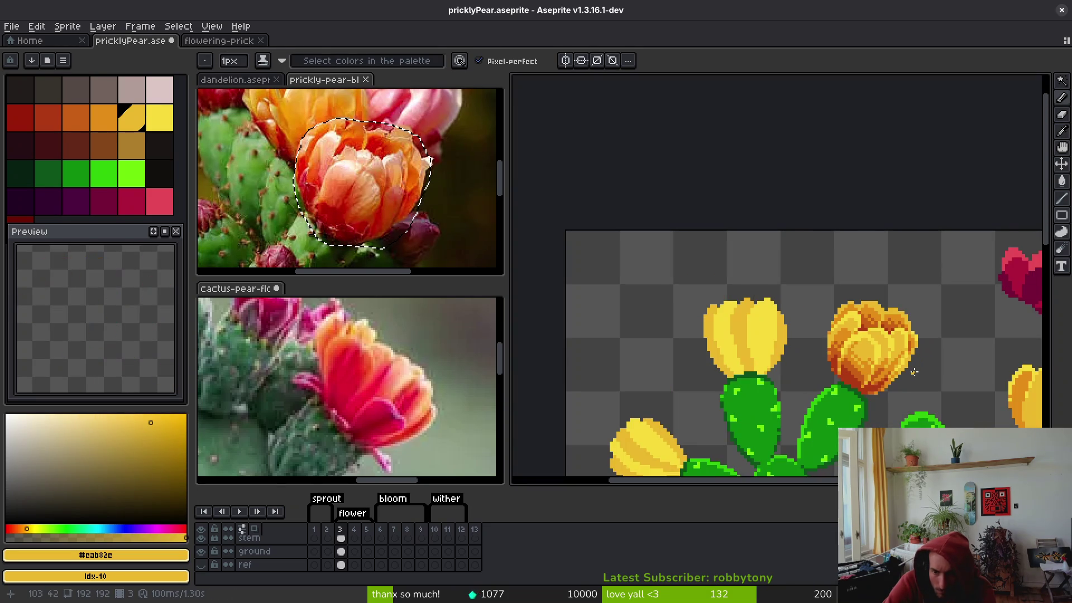
{"action": "scroll", "coordinate": [907, 359], "scroll_direction": "up", "scroll_amount": 2}
Draw a short diagonal of dark orange #c96016 shading at the blossom's lower-left base
{"action": "scroll", "coordinate": [906, 360], "scroll_direction": "up", "scroll_amount": 1}
{"action": "left_click", "coordinate": [873, 355], "text": "alt"}
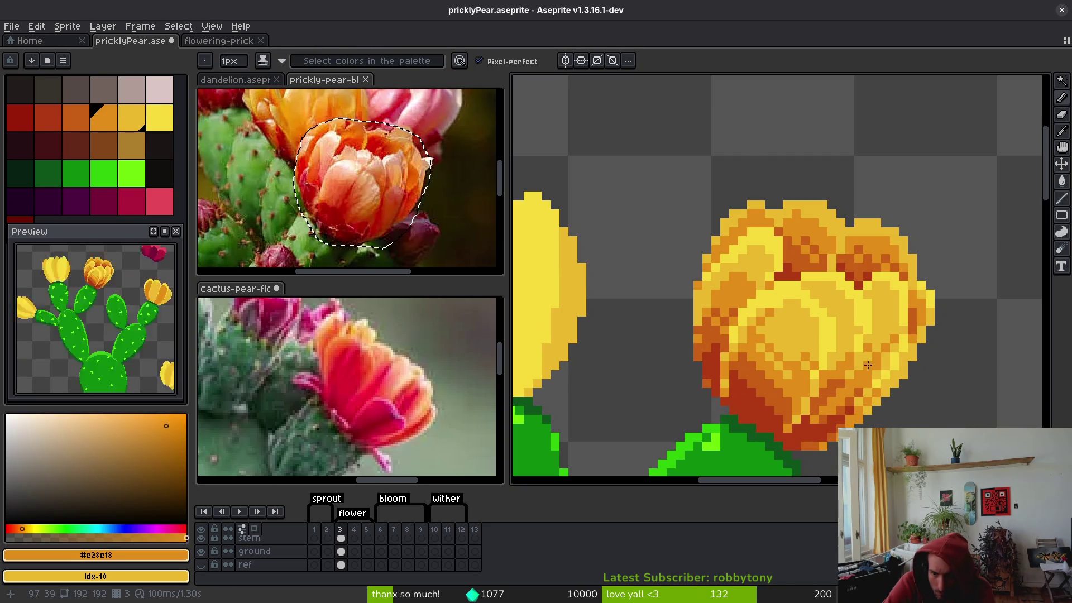
{"action": "scroll", "coordinate": [858, 360], "scroll_direction": "up", "scroll_amount": 3}
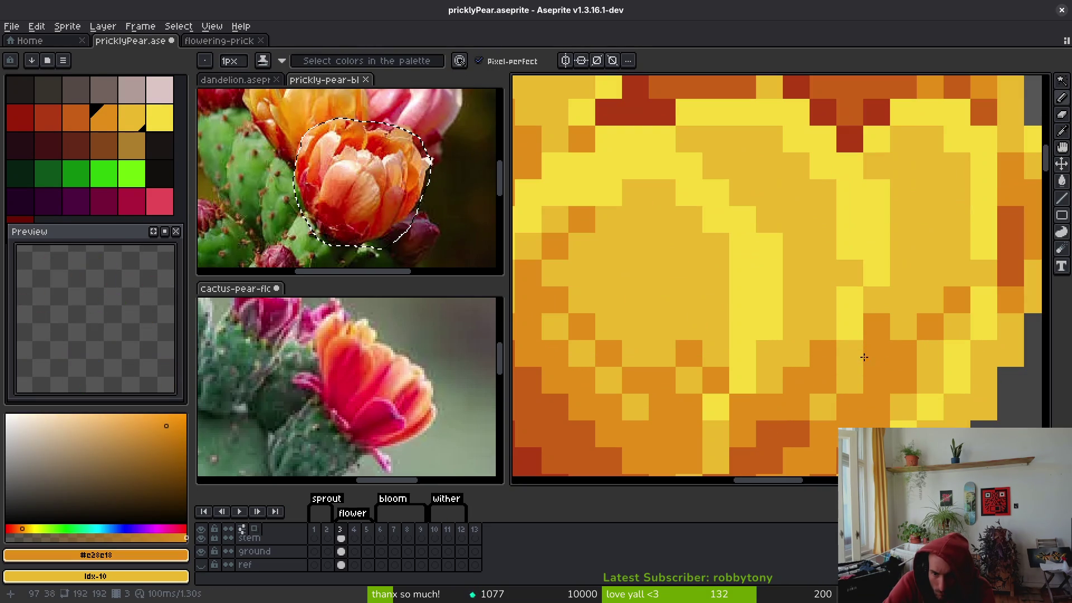
{"action": "scroll", "coordinate": [839, 426], "scroll_direction": "down", "scroll_amount": 4}
{"action": "scroll", "coordinate": [870, 376], "scroll_direction": "up", "scroll_amount": 3}
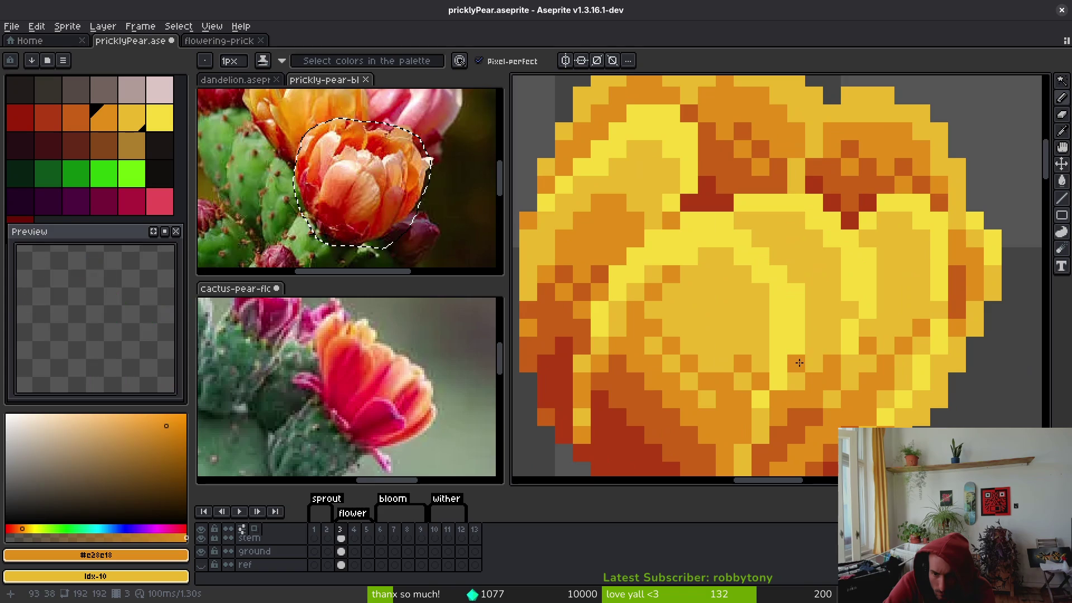
{"action": "scroll", "coordinate": [869, 375], "scroll_direction": "down", "scroll_amount": 4}
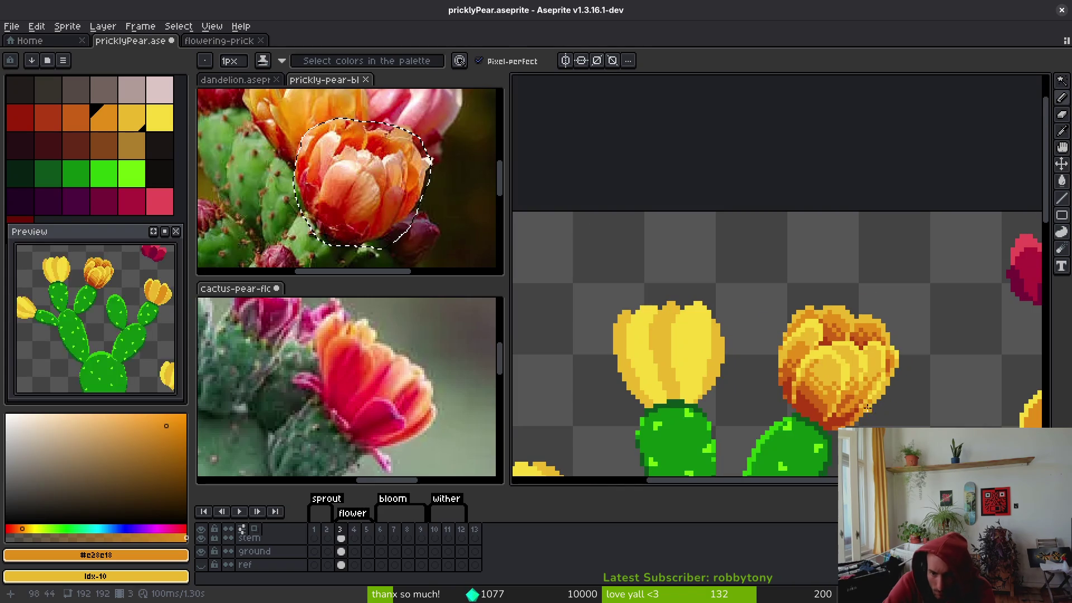
{"action": "scroll", "coordinate": [850, 383], "scroll_direction": "up", "scroll_amount": 4}
{"action": "left_click_drag", "start_coordinate": [832, 411], "coordinate": [840, 438]}
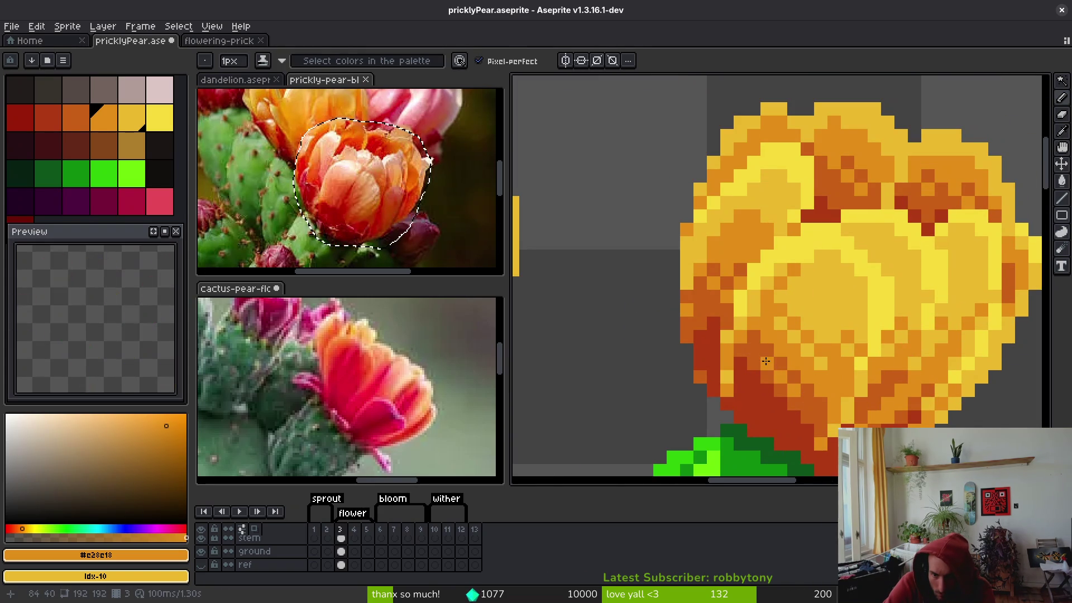
{"action": "left_click", "coordinate": [746, 380], "text": "alt"}
{"action": "left_click_drag", "start_coordinate": [762, 397], "coordinate": [783, 419]}
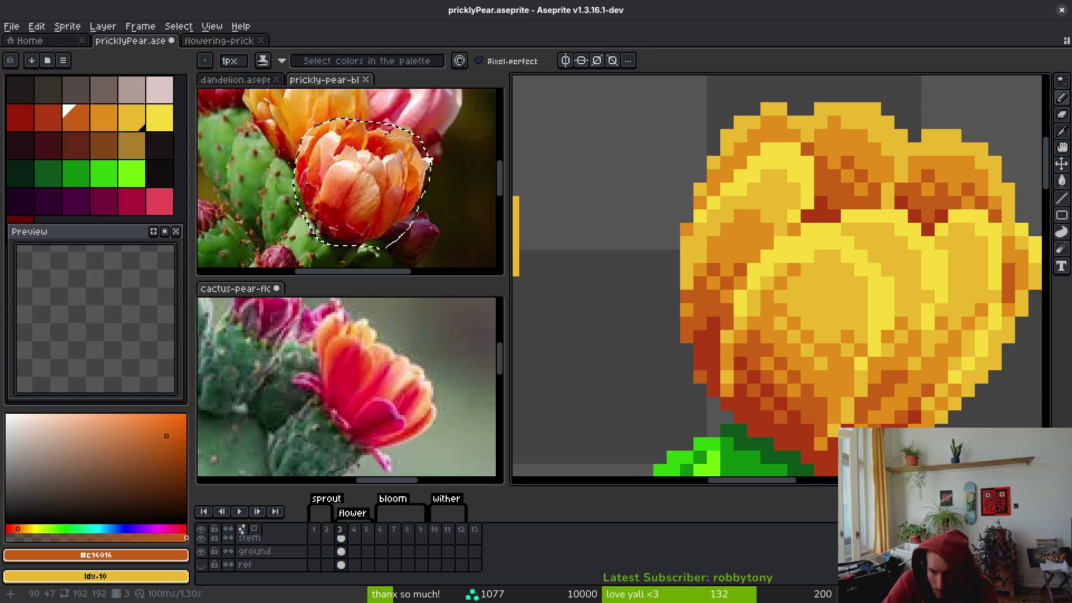
Compare the blossom's mid, base and darker orange shades with the dark red at its base
{"action": "scroll", "coordinate": [834, 325], "scroll_direction": "down", "scroll_amount": 5}
{"action": "scroll", "coordinate": [834, 326], "scroll_direction": "down", "scroll_amount": 2}
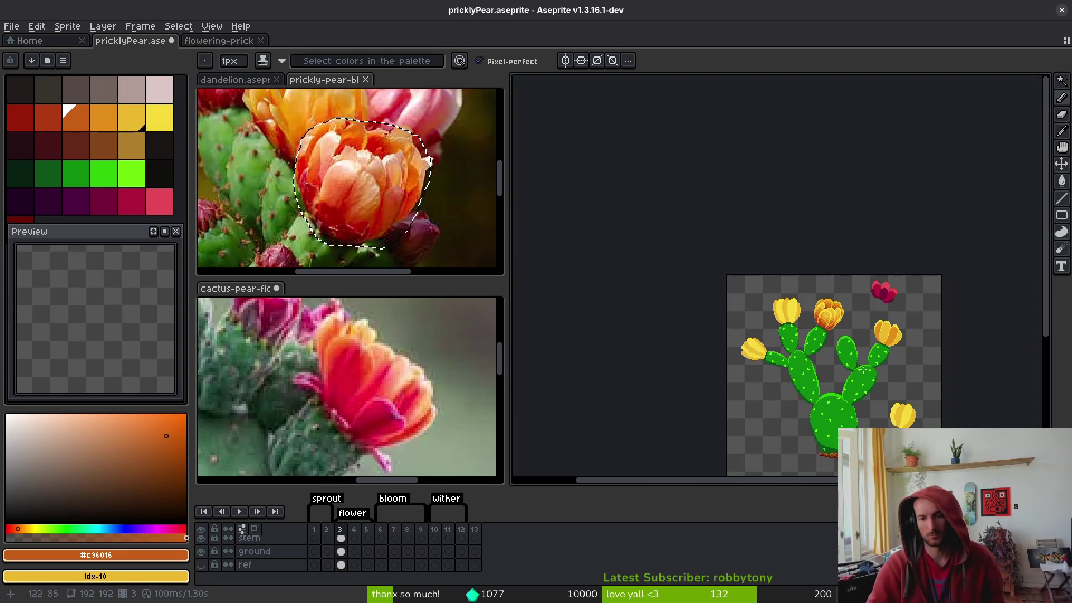
{"action": "scroll", "coordinate": [834, 326], "scroll_direction": "up", "scroll_amount": 2}
{"action": "scroll", "coordinate": [835, 326], "scroll_direction": "up", "scroll_amount": 3}
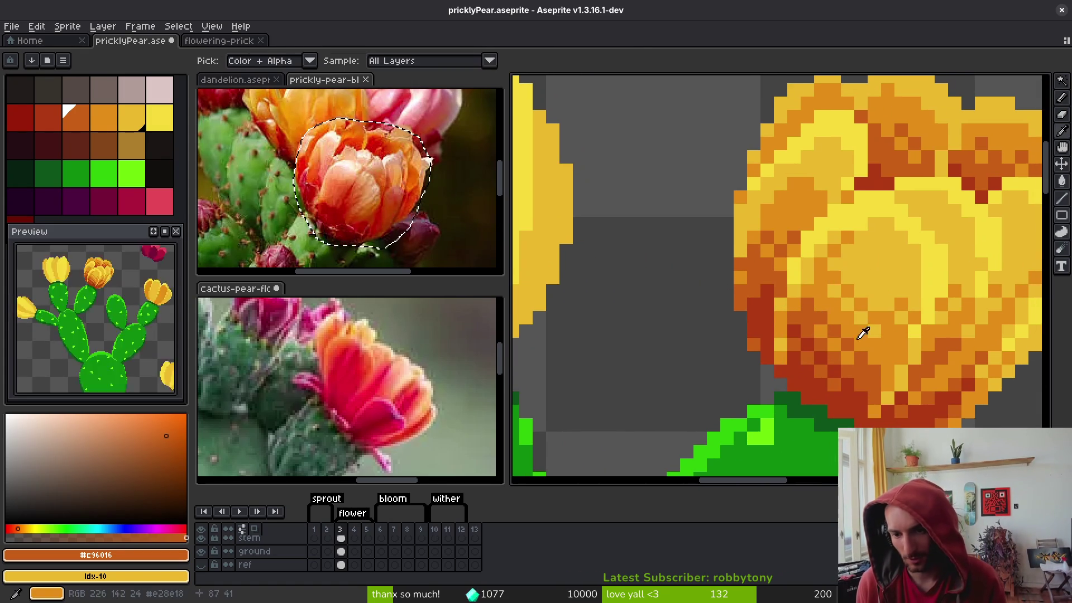
{"action": "left_click", "coordinate": [893, 321], "text": "alt"}
{"action": "scroll", "coordinate": [894, 321], "scroll_direction": "up", "scroll_amount": 3}
{"action": "key", "text": "]"}
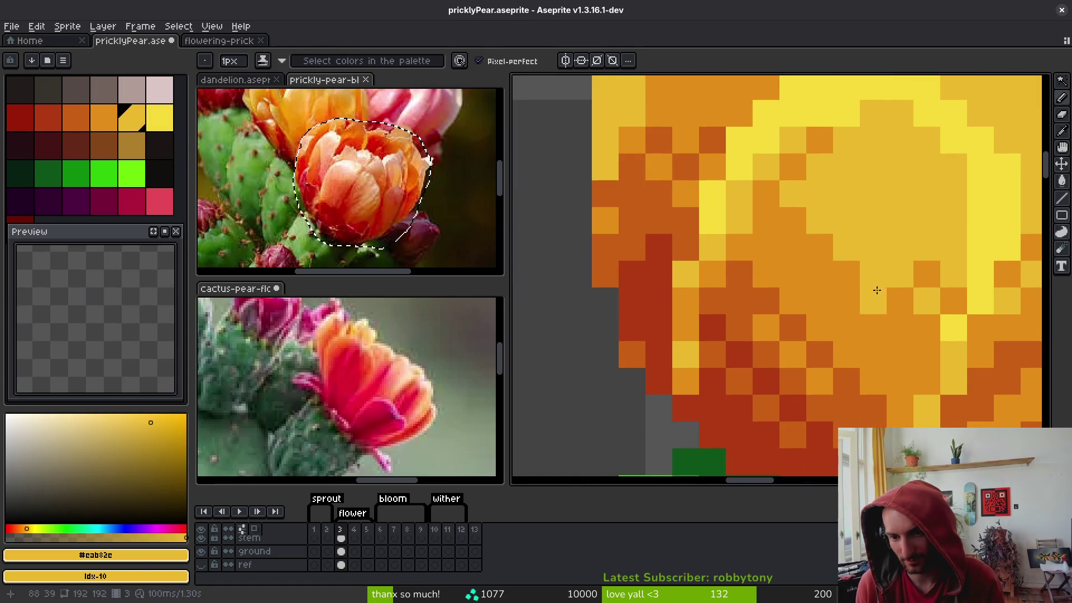
{"action": "scroll", "coordinate": [818, 304], "scroll_direction": "down", "scroll_amount": 2}
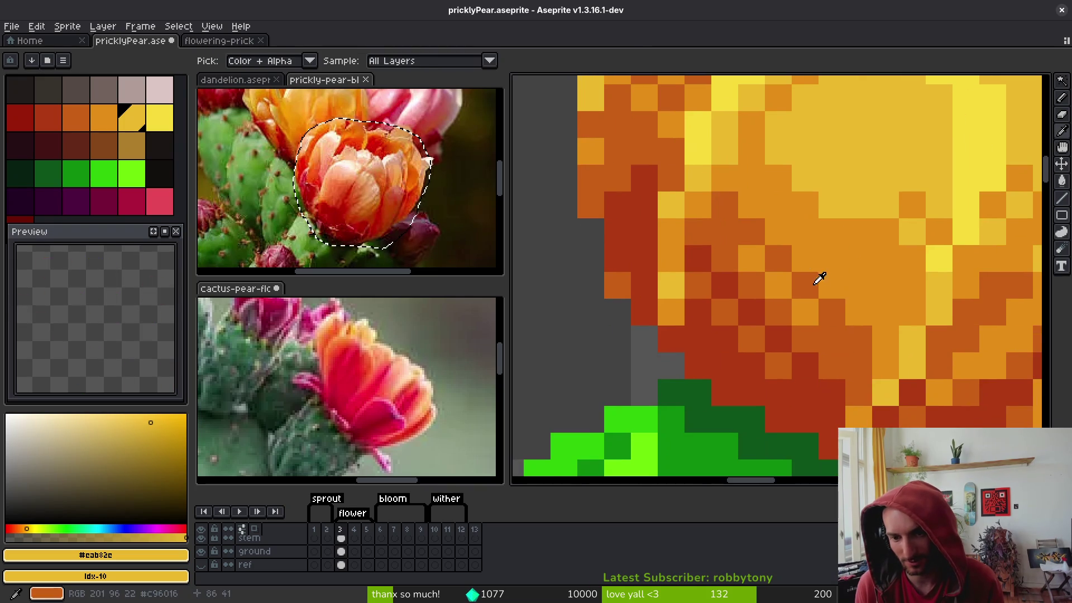
{"action": "left_click", "coordinate": [852, 294], "text": "alt"}
{"action": "left_click", "coordinate": [725, 223], "text": "alt"}
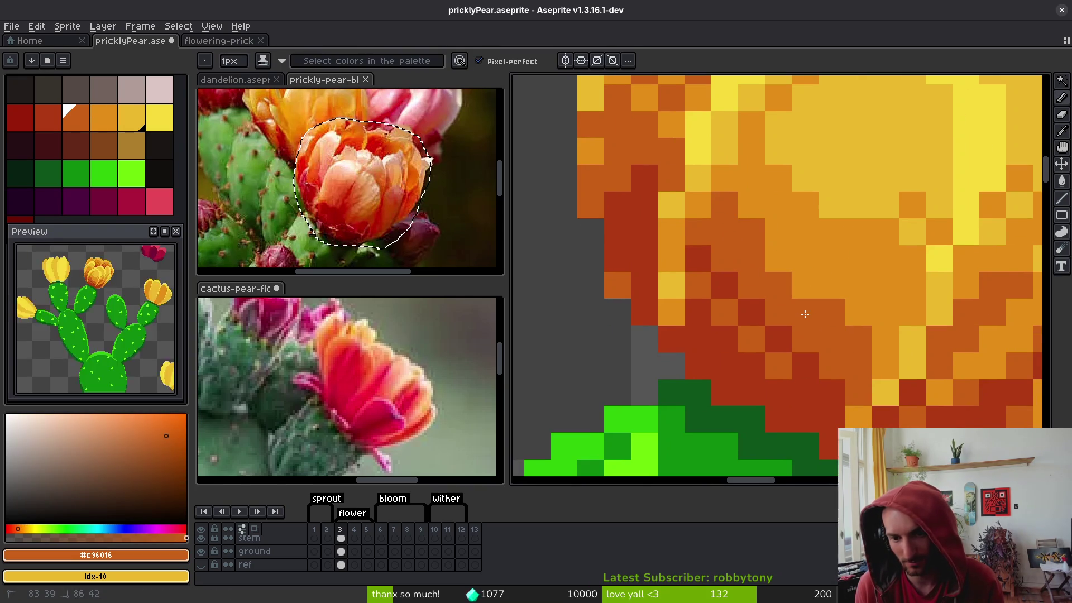
{"action": "left_click", "coordinate": [809, 239], "text": "alt"}
{"action": "left_click", "coordinate": [871, 347], "text": "alt"}
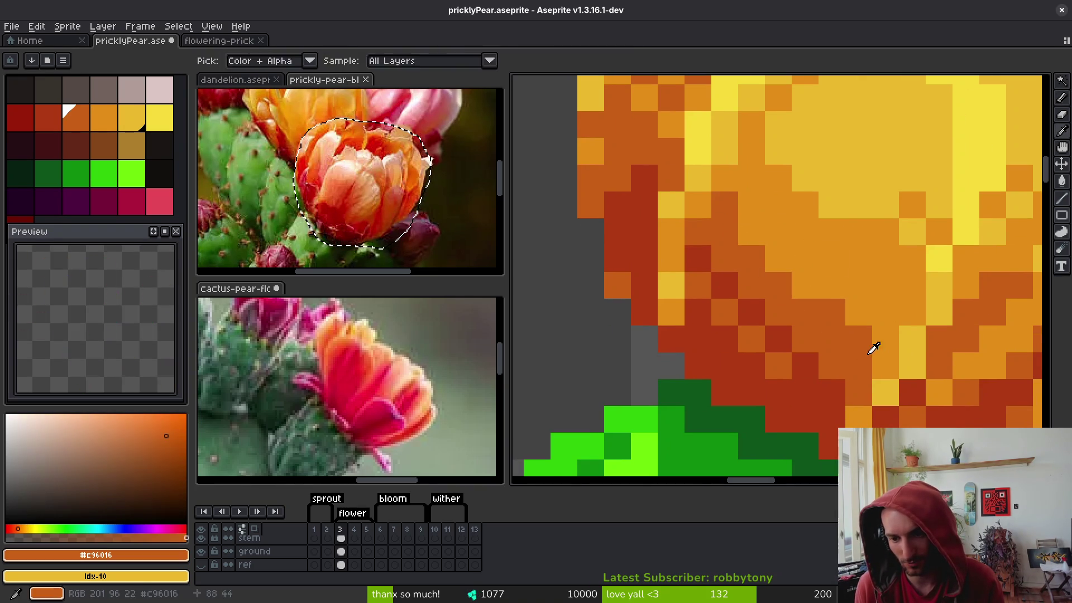
{"action": "left_click", "coordinate": [758, 358], "text": "alt"}
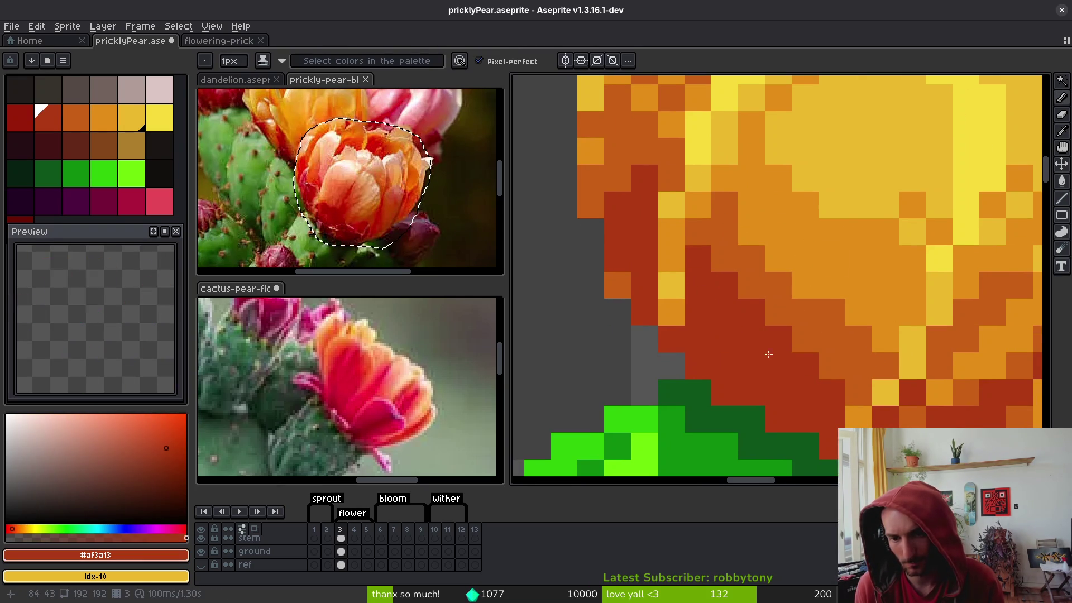
Re-sample the darker orange and darker yellow from the blossom's petals
{"action": "scroll", "coordinate": [738, 332], "scroll_direction": "down", "scroll_amount": 3}
{"action": "scroll", "coordinate": [815, 333], "scroll_direction": "up", "scroll_amount": 3}
{"action": "left_click", "coordinate": [815, 333], "text": "alt"}
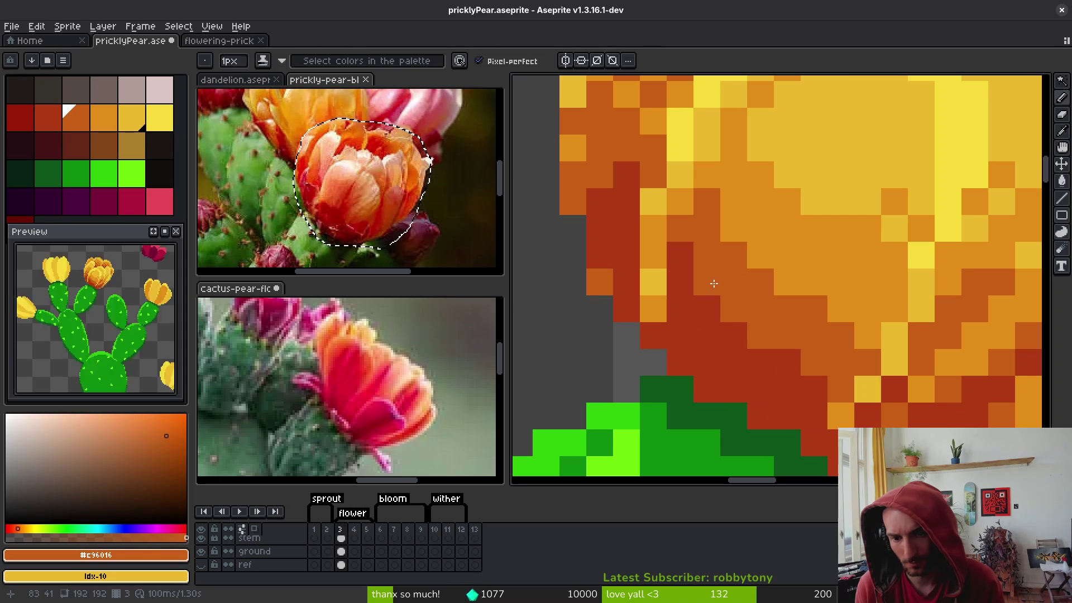
{"action": "scroll", "coordinate": [809, 378], "scroll_direction": "down", "scroll_amount": 4}
{"action": "scroll", "coordinate": [839, 370], "scroll_direction": "up", "scroll_amount": 4}
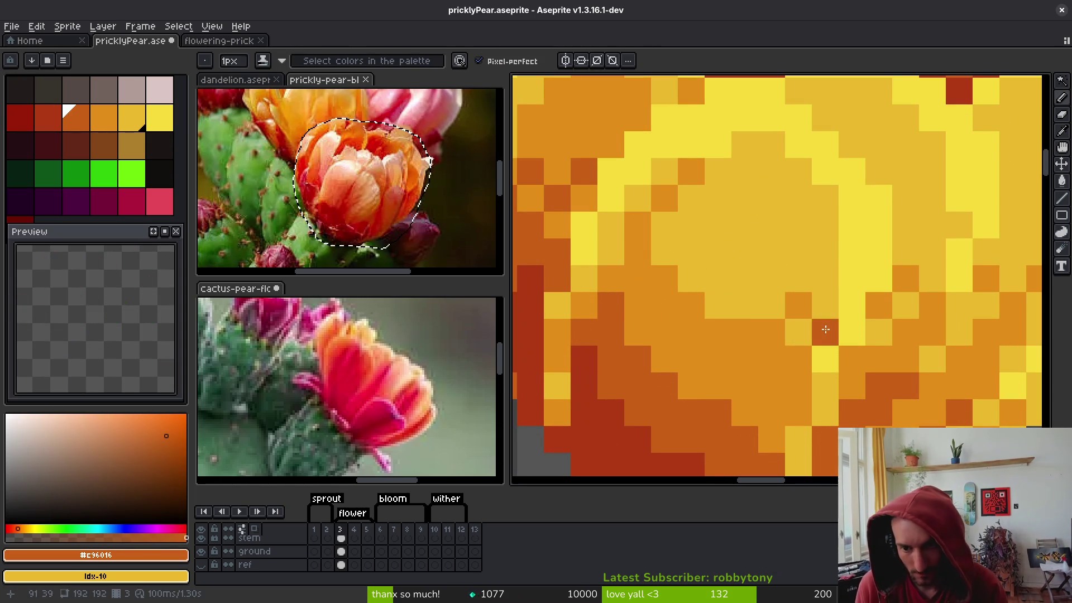
{"action": "left_click", "coordinate": [793, 279], "text": "alt"}
{"action": "scroll", "coordinate": [835, 359], "scroll_direction": "down", "scroll_amount": 3}
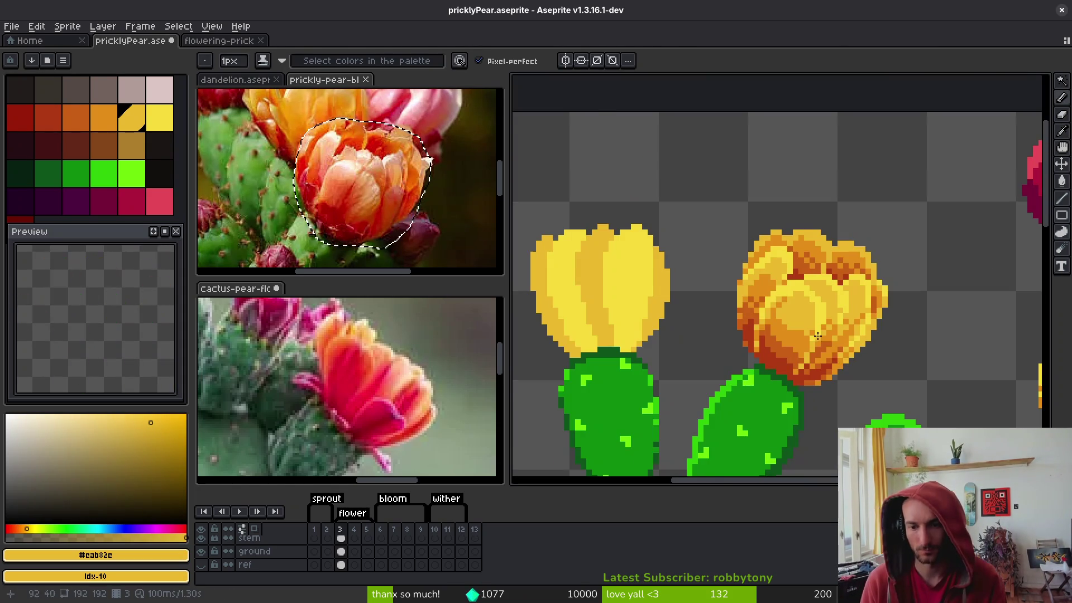
{"action": "scroll", "coordinate": [818, 336], "scroll_direction": "up", "scroll_amount": 3}
{"action": "scroll", "coordinate": [799, 304], "scroll_direction": "down", "scroll_amount": 3}
{"action": "scroll", "coordinate": [810, 332], "scroll_direction": "up", "scroll_amount": 3}
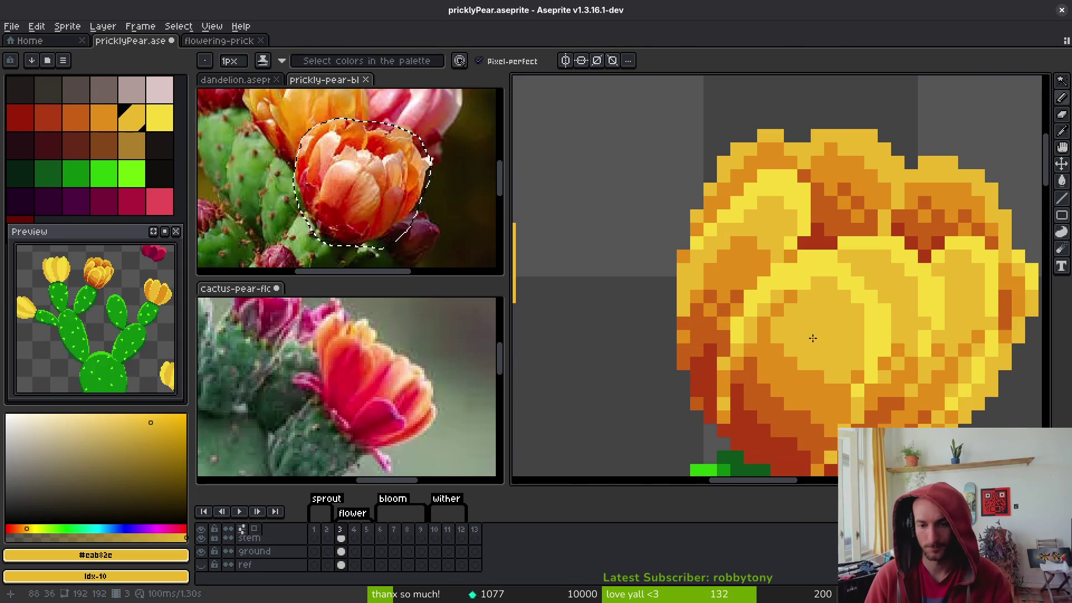
{"action": "key", "text": "alt"}
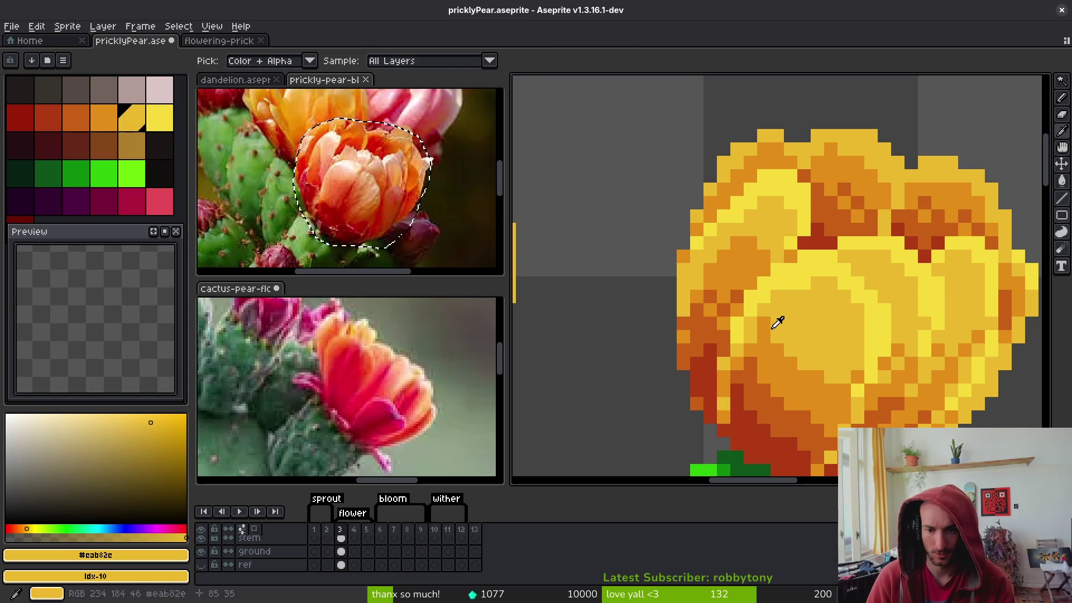
{"action": "left_click", "coordinate": [759, 337], "text": "alt"}
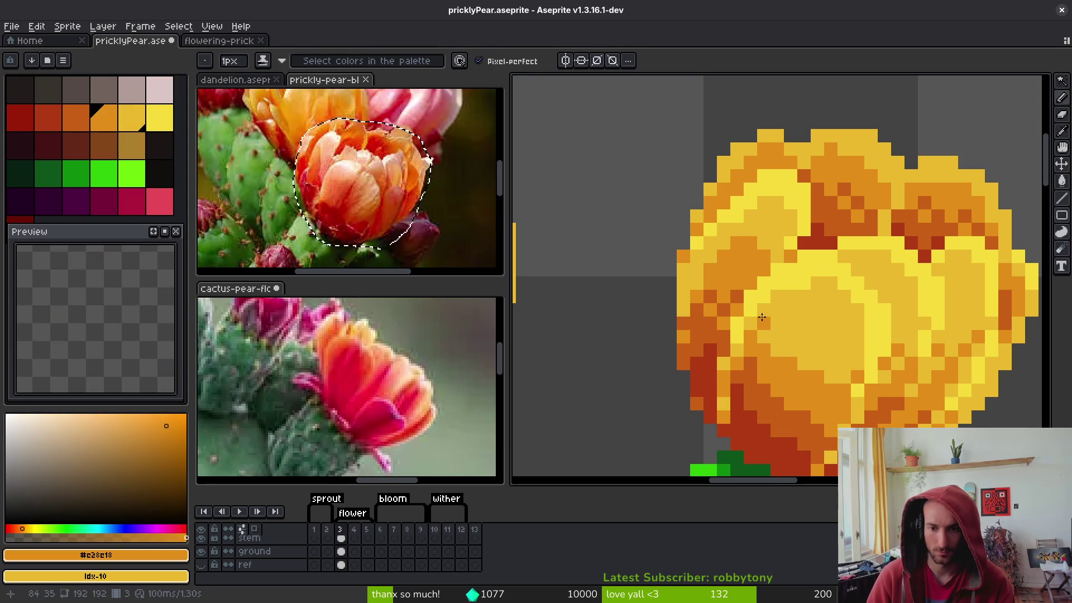
{"action": "left_click", "coordinate": [763, 316], "text": "alt"}
Save pricklyPear.aseprite with Ctrl+S
{"action": "scroll", "coordinate": [825, 343], "scroll_direction": "down", "scroll_amount": 3}
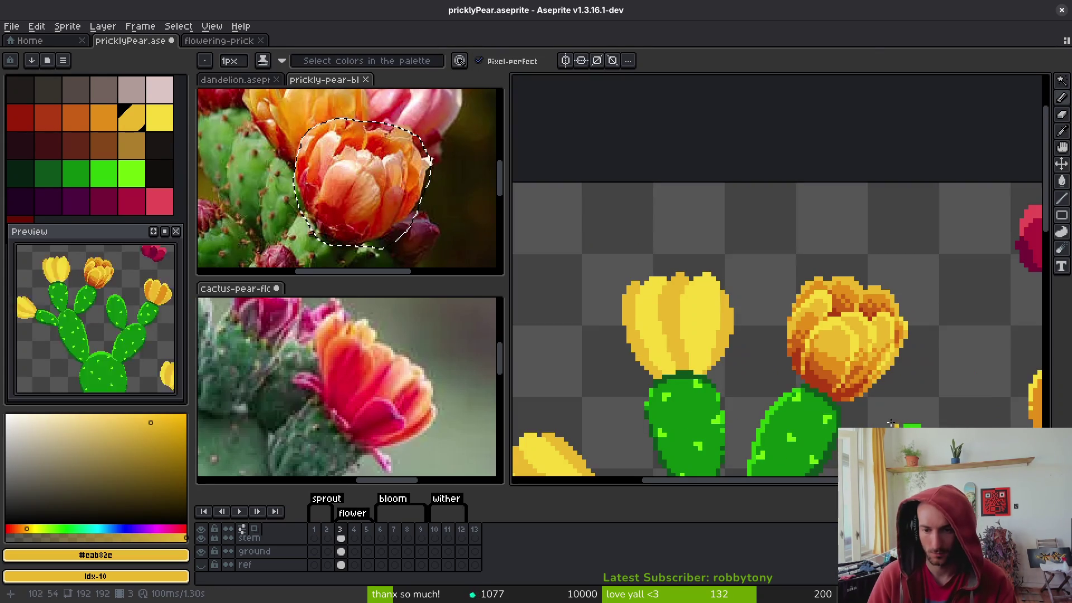
{"action": "scroll", "coordinate": [825, 344], "scroll_direction": "up", "scroll_amount": 4}
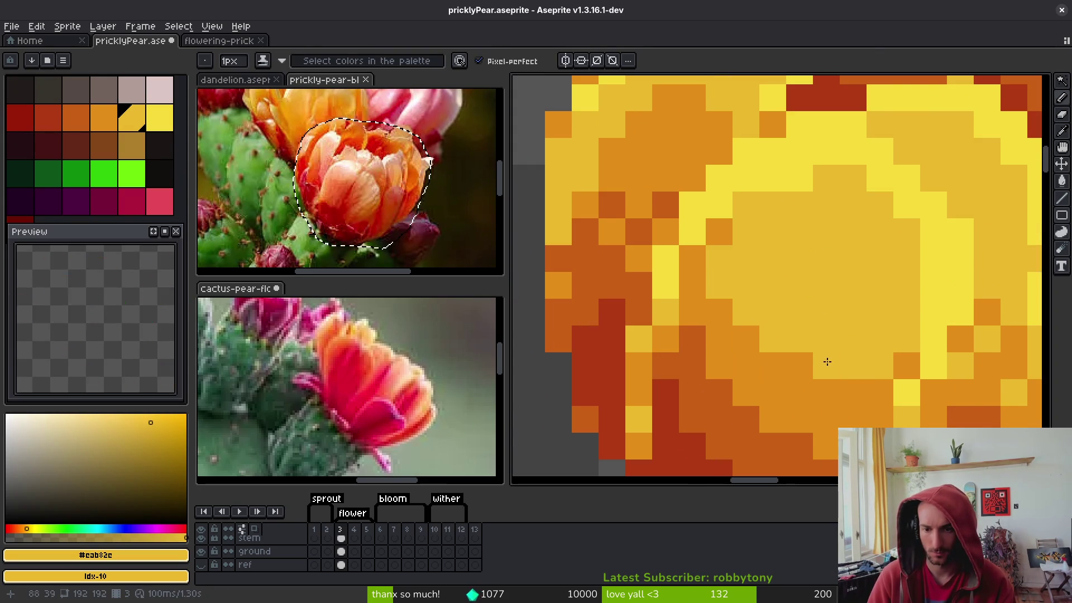
{"action": "scroll", "coordinate": [825, 361], "scroll_direction": "down", "scroll_amount": 3}
{"action": "scroll", "coordinate": [832, 365], "scroll_direction": "up", "scroll_amount": 3}
{"action": "key", "text": "ctrl+s"}
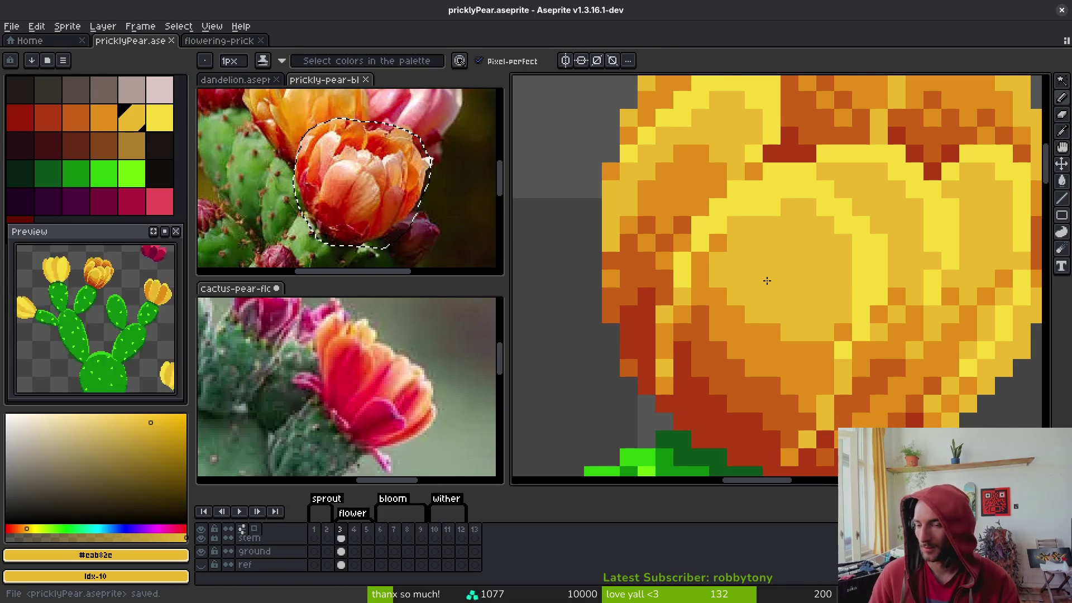
Paint a short orange stroke on the upper part of the blossom
{"action": "scroll", "coordinate": [767, 280], "scroll_direction": "up", "scroll_amount": 2}
{"action": "left_click_drag", "start_coordinate": [753, 189], "coordinate": [796, 155]}
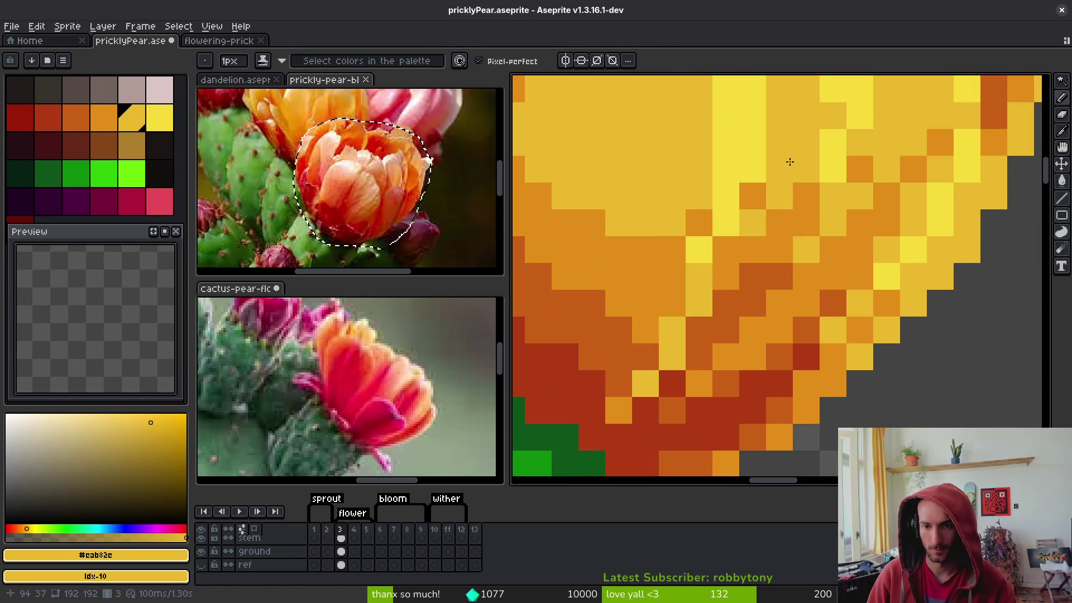
{"action": "scroll", "coordinate": [761, 201], "scroll_direction": "down", "scroll_amount": 3}
{"action": "scroll", "coordinate": [804, 204], "scroll_direction": "up", "scroll_amount": 2}
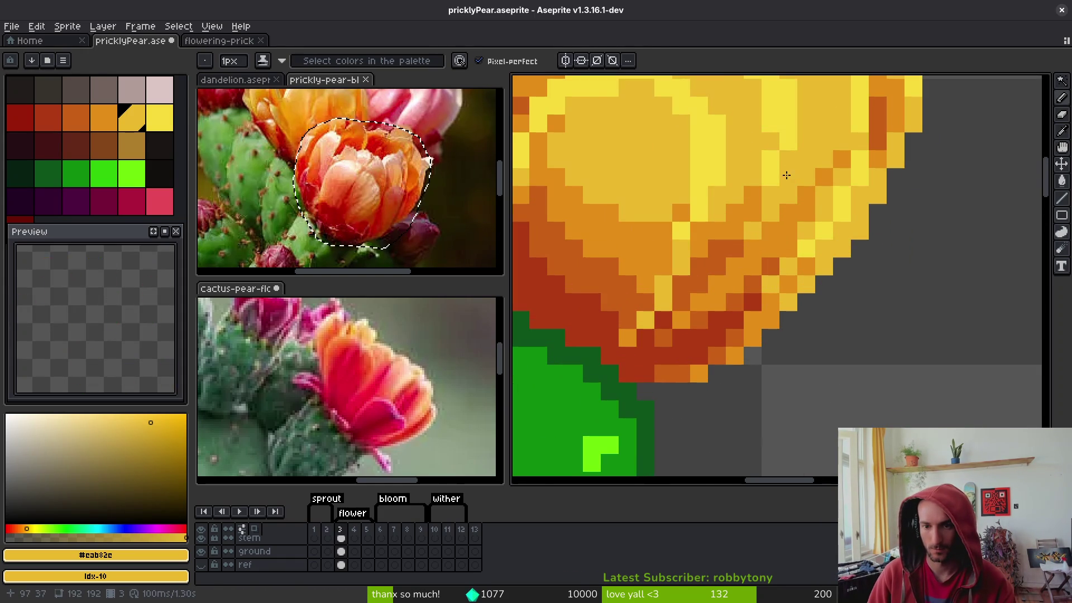
{"action": "left_click", "coordinate": [815, 202], "text": "alt"}
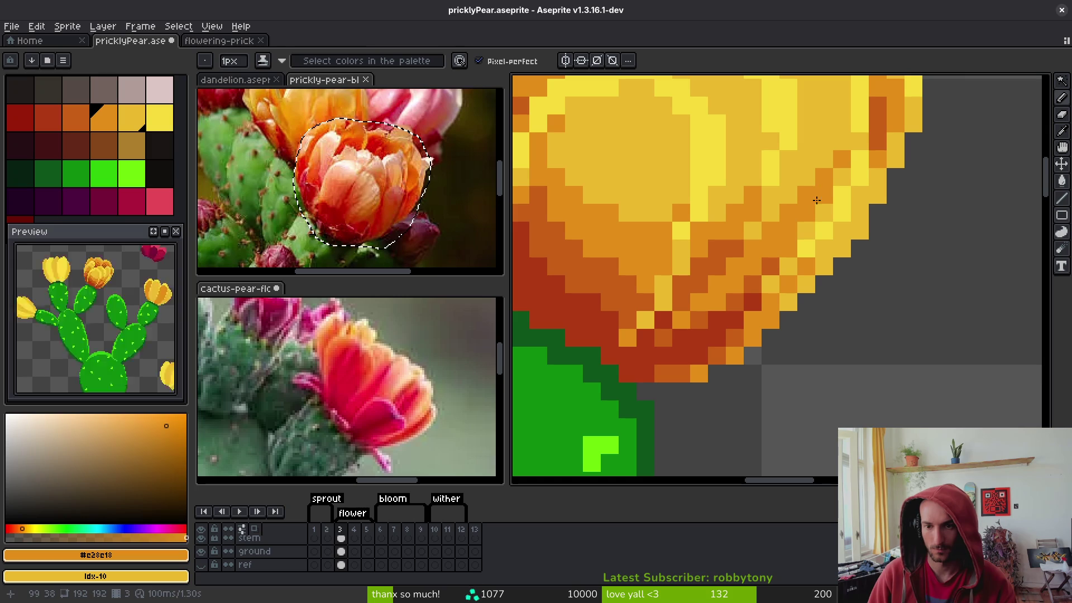
{"action": "left_click", "coordinate": [793, 212], "text": "alt"}
Sample the blossom's orange and paint an orange pixel on its right edge
{"action": "key", "text": "alt"}
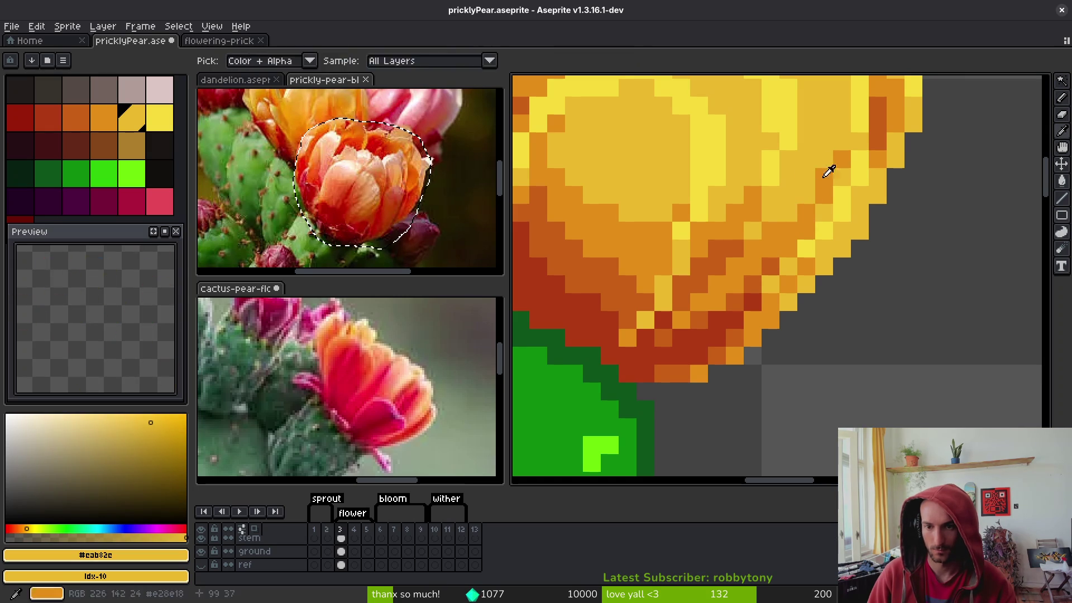
{"action": "left_click", "coordinate": [843, 167], "text": "alt"}
{"action": "scroll", "coordinate": [894, 224], "scroll_direction": "down", "scroll_amount": 4}
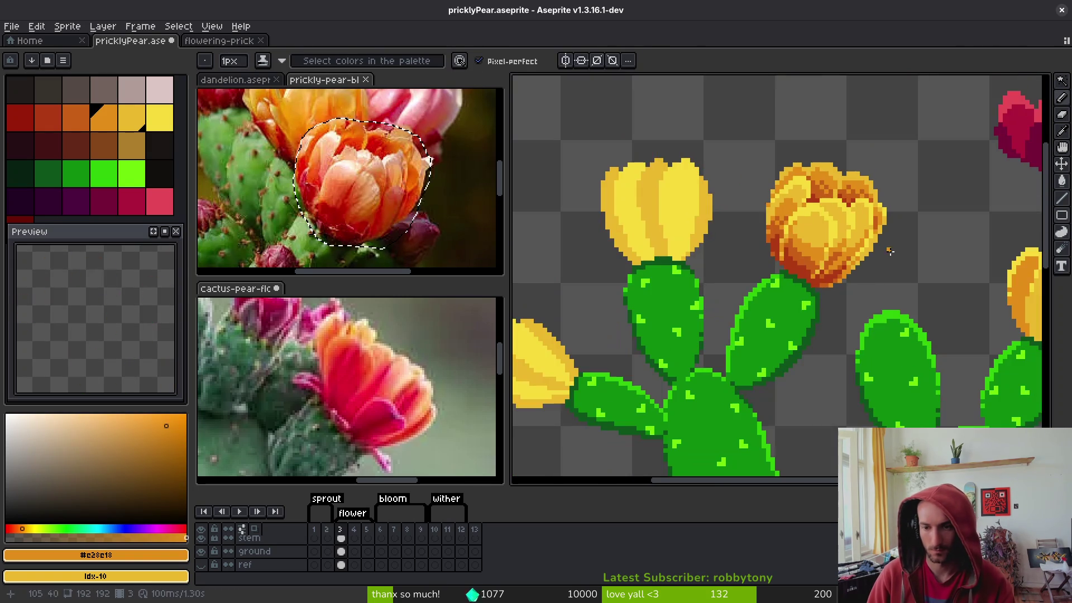
{"action": "scroll", "coordinate": [912, 233], "scroll_direction": "up", "scroll_amount": 4}
{"action": "scroll", "coordinate": [912, 233], "scroll_direction": "down", "scroll_amount": 1}
{"action": "scroll", "coordinate": [907, 223], "scroll_direction": "up", "scroll_amount": 1}
{"action": "left_click", "coordinate": [821, 212]}
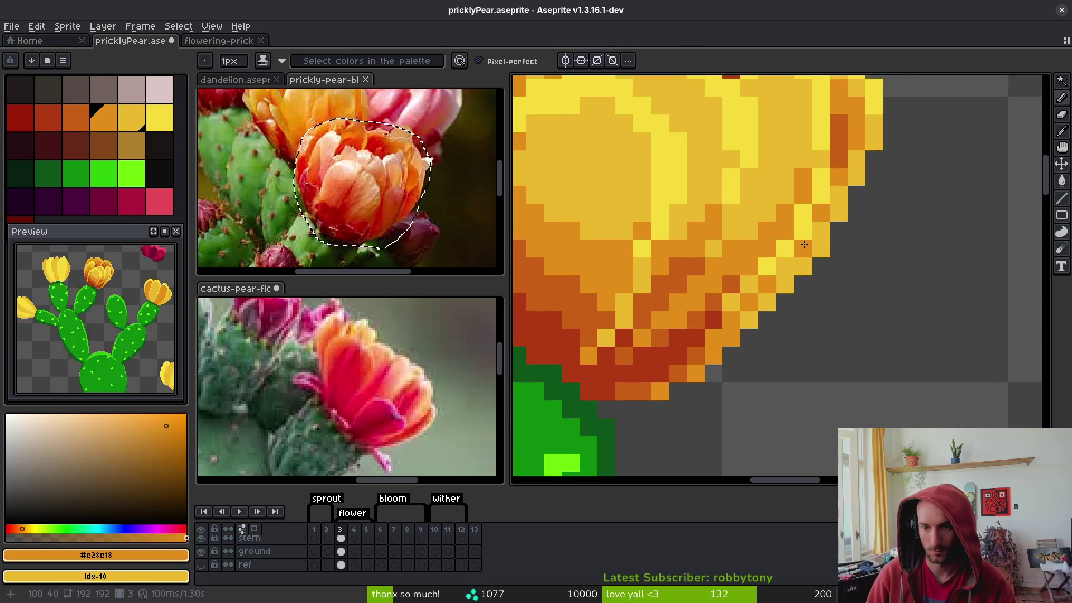
{"action": "scroll", "coordinate": [751, 216], "scroll_direction": "down", "scroll_amount": 3}
{"action": "scroll", "coordinate": [776, 220], "scroll_direction": "up", "scroll_amount": 3}
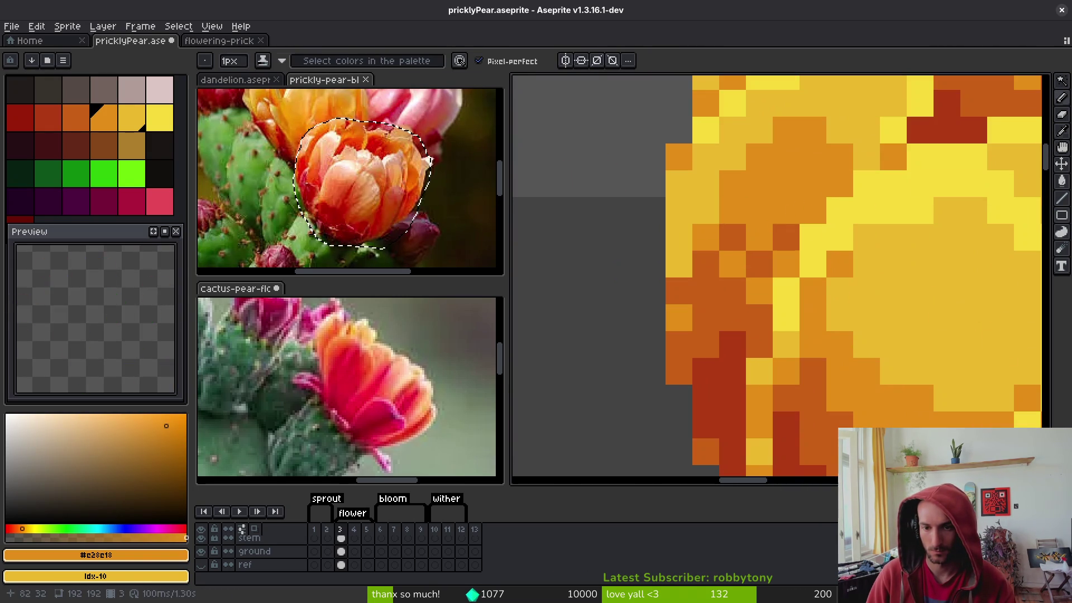
Darken pixels on the blossom's left side with #c96016 and #e28e18
{"action": "left_click_drag", "start_coordinate": [759, 264], "coordinate": [732, 228]}
{"action": "left_click", "coordinate": [732, 229]}
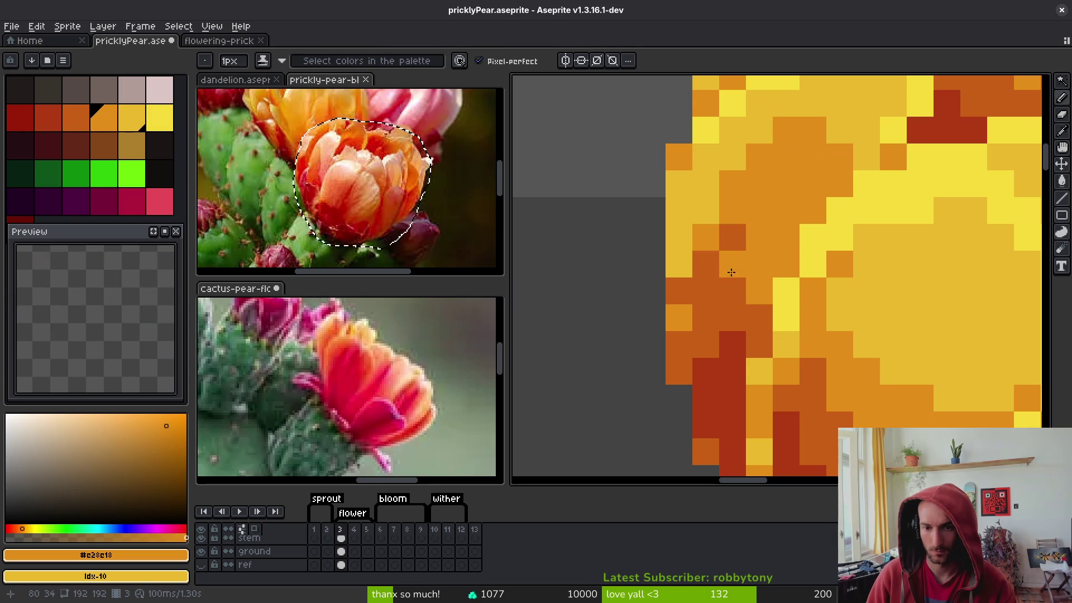
{"action": "left_click", "coordinate": [746, 237], "text": "alt"}
{"action": "scroll", "coordinate": [746, 237], "scroll_direction": "down", "scroll_amount": 2}
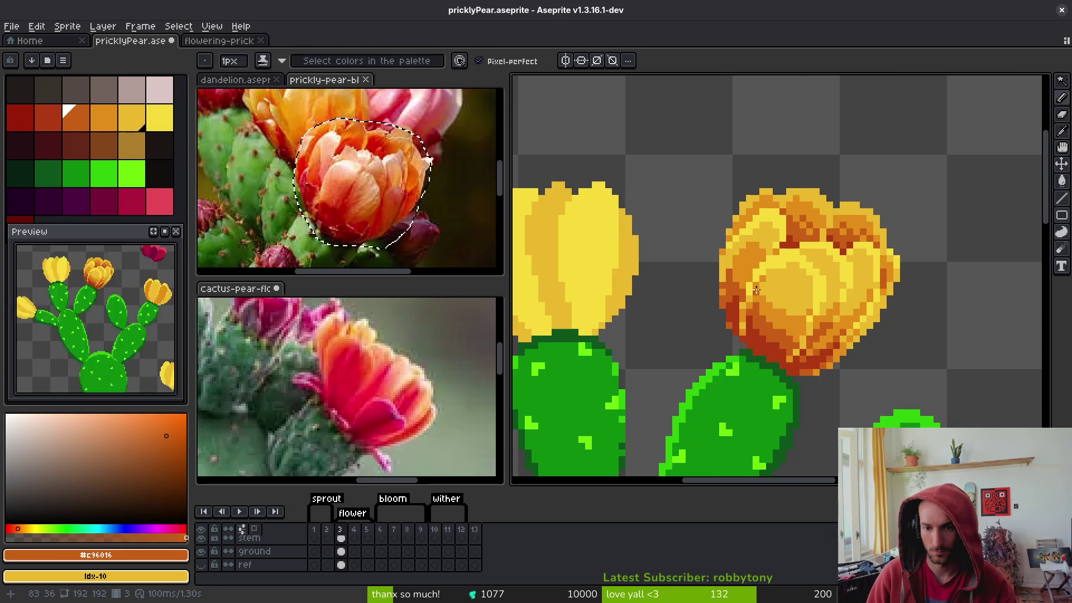
{"action": "scroll", "coordinate": [760, 301], "scroll_direction": "up", "scroll_amount": 2}
{"action": "left_click", "coordinate": [742, 240], "text": "alt"}
{"action": "left_click", "coordinate": [734, 227]}
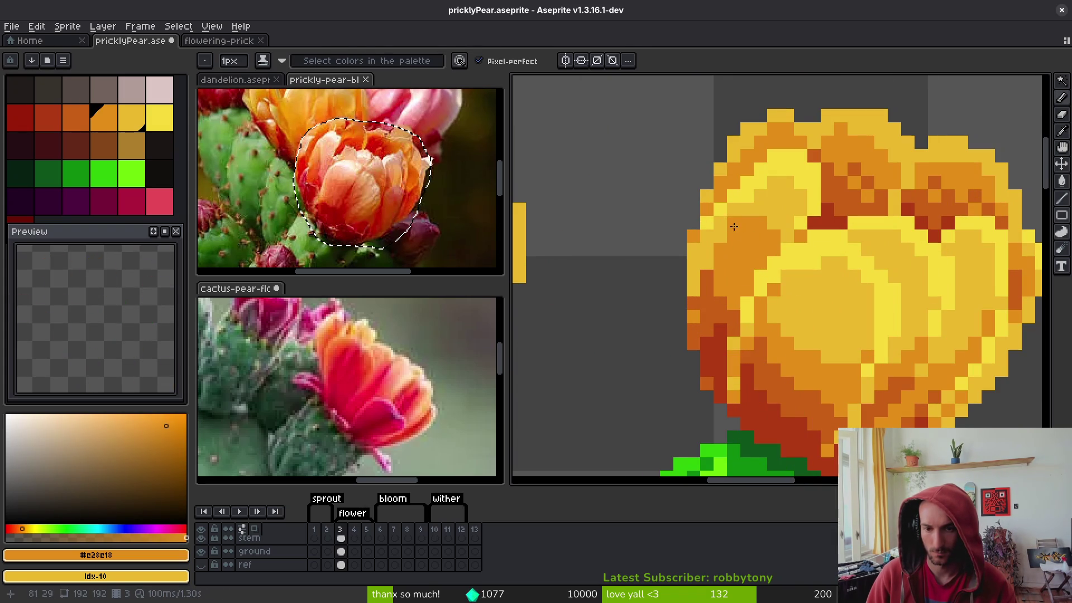
Add a yellow #f7db3b pixel at the blossom's left edge
{"action": "left_click", "coordinate": [713, 218], "text": "alt"}
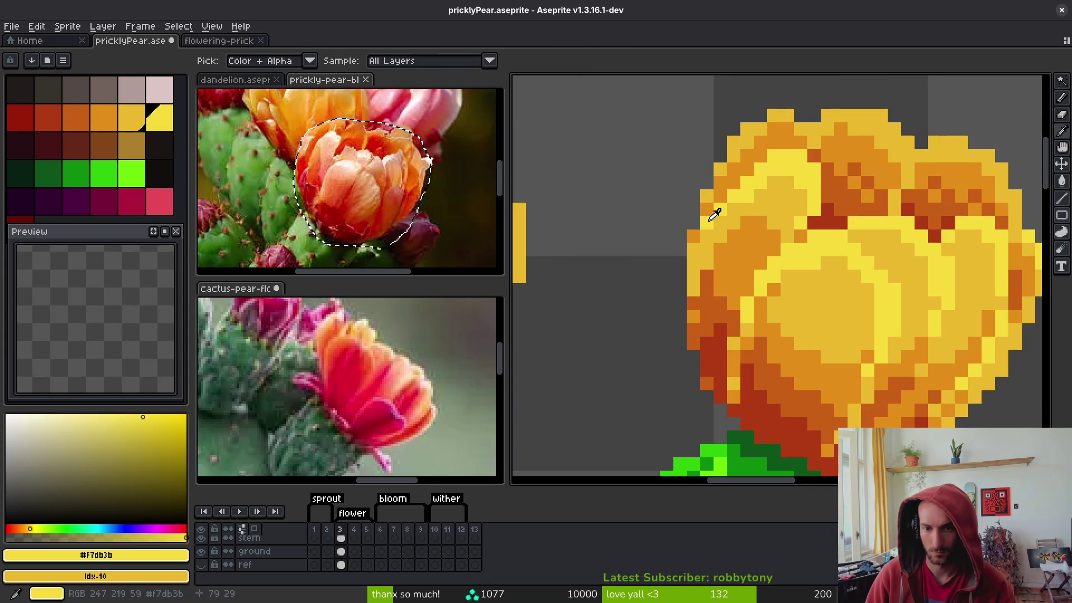
{"action": "left_click", "coordinate": [693, 262]}
{"action": "scroll", "coordinate": [734, 252], "scroll_direction": "down", "scroll_amount": 2}
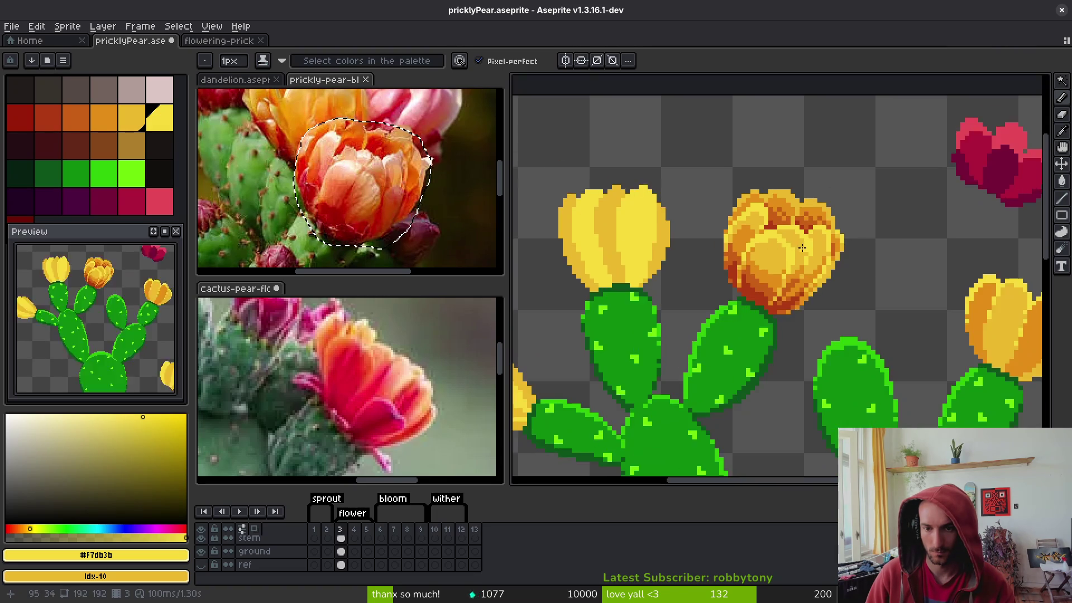
Turn the dark pixel at the blossom's top orange #e28e18
{"action": "scroll", "coordinate": [761, 144], "scroll_direction": "up", "scroll_amount": 2}
{"action": "left_click", "coordinate": [751, 177], "text": "alt"}
{"action": "left_click", "coordinate": [823, 181]}
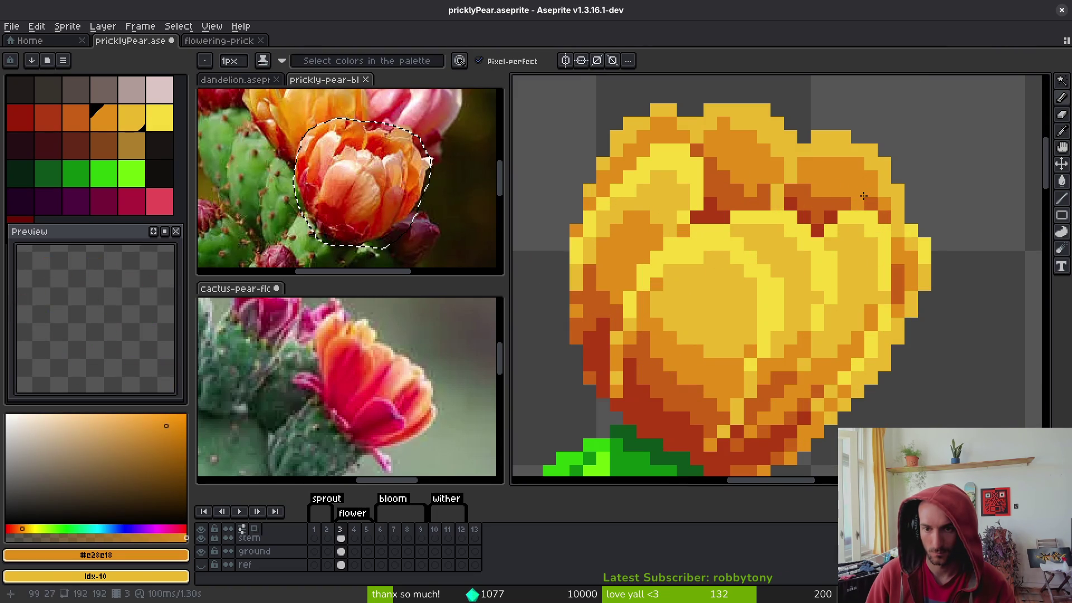
Sample the blossom's darker orange #c96016, dark red #af3a13 and yellow #cab82e
{"action": "left_click", "coordinate": [897, 217], "text": "alt"}
{"action": "scroll", "coordinate": [883, 218], "scroll_direction": "down", "scroll_amount": 2}
{"action": "scroll", "coordinate": [872, 219], "scroll_direction": "up", "scroll_amount": 1}
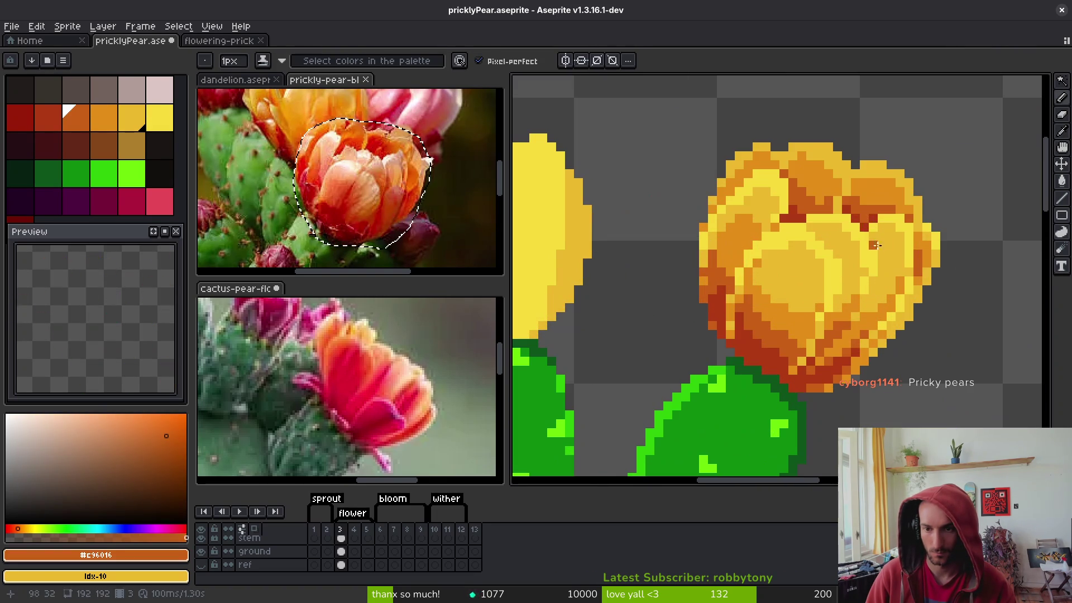
{"action": "left_click", "coordinate": [871, 219], "text": "alt"}
{"action": "scroll", "coordinate": [871, 219], "scroll_direction": "down", "scroll_amount": 2}
{"action": "scroll", "coordinate": [846, 213], "scroll_direction": "up", "scroll_amount": 2}
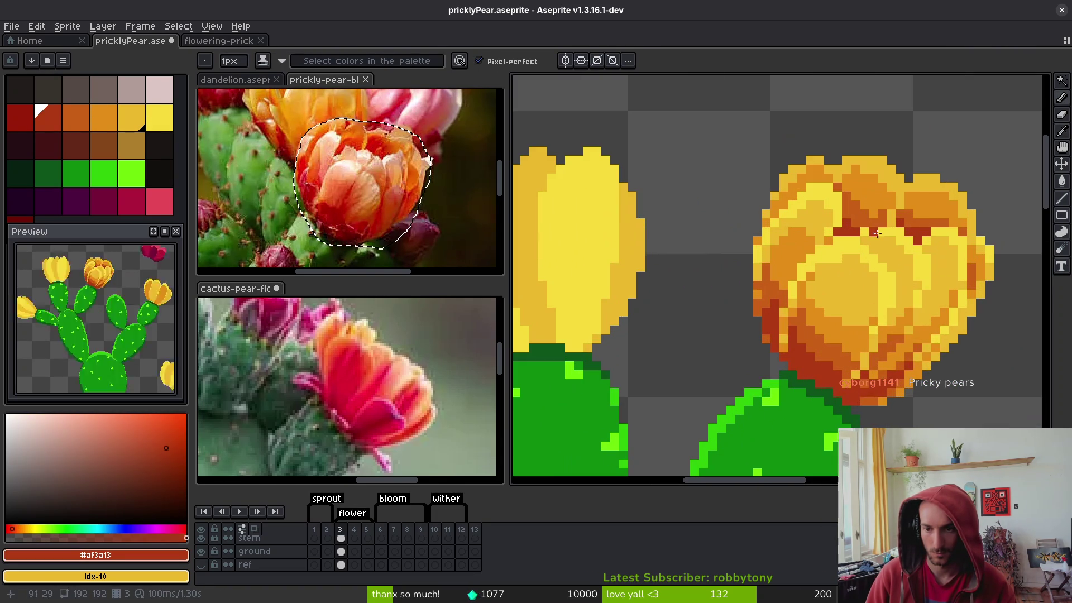
{"action": "left_click", "coordinate": [885, 216], "text": "alt"}
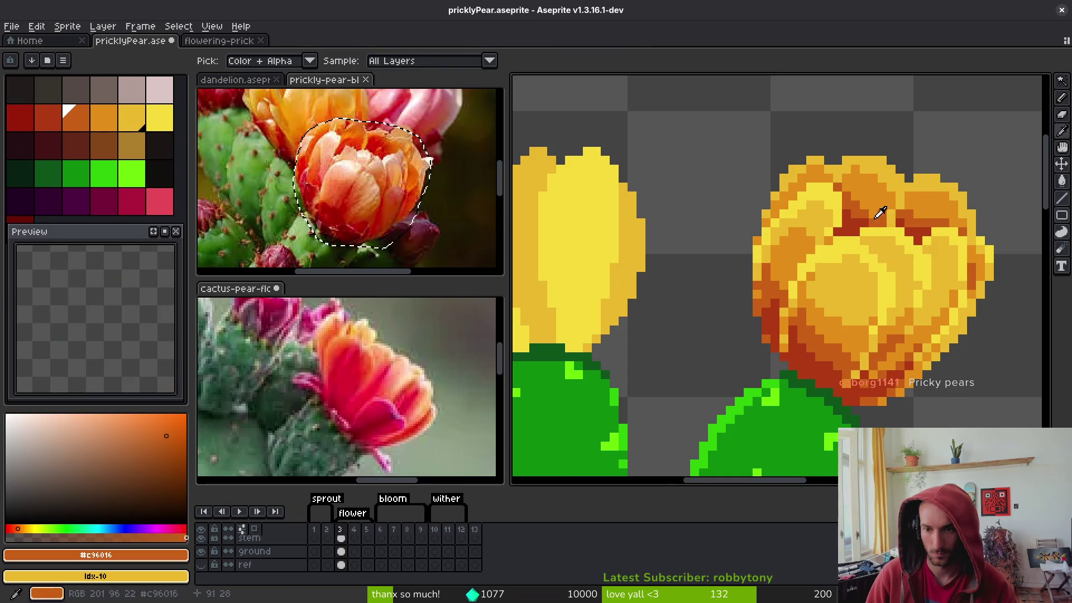
{"action": "left_click", "coordinate": [914, 240], "text": "alt"}
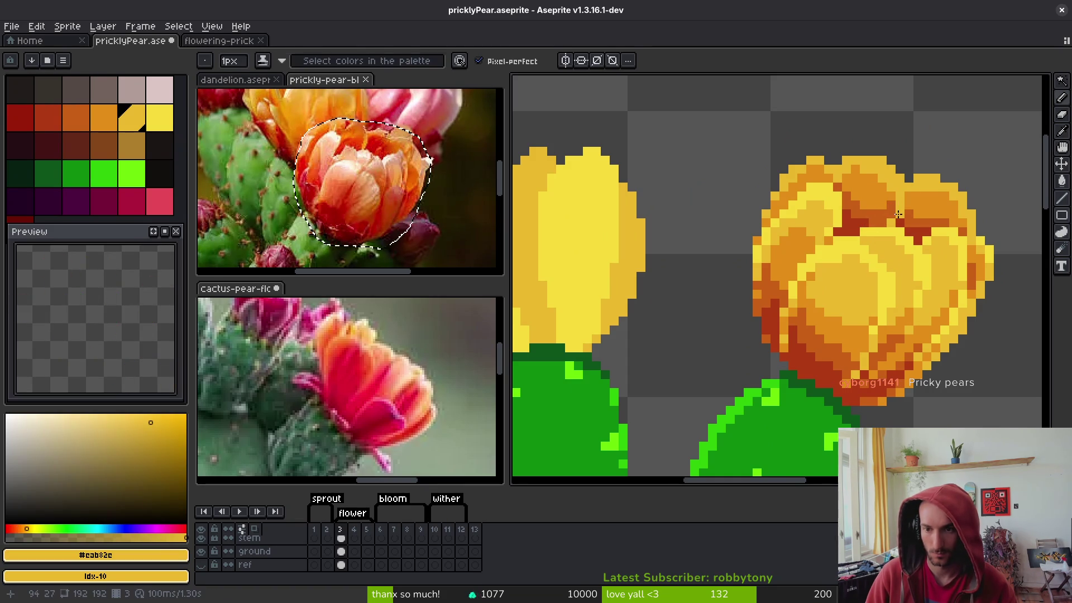
{"action": "scroll", "coordinate": [914, 241], "scroll_direction": "down", "scroll_amount": 3}
{"action": "scroll", "coordinate": [922, 240], "scroll_direction": "up", "scroll_amount": 2}
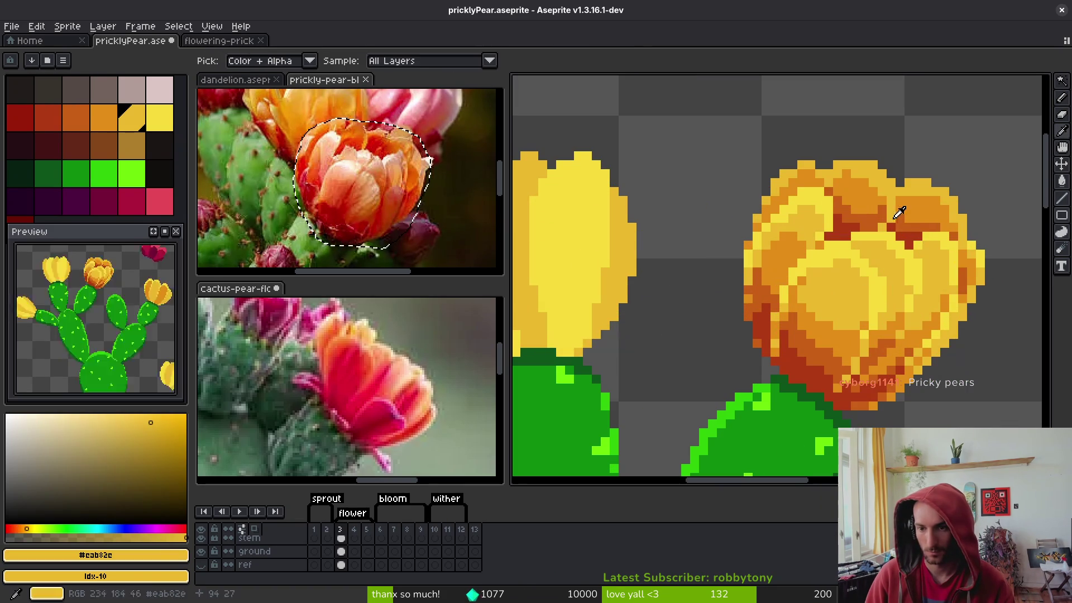
Pick orange #c28c18, then go back to yellow #cab82e from the blossom
{"action": "left_click", "coordinate": [896, 212], "text": "alt"}
{"action": "scroll", "coordinate": [944, 262], "scroll_direction": "up", "scroll_amount": 2}
{"action": "scroll", "coordinate": [947, 266], "scroll_direction": "down", "scroll_amount": 2}
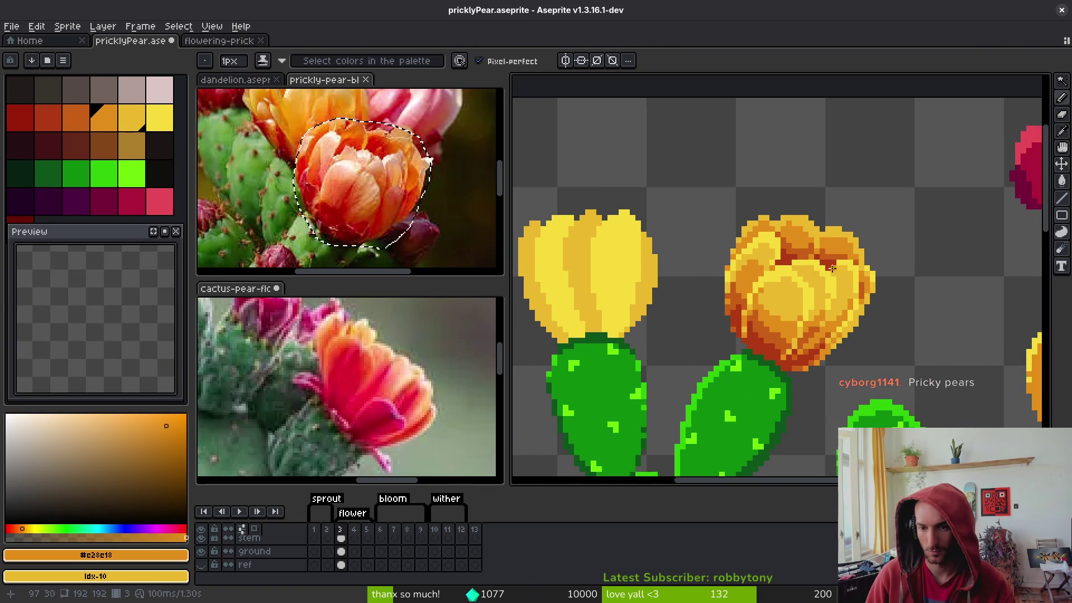
{"action": "scroll", "coordinate": [860, 279], "scroll_direction": "up", "scroll_amount": 2}
{"action": "scroll", "coordinate": [869, 289], "scroll_direction": "down", "scroll_amount": 4}
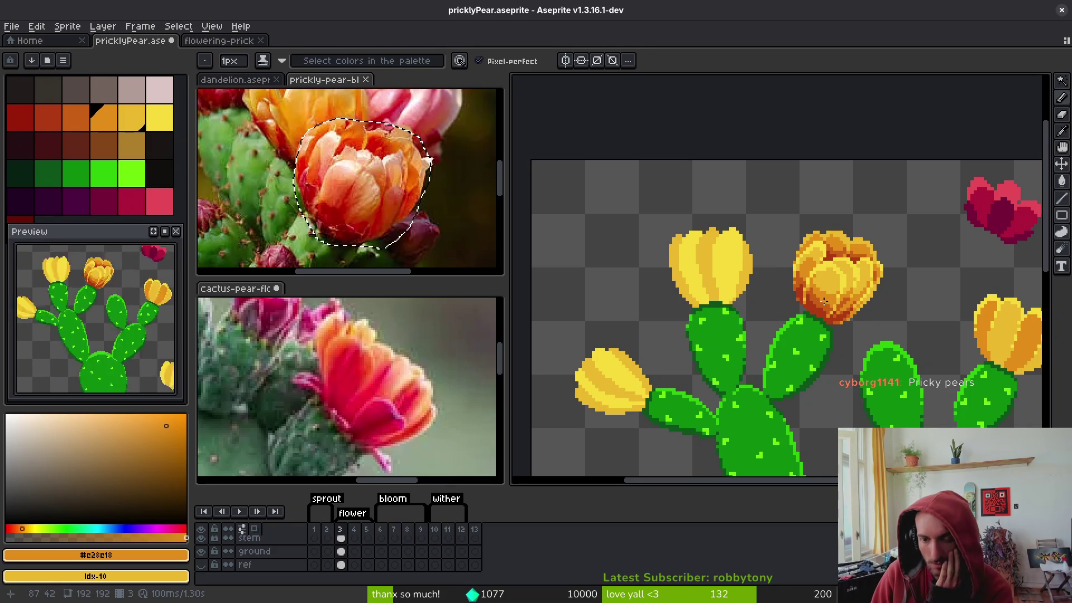
{"action": "scroll", "coordinate": [815, 306], "scroll_direction": "up", "scroll_amount": 3}
{"action": "scroll", "coordinate": [789, 283], "scroll_direction": "down", "scroll_amount": 2}
{"action": "scroll", "coordinate": [779, 290], "scroll_direction": "up", "scroll_amount": 2}
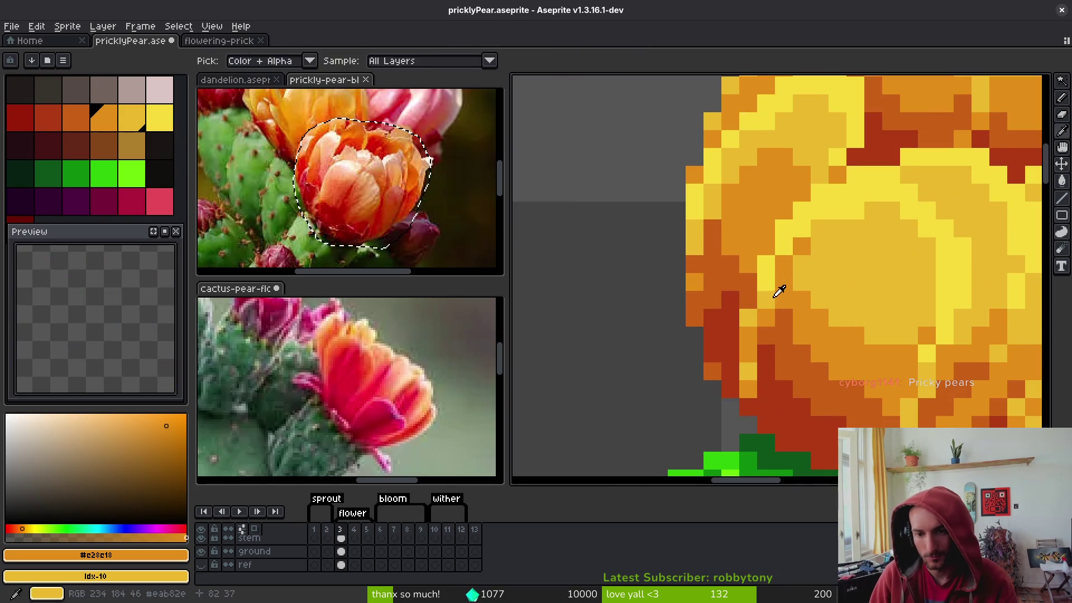
{"action": "left_click", "coordinate": [777, 290], "text": "alt"}
{"action": "scroll", "coordinate": [842, 303], "scroll_direction": "down", "scroll_amount": 2}
{"action": "scroll", "coordinate": [842, 303], "scroll_direction": "up", "scroll_amount": 3}
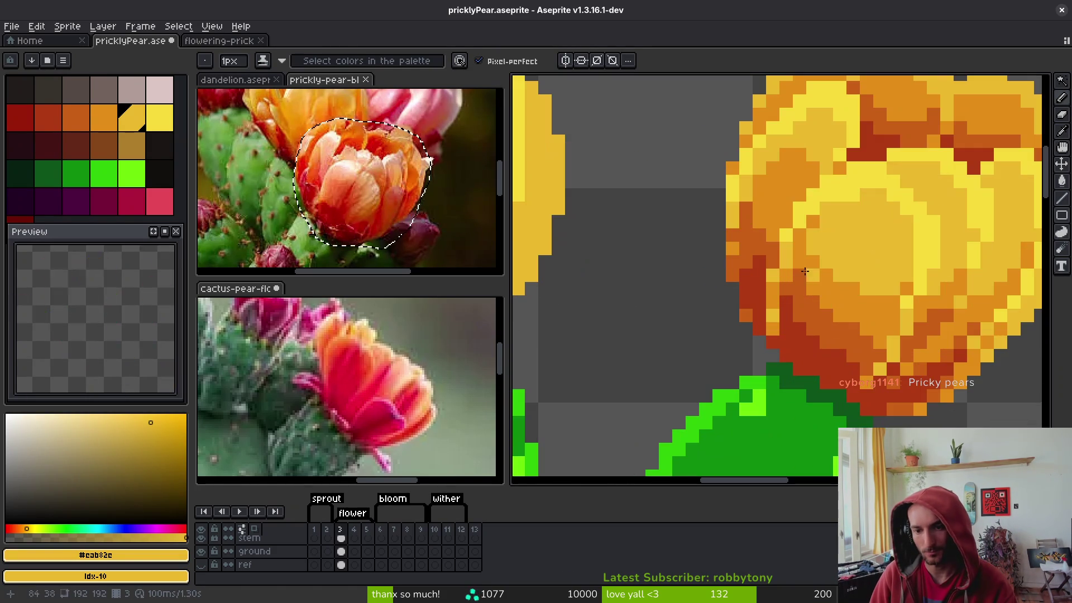
{"action": "scroll", "coordinate": [851, 328], "scroll_direction": "down", "scroll_amount": 2}
{"action": "scroll", "coordinate": [826, 301], "scroll_direction": "up", "scroll_amount": 2}
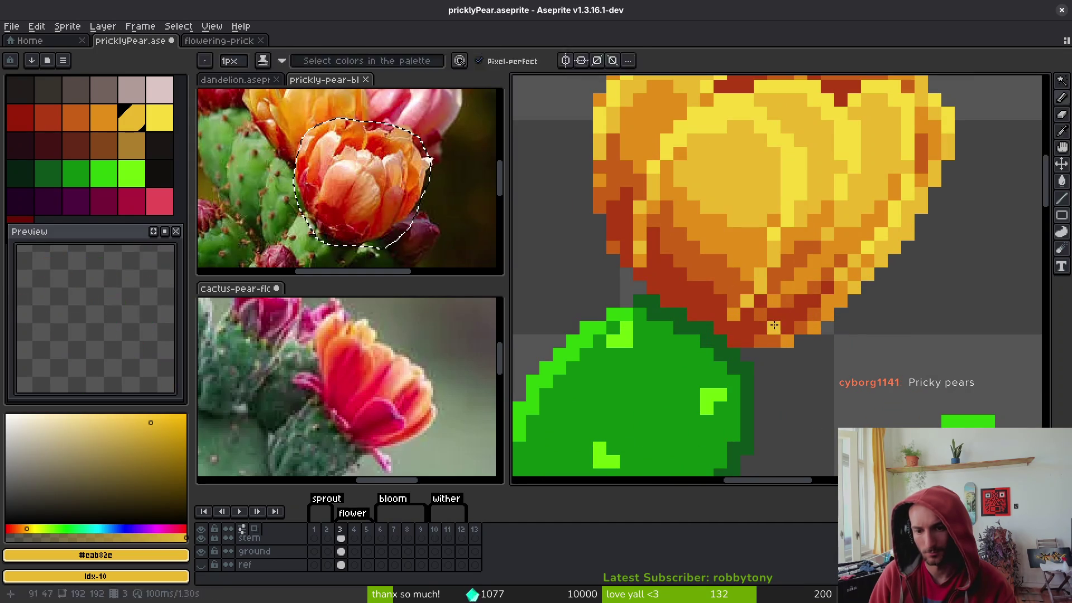
Paint a dark red pixel at the blossom's base
{"action": "left_click", "coordinate": [779, 320], "text": "alt"}
{"action": "left_click", "coordinate": [796, 328]}
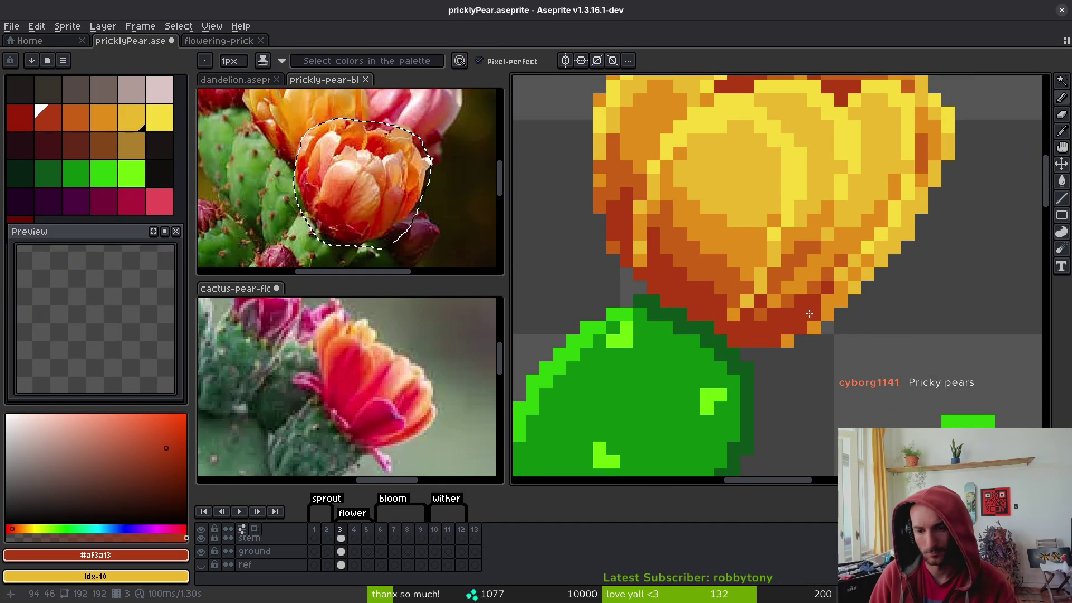
{"action": "left_click", "coordinate": [809, 326], "text": "alt"}
{"action": "left_click", "coordinate": [815, 312], "text": "alt"}
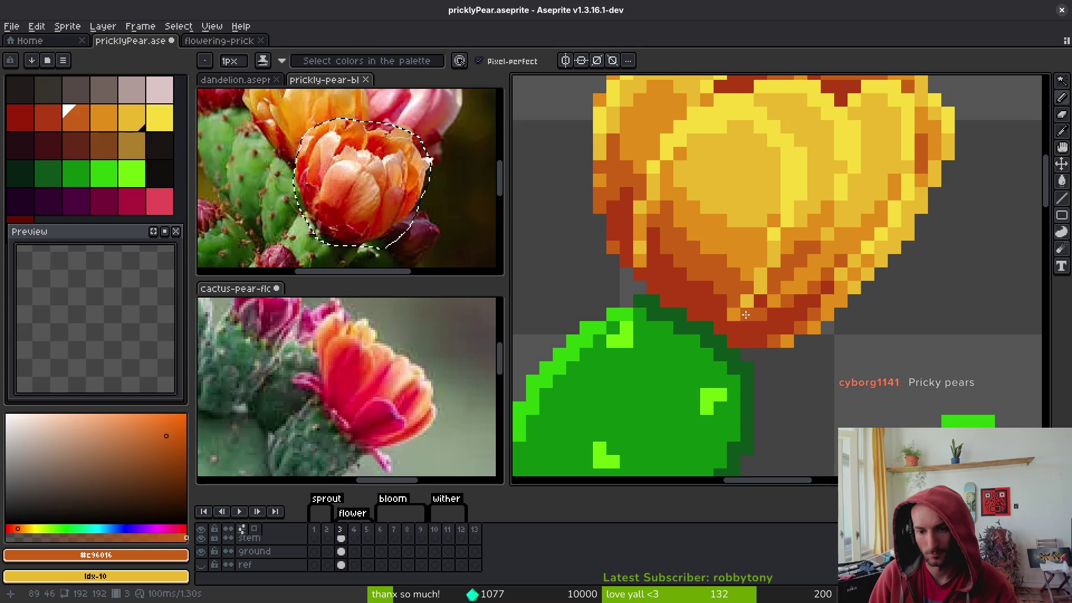
{"action": "scroll", "coordinate": [751, 312], "scroll_direction": "down", "scroll_amount": 3}
{"action": "scroll", "coordinate": [788, 316], "scroll_direction": "up", "scroll_amount": 1}
Compare dark red #af3a13 with oranges #c28c18 and #c96016, ending on #c96016
{"action": "left_click", "coordinate": [787, 317], "text": "alt"}
{"action": "scroll", "coordinate": [776, 318], "scroll_direction": "down", "scroll_amount": 3}
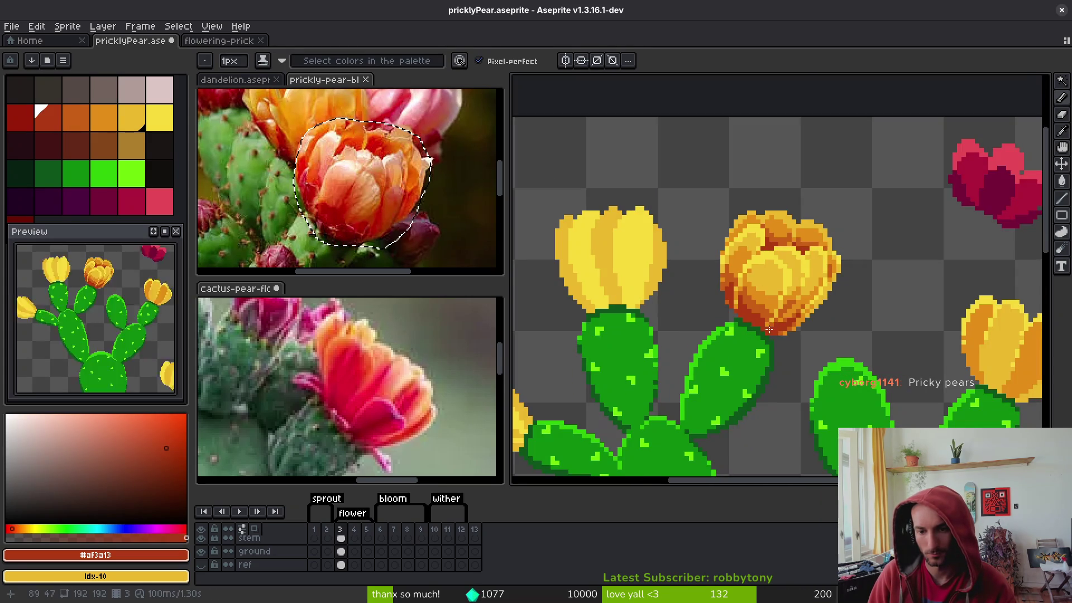
{"action": "scroll", "coordinate": [774, 317], "scroll_direction": "up", "scroll_amount": 5}
{"action": "left_click", "coordinate": [778, 302], "text": "alt"}
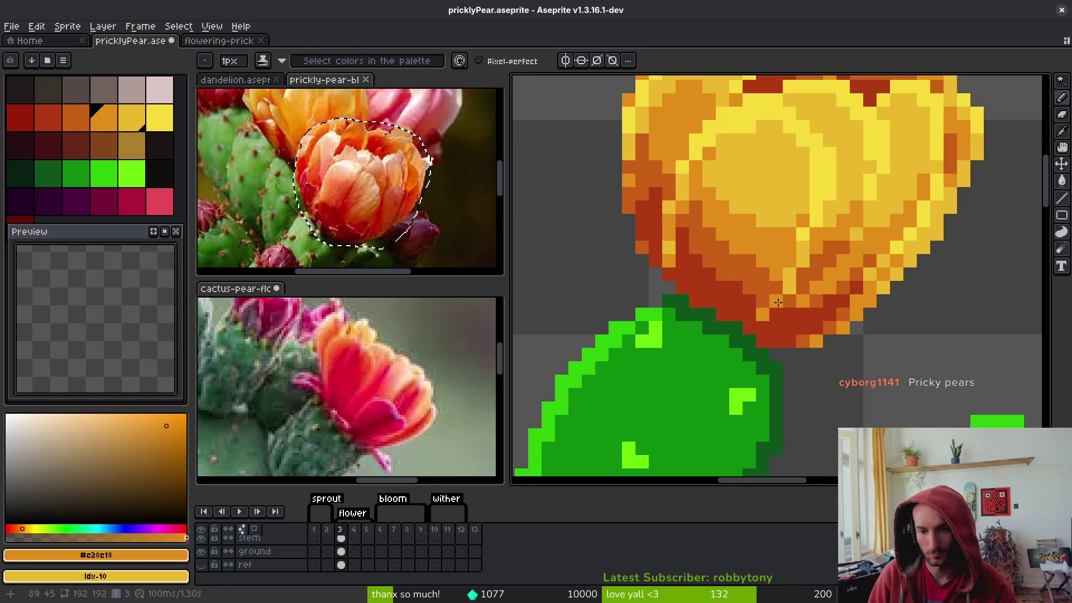
{"action": "left_click", "coordinate": [781, 326], "text": "alt"}
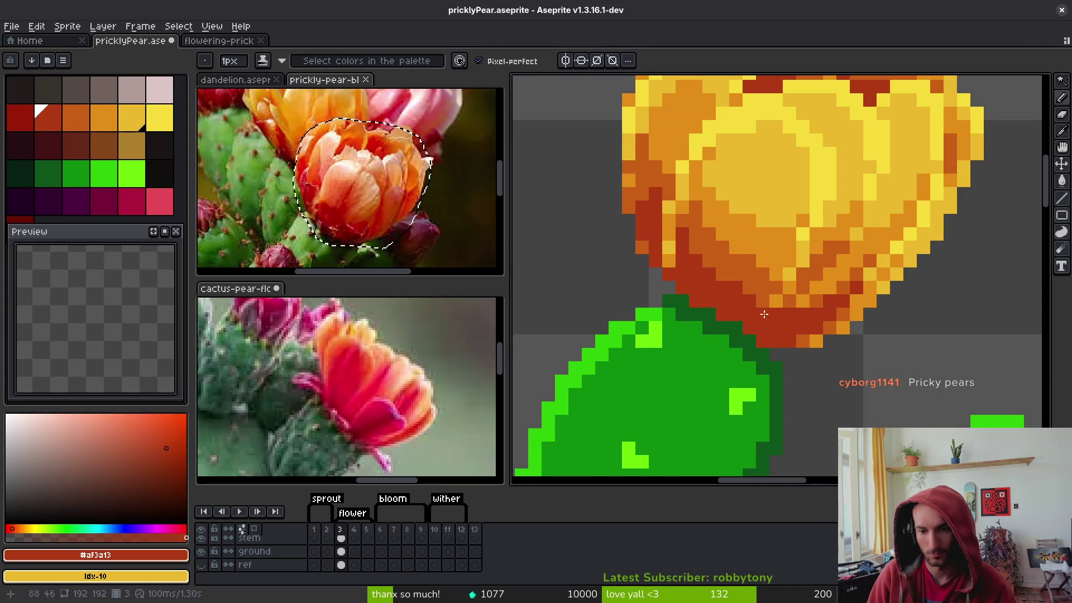
{"action": "left_click", "coordinate": [777, 300], "text": "alt"}
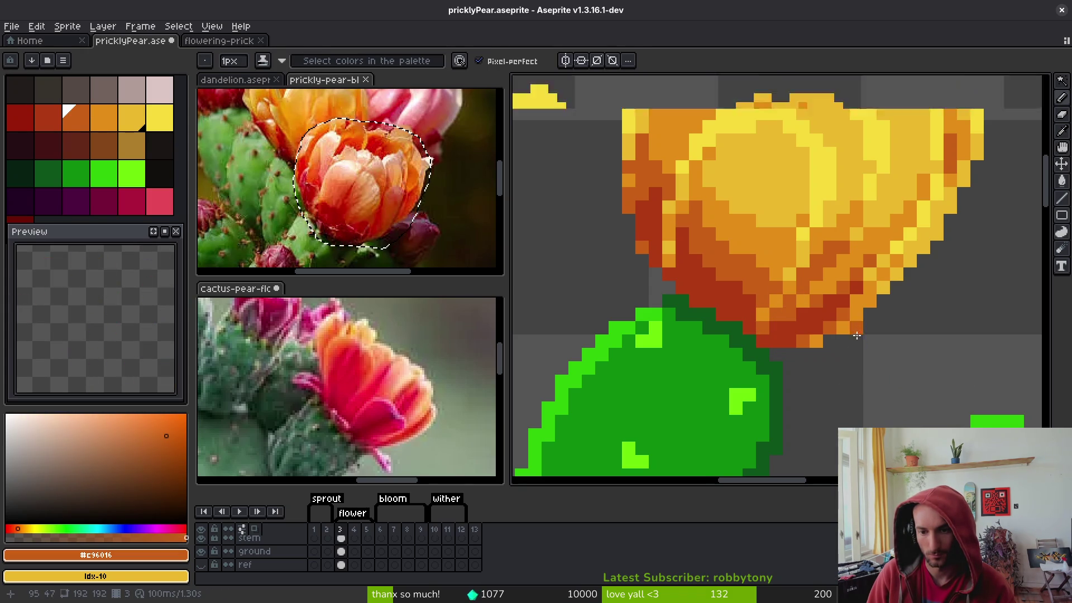
{"action": "scroll", "coordinate": [857, 330], "scroll_direction": "down", "scroll_amount": 2}
{"action": "scroll", "coordinate": [842, 330], "scroll_direction": "up", "scroll_amount": 2}
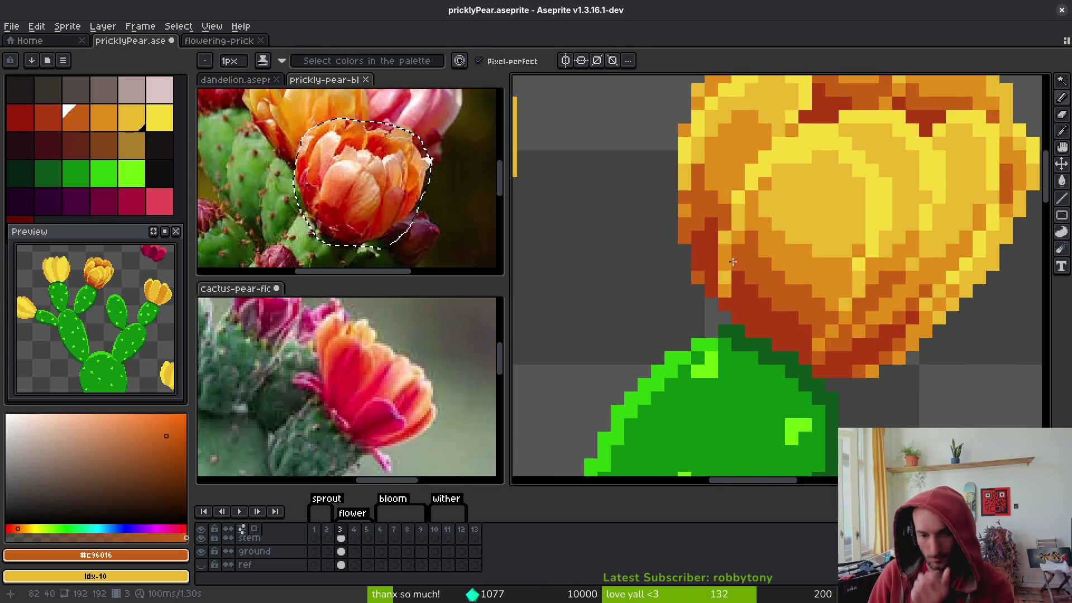
{"action": "scroll", "coordinate": [743, 296], "scroll_direction": "down", "scroll_amount": 1}
{"action": "scroll", "coordinate": [759, 310], "scroll_direction": "up", "scroll_amount": 1}
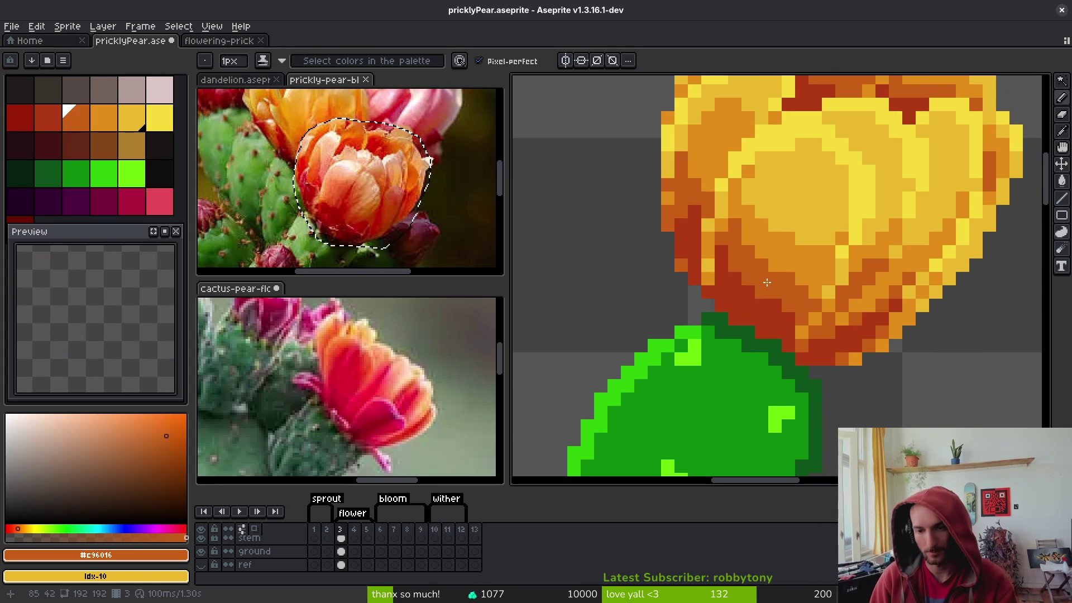
{"action": "scroll", "coordinate": [767, 283], "scroll_direction": "down", "scroll_amount": 1}
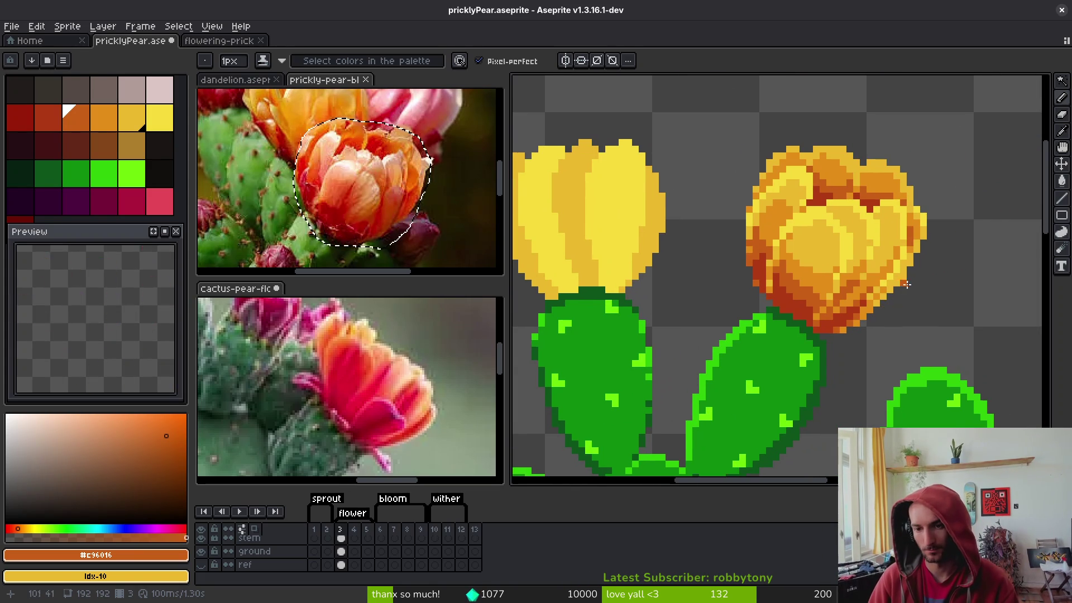
Sample the golden yellow and the bright yellow from the blossom's petals
{"action": "scroll", "coordinate": [865, 284], "scroll_direction": "up", "scroll_amount": 3}
{"action": "left_click", "coordinate": [831, 244], "text": "alt"}
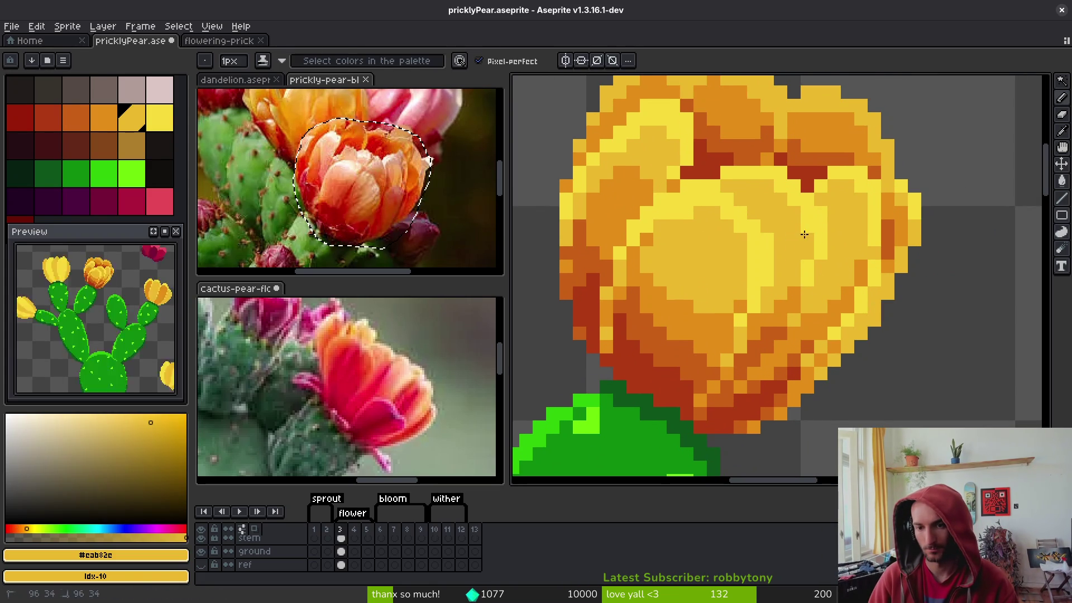
{"action": "scroll", "coordinate": [825, 210], "scroll_direction": "down", "scroll_amount": 2}
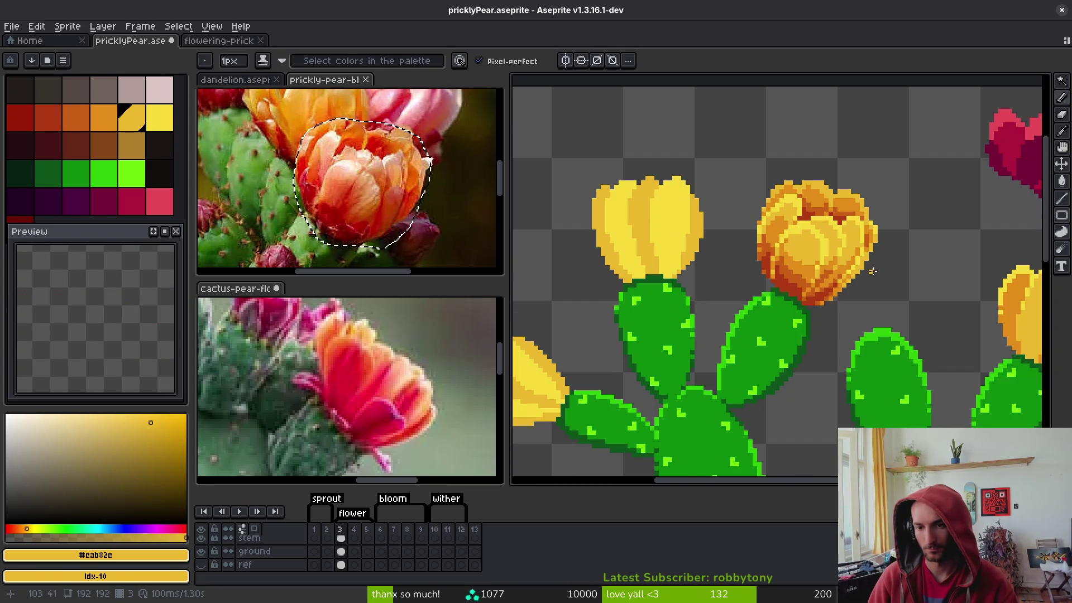
{"action": "scroll", "coordinate": [837, 229], "scroll_direction": "up", "scroll_amount": 2}
{"action": "scroll", "coordinate": [837, 229], "scroll_direction": "down", "scroll_amount": 1}
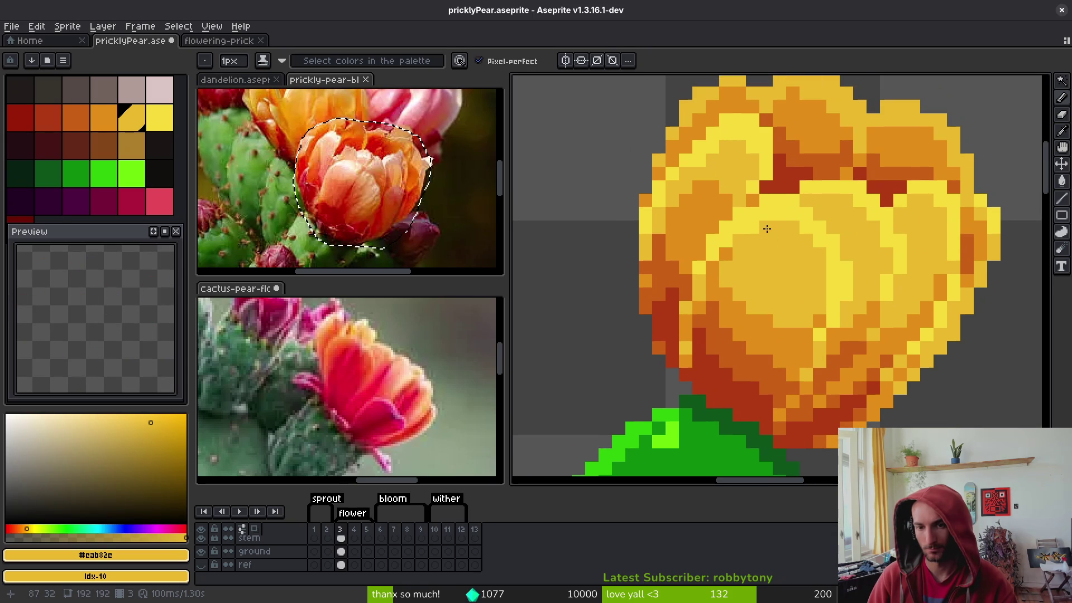
{"action": "scroll", "coordinate": [771, 235], "scroll_direction": "down", "scroll_amount": 2}
{"action": "scroll", "coordinate": [773, 198], "scroll_direction": "up", "scroll_amount": 2}
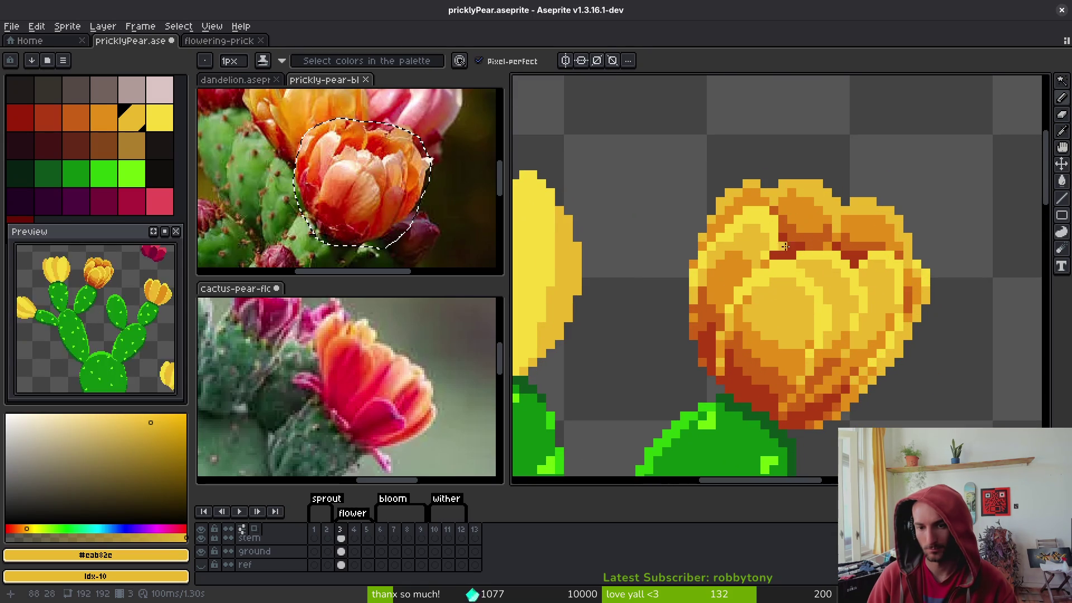
{"action": "left_click", "coordinate": [724, 228], "text": "alt"}
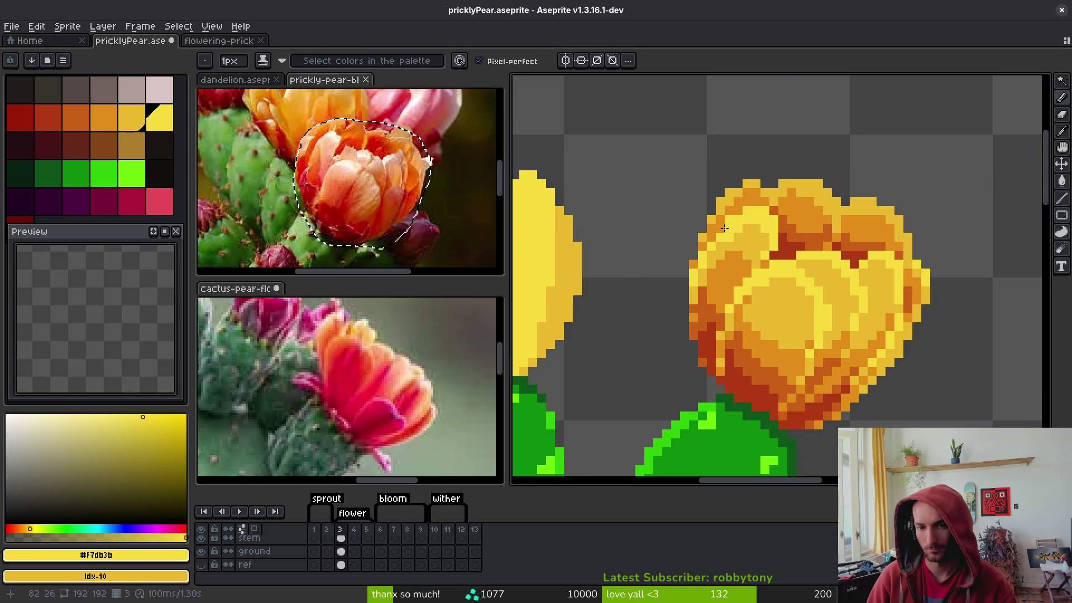
{"action": "left_click", "coordinate": [736, 232], "text": "alt"}
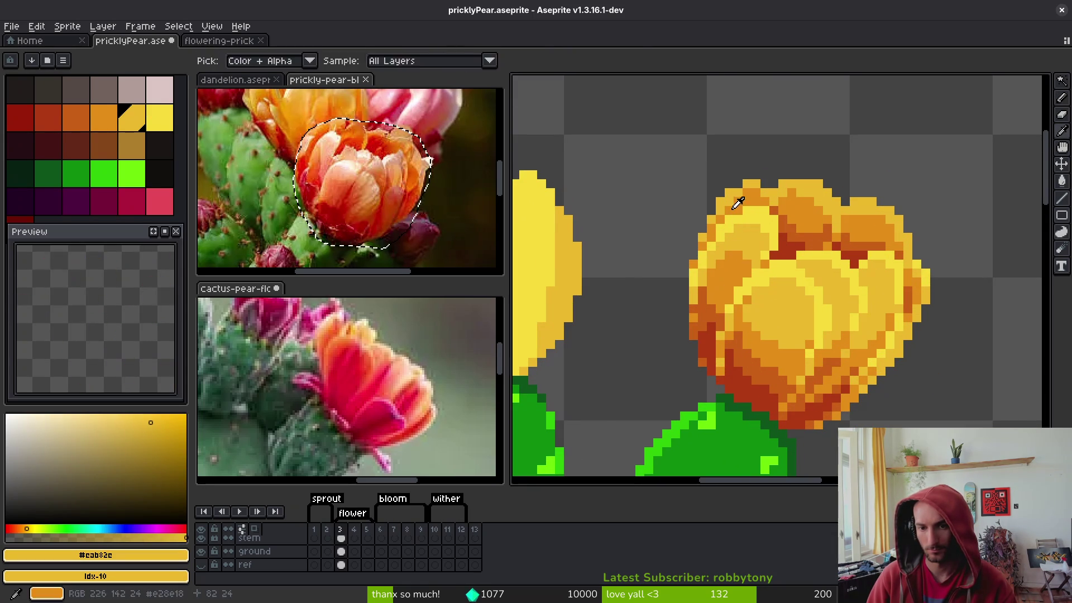
{"action": "left_click", "coordinate": [725, 229], "text": "alt"}
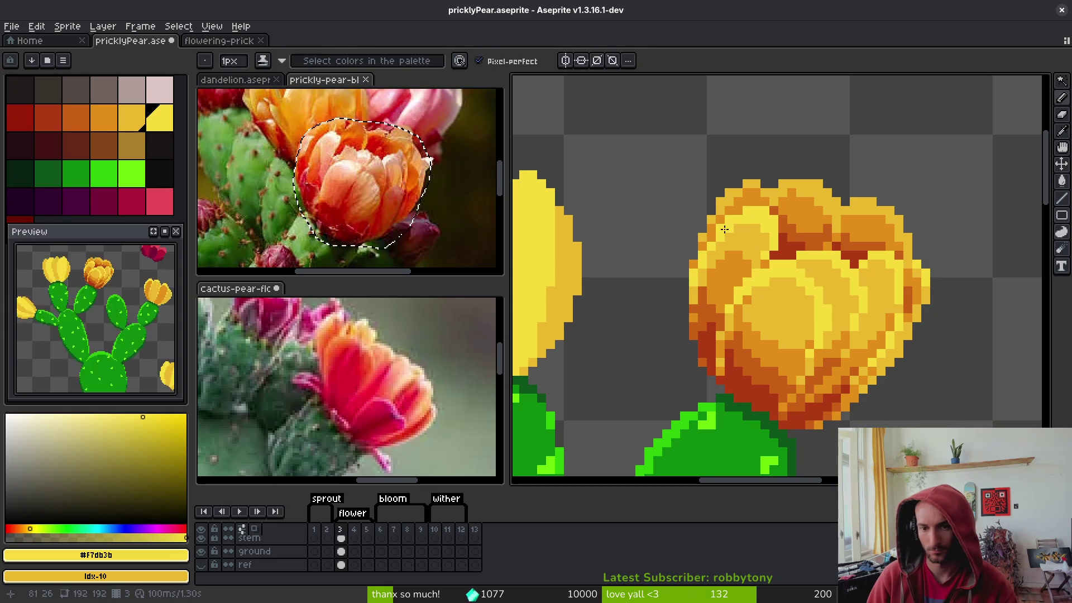
{"action": "scroll", "coordinate": [724, 229], "scroll_direction": "down", "scroll_amount": 4}
{"action": "scroll", "coordinate": [760, 239], "scroll_direction": "up", "scroll_amount": 4}
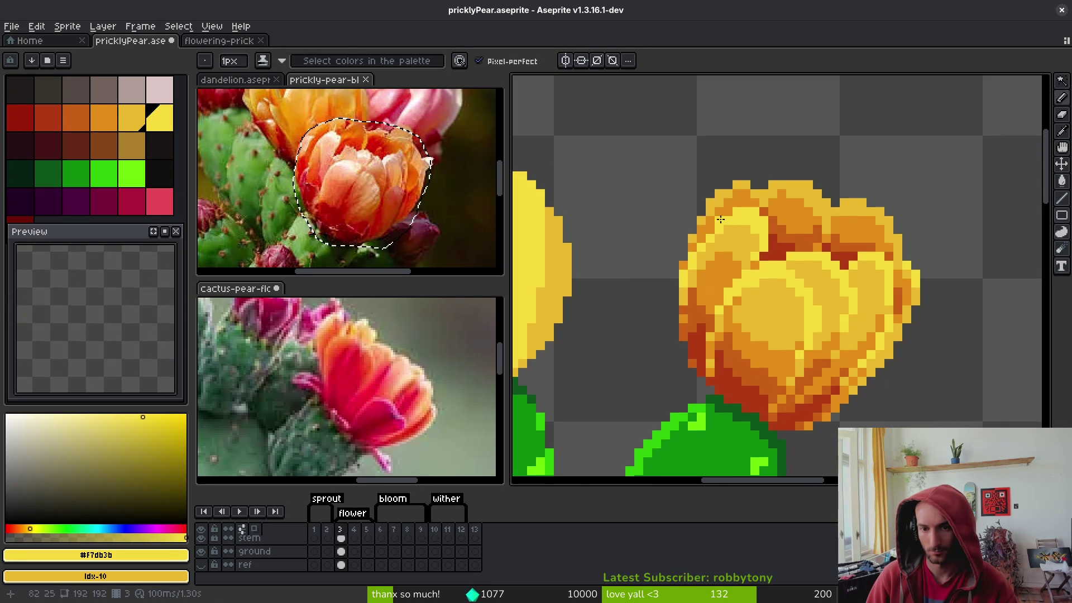
{"action": "scroll", "coordinate": [711, 231], "scroll_direction": "down", "scroll_amount": 4}
Save the sprite as pricklyPear.aseprite
{"action": "key", "text": "ctrl+s"}
{"action": "scroll", "coordinate": [788, 277], "scroll_direction": "up", "scroll_amount": 3}
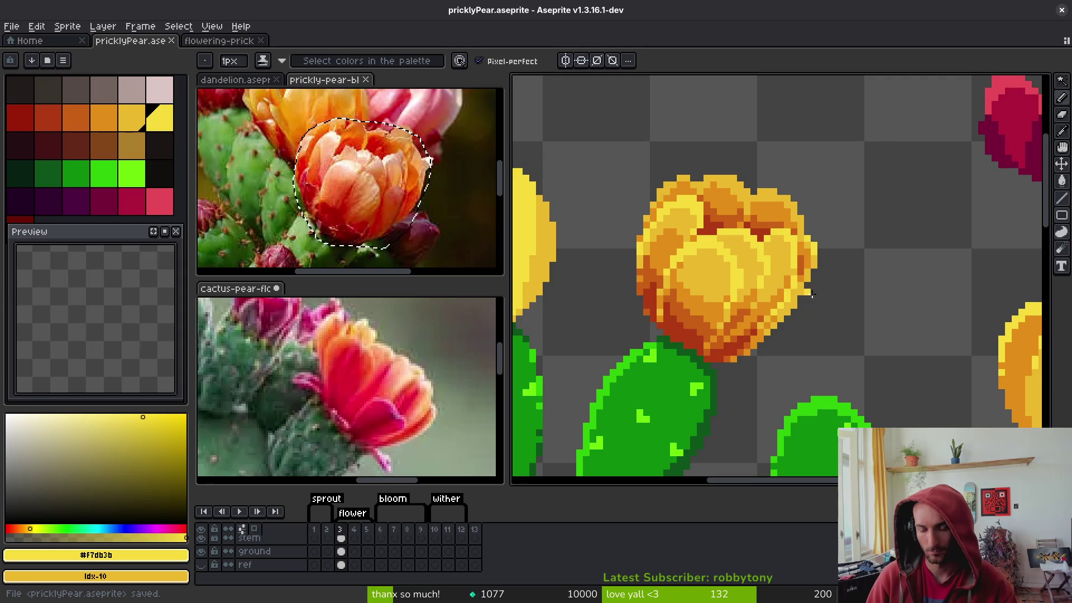
{"action": "scroll", "coordinate": [793, 278], "scroll_direction": "up", "scroll_amount": 4}
{"action": "scroll", "coordinate": [865, 302], "scroll_direction": "down", "scroll_amount": 3}
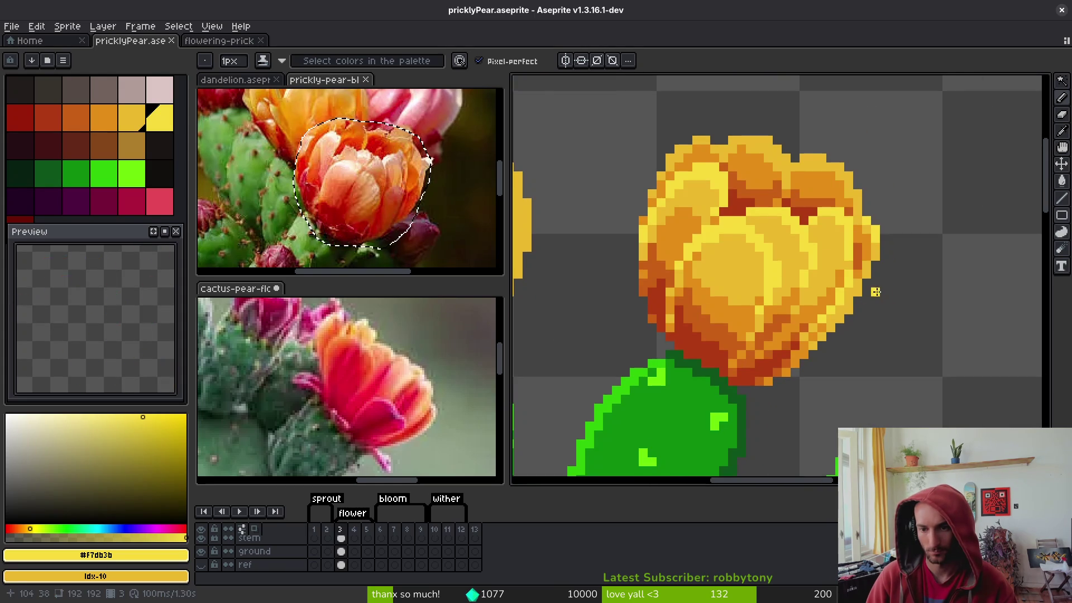
{"action": "scroll", "coordinate": [888, 287], "scroll_direction": "down", "scroll_amount": 2}
{"action": "scroll", "coordinate": [892, 276], "scroll_direction": "up", "scroll_amount": 3}
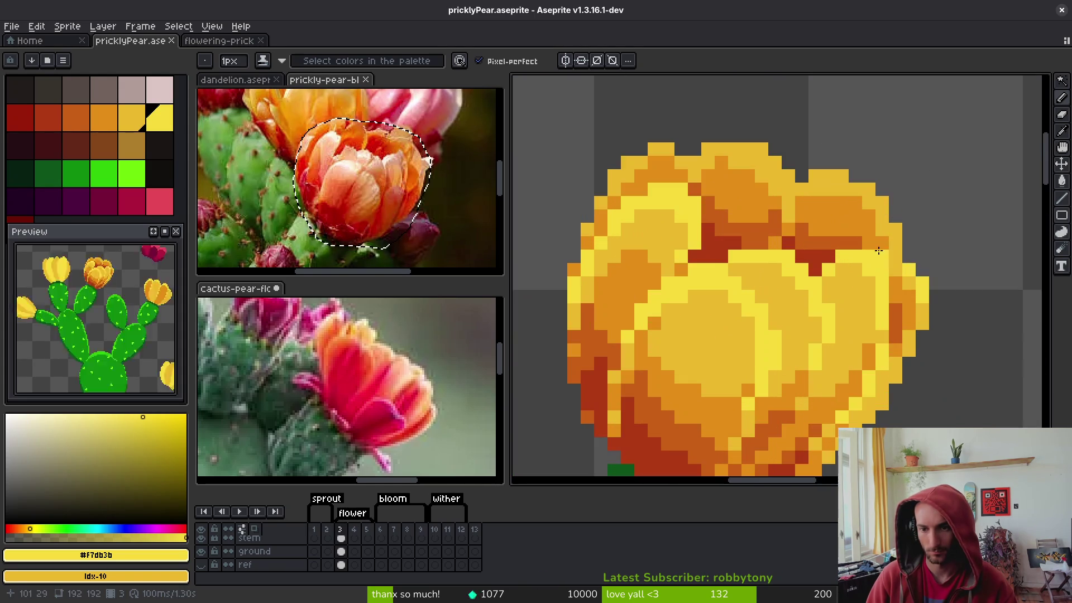
{"action": "scroll", "coordinate": [821, 280], "scroll_direction": "down", "scroll_amount": 4}
{"action": "scroll", "coordinate": [815, 296], "scroll_direction": "up", "scroll_amount": 1}
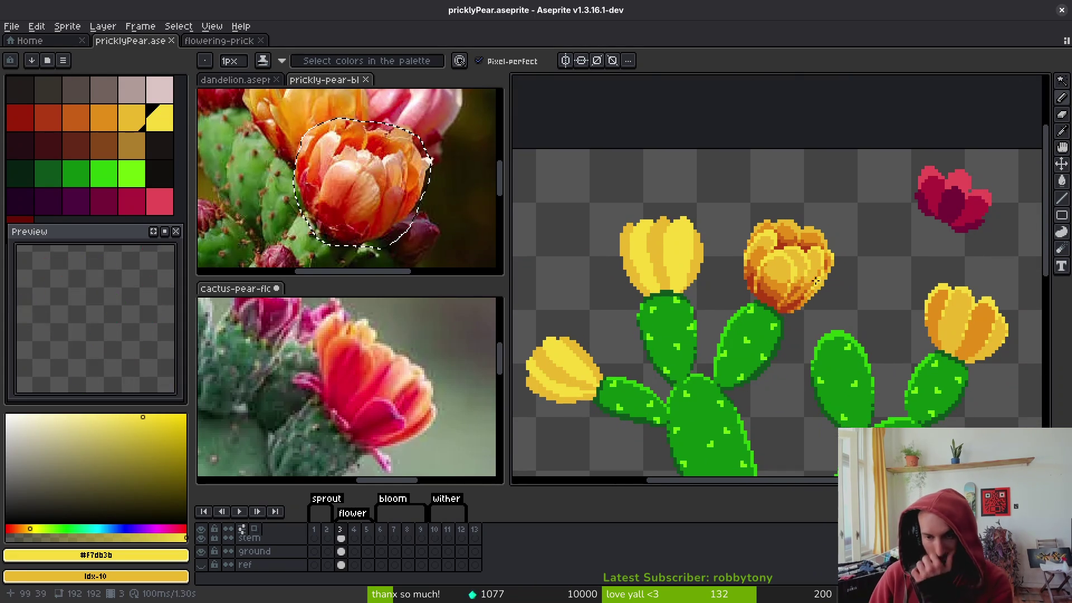
{"action": "scroll", "coordinate": [807, 297], "scroll_direction": "down", "scroll_amount": 3}
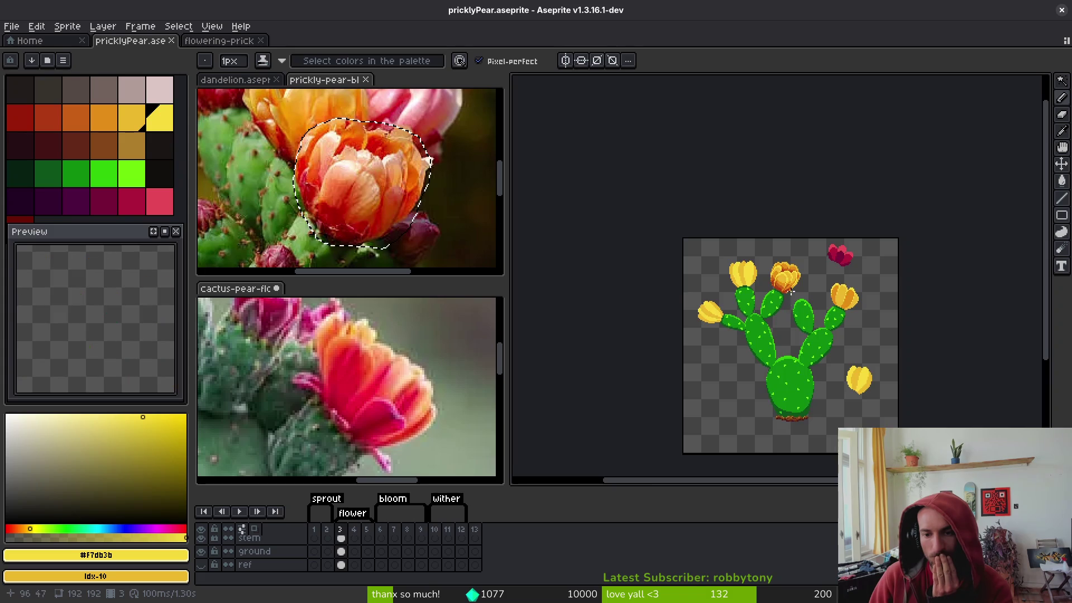
Paint one blossom pixel orange and lighten two petal pixels with golden yellow
{"action": "scroll", "coordinate": [791, 294], "scroll_direction": "up", "scroll_amount": 5}
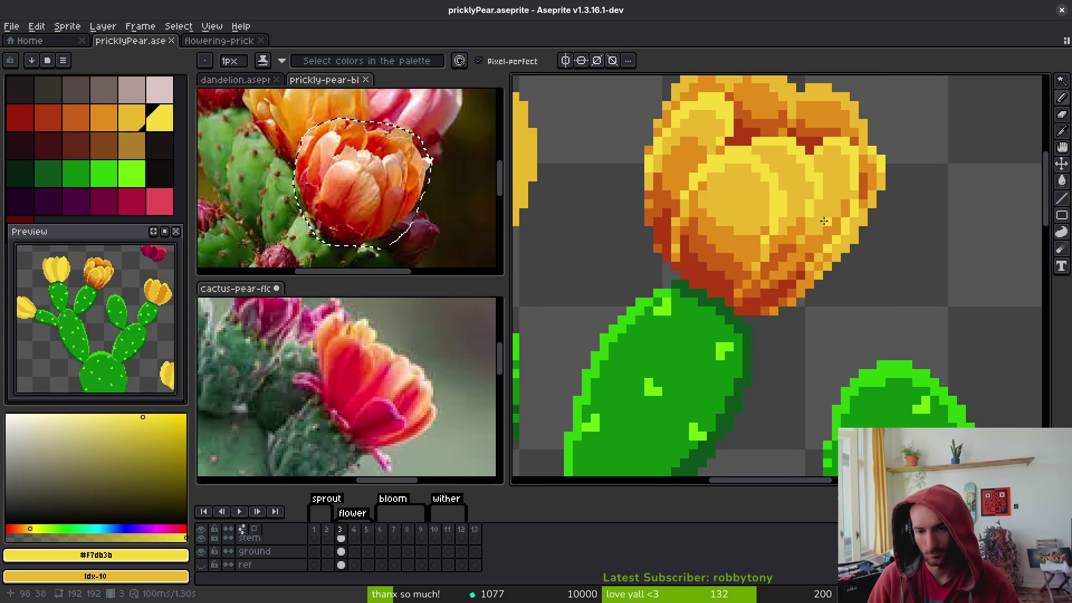
{"action": "scroll", "coordinate": [804, 240], "scroll_direction": "up", "scroll_amount": 1}
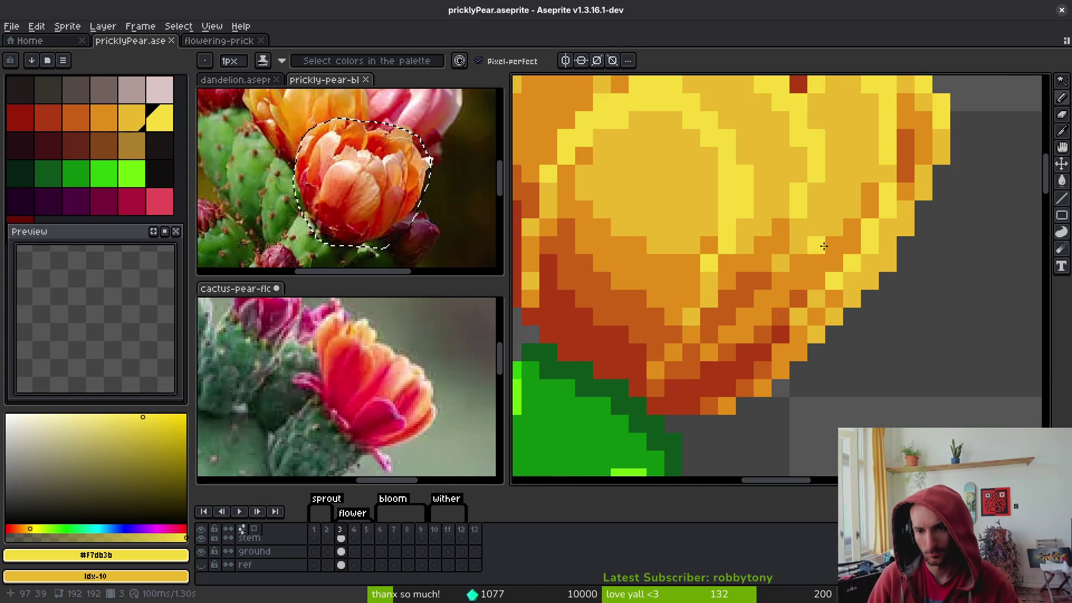
{"action": "left_click", "coordinate": [818, 233], "text": "alt"}
{"action": "left_click", "coordinate": [818, 233]}
{"action": "scroll", "coordinate": [818, 234], "scroll_direction": "down", "scroll_amount": 4}
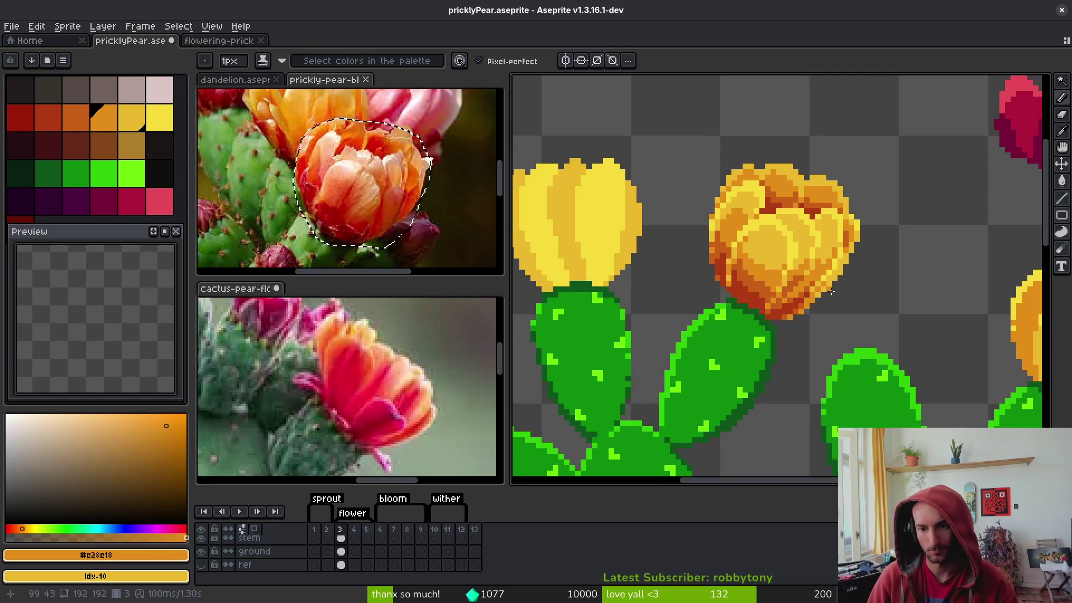
{"action": "scroll", "coordinate": [800, 301], "scroll_direction": "up", "scroll_amount": 3}
{"action": "left_click", "coordinate": [802, 279], "text": "alt"}
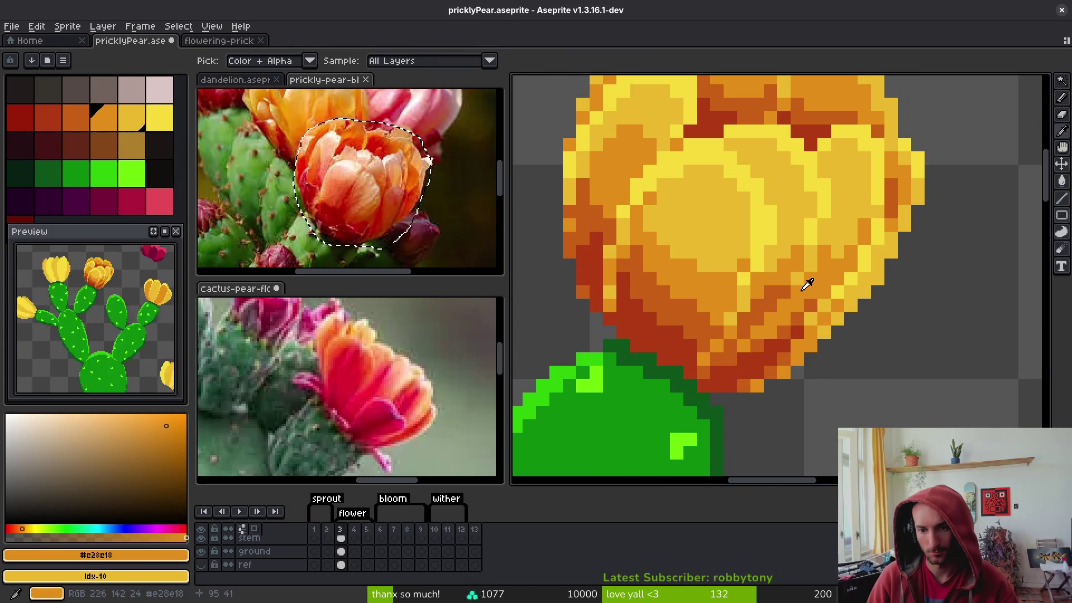
{"action": "left_click", "coordinate": [798, 278], "text": "alt"}
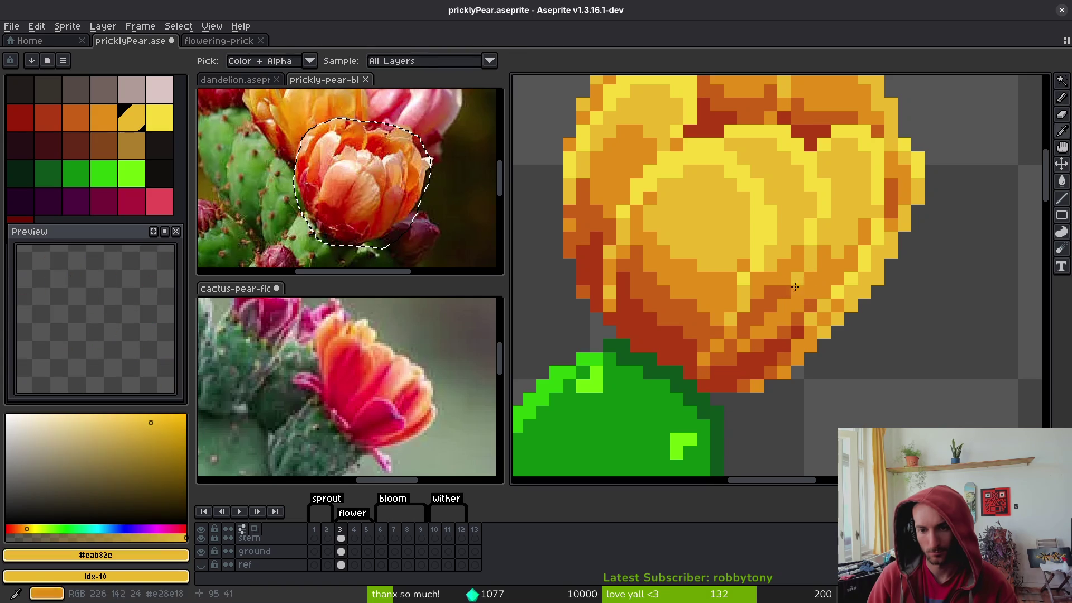
{"action": "left_click", "coordinate": [769, 319]}
{"action": "left_click", "coordinate": [798, 317]}
Add dark orange #c96016 pixels to a petal and along the blossom's lower-right edge
{"action": "scroll", "coordinate": [797, 313], "scroll_direction": "down", "scroll_amount": 3}
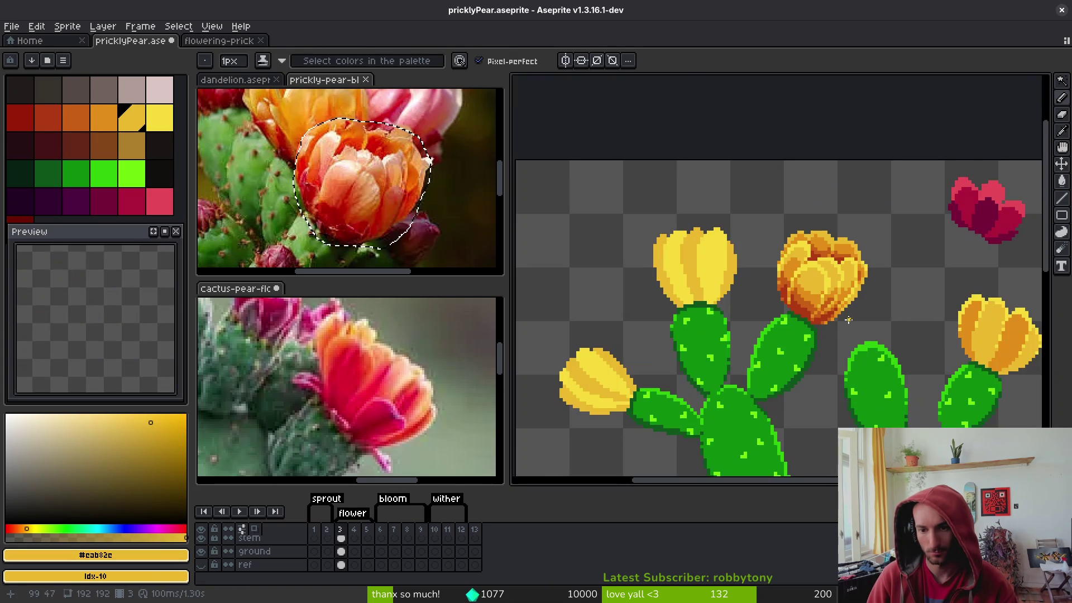
{"action": "scroll", "coordinate": [797, 310], "scroll_direction": "up", "scroll_amount": 3}
{"action": "left_click", "coordinate": [802, 279], "text": "alt"}
{"action": "left_click", "coordinate": [758, 298]}
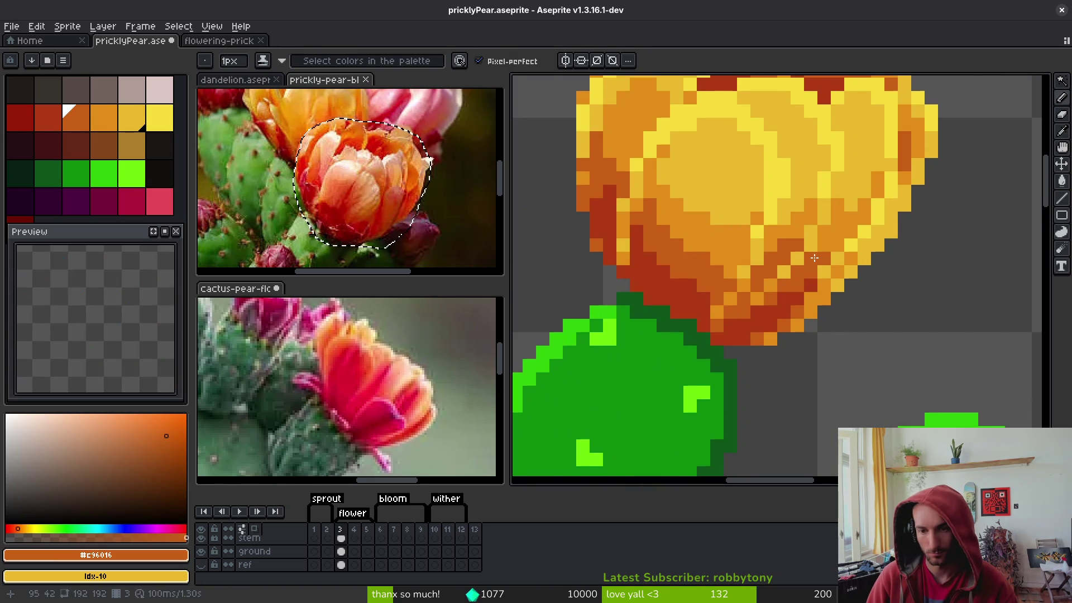
{"action": "scroll", "coordinate": [824, 305], "scroll_direction": "down", "scroll_amount": 3}
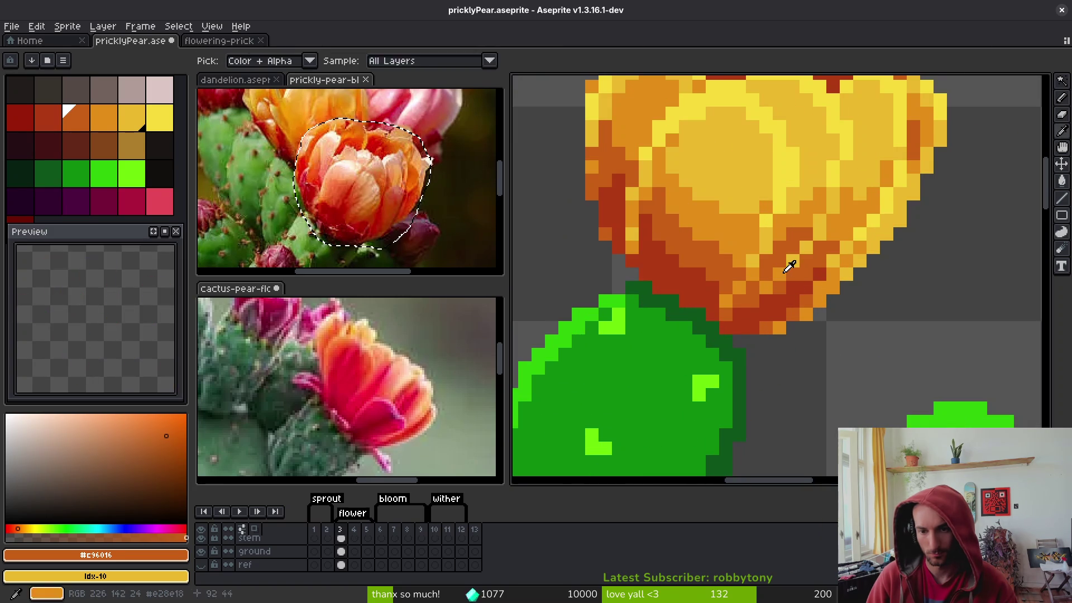
{"action": "left_click", "coordinate": [790, 258], "text": "alt"}
{"action": "scroll", "coordinate": [838, 321], "scroll_direction": "down", "scroll_amount": 3}
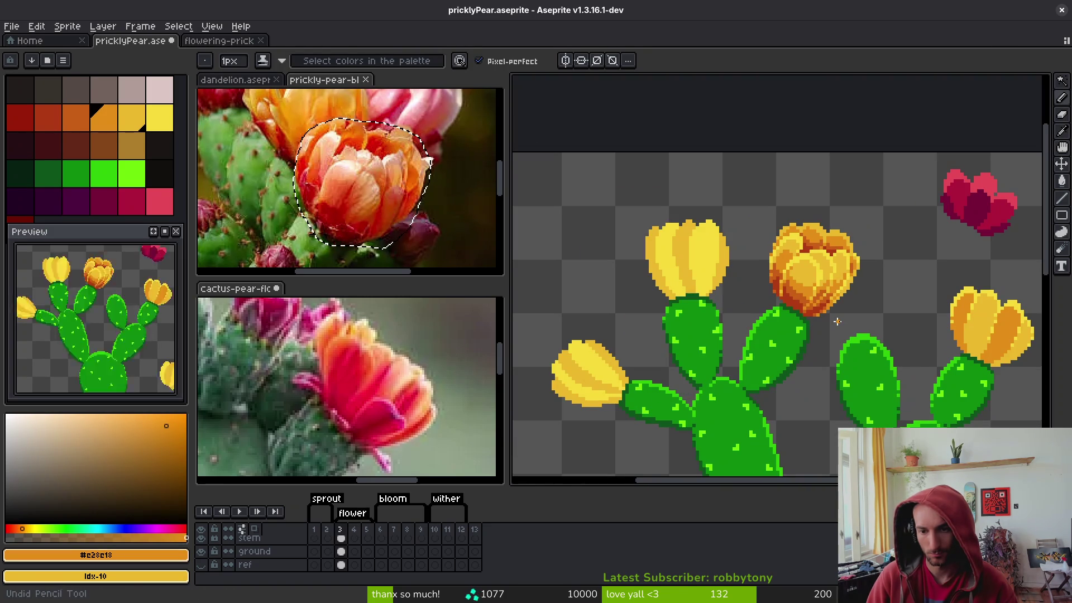
{"action": "scroll", "coordinate": [833, 314], "scroll_direction": "up", "scroll_amount": 4}
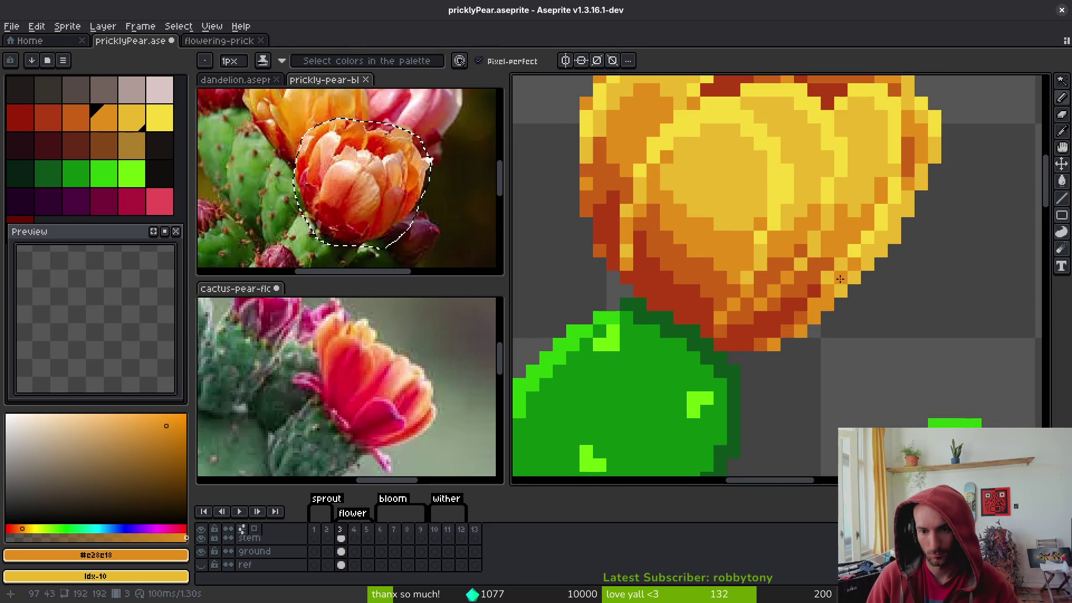
{"action": "scroll", "coordinate": [845, 302], "scroll_direction": "down", "scroll_amount": 4}
{"action": "scroll", "coordinate": [846, 302], "scroll_direction": "up", "scroll_amount": 5}
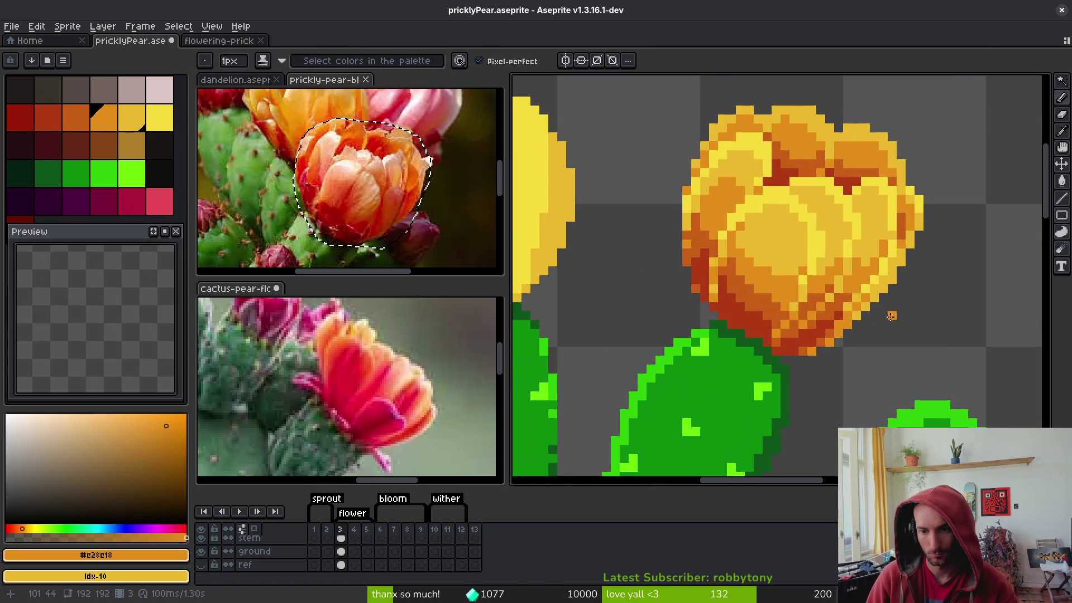
{"action": "left_click", "coordinate": [790, 317], "text": "alt"}
{"action": "left_click_drag", "start_coordinate": [774, 320], "coordinate": [772, 339]}
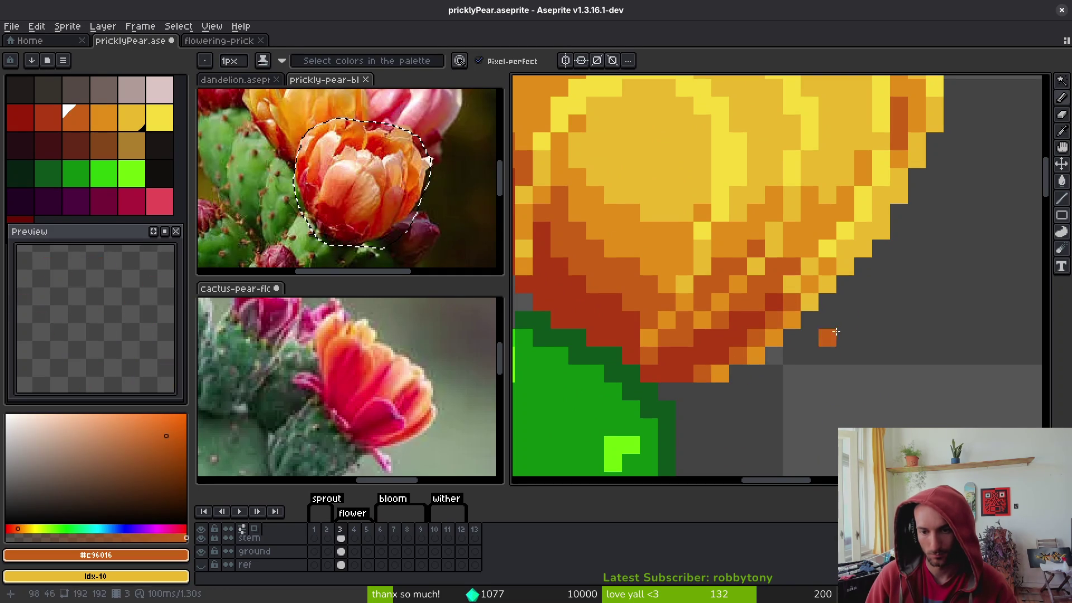
Pick the bright petal yellow #f7db3b and save pricklyPear.aseprite
{"action": "scroll", "coordinate": [858, 305], "scroll_direction": "down", "scroll_amount": 3}
{"action": "scroll", "coordinate": [858, 305], "scroll_direction": "down", "scroll_amount": 1}
{"action": "scroll", "coordinate": [863, 296], "scroll_direction": "up", "scroll_amount": 3}
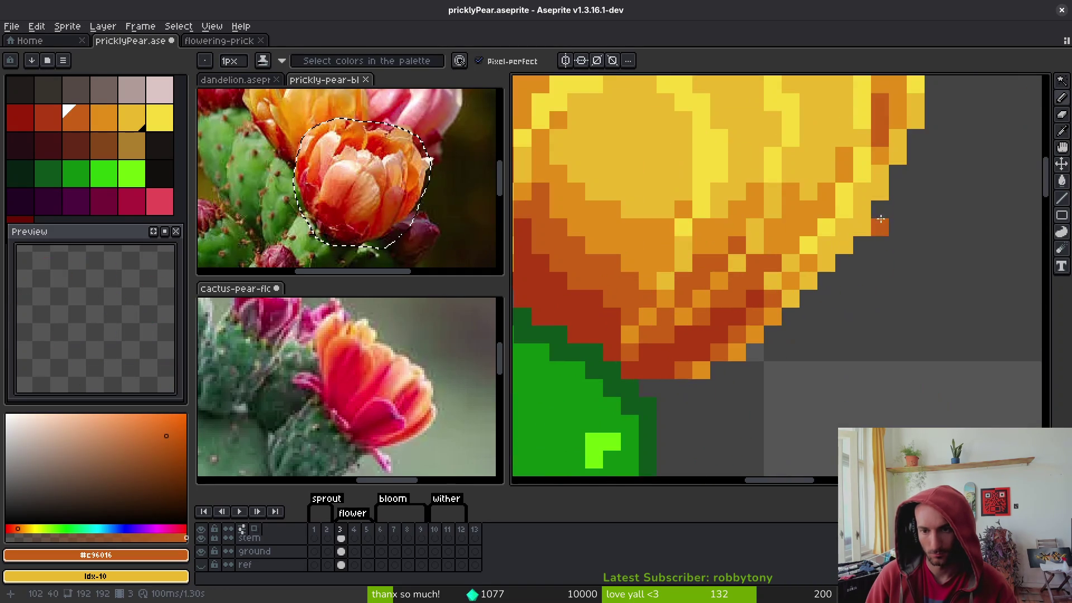
{"action": "scroll", "coordinate": [877, 282], "scroll_direction": "down", "scroll_amount": 3}
{"action": "scroll", "coordinate": [877, 281], "scroll_direction": "down", "scroll_amount": 3}
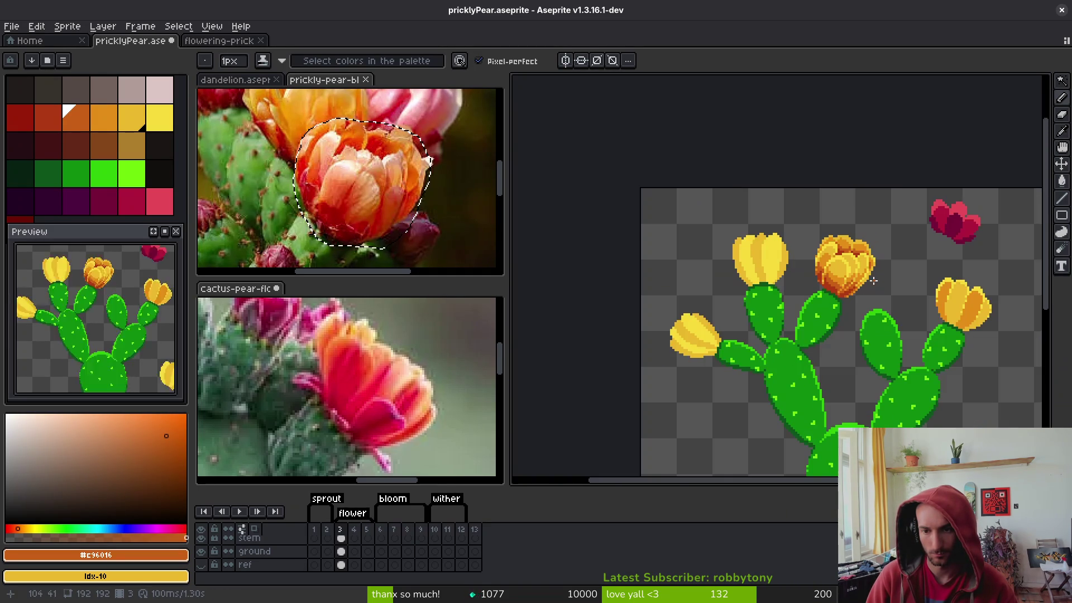
{"action": "scroll", "coordinate": [870, 273], "scroll_direction": "up", "scroll_amount": 4}
{"action": "scroll", "coordinate": [868, 271], "scroll_direction": "up", "scroll_amount": 2}
{"action": "left_click", "coordinate": [839, 268], "text": "alt"}
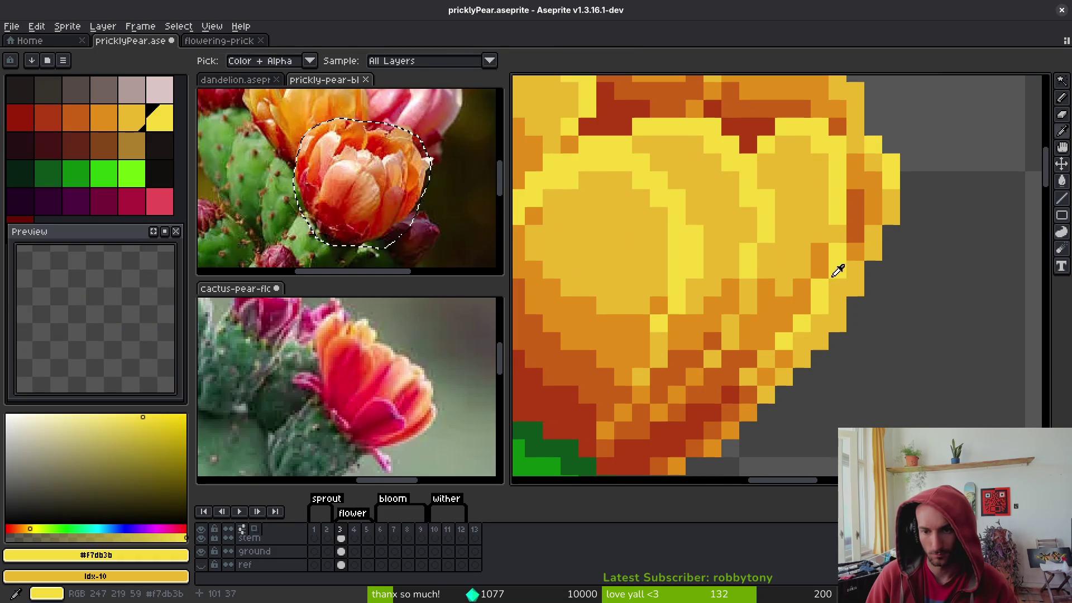
{"action": "left_click", "coordinate": [843, 254], "text": "alt"}
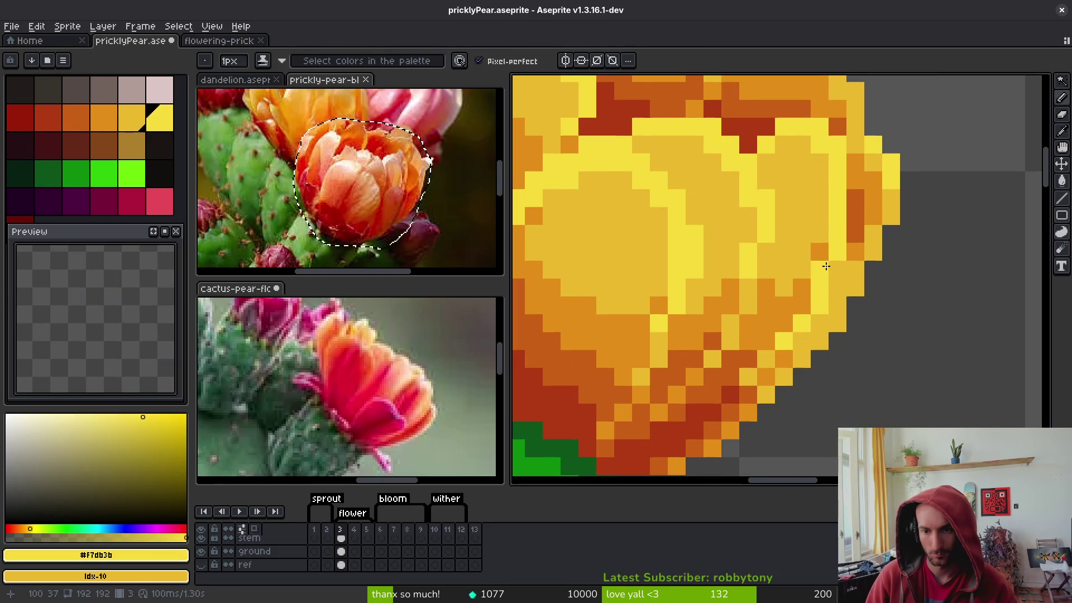
{"action": "key", "text": "ctrl+s"}
{"action": "scroll", "coordinate": [865, 277], "scroll_direction": "down", "scroll_amount": 3}
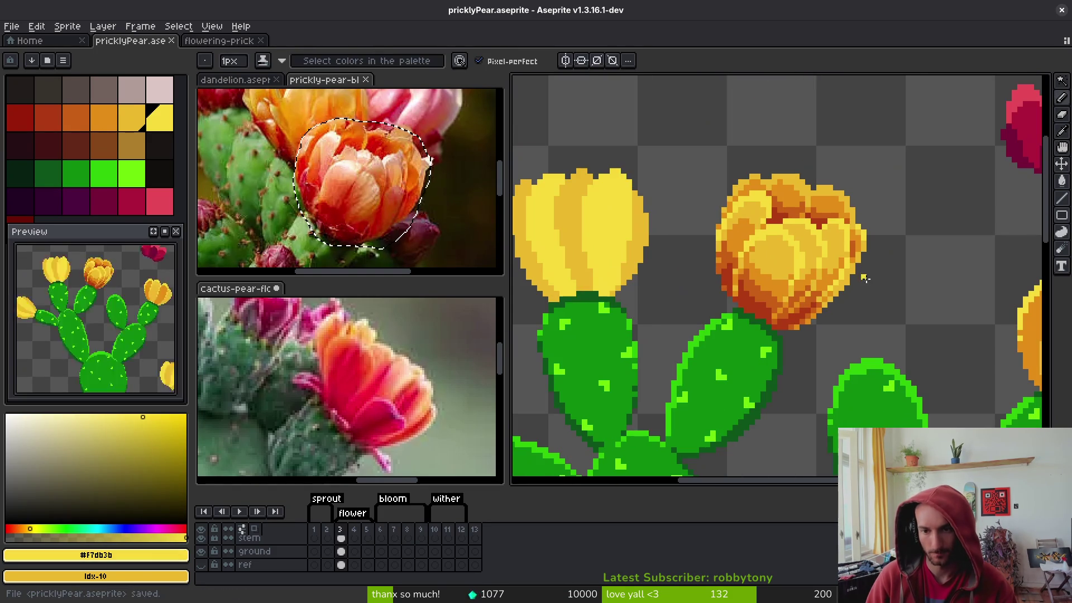
Sample the dark red #af3a13 from the blossom and go back to the pencil
{"action": "scroll", "coordinate": [850, 266], "scroll_direction": "down", "scroll_amount": 2}
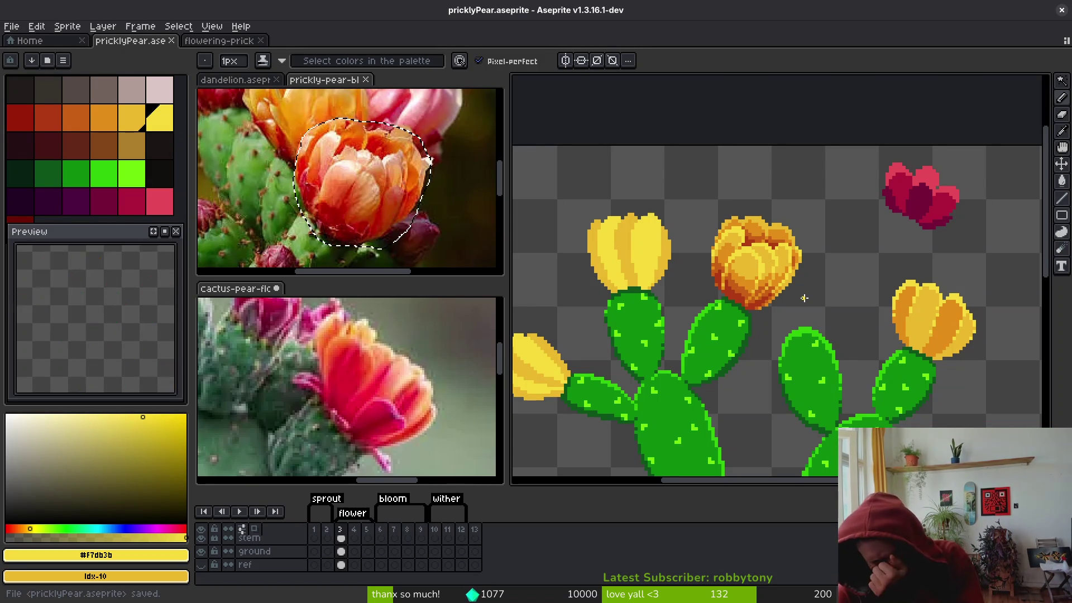
{"action": "scroll", "coordinate": [804, 290], "scroll_direction": "up", "scroll_amount": 5}
{"action": "left_click", "coordinate": [759, 231], "text": "alt"}
{"action": "scroll", "coordinate": [807, 240], "scroll_direction": "down", "scroll_amount": 5}
{"action": "key", "text": "ctrl+s"}
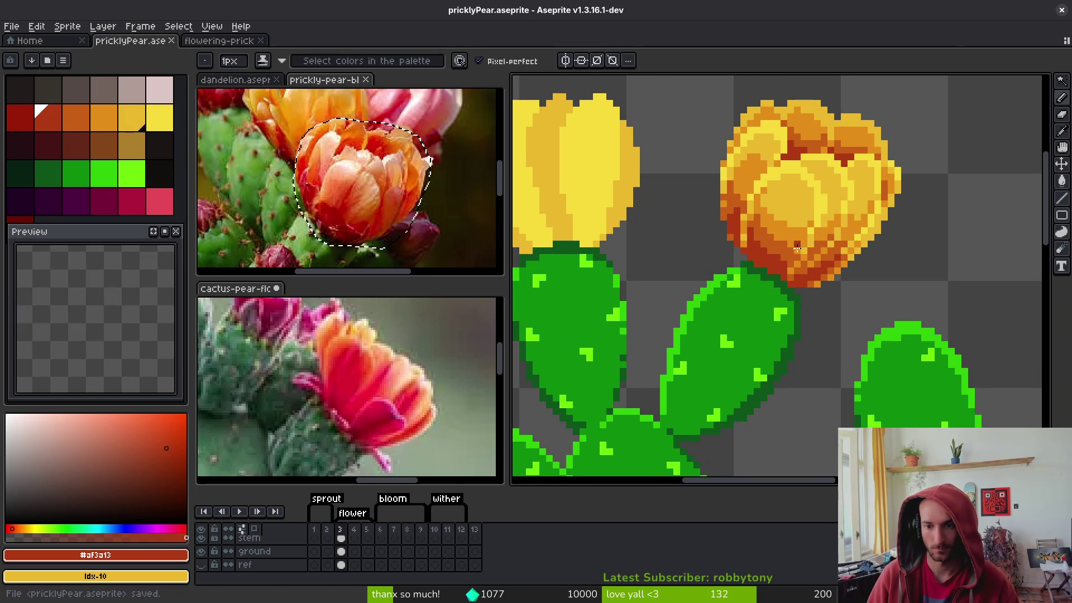
{"action": "key", "text": "alt"}
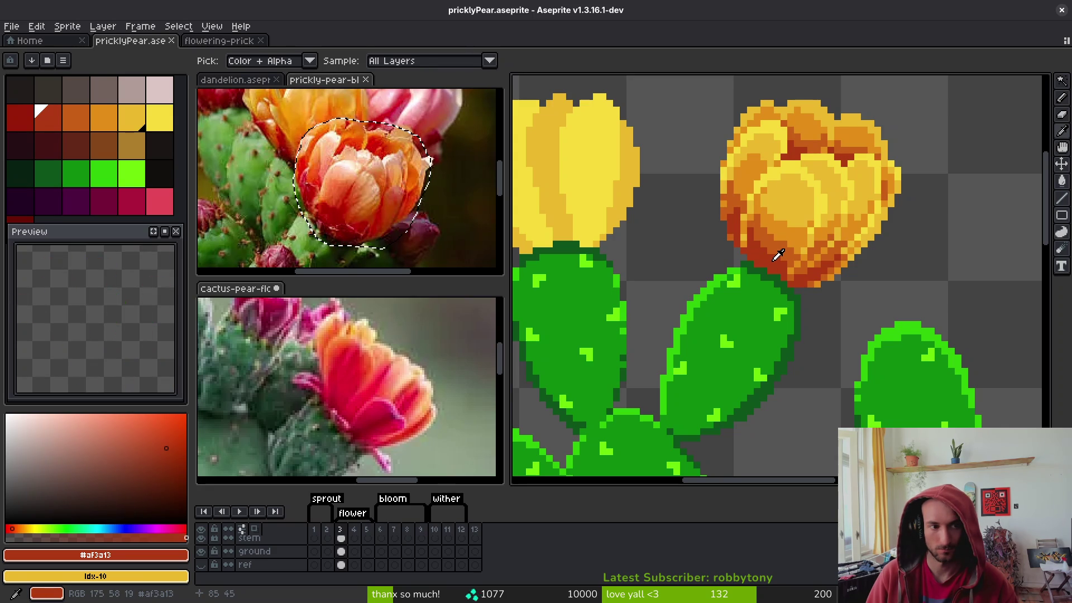
{"action": "key", "text": "b"}
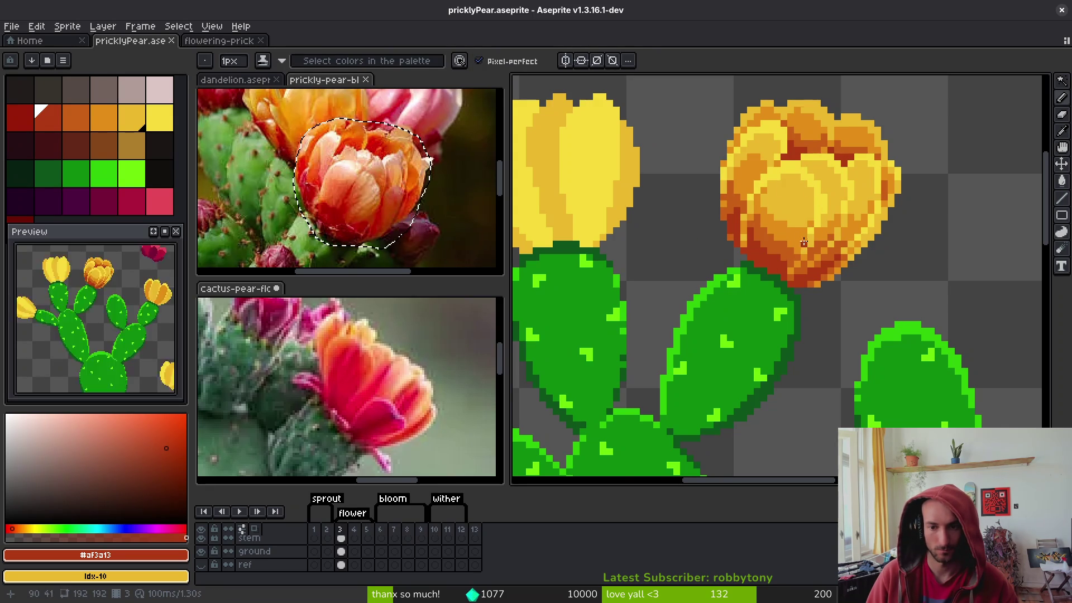
{"action": "scroll", "coordinate": [792, 248], "scroll_direction": "down", "scroll_amount": 1}
Replace the petal orange #c28c18 with the darker orange #c96016
{"action": "key", "text": "i"}
{"action": "right_click", "coordinate": [782, 232]}
{"action": "left_click", "coordinate": [789, 220]}
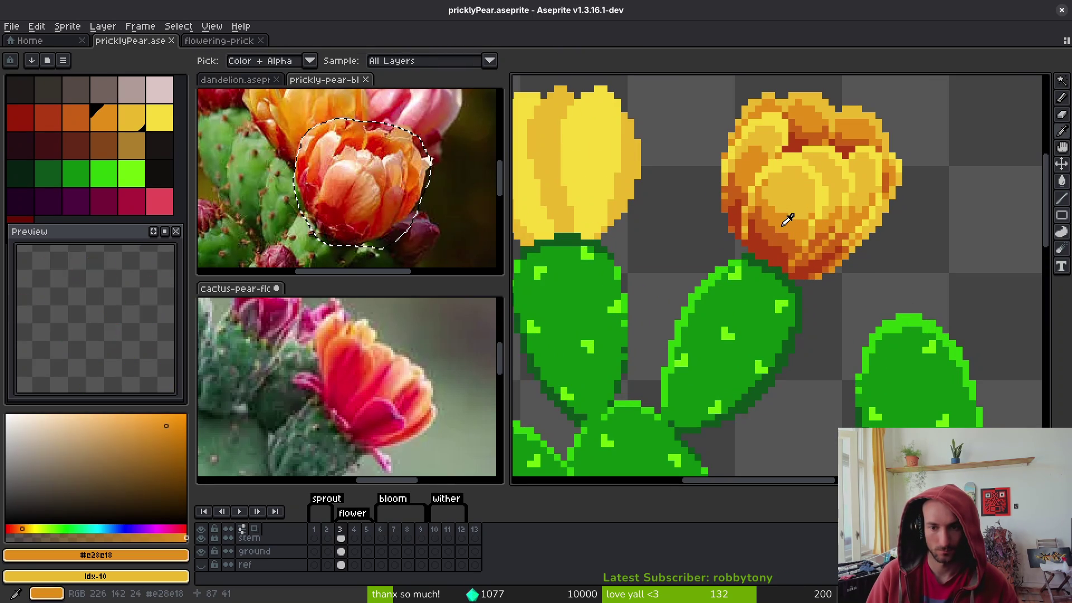
{"action": "key", "text": "shift+r"}
{"action": "left_click", "coordinate": [810, 182]}
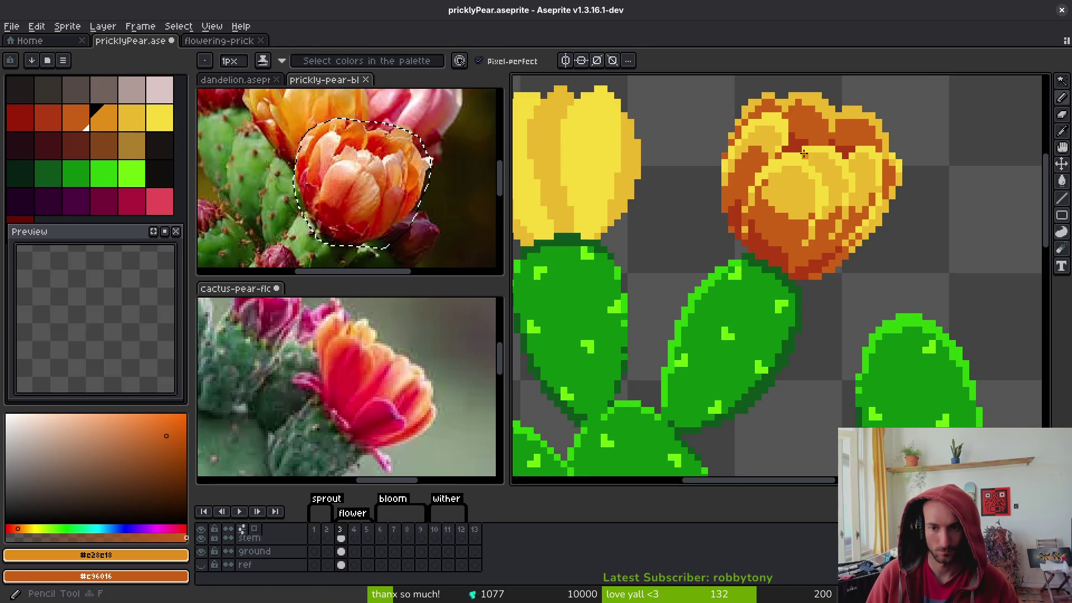
Replace the petal yellow #eab82e with palette colour Idx-9
{"action": "left_click", "coordinate": [772, 192]}
{"action": "right_click", "coordinate": [112, 115]}
{"action": "key", "text": "shift+r"}
{"action": "left_click", "coordinate": [808, 159]}
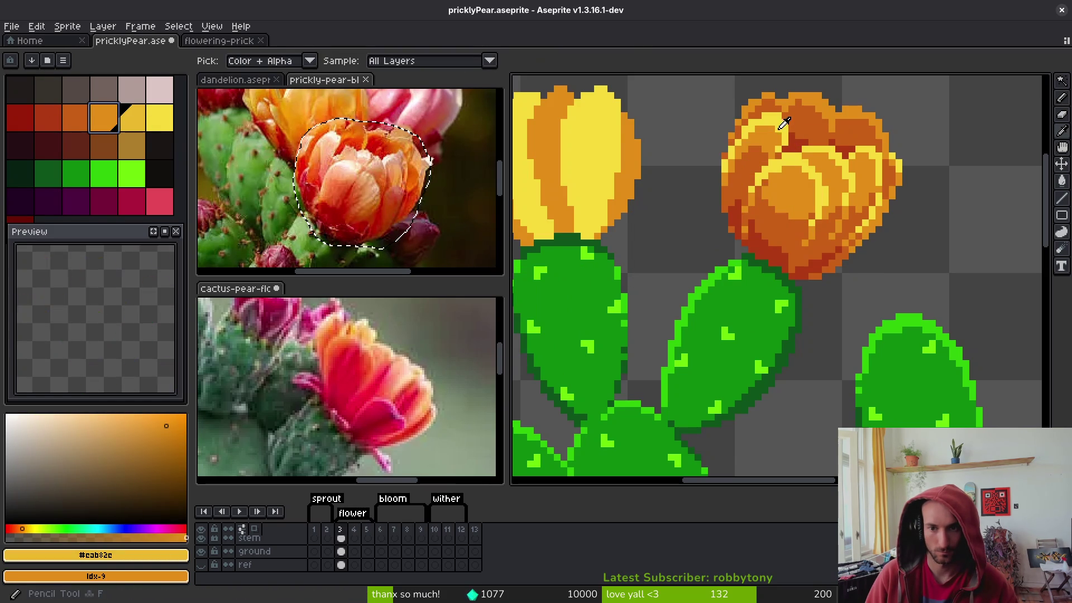
Replace the bright yellow #f7db3b with palette colour Idx-10 and save the sprite
{"action": "left_click", "coordinate": [160, 117]}
{"action": "right_click", "coordinate": [131, 118]}
{"action": "key", "text": "shift+r"}
{"action": "left_click", "coordinate": [818, 159]}
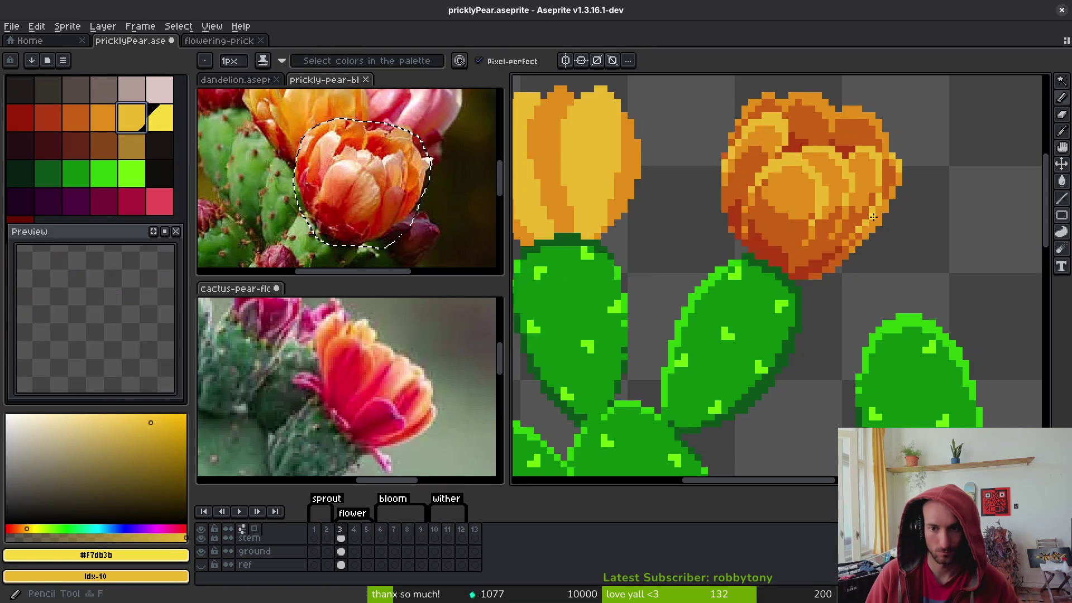
{"action": "scroll", "coordinate": [860, 245], "scroll_direction": "down", "scroll_amount": 6}
{"action": "key", "text": "ctrl+s"}
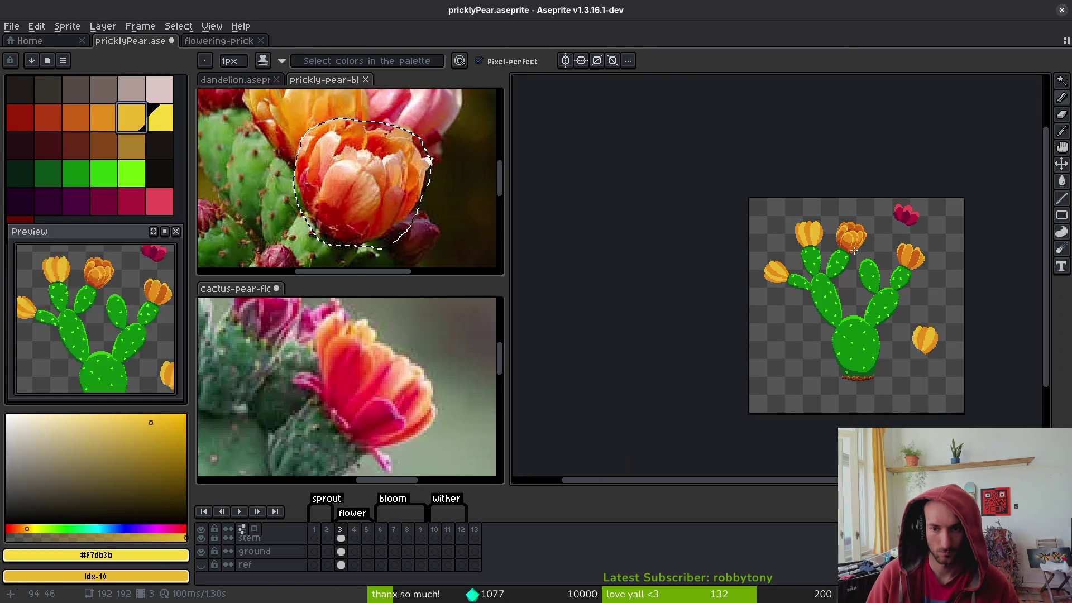
Paint a dark red #af3a13 pixel on the blossom's lower edge
{"action": "scroll", "coordinate": [858, 251], "scroll_direction": "up", "scroll_amount": 4}
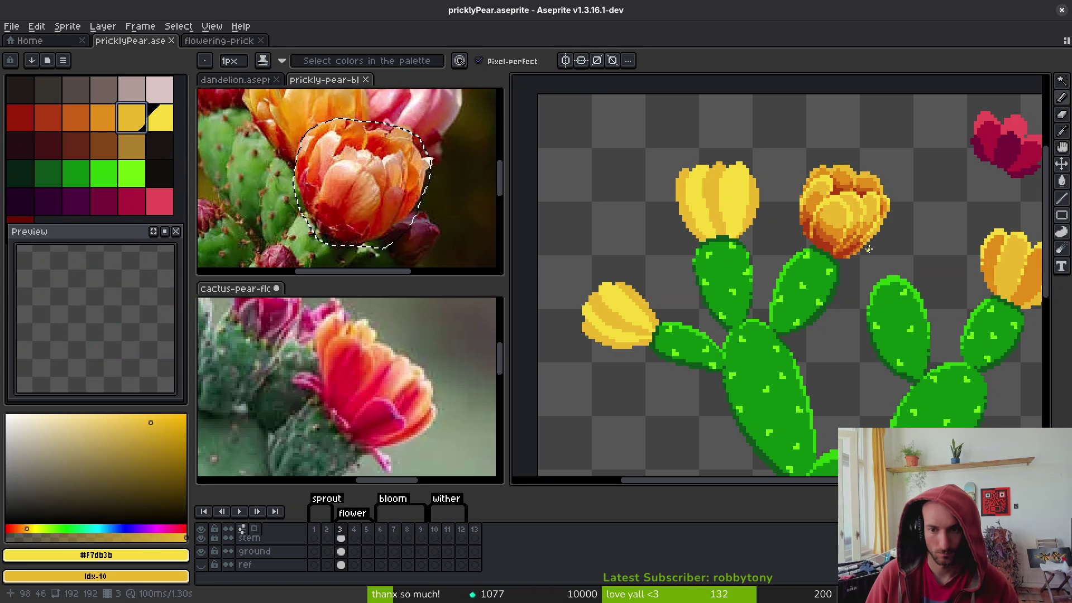
{"action": "key", "text": "ctrl+s"}
{"action": "scroll", "coordinate": [860, 245], "scroll_direction": "up", "scroll_amount": 3}
{"action": "key", "text": "i"}
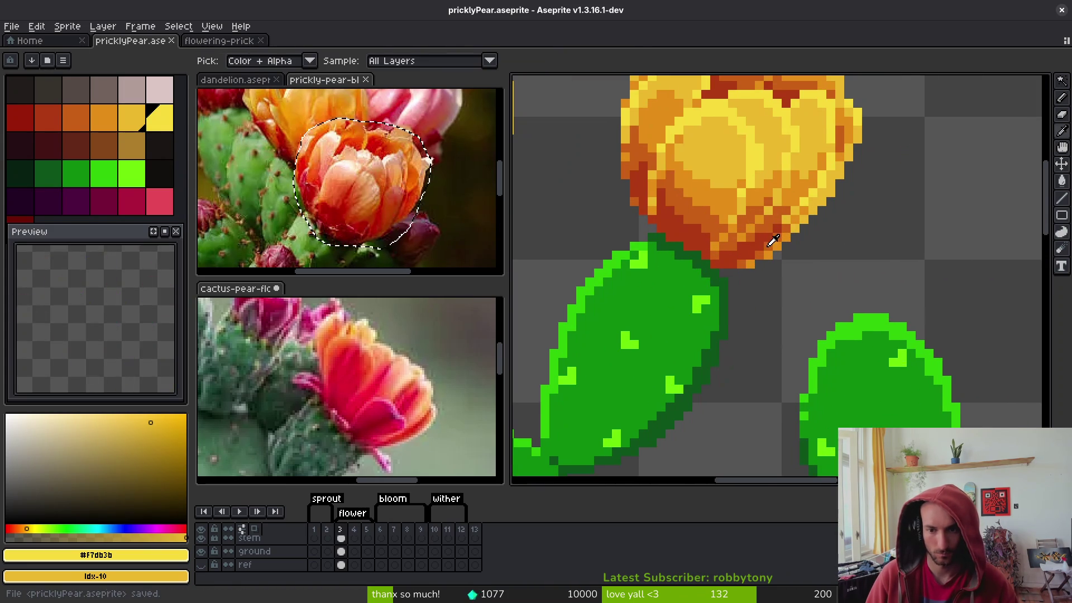
{"action": "left_click", "coordinate": [784, 235], "text": "alt"}
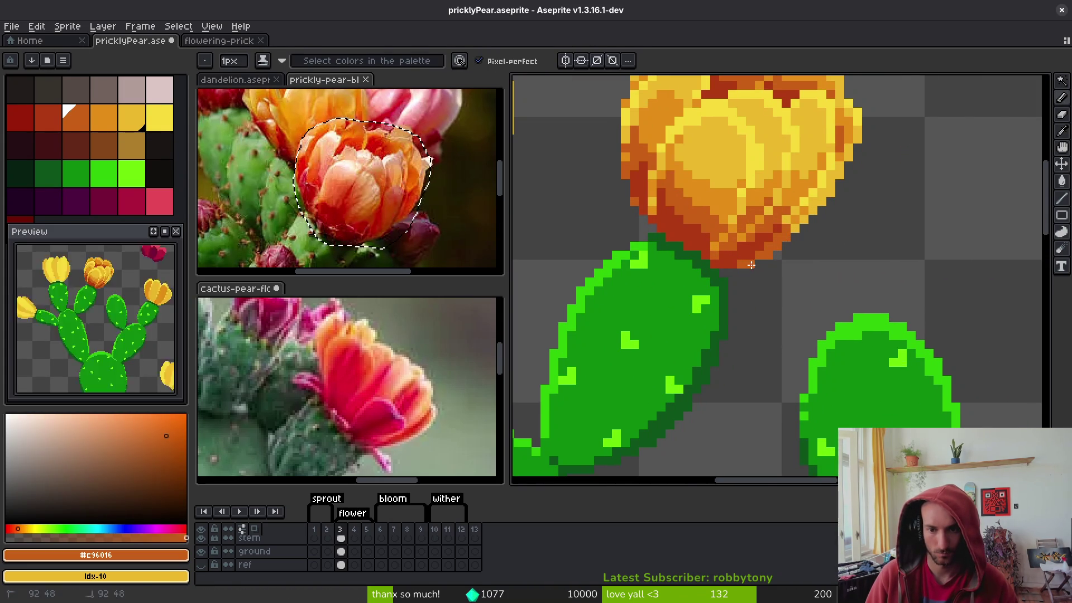
{"action": "scroll", "coordinate": [776, 257], "scroll_direction": "down", "scroll_amount": 3}
{"action": "scroll", "coordinate": [785, 260], "scroll_direction": "up", "scroll_amount": 3}
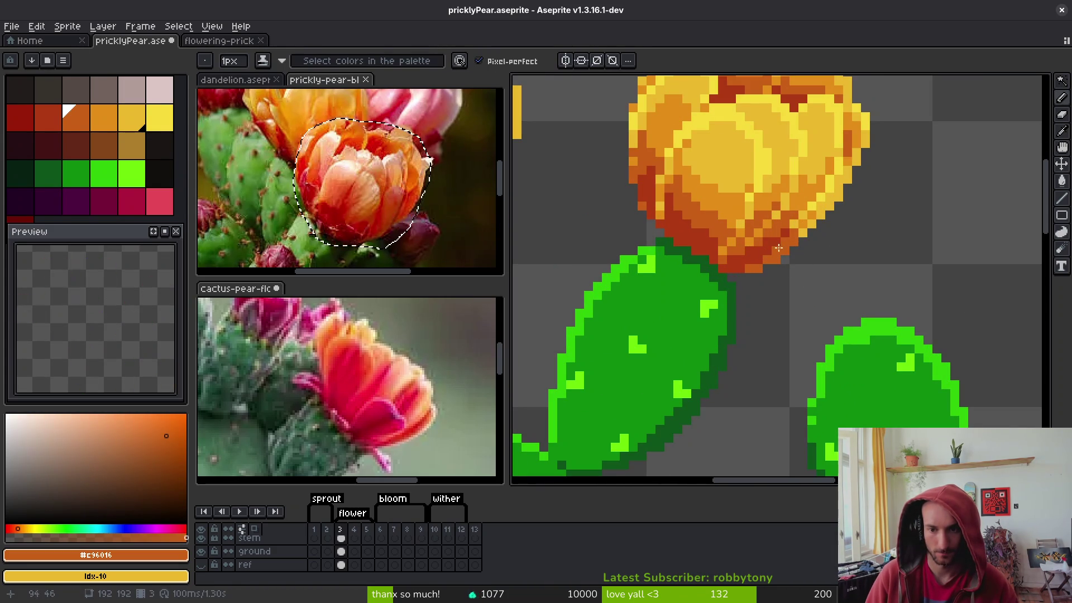
{"action": "scroll", "coordinate": [785, 243], "scroll_direction": "up", "scroll_amount": 2}
{"action": "left_click", "coordinate": [786, 225], "text": "alt"}
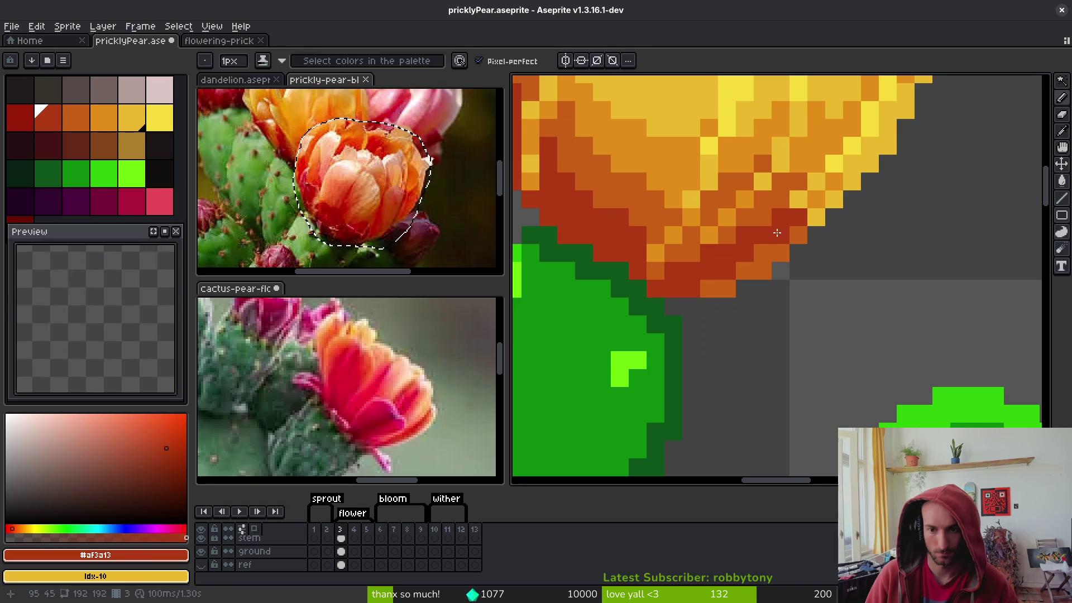
{"action": "scroll", "coordinate": [765, 262], "scroll_direction": "down", "scroll_amount": 3}
{"action": "scroll", "coordinate": [756, 274], "scroll_direction": "up", "scroll_amount": 2}
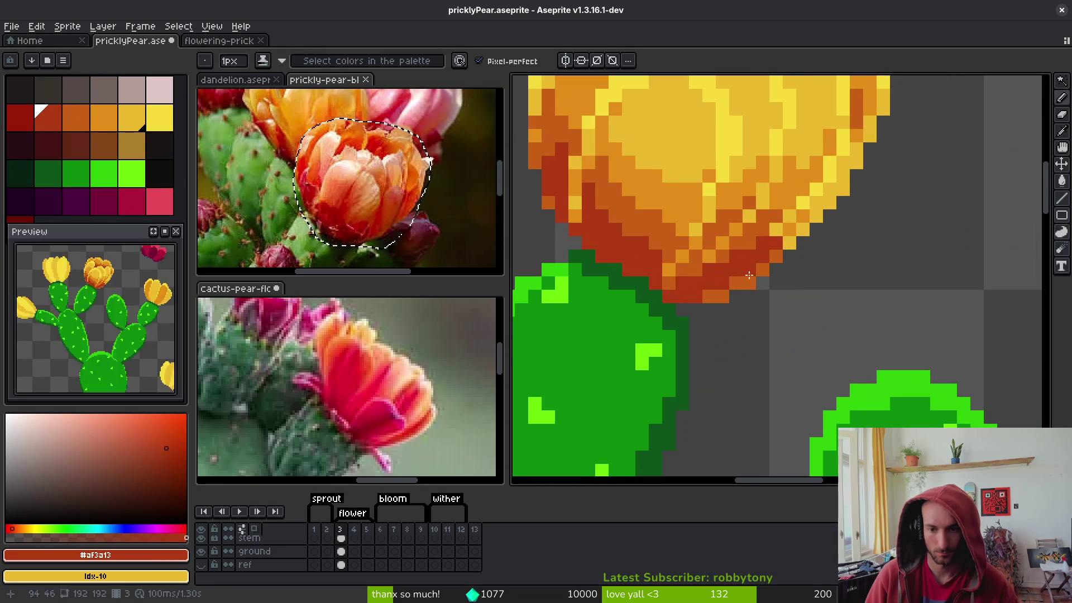
{"action": "left_click", "coordinate": [699, 262]}
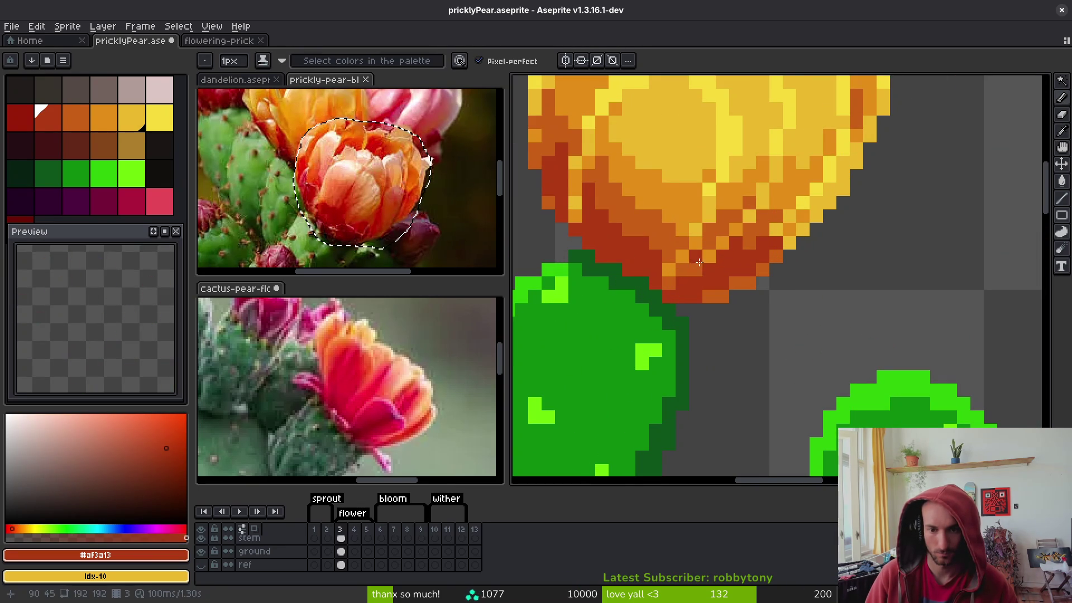
Sample the petal tones #c96016, #cab82e and #c28c18, then save pricklyPear.aseprite
{"action": "scroll", "coordinate": [701, 257], "scroll_direction": "down", "scroll_amount": 2}
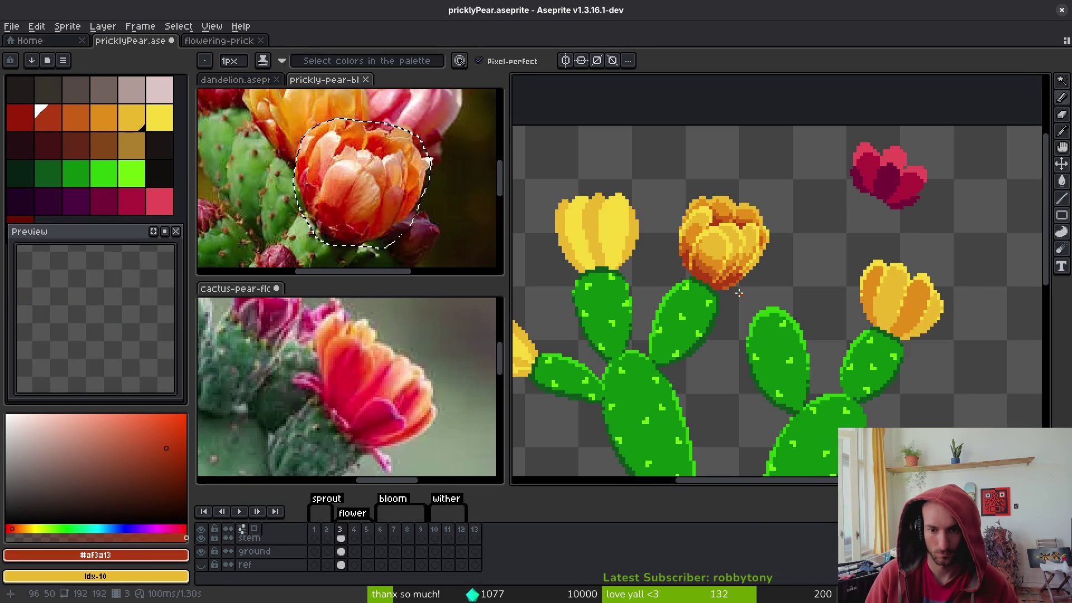
{"action": "scroll", "coordinate": [733, 293], "scroll_direction": "up", "scroll_amount": 2}
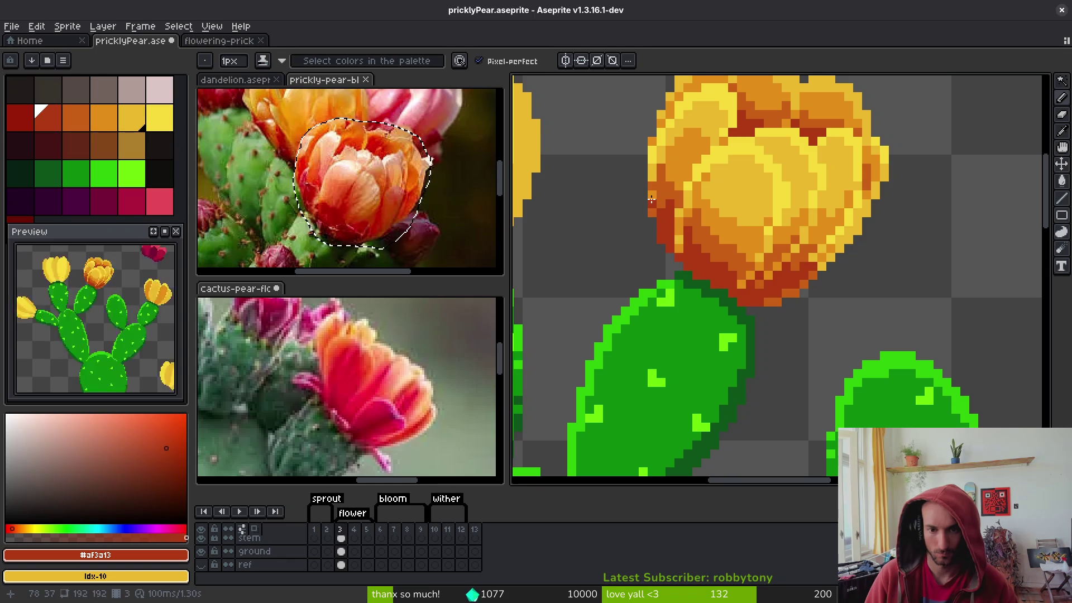
{"action": "scroll", "coordinate": [675, 223], "scroll_direction": "down", "scroll_amount": 2}
{"action": "scroll", "coordinate": [671, 239], "scroll_direction": "up", "scroll_amount": 2}
{"action": "scroll", "coordinate": [671, 239], "scroll_direction": "down", "scroll_amount": 4}
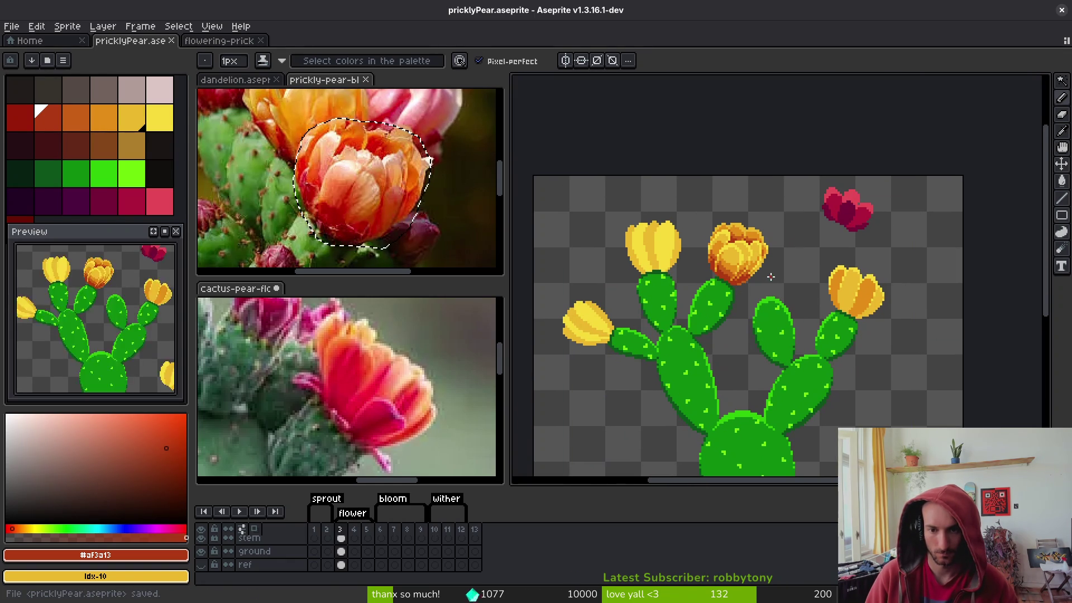
{"action": "scroll", "coordinate": [726, 249], "scroll_direction": "up", "scroll_amount": 5}
{"action": "left_click", "coordinate": [678, 197], "text": "alt"}
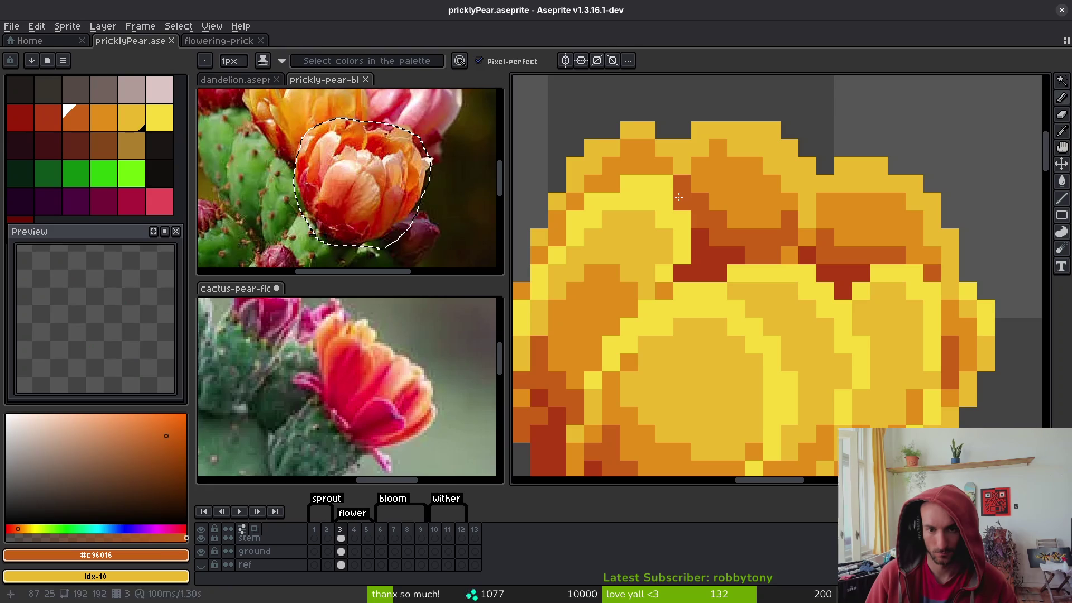
{"action": "right_click", "coordinate": [654, 178]}
{"action": "left_click", "coordinate": [684, 171], "text": "alt"}
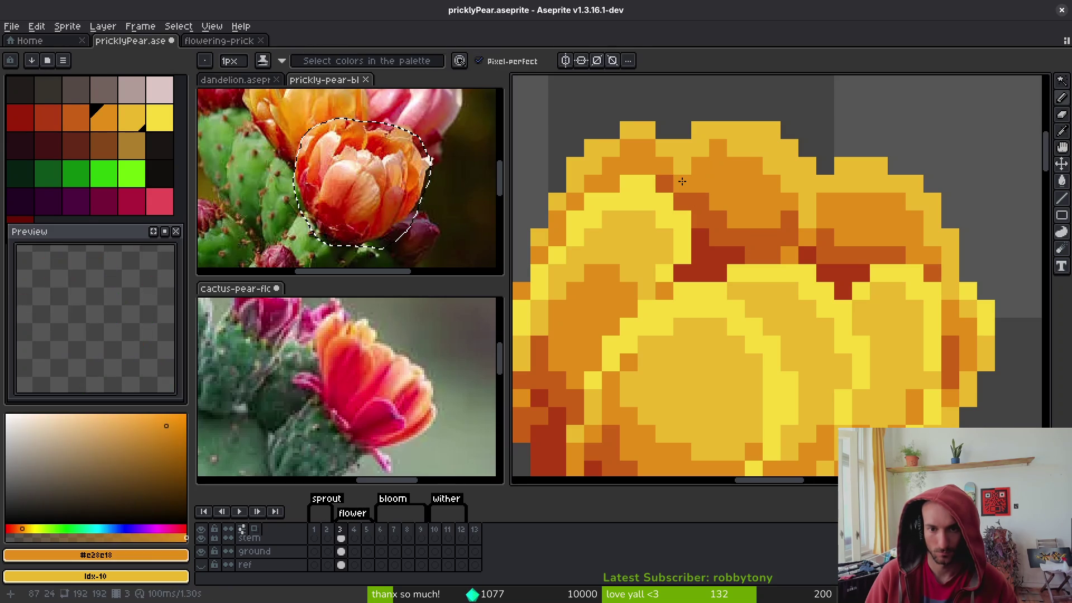
{"action": "left_click", "coordinate": [719, 175], "text": "alt"}
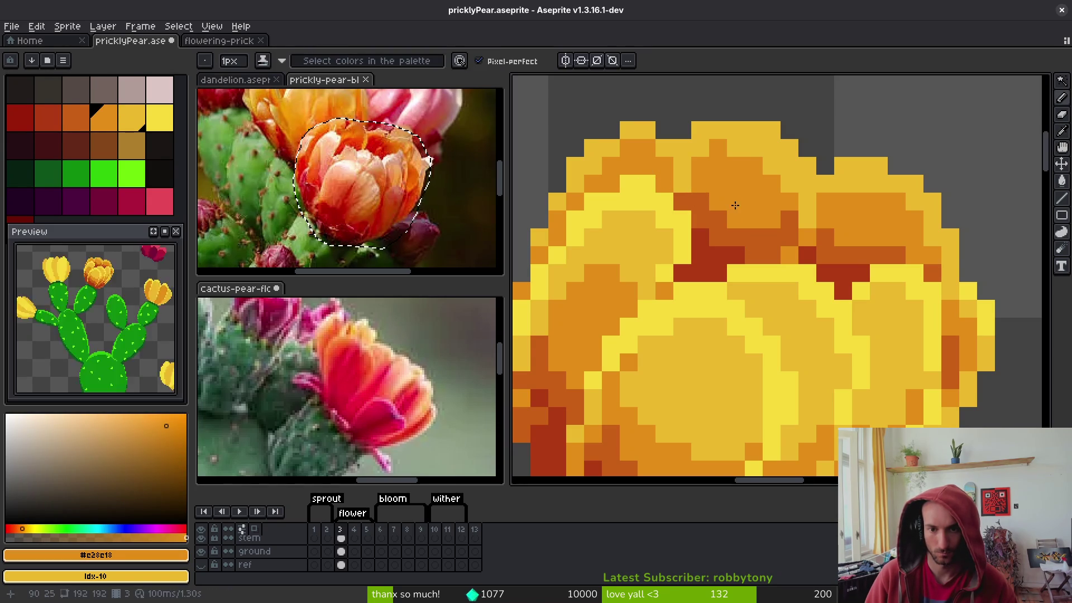
{"action": "scroll", "coordinate": [748, 238], "scroll_direction": "down", "scroll_amount": 3}
{"action": "key", "text": "ctrl+s"}
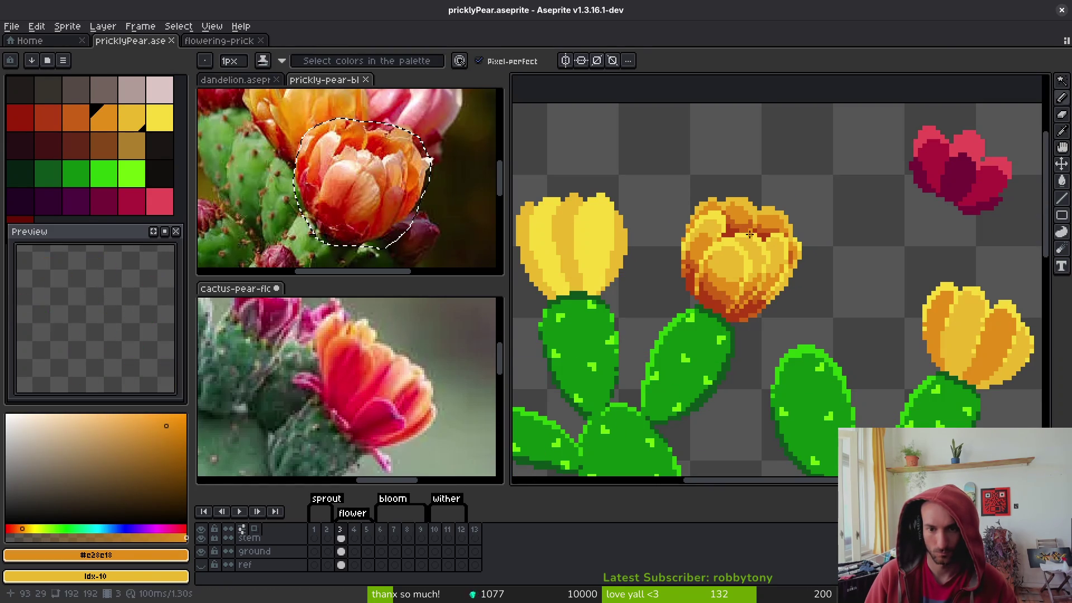
{"action": "scroll", "coordinate": [754, 246], "scroll_direction": "down", "scroll_amount": 2}
{"action": "scroll", "coordinate": [754, 250], "scroll_direction": "right", "scroll_amount": 2}
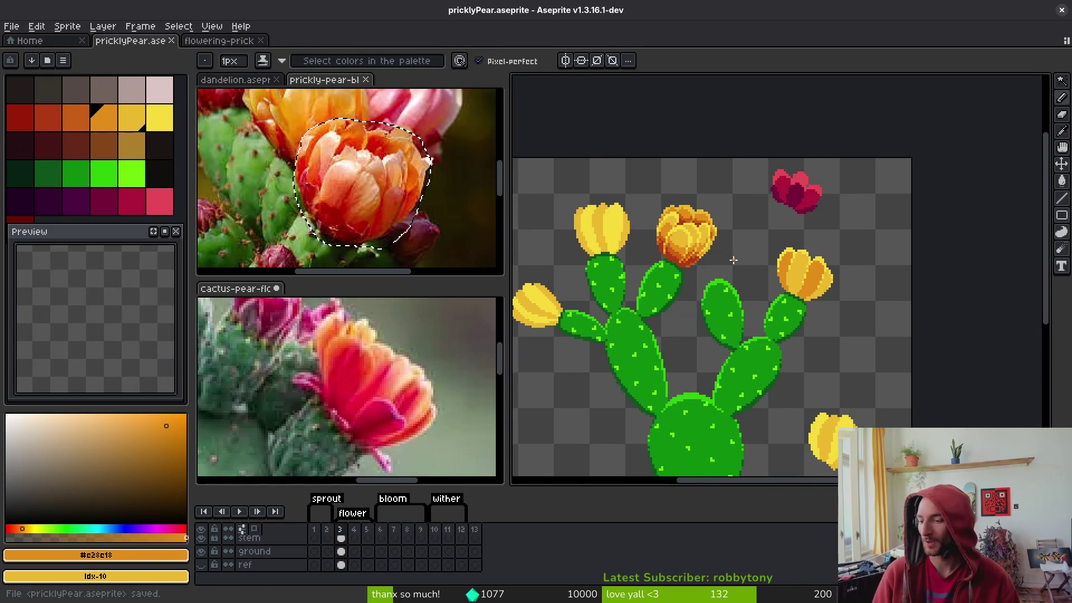
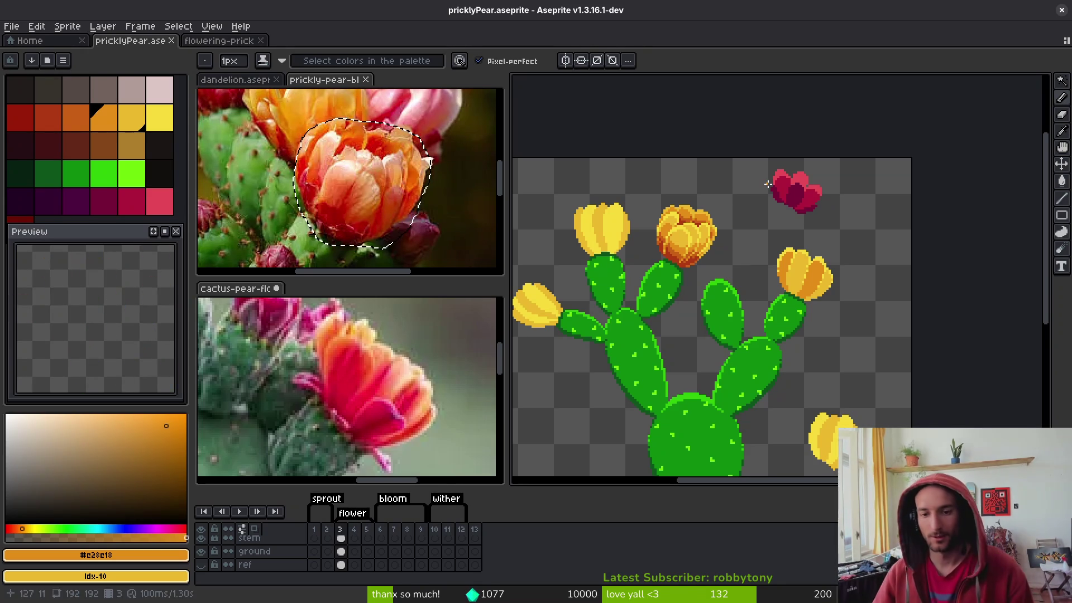
Try Replace Color on the bloom, swapping its dark red-orange for orange
{"action": "scroll", "coordinate": [692, 224], "scroll_direction": "up", "scroll_amount": 5}
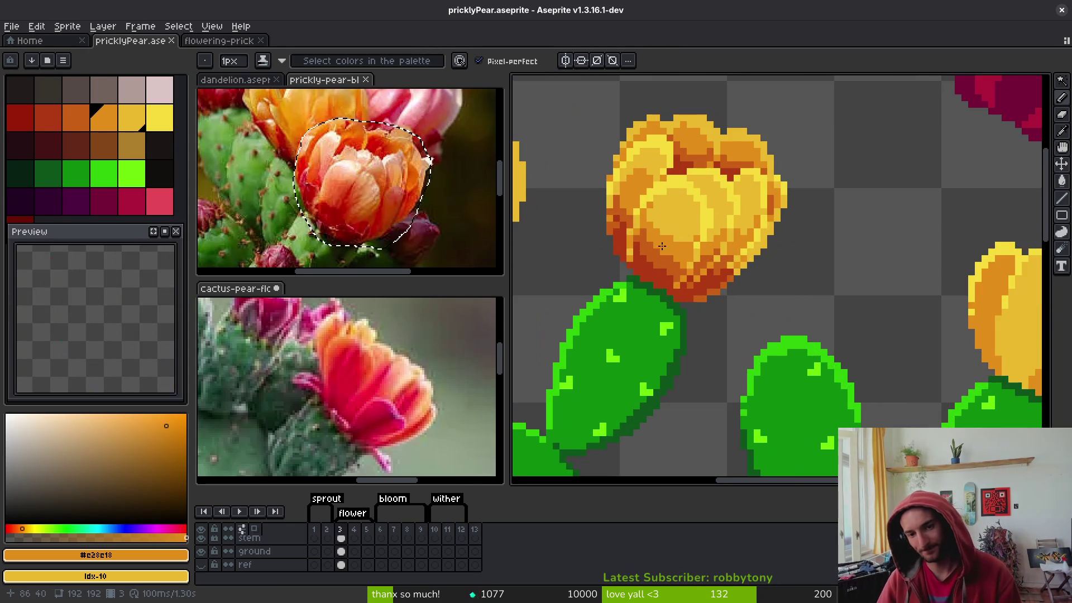
{"action": "scroll", "coordinate": [709, 194], "scroll_direction": "down", "scroll_amount": 5}
{"action": "scroll", "coordinate": [759, 264], "scroll_direction": "up", "scroll_amount": 4}
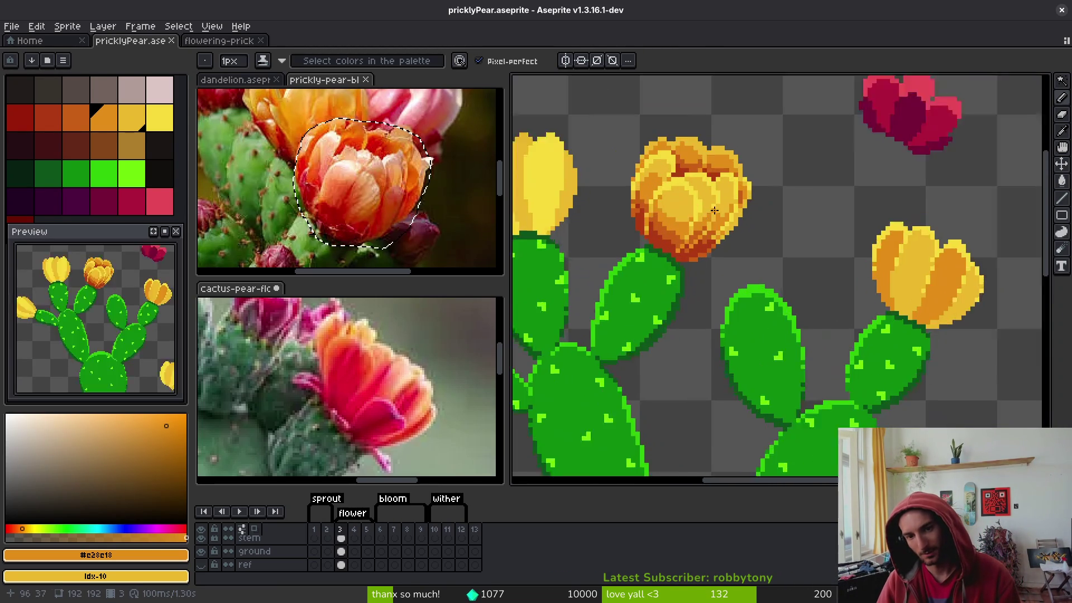
{"action": "scroll", "coordinate": [760, 264], "scroll_direction": "up", "scroll_amount": 3}
{"action": "left_click", "coordinate": [617, 304], "text": "alt"}
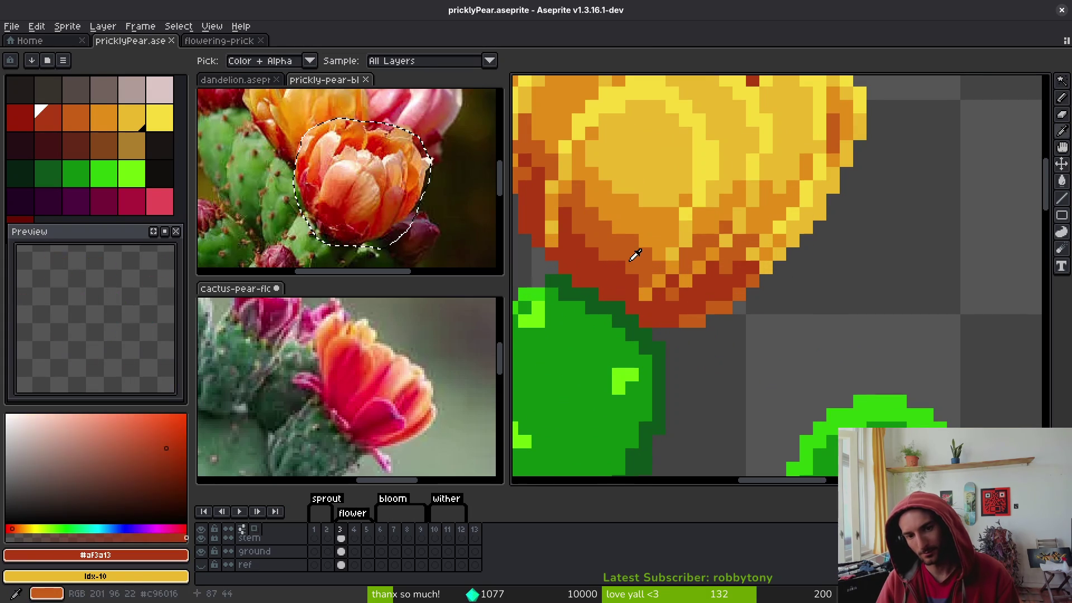
{"action": "right_click", "coordinate": [635, 251], "text": "alt"}
{"action": "key", "text": "shift+r"}
{"action": "left_click", "coordinate": [811, 157]}
Undo the colour swap and save the sprite
{"action": "scroll", "coordinate": [763, 266], "scroll_direction": "down", "scroll_amount": 4}
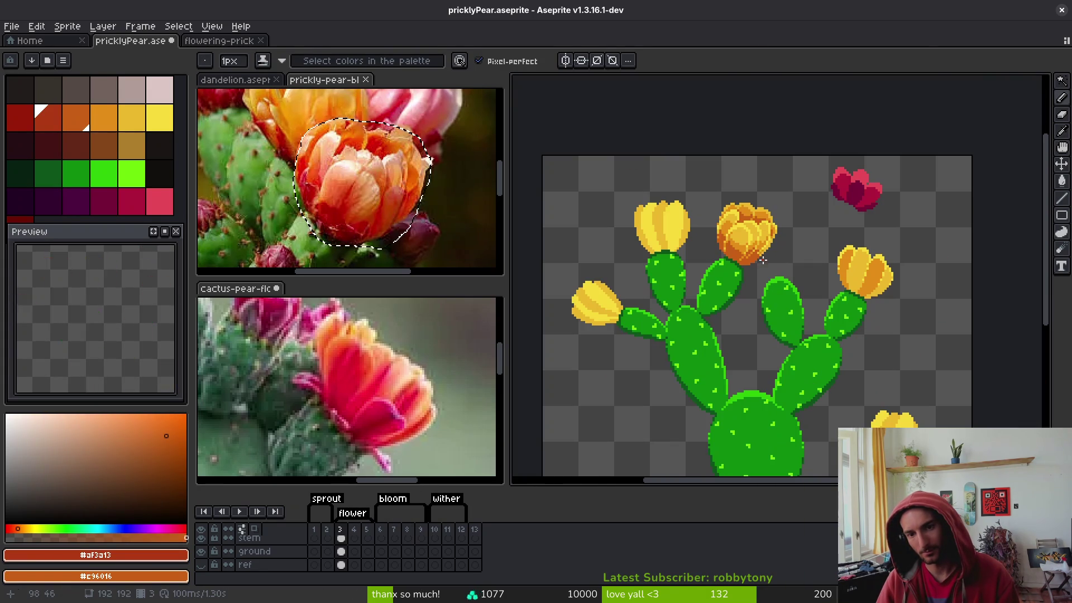
{"action": "scroll", "coordinate": [763, 265], "scroll_direction": "up", "scroll_amount": 3}
{"action": "scroll", "coordinate": [790, 271], "scroll_direction": "down", "scroll_amount": 2}
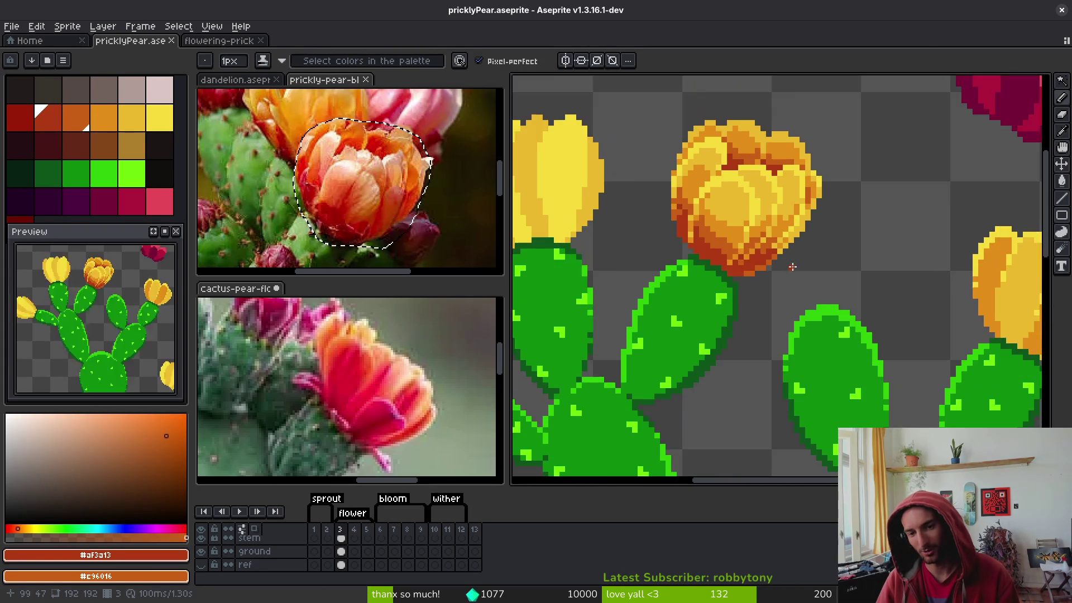
{"action": "key", "text": "ctrl+z"}
{"action": "scroll", "coordinate": [790, 278], "scroll_direction": "down", "scroll_amount": 3}
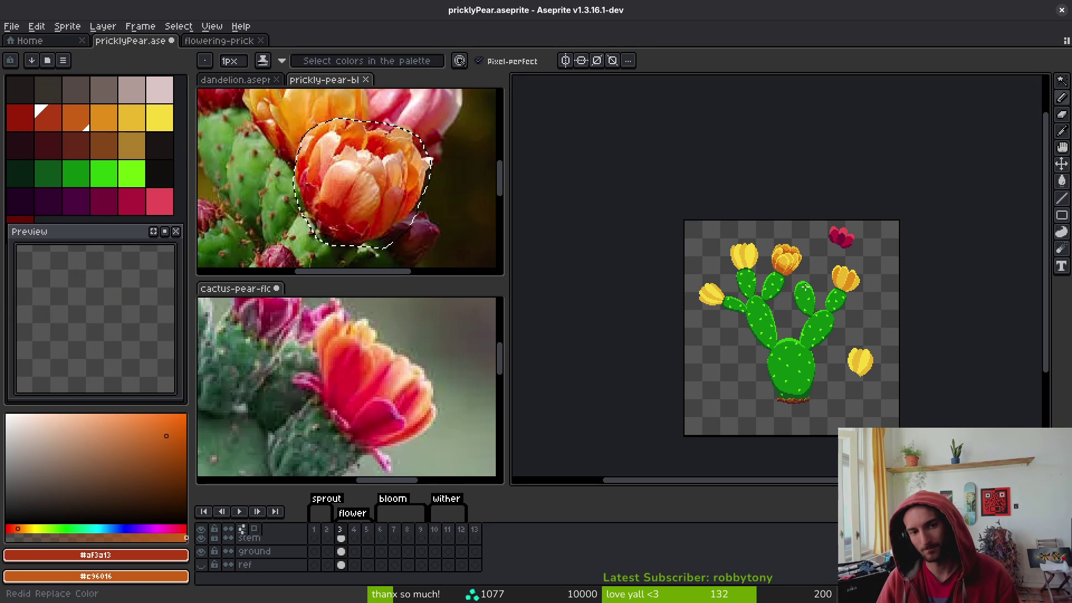
{"action": "key", "text": "ctrl+s"}
Reapply the swap to compare, then revert to the original bloom colours
{"action": "scroll", "coordinate": [775, 298], "scroll_direction": "up", "scroll_amount": 3}
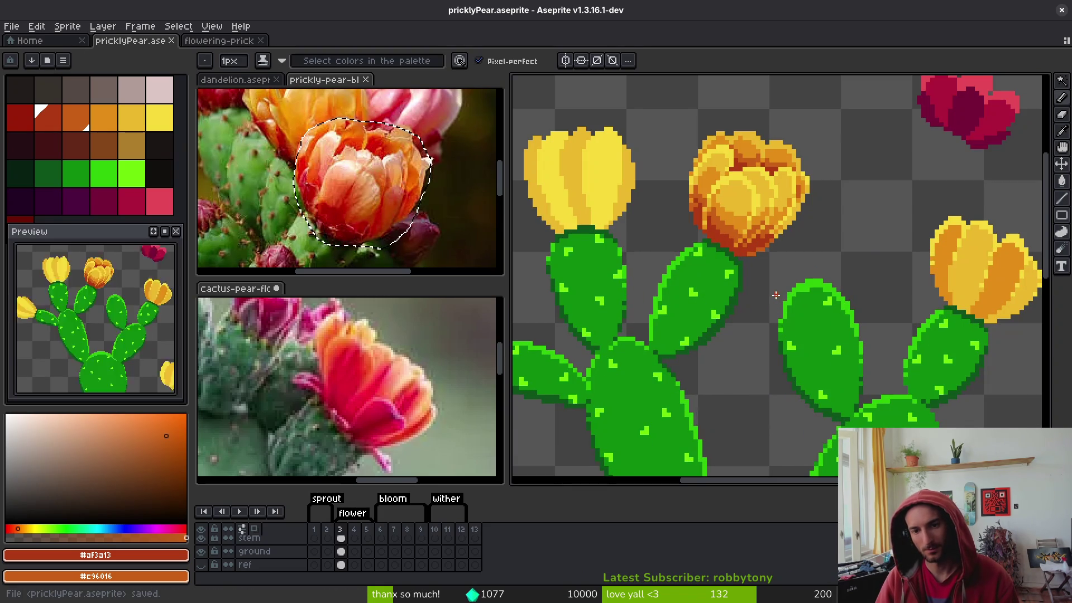
{"action": "scroll", "coordinate": [775, 298], "scroll_direction": "down", "scroll_amount": 1}
{"action": "scroll", "coordinate": [770, 296], "scroll_direction": "up", "scroll_amount": 3}
{"action": "scroll", "coordinate": [757, 299], "scroll_direction": "down", "scroll_amount": 3}
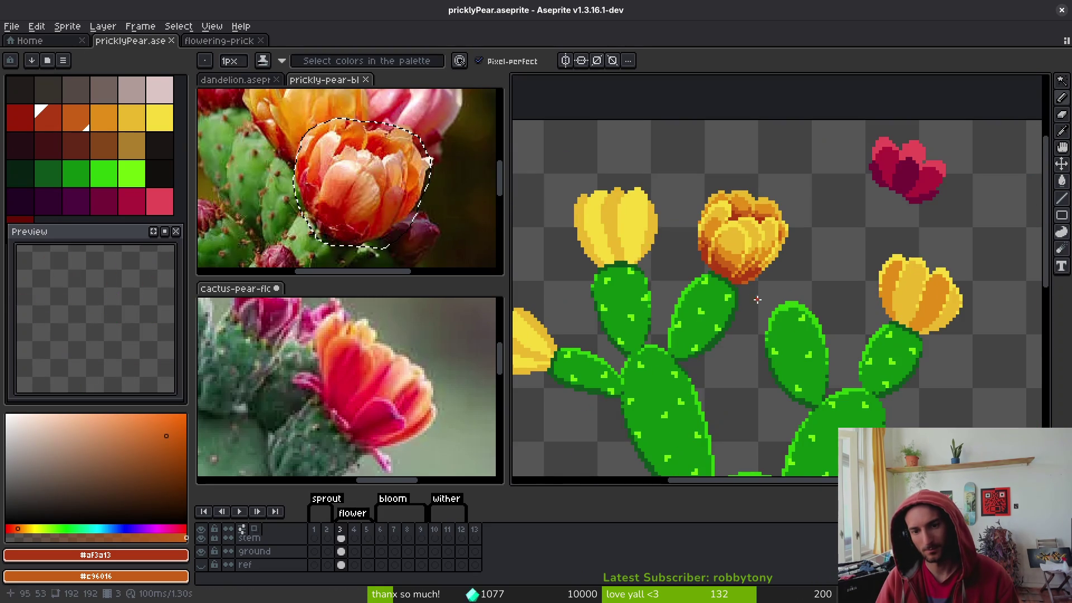
{"action": "scroll", "coordinate": [766, 303], "scroll_direction": "down", "scroll_amount": 3}
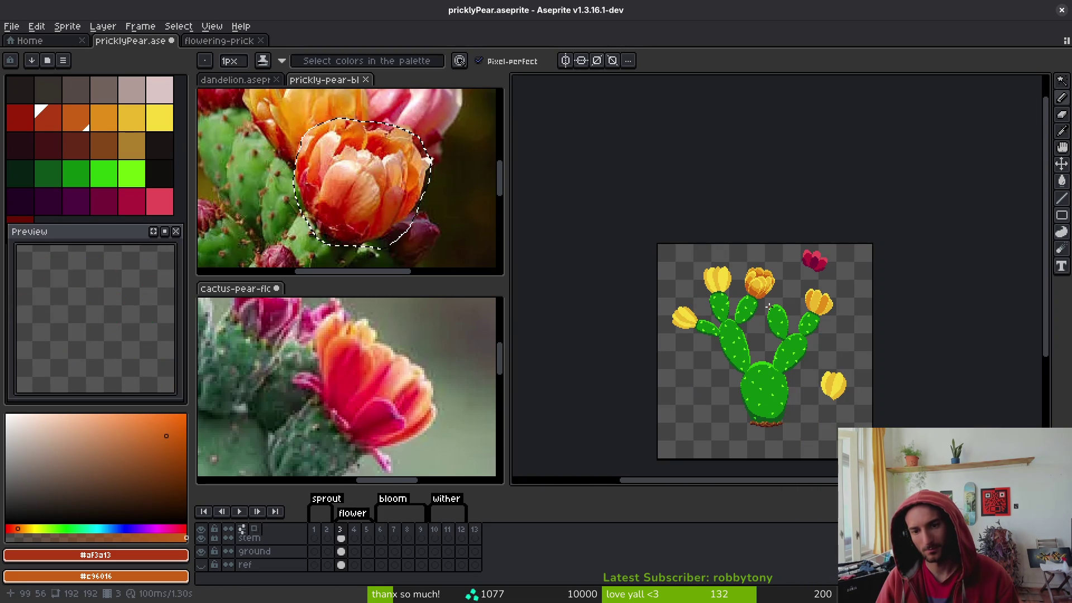
{"action": "key", "text": "ctrl+y"}
{"action": "key", "text": "ctrl+z"}
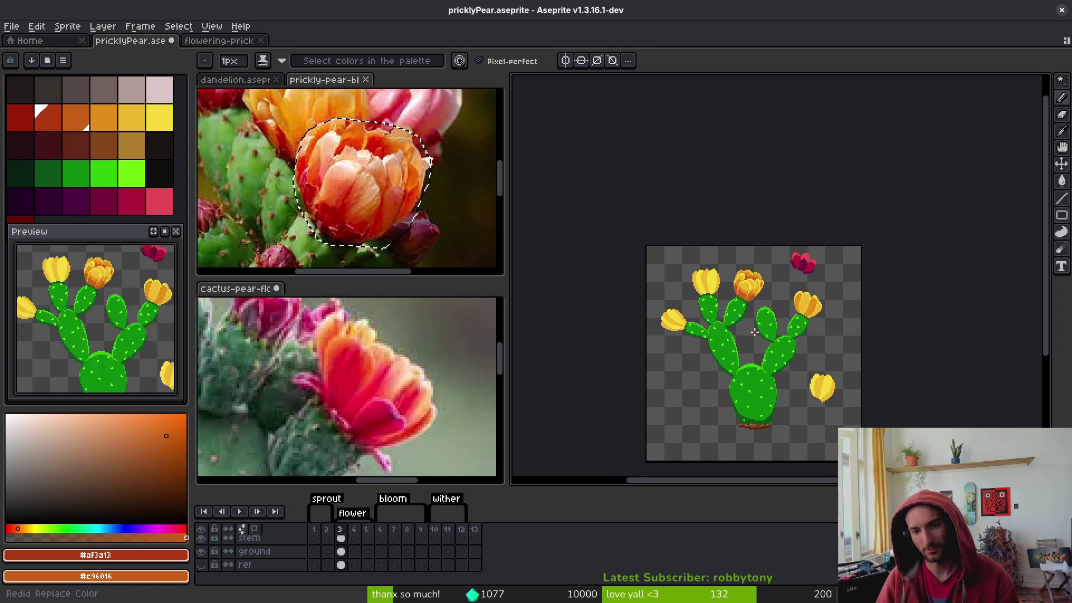
Paint an orange pixel along the bloom's lower edge and save
{"action": "scroll", "coordinate": [752, 333], "scroll_direction": "up", "scroll_amount": 5}
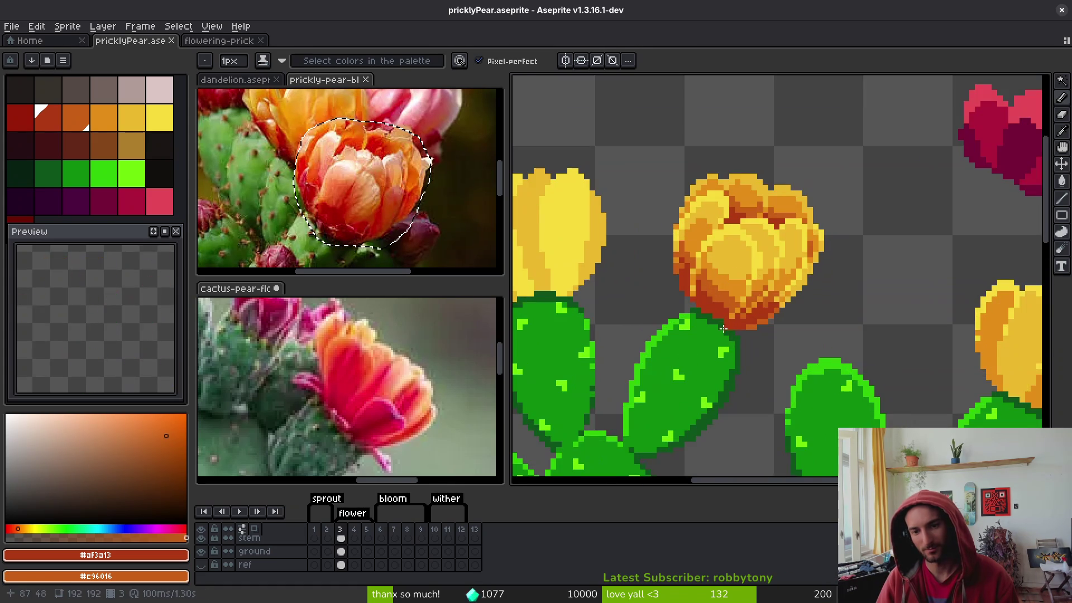
{"action": "key", "text": "alt"}
{"action": "left_click", "coordinate": [699, 256], "text": "alt"}
{"action": "left_click", "coordinate": [675, 274]}
{"action": "scroll", "coordinate": [701, 293], "scroll_direction": "down", "scroll_amount": 5}
{"action": "scroll", "coordinate": [701, 293], "scroll_direction": "up", "scroll_amount": 4}
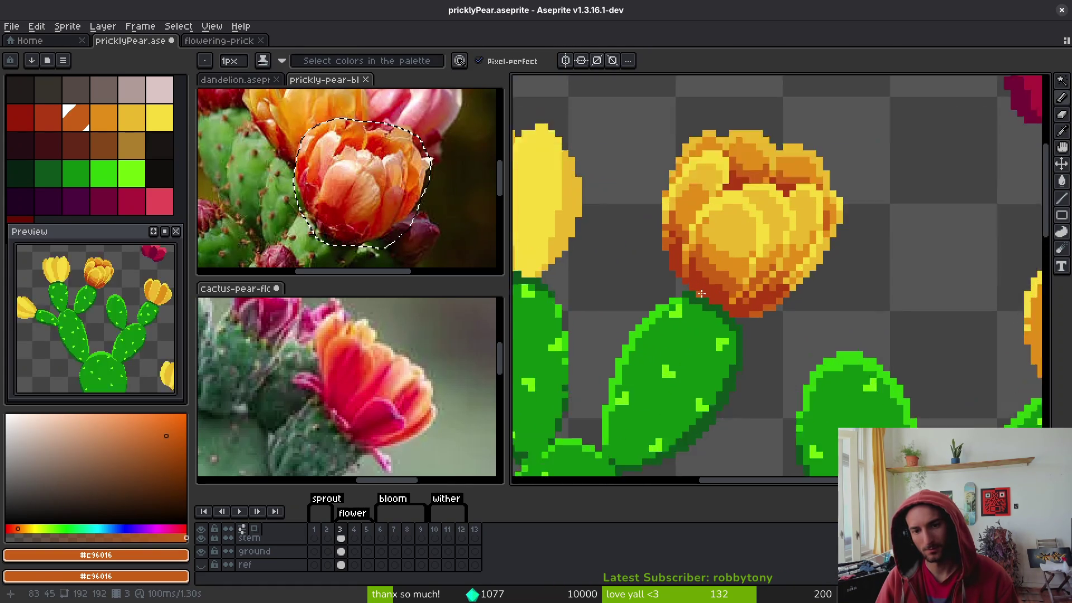
{"action": "scroll", "coordinate": [701, 293], "scroll_direction": "down", "scroll_amount": 1}
{"action": "scroll", "coordinate": [721, 296], "scroll_direction": "up", "scroll_amount": 3}
{"action": "scroll", "coordinate": [739, 297], "scroll_direction": "down", "scroll_amount": 3}
{"action": "scroll", "coordinate": [738, 298], "scroll_direction": "down", "scroll_amount": 3}
{"action": "key", "text": "ctrl+s"}
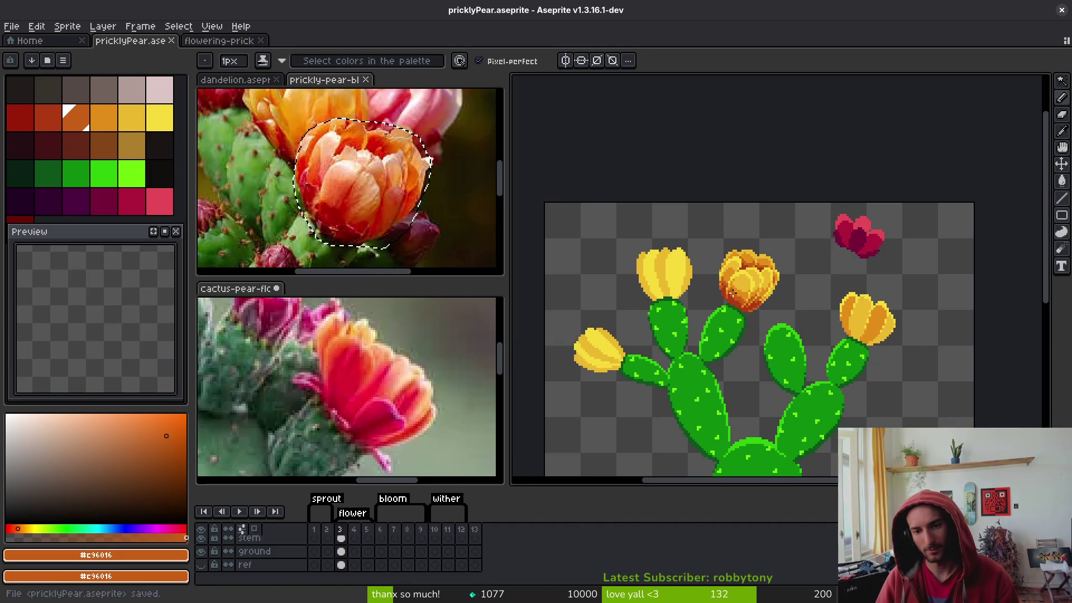
Darken a pixel at the bloom's base and sample the dark red
{"action": "scroll", "coordinate": [738, 299], "scroll_direction": "up", "scroll_amount": 3}
{"action": "scroll", "coordinate": [707, 279], "scroll_direction": "up", "scroll_amount": 3}
{"action": "left_click", "coordinate": [688, 255]}
{"action": "left_click", "coordinate": [693, 301], "text": "alt"}
Sample golden and lighter yellow shades from the bloom
{"action": "scroll", "coordinate": [696, 357], "scroll_direction": "down", "scroll_amount": 4}
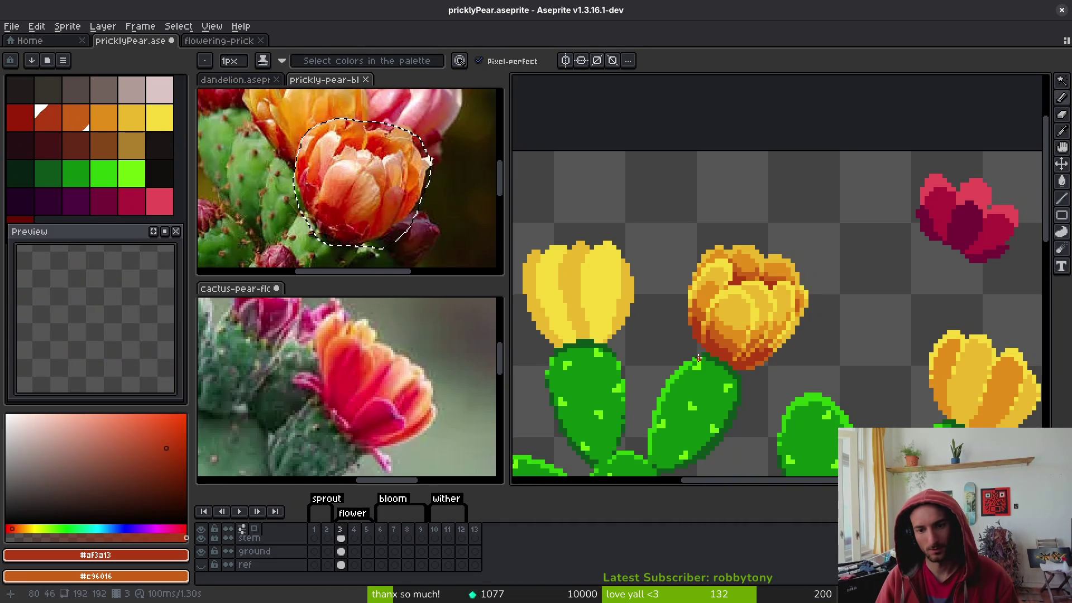
{"action": "scroll", "coordinate": [696, 358], "scroll_direction": "down", "scroll_amount": 2}
{"action": "scroll", "coordinate": [746, 352], "scroll_direction": "up", "scroll_amount": 4}
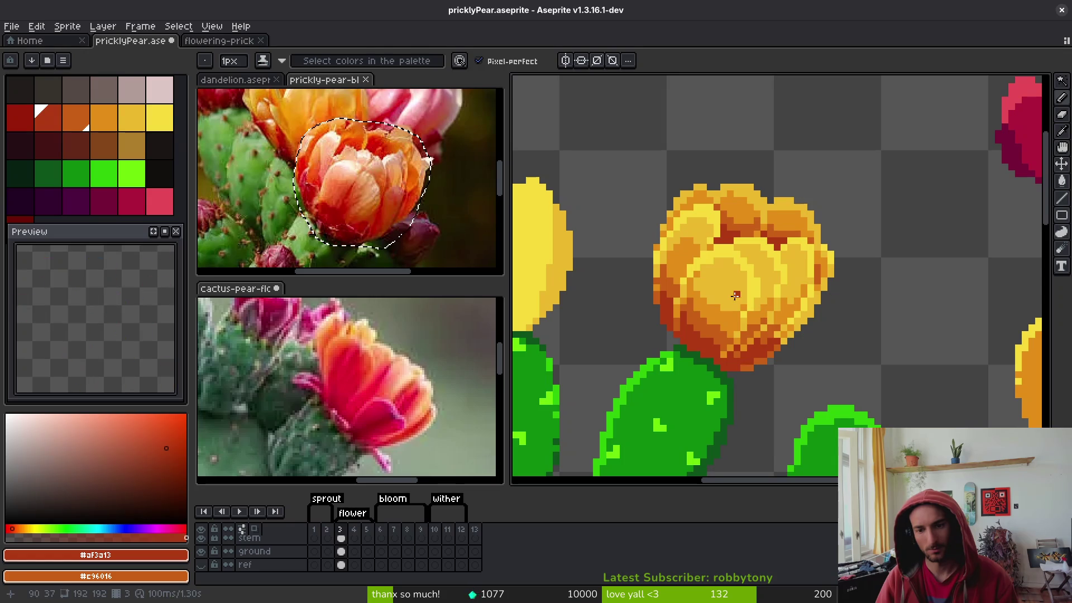
{"action": "left_click", "coordinate": [738, 301], "text": "alt"}
{"action": "scroll", "coordinate": [748, 335], "scroll_direction": "down", "scroll_amount": 3}
{"action": "scroll", "coordinate": [747, 343], "scroll_direction": "up", "scroll_amount": 3}
{"action": "left_click", "coordinate": [742, 332], "text": "alt"}
{"action": "scroll", "coordinate": [740, 326], "scroll_direction": "up", "scroll_amount": 3}
{"action": "scroll", "coordinate": [738, 323], "scroll_direction": "down", "scroll_amount": 2}
{"action": "scroll", "coordinate": [720, 296], "scroll_direction": "up", "scroll_amount": 1}
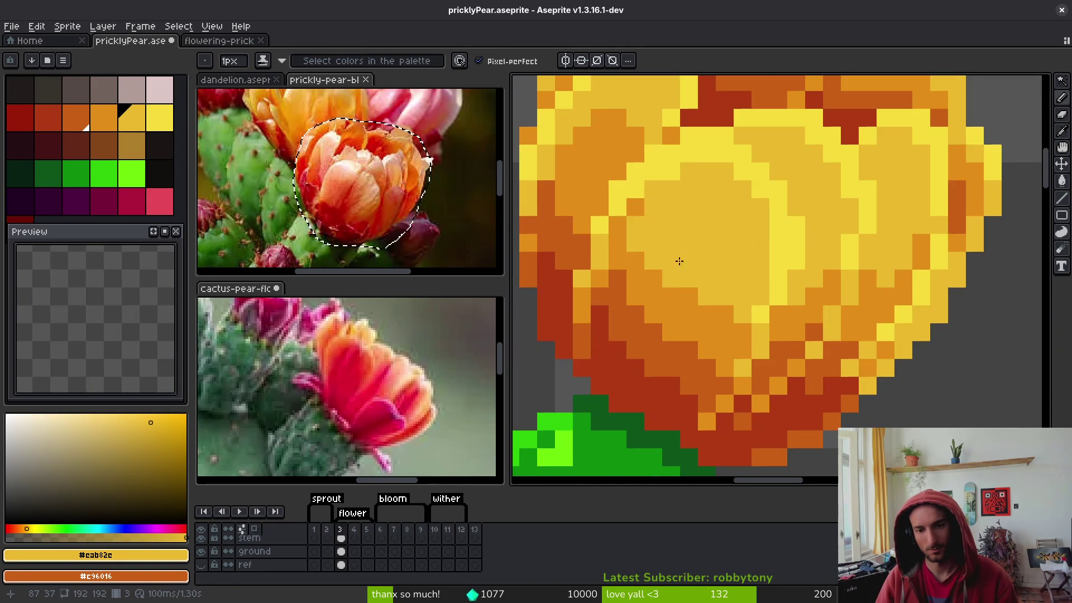
{"action": "scroll", "coordinate": [711, 286], "scroll_direction": "down", "scroll_amount": 3}
{"action": "scroll", "coordinate": [709, 271], "scroll_direction": "down", "scroll_amount": 2}
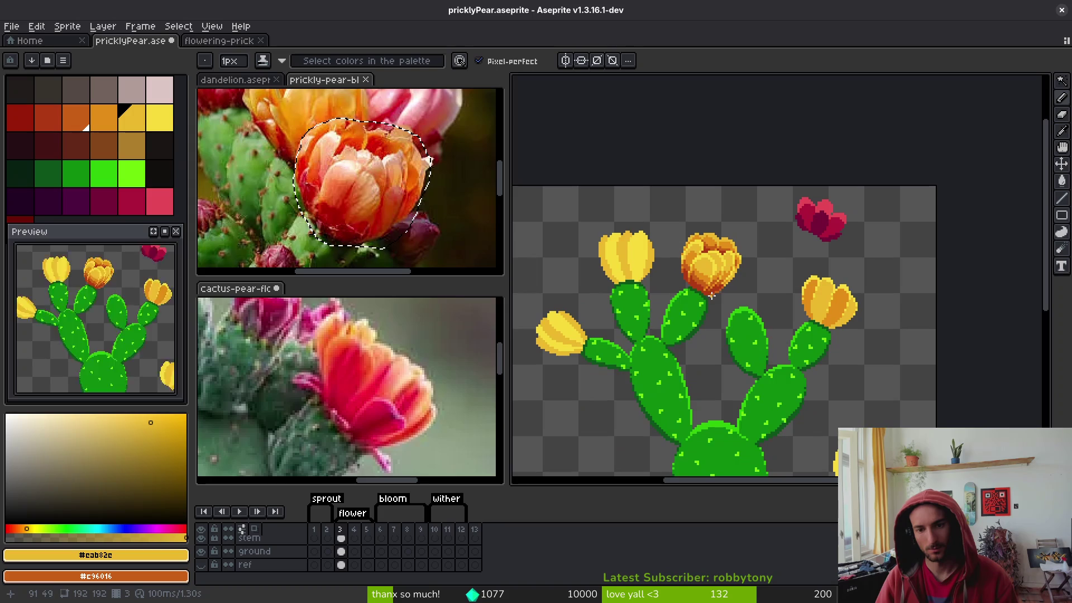
{"action": "scroll", "coordinate": [712, 265], "scroll_direction": "up", "scroll_amount": 3}
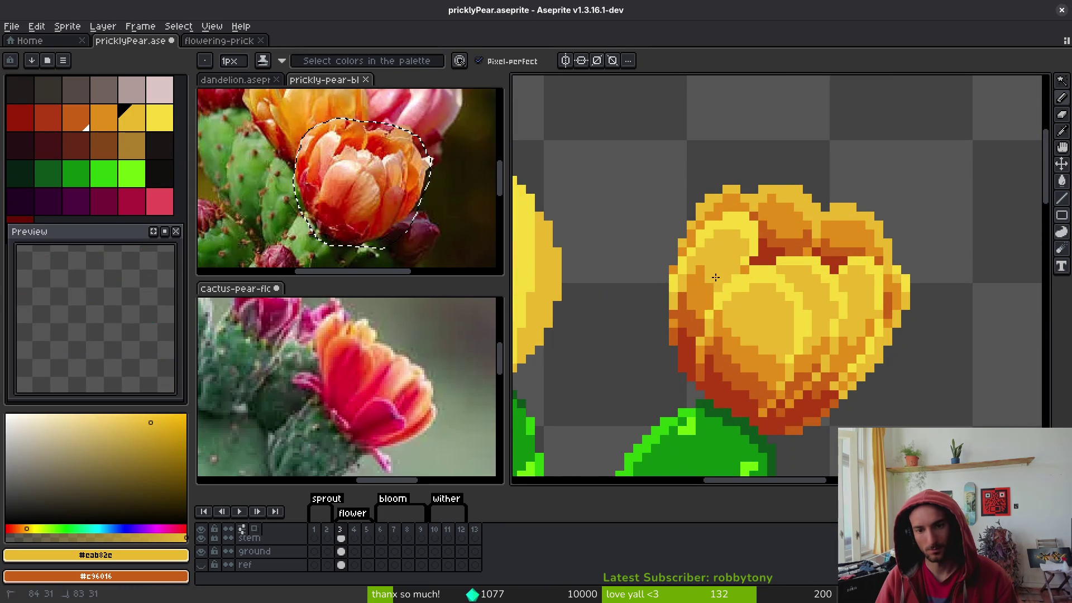
{"action": "key", "text": "alt"}
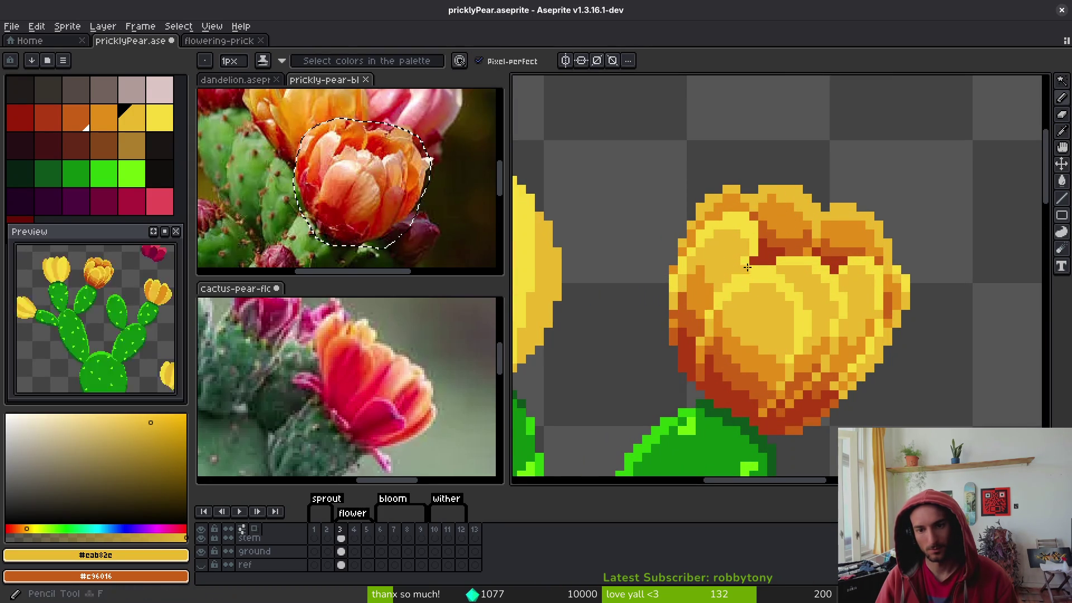
Sample the bloom's darker orange and light yellow shades, then save
{"action": "scroll", "coordinate": [741, 290], "scroll_direction": "down", "scroll_amount": 5}
{"action": "scroll", "coordinate": [720, 273], "scroll_direction": "up", "scroll_amount": 5}
{"action": "left_click", "coordinate": [707, 254], "text": "alt"}
{"action": "left_click", "coordinate": [707, 254], "text": "alt"}
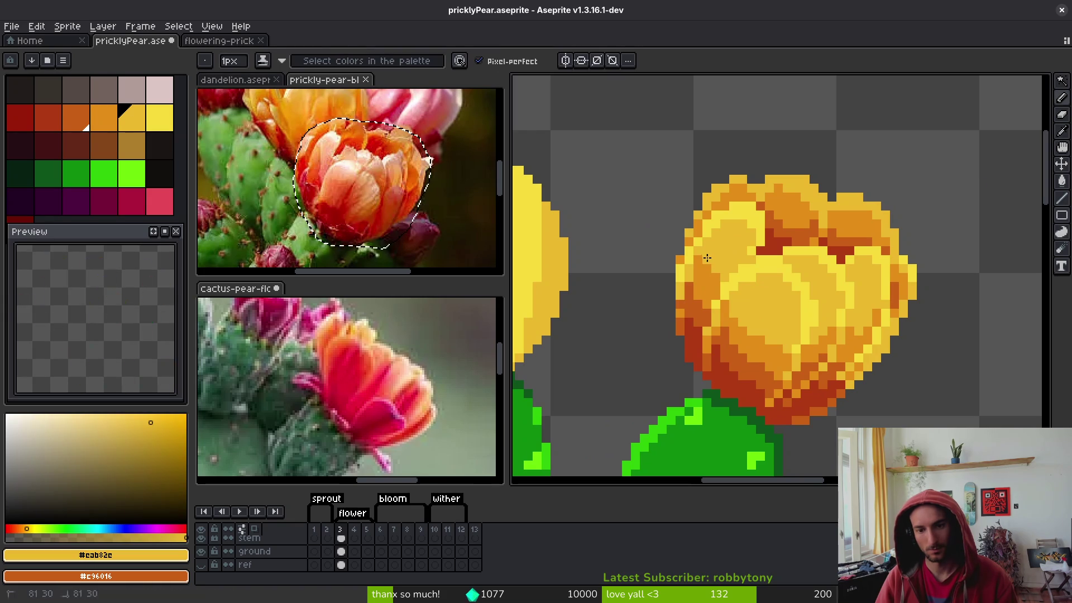
{"action": "scroll", "coordinate": [714, 262], "scroll_direction": "down", "scroll_amount": 5}
{"action": "scroll", "coordinate": [719, 272], "scroll_direction": "up", "scroll_amount": 5}
{"action": "left_click", "coordinate": [720, 271], "text": "alt"}
{"action": "scroll", "coordinate": [710, 237], "scroll_direction": "down", "scroll_amount": 5}
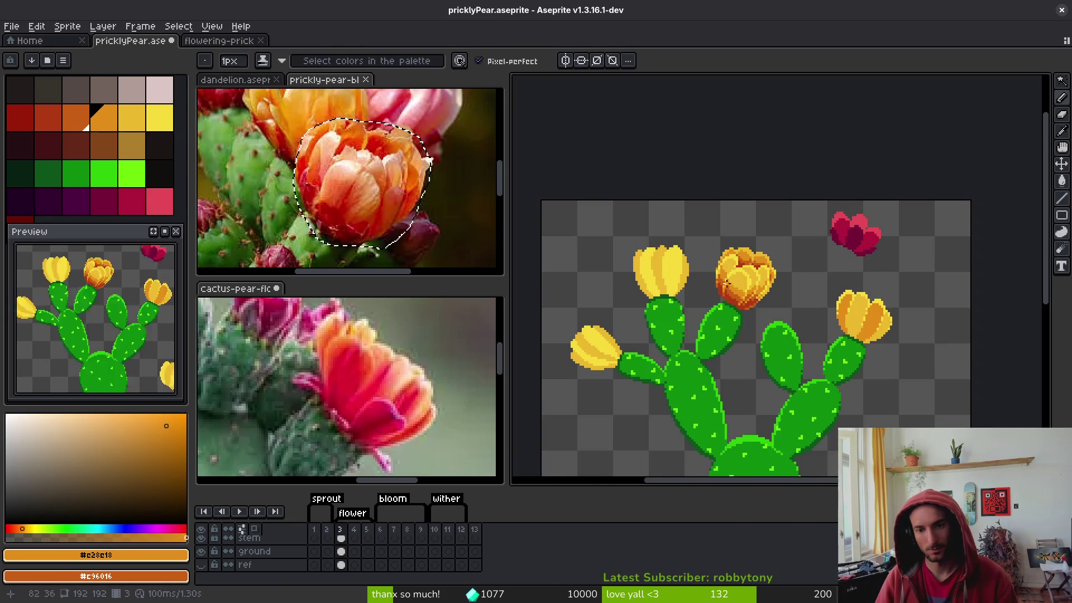
{"action": "scroll", "coordinate": [734, 297], "scroll_direction": "up", "scroll_amount": 5}
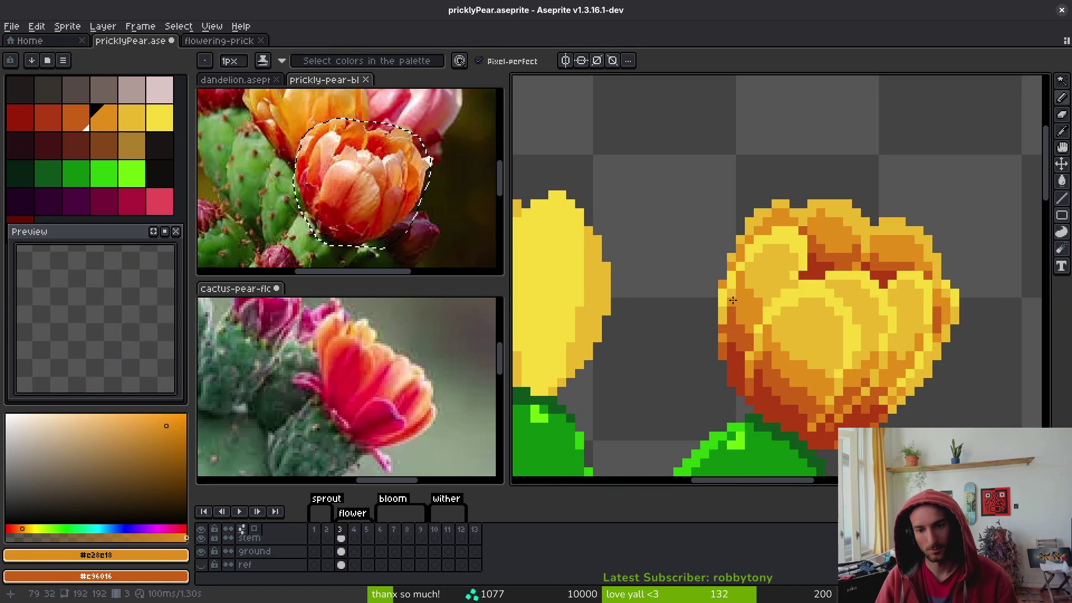
{"action": "scroll", "coordinate": [734, 292], "scroll_direction": "down", "scroll_amount": 5}
{"action": "scroll", "coordinate": [754, 316], "scroll_direction": "up", "scroll_amount": 5}
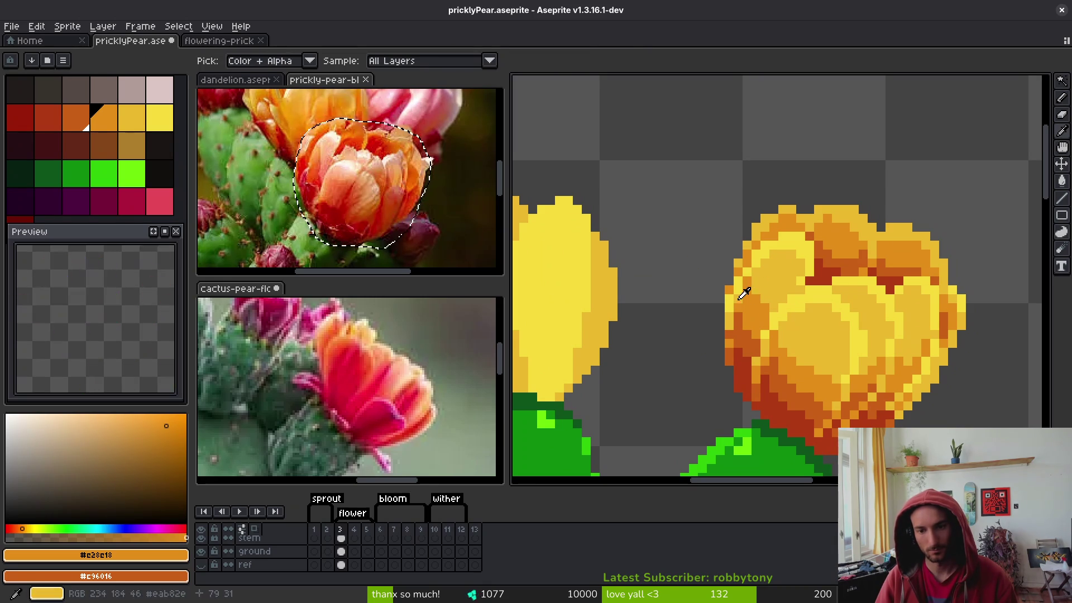
{"action": "left_click", "coordinate": [771, 278], "text": "alt"}
{"action": "scroll", "coordinate": [771, 277], "scroll_direction": "down", "scroll_amount": 2}
{"action": "key", "text": "ctrl+s"}
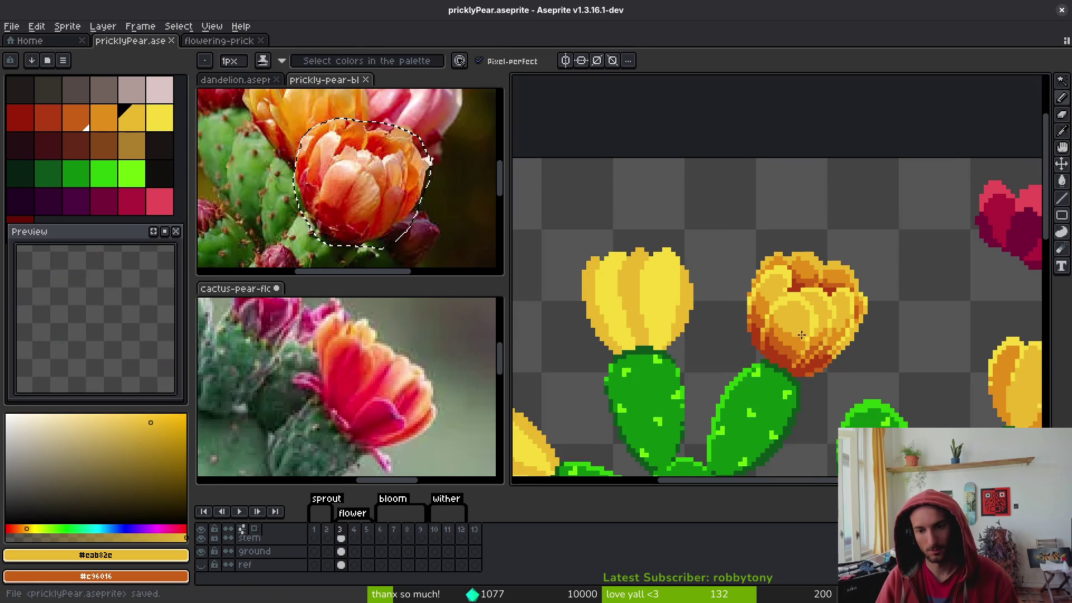
Sample bright yellow, mid yellow and golden orange shades from the bloom
{"action": "scroll", "coordinate": [809, 331], "scroll_direction": "up", "scroll_amount": 2}
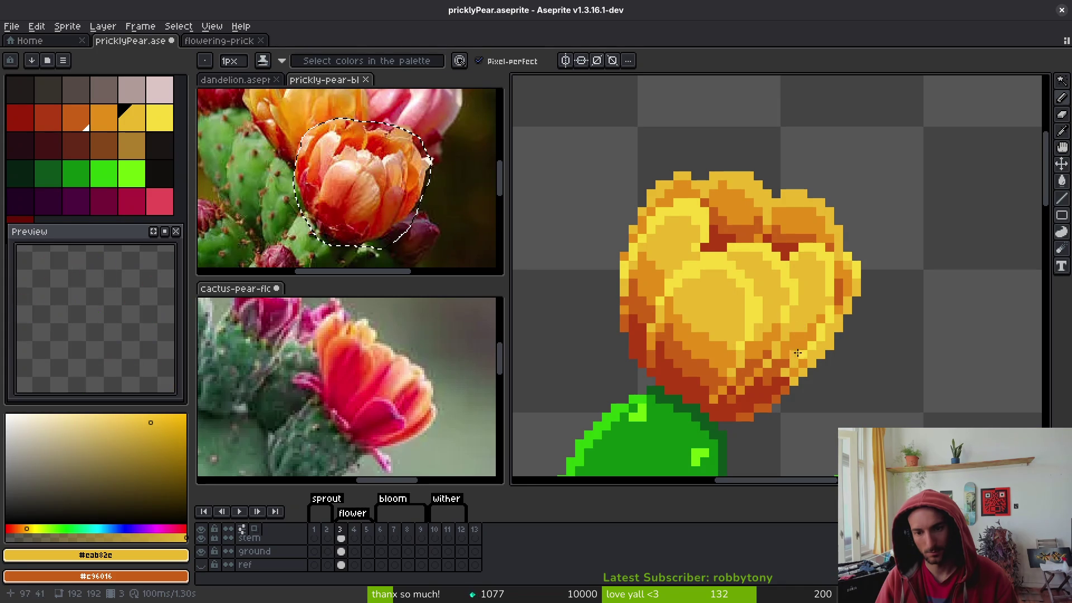
{"action": "left_click", "coordinate": [790, 330], "text": "alt"}
{"action": "left_click", "coordinate": [790, 309], "text": "alt"}
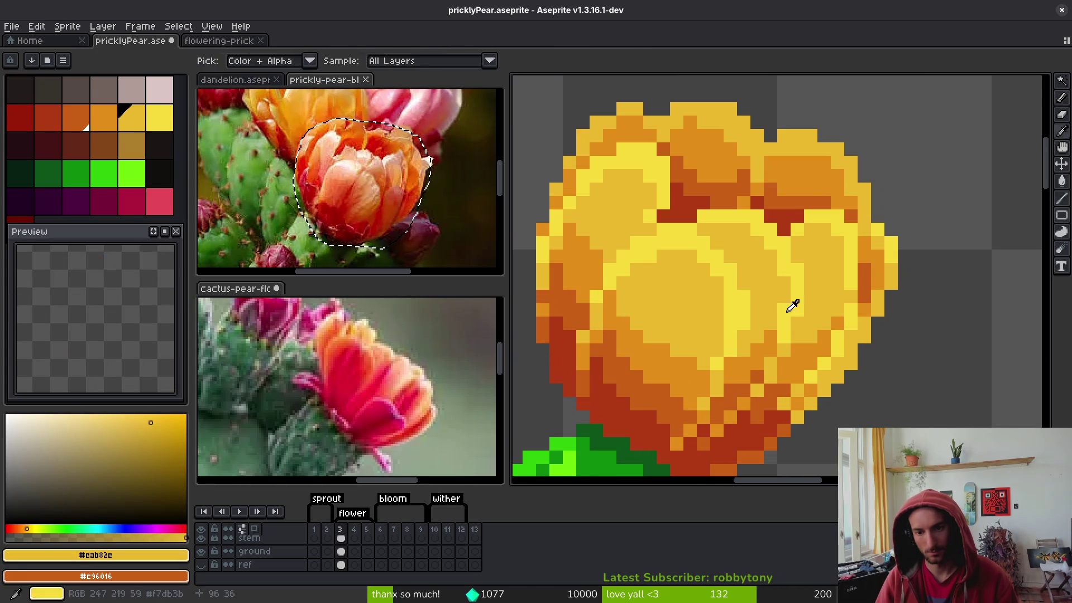
{"action": "scroll", "coordinate": [813, 356], "scroll_direction": "down", "scroll_amount": 2}
{"action": "scroll", "coordinate": [819, 364], "scroll_direction": "up", "scroll_amount": 2}
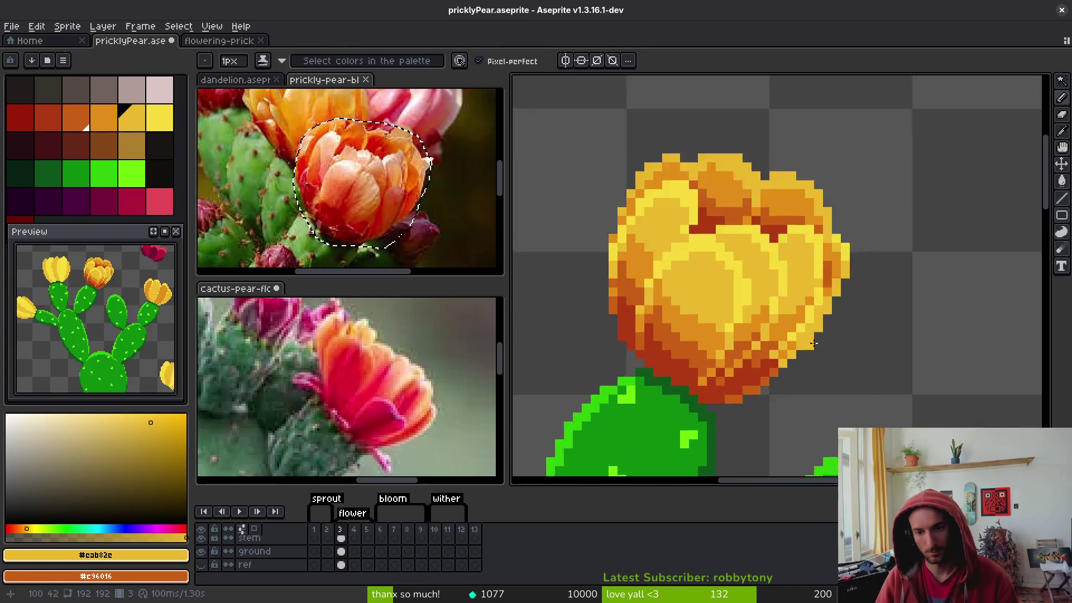
{"action": "left_click", "coordinate": [813, 301], "text": "alt"}
{"action": "scroll", "coordinate": [819, 338], "scroll_direction": "down", "scroll_amount": 2}
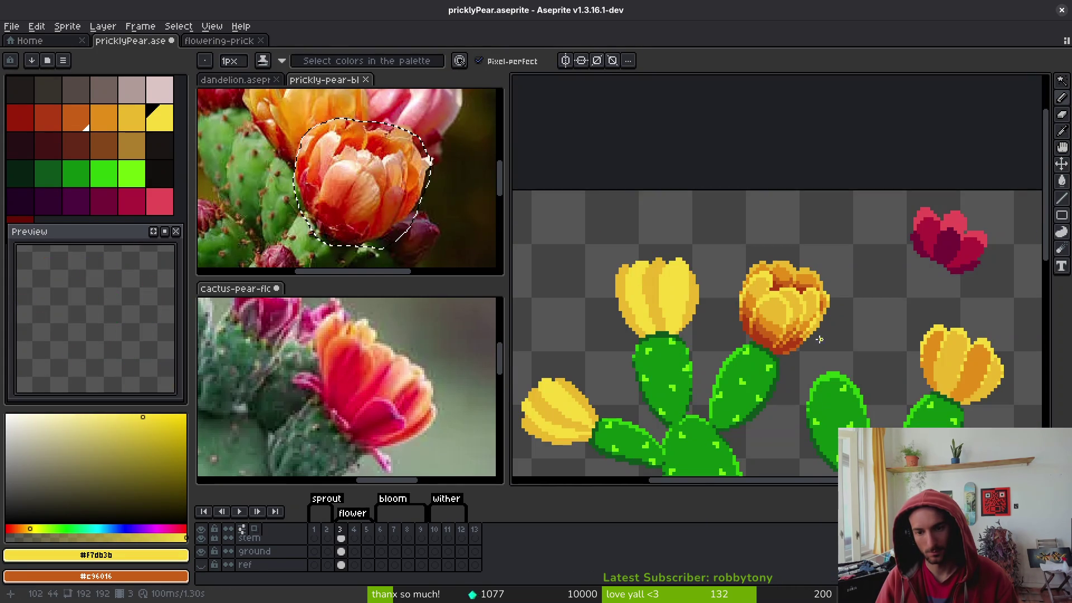
{"action": "scroll", "coordinate": [818, 338], "scroll_direction": "up", "scroll_amount": 4}
{"action": "left_click", "coordinate": [797, 291], "text": "alt"}
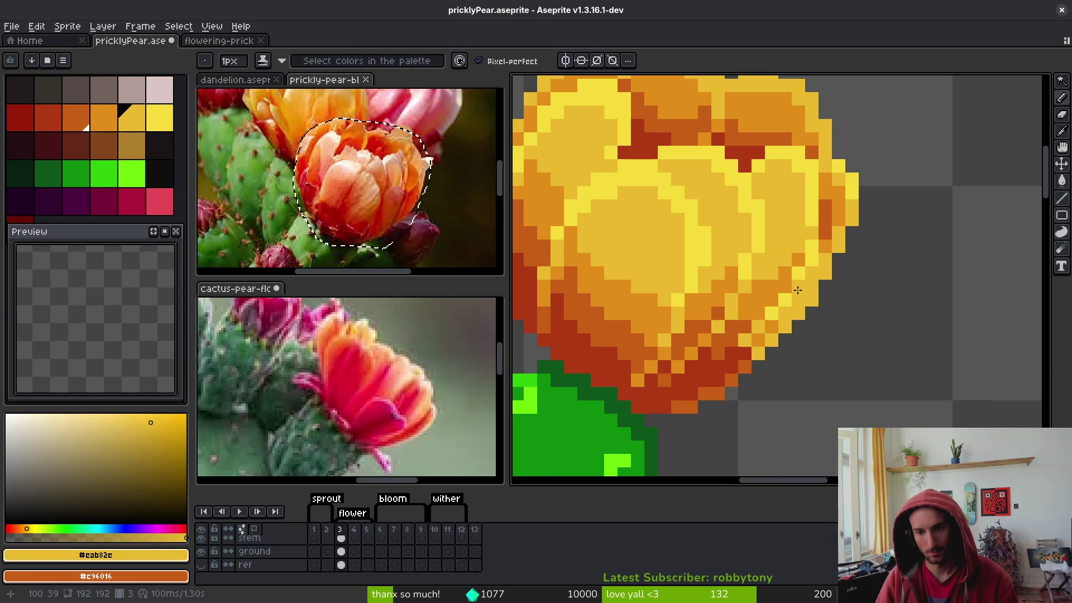
{"action": "scroll", "coordinate": [824, 314], "scroll_direction": "down", "scroll_amount": 3}
{"action": "scroll", "coordinate": [826, 323], "scroll_direction": "up", "scroll_amount": 3}
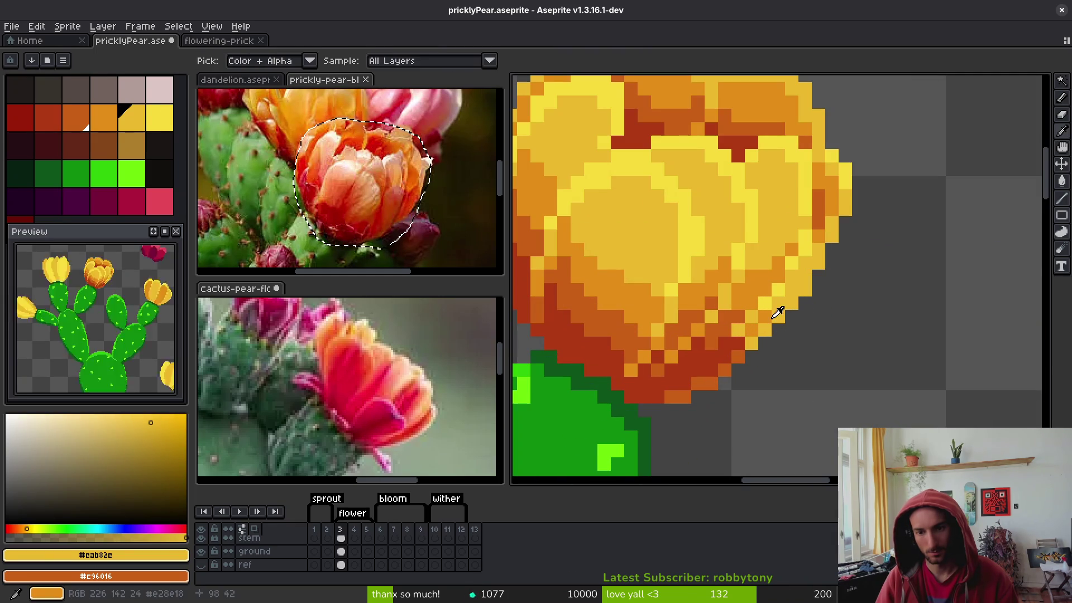
{"action": "left_click", "coordinate": [779, 304], "text": "alt"}
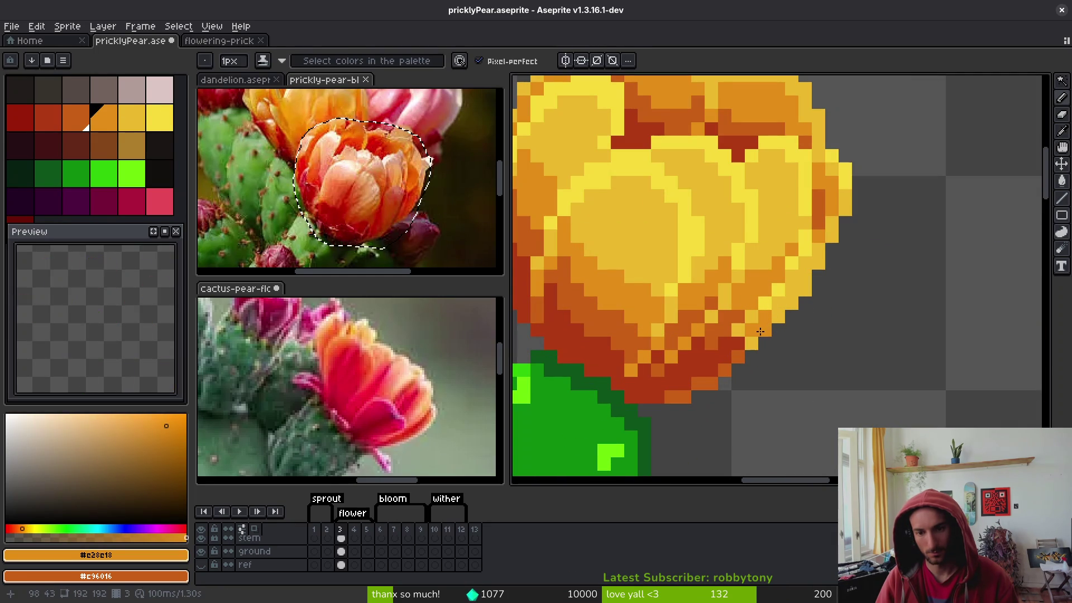
{"action": "scroll", "coordinate": [755, 346], "scroll_direction": "down", "scroll_amount": 1}
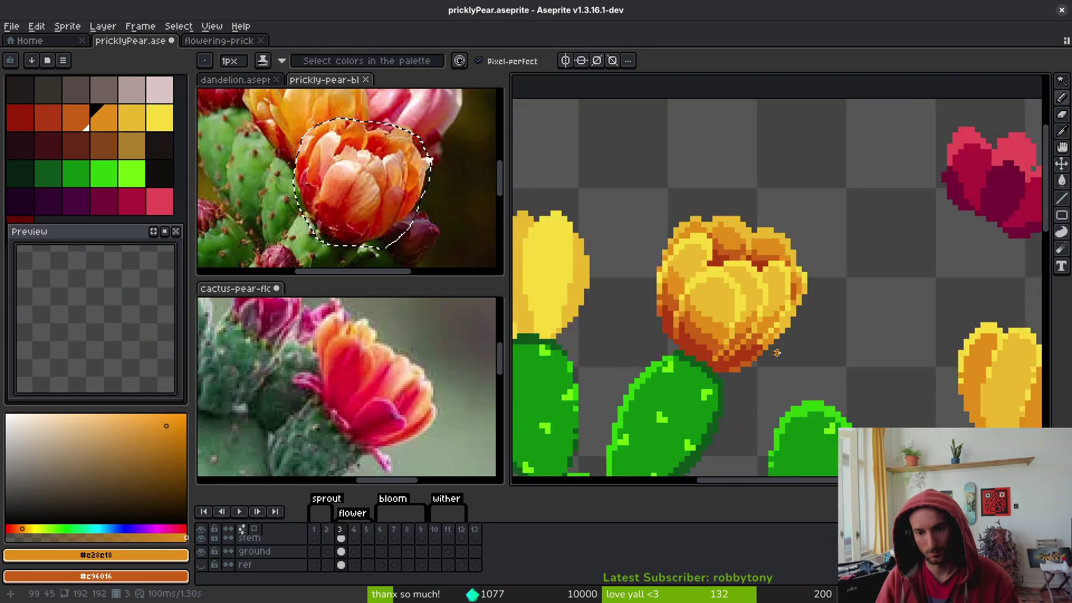
{"action": "left_click", "coordinate": [750, 352], "text": "alt"}
{"action": "scroll", "coordinate": [754, 353], "scroll_direction": "up", "scroll_amount": 2}
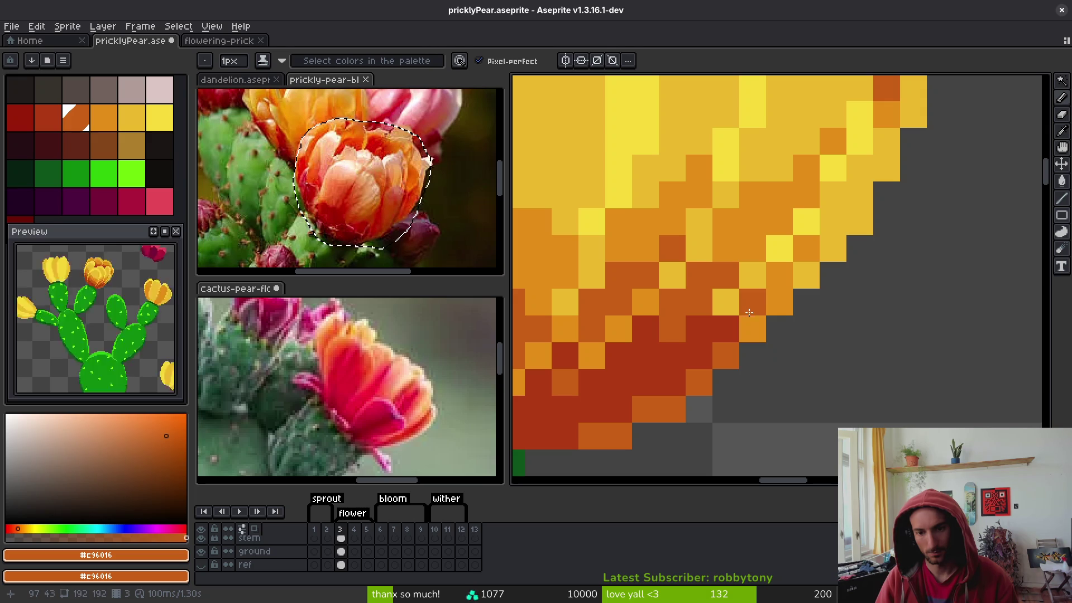
{"action": "left_click", "coordinate": [778, 294], "text": "alt"}
Repaint the bloom's lower-right edge pixels in golden orange and save
{"action": "left_click_drag", "start_coordinate": [832, 222], "coordinate": [827, 247]}
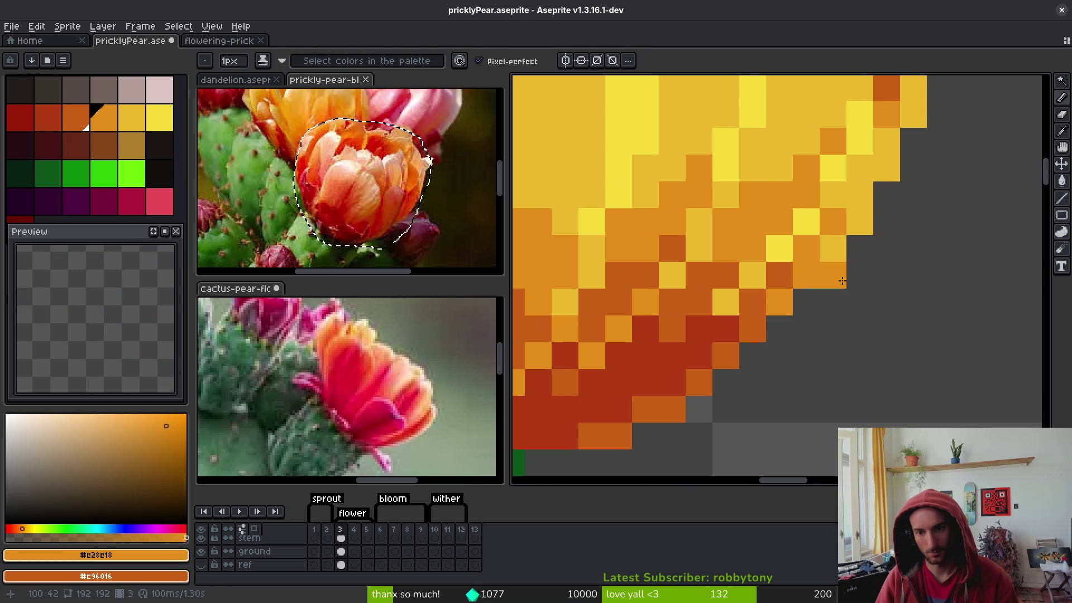
{"action": "scroll", "coordinate": [837, 253], "scroll_direction": "down", "scroll_amount": 2}
{"action": "key", "text": "ctrl+s"}
{"action": "scroll", "coordinate": [860, 339], "scroll_direction": "down", "scroll_amount": 1}
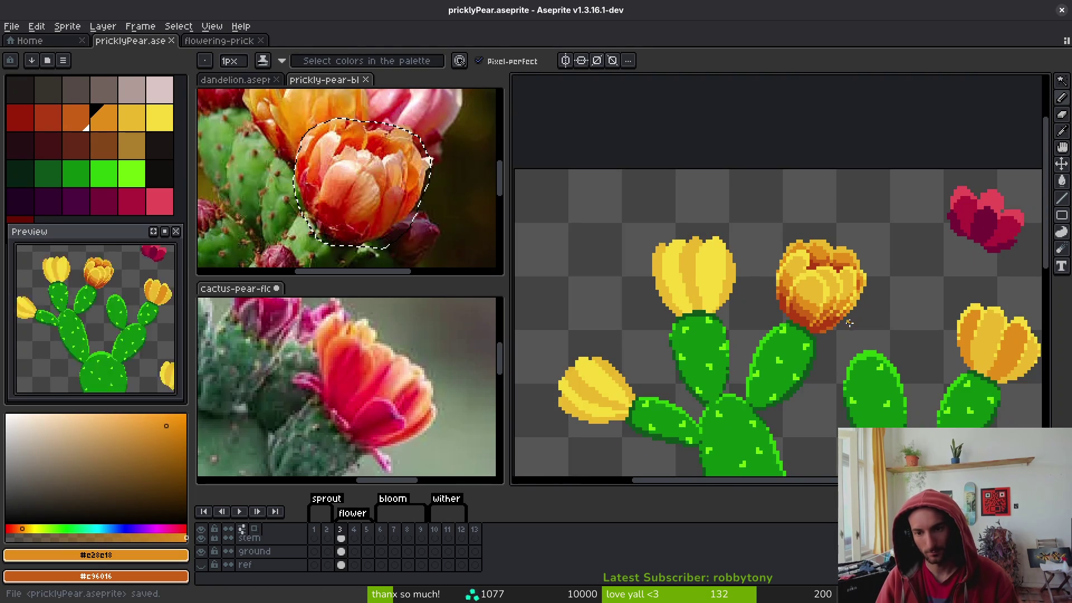
{"action": "scroll", "coordinate": [851, 323], "scroll_direction": "up", "scroll_amount": 3}
Add pale golden and bright yellow highlight pixels along the bloom's edge
{"action": "left_click", "coordinate": [814, 303], "text": "alt"}
{"action": "left_click", "coordinate": [829, 273]}
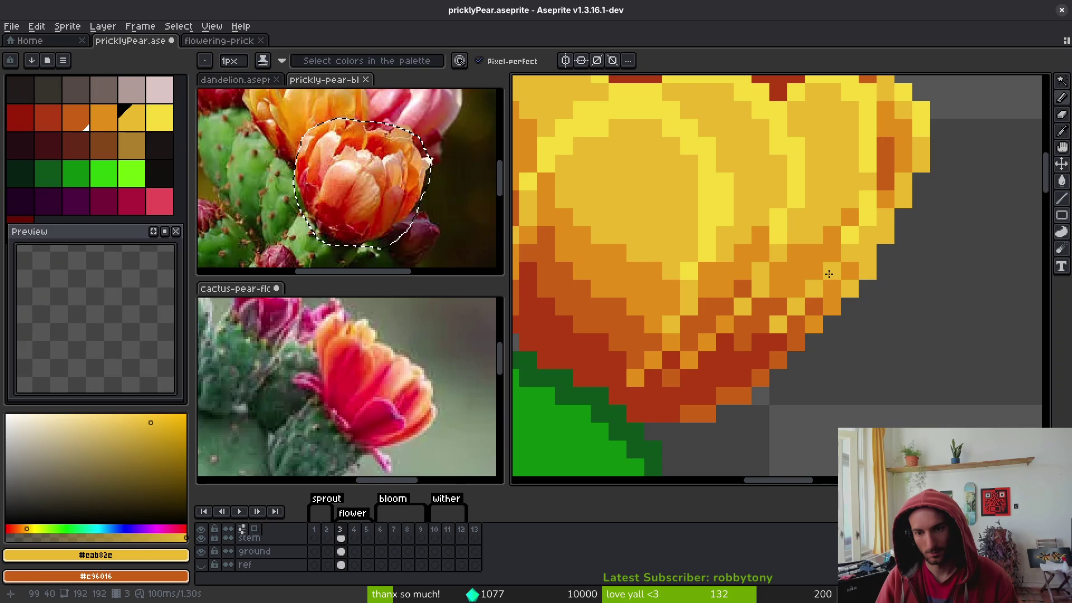
{"action": "left_click", "coordinate": [845, 270], "text": "alt"}
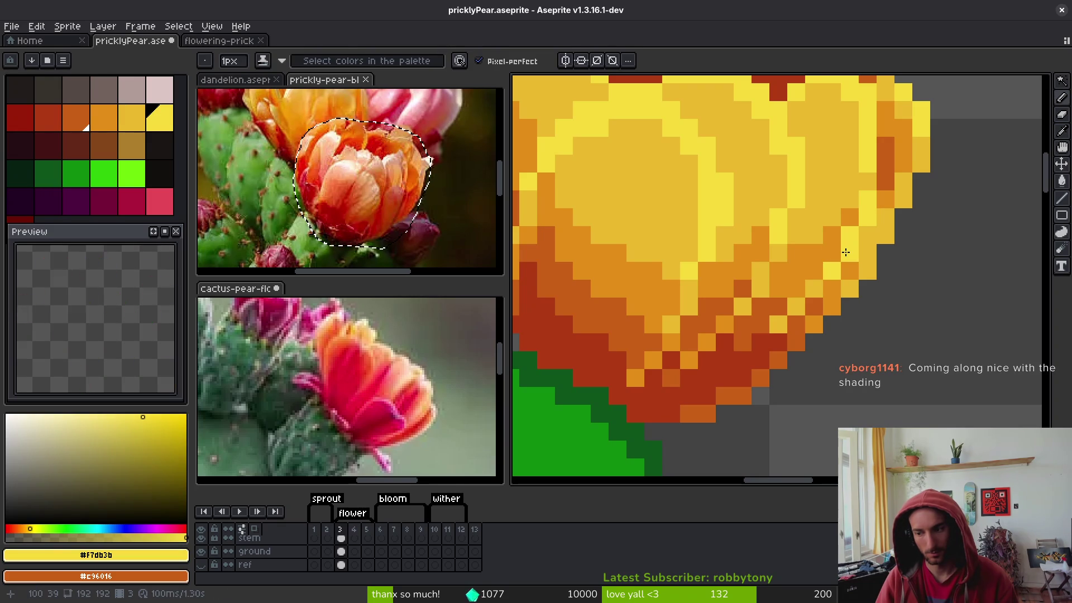
{"action": "left_click", "coordinate": [846, 252]}
{"action": "scroll", "coordinate": [835, 308], "scroll_direction": "down", "scroll_amount": 5}
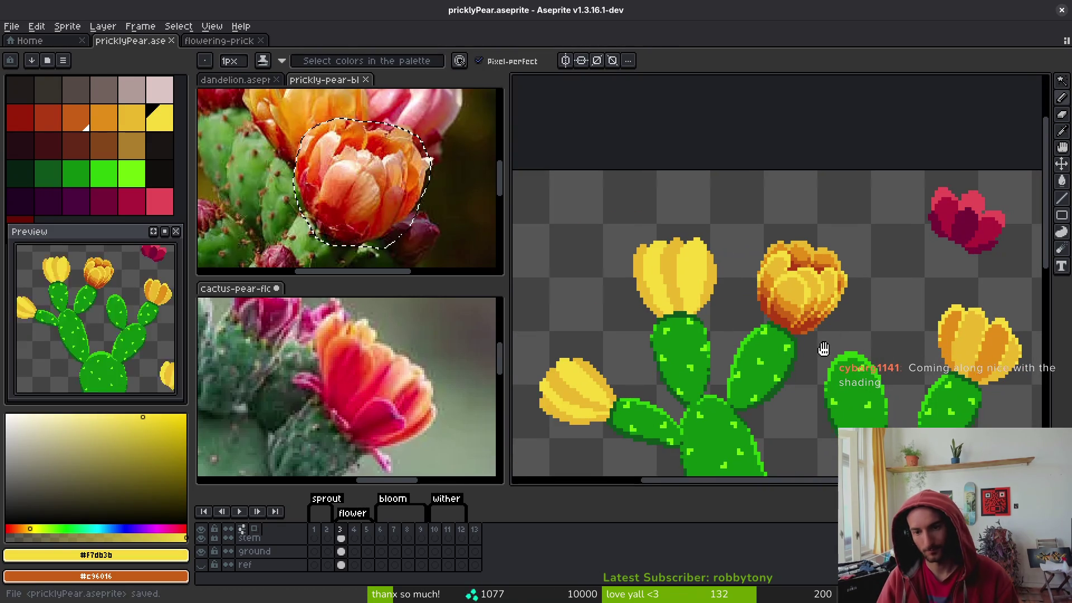
{"action": "left_click", "coordinate": [768, 306]}
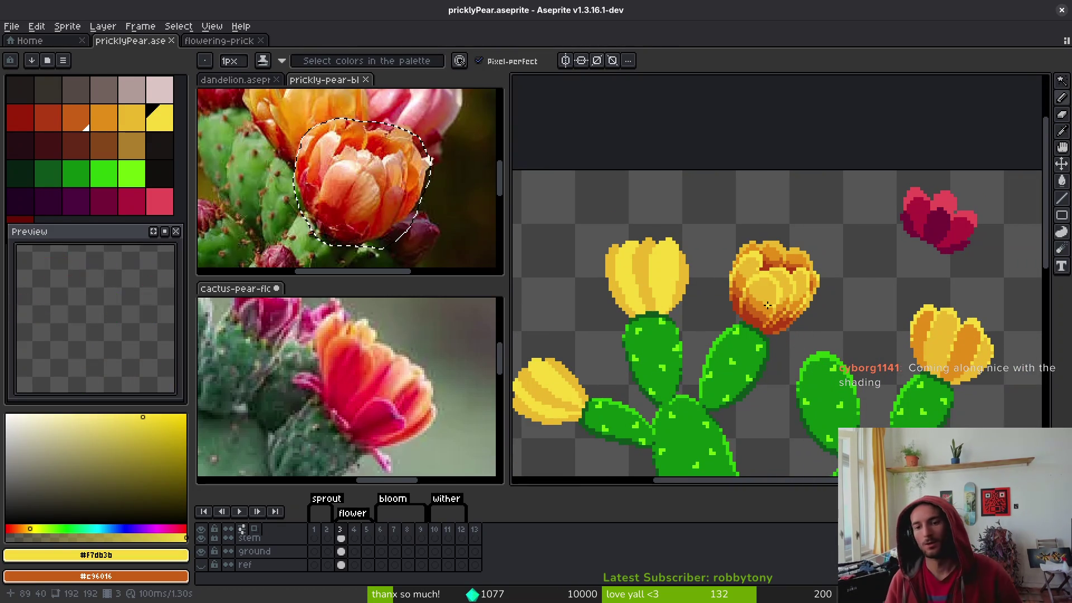
{"action": "left_click", "coordinate": [768, 305]}
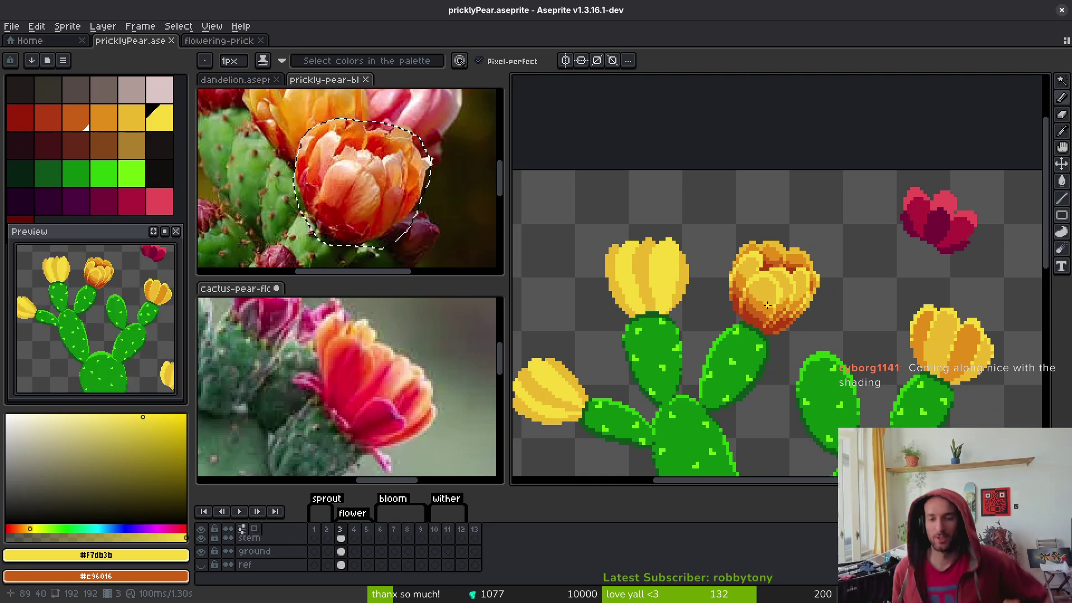
{"action": "left_click", "coordinate": [847, 303]}
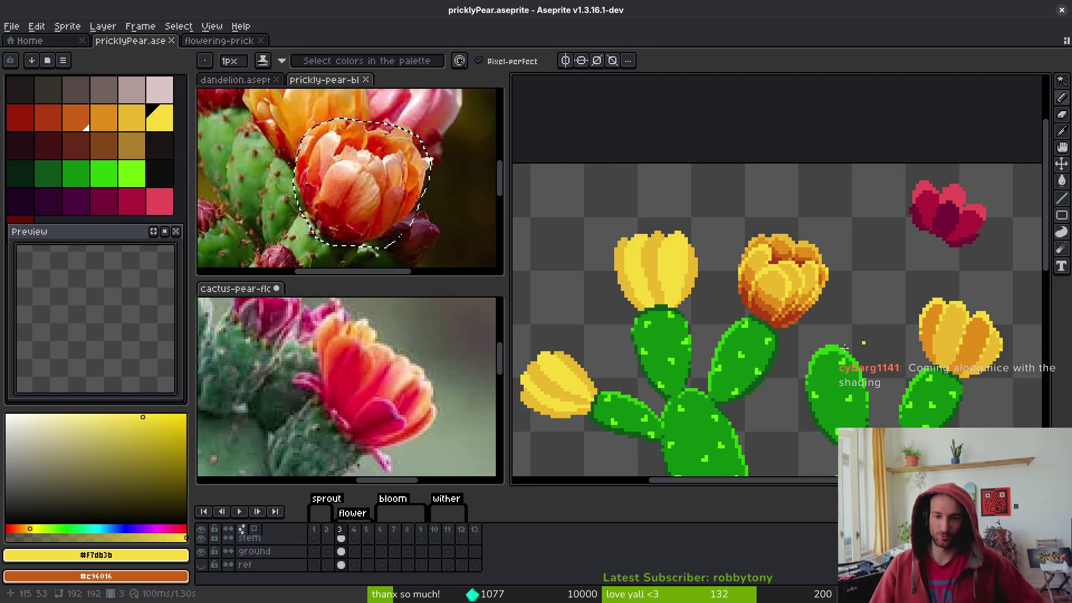
Sample the dark red-orange colour from the bloom
{"action": "scroll", "coordinate": [743, 282], "scroll_direction": "down", "scroll_amount": 1}
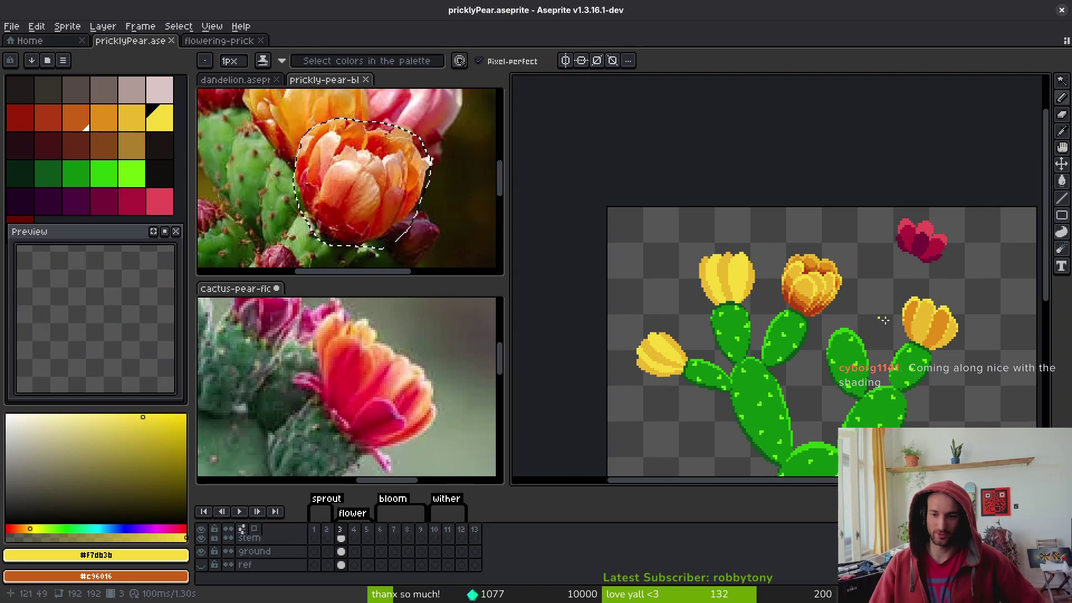
{"action": "scroll", "coordinate": [838, 268], "scroll_direction": "up", "scroll_amount": 1}
{"action": "scroll", "coordinate": [832, 262], "scroll_direction": "down", "scroll_amount": 1}
{"action": "scroll", "coordinate": [828, 262], "scroll_direction": "up", "scroll_amount": 2}
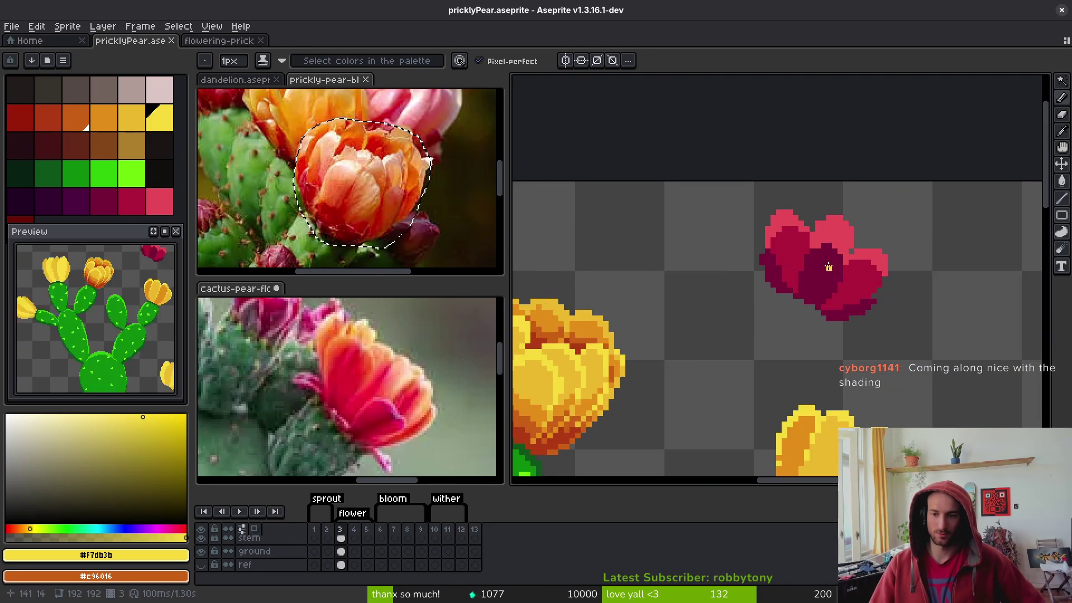
{"action": "scroll", "coordinate": [828, 263], "scroll_direction": "down", "scroll_amount": 5}
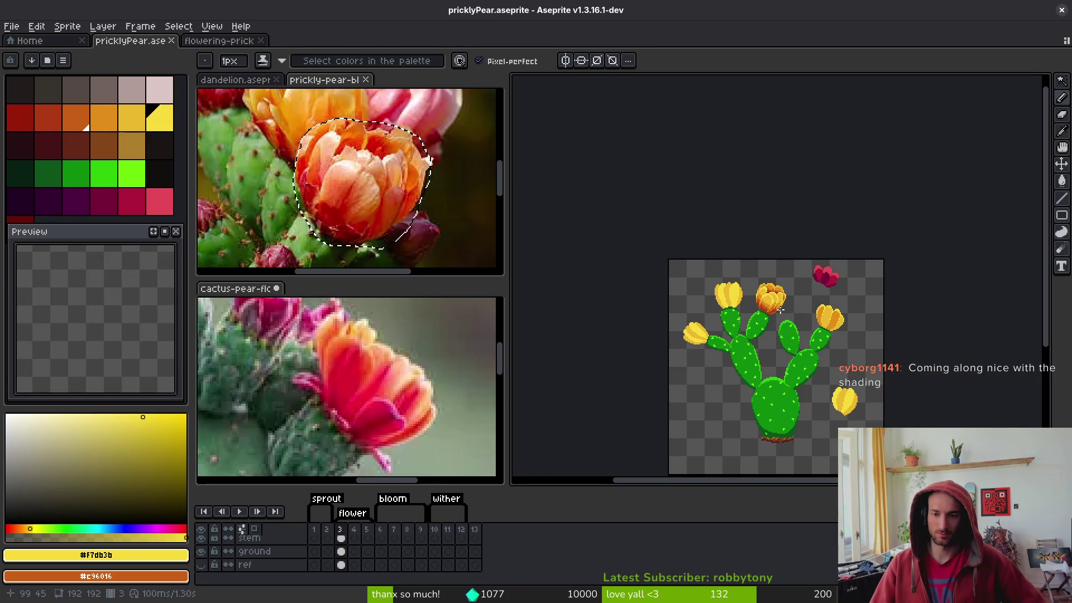
{"action": "scroll", "coordinate": [781, 310], "scroll_direction": "up", "scroll_amount": 3}
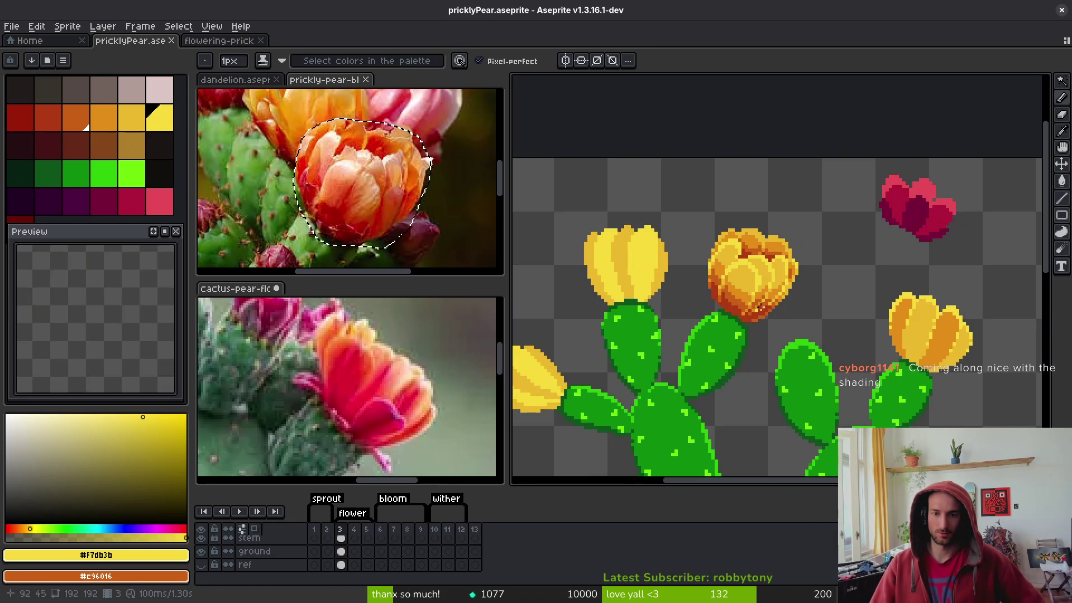
{"action": "scroll", "coordinate": [721, 313], "scroll_direction": "up", "scroll_amount": 2}
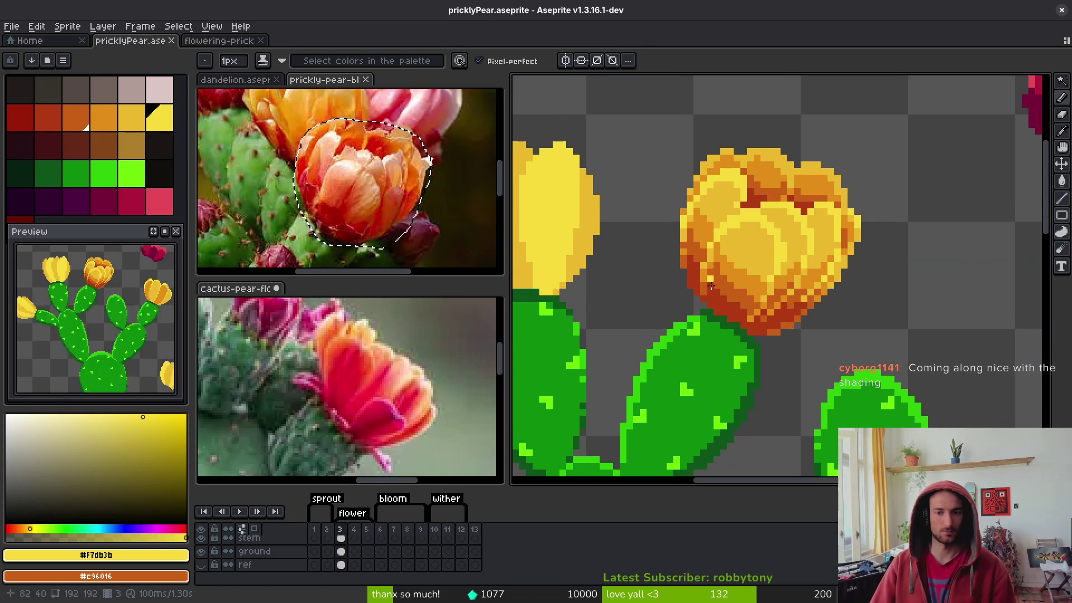
{"action": "left_click", "coordinate": [738, 305], "text": "alt"}
Select the orange bloom and move it over to the right-hand pad
{"action": "key", "text": "m"}
{"action": "mouse_move", "coordinate": [645, 116]}
{"action": "left_mouse_down"}
{"action": "mouse_move", "coordinate": [778, 263]}
{"action": "mouse_move", "coordinate": [909, 346]}
{"action": "left_mouse_up"}
{"action": "left_click_drag", "start_coordinate": [636, 117], "coordinate": [838, 312]}
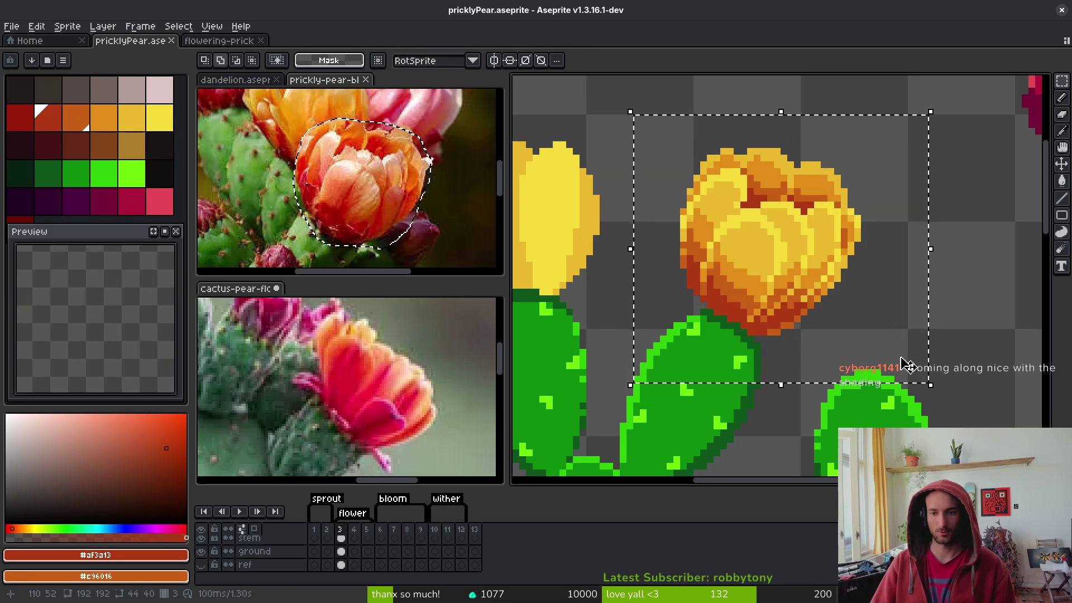
{"action": "scroll", "coordinate": [838, 313], "scroll_direction": "down", "scroll_amount": 2}
{"action": "left_click_drag", "start_coordinate": [749, 242], "coordinate": [950, 221]}
{"action": "key", "text": "q"}
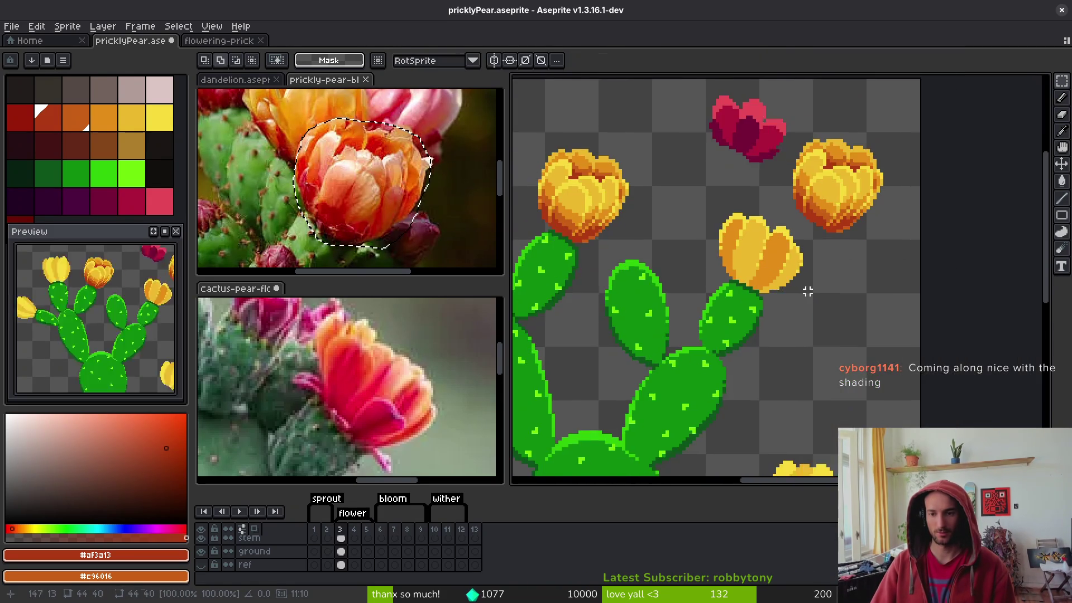
Outline the yellow bloom with a freehand selection and delete its pixels
{"action": "scroll", "coordinate": [808, 225], "scroll_direction": "up", "scroll_amount": 2}
{"action": "left_click_drag", "start_coordinate": [656, 274], "coordinate": [812, 263]}
{"action": "key", "text": "Delete"}
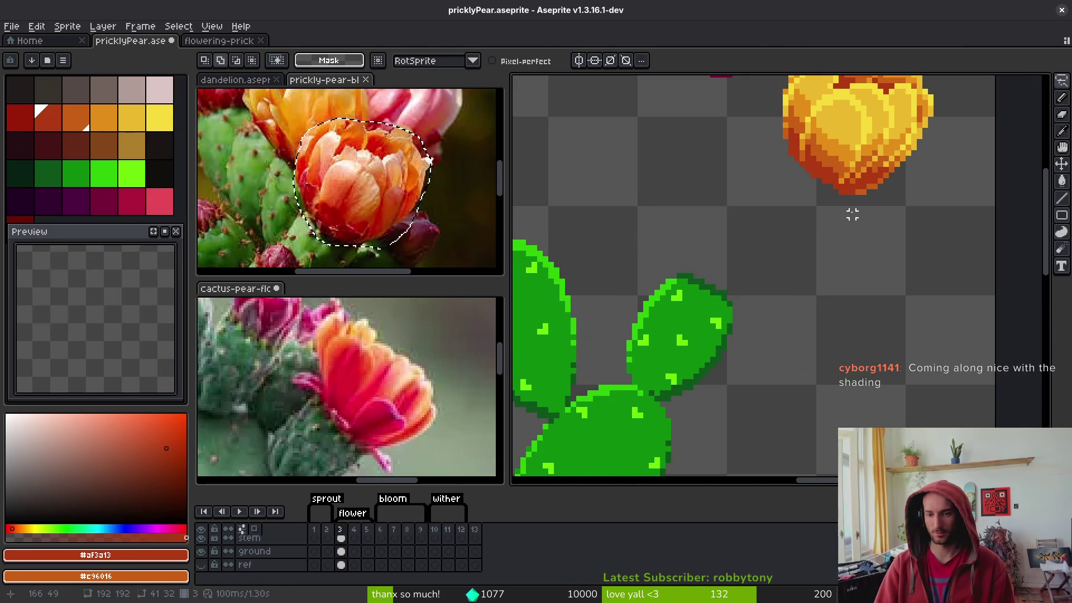
{"action": "scroll", "coordinate": [853, 214], "scroll_direction": "up", "scroll_amount": 3}
{"action": "scroll", "coordinate": [852, 215], "scroll_direction": "right", "scroll_amount": 2}
Trim the bloom selection, nudge the bloom one pixel left onto its pad, and save
{"action": "left_click_drag", "start_coordinate": [699, 299], "coordinate": [890, 307]}
{"action": "scroll", "coordinate": [890, 307], "scroll_direction": "down", "scroll_amount": 2}
{"action": "mouse_move", "coordinate": [804, 240]}
{"action": "left_mouse_down"}
{"action": "mouse_move", "coordinate": [756, 280]}
{"action": "mouse_move", "coordinate": [702, 287]}
{"action": "left_mouse_up"}
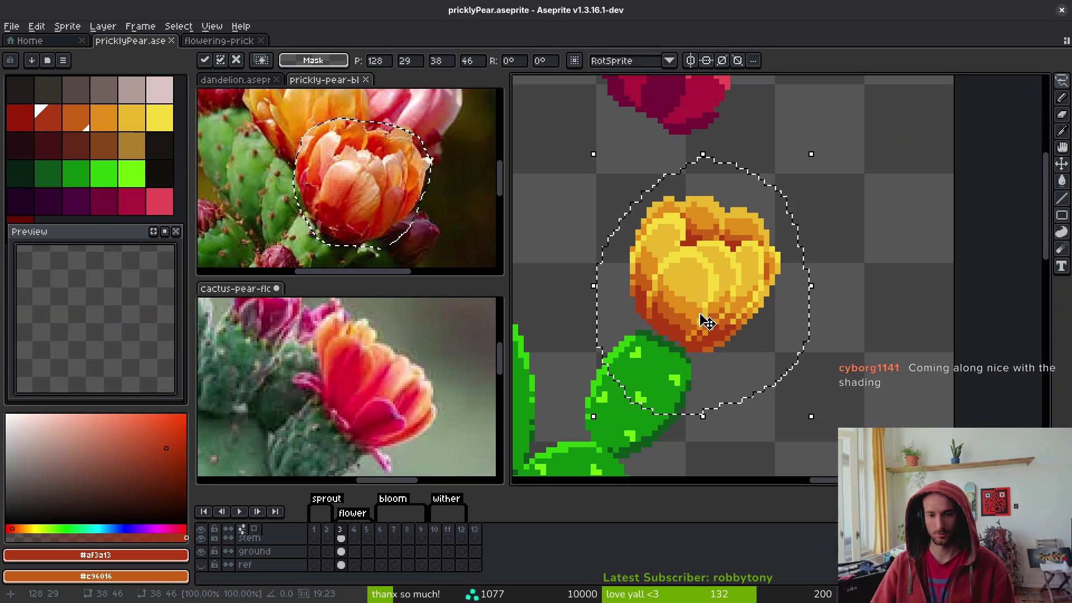
{"action": "scroll", "coordinate": [704, 299], "scroll_direction": "up", "scroll_amount": 2}
{"action": "scroll", "coordinate": [745, 344], "scroll_direction": "down", "scroll_amount": 1}
{"action": "mouse_move", "coordinate": [593, 279]}
{"action": "left_mouse_down"}
{"action": "mouse_move", "coordinate": [579, 268]}
{"action": "mouse_move", "coordinate": [593, 273]}
{"action": "left_mouse_up"}
{"action": "left_click_drag", "start_coordinate": [790, 307], "coordinate": [770, 306]}
{"action": "key", "text": "e"}
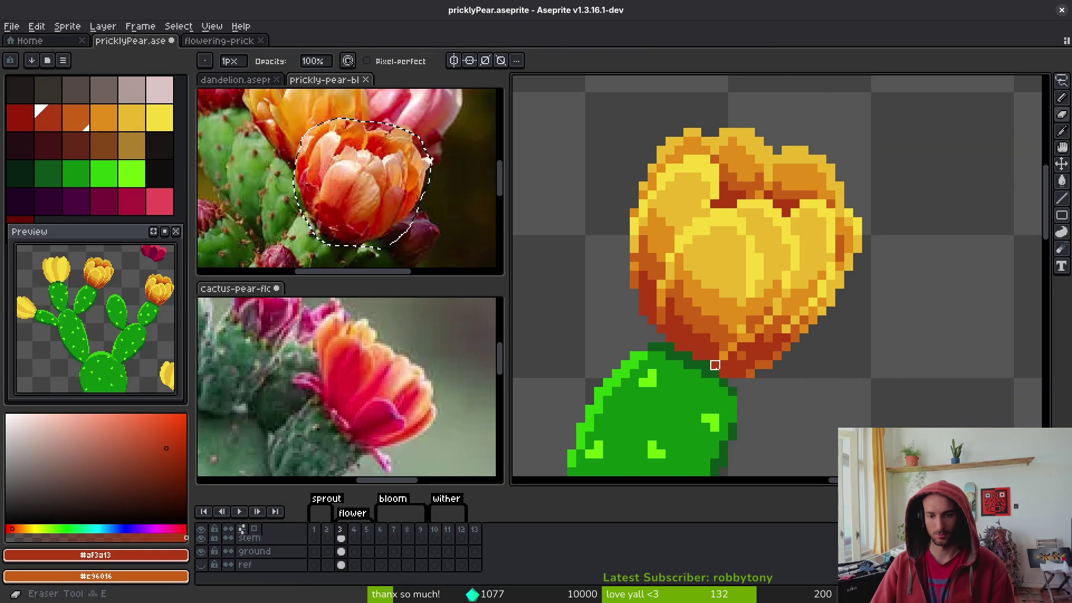
{"action": "key", "text": "ctrl+s"}
Move the orange bloom down so it sits on its pad
{"action": "scroll", "coordinate": [786, 373], "scroll_direction": "down", "scroll_amount": 5}
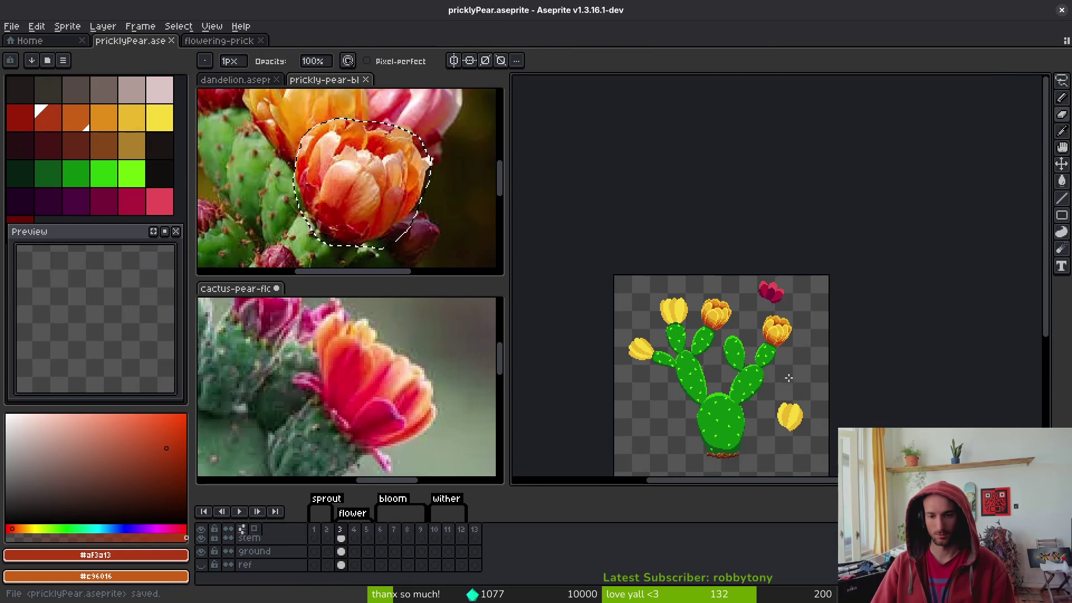
{"action": "scroll", "coordinate": [787, 339], "scroll_direction": "up", "scroll_amount": 5}
{"action": "left_click_drag", "start_coordinate": [843, 370], "coordinate": [870, 391]}
{"action": "left_click_drag", "start_coordinate": [757, 216], "coordinate": [754, 229]}
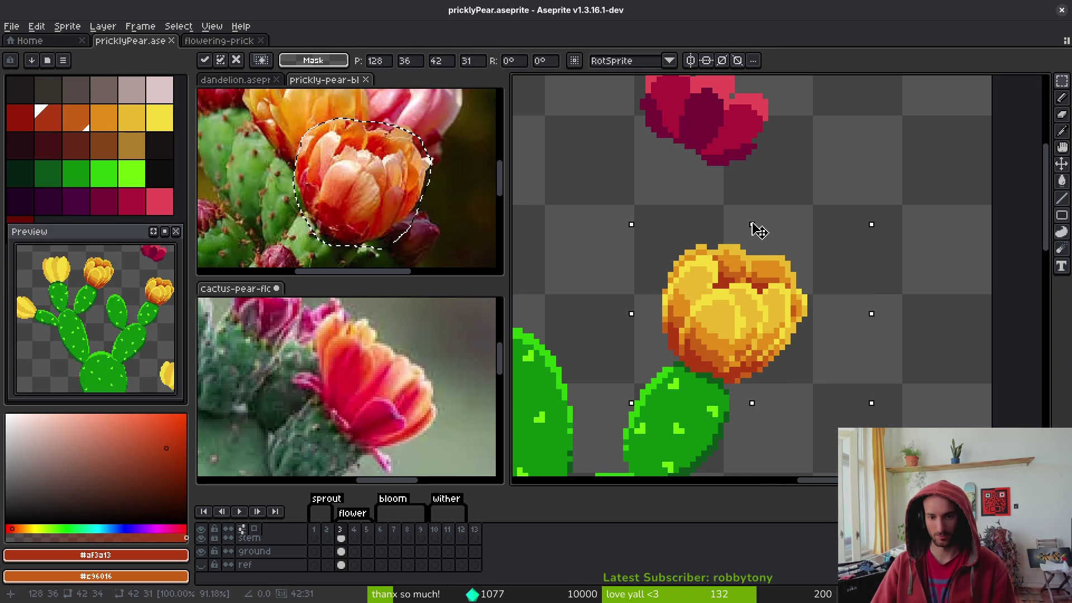
{"action": "scroll", "coordinate": [707, 388], "scroll_direction": "up", "scroll_amount": 3}
{"action": "key", "text": "b"}
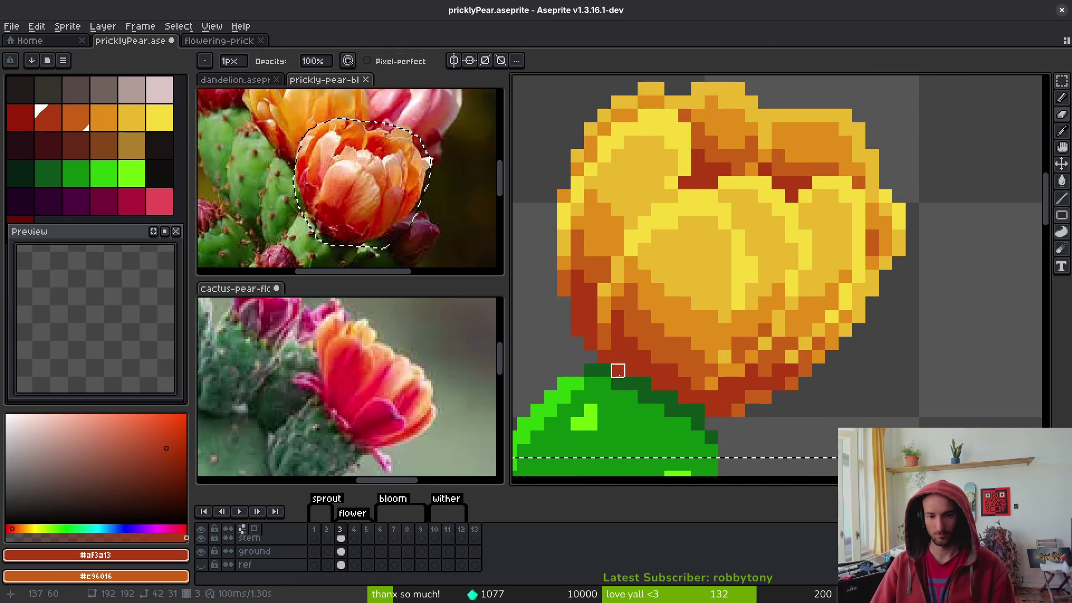
{"action": "scroll", "coordinate": [741, 407], "scroll_direction": "down", "scroll_amount": 2}
{"action": "scroll", "coordinate": [750, 431], "scroll_direction": "up", "scroll_amount": 2}
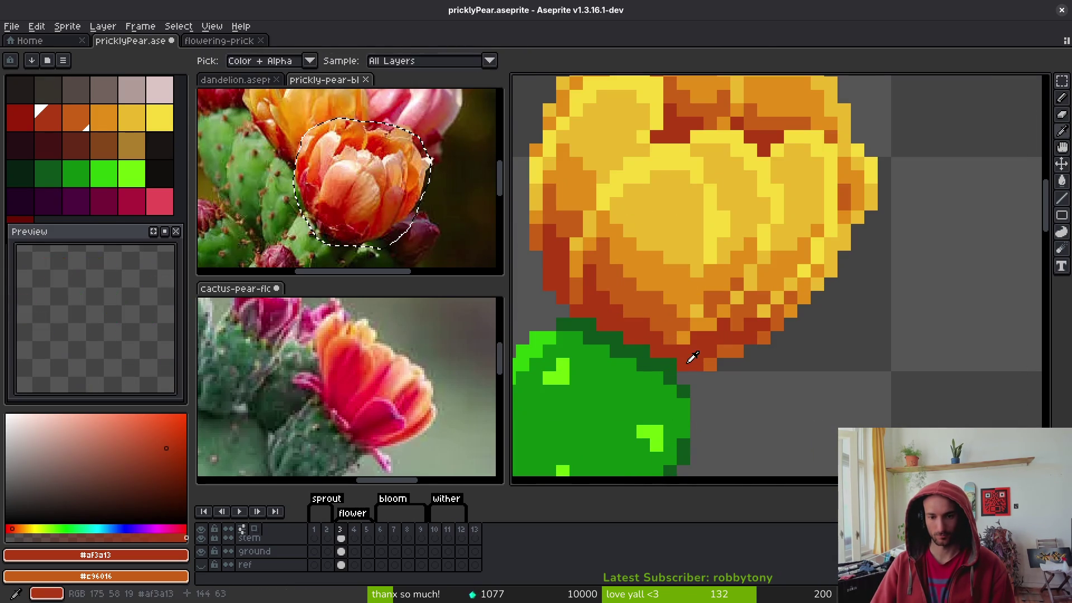
{"action": "scroll", "coordinate": [750, 396], "scroll_direction": "down", "scroll_amount": 3}
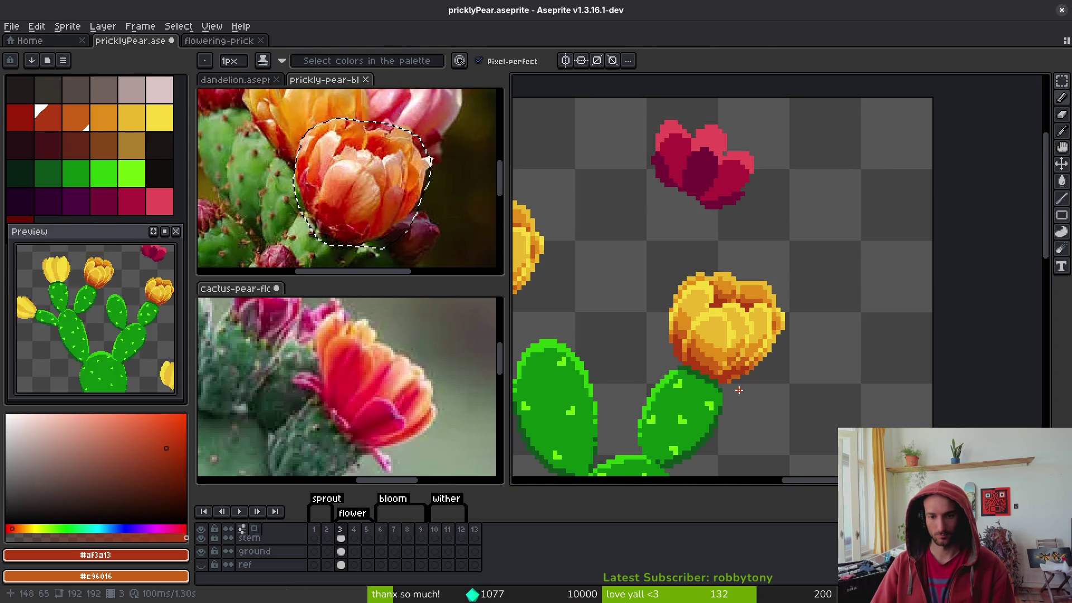
{"action": "scroll", "coordinate": [765, 296], "scroll_direction": "up", "scroll_amount": 3}
Shift the top of the yellow bloom slightly with a rectangular selection
{"action": "key", "text": "m"}
{"action": "mouse_move", "coordinate": [726, 254]}
{"action": "left_mouse_down"}
{"action": "mouse_move", "coordinate": [793, 311]}
{"action": "mouse_move", "coordinate": [736, 284]}
{"action": "mouse_move", "coordinate": [736, 331]}
{"action": "left_mouse_up"}
{"action": "scroll", "coordinate": [807, 316], "scroll_direction": "down", "scroll_amount": 2}
{"action": "scroll", "coordinate": [807, 315], "scroll_direction": "up", "scroll_amount": 2}
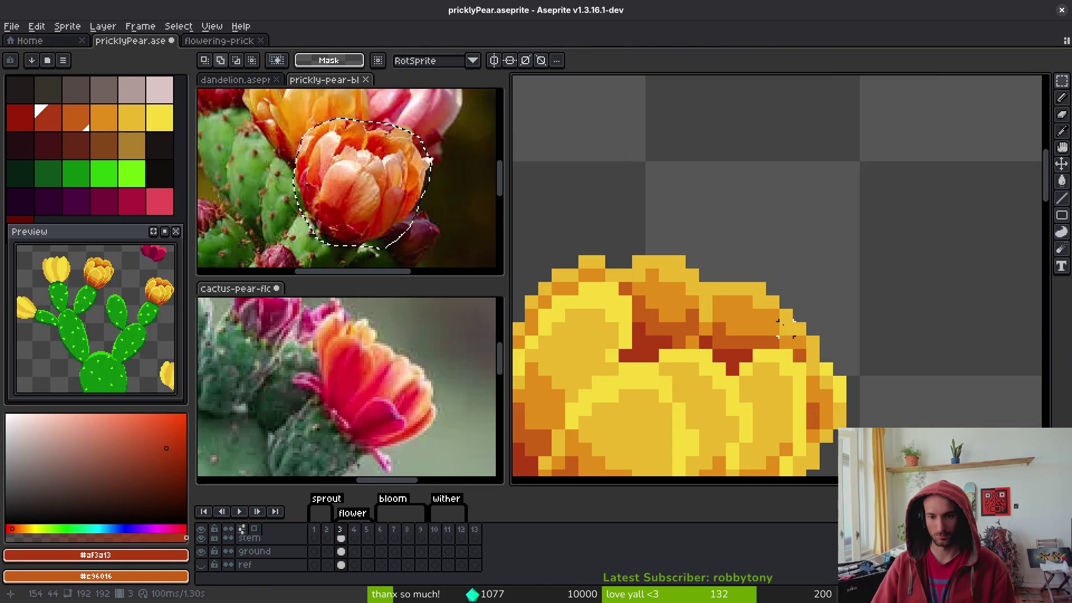
Touch up the bloom edge with a bright yellow pixel and a golden-yellow pixel over orange
{"action": "key", "text": "e"}
{"action": "left_click", "coordinate": [781, 335], "text": "alt"}
{"action": "scroll", "coordinate": [798, 319], "scroll_direction": "down", "scroll_amount": 1}
{"action": "scroll", "coordinate": [795, 327], "scroll_direction": "up", "scroll_amount": 2}
{"action": "scroll", "coordinate": [796, 328], "scroll_direction": "down", "scroll_amount": 1}
{"action": "scroll", "coordinate": [815, 330], "scroll_direction": "up", "scroll_amount": 1}
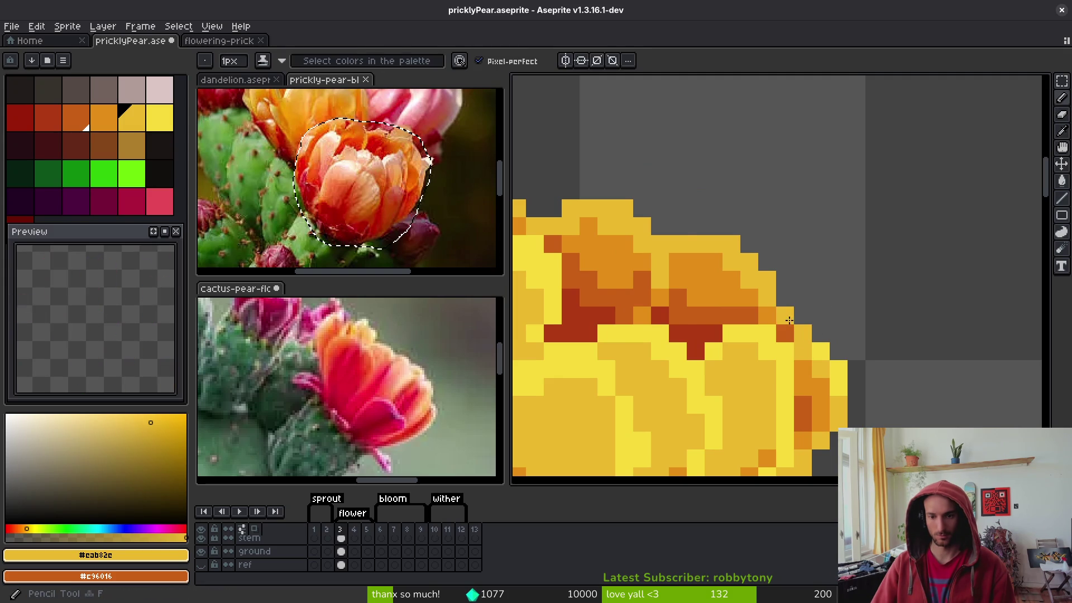
{"action": "scroll", "coordinate": [789, 320], "scroll_direction": "down", "scroll_amount": 5}
{"action": "scroll", "coordinate": [849, 360], "scroll_direction": "up", "scroll_amount": 1}
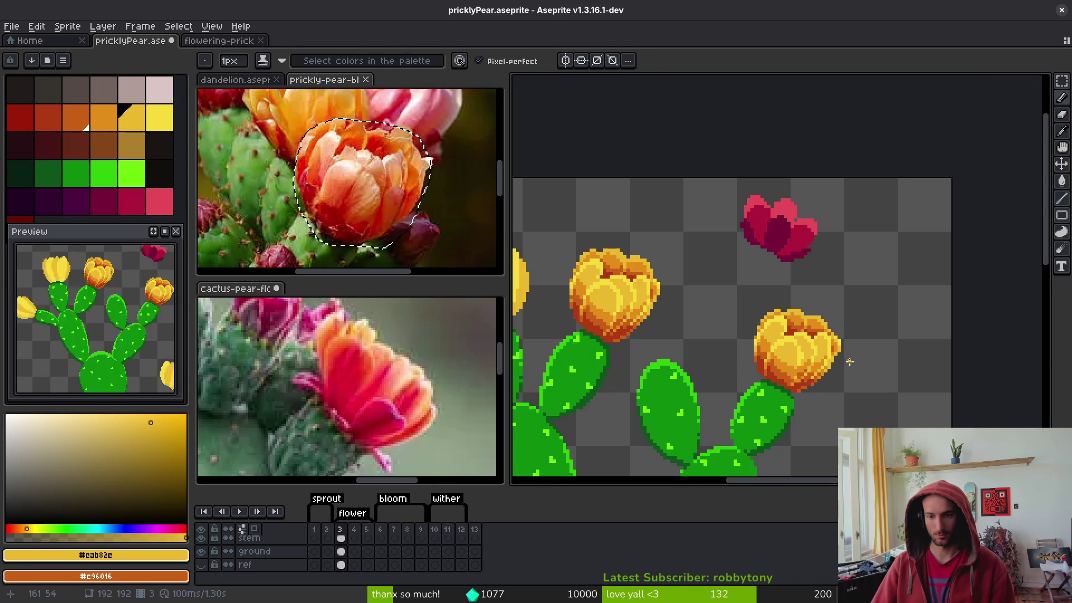
{"action": "scroll", "coordinate": [850, 362], "scroll_direction": "down", "scroll_amount": 1}
{"action": "scroll", "coordinate": [848, 359], "scroll_direction": "up", "scroll_amount": 3}
{"action": "scroll", "coordinate": [848, 359], "scroll_direction": "up", "scroll_amount": 2}
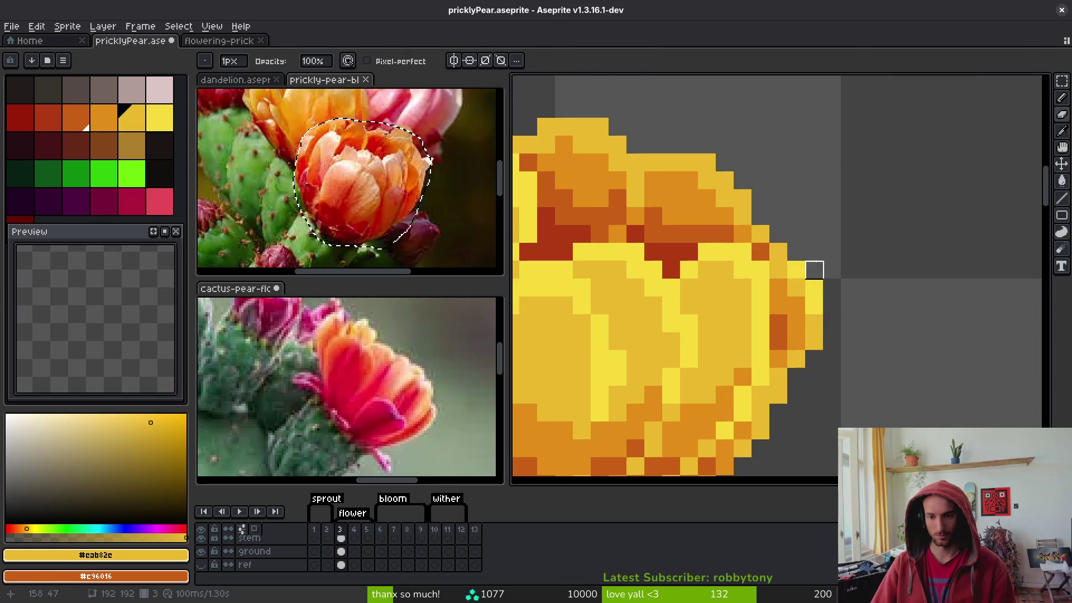
{"action": "left_click", "coordinate": [802, 267], "text": "alt"}
{"action": "left_click", "coordinate": [805, 359]}
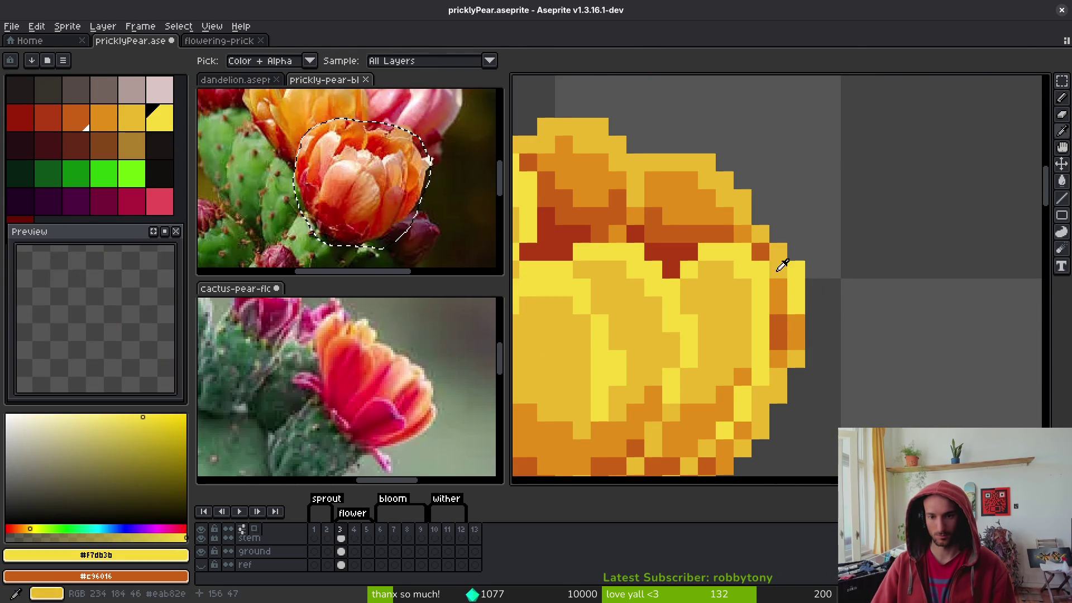
{"action": "left_click", "coordinate": [782, 266], "text": "alt"}
{"action": "left_click", "coordinate": [797, 328]}
{"action": "scroll", "coordinate": [882, 343], "scroll_direction": "down", "scroll_amount": 4}
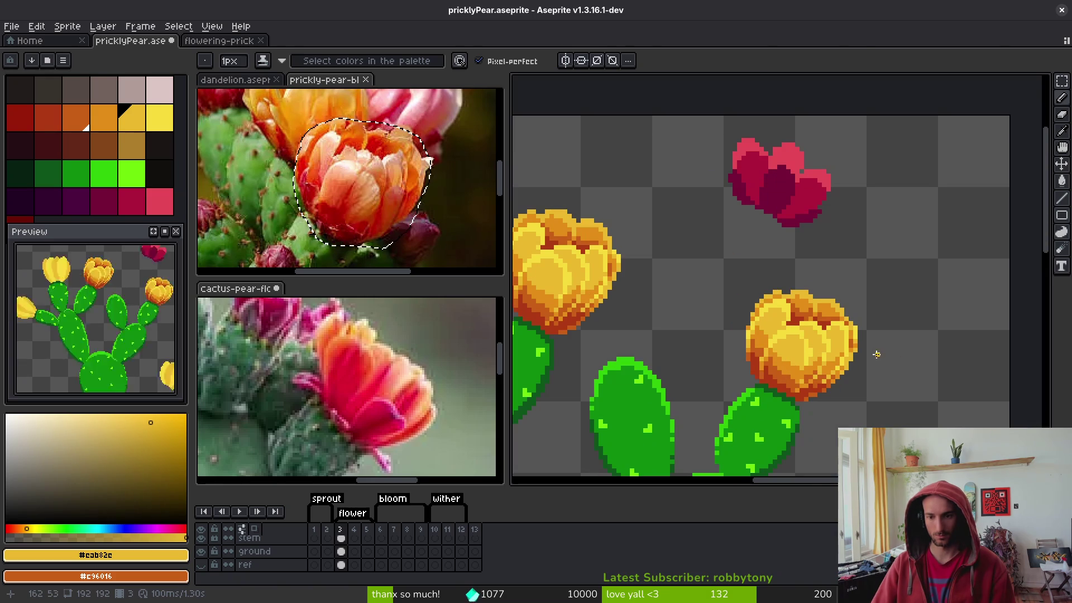
{"action": "scroll", "coordinate": [875, 351], "scroll_direction": "up", "scroll_amount": 2}
Pick the bright yellow as drawing colour and save pricklyPear.aseprite
{"action": "left_click", "coordinate": [832, 304], "text": "alt"}
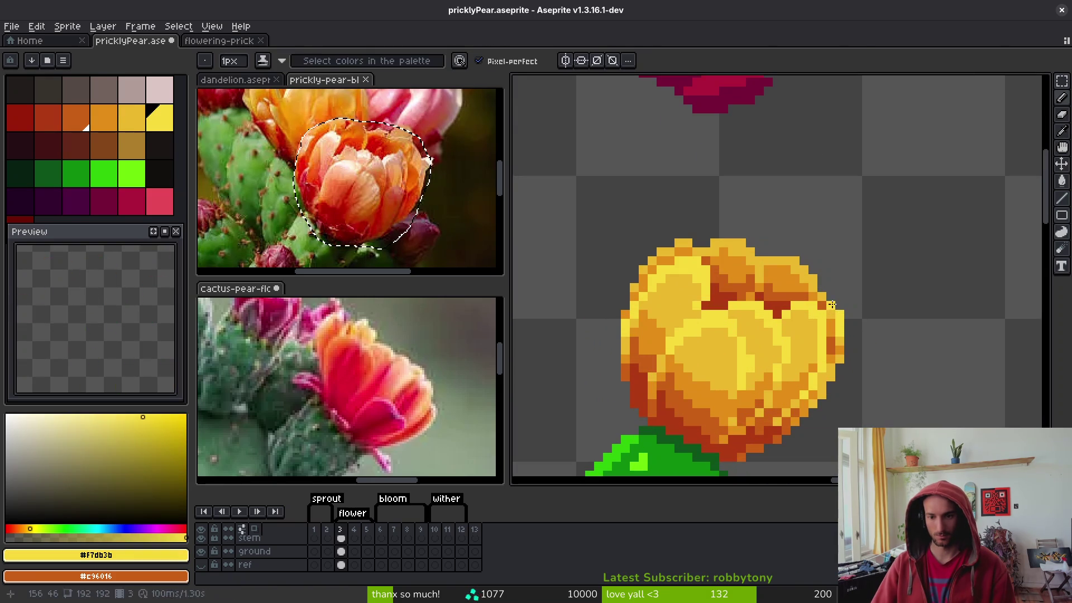
{"action": "scroll", "coordinate": [903, 319], "scroll_direction": "down", "scroll_amount": 3}
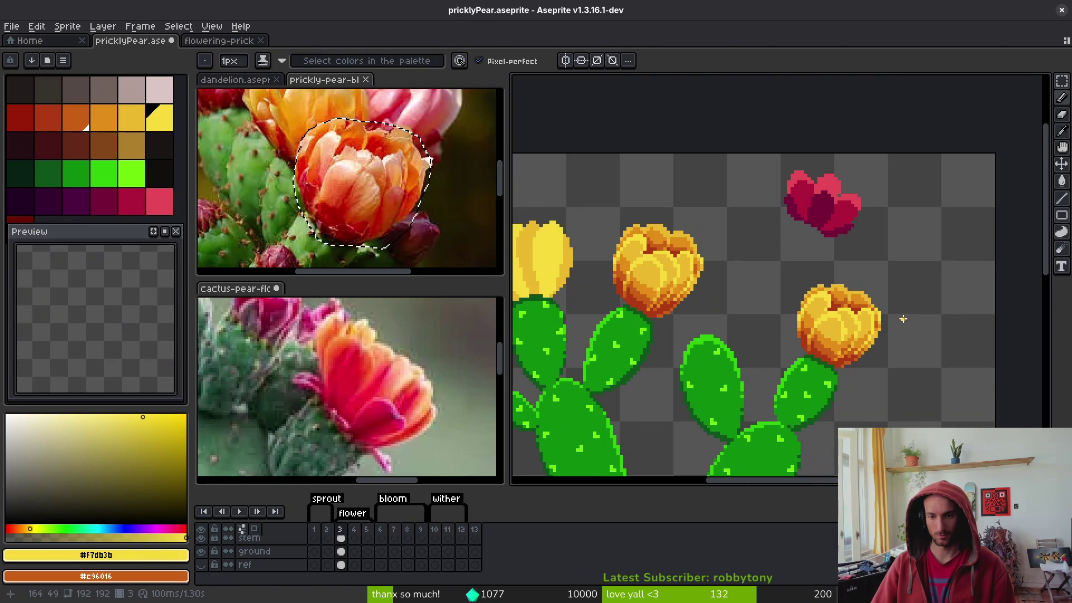
{"action": "scroll", "coordinate": [761, 307], "scroll_direction": "up", "scroll_amount": 3}
{"action": "key", "text": "ctrl+s"}
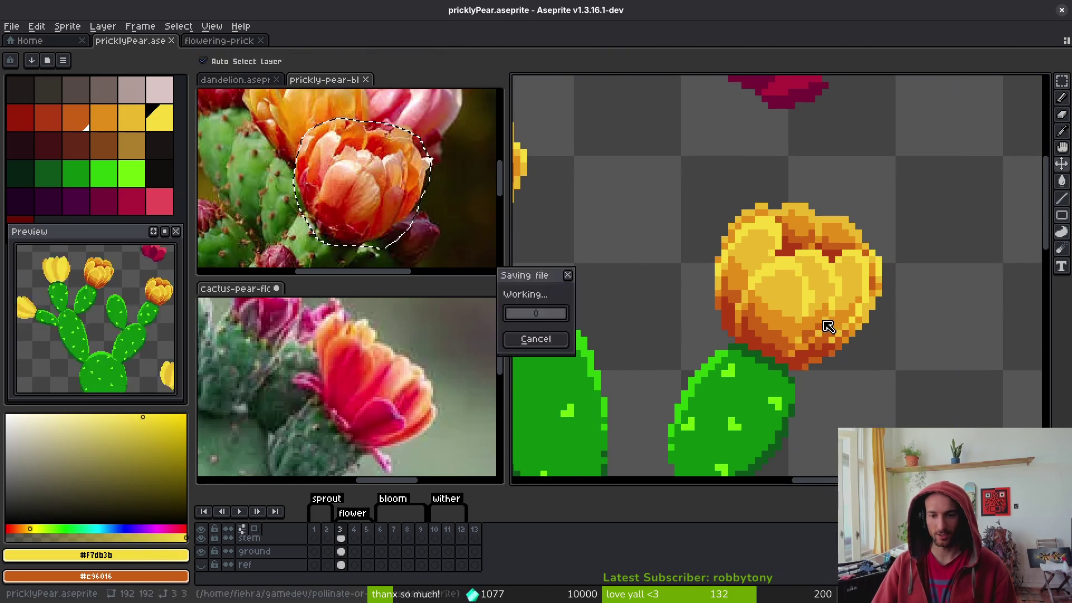
{"action": "scroll", "coordinate": [828, 329], "scroll_direction": "up", "scroll_amount": 2}
{"action": "scroll", "coordinate": [754, 262], "scroll_direction": "up", "scroll_amount": 2}
{"action": "scroll", "coordinate": [984, 359], "scroll_direction": "down", "scroll_amount": 3}
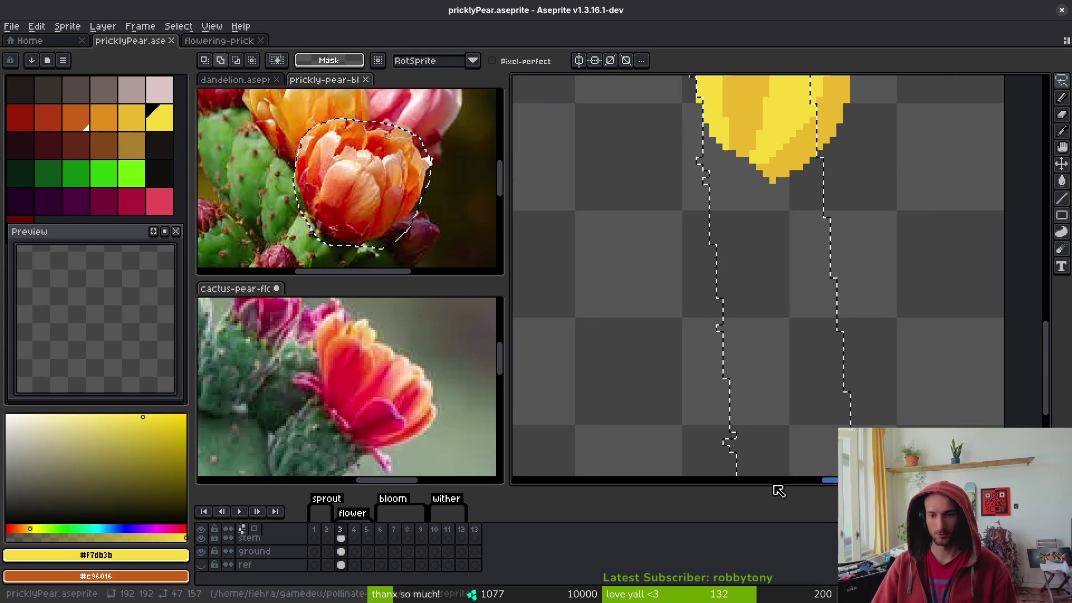
{"action": "scroll", "coordinate": [748, 240], "scroll_direction": "down", "scroll_amount": 2}
Lasso the right yellow bloom and replace its rust orange with dark red
{"action": "mouse_move", "coordinate": [758, 228]}
{"action": "left_mouse_down"}
{"action": "mouse_move", "coordinate": [793, 232]}
{"action": "mouse_move", "coordinate": [695, 258]}
{"action": "left_mouse_up"}
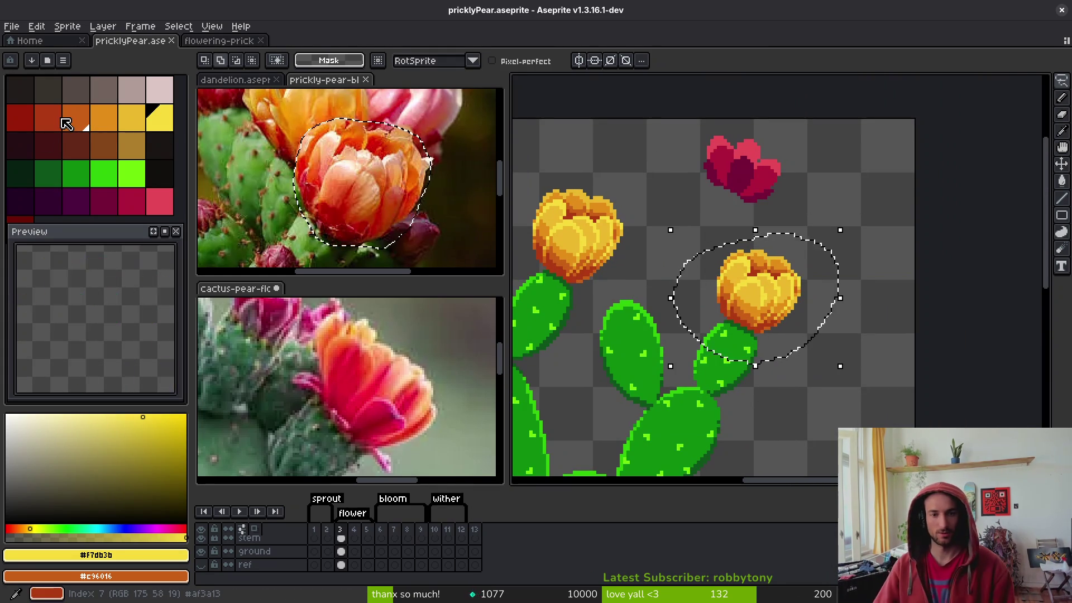
{"action": "scroll", "coordinate": [827, 321], "scroll_direction": "up", "scroll_amount": 2}
{"action": "key", "text": "ctrl+d"}
{"action": "key", "text": "i"}
{"action": "left_click", "coordinate": [700, 320]}
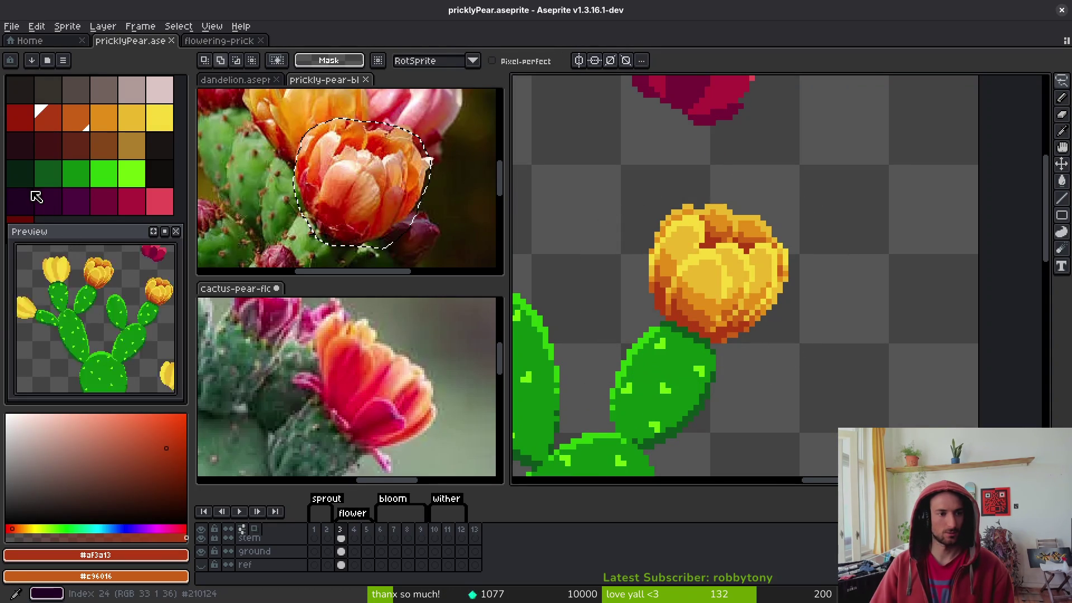
{"action": "left_click_drag", "start_coordinate": [67, 226], "coordinate": [67, 238]}
{"action": "right_click", "coordinate": [20, 224]}
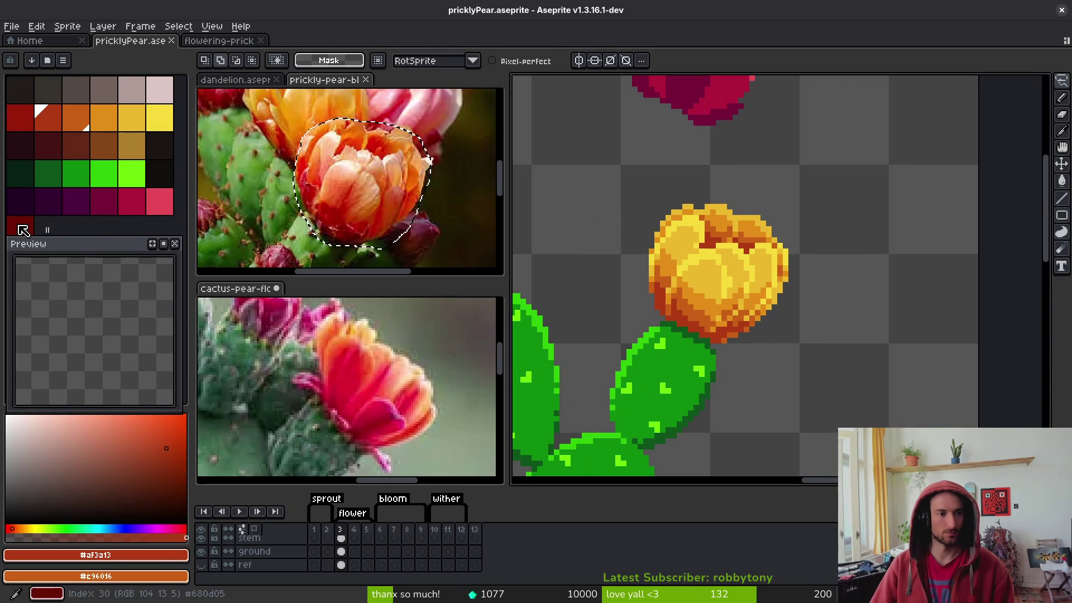
{"action": "mouse_move", "coordinate": [754, 173]}
{"action": "left_mouse_down"}
{"action": "mouse_move", "coordinate": [615, 175]}
{"action": "mouse_move", "coordinate": [748, 192]}
{"action": "left_mouse_up"}
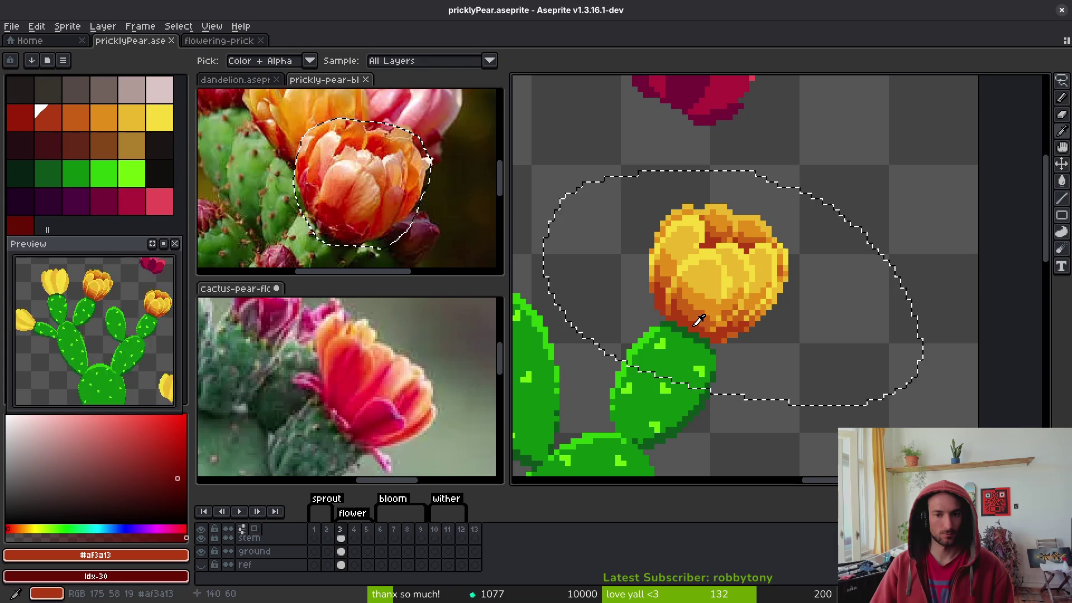
{"action": "key", "text": "shift+r"}
{"action": "left_click", "coordinate": [804, 156]}
{"action": "scroll", "coordinate": [696, 306], "scroll_direction": "up", "scroll_amount": 1}
Replace the bloom's orange shade with dark red and the next shade with a deeper tone
{"action": "left_click", "coordinate": [695, 306]}
{"action": "right_click", "coordinate": [23, 116]}
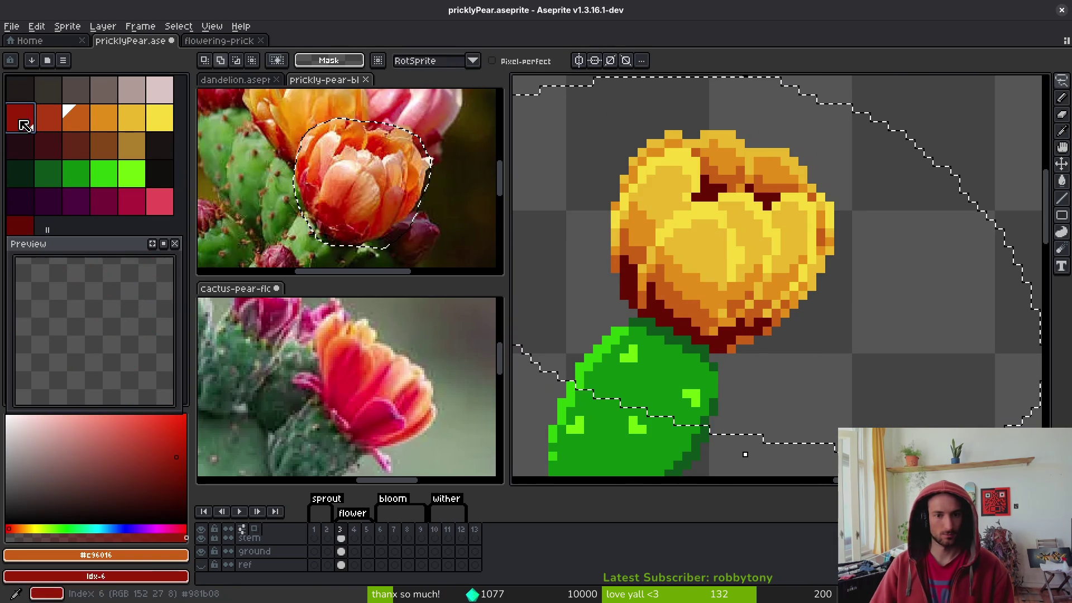
{"action": "key", "text": "shift+r"}
{"action": "left_click", "coordinate": [811, 158]}
{"action": "left_click", "coordinate": [702, 276]}
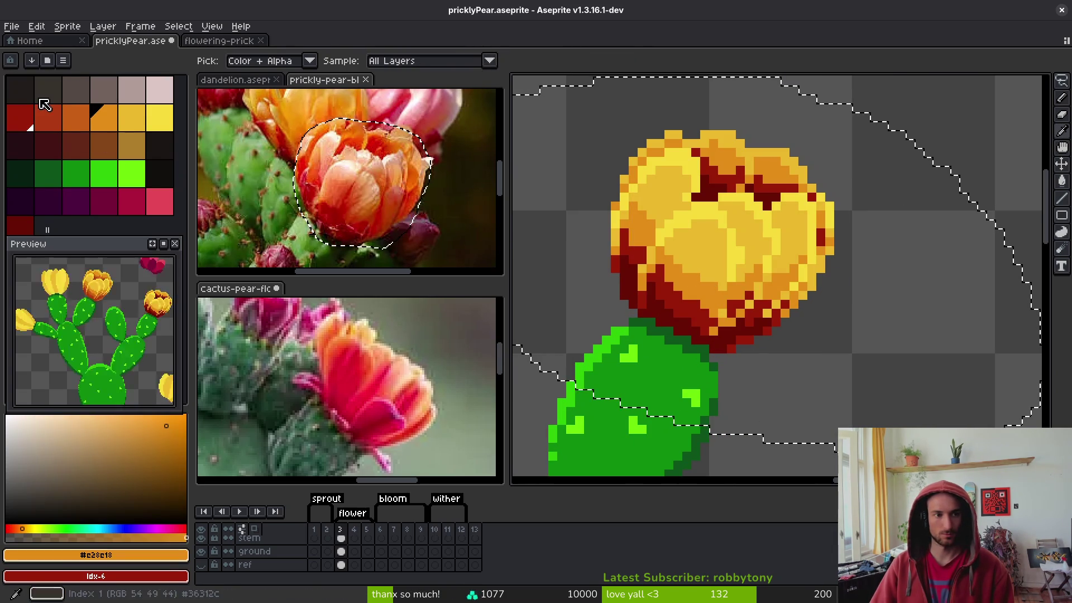
{"action": "right_click", "coordinate": [48, 117]}
{"action": "key", "text": "shift+r"}
{"action": "left_click", "coordinate": [811, 158]}
Recolour the ochre #cab82e and bright yellow #f7db3b shades to orange replacements
{"action": "left_click", "coordinate": [720, 232]}
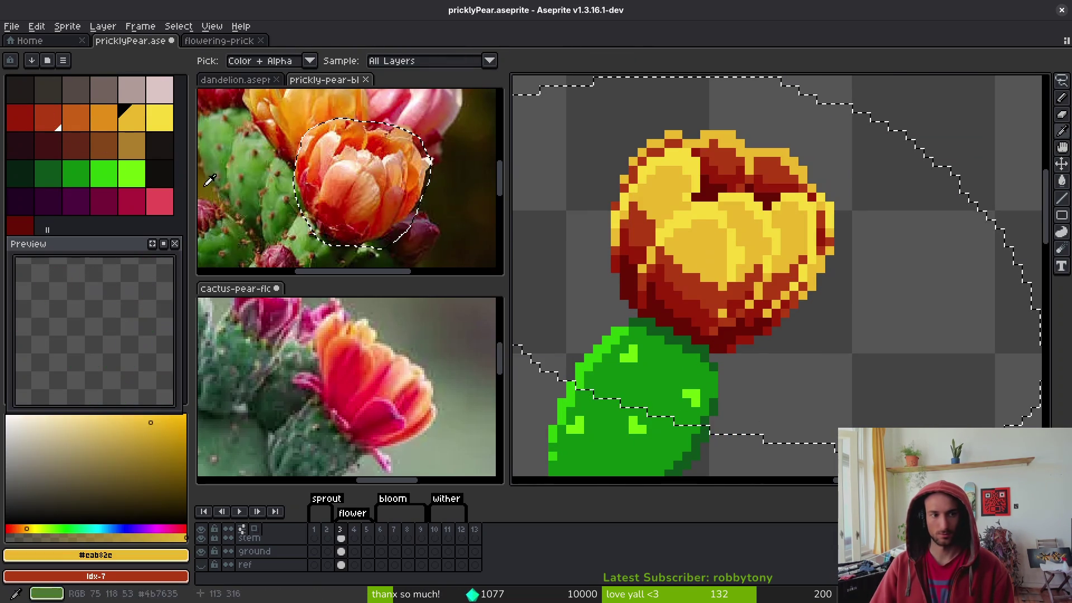
{"action": "right_click", "coordinate": [76, 118]}
{"action": "key", "text": "shift+r"}
{"action": "left_click", "coordinate": [810, 158]}
{"action": "left_click", "coordinate": [709, 208]}
{"action": "right_click", "coordinate": [104, 117]}
{"action": "key", "text": "shift+r"}
{"action": "left_click", "coordinate": [810, 158]}
Place a copy of the recoloured orange bloom to the upper right and deselect
{"action": "scroll", "coordinate": [757, 321], "scroll_direction": "down", "scroll_amount": 5}
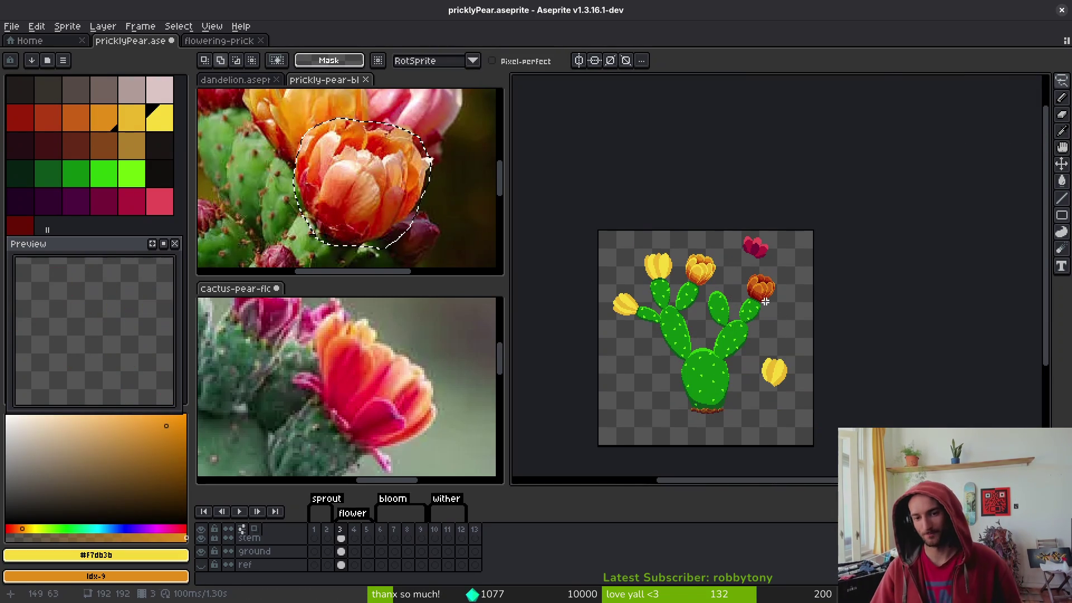
{"action": "scroll", "coordinate": [781, 322], "scroll_direction": "up", "scroll_amount": 5}
{"action": "scroll", "coordinate": [949, 239], "scroll_direction": "up", "scroll_amount": 3}
{"action": "scroll", "coordinate": [653, 304], "scroll_direction": "right", "scroll_amount": 3}
{"action": "mouse_move", "coordinate": [694, 207]}
{"action": "left_mouse_down"}
{"action": "mouse_move", "coordinate": [620, 240]}
{"action": "mouse_move", "coordinate": [866, 282]}
{"action": "left_mouse_up"}
{"action": "left_click_drag", "start_coordinate": [734, 263], "coordinate": [825, 192]}
{"action": "key", "text": "ctrl+d"}
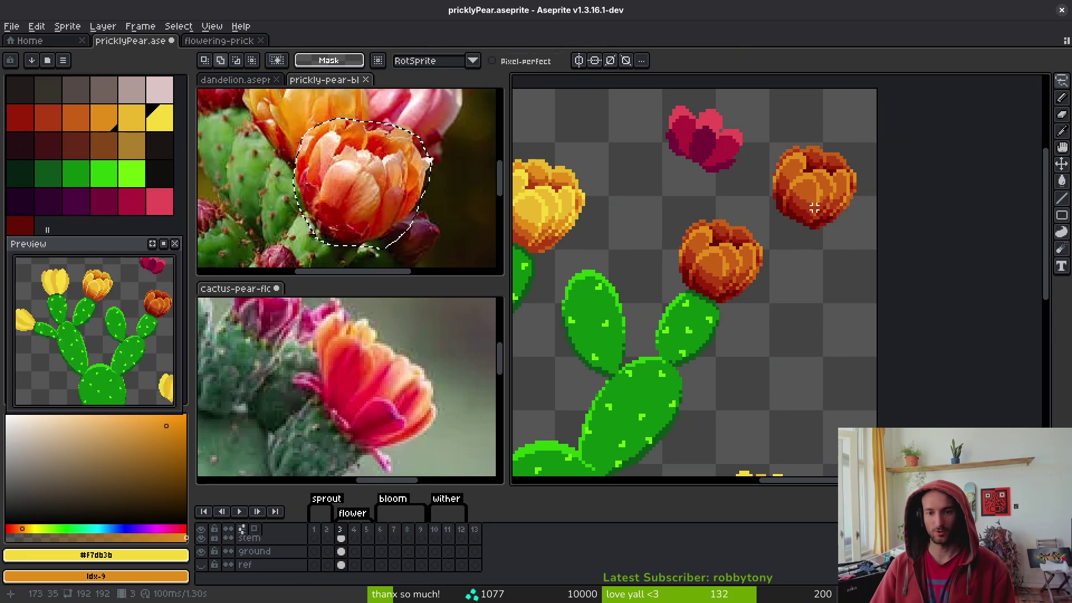
Save the sprite and lasso the flowers at the top right
{"action": "scroll", "coordinate": [809, 223], "scroll_direction": "up", "scroll_amount": 2}
{"action": "key", "text": "ctrl+s"}
{"action": "mouse_move", "coordinate": [648, 156]}
{"action": "left_mouse_down"}
{"action": "mouse_move", "coordinate": [617, 223]}
{"action": "mouse_move", "coordinate": [694, 168]}
{"action": "mouse_move", "coordinate": [697, 207]}
{"action": "left_mouse_up"}
{"action": "left_click_drag", "start_coordinate": [588, 210], "coordinate": [712, 162]}
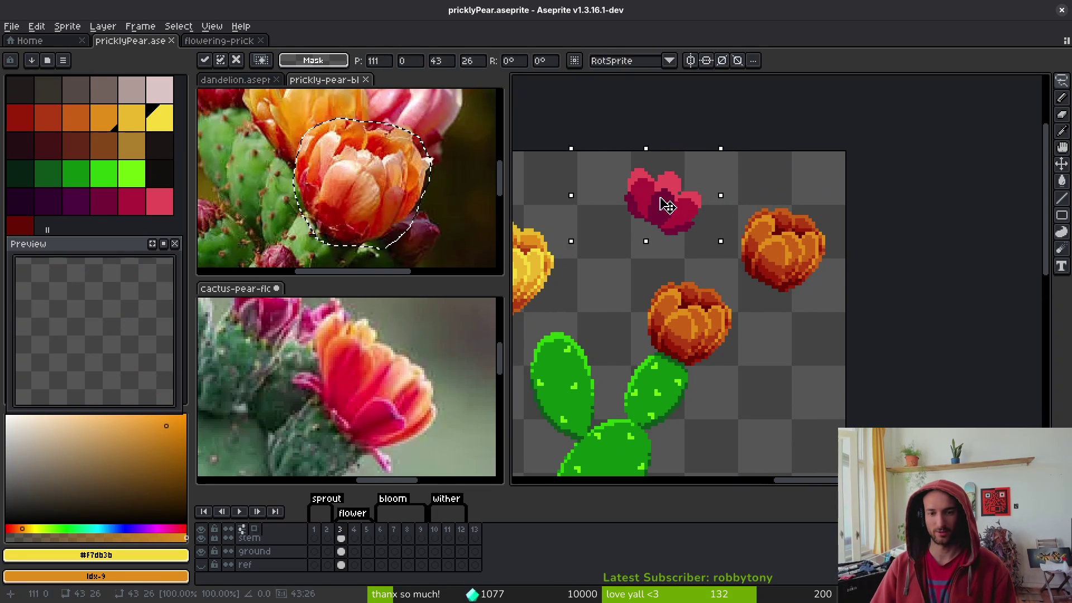
{"action": "scroll", "coordinate": [682, 209], "scroll_direction": "up", "scroll_amount": 3}
{"action": "left_click_drag", "start_coordinate": [731, 276], "coordinate": [863, 300]}
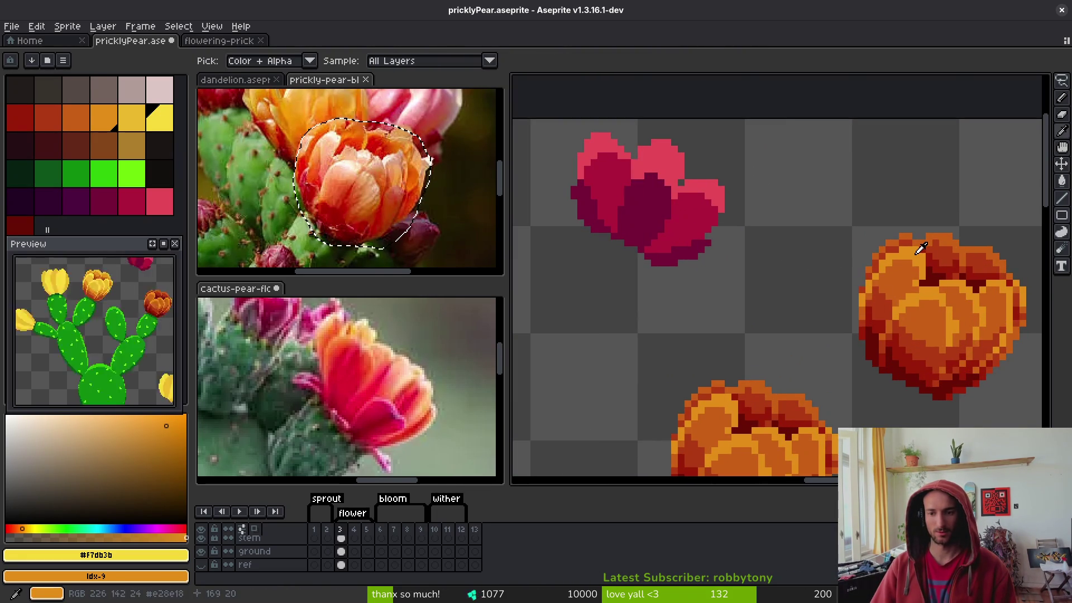
Try replacing orange with pink from the pink flower, then undo since both flowers changed
{"action": "left_click", "coordinate": [923, 248], "text": "alt"}
{"action": "right_click", "coordinate": [668, 157]}
{"action": "scroll", "coordinate": [924, 321], "scroll_direction": "up", "scroll_amount": 1}
{"action": "scroll", "coordinate": [950, 363], "scroll_direction": "down", "scroll_amount": 1}
{"action": "key", "text": "shift+r"}
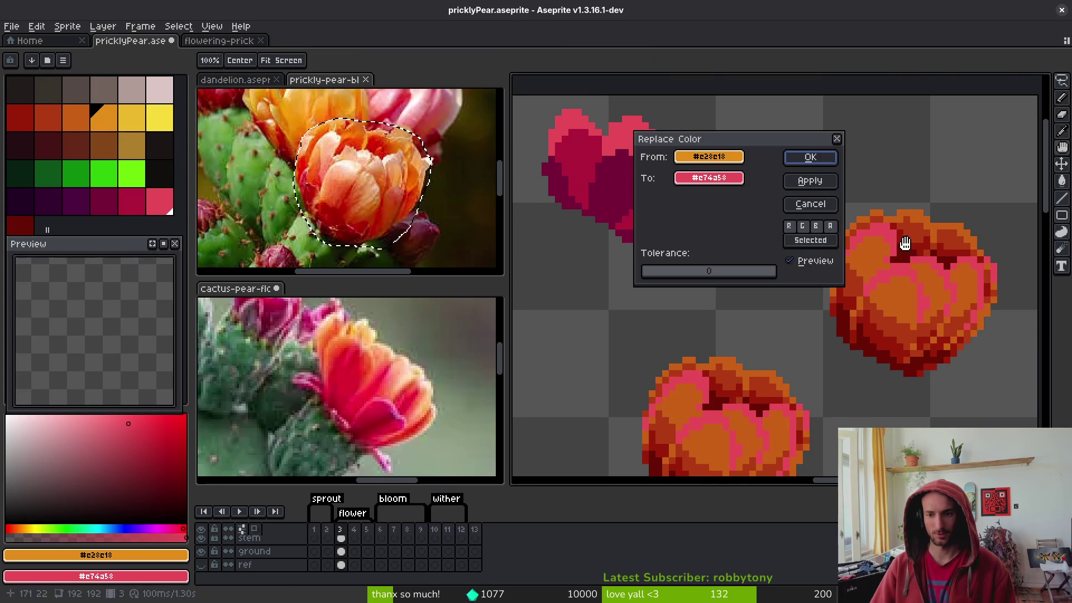
{"action": "left_click", "coordinate": [815, 160]}
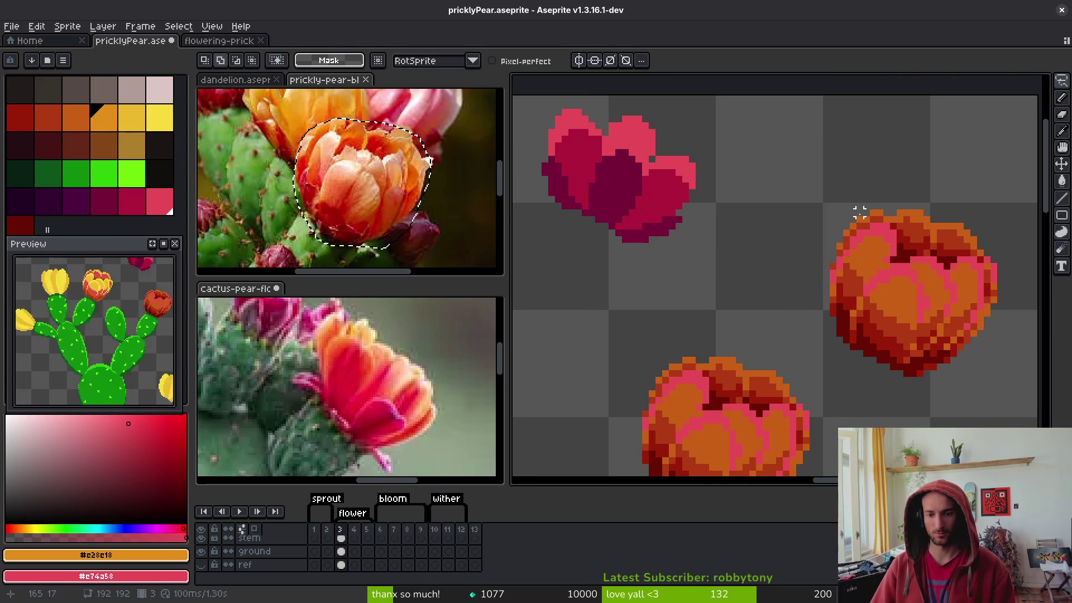
{"action": "key", "text": "ctrl+z"}
Select only the copied bloom and turn its orange pixels pink shades
{"action": "scroll", "coordinate": [860, 212], "scroll_direction": "right", "scroll_amount": 2}
{"action": "mouse_move", "coordinate": [891, 187]}
{"action": "left_mouse_down"}
{"action": "mouse_move", "coordinate": [737, 270]}
{"action": "mouse_move", "coordinate": [896, 202]}
{"action": "mouse_move", "coordinate": [892, 189]}
{"action": "left_mouse_up"}
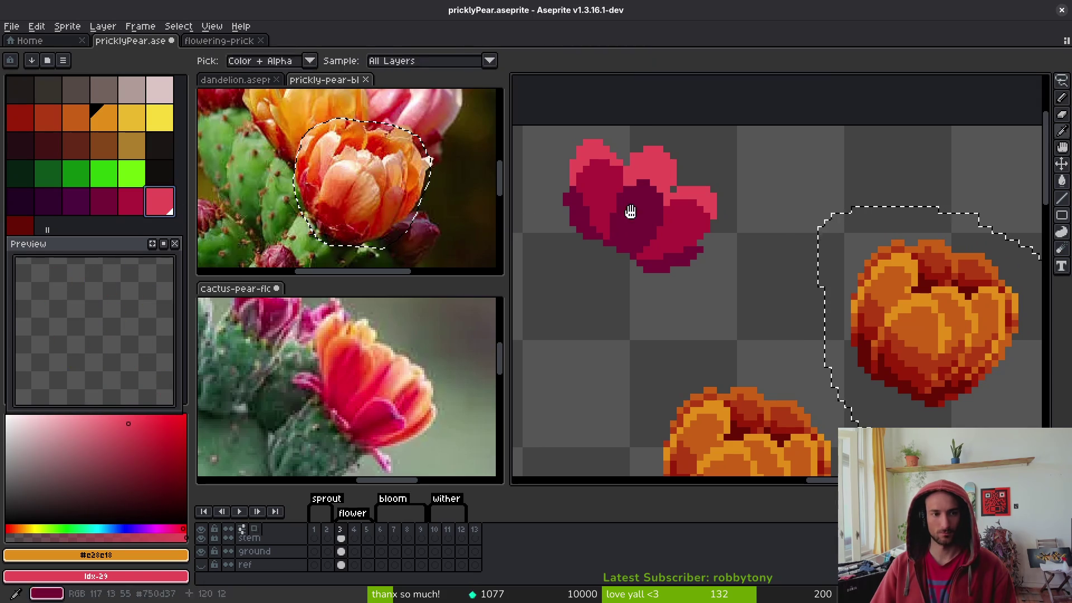
{"action": "key", "text": "shift+r"}
{"action": "key", "text": "Return"}
{"action": "right_click", "coordinate": [144, 209]}
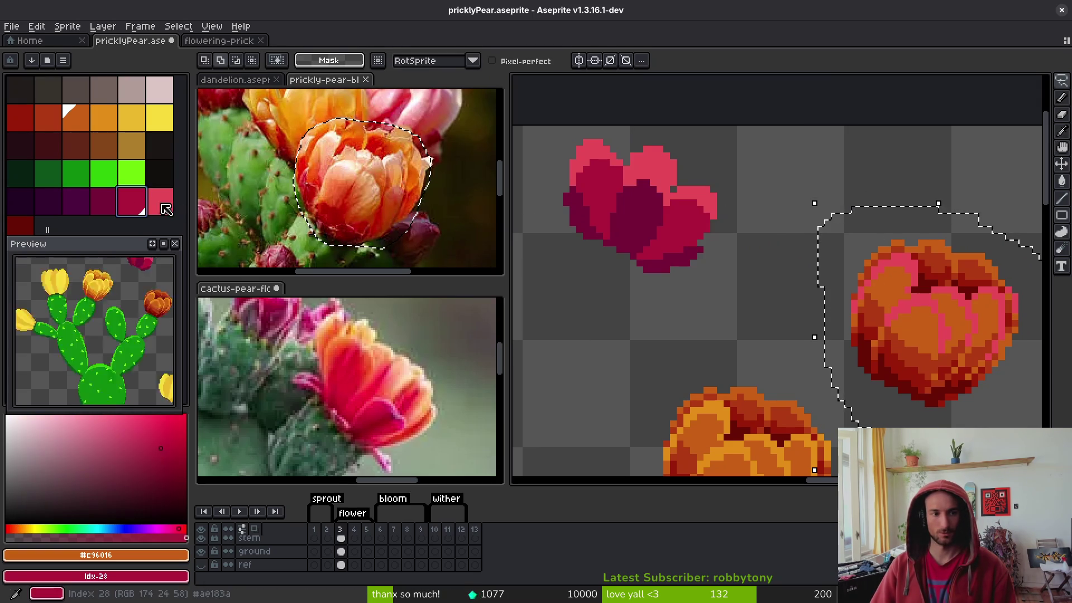
{"action": "key", "text": "shift+r"}
Replace the copy's rust orange pixels with crimson
{"action": "left_click", "coordinate": [820, 160]}
{"action": "left_click", "coordinate": [48, 118]}
{"action": "right_click", "coordinate": [104, 201]}
{"action": "key", "text": "shift+r"}
{"action": "key", "text": "Return"}
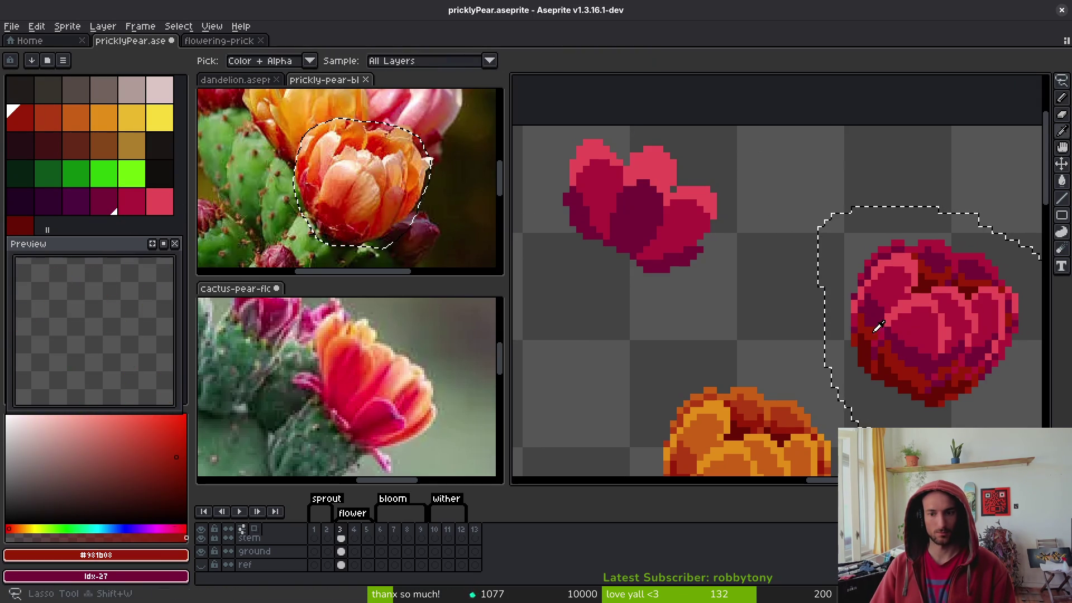
Turn the copy's red pixels deep purple and its darkest red dark plum
{"action": "right_click", "coordinate": [76, 201]}
{"action": "key", "text": "shift+r"}
{"action": "key", "text": "Return"}
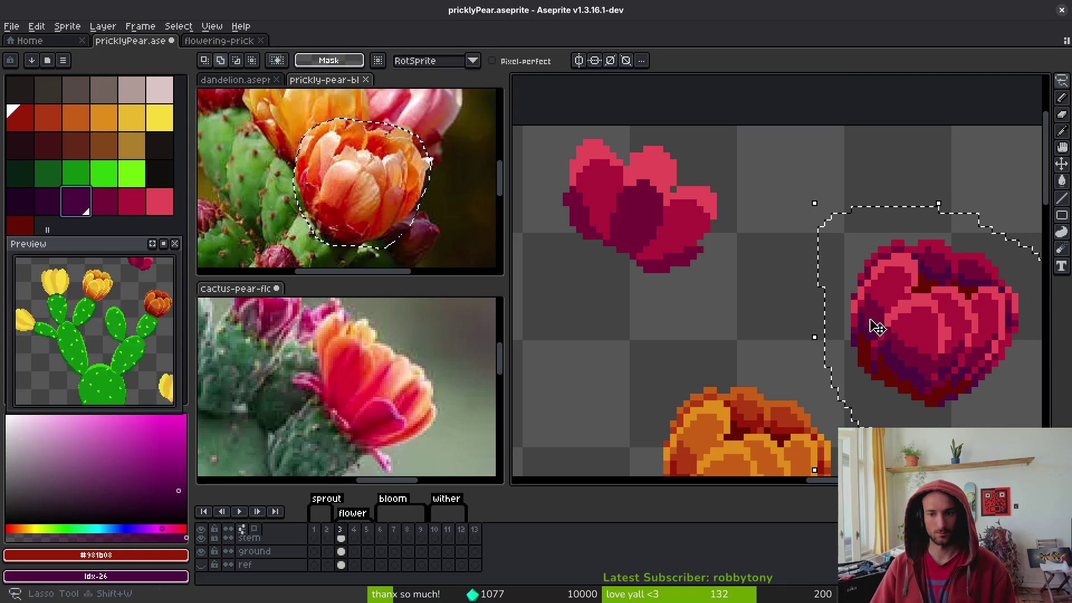
{"action": "left_click", "coordinate": [20, 224]}
{"action": "right_click", "coordinate": [48, 201]}
{"action": "key", "text": "shift+r"}
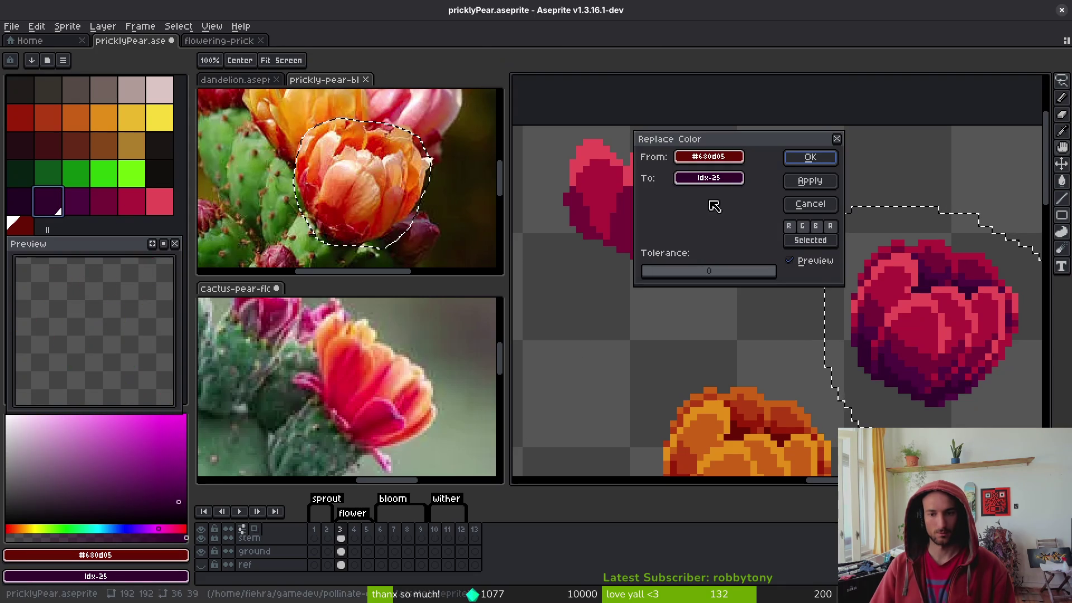
{"action": "left_click", "coordinate": [800, 164]}
Deselect the bloom and compare the last recolour by redoing and undoing it
{"action": "scroll", "coordinate": [843, 283], "scroll_direction": "down", "scroll_amount": 2}
{"action": "key", "text": "ctrl+d"}
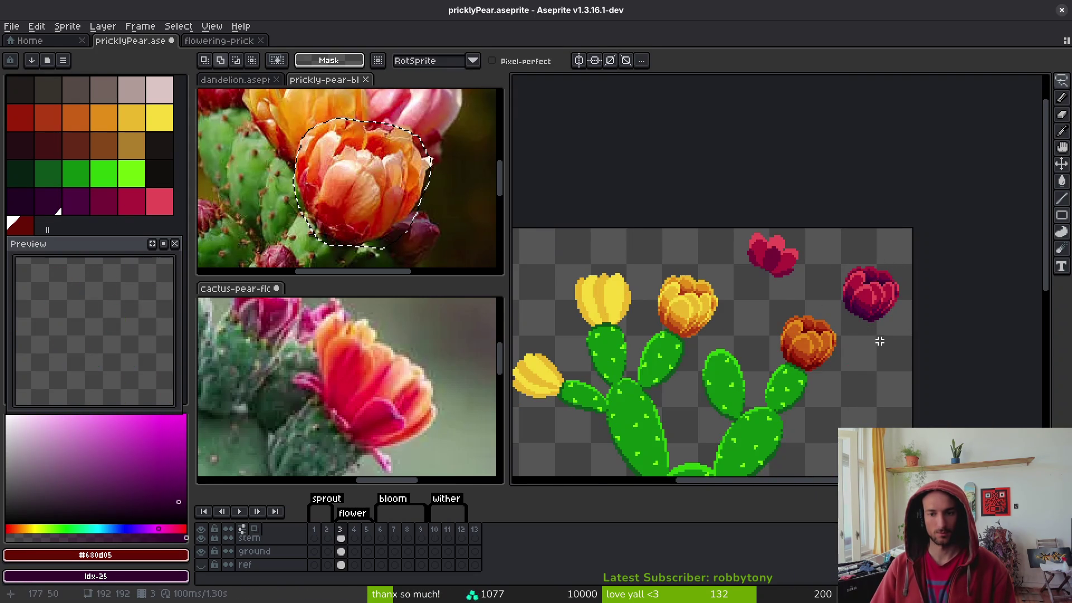
{"action": "scroll", "coordinate": [880, 340], "scroll_direction": "down", "scroll_amount": 2}
{"action": "scroll", "coordinate": [879, 332], "scroll_direction": "up", "scroll_amount": 6}
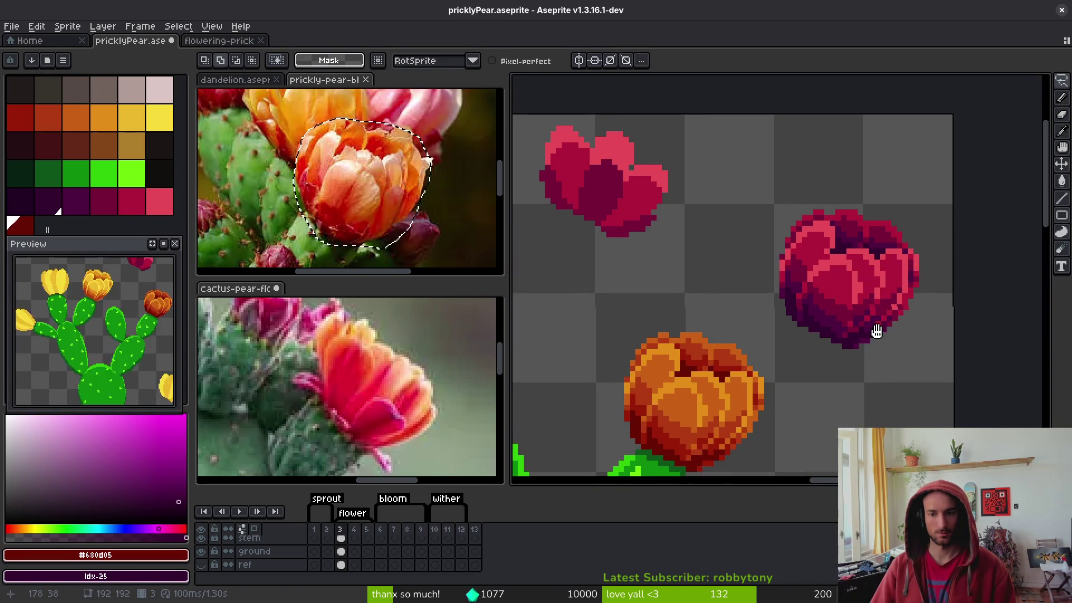
{"action": "scroll", "coordinate": [834, 284], "scroll_direction": "right", "scroll_amount": 1}
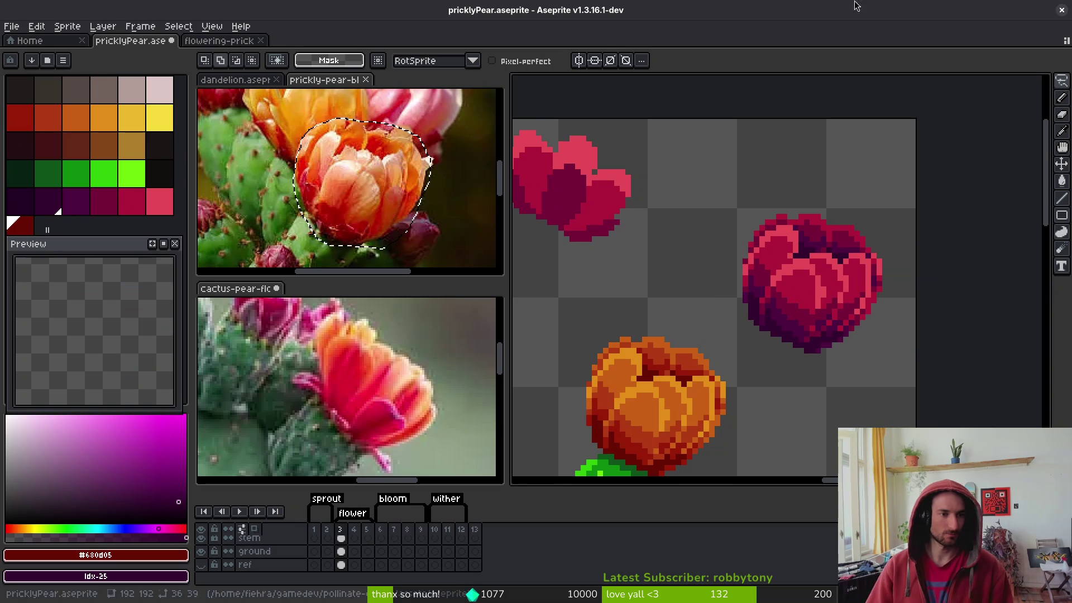
{"action": "key", "text": "ctrl+y"}
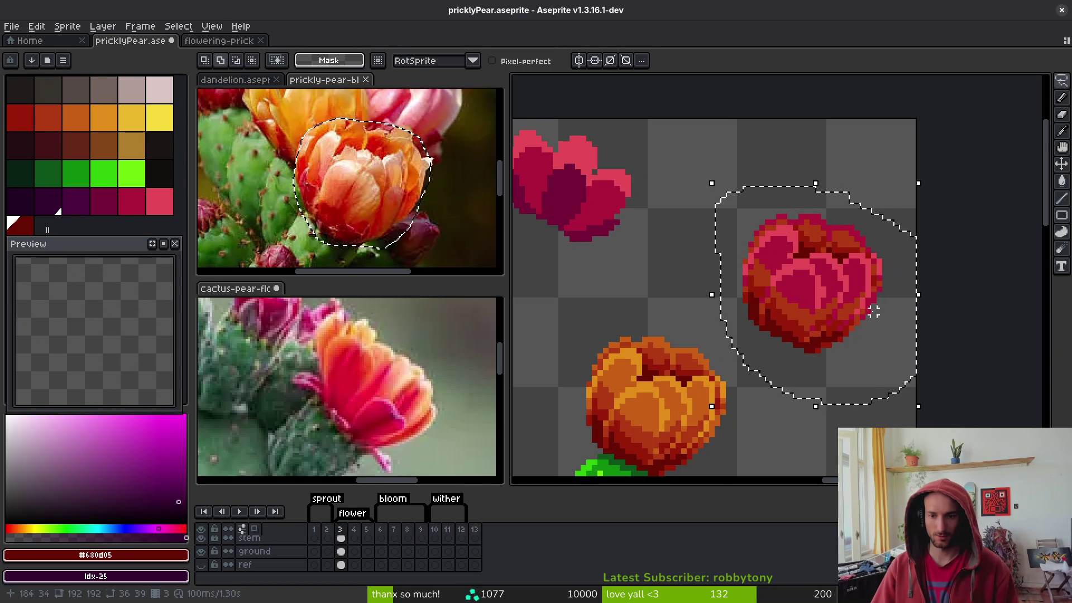
{"action": "key", "text": "ctrl+z"}
{"action": "scroll", "coordinate": [804, 340], "scroll_direction": "up", "scroll_amount": 3}
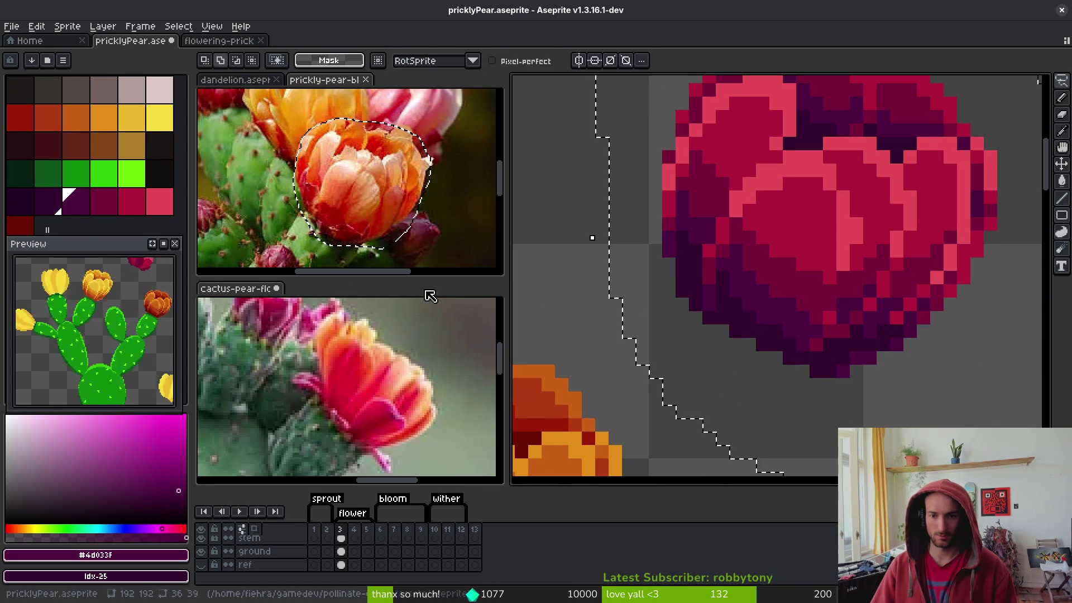
Change the darkest purple base to dark red and save the sprite
{"action": "right_click", "coordinate": [20, 225]}
{"action": "key", "text": "shift+r"}
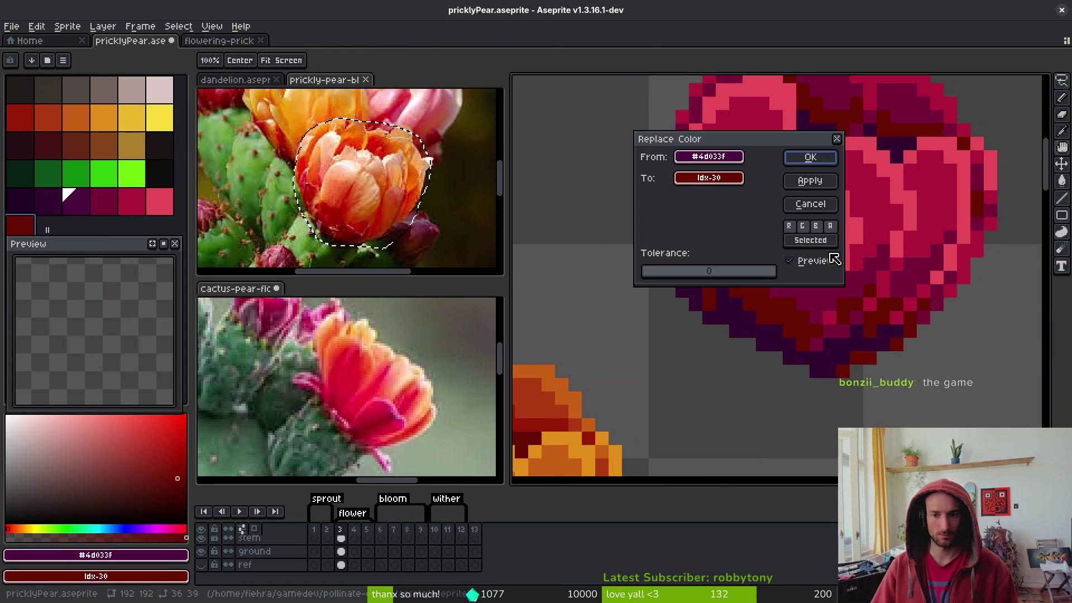
{"action": "key", "text": "Return"}
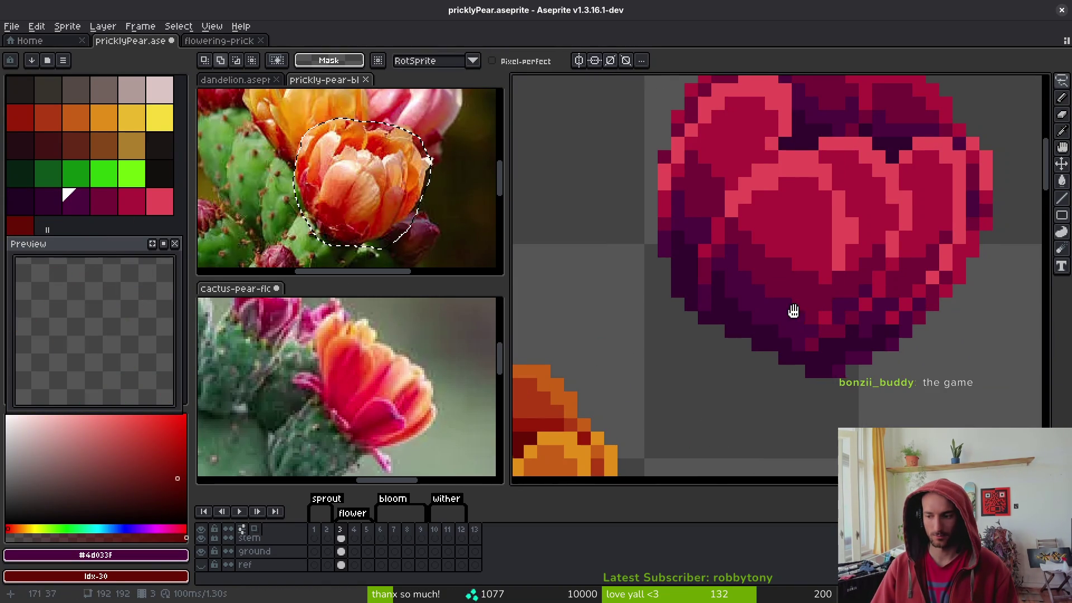
{"action": "key", "text": "ctrl+s"}
{"action": "left_click_drag", "start_coordinate": [802, 317], "coordinate": [742, 297]}
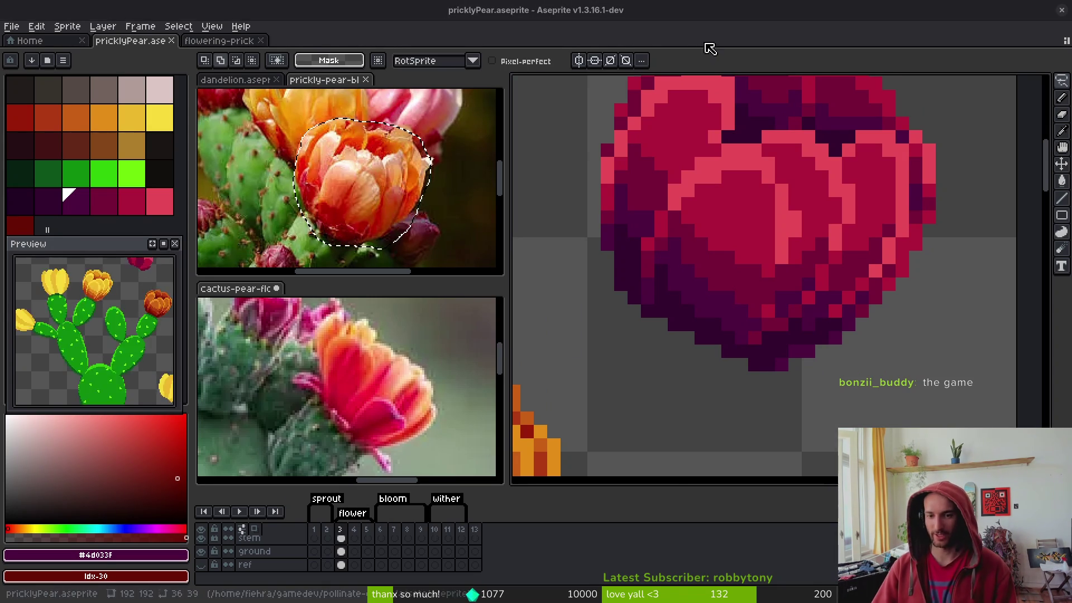
Check the flowering prickly pear reference, then delete the large magenta bloom from the sprite
{"action": "key", "text": "ctrl+Tab"}
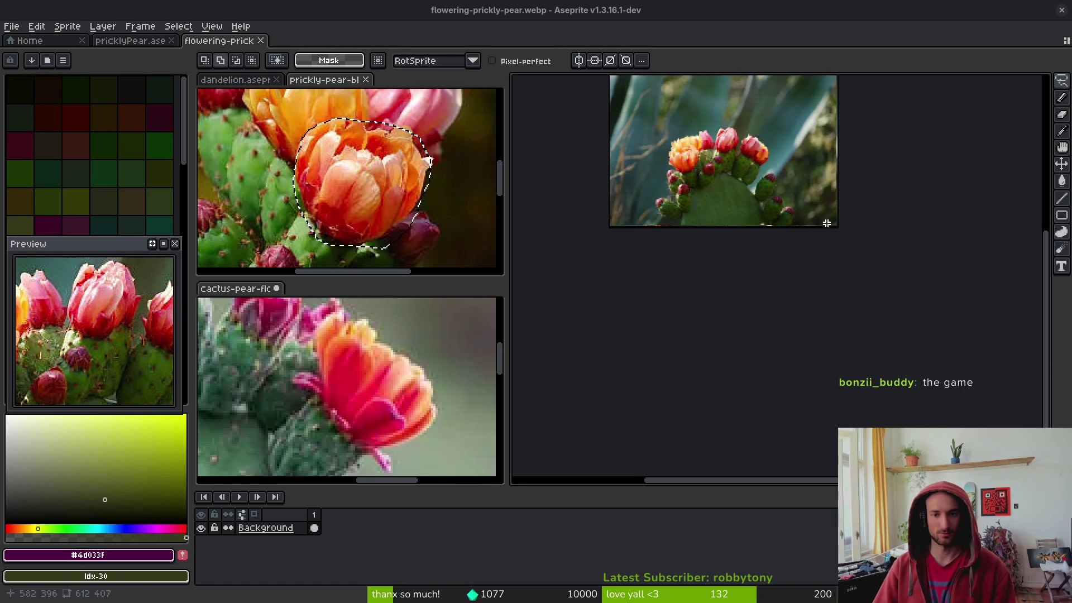
{"action": "scroll", "coordinate": [827, 223], "scroll_direction": "up", "scroll_amount": 3}
{"action": "key", "text": "ctrl+shift+Tab"}
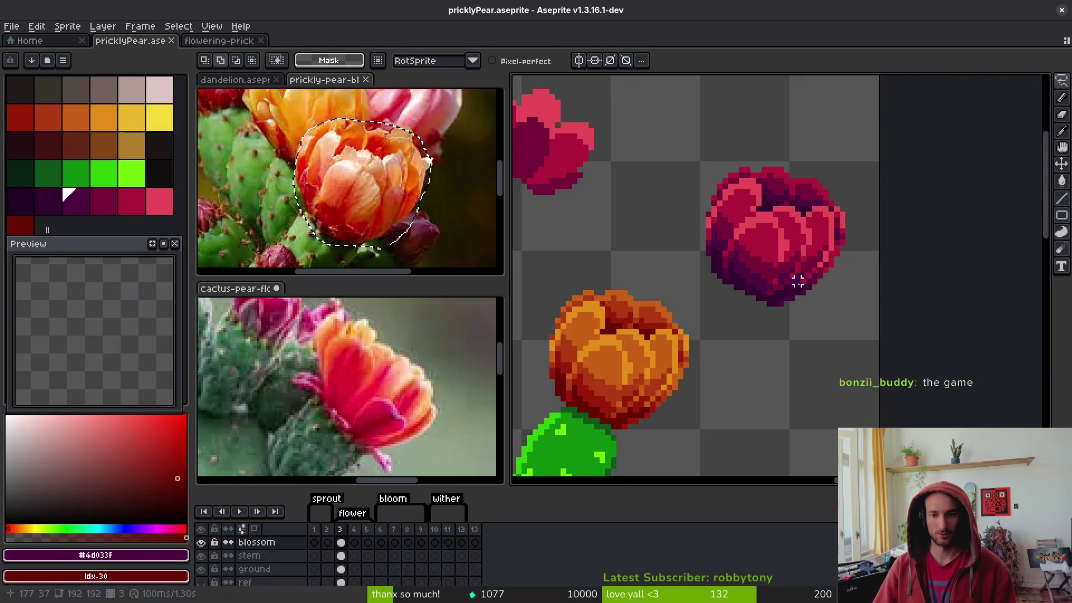
{"action": "scroll", "coordinate": [797, 282], "scroll_direction": "down", "scroll_amount": 3}
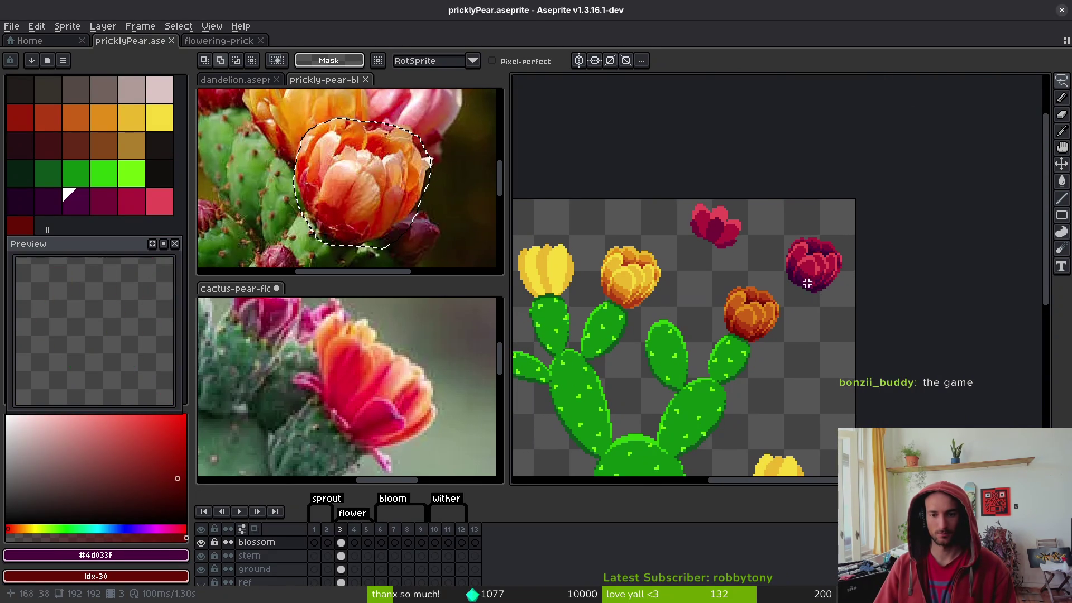
{"action": "left_click_drag", "start_coordinate": [842, 315], "coordinate": [870, 225]}
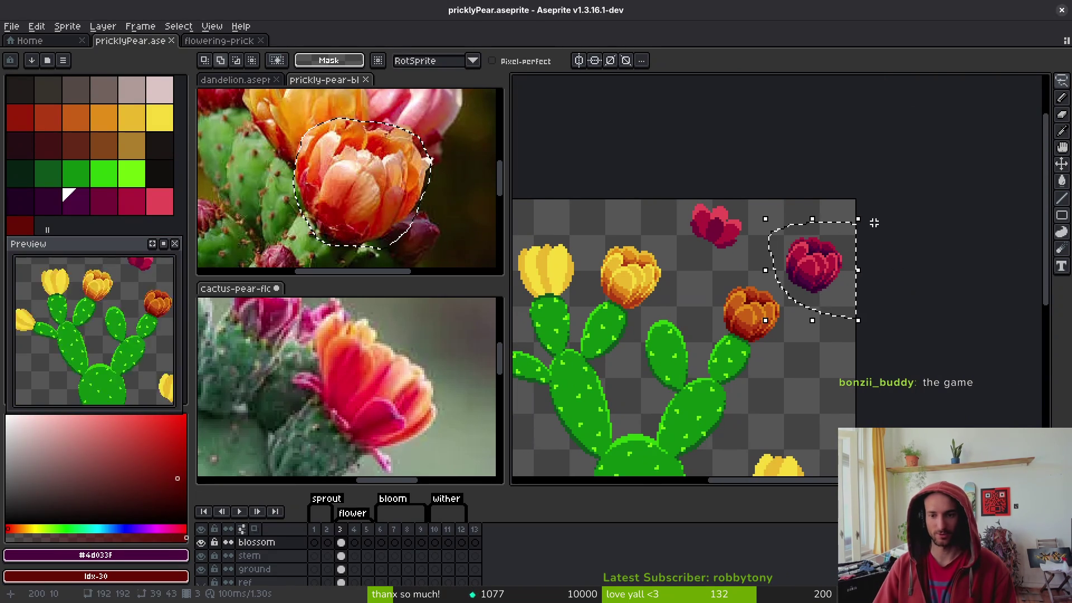
{"action": "key", "text": "Delete"}
Pick the bloom's yellow and set white as secondary colour, then cancel the colour replacement
{"action": "scroll", "coordinate": [875, 223], "scroll_direction": "down", "scroll_amount": 3}
{"action": "scroll", "coordinate": [725, 235], "scroll_direction": "up", "scroll_amount": 6}
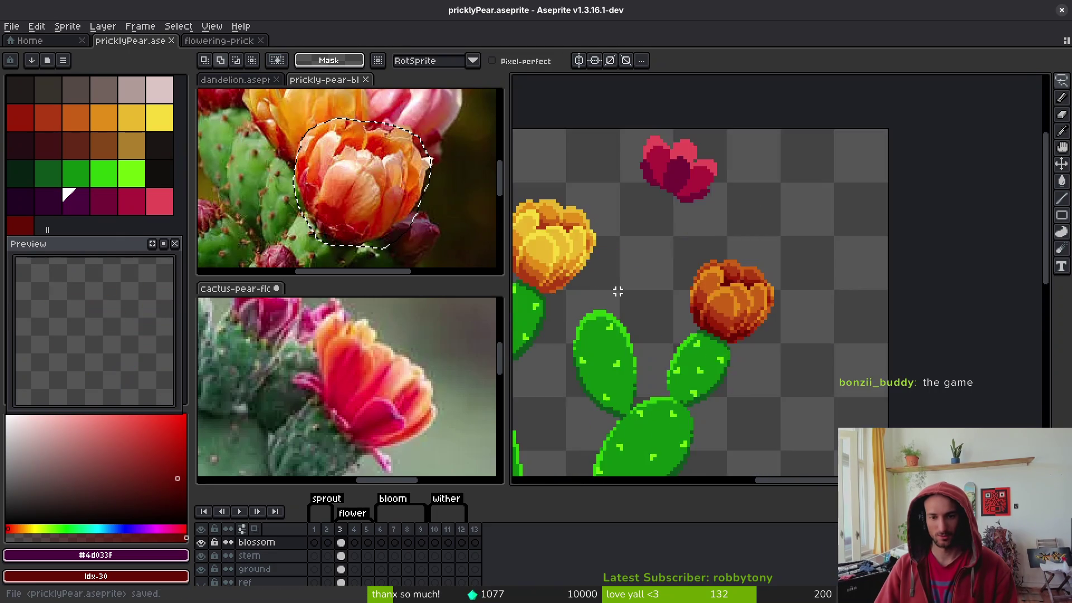
{"action": "key", "text": "alt"}
{"action": "scroll", "coordinate": [726, 224], "scroll_direction": "up", "scroll_amount": 2}
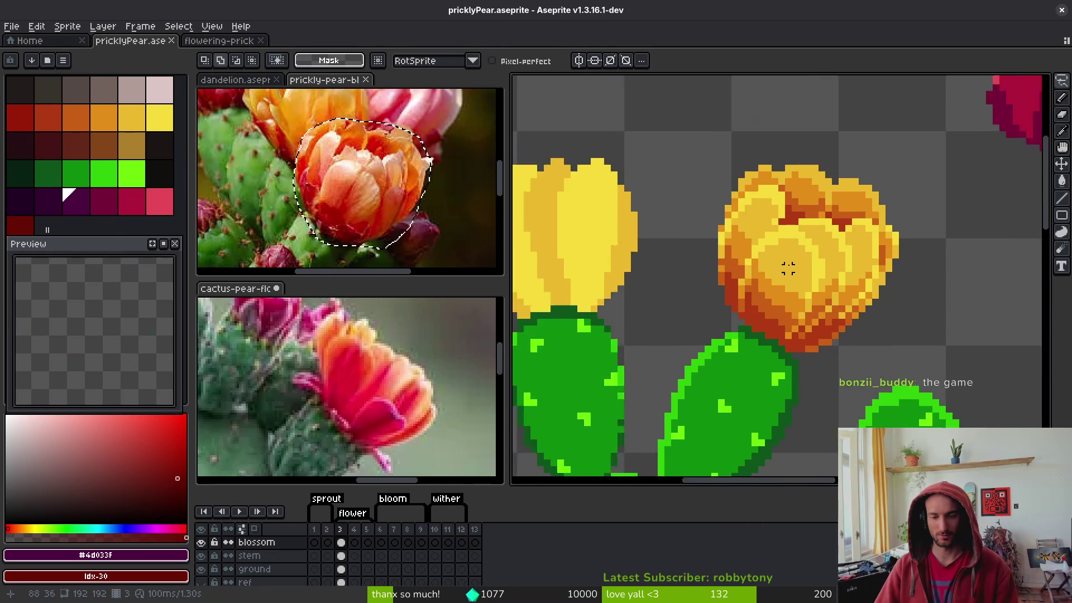
{"action": "left_click", "coordinate": [787, 207], "text": "alt"}
{"action": "right_click", "coordinate": [8, 416]}
{"action": "key", "text": "shift+r"}
{"action": "key", "text": "Escape"}
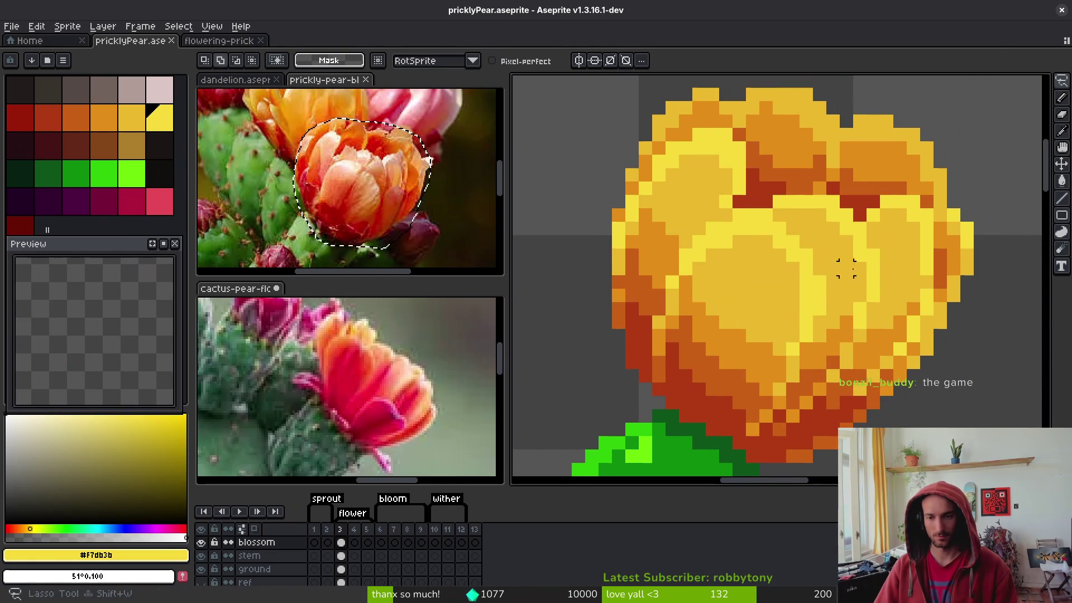
Lasso the golden-orange bloom and place a copy of it up and to the right
{"action": "scroll", "coordinate": [838, 246], "scroll_direction": "down", "scroll_amount": 3}
{"action": "scroll", "coordinate": [840, 244], "scroll_direction": "right", "scroll_amount": 3}
{"action": "left_click_drag", "start_coordinate": [792, 154], "coordinate": [678, 283]}
{"action": "left_click_drag", "start_coordinate": [804, 160], "coordinate": [805, 161]}
{"action": "scroll", "coordinate": [817, 274], "scroll_direction": "up", "scroll_amount": 1}
{"action": "mouse_move", "coordinate": [812, 282]}
{"action": "left_mouse_down"}
{"action": "mouse_move", "coordinate": [723, 174]}
{"action": "mouse_move", "coordinate": [891, 277]}
{"action": "mouse_move", "coordinate": [908, 258]}
{"action": "mouse_move", "coordinate": [637, 197]}
{"action": "mouse_move", "coordinate": [698, 190]}
{"action": "mouse_move", "coordinate": [644, 266]}
{"action": "mouse_move", "coordinate": [657, 236]}
{"action": "left_mouse_up"}
{"action": "mouse_move", "coordinate": [834, 196]}
{"action": "left_mouse_down"}
{"action": "mouse_move", "coordinate": [729, 228]}
{"action": "mouse_move", "coordinate": [793, 353]}
{"action": "mouse_move", "coordinate": [865, 212]}
{"action": "left_mouse_up"}
Delete the yellow bloom, save, and move the bloom copy into its place
{"action": "key", "text": "Delete"}
{"action": "key", "text": "ctrl+s"}
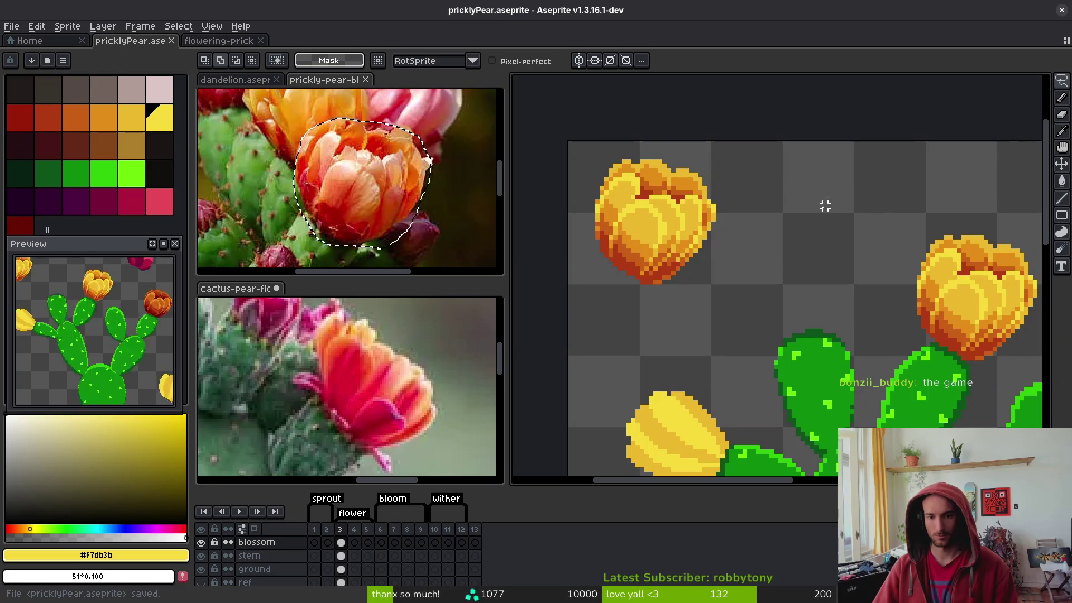
{"action": "mouse_move", "coordinate": [602, 144]}
{"action": "left_mouse_down"}
{"action": "mouse_move", "coordinate": [596, 269]}
{"action": "mouse_move", "coordinate": [609, 140]}
{"action": "left_mouse_up"}
{"action": "mouse_move", "coordinate": [665, 203]}
{"action": "left_mouse_down"}
{"action": "mouse_move", "coordinate": [826, 232]}
{"action": "mouse_move", "coordinate": [802, 235]}
{"action": "left_mouse_up"}
{"action": "scroll", "coordinate": [768, 215], "scroll_direction": "up", "scroll_amount": 1}
{"action": "left_click_drag", "start_coordinate": [528, 222], "coordinate": [698, 130]}
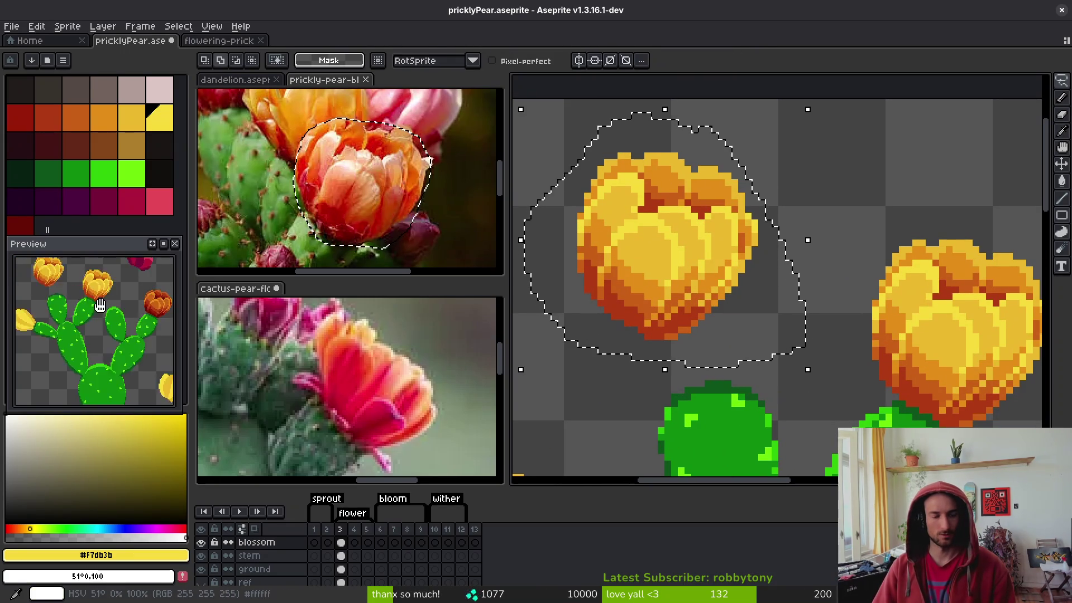
Turn the copied bloom's lightest yellow to white and brighten its darker yellow
{"action": "key", "text": "shift+r"}
{"action": "key", "text": "Return"}
{"action": "left_click", "coordinate": [665, 268], "text": "alt"}
{"action": "right_click", "coordinate": [160, 117]}
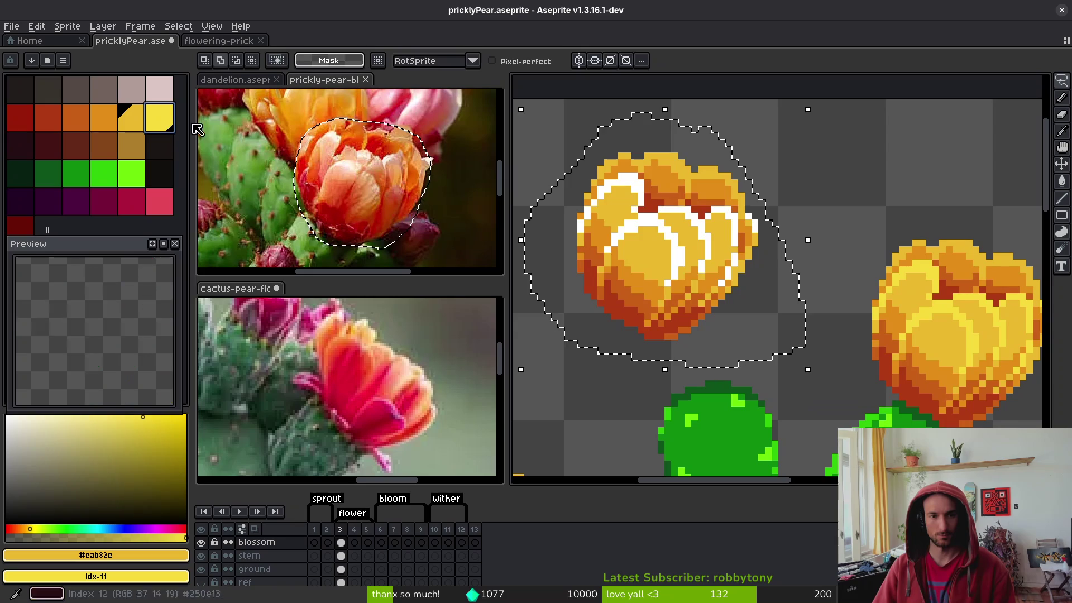
{"action": "key", "text": "shift+r"}
{"action": "key", "text": "Return"}
Lighten the bloom's next yellow, orange and red-orange shades one palette step each
{"action": "left_click", "coordinate": [590, 262]}
{"action": "right_click", "coordinate": [131, 117]}
{"action": "key", "text": "shift+r"}
{"action": "left_click", "coordinate": [810, 163]}
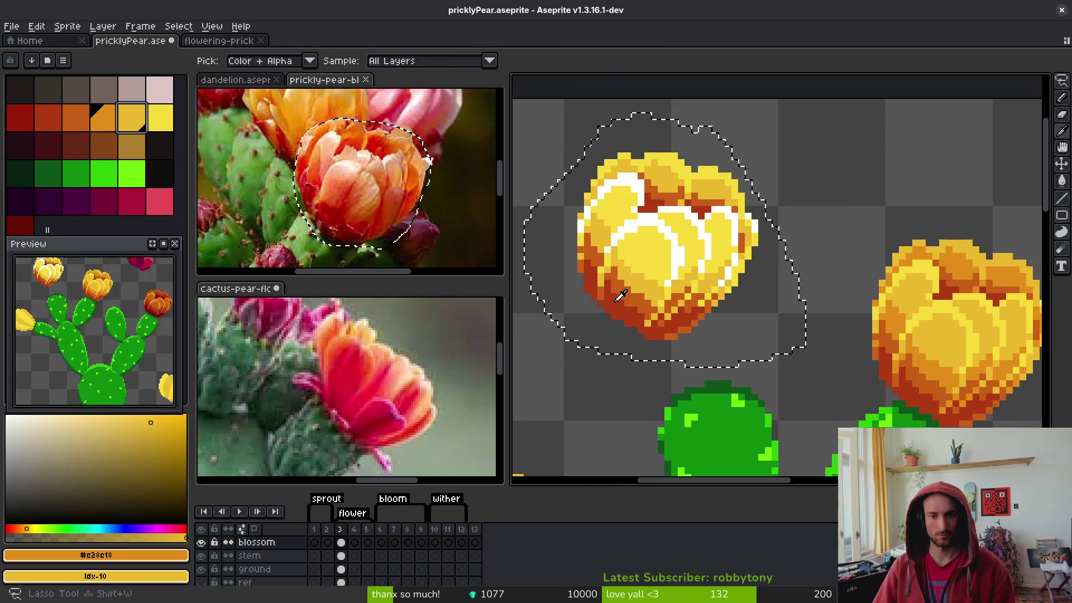
{"action": "left_click", "coordinate": [610, 287], "text": "alt"}
{"action": "right_click", "coordinate": [104, 118]}
{"action": "key", "text": "shift+r"}
{"action": "left_click", "coordinate": [784, 163]}
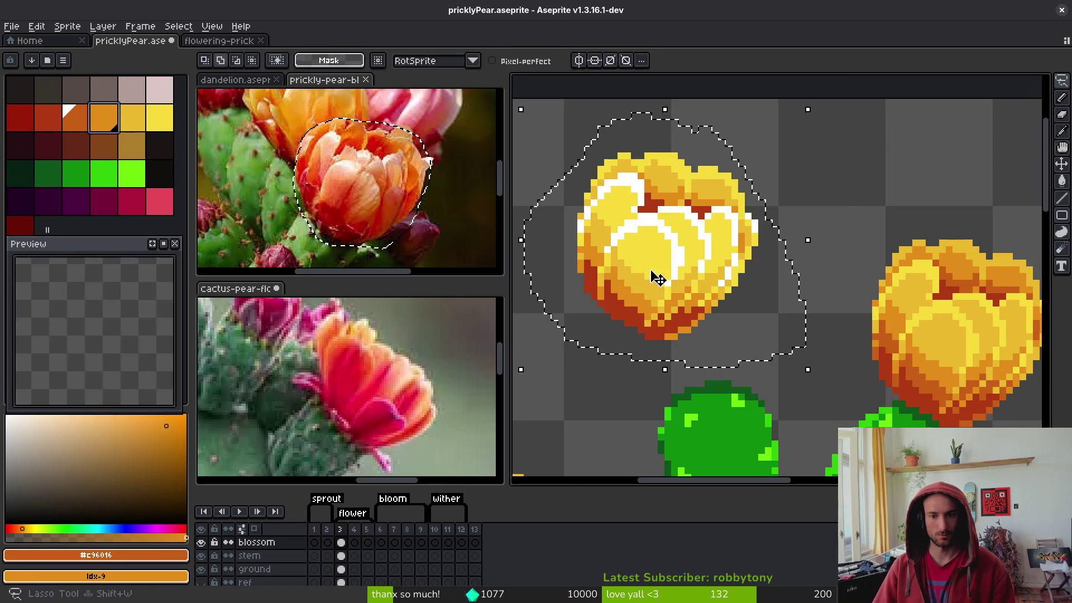
{"action": "left_click", "coordinate": [656, 327], "text": "alt"}
{"action": "right_click", "coordinate": [76, 117]}
{"action": "key", "text": "shift+r"}
{"action": "left_click", "coordinate": [811, 158]}
Save the sprite and sample the bloom's bright yellow
{"action": "scroll", "coordinate": [771, 282], "scroll_direction": "down", "scroll_amount": 3}
{"action": "key", "text": "ctrl+s"}
{"action": "scroll", "coordinate": [748, 261], "scroll_direction": "up", "scroll_amount": 5}
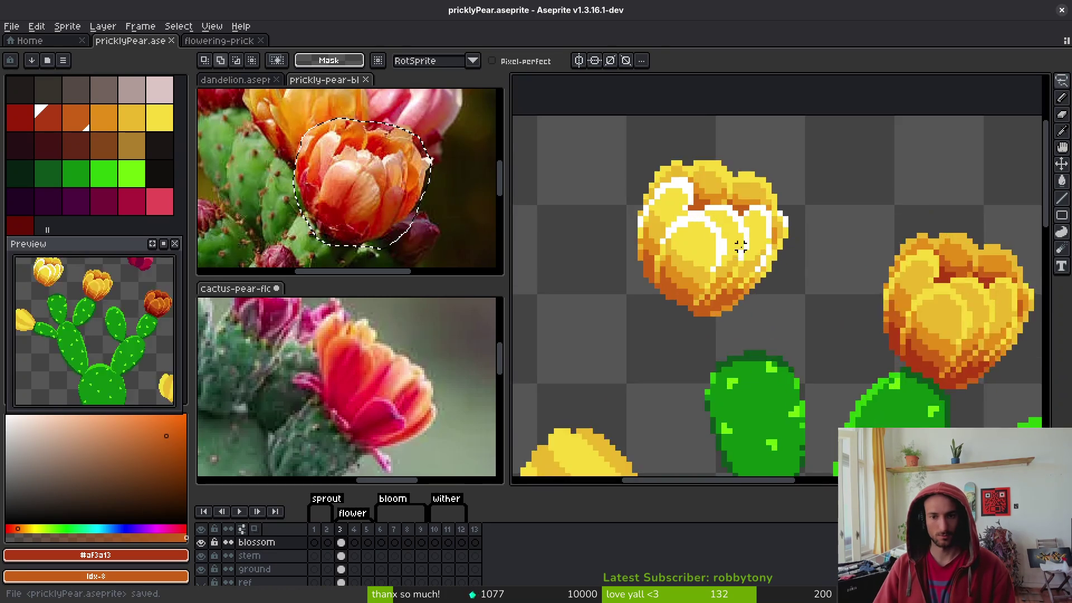
{"action": "left_click", "coordinate": [736, 240], "text": "alt"}
With the Pencil, paint the stray white pixels along the petal outlines yellow
{"action": "key", "text": "b"}
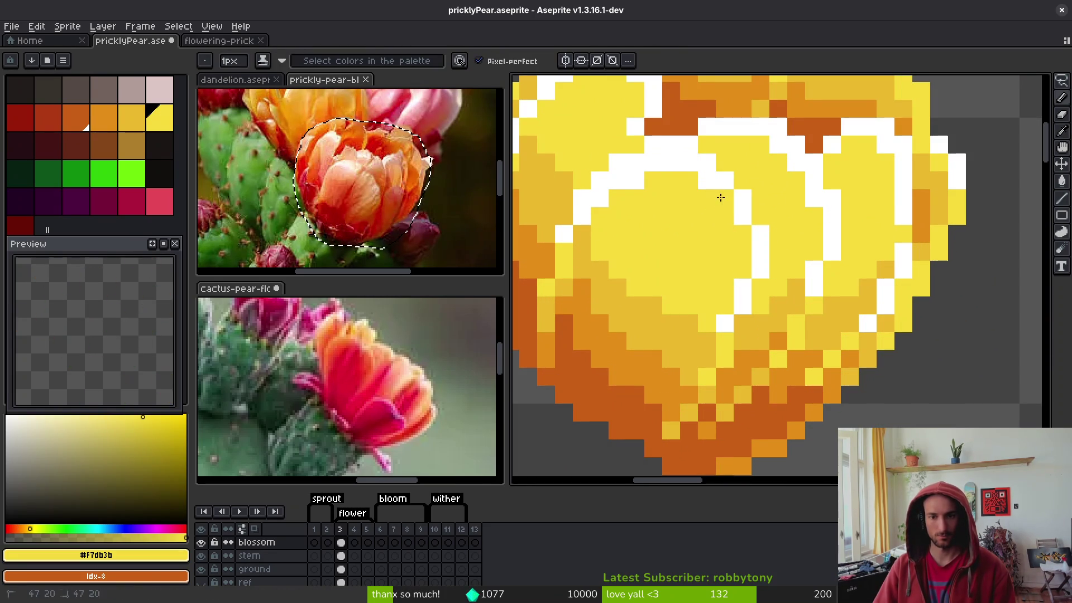
{"action": "left_click", "coordinate": [707, 180]}
{"action": "left_click", "coordinate": [635, 176]}
{"action": "left_click", "coordinate": [584, 218]}
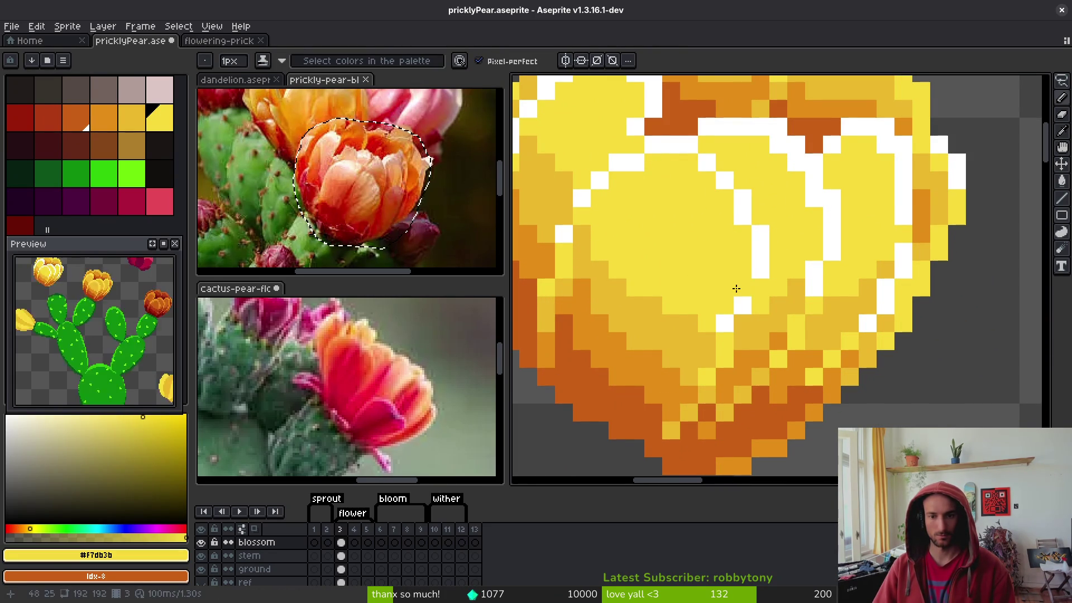
{"action": "scroll", "coordinate": [760, 269], "scroll_direction": "down", "scroll_amount": 5}
{"action": "scroll", "coordinate": [778, 255], "scroll_direction": "up", "scroll_amount": 4}
{"action": "scroll", "coordinate": [778, 255], "scroll_direction": "up", "scroll_amount": 1}
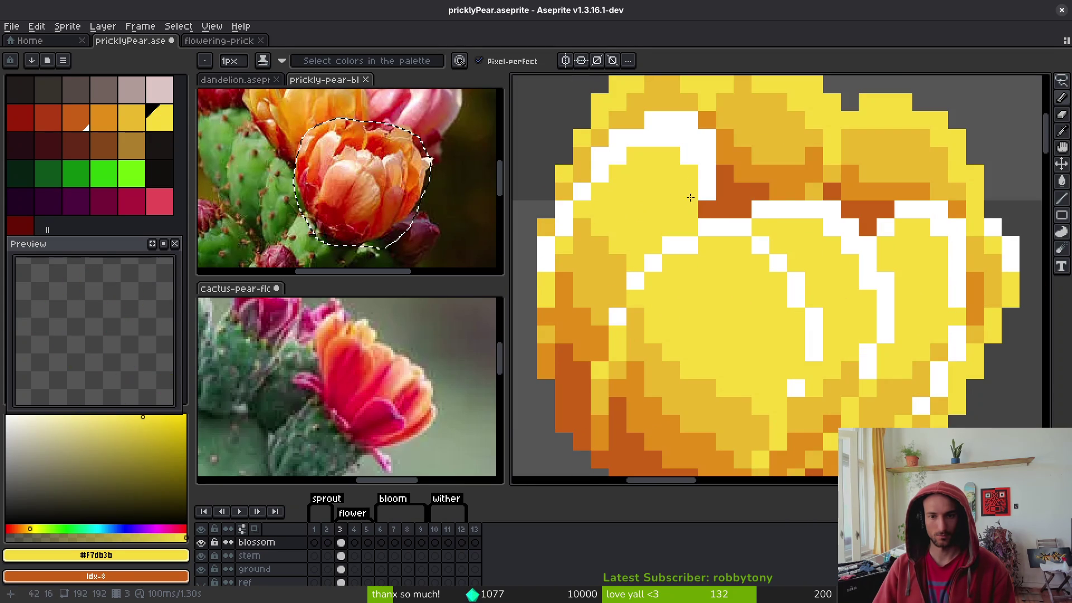
{"action": "left_click_drag", "start_coordinate": [673, 138], "coordinate": [642, 137]}
{"action": "left_click", "coordinate": [600, 176]}
{"action": "left_click", "coordinate": [546, 262]}
{"action": "scroll", "coordinate": [553, 265], "scroll_direction": "down", "scroll_amount": 3}
{"action": "scroll", "coordinate": [639, 277], "scroll_direction": "up", "scroll_amount": 3}
{"action": "left_click", "coordinate": [663, 226]}
{"action": "left_click", "coordinate": [683, 347]}
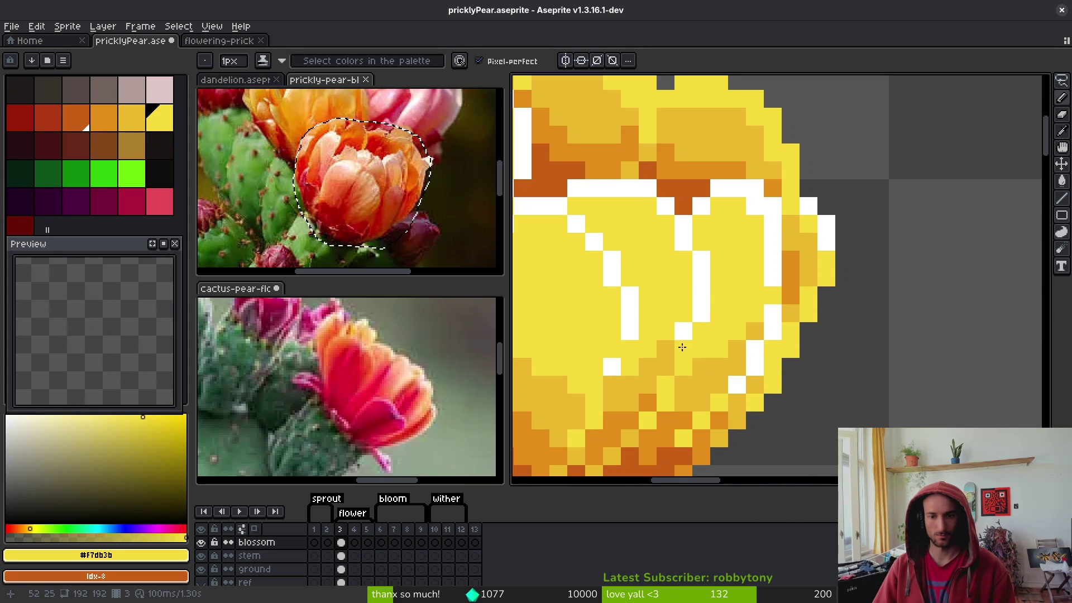
Undo the last two pixel edits, clear the selection and save the sprite
{"action": "scroll", "coordinate": [780, 347], "scroll_direction": "down", "scroll_amount": 5}
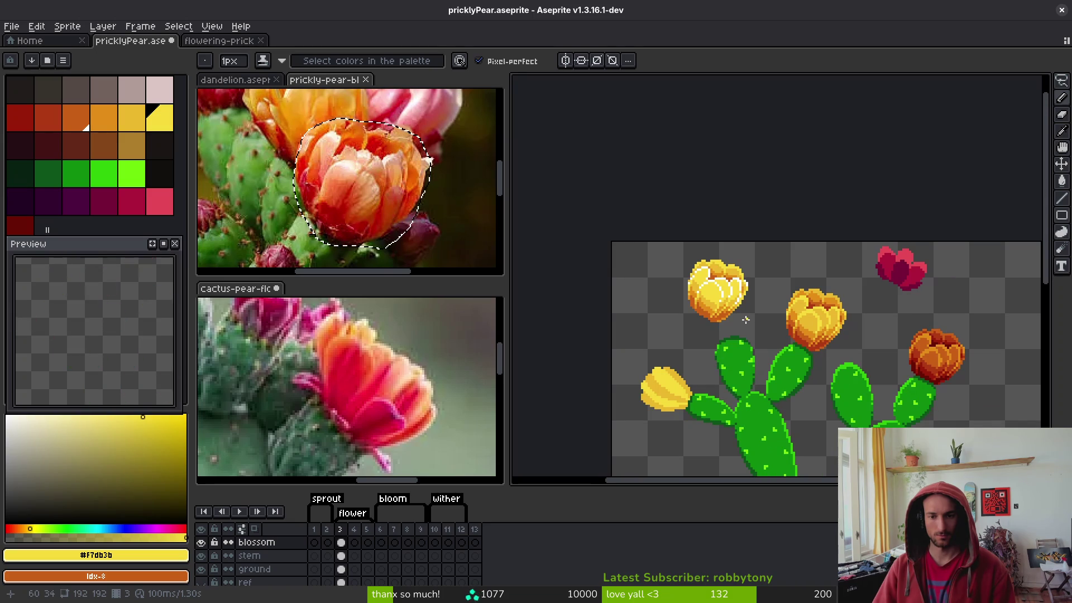
{"action": "key", "text": "ctrl+z"}
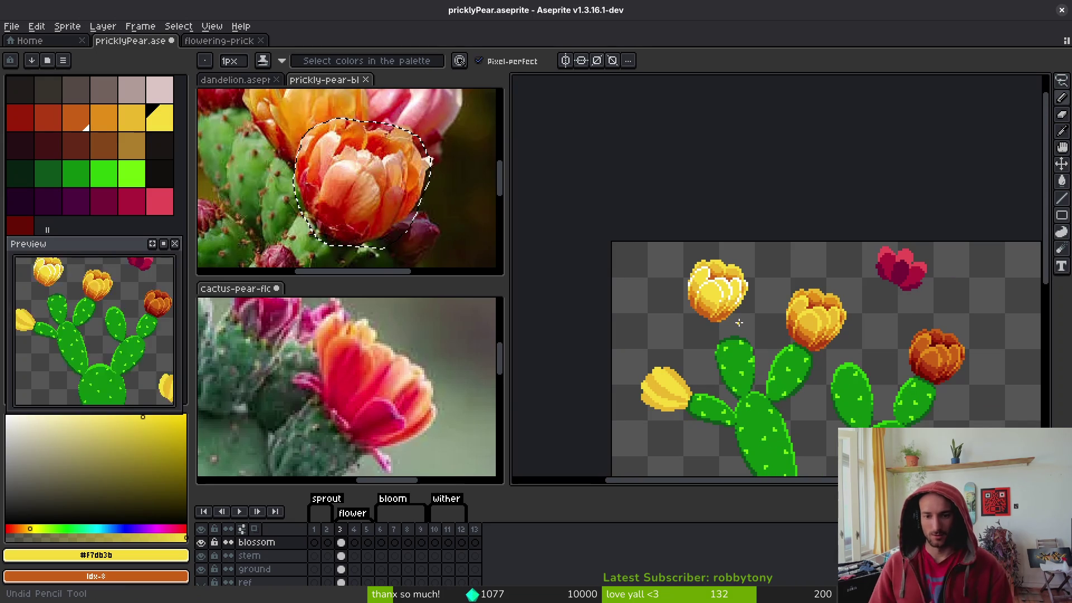
{"action": "scroll", "coordinate": [718, 285], "scroll_direction": "up", "scroll_amount": 3}
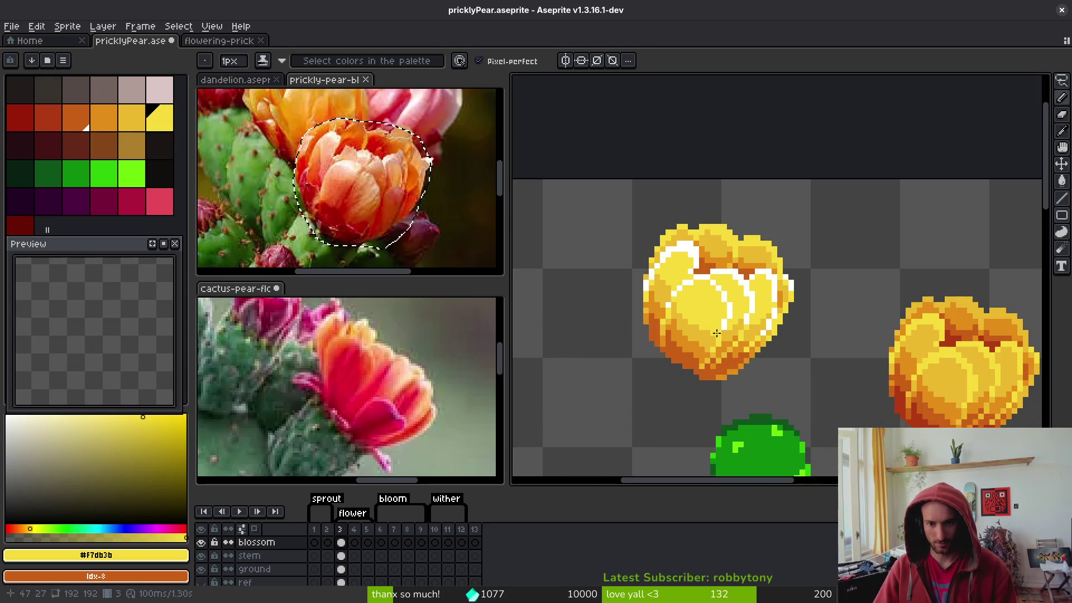
{"action": "key", "text": "ctrl+z"}
{"action": "key", "text": "ctrl+z"}
{"action": "key", "text": "ctrl+z"}
{"action": "key", "text": "ctrl+y"}
{"action": "key", "text": "ctrl+s"}
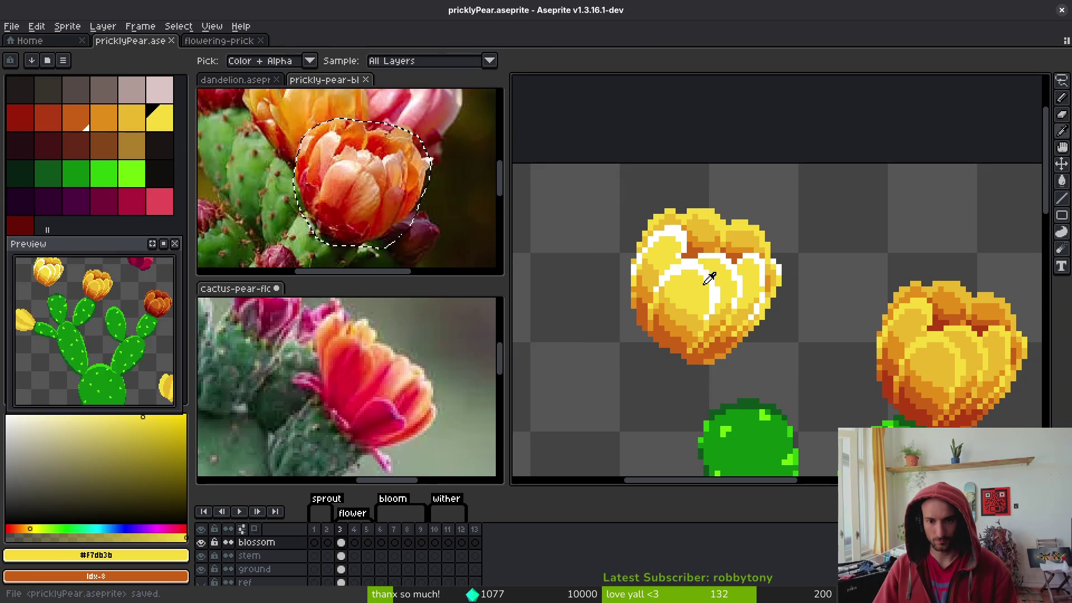
Sample the white petal outline, then choose a paler yellow from the bright yellow palette colour
{"action": "left_click", "coordinate": [704, 285], "text": "alt"}
{"action": "left_click", "coordinate": [161, 124]}
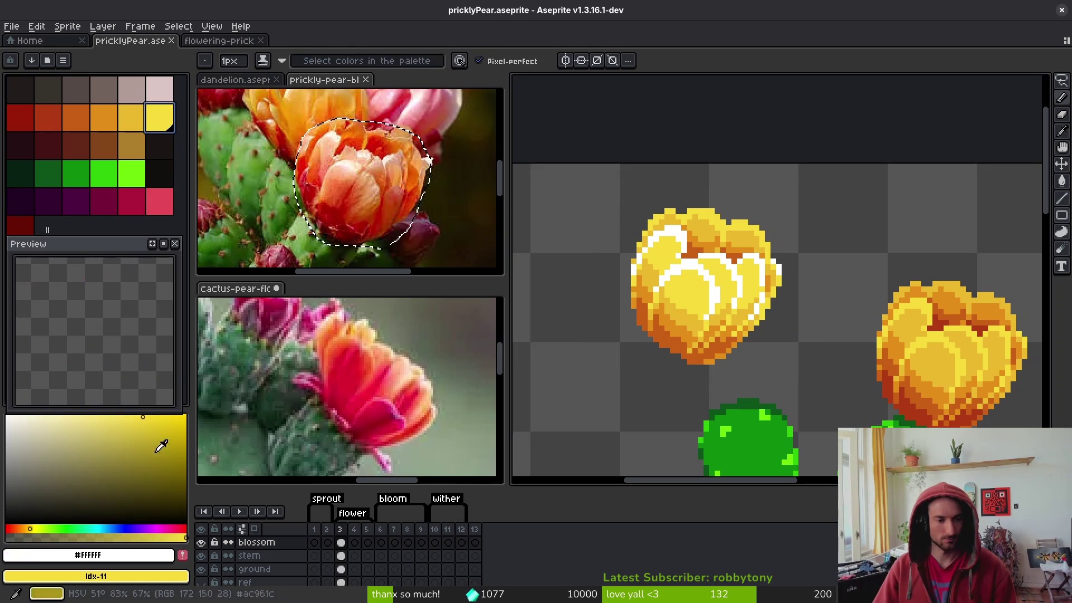
{"action": "left_click", "coordinate": [96, 416]}
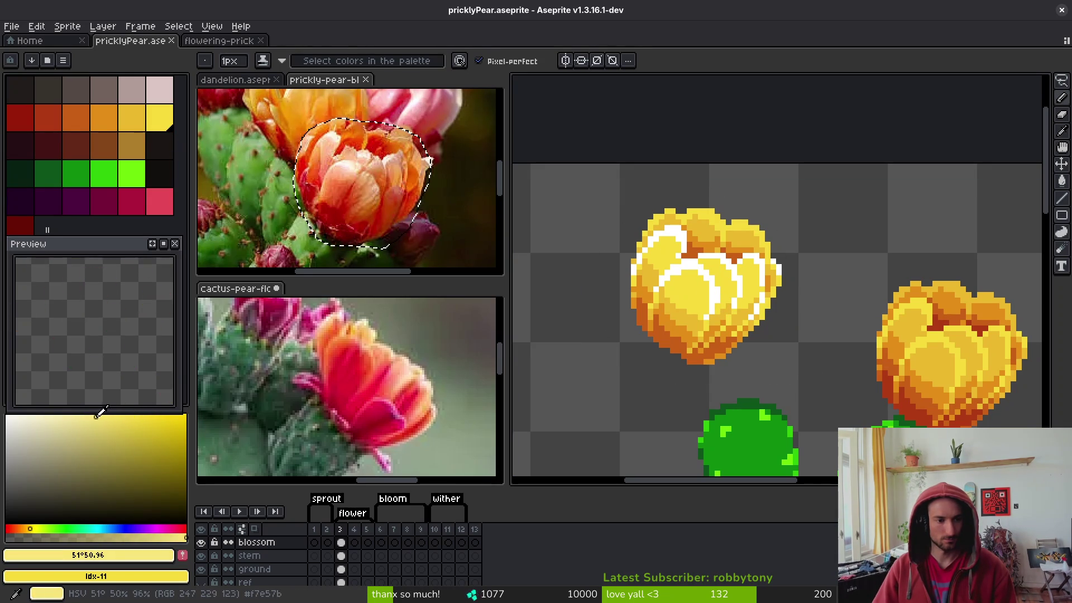
{"action": "left_click_drag", "start_coordinate": [96, 414], "coordinate": [96, 415]}
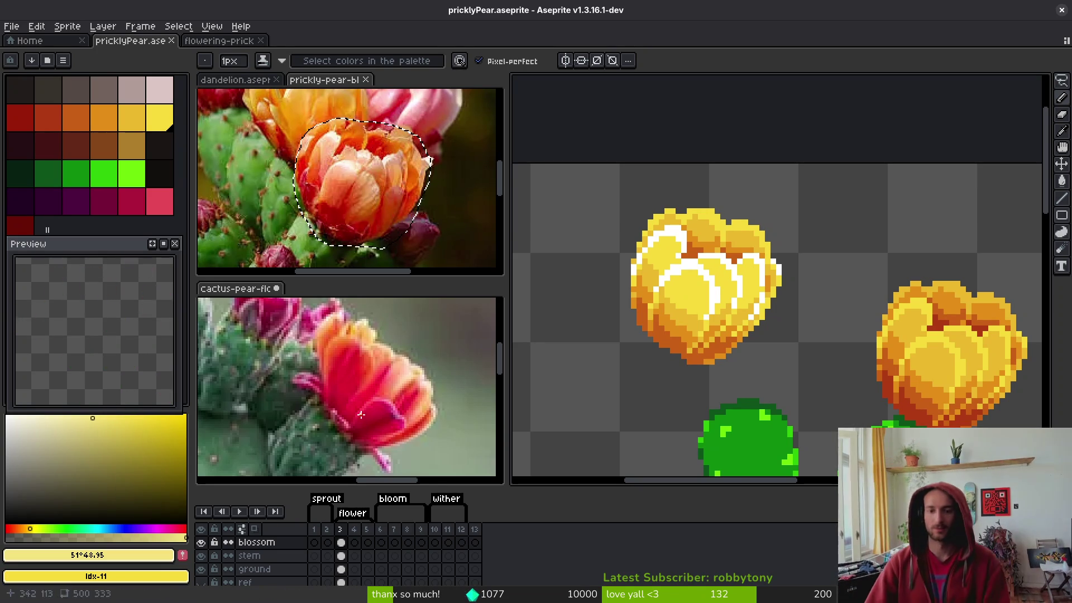
Apply the colour replacement on the bloom, sample its white outline, and deselect
{"action": "scroll", "coordinate": [764, 290], "scroll_direction": "up", "scroll_amount": 3}
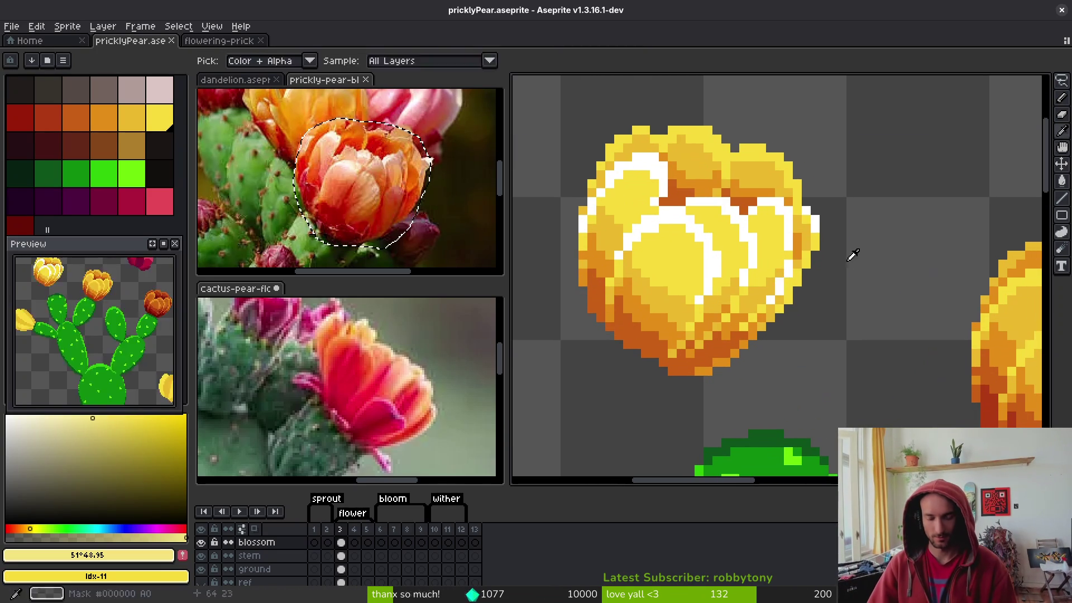
{"action": "key", "text": "shift+r"}
{"action": "left_click", "coordinate": [807, 161]}
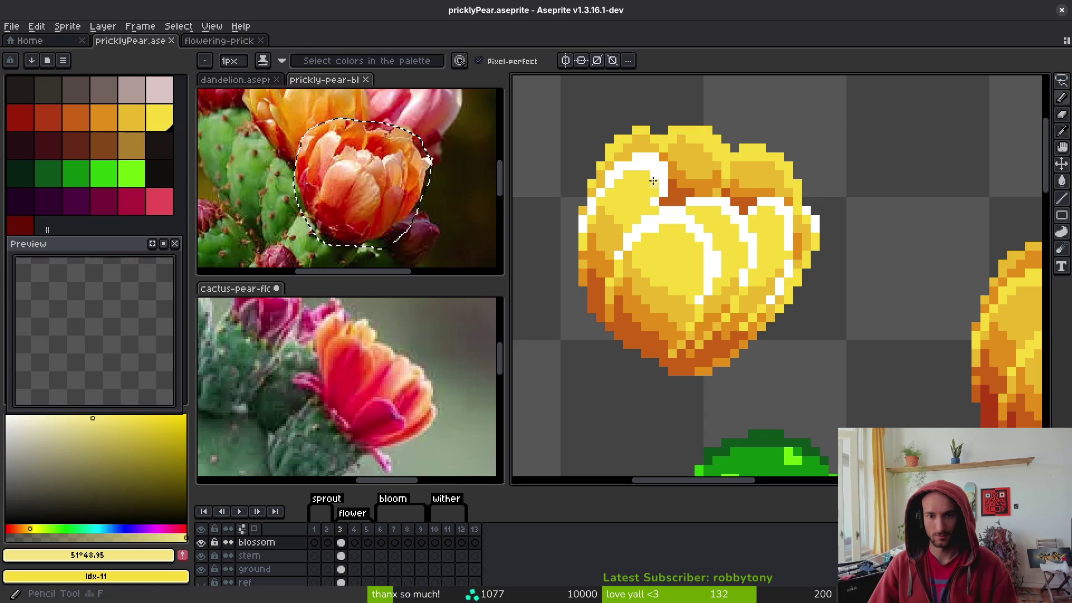
{"action": "left_click", "coordinate": [658, 173], "text": "alt"}
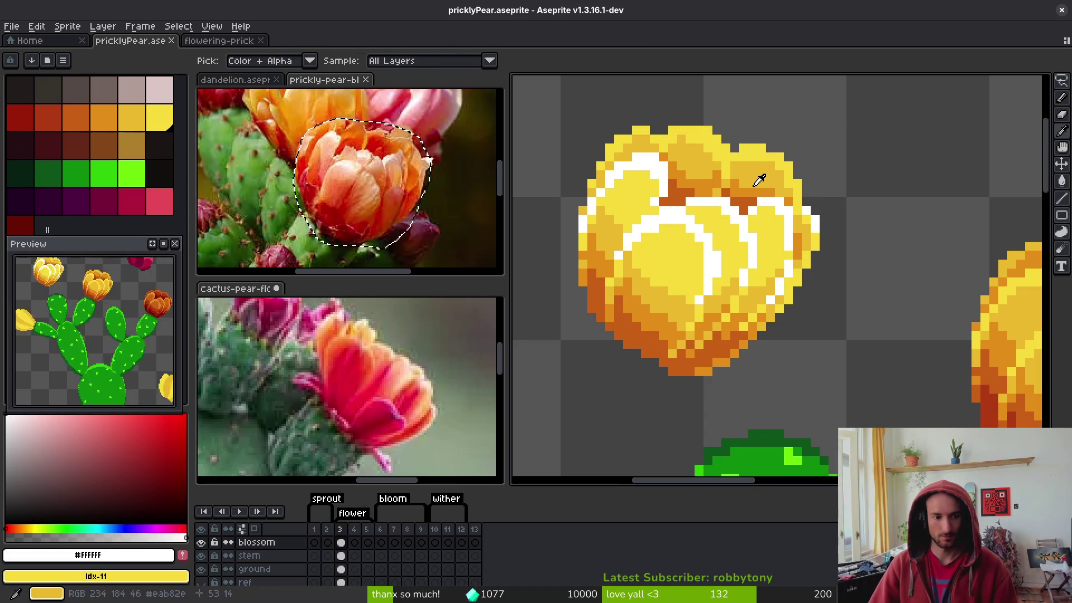
{"action": "key", "text": "b"}
{"action": "key", "text": "ctrl+d"}
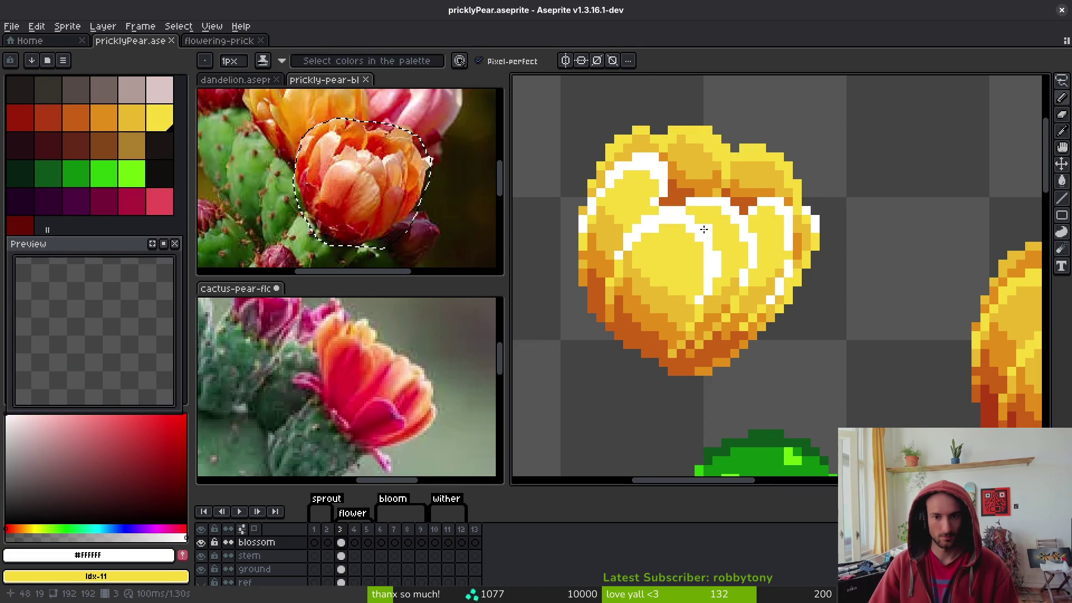
Eyedrop the bloom's bright yellow and lighten it to a pale cream yellow (HSV 51°, 42%, 95%)
{"action": "left_click", "coordinate": [108, 504]}
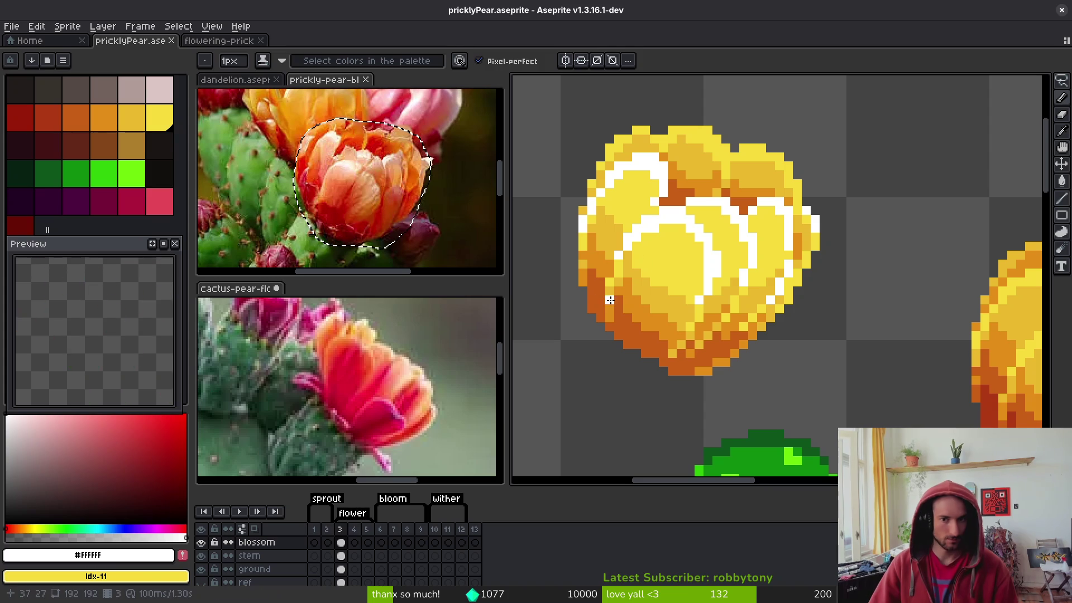
{"action": "key", "text": "i"}
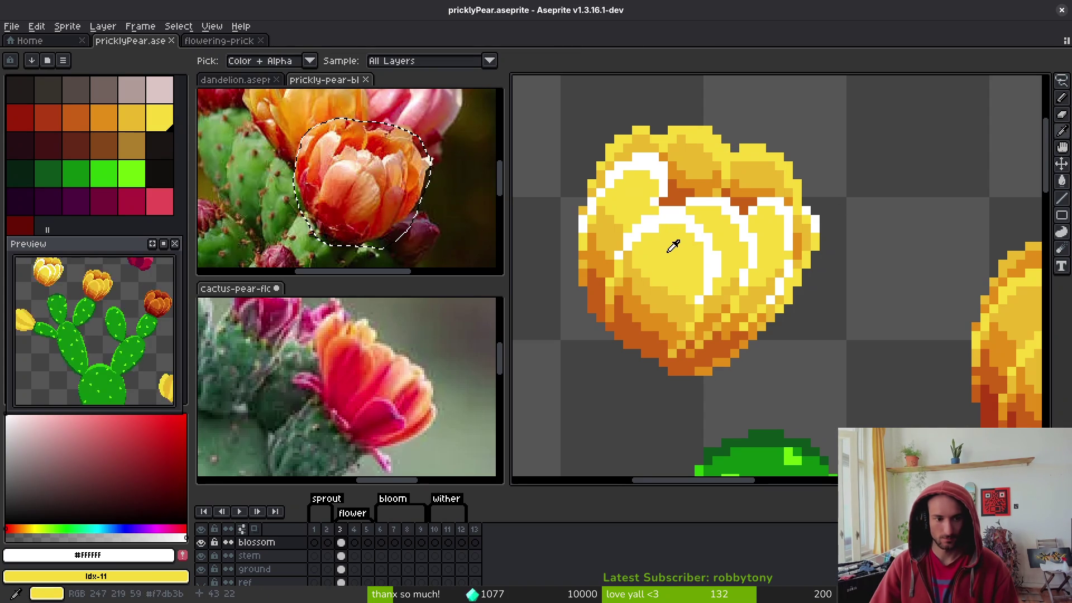
{"action": "left_click", "coordinate": [673, 246]}
{"action": "left_click_drag", "start_coordinate": [139, 417], "coordinate": [87, 415]}
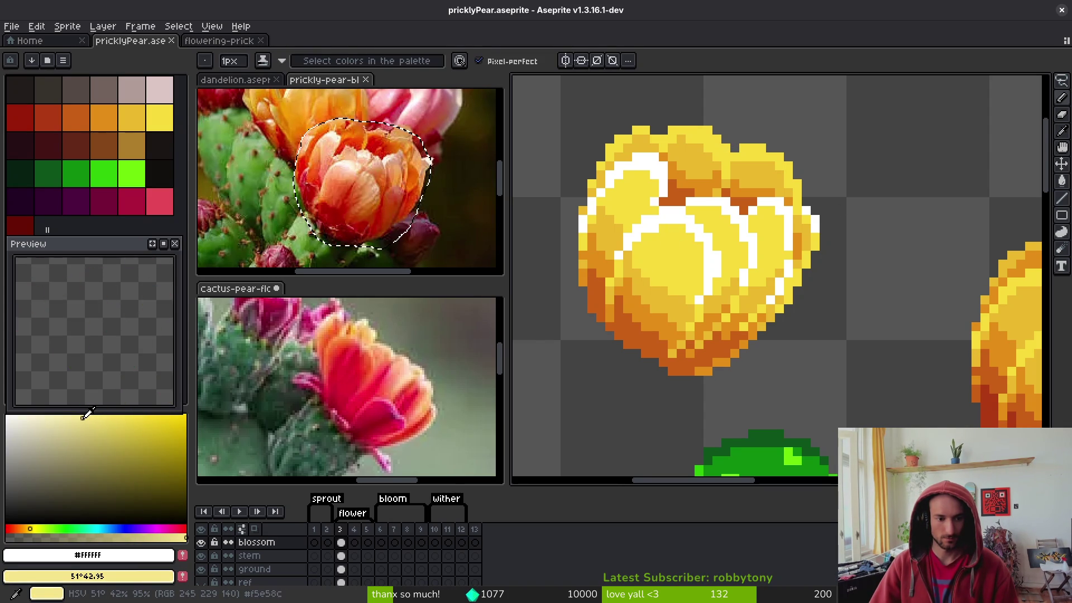
Cancel the pending replacement, undo the previous one, and pick a pale yellow for highlights
{"action": "key", "text": "shift+r"}
{"action": "left_click", "coordinate": [815, 158]}
{"action": "scroll", "coordinate": [724, 260], "scroll_direction": "down", "scroll_amount": 2}
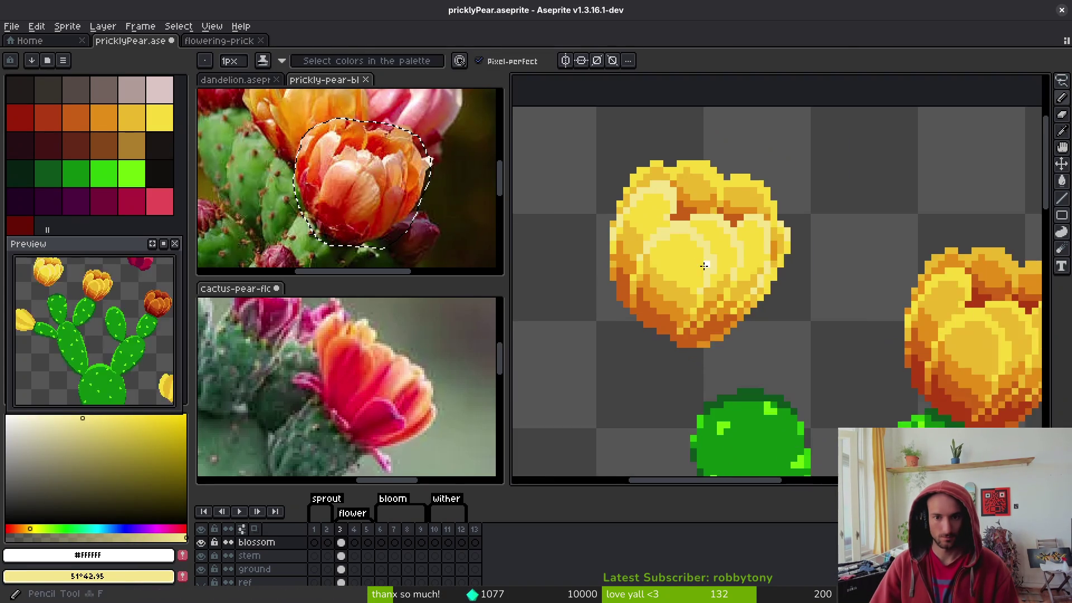
{"action": "scroll", "coordinate": [725, 259], "scroll_direction": "up", "scroll_amount": 2}
{"action": "key", "text": "ctrl+z"}
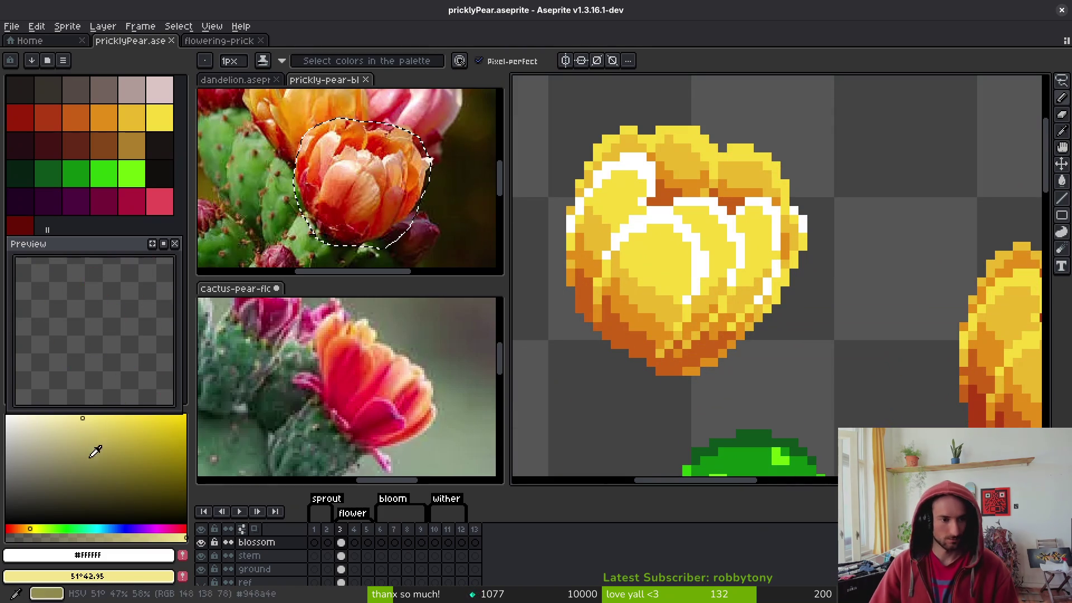
{"action": "left_click", "coordinate": [78, 414]}
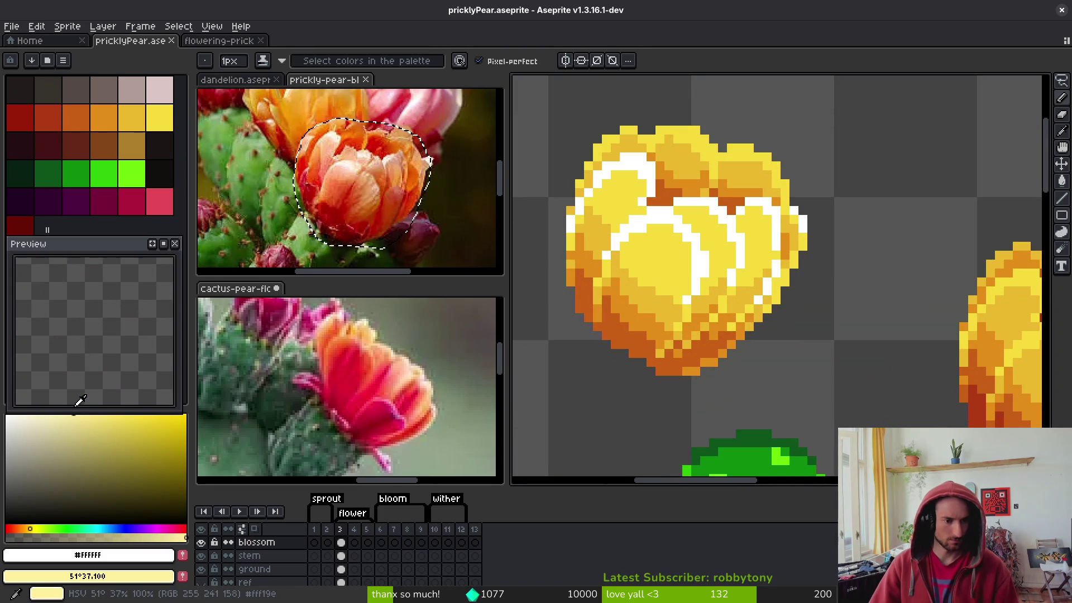
Replace the bloom's white highlight pixels with the pale yellow and save
{"action": "key", "text": "shift+r"}
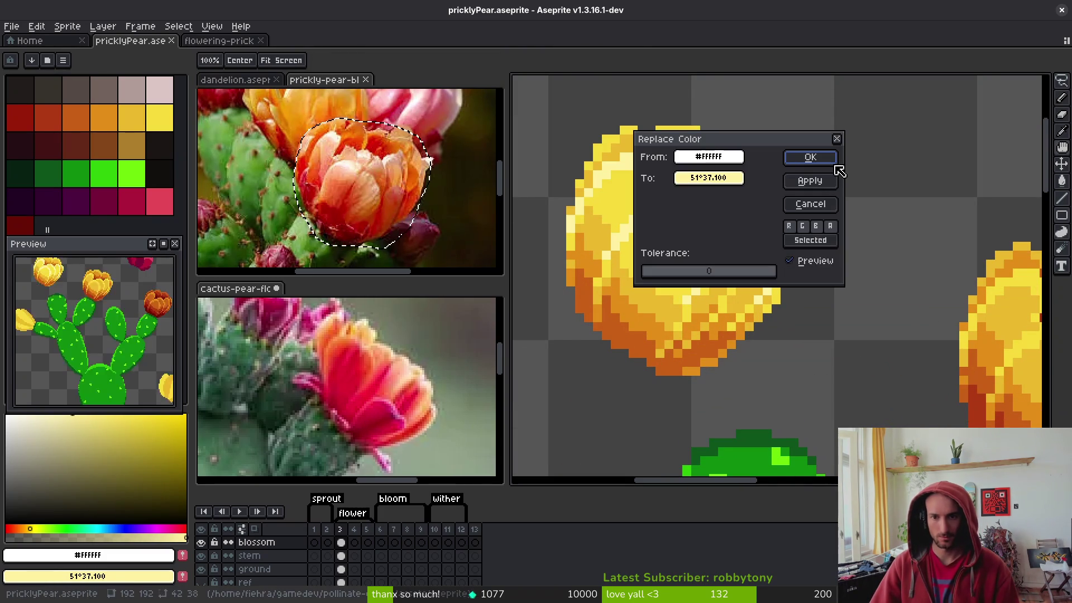
{"action": "left_click", "coordinate": [827, 158]}
{"action": "scroll", "coordinate": [728, 277], "scroll_direction": "down", "scroll_amount": 5}
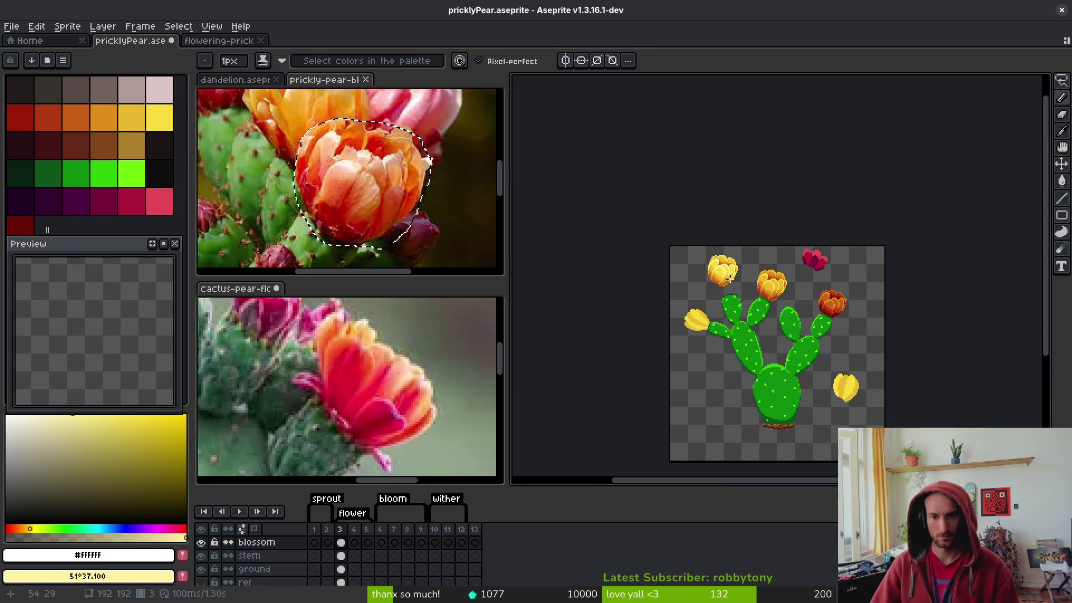
{"action": "key", "text": "ctrl+s"}
{"action": "scroll", "coordinate": [726, 284], "scroll_direction": "up", "scroll_amount": 2}
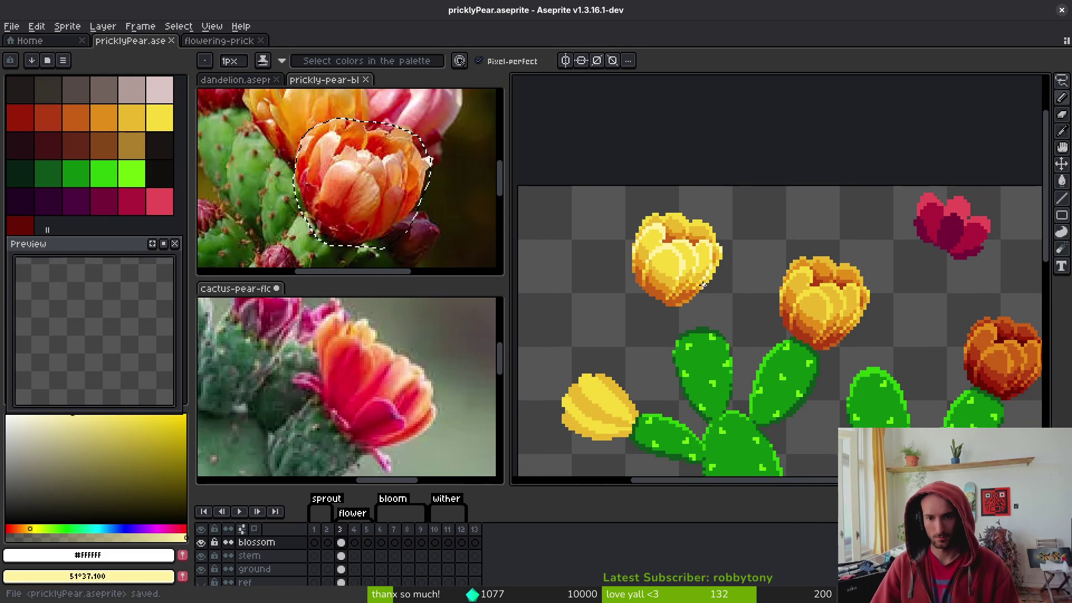
{"action": "scroll", "coordinate": [705, 287], "scroll_direction": "down", "scroll_amount": 2}
{"action": "scroll", "coordinate": [702, 285], "scroll_direction": "up", "scroll_amount": 3}
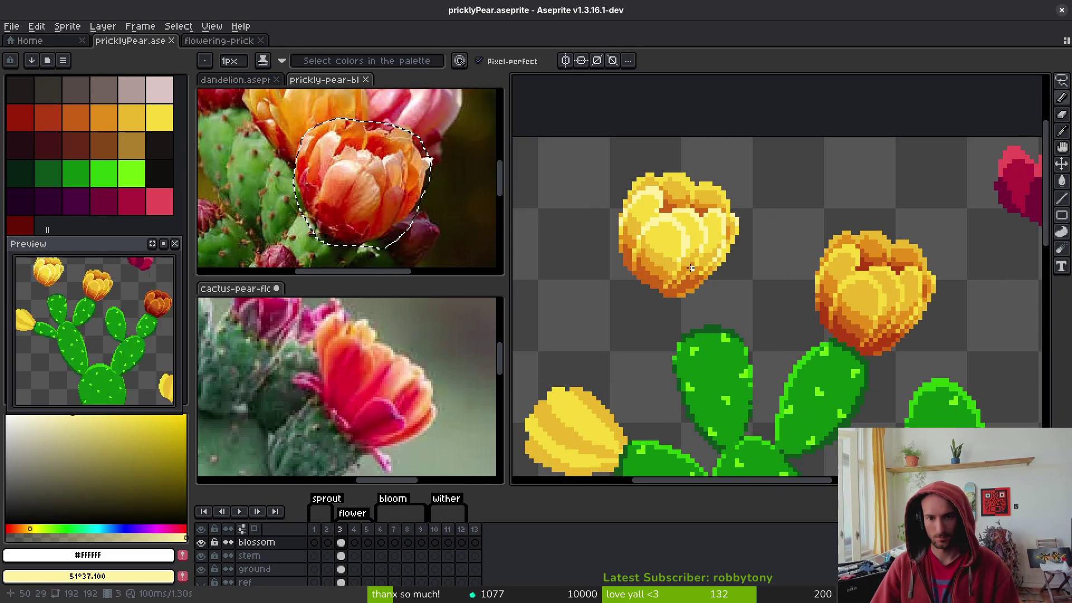
{"action": "scroll", "coordinate": [747, 255], "scroll_direction": "down", "scroll_amount": 4}
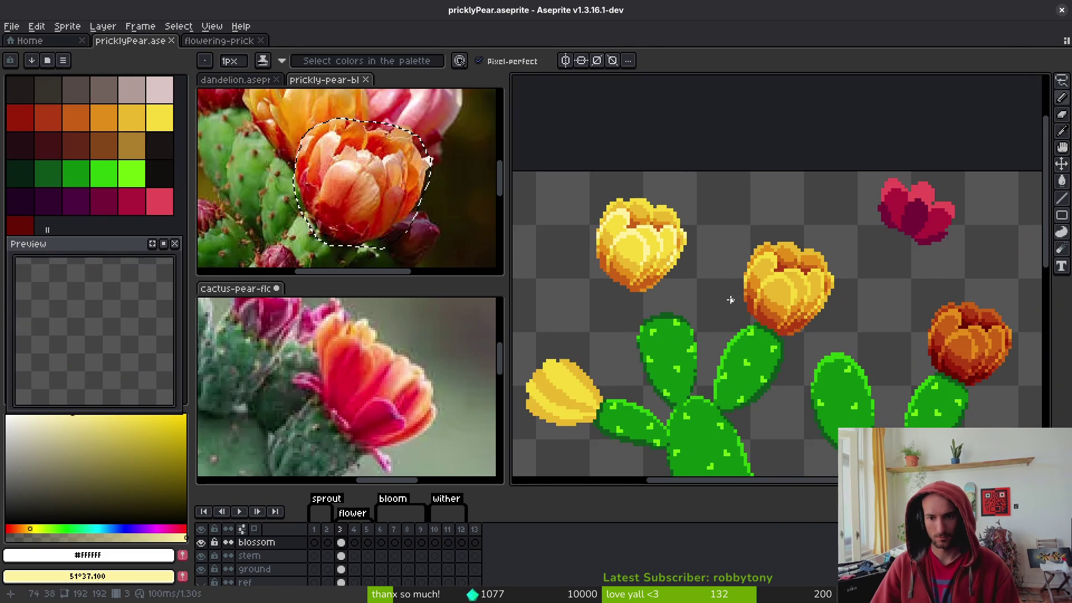
{"action": "scroll", "coordinate": [717, 302], "scroll_direction": "up", "scroll_amount": 4}
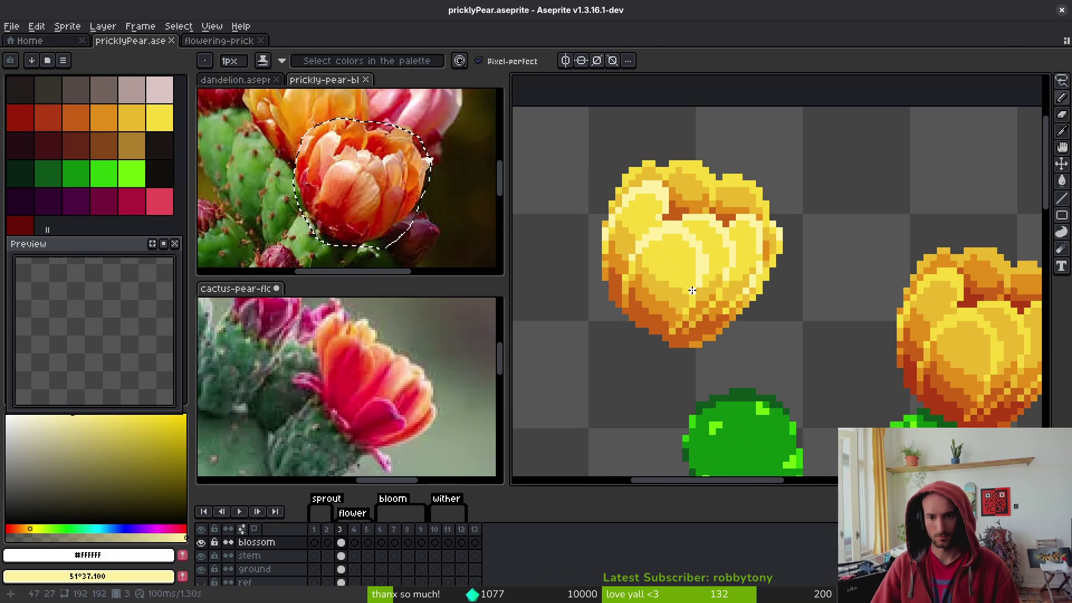
{"action": "scroll", "coordinate": [710, 269], "scroll_direction": "up", "scroll_amount": 3}
Sample the highlight colour and run Replace Color again to get cream #fff1a0 rims
{"action": "left_click", "coordinate": [713, 252], "text": "alt"}
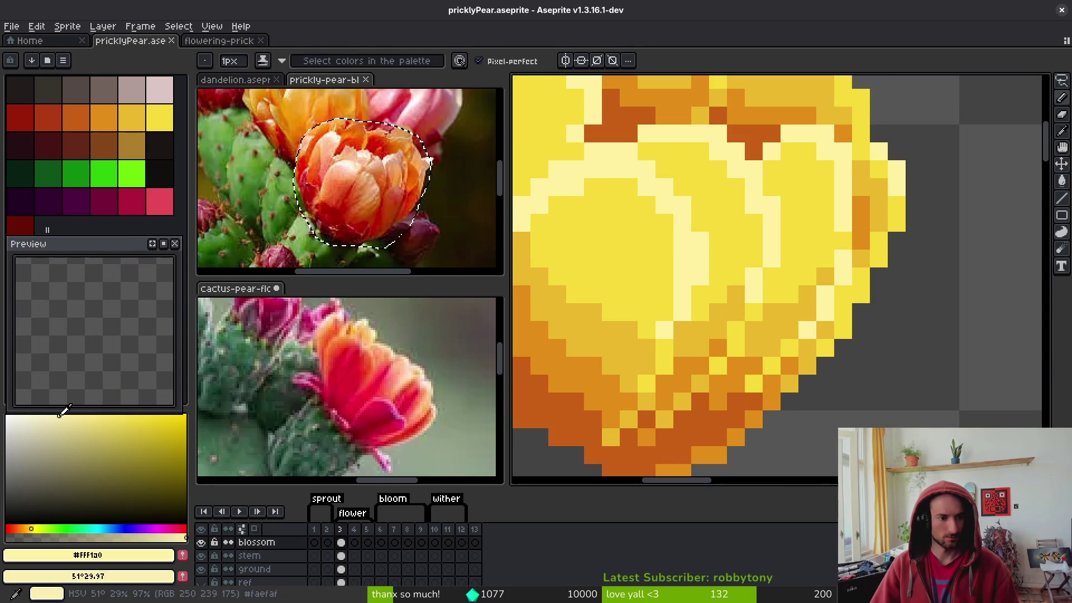
{"action": "key", "text": "shift+r"}
{"action": "left_click", "coordinate": [830, 157]}
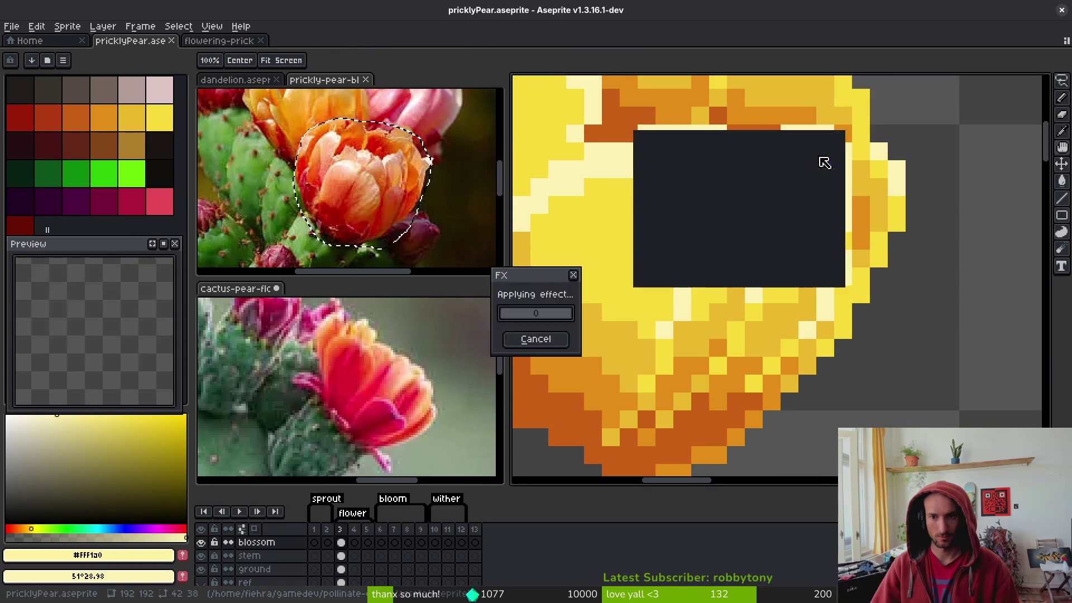
{"action": "scroll", "coordinate": [782, 242], "scroll_direction": "down", "scroll_amount": 5}
{"action": "scroll", "coordinate": [782, 242], "scroll_direction": "down", "scroll_amount": 2}
{"action": "scroll", "coordinate": [770, 258], "scroll_direction": "down", "scroll_amount": 1}
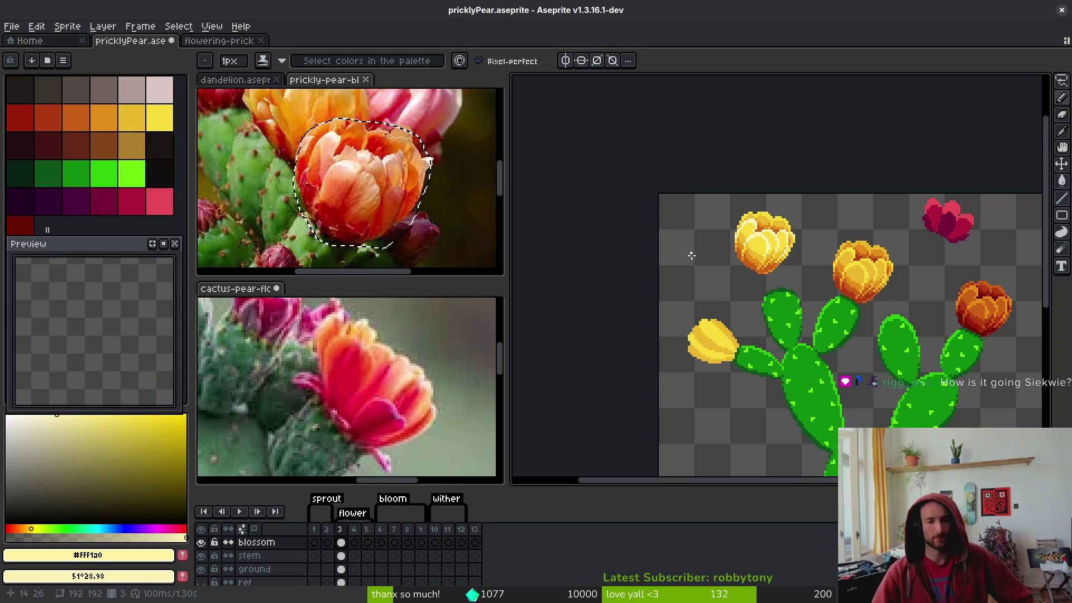
Eyedrop muted gold #cab82e and bright yellow #f7db3b, and pencil a bright-yellow pixel on the middle bloom
{"action": "scroll", "coordinate": [801, 314], "scroll_direction": "right", "scroll_amount": 3}
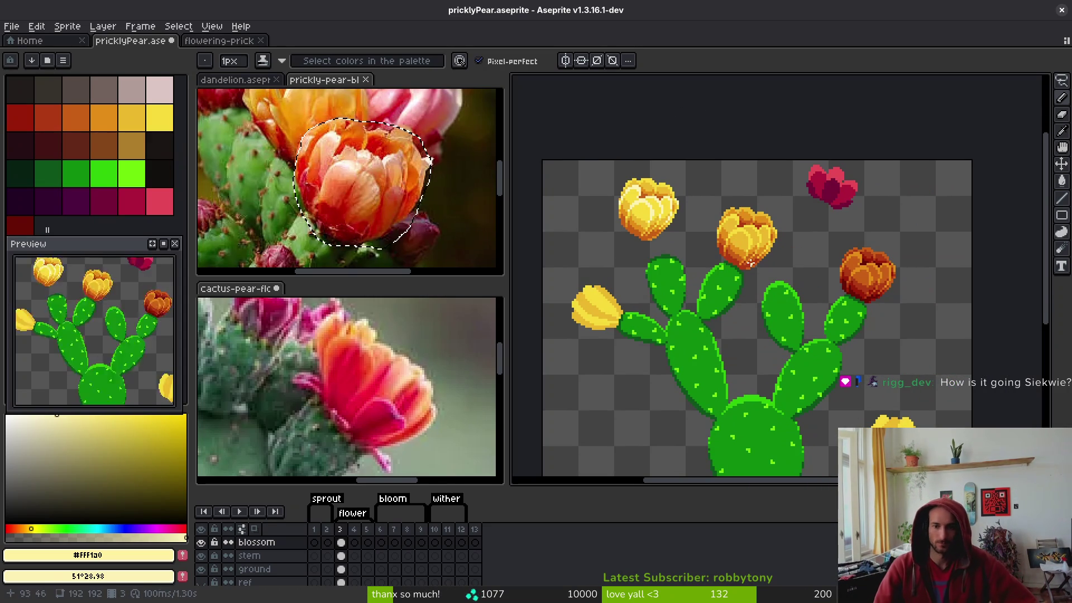
{"action": "scroll", "coordinate": [651, 217], "scroll_direction": "up", "scroll_amount": 2}
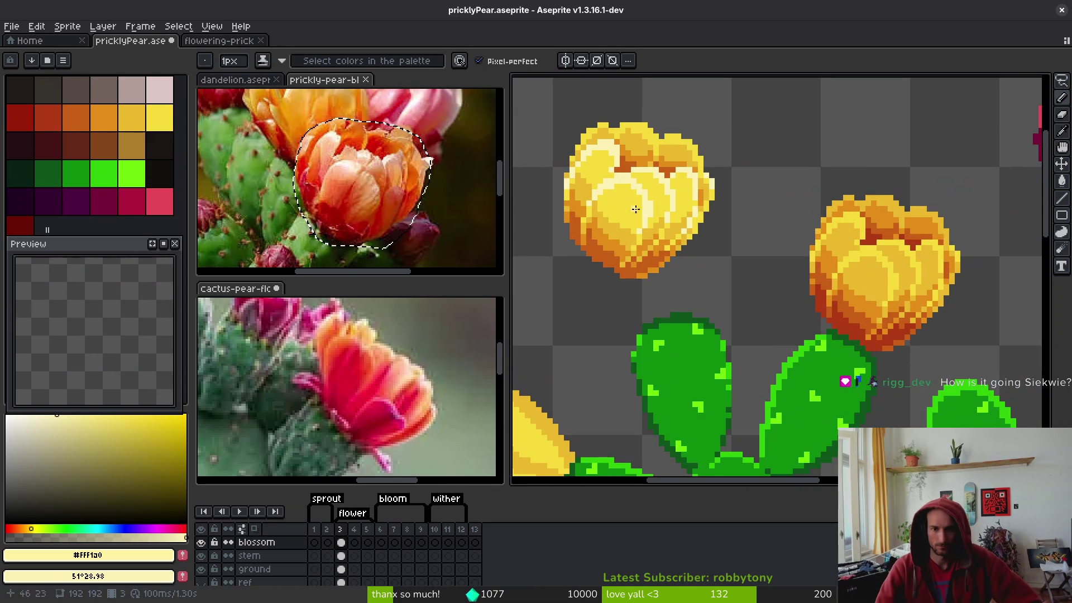
{"action": "scroll", "coordinate": [894, 291], "scroll_direction": "up", "scroll_amount": 2}
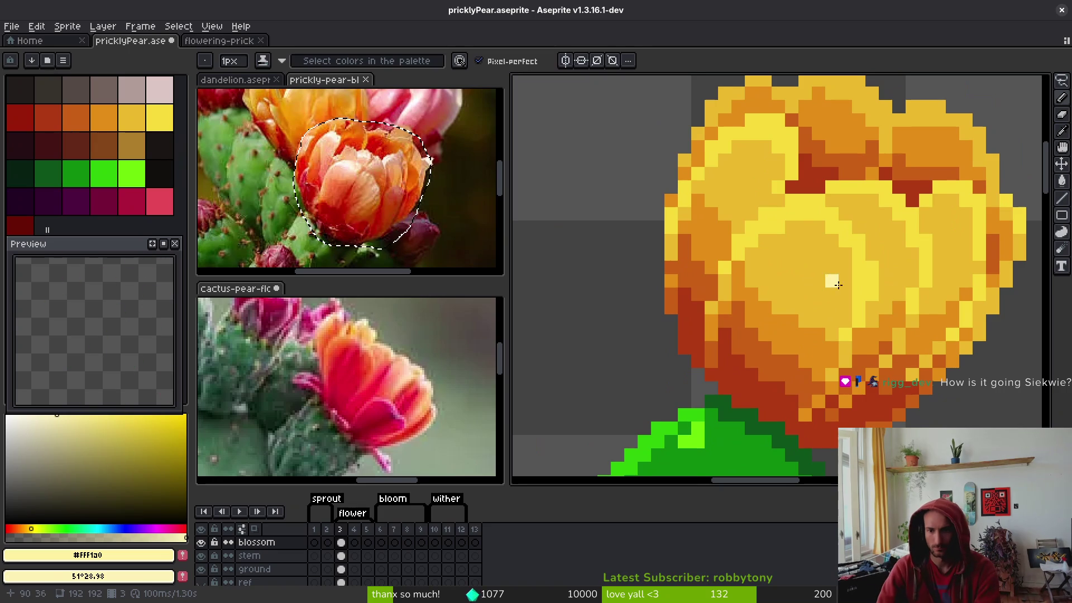
{"action": "left_click", "coordinate": [847, 291], "text": "alt"}
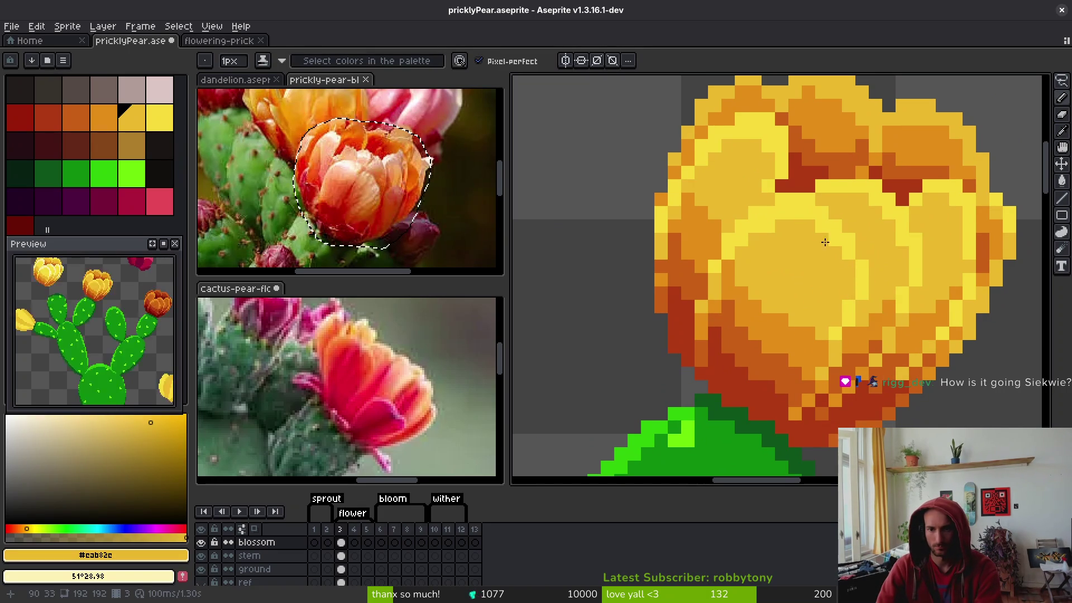
{"action": "scroll", "coordinate": [816, 305], "scroll_direction": "down", "scroll_amount": 3}
{"action": "scroll", "coordinate": [805, 274], "scroll_direction": "up", "scroll_amount": 2}
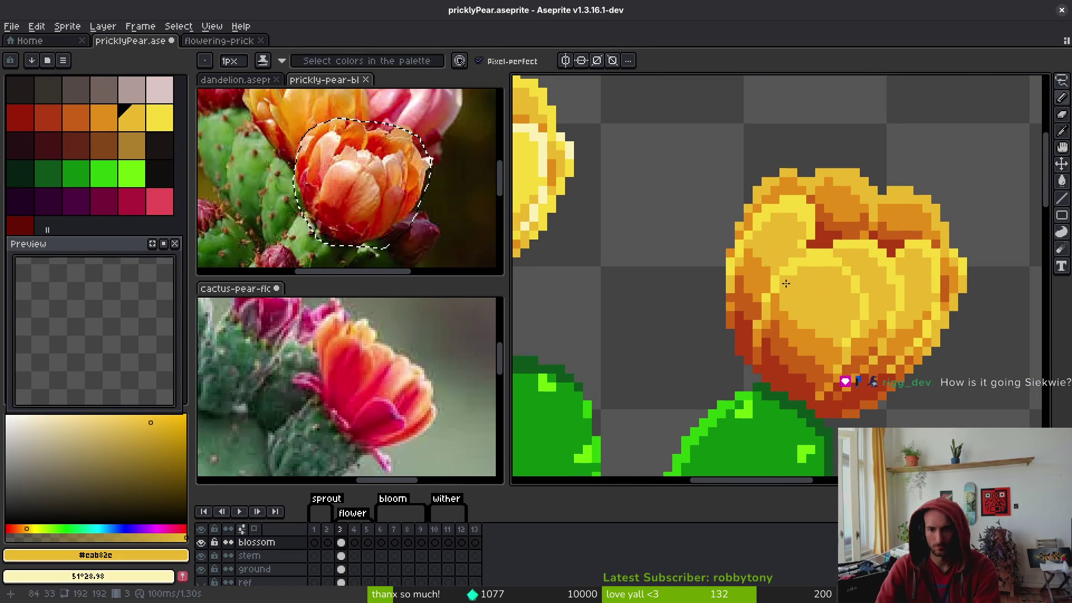
{"action": "scroll", "coordinate": [819, 306], "scroll_direction": "down", "scroll_amount": 2}
{"action": "scroll", "coordinate": [820, 309], "scroll_direction": "up", "scroll_amount": 2}
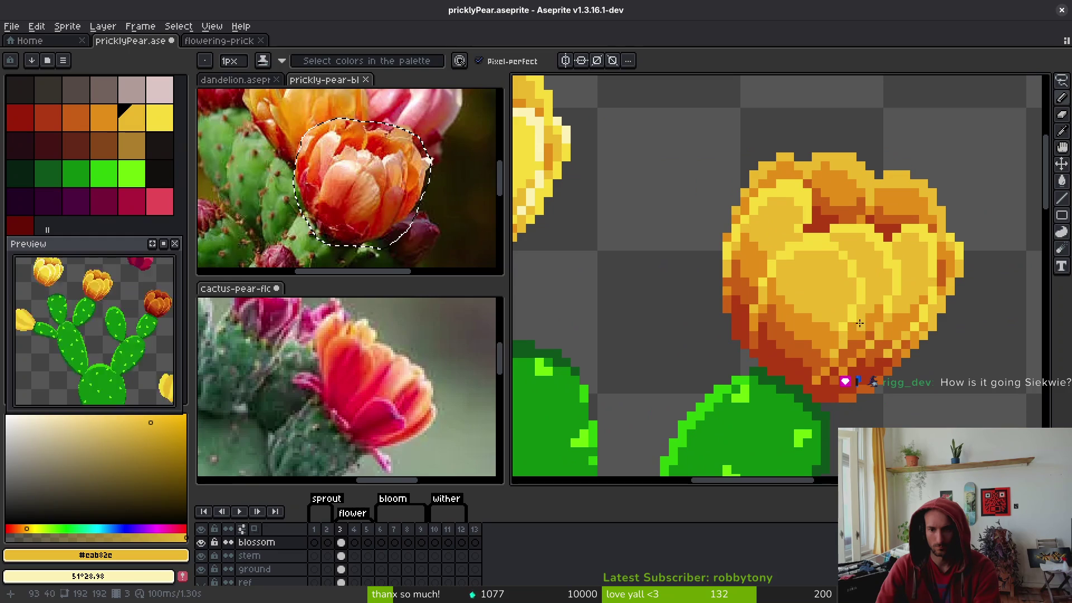
{"action": "scroll", "coordinate": [850, 246], "scroll_direction": "up", "scroll_amount": 1}
{"action": "left_click", "coordinate": [868, 246], "text": "alt"}
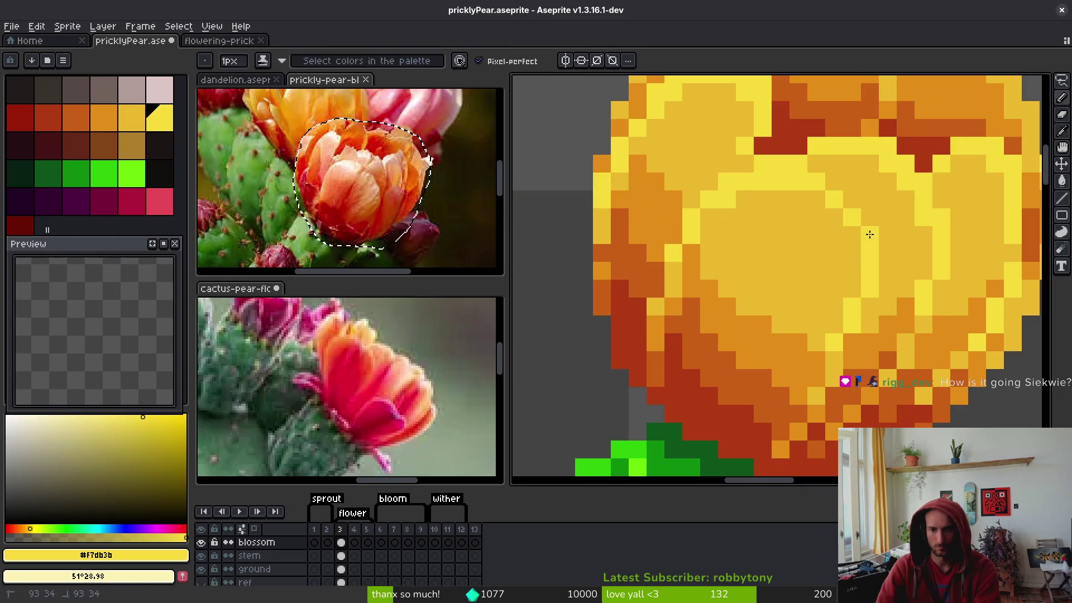
{"action": "left_click", "coordinate": [817, 291]}
Save, resample the muted gold and bright yellow, undo the stray strokes, and save again
{"action": "scroll", "coordinate": [818, 290], "scroll_direction": "down", "scroll_amount": 1}
{"action": "scroll", "coordinate": [815, 281], "scroll_direction": "up", "scroll_amount": 1}
{"action": "scroll", "coordinate": [813, 281], "scroll_direction": "down", "scroll_amount": 3}
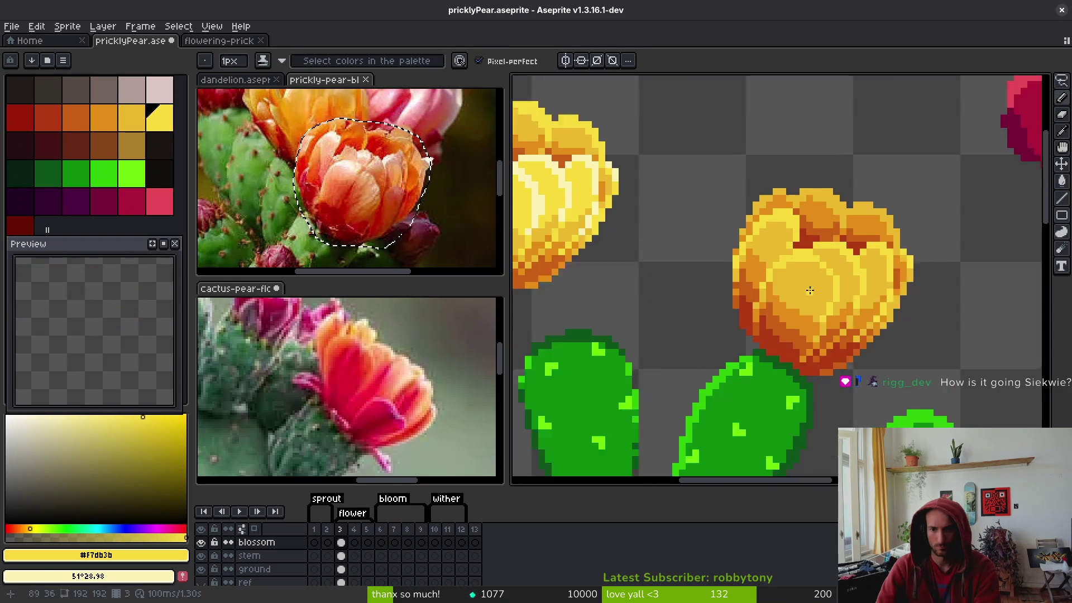
{"action": "key", "text": "ctrl+s"}
{"action": "scroll", "coordinate": [793, 302], "scroll_direction": "up", "scroll_amount": 3}
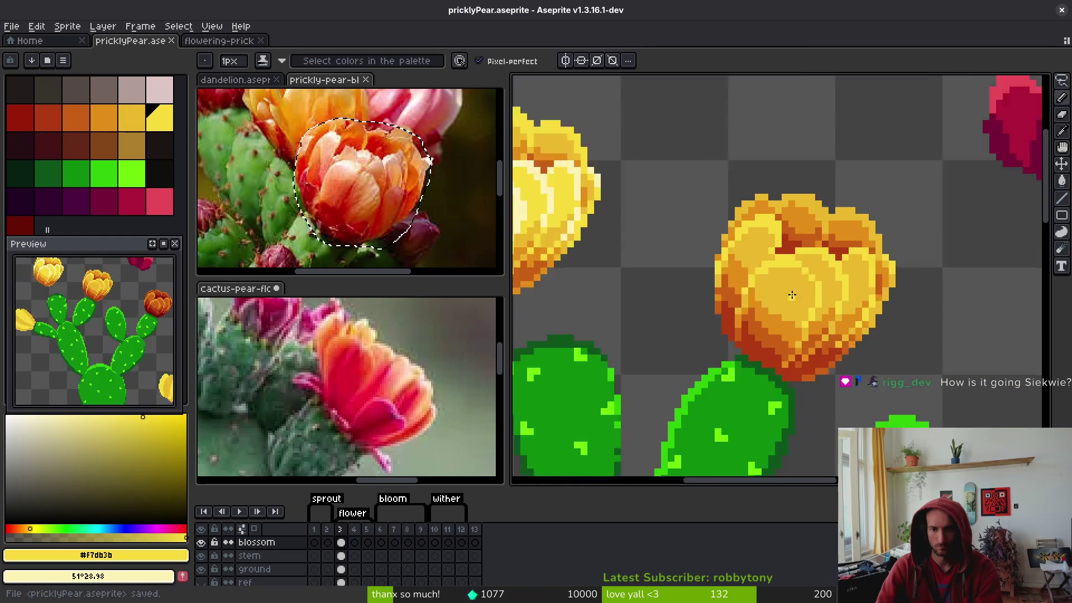
{"action": "left_click", "coordinate": [753, 243], "text": "alt"}
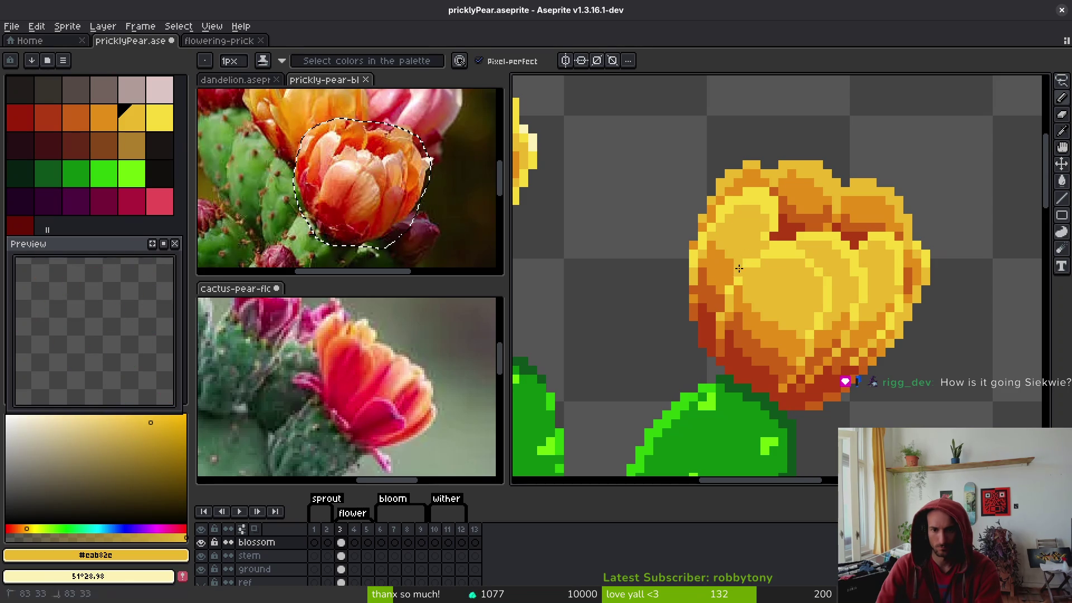
{"action": "left_click", "coordinate": [746, 267], "text": "alt"}
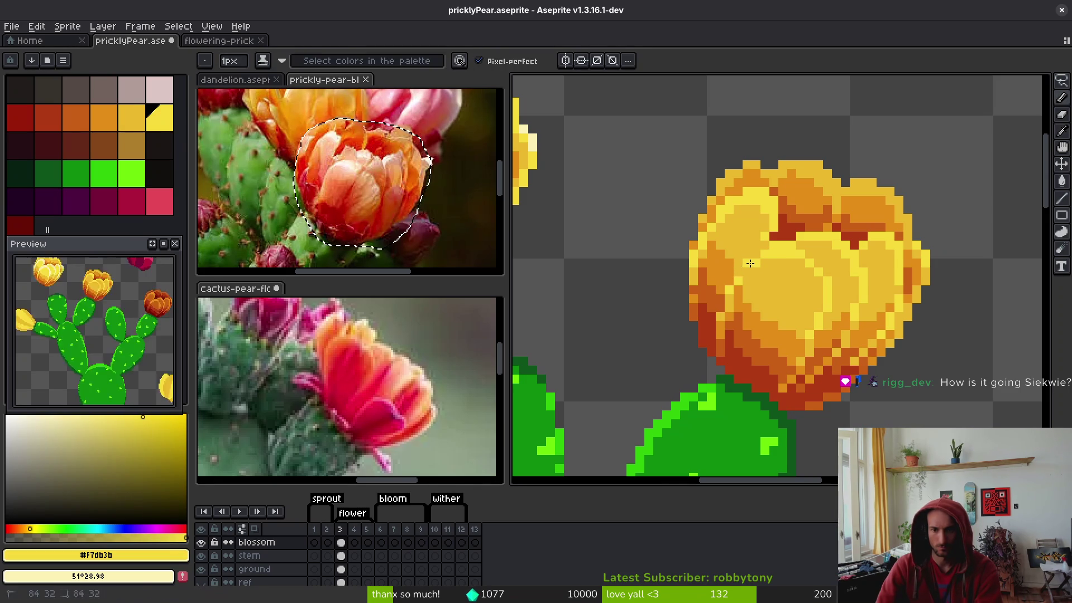
{"action": "scroll", "coordinate": [782, 296], "scroll_direction": "down", "scroll_amount": 2}
{"action": "key", "text": "ctrl+z"}
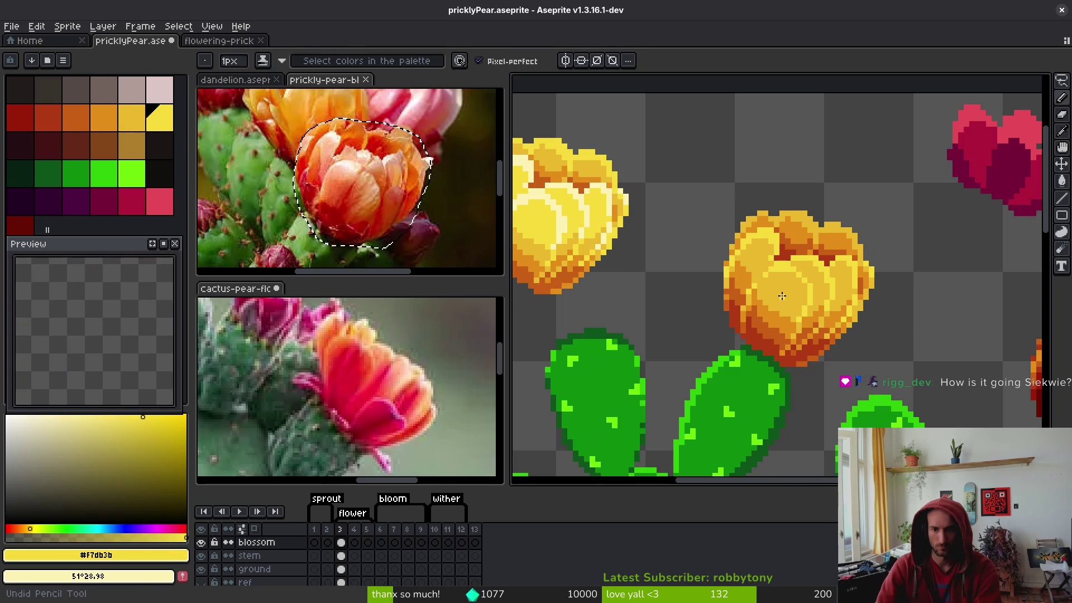
{"action": "key", "text": "ctrl+z"}
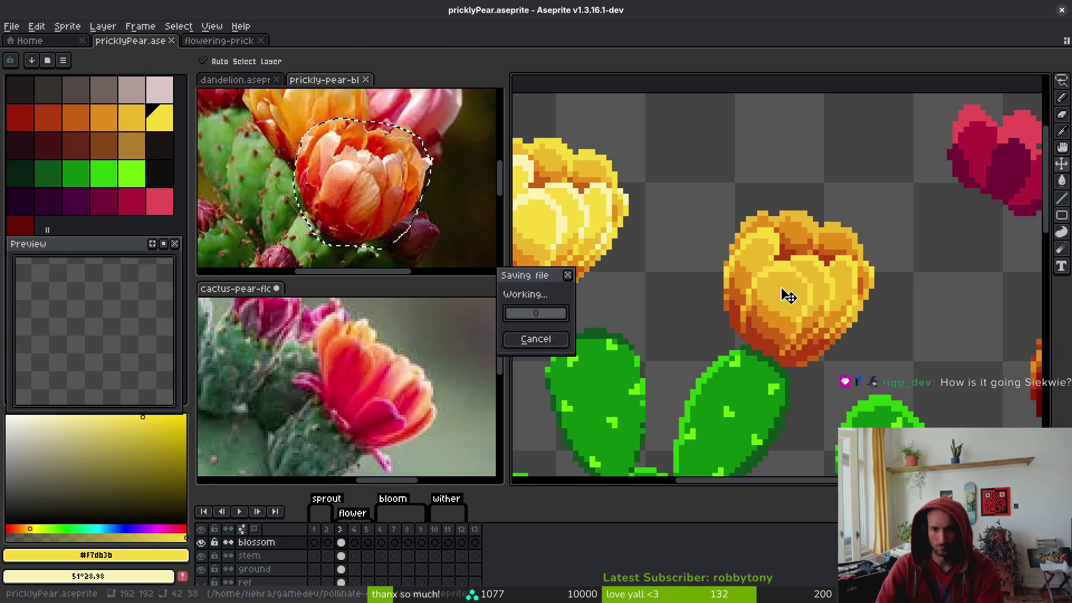
{"action": "key", "text": "ctrl+s"}
Zoom in and out to inspect the cream-rimmed bloom beside the golden-orange and red-orange blooms
{"action": "scroll", "coordinate": [789, 296], "scroll_direction": "up", "scroll_amount": 3}
{"action": "scroll", "coordinate": [754, 219], "scroll_direction": "down", "scroll_amount": 3}
{"action": "scroll", "coordinate": [785, 311], "scroll_direction": "up", "scroll_amount": 1}
{"action": "scroll", "coordinate": [785, 311], "scroll_direction": "down", "scroll_amount": 2}
{"action": "scroll", "coordinate": [684, 286], "scroll_direction": "up", "scroll_amount": 2}
{"action": "scroll", "coordinate": [684, 286], "scroll_direction": "up", "scroll_amount": 2}
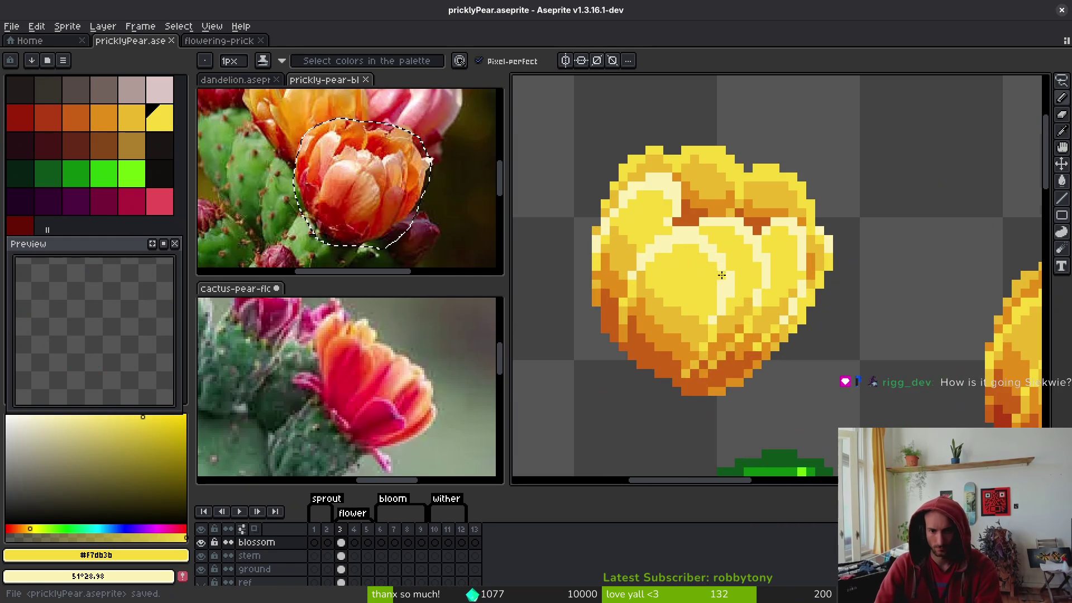
{"action": "scroll", "coordinate": [701, 284], "scroll_direction": "down", "scroll_amount": 3}
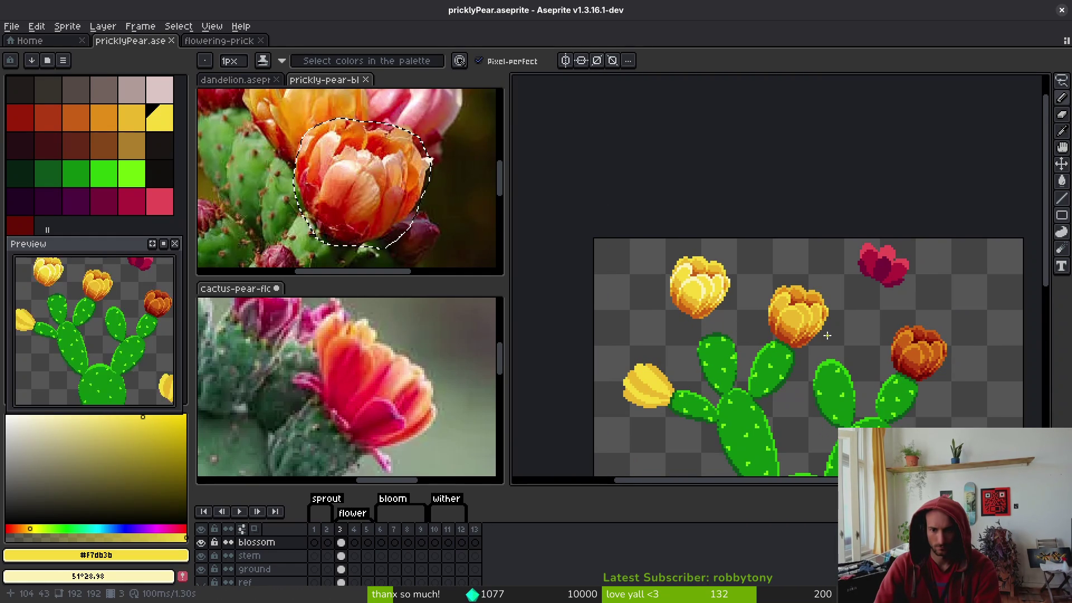
{"action": "scroll", "coordinate": [824, 340], "scroll_direction": "down", "scroll_amount": 2}
{"action": "scroll", "coordinate": [761, 296], "scroll_direction": "up", "scroll_amount": 3}
Lasso the top-left yellow bloom, move it down beside the cactus' left side, and save
{"action": "key", "text": "q"}
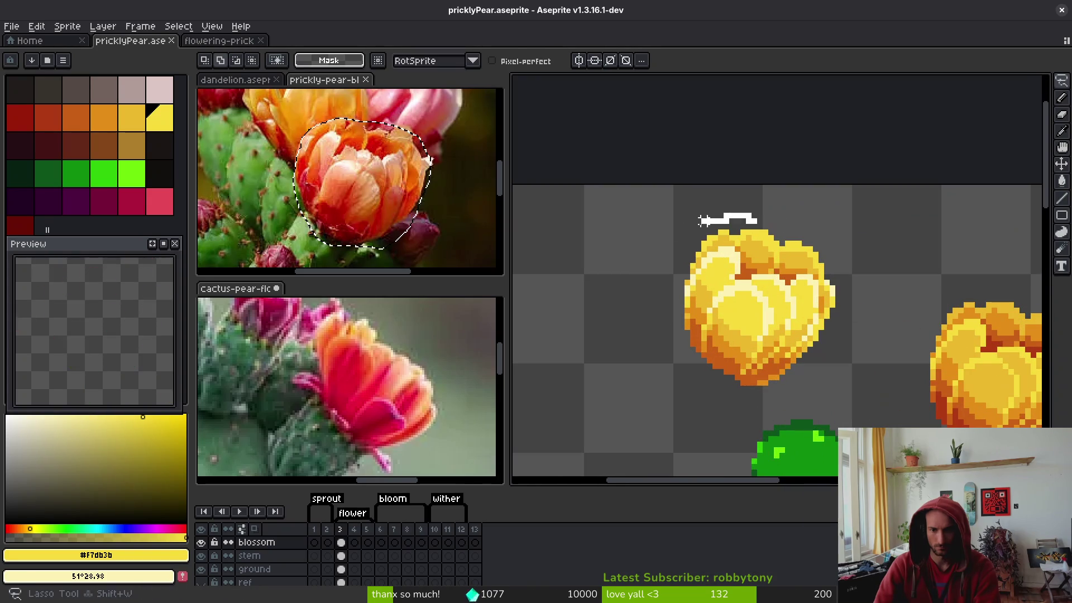
{"action": "scroll", "coordinate": [704, 275], "scroll_direction": "down", "scroll_amount": 5}
{"action": "key", "text": "ctrl+s"}
{"action": "mouse_move", "coordinate": [699, 189]}
{"action": "left_mouse_down"}
{"action": "mouse_move", "coordinate": [597, 190]}
{"action": "mouse_move", "coordinate": [710, 282]}
{"action": "left_mouse_up"}
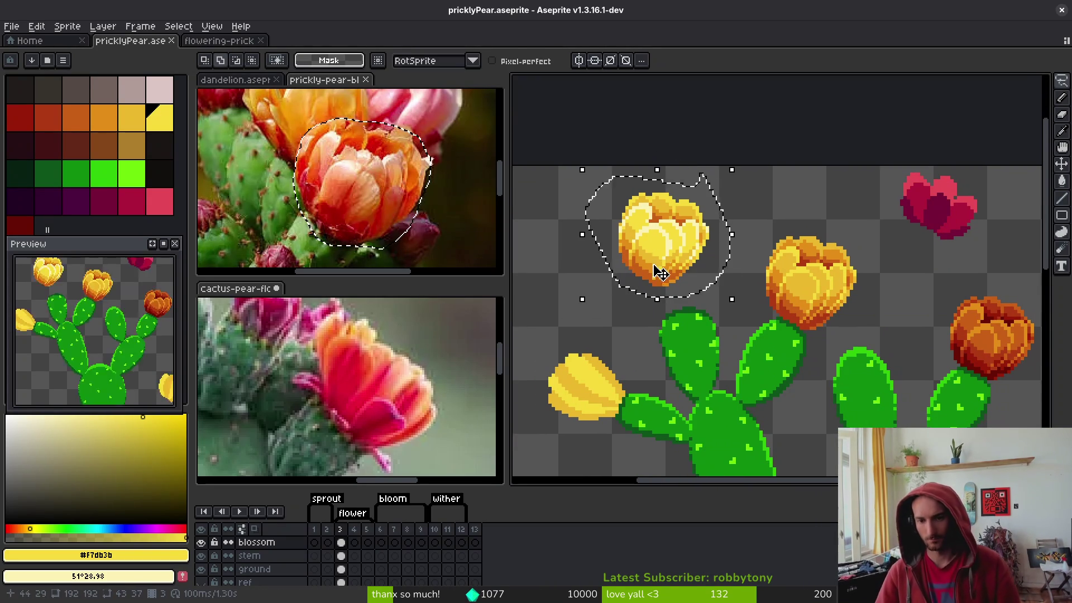
{"action": "scroll", "coordinate": [695, 178], "scroll_direction": "down", "scroll_amount": 3}
{"action": "mouse_move", "coordinate": [714, 163]}
{"action": "left_mouse_down"}
{"action": "mouse_move", "coordinate": [741, 339]}
{"action": "mouse_move", "coordinate": [677, 363]}
{"action": "left_mouse_up"}
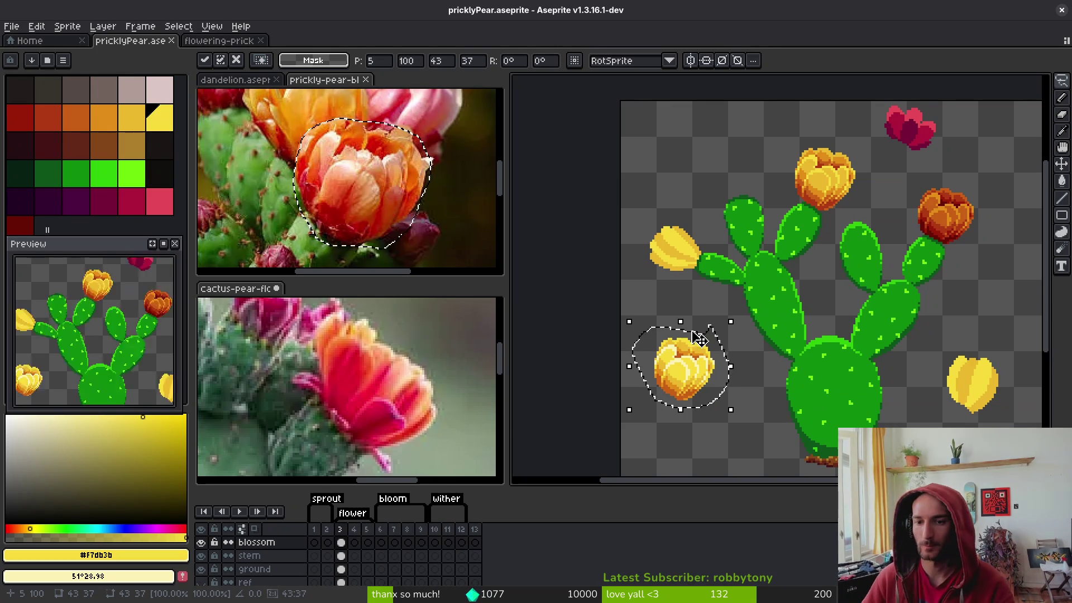
{"action": "scroll", "coordinate": [812, 275], "scroll_direction": "right", "scroll_amount": 1}
{"action": "key", "text": "ctrl+s"}
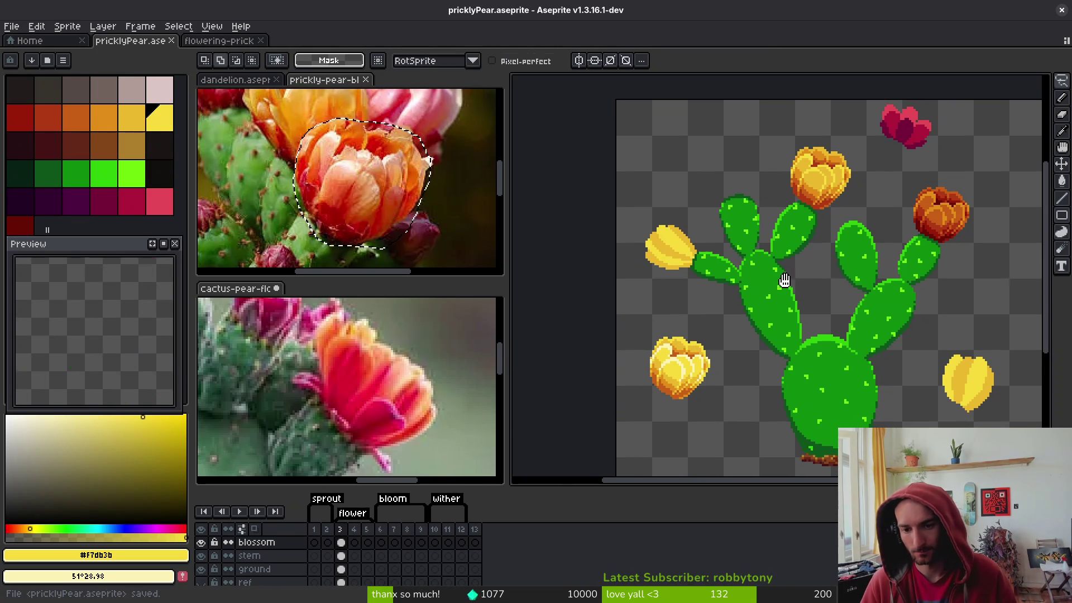
Reselect the yellow bloom with the lasso and drop it down-left directly onto its pad
{"action": "scroll", "coordinate": [812, 275], "scroll_direction": "down", "scroll_amount": 2}
{"action": "scroll", "coordinate": [838, 184], "scroll_direction": "up", "scroll_amount": 3}
{"action": "mouse_move", "coordinate": [751, 176]}
{"action": "left_mouse_down"}
{"action": "mouse_move", "coordinate": [818, 250]}
{"action": "mouse_move", "coordinate": [853, 184]}
{"action": "mouse_move", "coordinate": [716, 176]}
{"action": "left_mouse_up"}
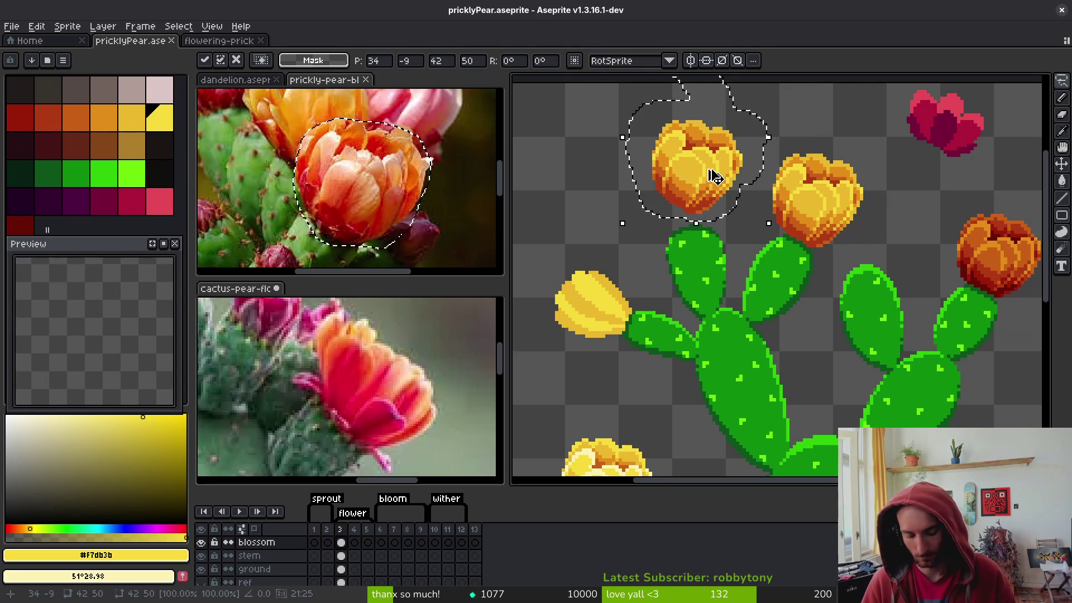
{"action": "scroll", "coordinate": [717, 181], "scroll_direction": "up", "scroll_amount": 2}
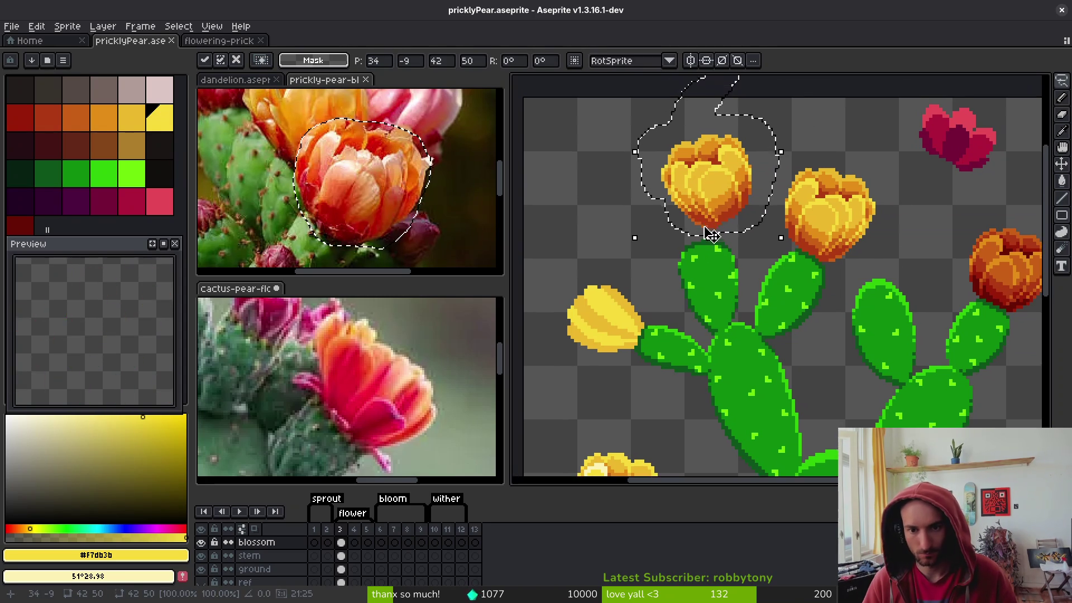
{"action": "left_click_drag", "start_coordinate": [718, 181], "coordinate": [672, 211]}
{"action": "key", "text": "b"}
{"action": "scroll", "coordinate": [672, 211], "scroll_direction": "up", "scroll_amount": 1}
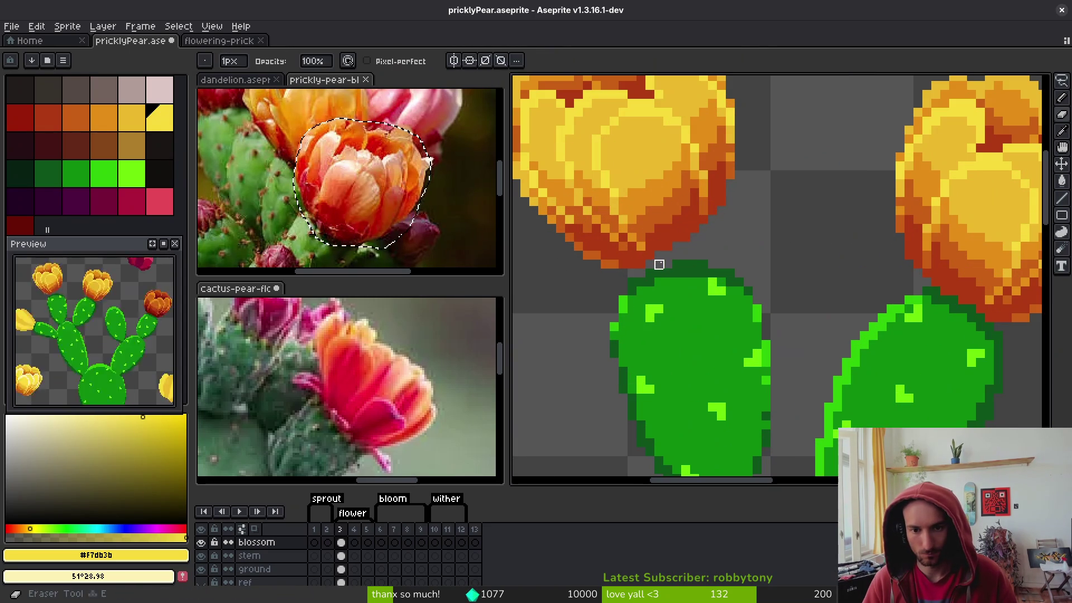
Marquee-select the bloom and shift it right and slightly down, committing the move
{"action": "scroll", "coordinate": [698, 242], "scroll_direction": "down", "scroll_amount": 3}
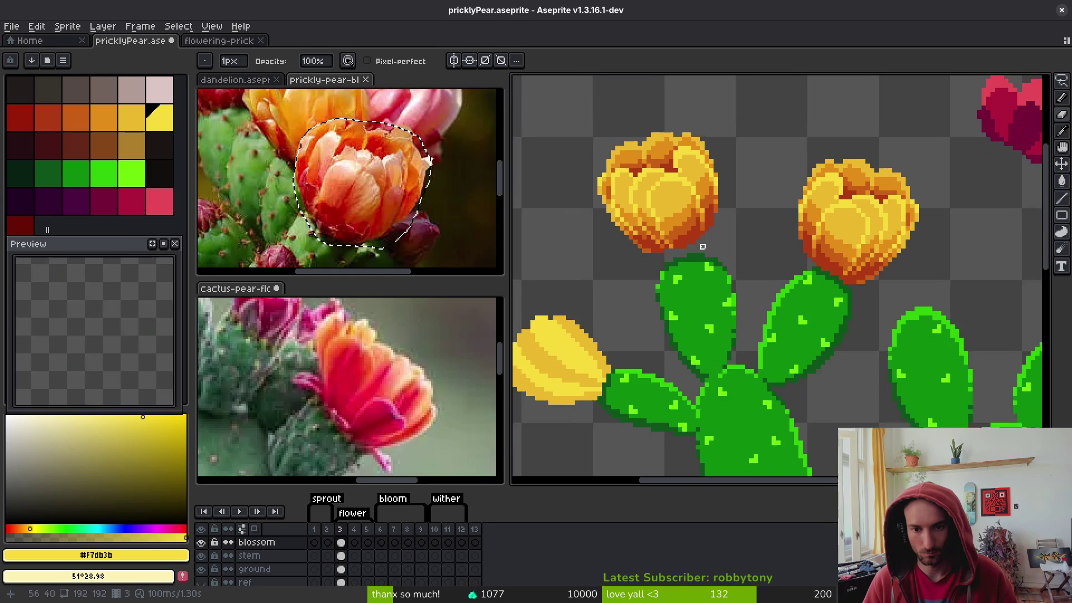
{"action": "key", "text": "m"}
{"action": "left_click_drag", "start_coordinate": [723, 158], "coordinate": [566, 221]}
{"action": "left_click_drag", "start_coordinate": [714, 270], "coordinate": [738, 287]}
{"action": "left_click_drag", "start_coordinate": [670, 211], "coordinate": [689, 213]}
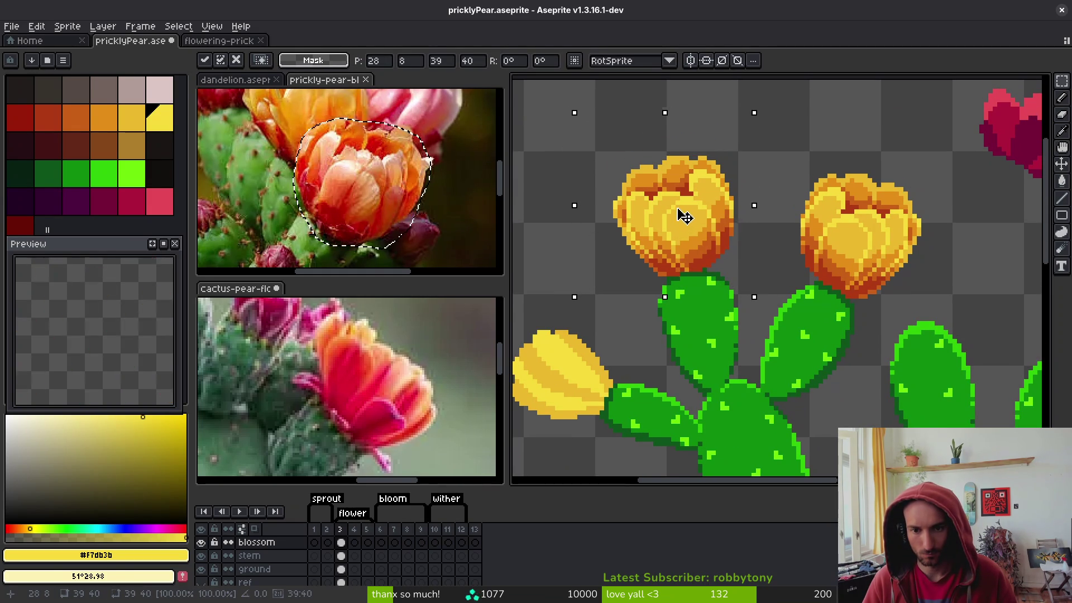
{"action": "key", "text": "Return"}
{"action": "scroll", "coordinate": [664, 275], "scroll_direction": "up", "scroll_amount": 3}
Marquee the left yellow bloom, move it right and down, commit, and deselect
{"action": "key", "text": "e"}
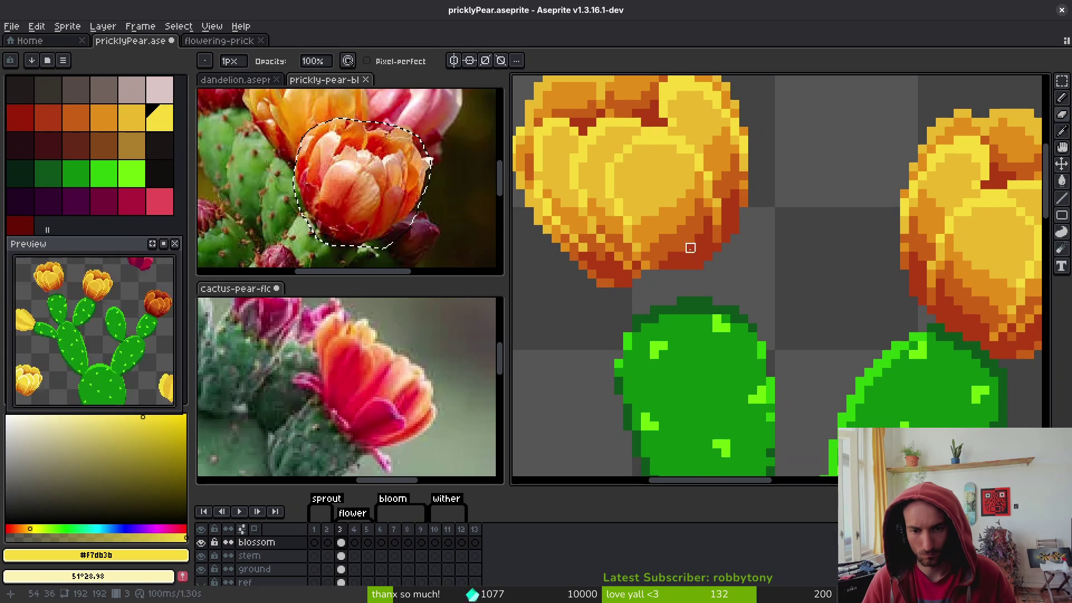
{"action": "scroll", "coordinate": [693, 245], "scroll_direction": "down", "scroll_amount": 2}
{"action": "key", "text": "m"}
{"action": "left_click_drag", "start_coordinate": [740, 275], "coordinate": [759, 290]}
{"action": "left_click_drag", "start_coordinate": [712, 234], "coordinate": [726, 253]}
{"action": "key", "text": "Return"}
{"action": "key", "text": "ctrl+d"}
Lasso the left bloom, move it up and left, and rotate it about 10 degrees
{"action": "scroll", "coordinate": [838, 281], "scroll_direction": "right", "scroll_amount": 3}
{"action": "scroll", "coordinate": [752, 254], "scroll_direction": "down", "scroll_amount": 1}
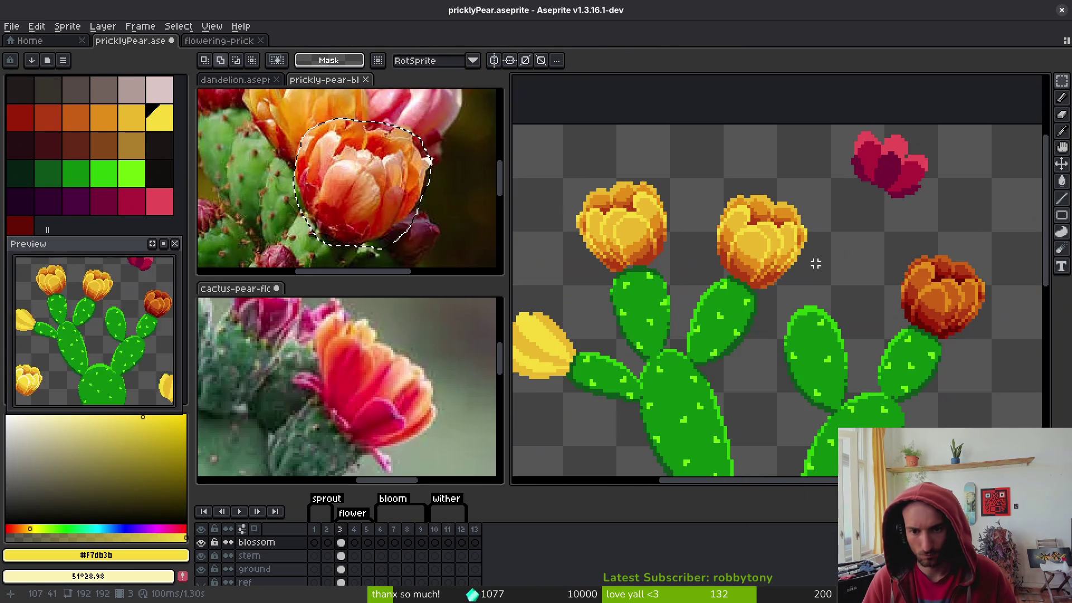
{"action": "scroll", "coordinate": [782, 268], "scroll_direction": "up", "scroll_amount": 3}
{"action": "scroll", "coordinate": [784, 319], "scroll_direction": "down", "scroll_amount": 2}
{"action": "scroll", "coordinate": [726, 296], "scroll_direction": "right", "scroll_amount": 3}
{"action": "scroll", "coordinate": [698, 279], "scroll_direction": "down", "scroll_amount": 1}
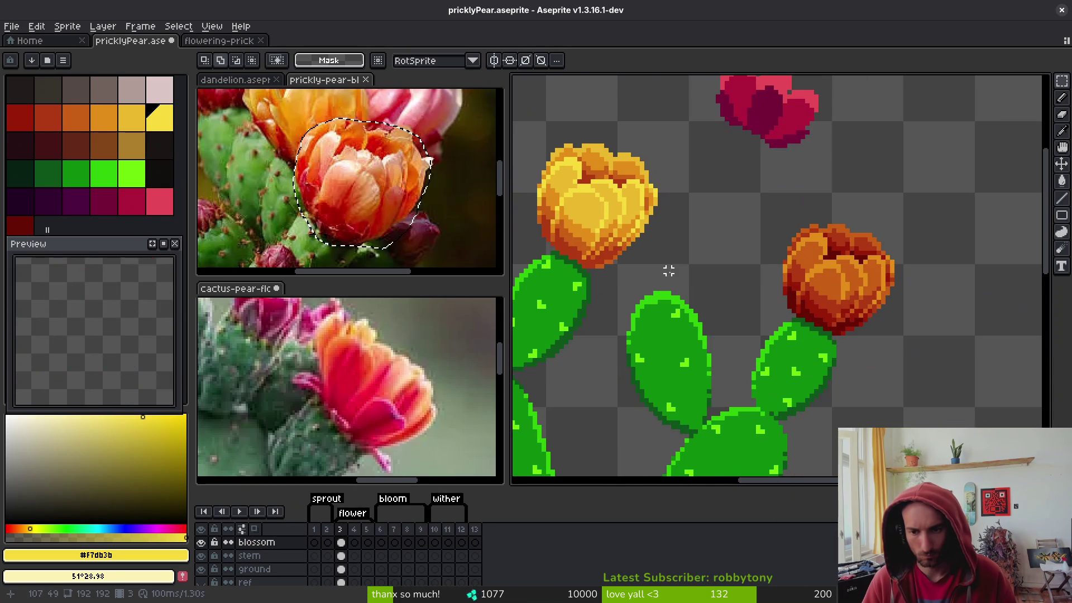
{"action": "scroll", "coordinate": [725, 282], "scroll_direction": "down", "scroll_amount": 3}
{"action": "scroll", "coordinate": [694, 246], "scroll_direction": "up", "scroll_amount": 2}
{"action": "scroll", "coordinate": [809, 284], "scroll_direction": "up", "scroll_amount": 2}
{"action": "scroll", "coordinate": [773, 246], "scroll_direction": "right", "scroll_amount": 1}
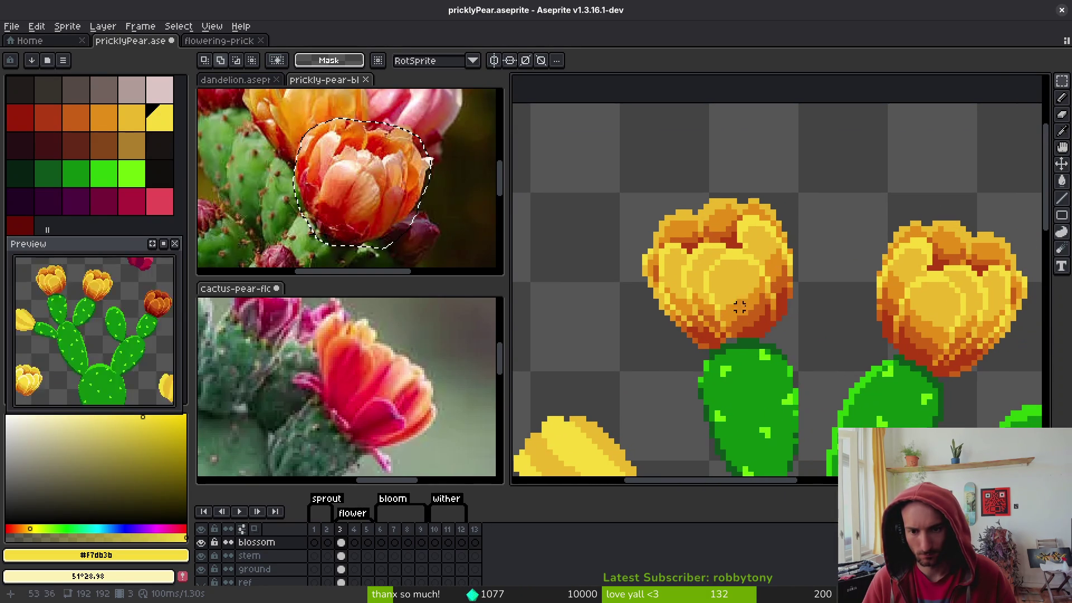
{"action": "mouse_move", "coordinate": [756, 194]}
{"action": "left_mouse_down"}
{"action": "mouse_move", "coordinate": [600, 280]}
{"action": "mouse_move", "coordinate": [845, 301]}
{"action": "left_mouse_up"}
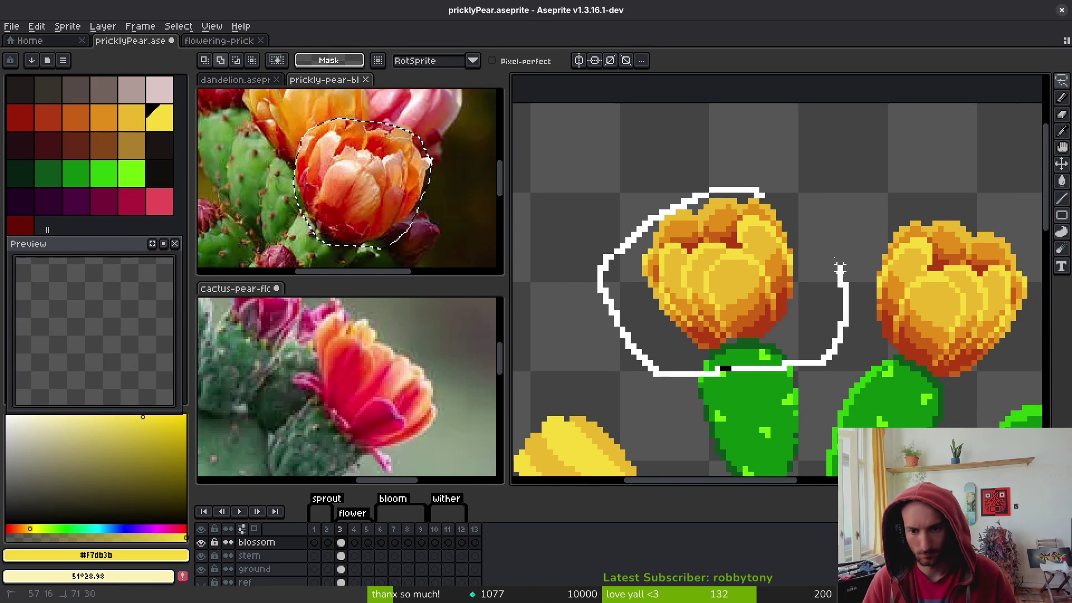
{"action": "left_click_drag", "start_coordinate": [738, 254], "coordinate": [693, 198]}
{"action": "left_click_drag", "start_coordinate": [824, 335], "coordinate": [801, 354]}
{"action": "key", "text": "Return"}
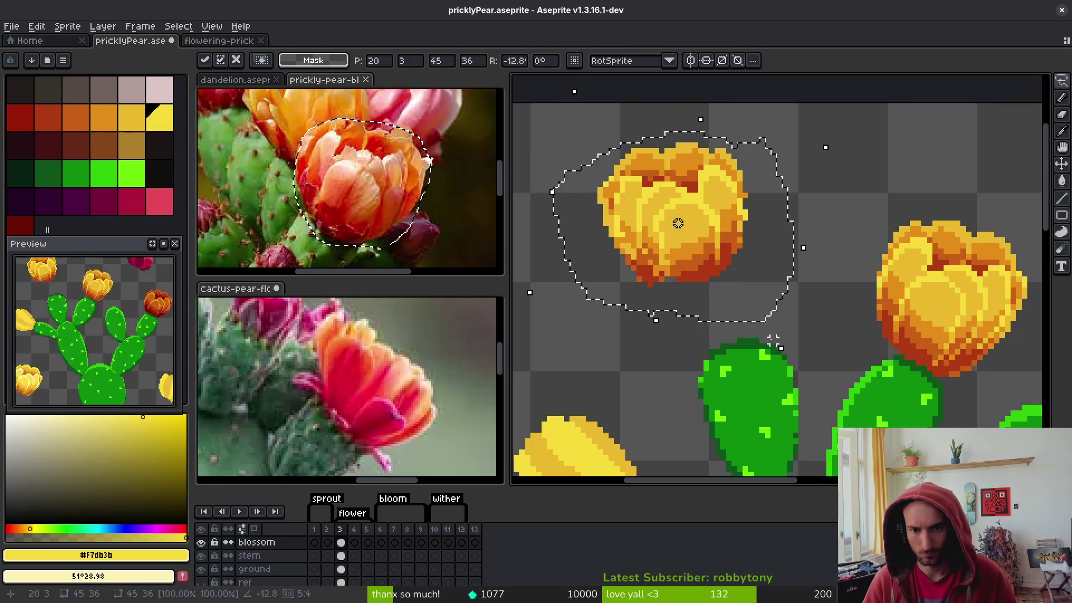
Undo that rotation and tilt the left bloom about 15 degrees instead
{"action": "key", "text": "ctrl+d"}
{"action": "key", "text": "w"}
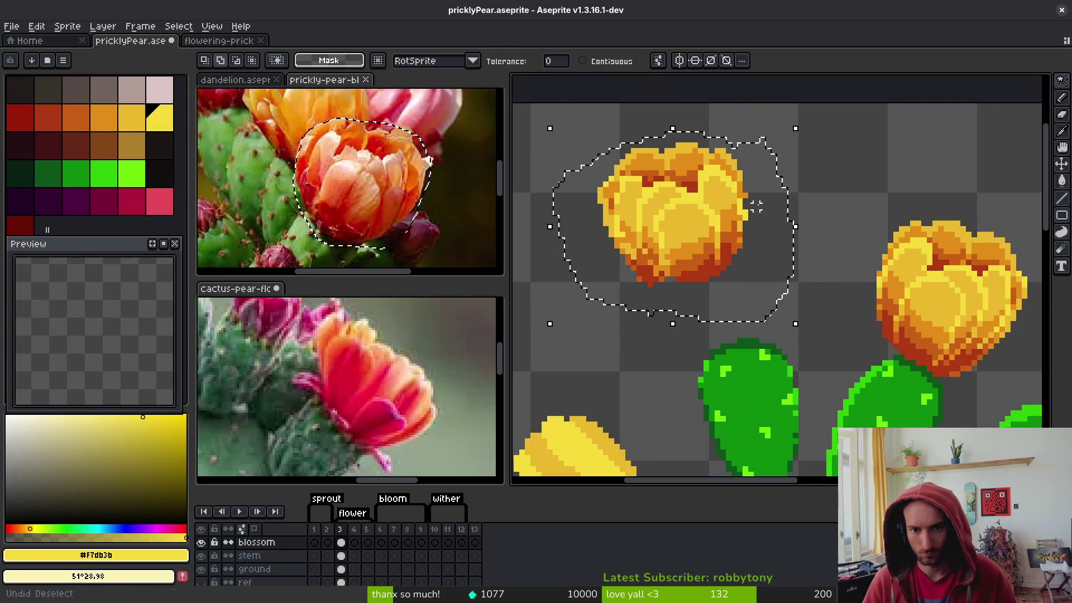
{"action": "key", "text": "ctrl+z"}
{"action": "key", "text": "ctrl+z"}
{"action": "left_click_drag", "start_coordinate": [851, 379], "coordinate": [821, 411]}
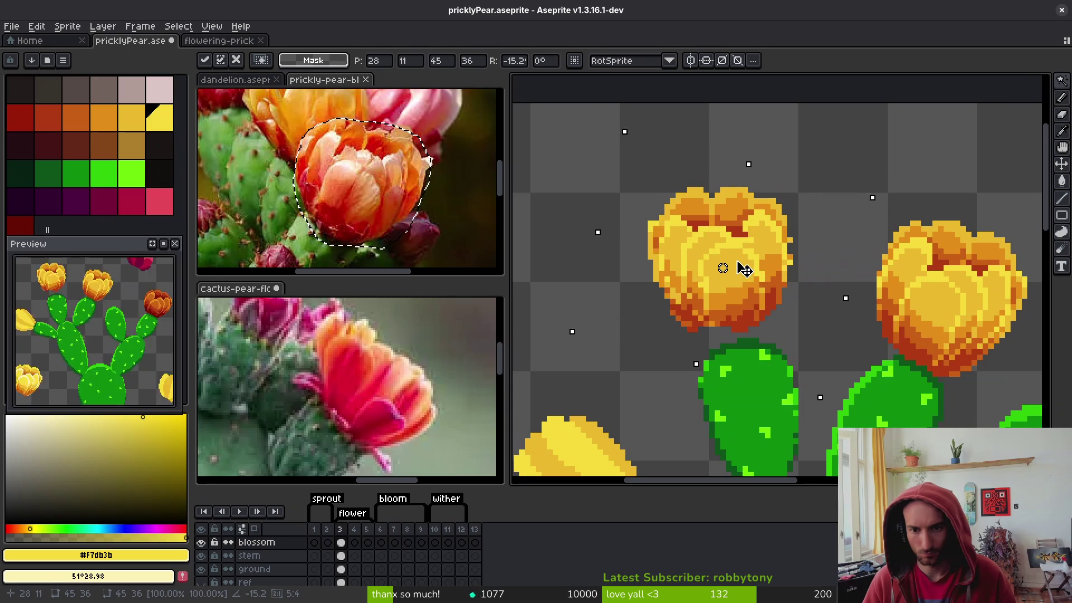
{"action": "key", "text": "Return"}
{"action": "scroll", "coordinate": [725, 268], "scroll_direction": "up", "scroll_amount": 3}
{"action": "key", "text": "alt"}
Sample the bloom's bright and darker yellows, then paint bright yellow pixels on the bloom and its edge
{"action": "key", "text": "b"}
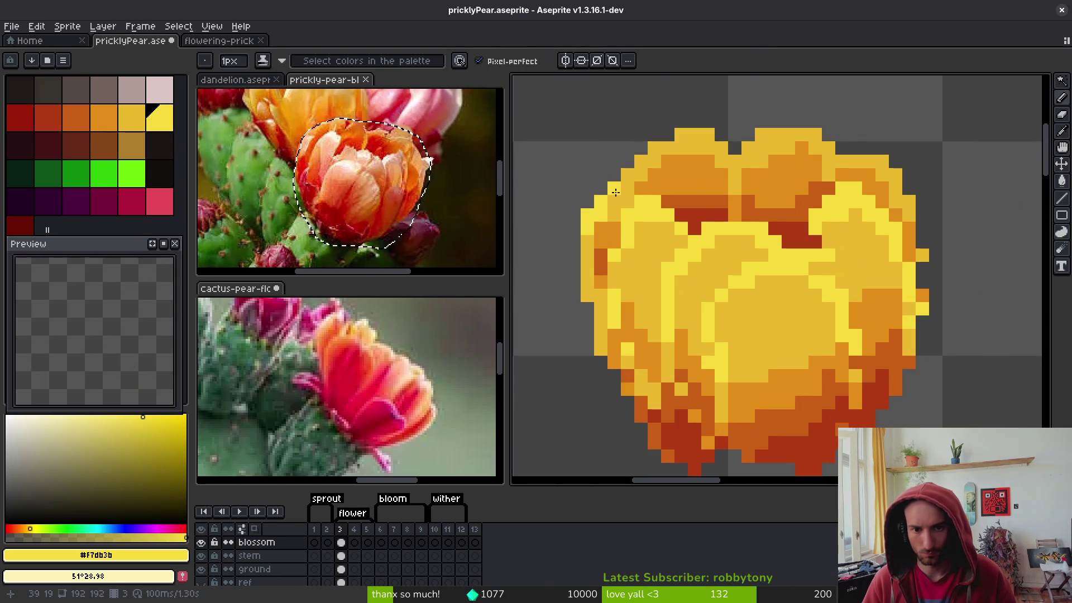
{"action": "left_click", "coordinate": [608, 244], "text": "alt"}
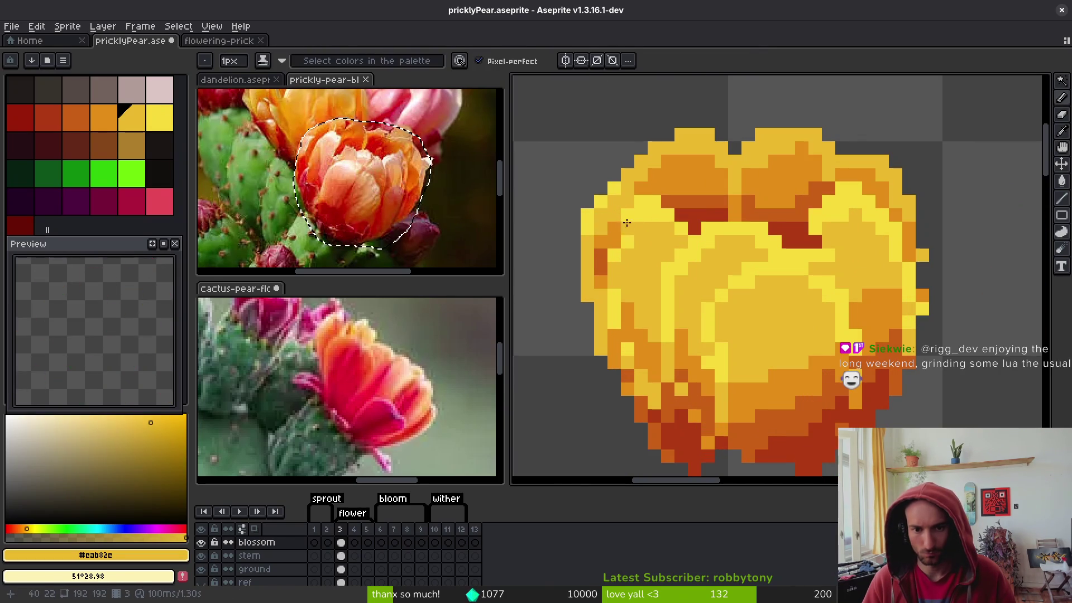
{"action": "scroll", "coordinate": [626, 225], "scroll_direction": "down", "scroll_amount": 3}
{"action": "scroll", "coordinate": [615, 171], "scroll_direction": "up", "scroll_amount": 3}
{"action": "left_click", "coordinate": [614, 171], "text": "alt"}
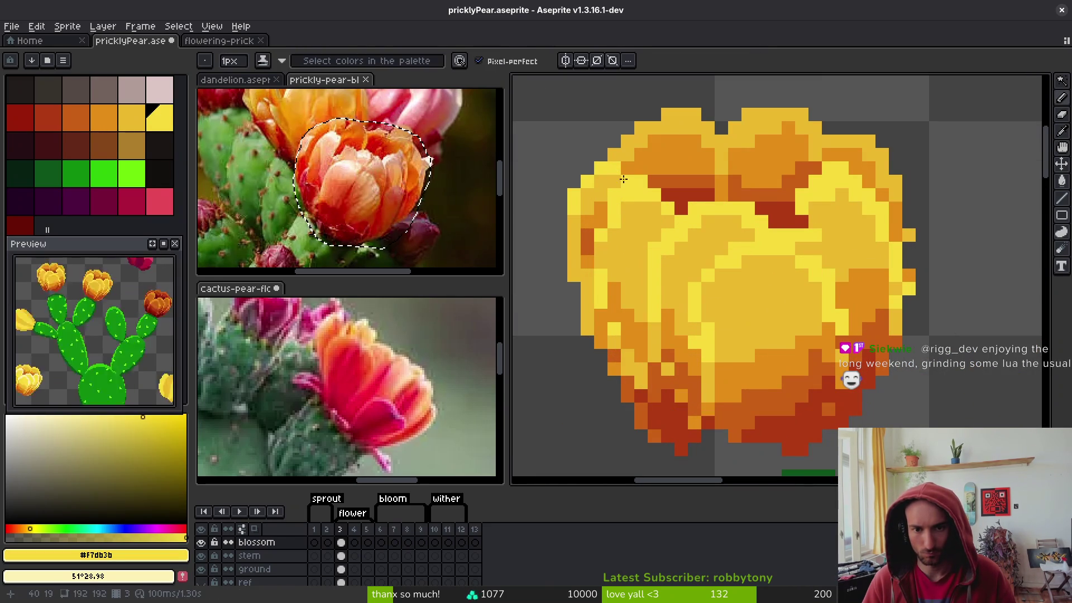
{"action": "scroll", "coordinate": [728, 169], "scroll_direction": "down", "scroll_amount": 2}
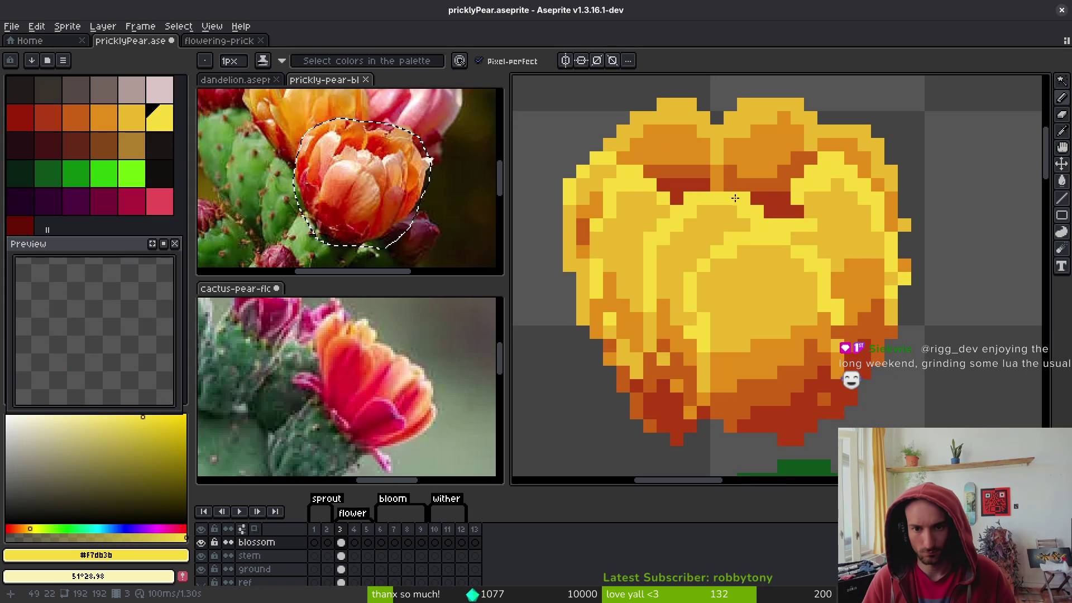
{"action": "scroll", "coordinate": [802, 215], "scroll_direction": "up", "scroll_amount": 2}
{"action": "left_click", "coordinate": [799, 182], "text": "alt"}
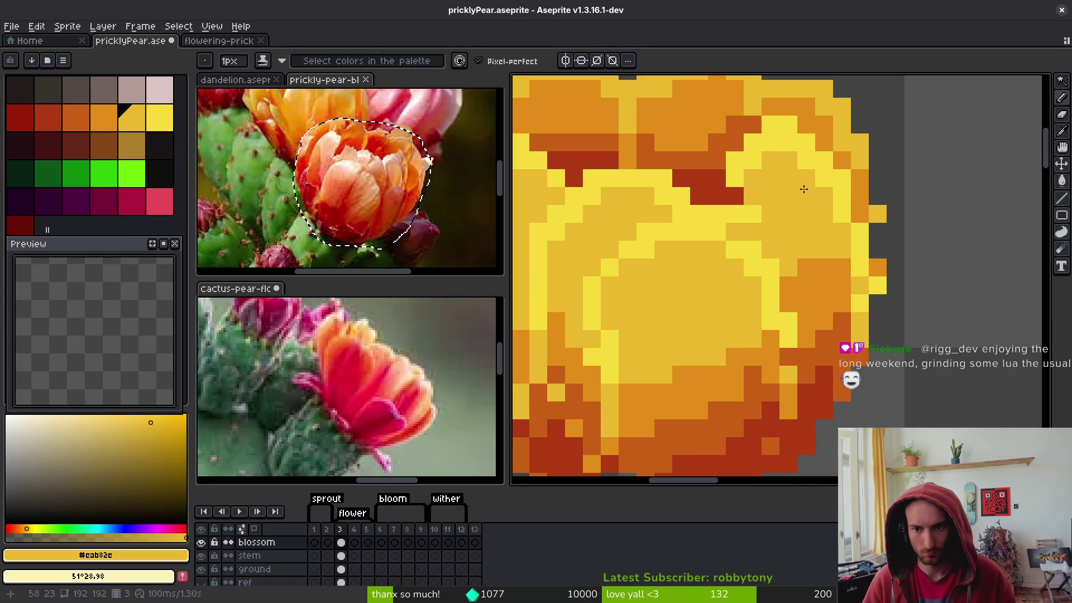
{"action": "key", "text": "ctrl+s"}
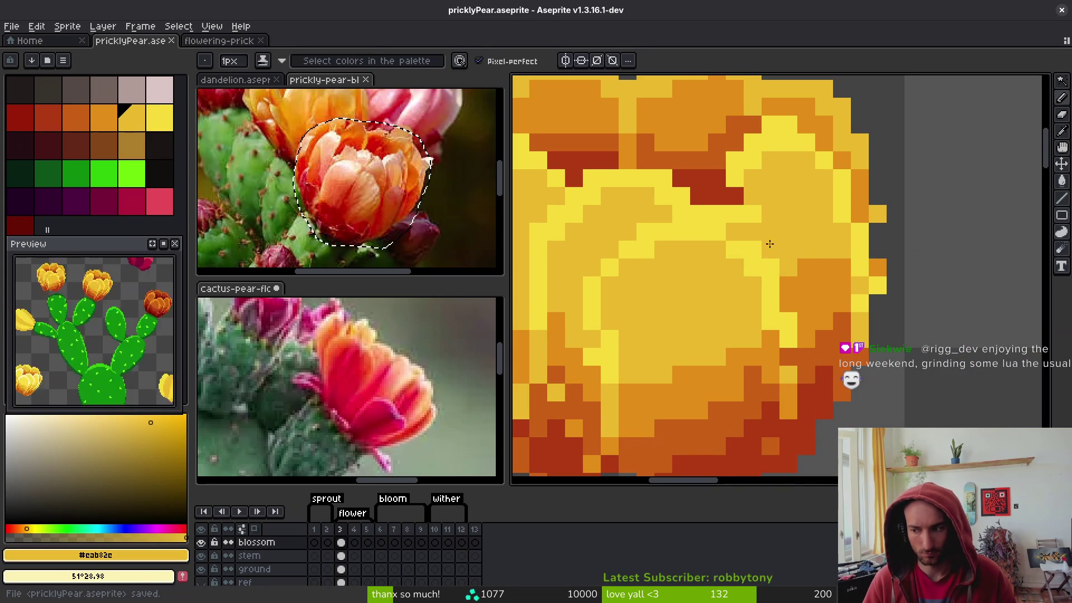
{"action": "scroll", "coordinate": [832, 201], "scroll_direction": "down", "scroll_amount": 2}
{"action": "scroll", "coordinate": [700, 243], "scroll_direction": "down", "scroll_amount": 1}
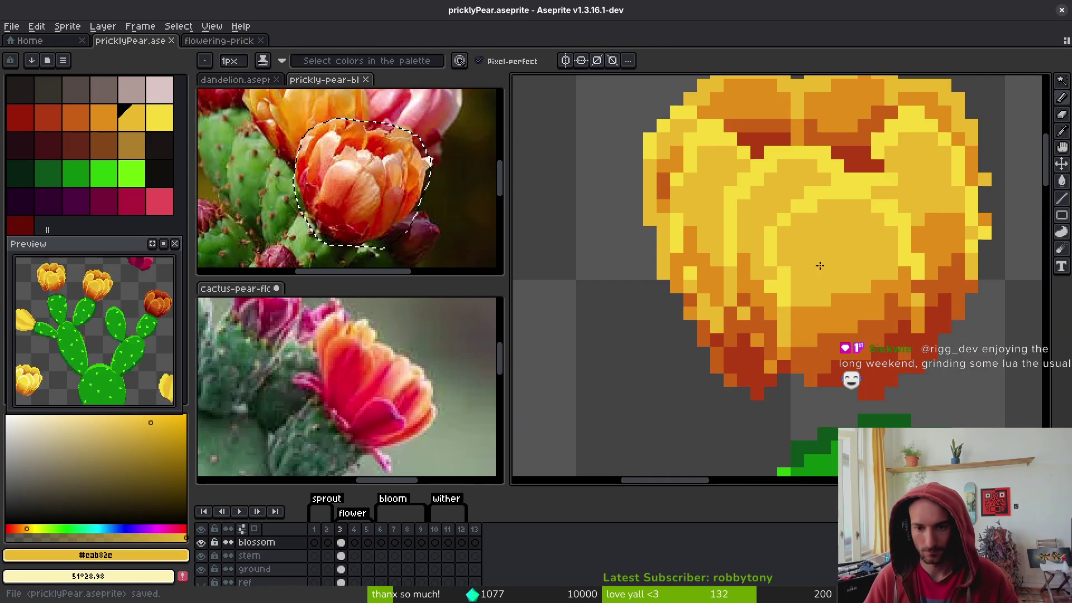
{"action": "left_click", "coordinate": [790, 274], "text": "alt"}
{"action": "scroll", "coordinate": [793, 268], "scroll_direction": "down", "scroll_amount": 1}
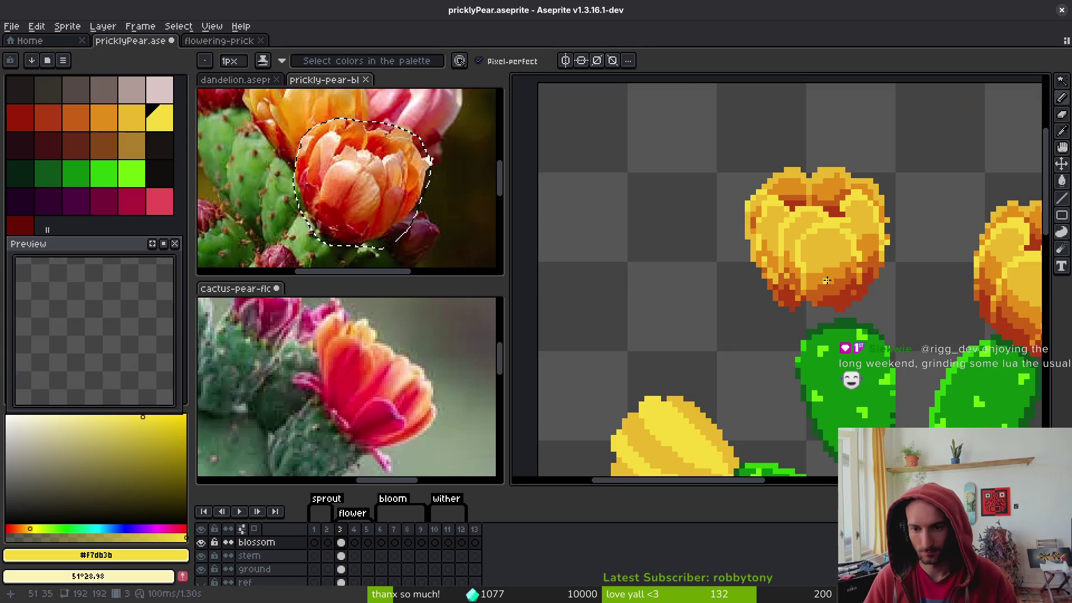
{"action": "scroll", "coordinate": [805, 284], "scroll_direction": "up", "scroll_amount": 1}
{"action": "left_click", "coordinate": [805, 283]}
Add another bright yellow pixel to the bloom, sample its darker yellow and orange base, and save
{"action": "left_click", "coordinate": [826, 163], "text": "alt"}
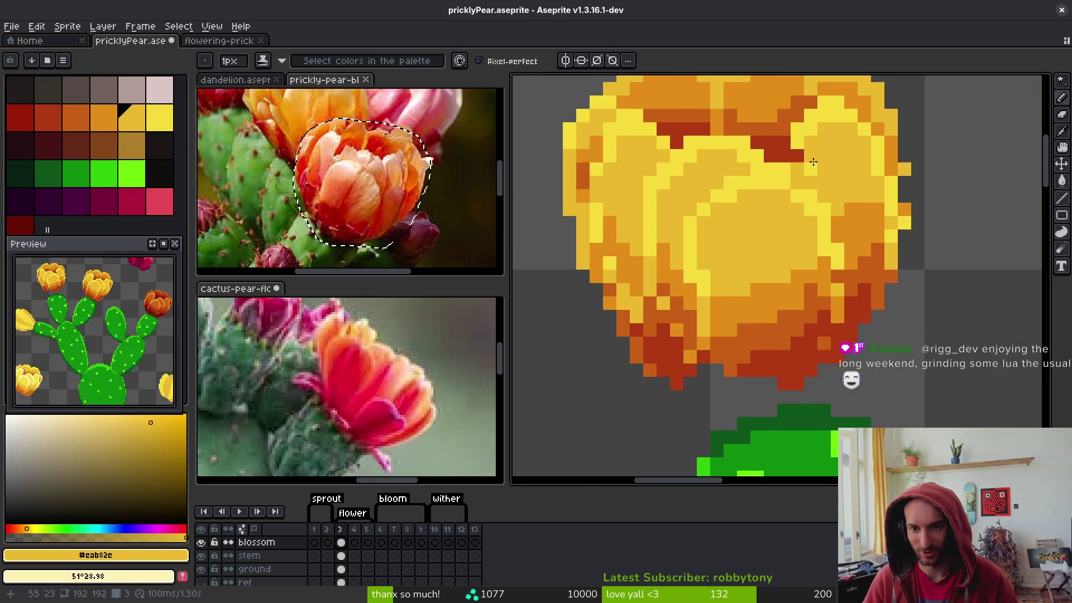
{"action": "scroll", "coordinate": [803, 158], "scroll_direction": "down", "scroll_amount": 1}
{"action": "scroll", "coordinate": [772, 160], "scroll_direction": "up", "scroll_amount": 1}
{"action": "left_click", "coordinate": [776, 162], "text": "alt"}
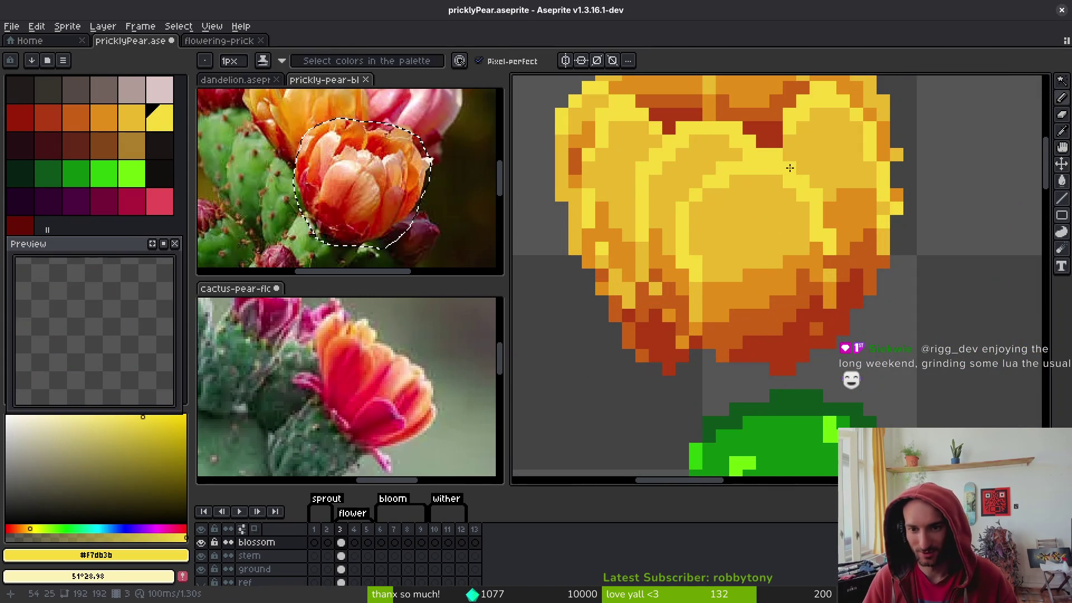
{"action": "left_click", "coordinate": [750, 196]}
{"action": "left_click", "coordinate": [815, 199], "text": "alt"}
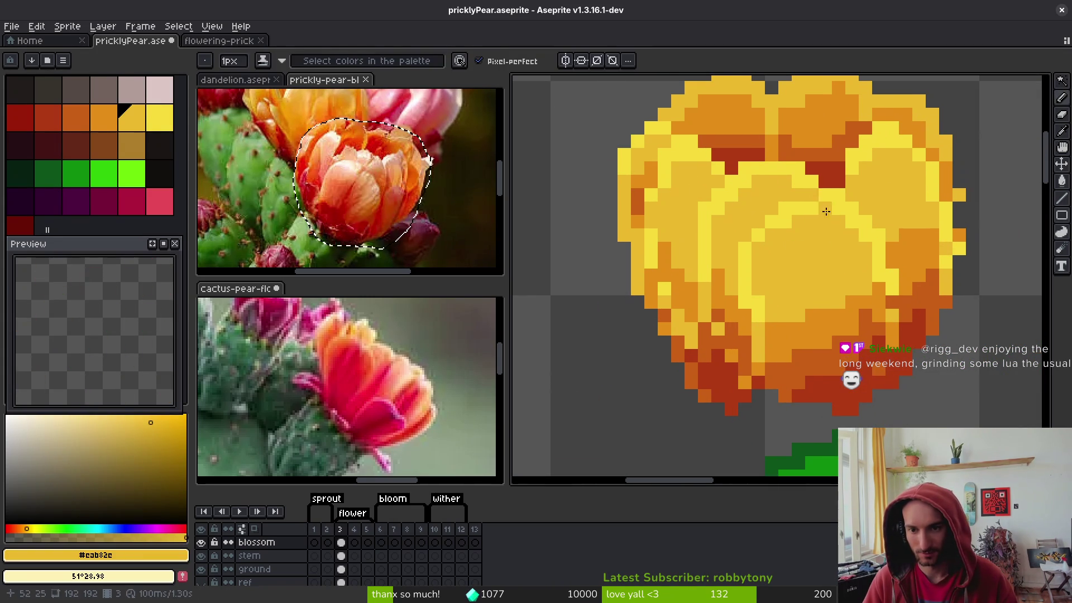
{"action": "scroll", "coordinate": [822, 205], "scroll_direction": "down", "scroll_amount": 2}
{"action": "scroll", "coordinate": [804, 246], "scroll_direction": "up", "scroll_amount": 2}
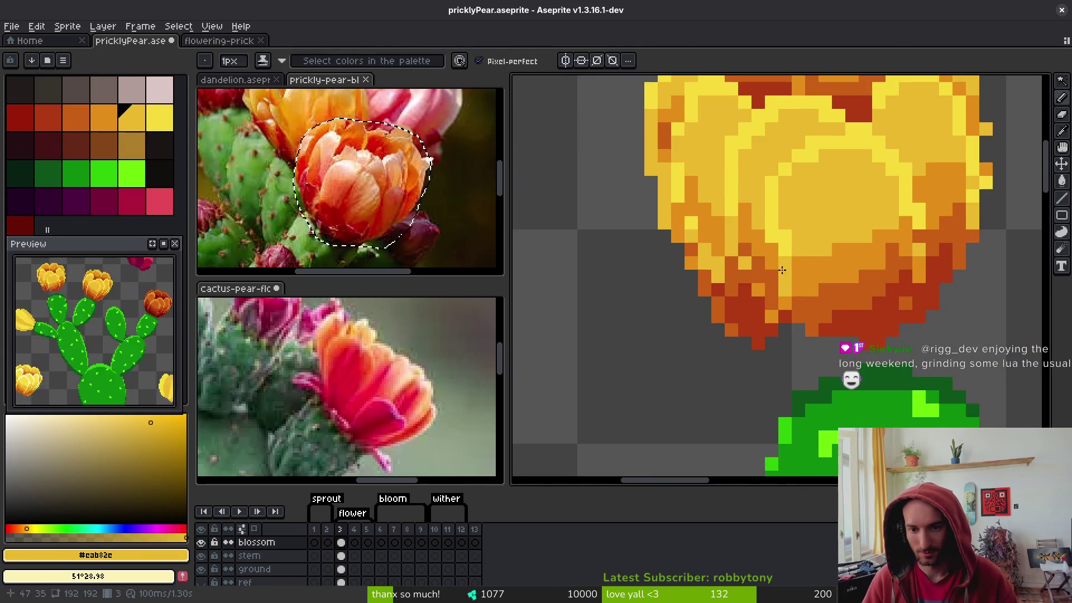
{"action": "scroll", "coordinate": [724, 281], "scroll_direction": "down", "scroll_amount": 2}
{"action": "scroll", "coordinate": [724, 280], "scroll_direction": "up", "scroll_amount": 2}
{"action": "left_click", "coordinate": [724, 274], "text": "alt"}
{"action": "scroll", "coordinate": [722, 260], "scroll_direction": "down", "scroll_amount": 2}
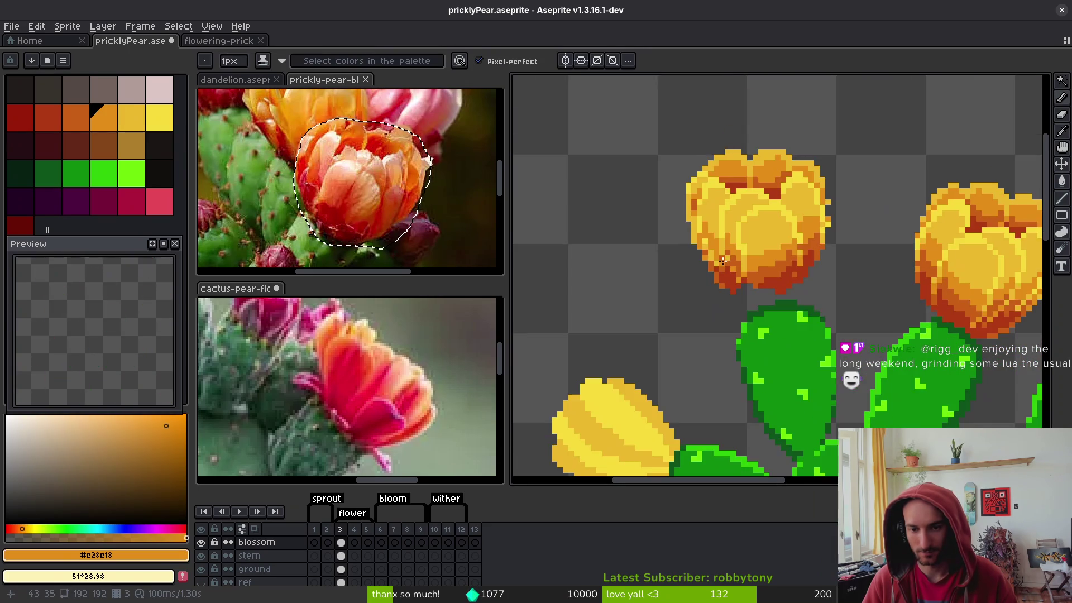
{"action": "scroll", "coordinate": [723, 261], "scroll_direction": "up", "scroll_amount": 2}
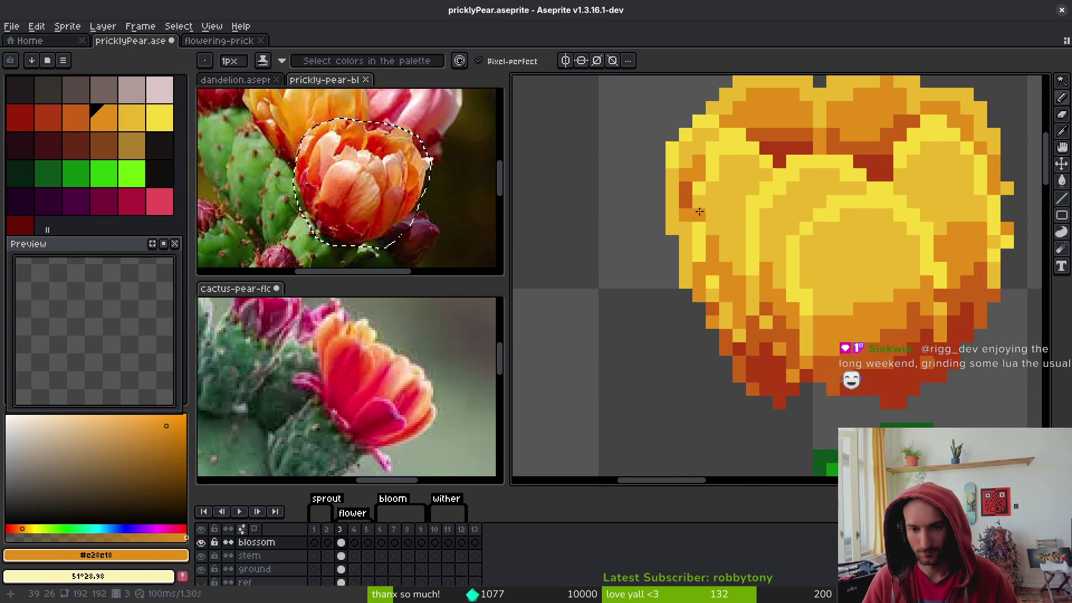
{"action": "left_click", "coordinate": [713, 174], "text": "alt"}
{"action": "scroll", "coordinate": [749, 197], "scroll_direction": "down", "scroll_amount": 2}
{"action": "scroll", "coordinate": [828, 194], "scroll_direction": "up", "scroll_amount": 2}
{"action": "key", "text": "ctrl+s"}
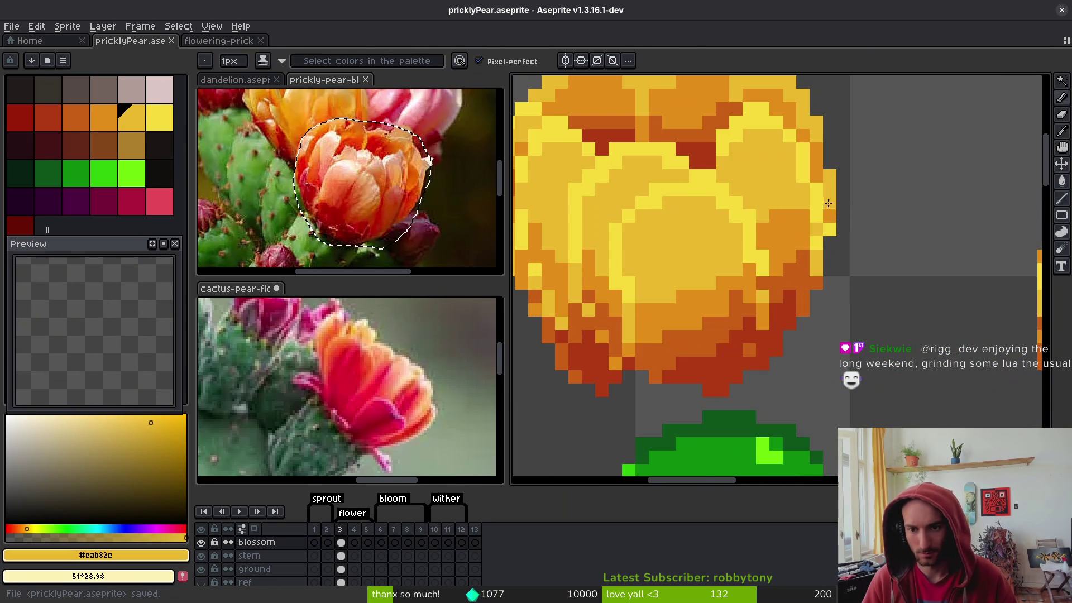
Sample orange shades from the bloom while switching between the pencil and eraser
{"action": "scroll", "coordinate": [843, 200], "scroll_direction": "down", "scroll_amount": 2}
{"action": "scroll", "coordinate": [826, 198], "scroll_direction": "up", "scroll_amount": 2}
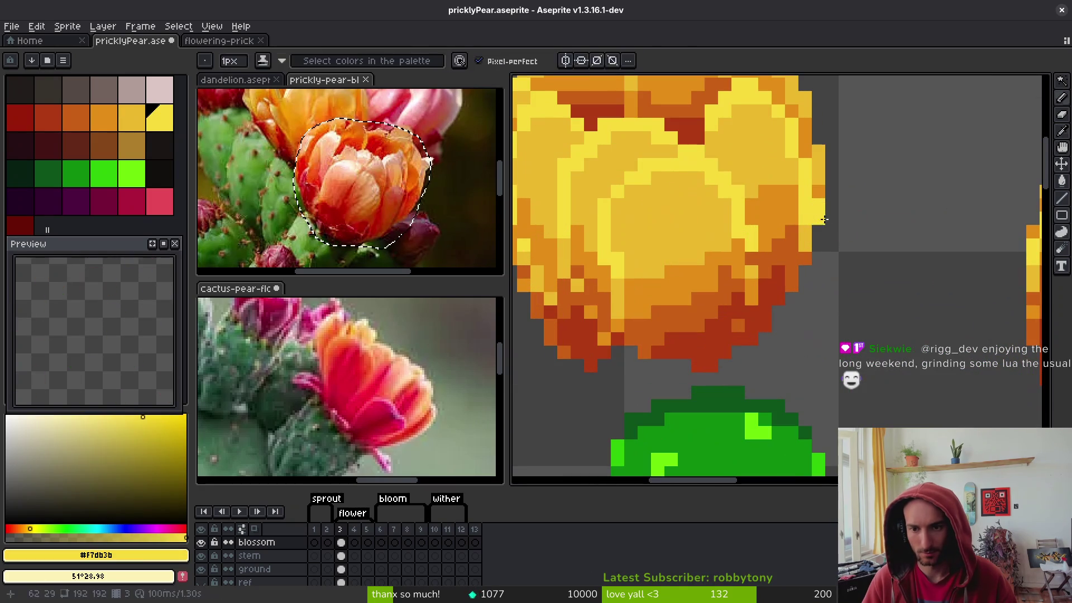
{"action": "left_click", "coordinate": [819, 194], "text": "alt"}
{"action": "scroll", "coordinate": [822, 193], "scroll_direction": "down", "scroll_amount": 2}
{"action": "scroll", "coordinate": [822, 207], "scroll_direction": "up", "scroll_amount": 2}
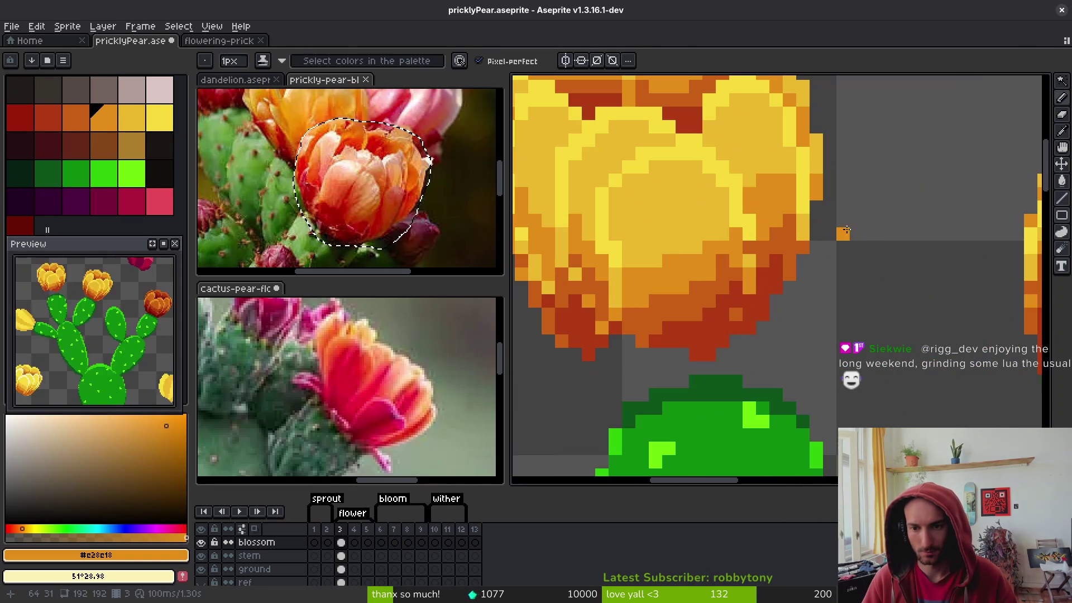
{"action": "scroll", "coordinate": [822, 210], "scroll_direction": "down", "scroll_amount": 2}
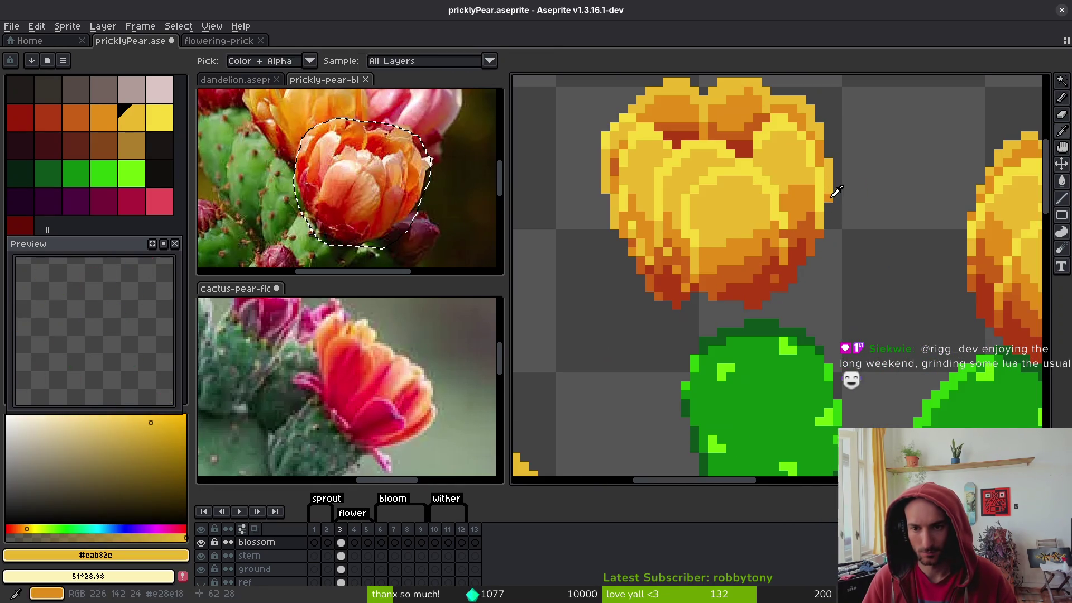
{"action": "scroll", "coordinate": [829, 214], "scroll_direction": "up", "scroll_amount": 2}
{"action": "scroll", "coordinate": [830, 214], "scroll_direction": "down", "scroll_amount": 2}
{"action": "scroll", "coordinate": [826, 220], "scroll_direction": "up", "scroll_amount": 2}
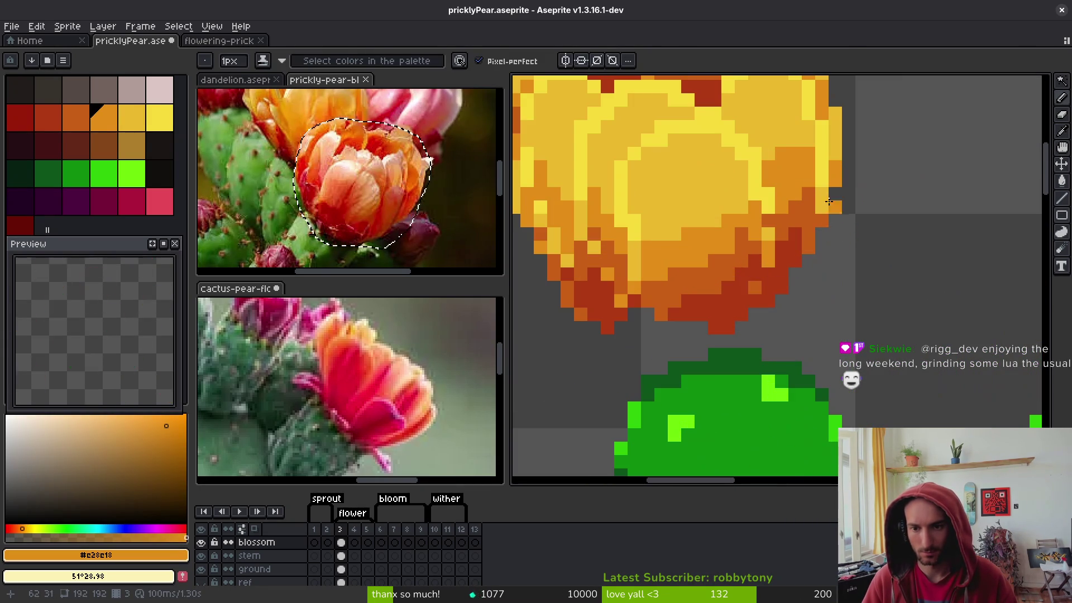
{"action": "key", "text": "b"}
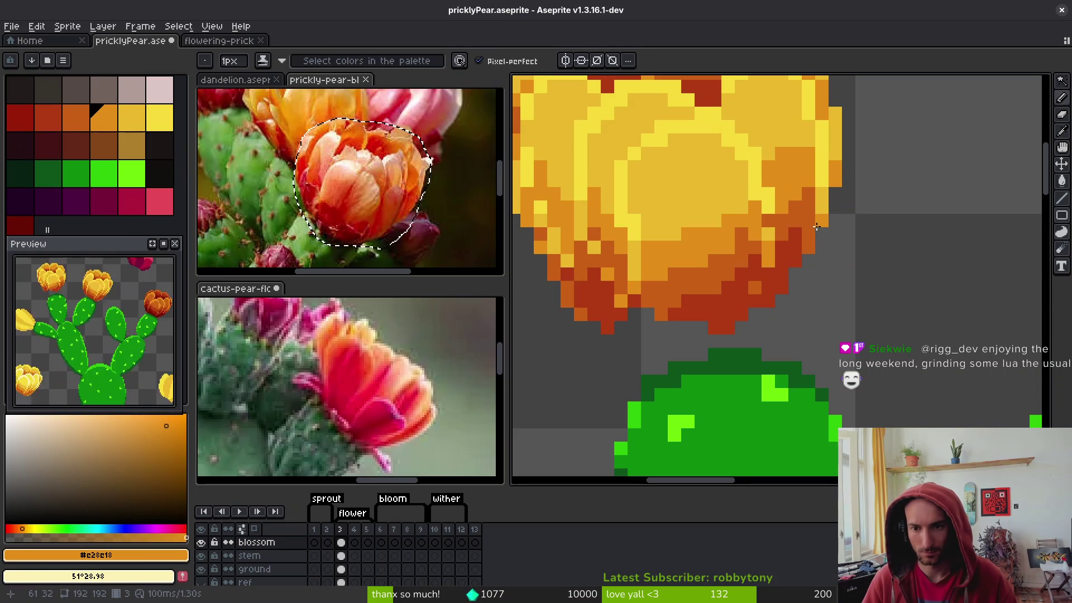
{"action": "key", "text": "e"}
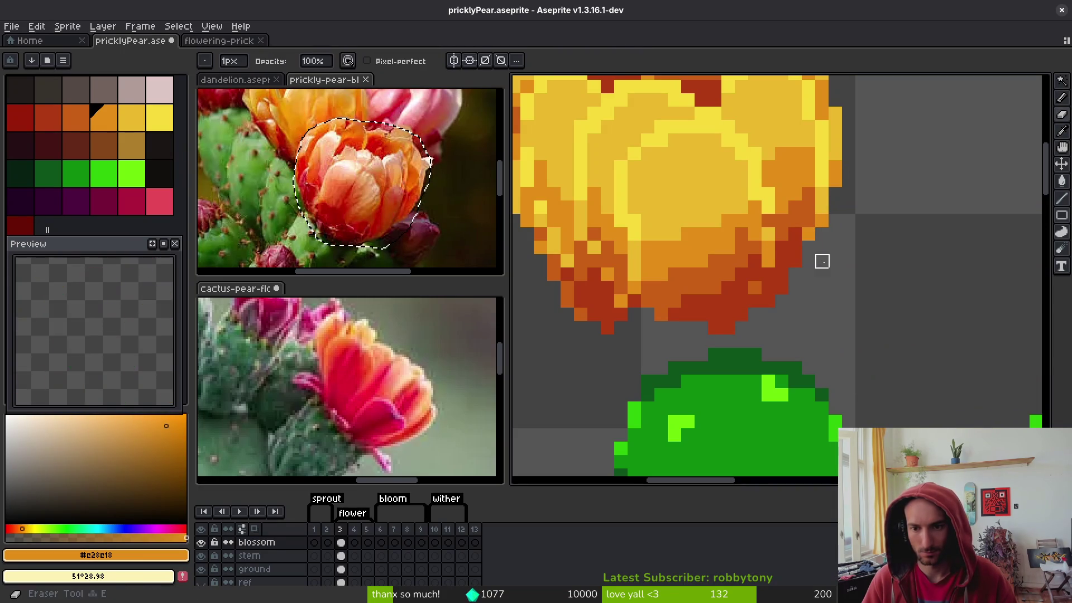
{"action": "key", "text": "b"}
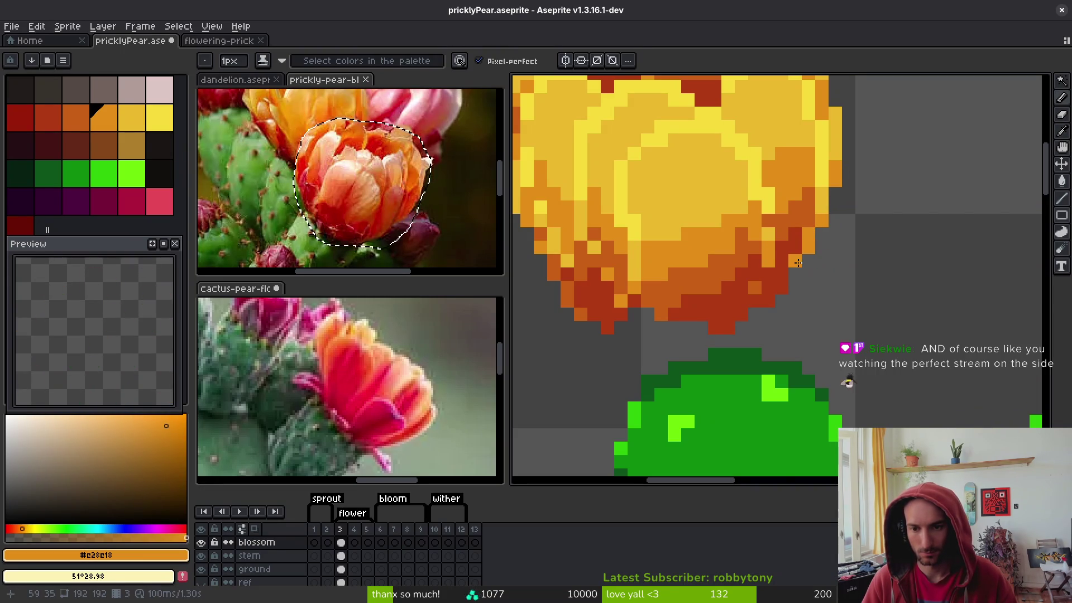
{"action": "scroll", "coordinate": [798, 263], "scroll_direction": "down", "scroll_amount": 3}
{"action": "scroll", "coordinate": [799, 262], "scroll_direction": "up", "scroll_amount": 2}
{"action": "left_click", "coordinate": [802, 262], "text": "alt"}
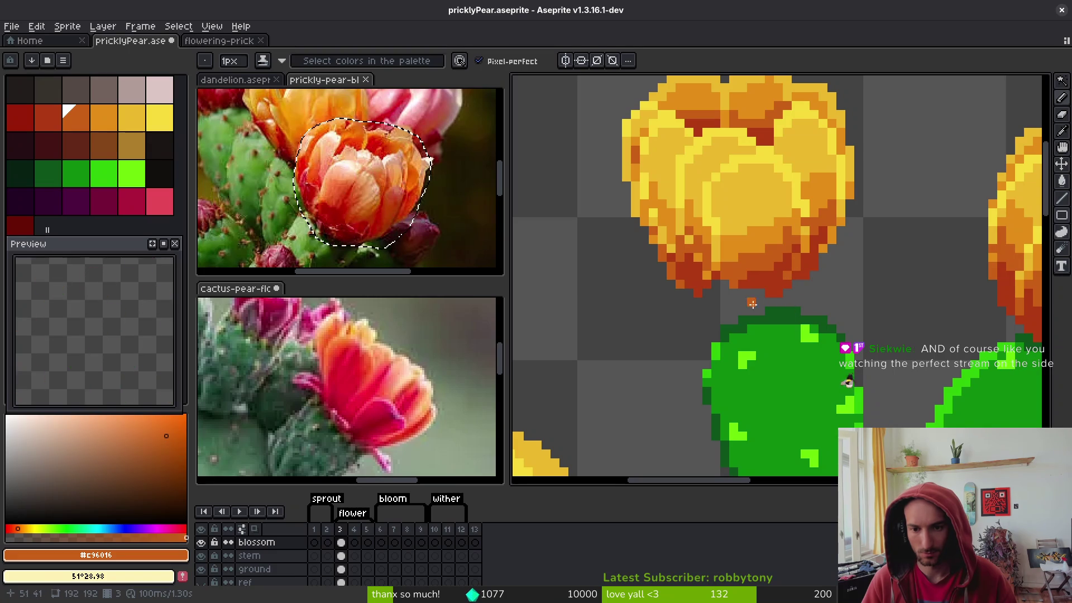
{"action": "scroll", "coordinate": [754, 302], "scroll_direction": "up", "scroll_amount": 2}
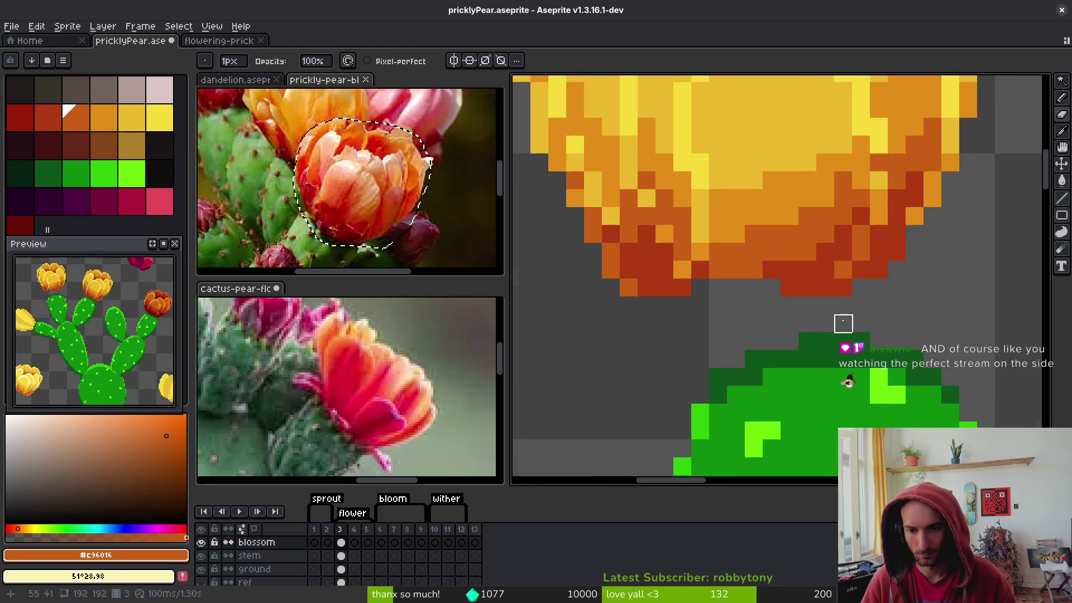
{"action": "scroll", "coordinate": [851, 262], "scroll_direction": "down", "scroll_amount": 3}
Marquee the bloom, move it down-right then one pixel back left, and commit the position
{"action": "left_click_drag", "start_coordinate": [914, 305], "coordinate": [916, 306]}
{"action": "scroll", "coordinate": [702, 285], "scroll_direction": "up", "scroll_amount": 2}
{"action": "key", "text": "e"}
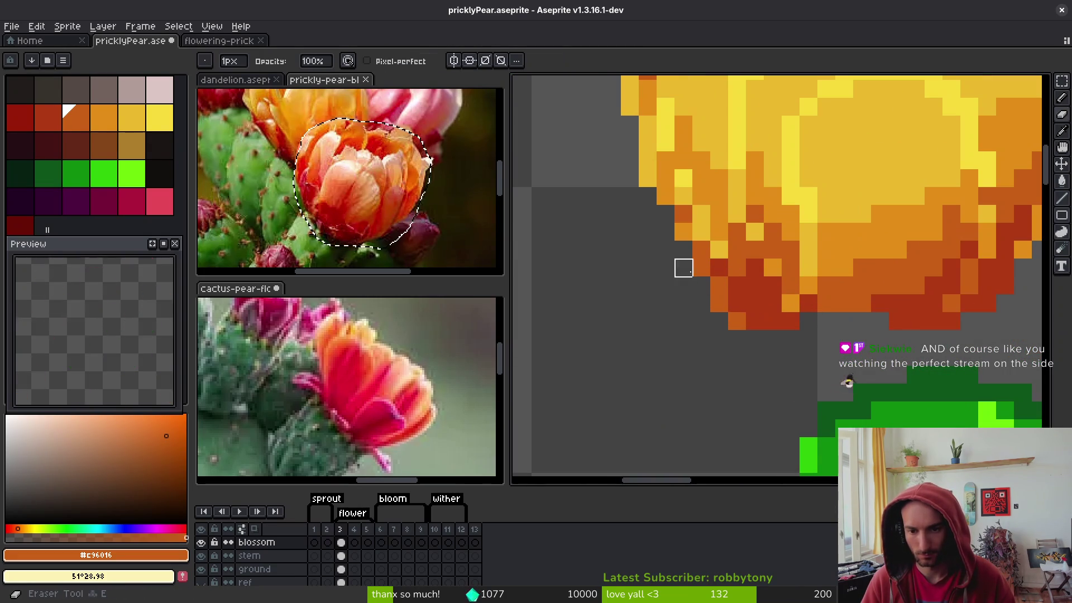
{"action": "scroll", "coordinate": [791, 357], "scroll_direction": "down", "scroll_amount": 2}
{"action": "key", "text": "m"}
{"action": "left_click_drag", "start_coordinate": [644, 81], "coordinate": [979, 370]}
{"action": "left_click_drag", "start_coordinate": [862, 285], "coordinate": [865, 299]}
{"action": "left_click_drag", "start_coordinate": [871, 299], "coordinate": [866, 300]}
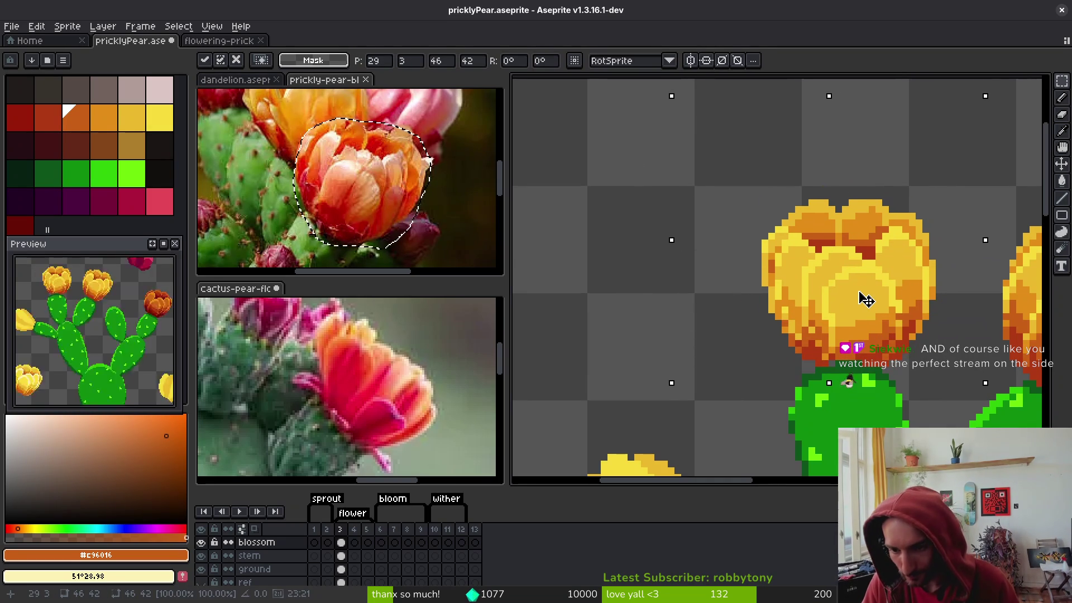
{"action": "key", "text": "Return"}
{"action": "key", "text": "i"}
{"action": "scroll", "coordinate": [859, 290], "scroll_direction": "up", "scroll_amount": 3}
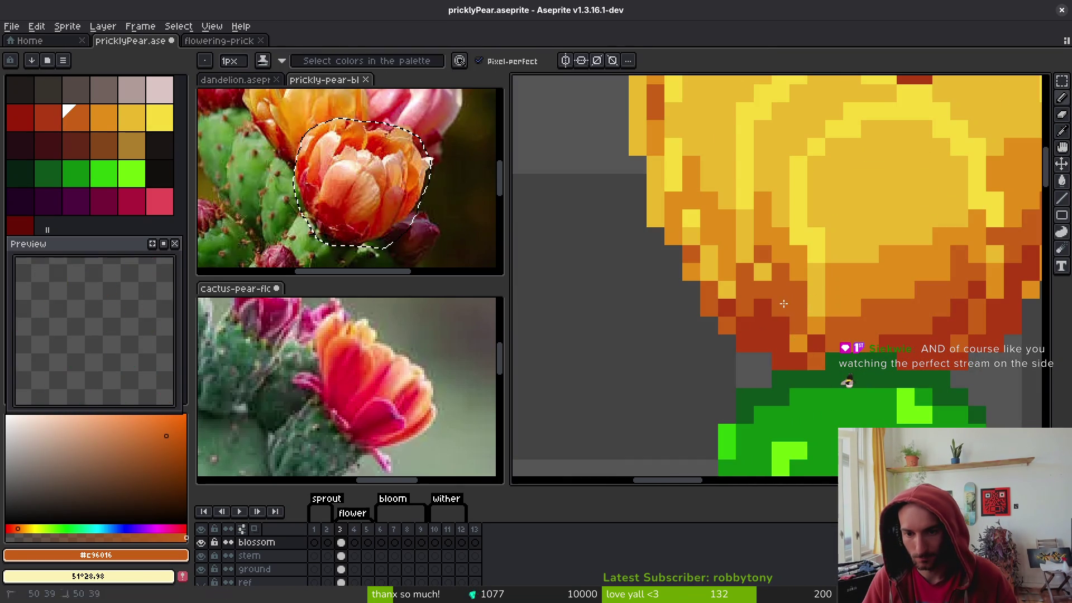
Sample the bloom's yellow-orange, orange and dark red shades, then save pricklyPear.aseprite
{"action": "left_click", "coordinate": [765, 292], "text": "alt"}
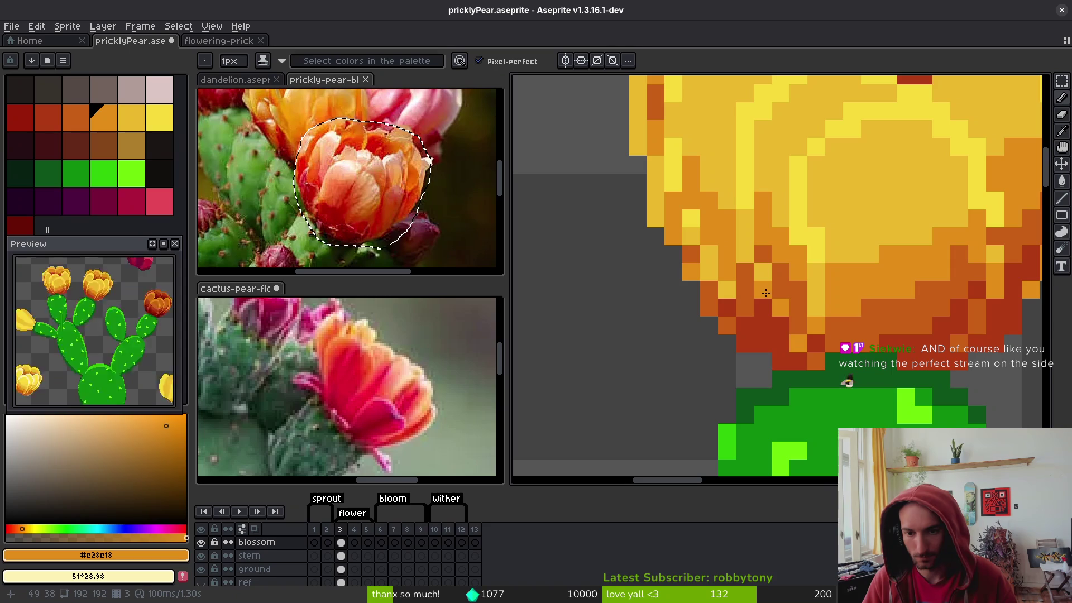
{"action": "scroll", "coordinate": [837, 353], "scroll_direction": "down", "scroll_amount": 2}
{"action": "scroll", "coordinate": [832, 351], "scroll_direction": "up", "scroll_amount": 2}
{"action": "scroll", "coordinate": [824, 350], "scroll_direction": "down", "scroll_amount": 2}
{"action": "scroll", "coordinate": [819, 350], "scroll_direction": "up", "scroll_amount": 2}
{"action": "left_click", "coordinate": [818, 275], "text": "alt"}
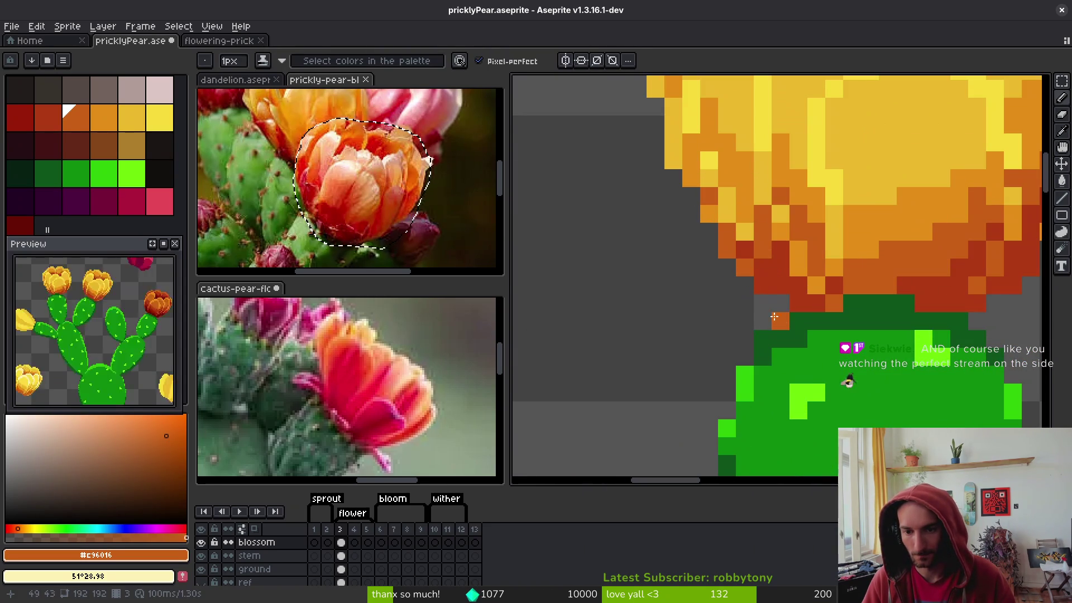
{"action": "scroll", "coordinate": [770, 302], "scroll_direction": "down", "scroll_amount": 4}
{"action": "scroll", "coordinate": [803, 340], "scroll_direction": "up", "scroll_amount": 3}
{"action": "left_click", "coordinate": [790, 280], "text": "alt"}
{"action": "key", "text": "ctrl+s"}
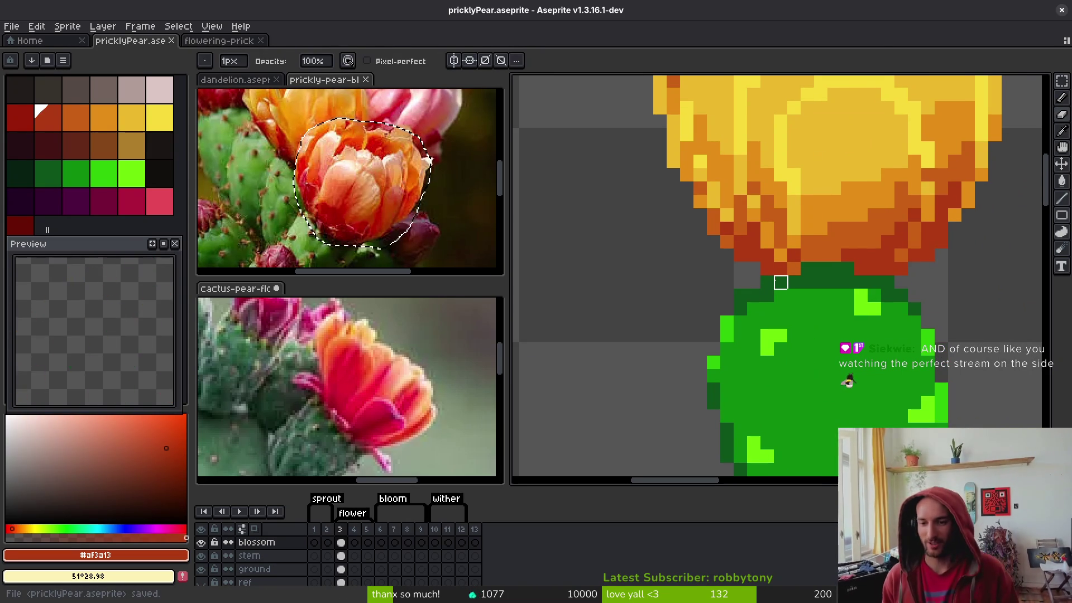
Paint one bloom pixel orange and repaint another in the lighter yellow shade
{"action": "scroll", "coordinate": [849, 211], "scroll_direction": "down", "scroll_amount": 2}
{"action": "scroll", "coordinate": [821, 208], "scroll_direction": "up", "scroll_amount": 3}
{"action": "key", "text": "alt"}
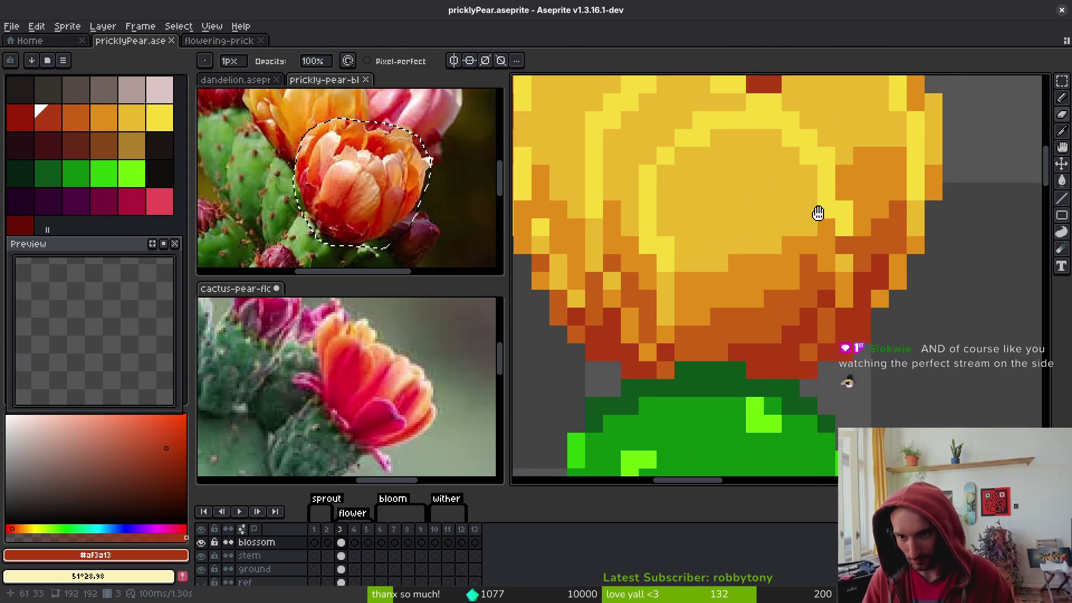
{"action": "left_click", "coordinate": [844, 167]}
{"action": "left_click", "coordinate": [845, 211]}
{"action": "scroll", "coordinate": [807, 167], "scroll_direction": "down", "scroll_amount": 2}
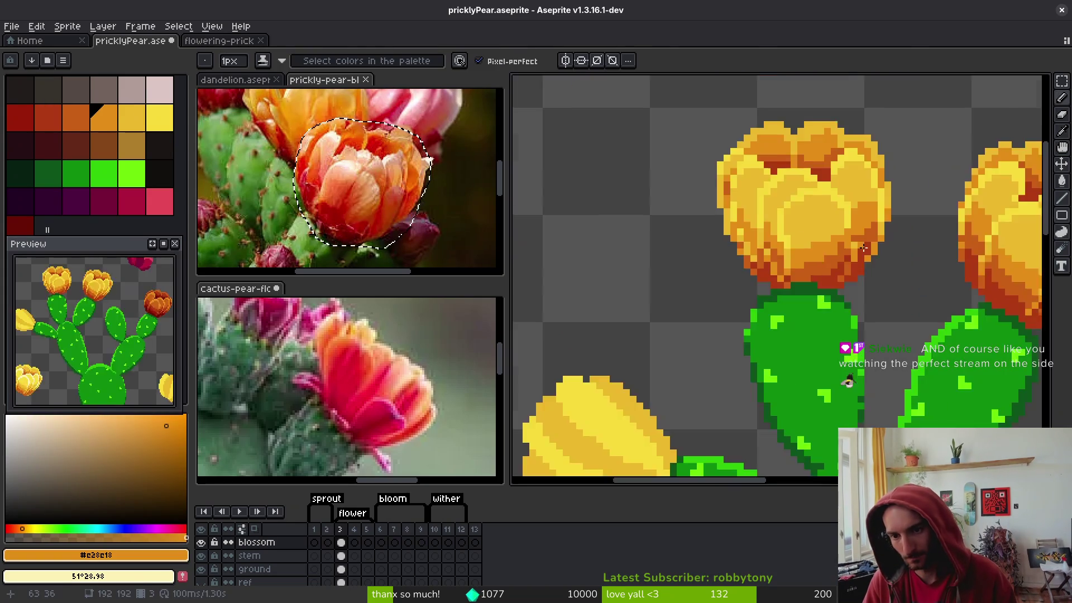
{"action": "scroll", "coordinate": [808, 167], "scroll_direction": "up", "scroll_amount": 3}
{"action": "left_click", "coordinate": [807, 168]}
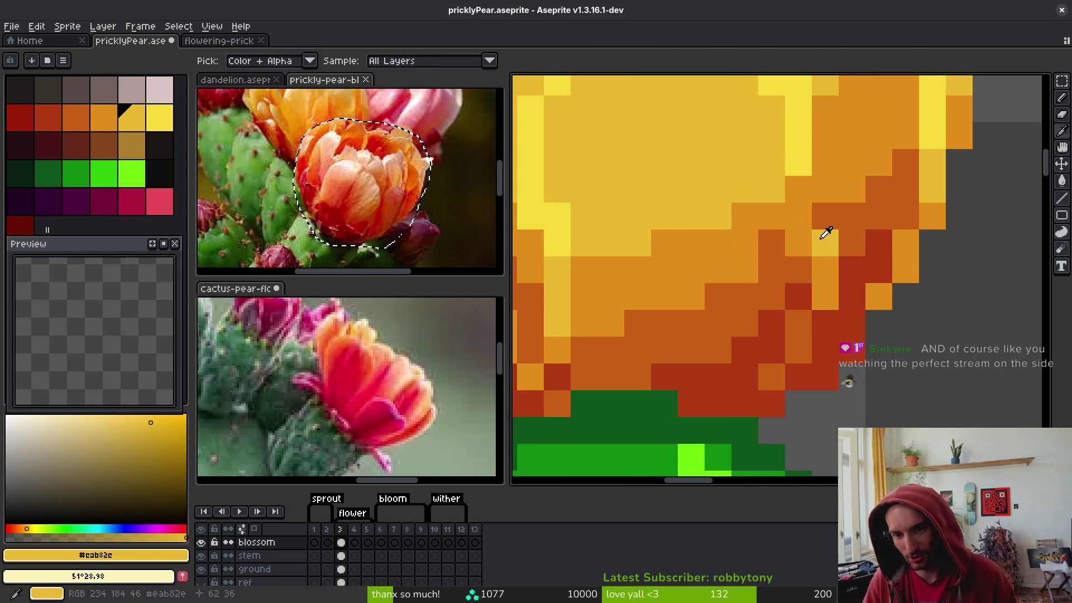
{"action": "left_click", "coordinate": [803, 221]}
Paint a lower bloom pixel in the sampled yellow-orange
{"action": "scroll", "coordinate": [793, 246], "scroll_direction": "down", "scroll_amount": 3}
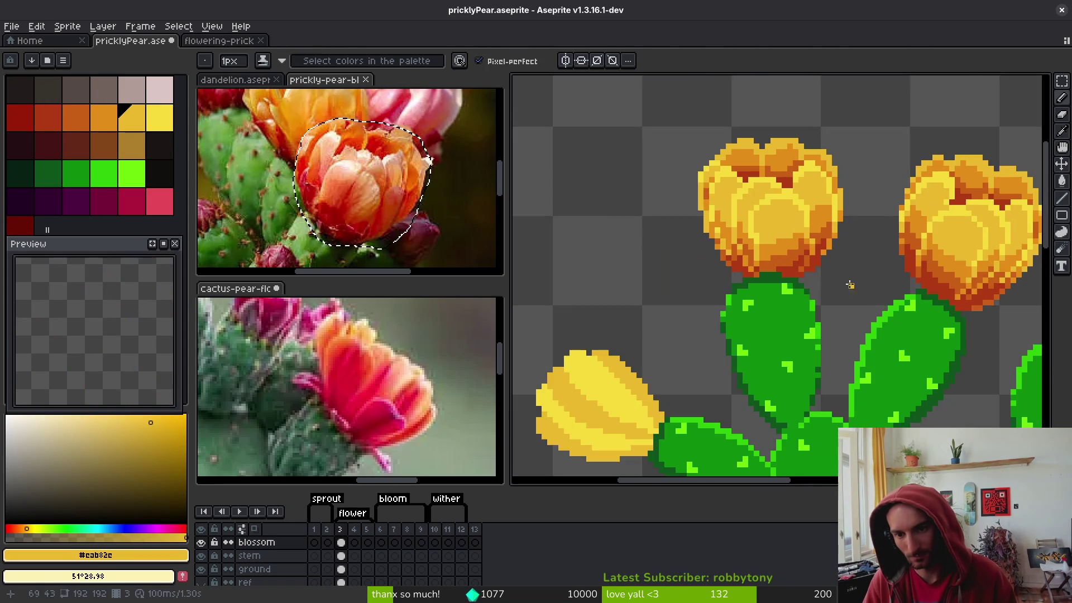
{"action": "scroll", "coordinate": [834, 274], "scroll_direction": "up", "scroll_amount": 2}
{"action": "scroll", "coordinate": [810, 277], "scroll_direction": "down", "scroll_amount": 1}
{"action": "scroll", "coordinate": [770, 178], "scroll_direction": "up", "scroll_amount": 1}
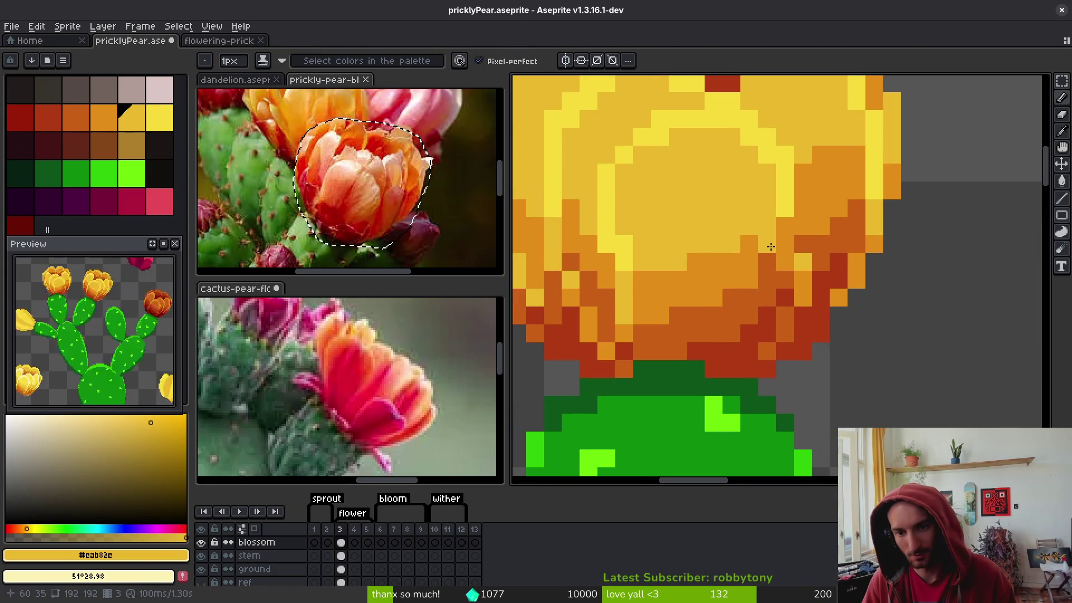
{"action": "scroll", "coordinate": [755, 280], "scroll_direction": "down", "scroll_amount": 3}
{"action": "scroll", "coordinate": [709, 266], "scroll_direction": "up", "scroll_amount": 3}
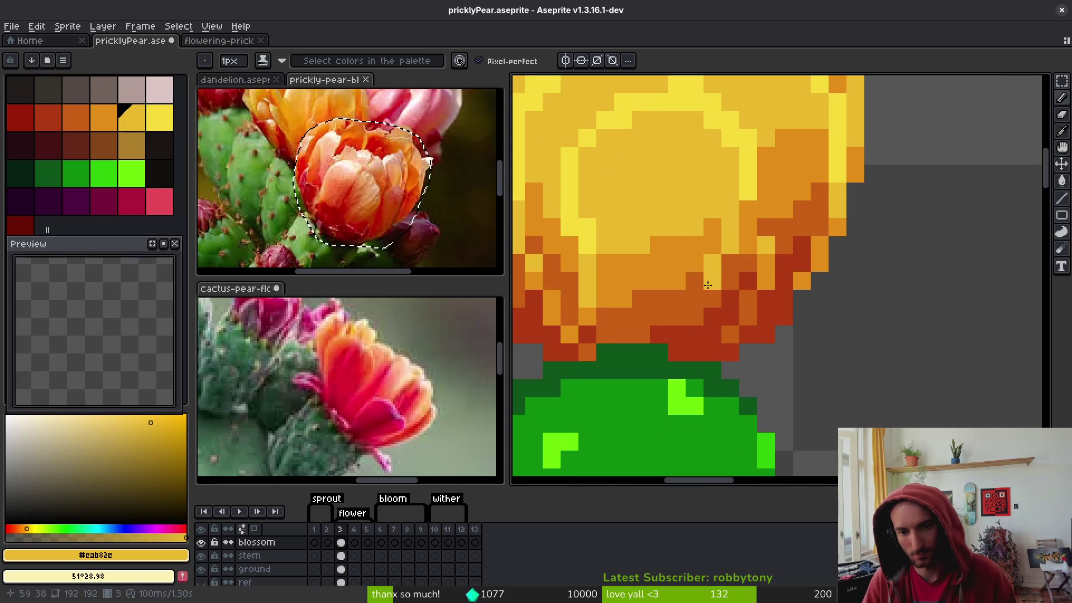
{"action": "left_click", "coordinate": [706, 291], "text": "alt"}
{"action": "left_click", "coordinate": [697, 320]}
Paint a pixel at the bloom base in the sampled dark red
{"action": "scroll", "coordinate": [698, 360], "scroll_direction": "down", "scroll_amount": 5}
{"action": "scroll", "coordinate": [720, 337], "scroll_direction": "up", "scroll_amount": 4}
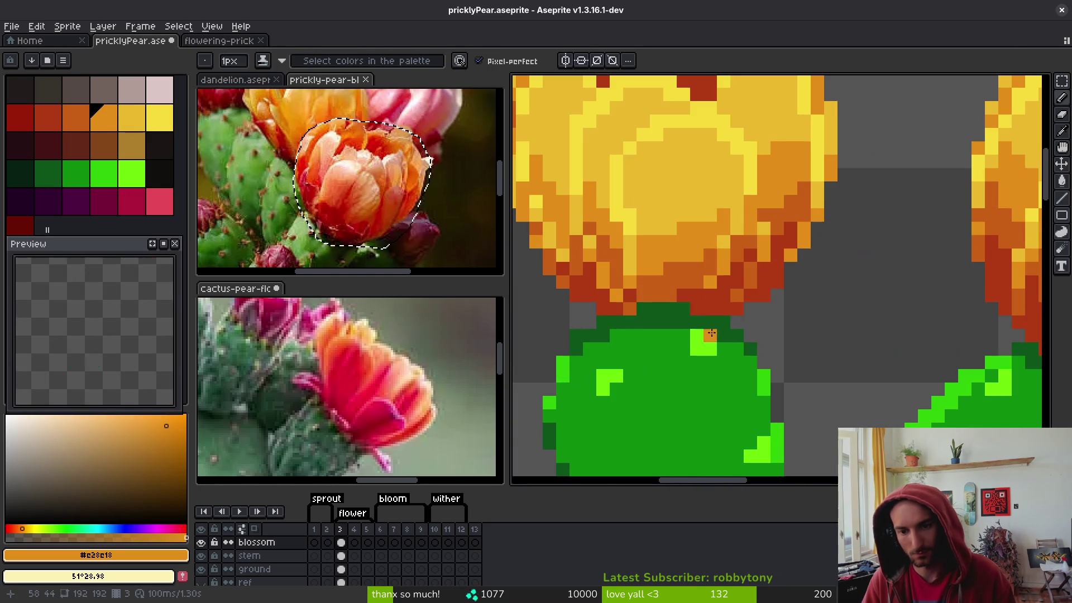
{"action": "left_click", "coordinate": [757, 281], "text": "alt"}
{"action": "scroll", "coordinate": [703, 303], "scroll_direction": "up", "scroll_amount": 2}
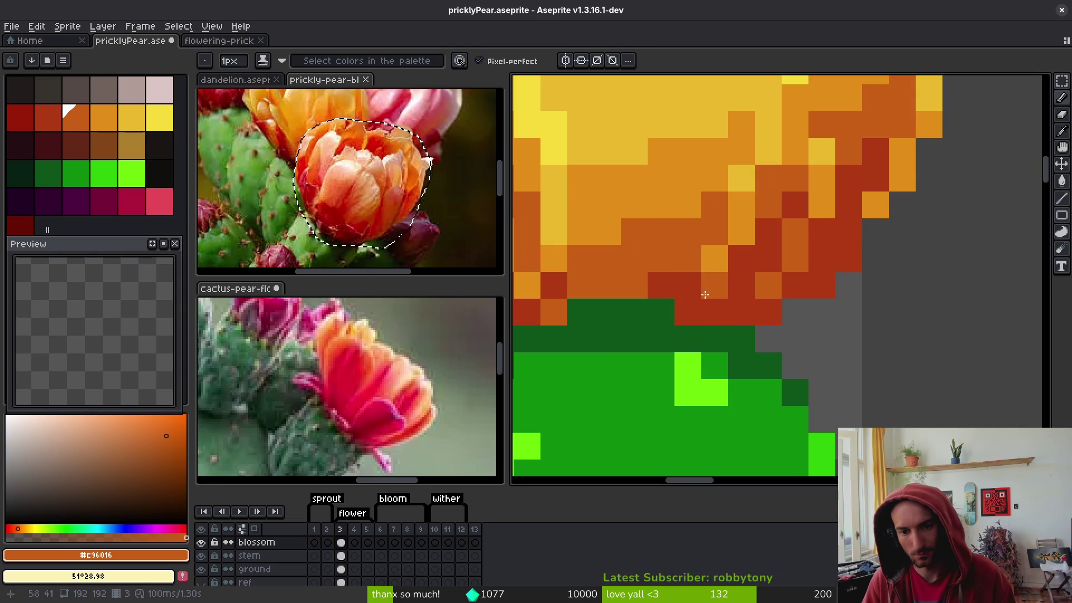
{"action": "scroll", "coordinate": [708, 295], "scroll_direction": "down", "scroll_amount": 4}
{"action": "scroll", "coordinate": [704, 295], "scroll_direction": "up", "scroll_amount": 3}
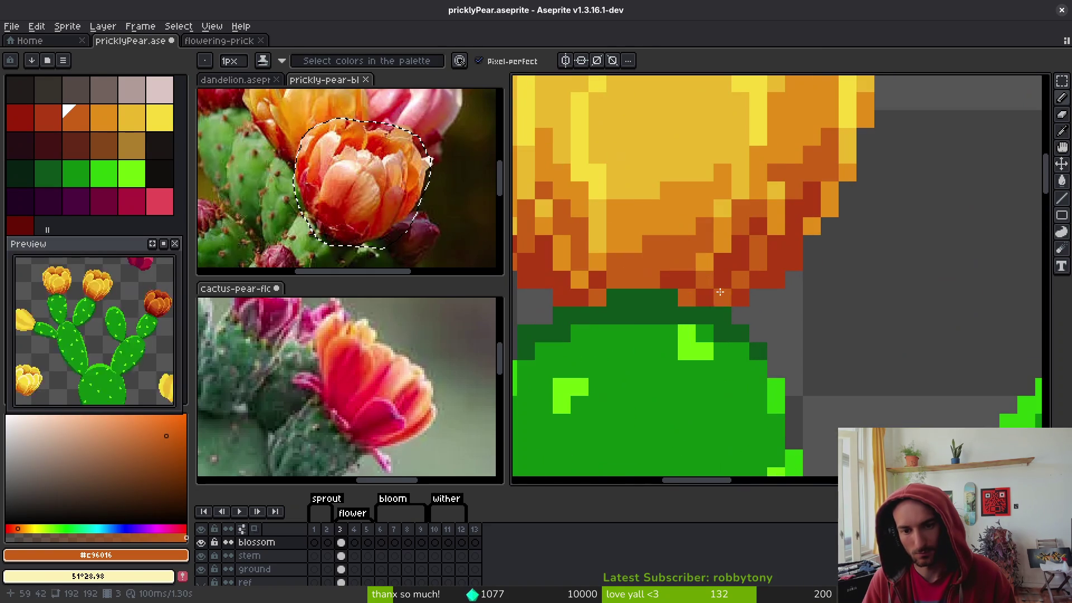
{"action": "scroll", "coordinate": [703, 296], "scroll_direction": "down", "scroll_amount": 4}
{"action": "scroll", "coordinate": [705, 296], "scroll_direction": "up", "scroll_amount": 3}
{"action": "left_click", "coordinate": [710, 302], "text": "alt"}
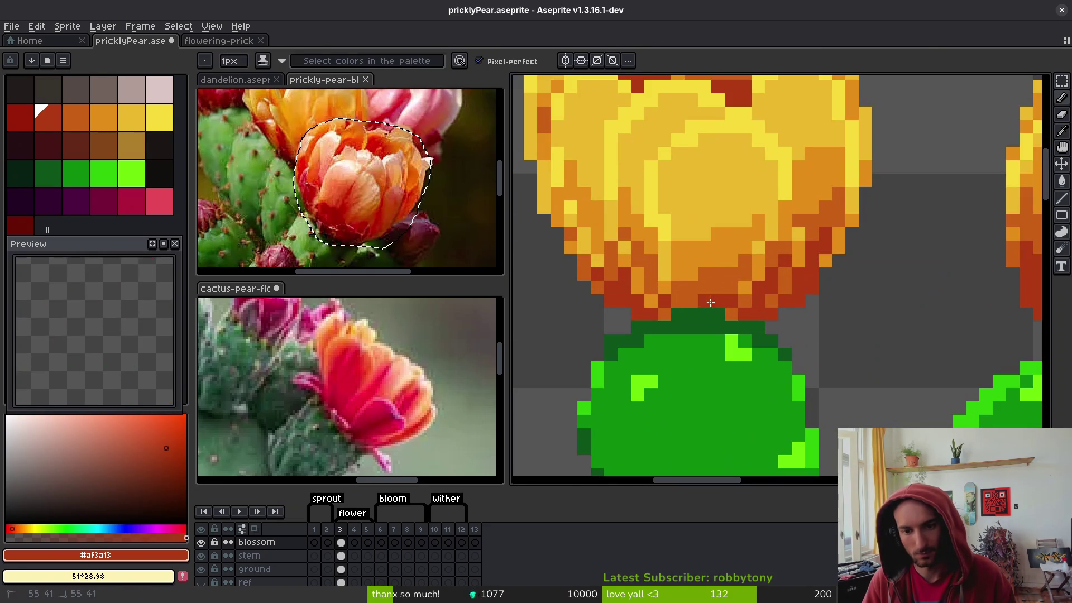
{"action": "left_click", "coordinate": [731, 288]}
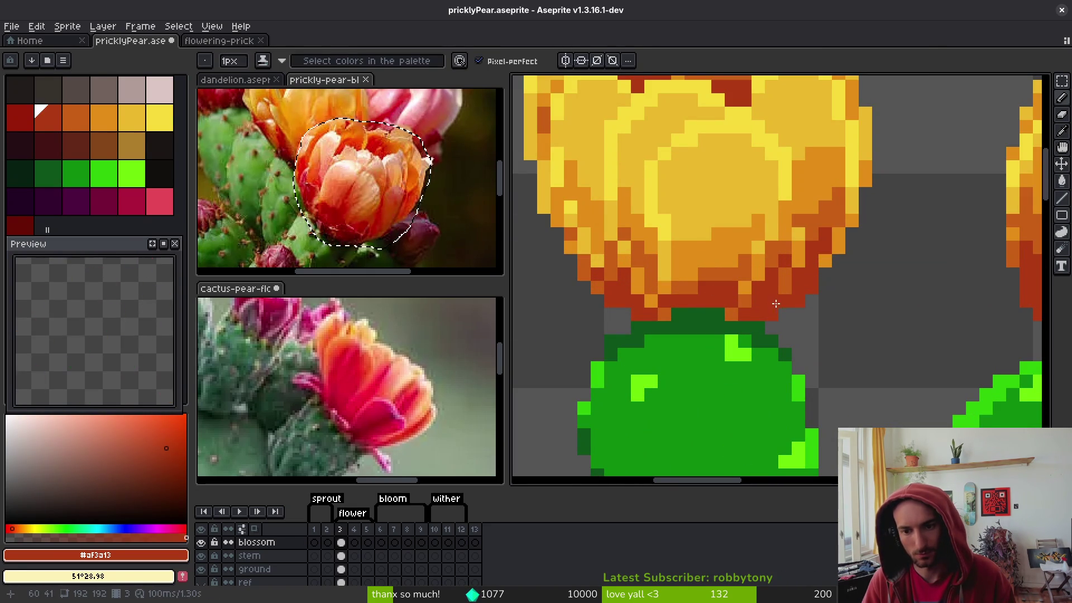
Sample the bloom's orange, yellow-orange, light yellow and highlight shades, ending on orange #e28e18
{"action": "left_click", "coordinate": [720, 274], "text": "alt"}
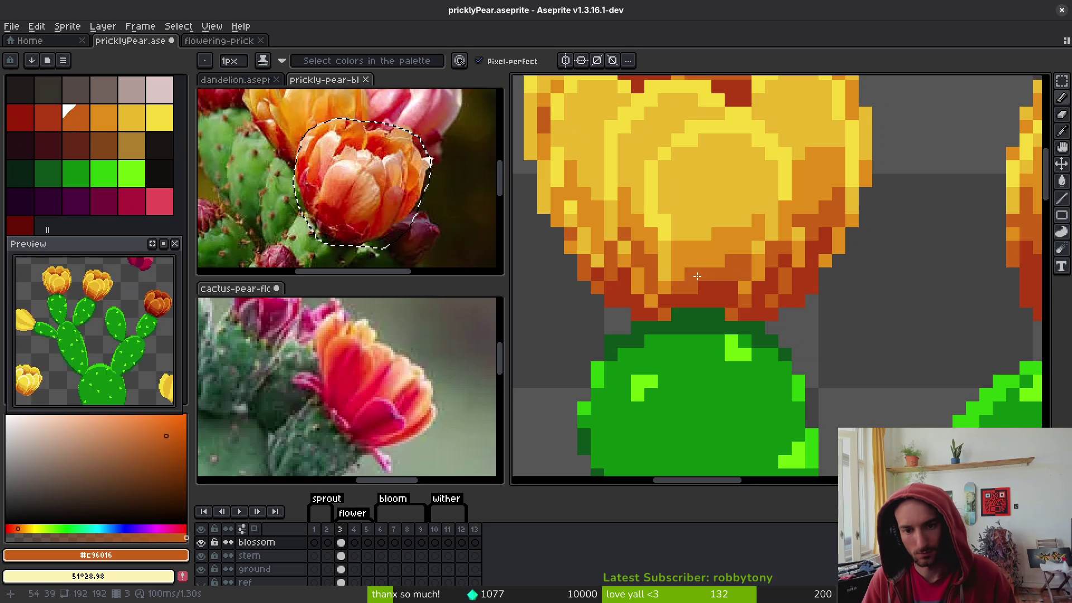
{"action": "left_click", "coordinate": [718, 228], "text": "alt"}
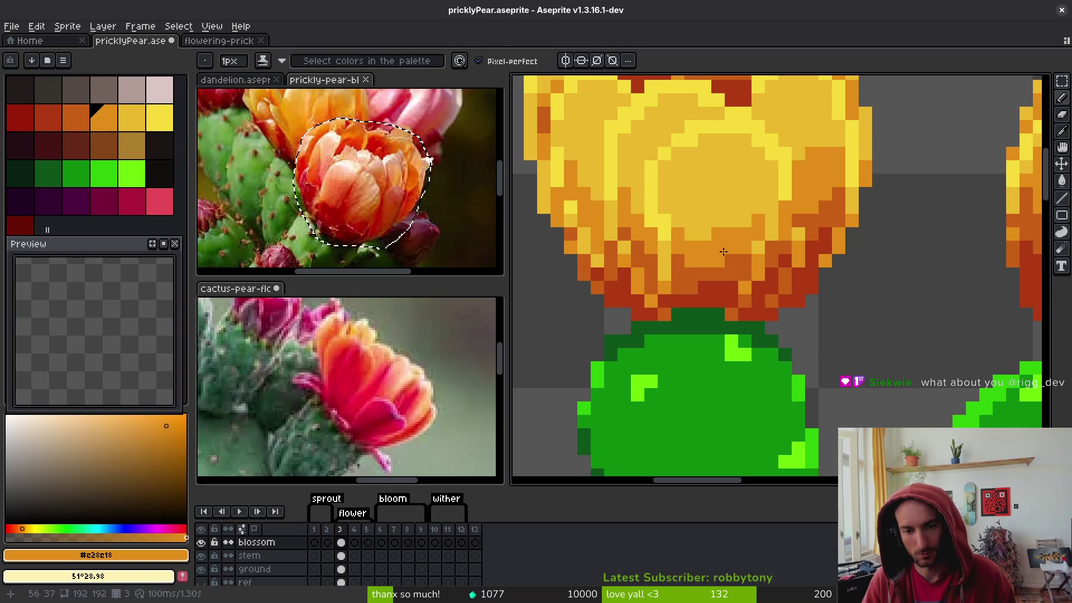
{"action": "scroll", "coordinate": [698, 223], "scroll_direction": "down", "scroll_amount": 1}
{"action": "scroll", "coordinate": [670, 206], "scroll_direction": "up", "scroll_amount": 1}
{"action": "left_click", "coordinate": [660, 201], "text": "alt"}
{"action": "scroll", "coordinate": [726, 198], "scroll_direction": "down", "scroll_amount": 2}
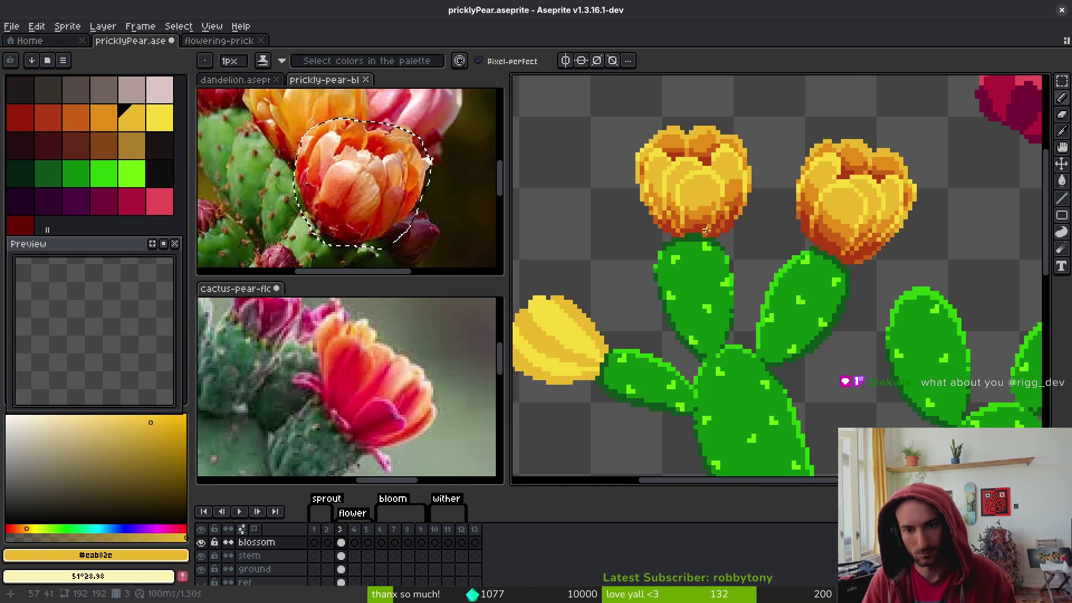
{"action": "scroll", "coordinate": [737, 196], "scroll_direction": "up", "scroll_amount": 2}
{"action": "left_click", "coordinate": [687, 196], "text": "alt"}
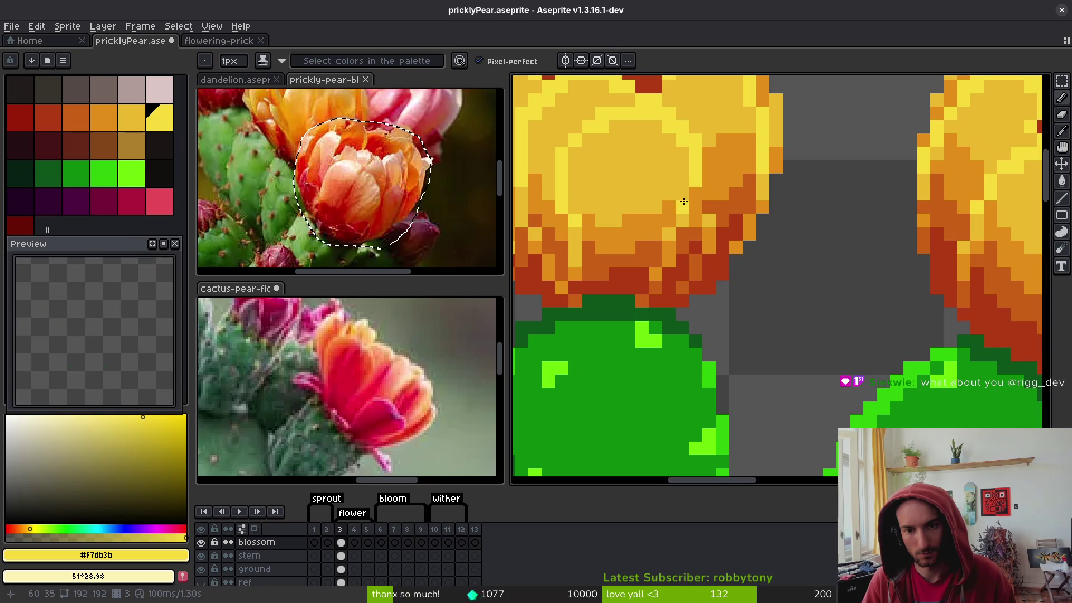
{"action": "scroll", "coordinate": [746, 239], "scroll_direction": "down", "scroll_amount": 4}
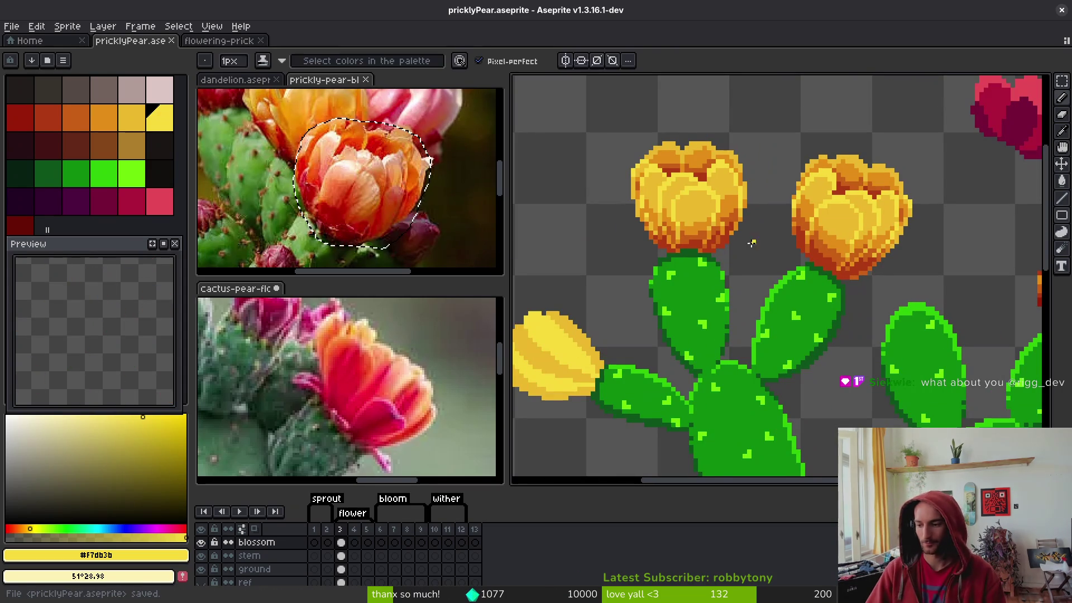
{"action": "scroll", "coordinate": [752, 243], "scroll_direction": "up", "scroll_amount": 3}
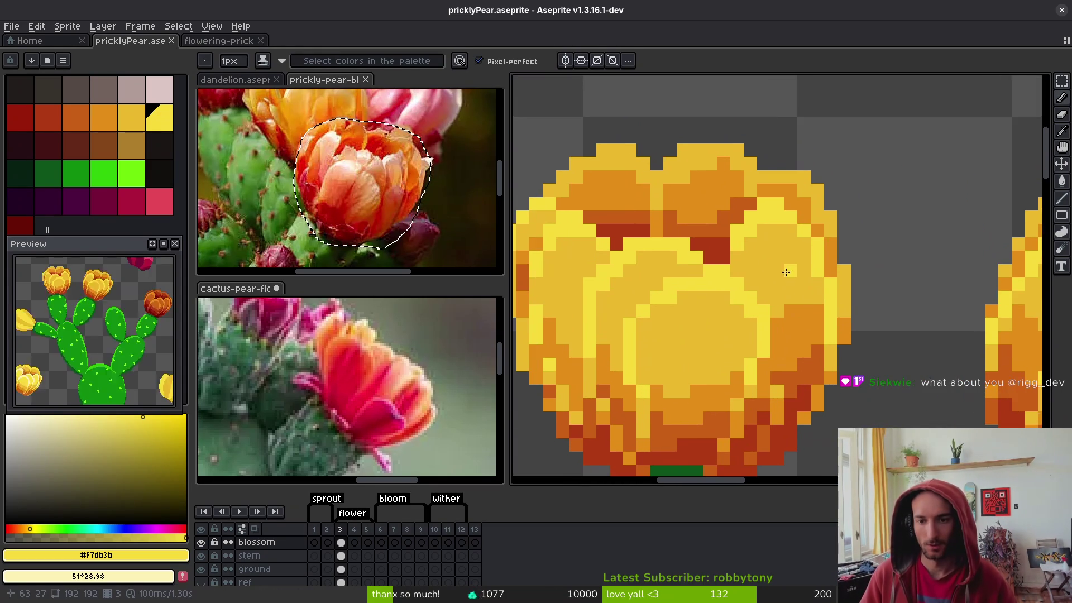
{"action": "scroll", "coordinate": [788, 271], "scroll_direction": "down", "scroll_amount": 1}
{"action": "scroll", "coordinate": [788, 271], "scroll_direction": "up", "scroll_amount": 1}
{"action": "left_click", "coordinate": [791, 150], "text": "alt"}
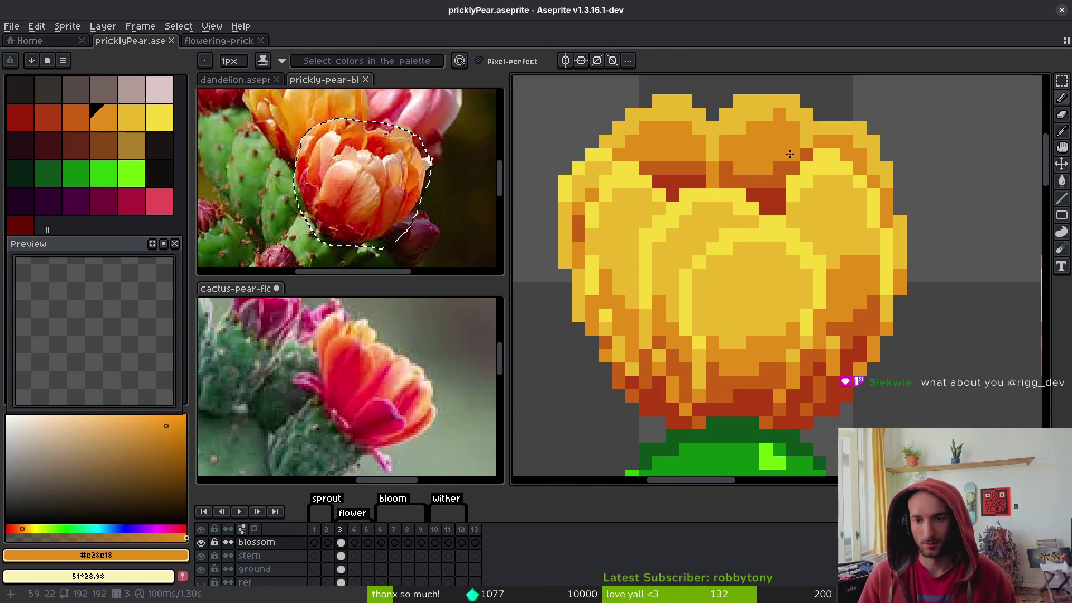
{"action": "scroll", "coordinate": [791, 149], "scroll_direction": "down", "scroll_amount": 3}
{"action": "scroll", "coordinate": [778, 246], "scroll_direction": "up", "scroll_amount": 3}
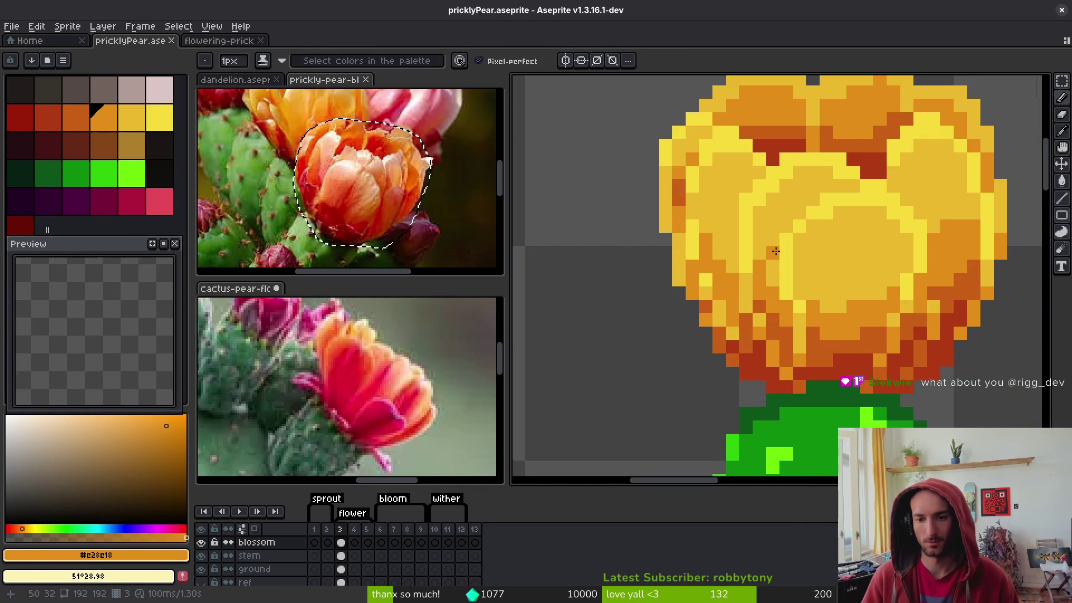
{"action": "key", "text": "alt"}
{"action": "scroll", "coordinate": [677, 185], "scroll_direction": "down", "scroll_amount": 3}
Undo the last pencil stroke, sample the bloom's yellow and orange, and save the sprite
{"action": "key", "text": "ctrl+z"}
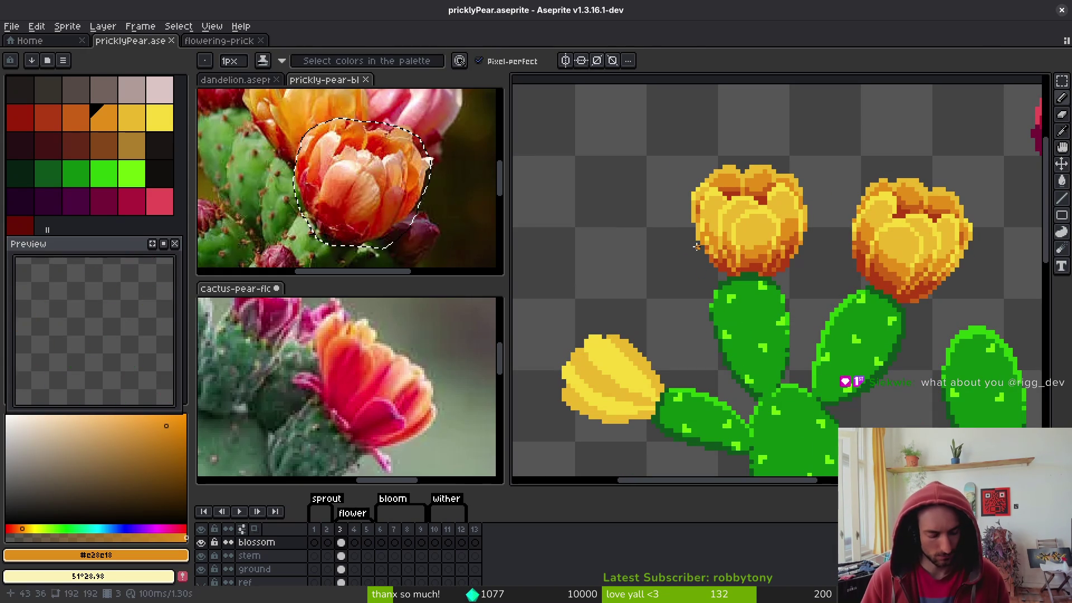
{"action": "scroll", "coordinate": [697, 247], "scroll_direction": "up", "scroll_amount": 3}
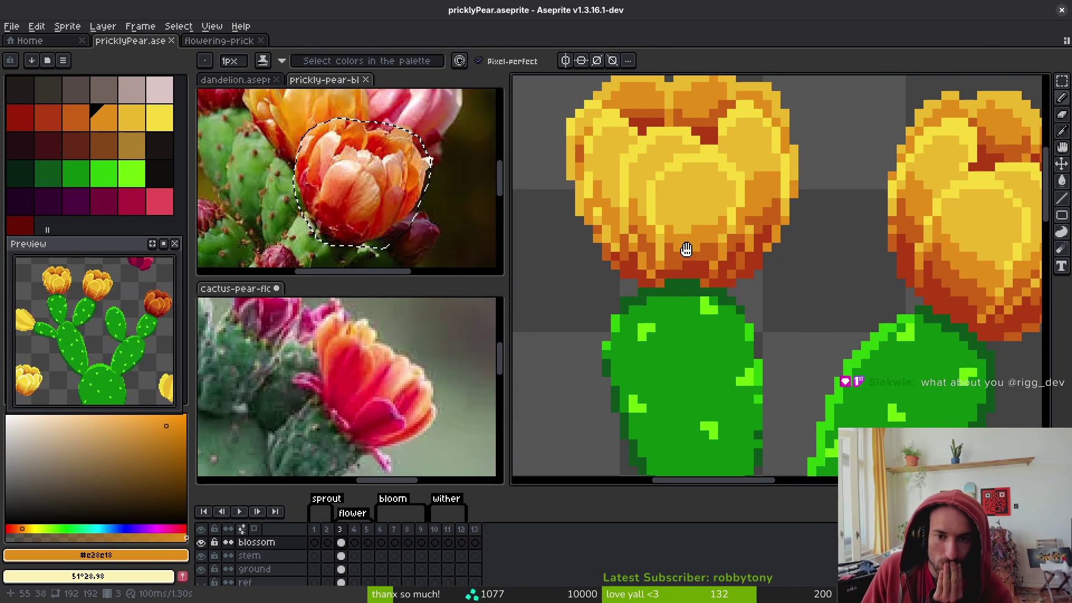
{"action": "scroll", "coordinate": [642, 252], "scroll_direction": "down", "scroll_amount": 2}
{"action": "scroll", "coordinate": [644, 256], "scroll_direction": "up", "scroll_amount": 4}
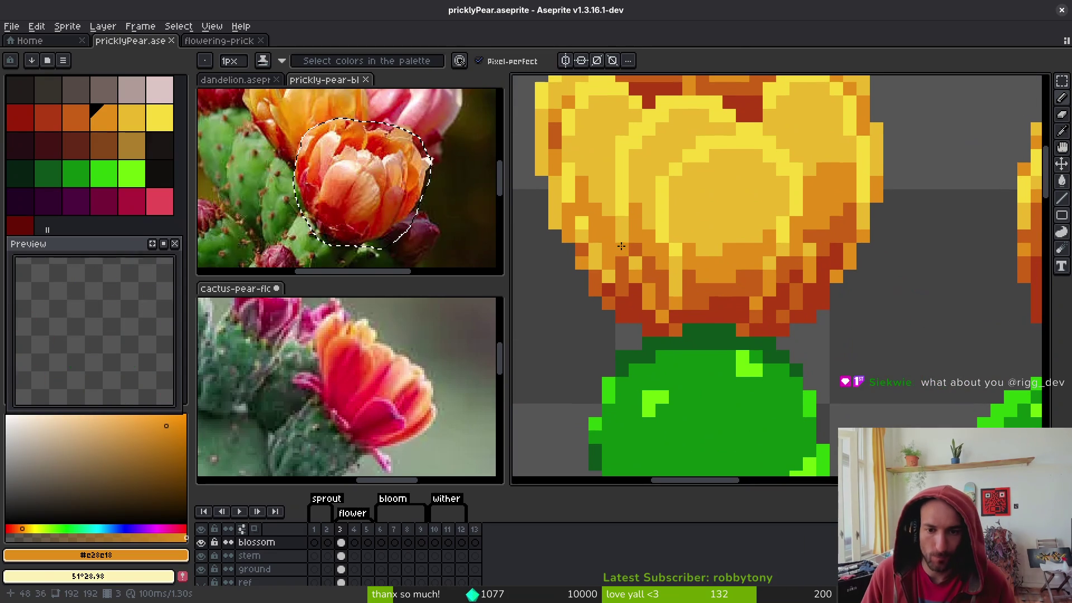
{"action": "left_click", "coordinate": [622, 252], "text": "alt"}
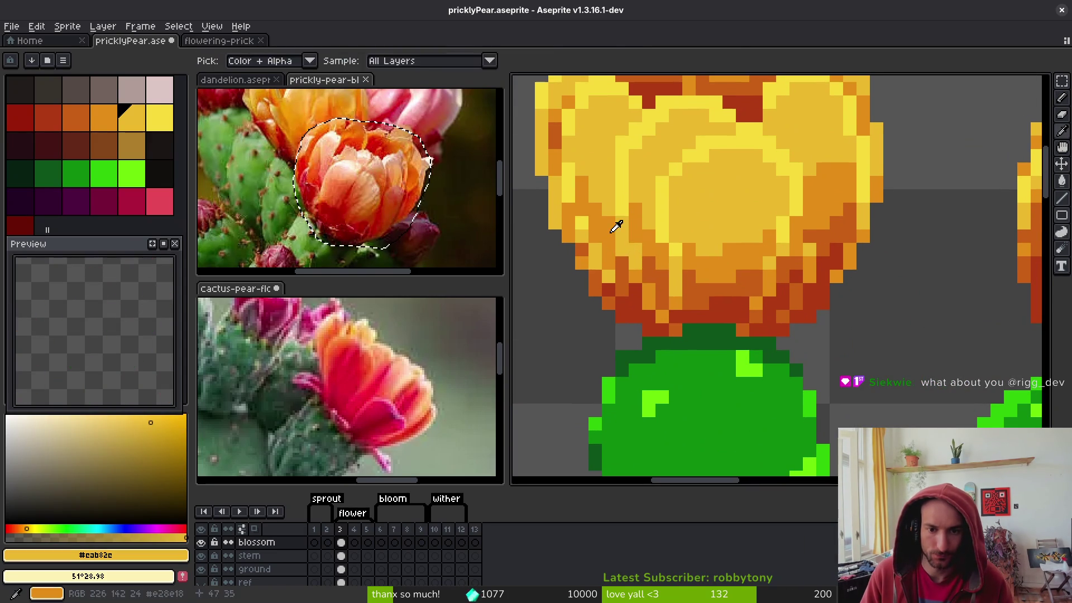
{"action": "left_click", "coordinate": [618, 229], "text": "alt"}
{"action": "scroll", "coordinate": [667, 286], "scroll_direction": "down", "scroll_amount": 4}
{"action": "key", "text": "ctrl+s"}
Paint orange pixels along the upper-left bloom's lower edge
{"action": "scroll", "coordinate": [667, 286], "scroll_direction": "up", "scroll_amount": 4}
{"action": "left_click", "coordinate": [608, 235], "text": "alt"}
{"action": "left_click", "coordinate": [614, 231]}
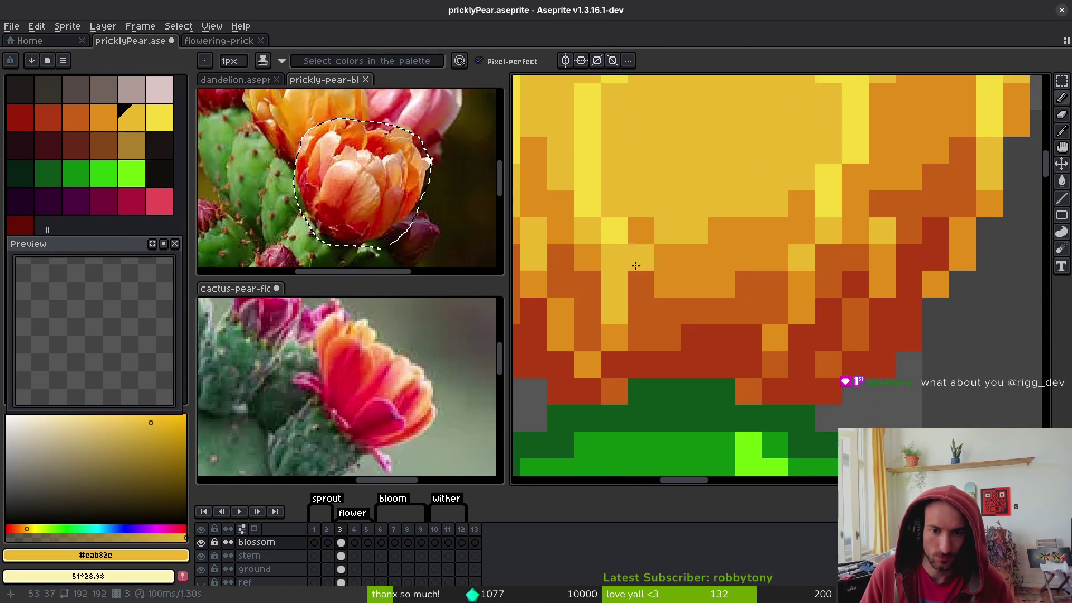
{"action": "left_click", "coordinate": [634, 228], "text": "alt"}
{"action": "scroll", "coordinate": [643, 274], "scroll_direction": "down", "scroll_amount": 4}
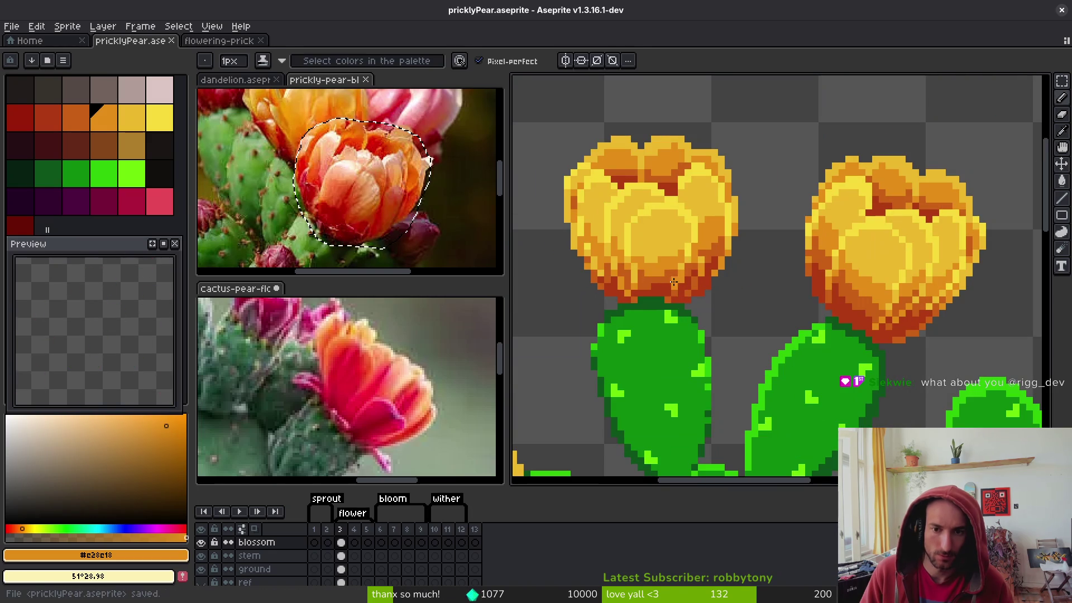
{"action": "scroll", "coordinate": [681, 262], "scroll_direction": "down", "scroll_amount": 4}
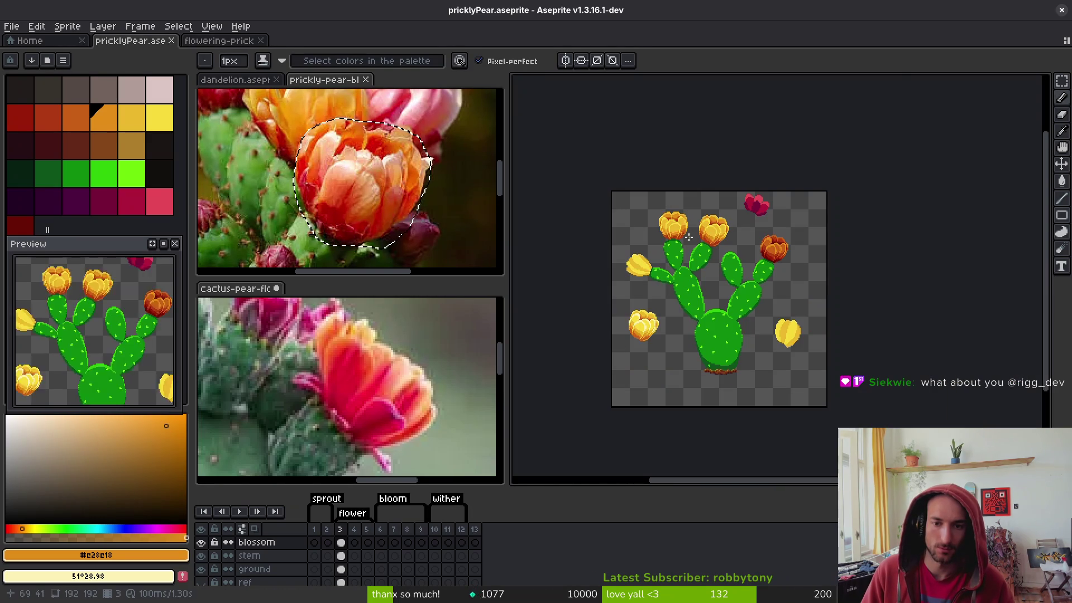
{"action": "scroll", "coordinate": [668, 240], "scroll_direction": "up", "scroll_amount": 5}
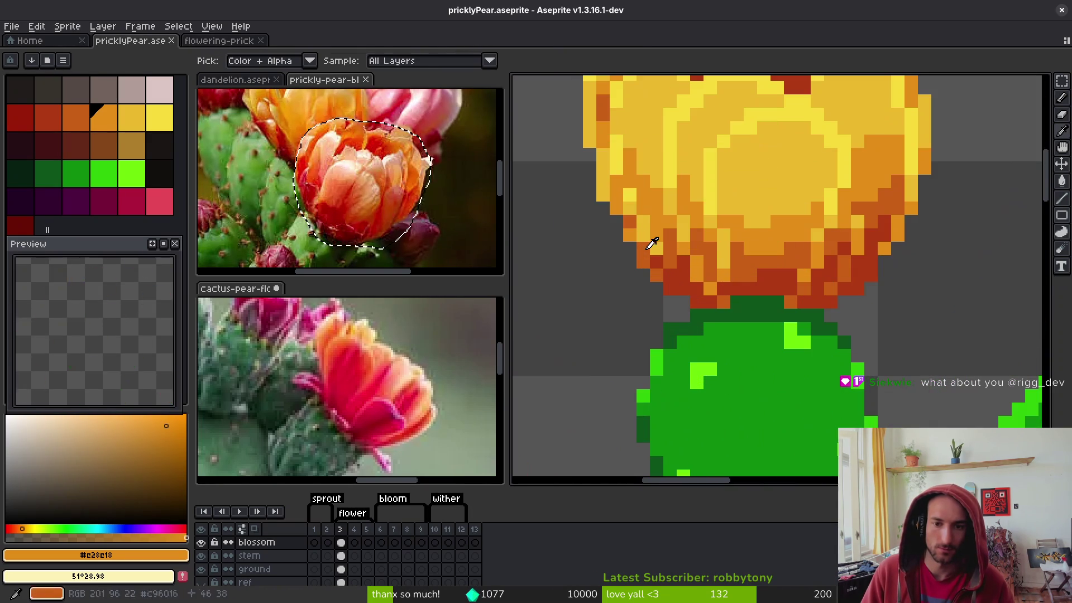
{"action": "left_click", "coordinate": [646, 235], "text": "alt"}
{"action": "left_click", "coordinate": [627, 201], "text": "alt"}
{"action": "left_click", "coordinate": [619, 221]}
Add yellow pixels on the bloom's left edge and a dark orange #c96016 pixel near its base
{"action": "left_click", "coordinate": [611, 184], "text": "alt"}
{"action": "left_click", "coordinate": [616, 221]}
{"action": "left_click", "coordinate": [628, 195]}
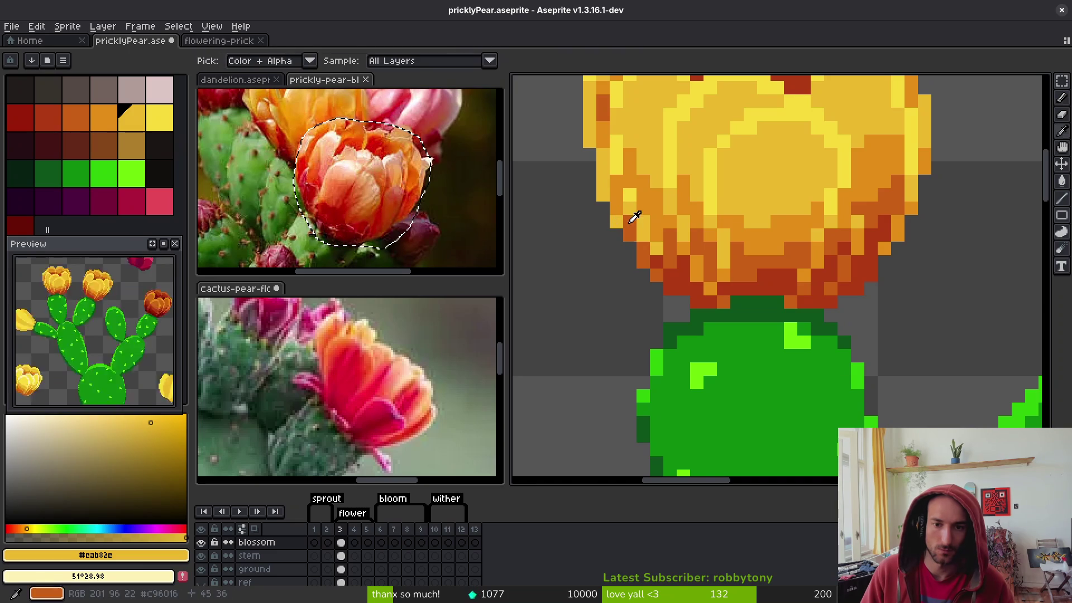
{"action": "left_click", "coordinate": [625, 240], "text": "alt"}
{"action": "left_click", "coordinate": [627, 235]}
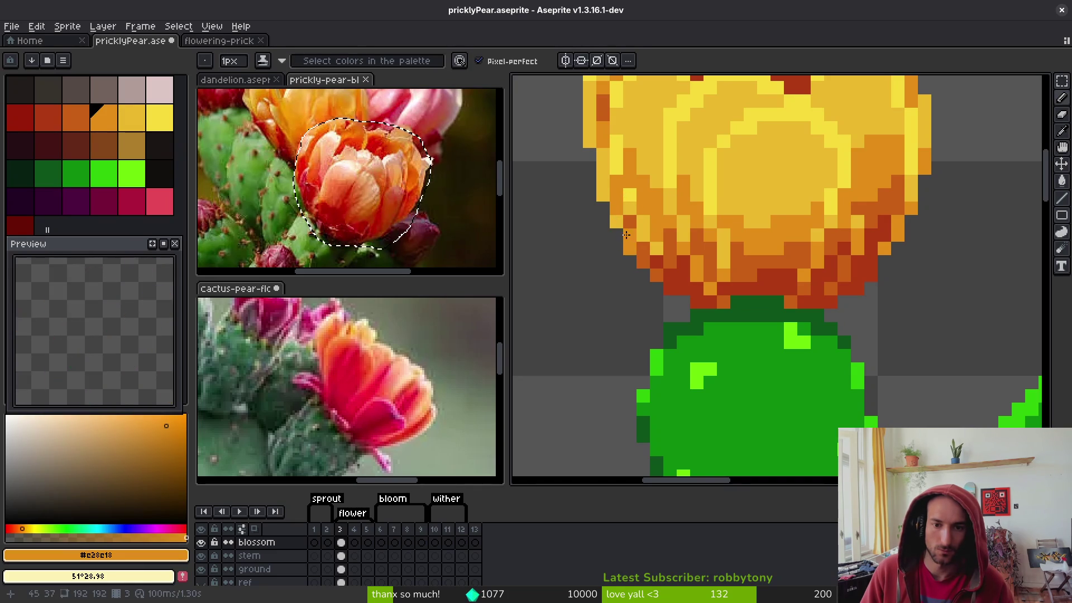
{"action": "left_click", "coordinate": [615, 209], "text": "alt"}
{"action": "scroll", "coordinate": [664, 278], "scroll_direction": "down", "scroll_amount": 6}
{"action": "scroll", "coordinate": [666, 279], "scroll_direction": "up", "scroll_amount": 5}
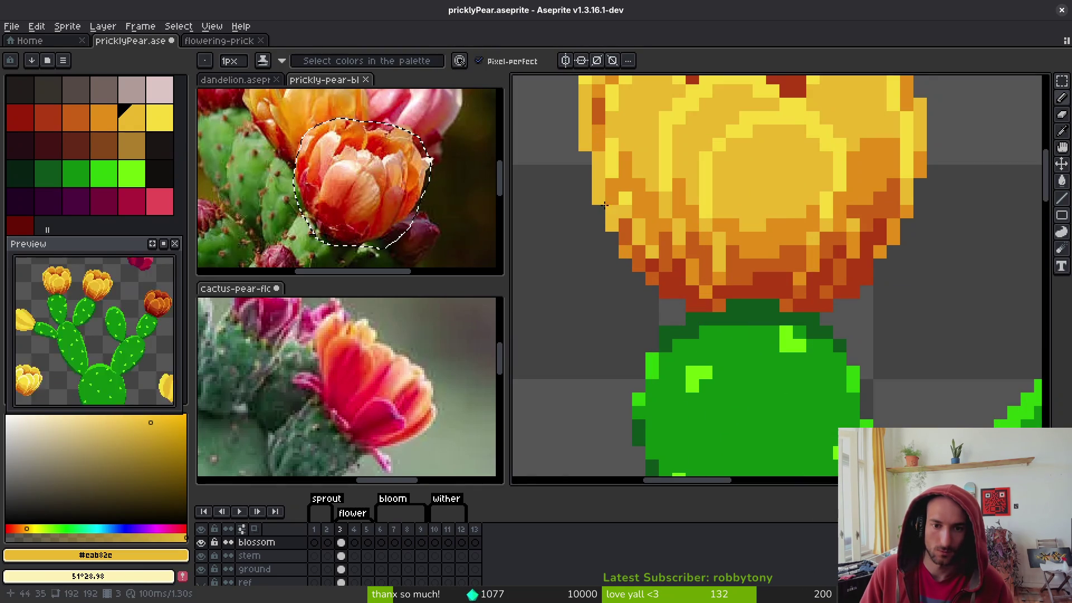
{"action": "key", "text": "alt"}
{"action": "scroll", "coordinate": [655, 275], "scroll_direction": "down", "scroll_amount": 5}
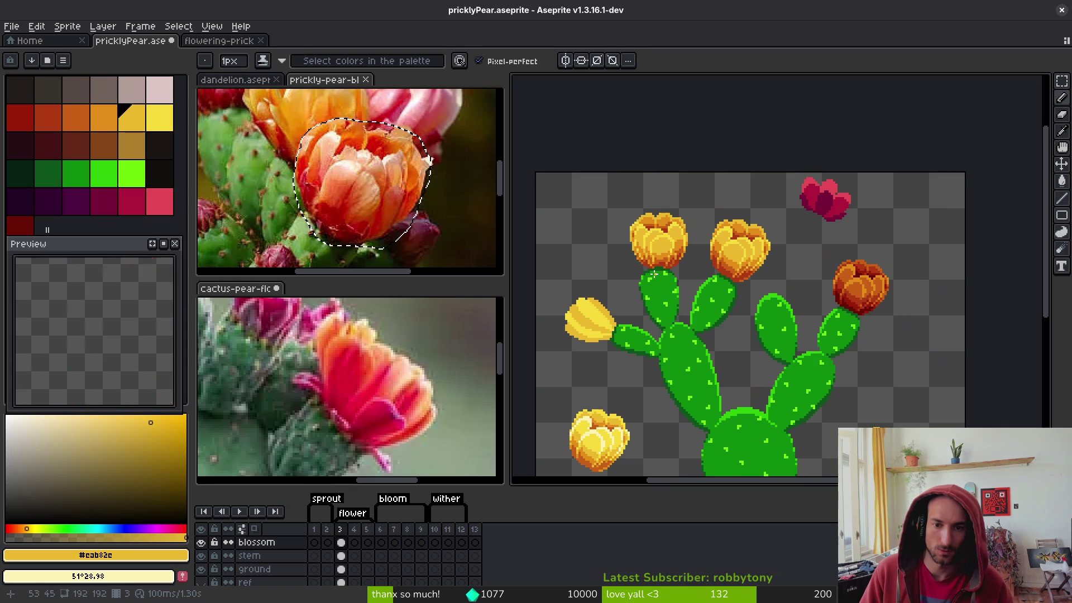
Zoom in on the upper-left bloom and sample dark orange #c96016 and dark red #af3a13
{"action": "scroll", "coordinate": [683, 284], "scroll_direction": "up", "scroll_amount": 5}
{"action": "scroll", "coordinate": [686, 283], "scroll_direction": "down", "scroll_amount": 5}
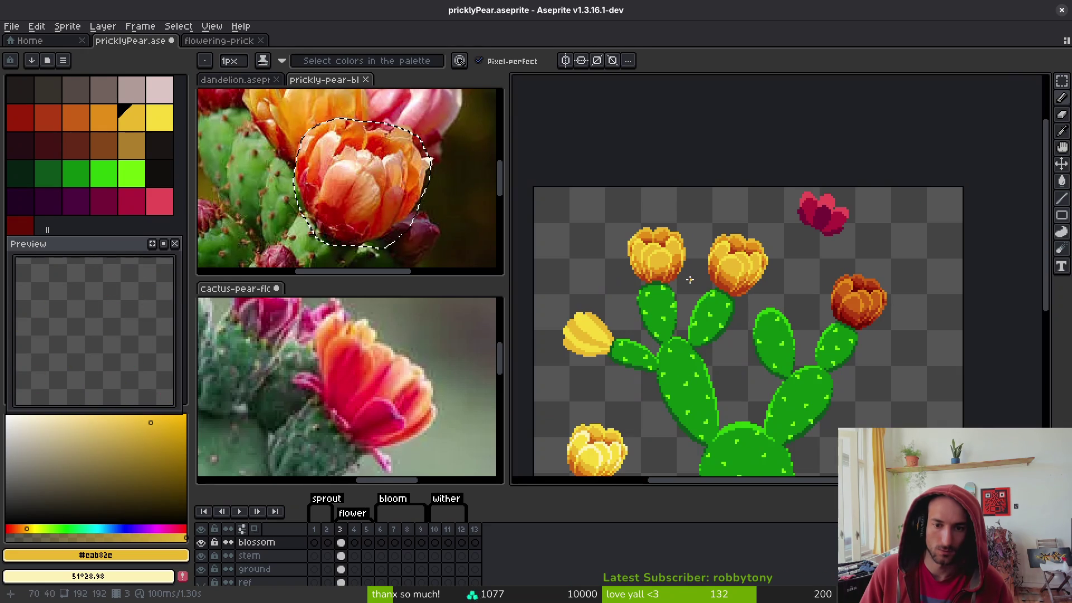
{"action": "scroll", "coordinate": [687, 283], "scroll_direction": "up", "scroll_amount": 5}
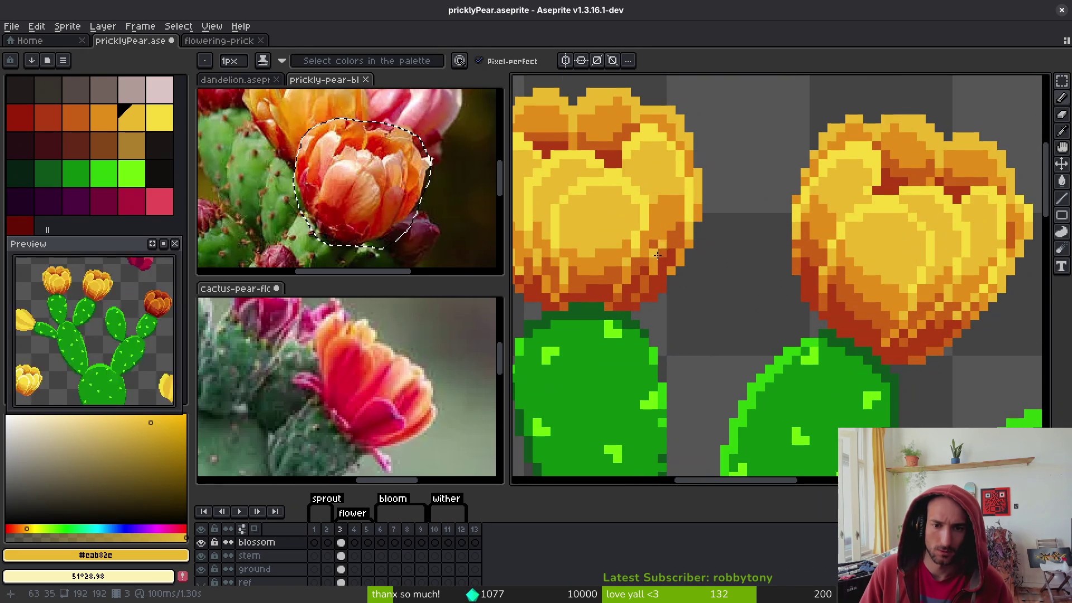
{"action": "scroll", "coordinate": [682, 247], "scroll_direction": "up", "scroll_amount": 2}
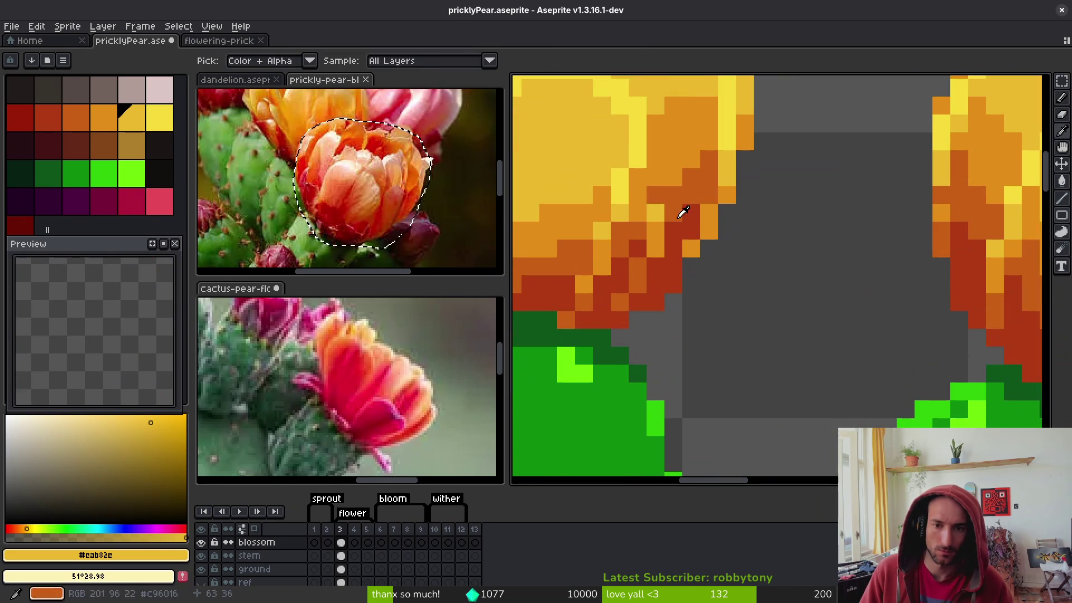
{"action": "scroll", "coordinate": [682, 215], "scroll_direction": "down", "scroll_amount": 4}
{"action": "scroll", "coordinate": [709, 299], "scroll_direction": "up", "scroll_amount": 4}
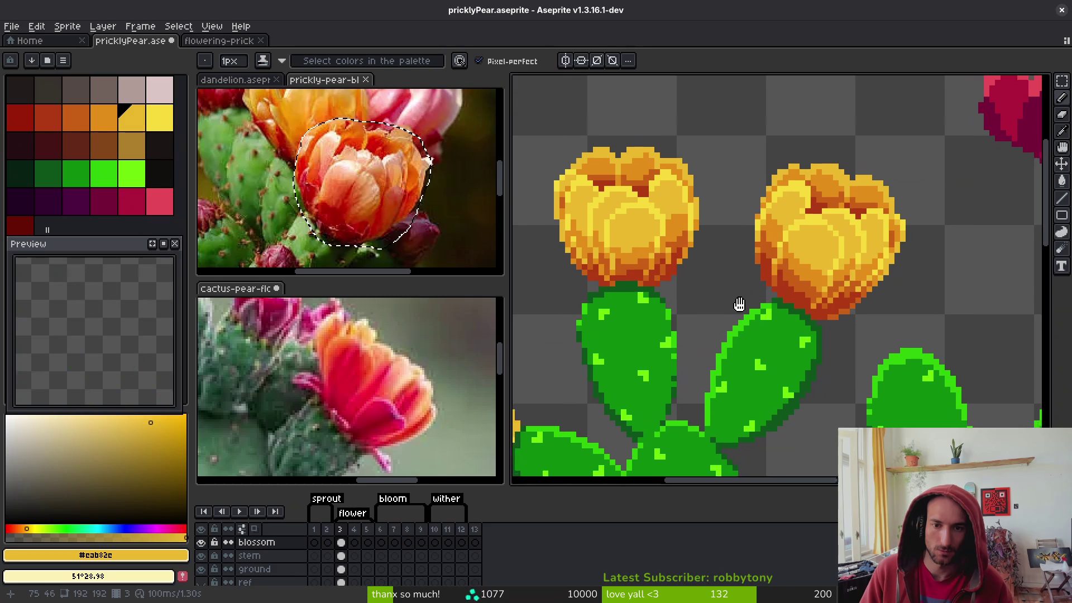
{"action": "scroll", "coordinate": [702, 270], "scroll_direction": "up", "scroll_amount": 2}
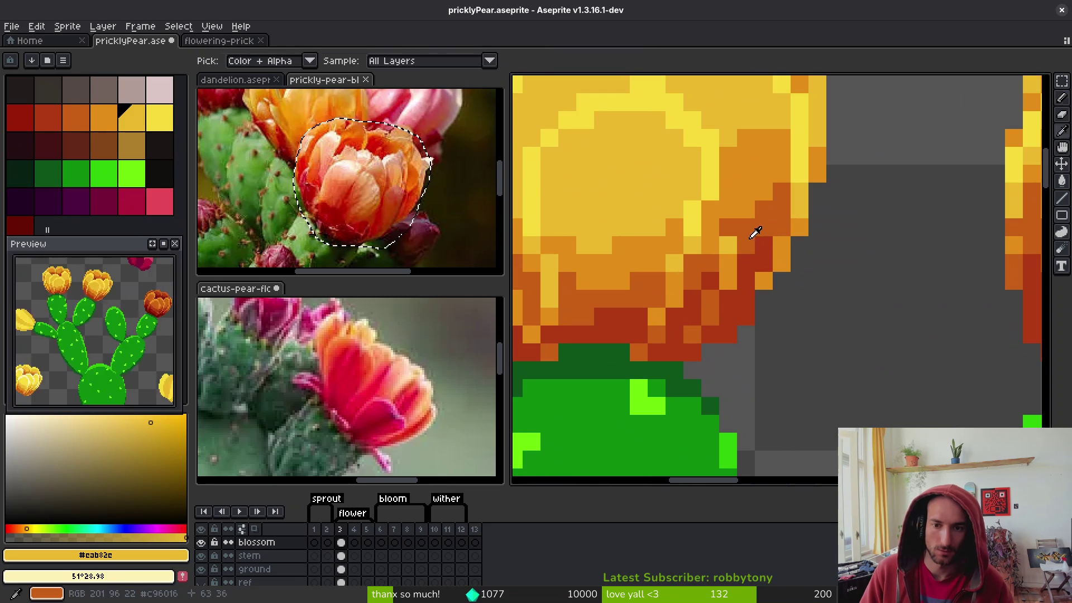
{"action": "left_click", "coordinate": [731, 243], "text": "alt"}
{"action": "left_click", "coordinate": [729, 259], "text": "alt"}
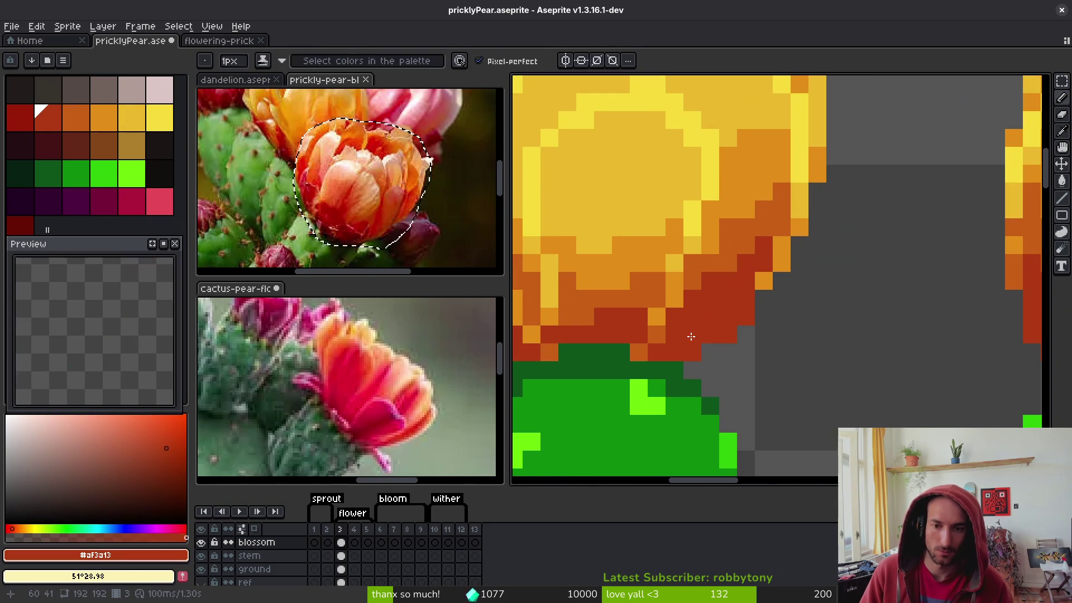
{"action": "scroll", "coordinate": [726, 257], "scroll_direction": "down", "scroll_amount": 3}
{"action": "scroll", "coordinate": [732, 257], "scroll_direction": "up", "scroll_amount": 2}
Paint darker orange #c96016 pixels along the bloom's right edge and base, then save
{"action": "left_click", "coordinate": [714, 265], "text": "alt"}
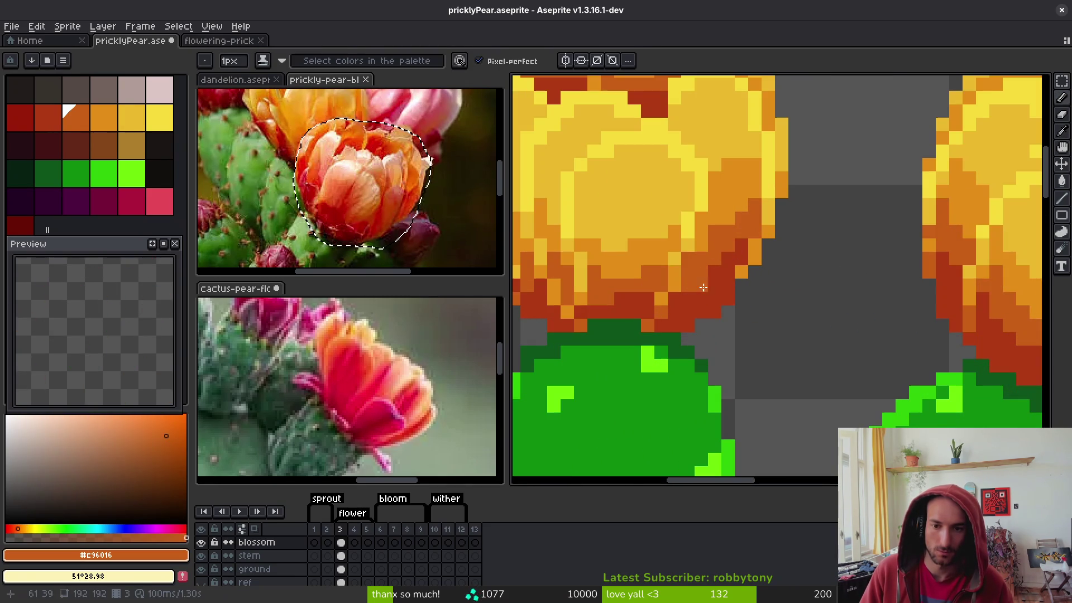
{"action": "left_click", "coordinate": [707, 231], "text": "alt"}
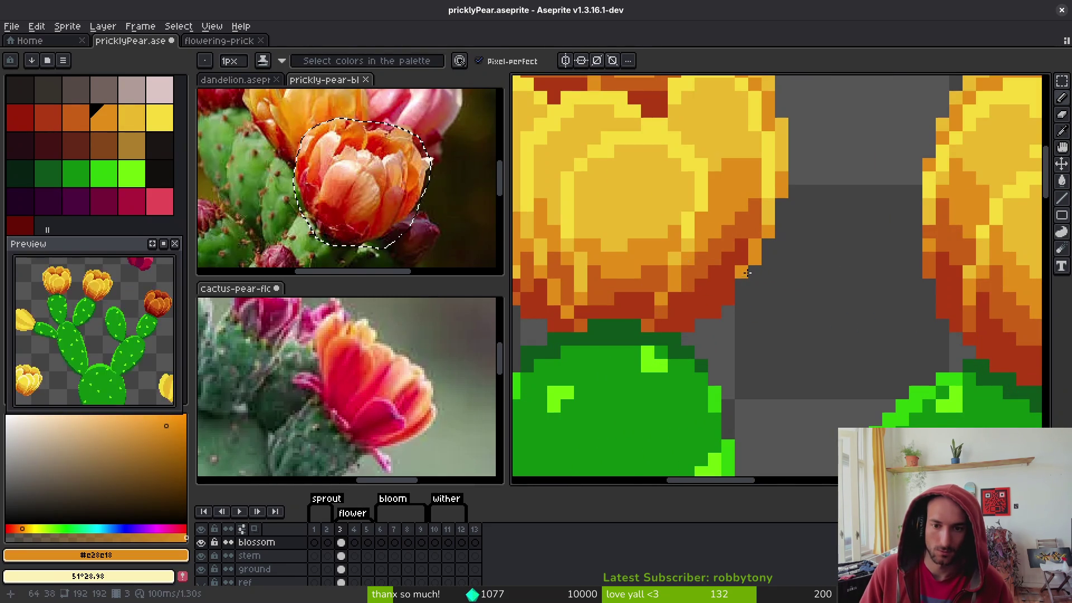
{"action": "scroll", "coordinate": [720, 252], "scroll_direction": "down", "scroll_amount": 3}
{"action": "scroll", "coordinate": [727, 229], "scroll_direction": "up", "scroll_amount": 3}
{"action": "left_click", "coordinate": [726, 258]}
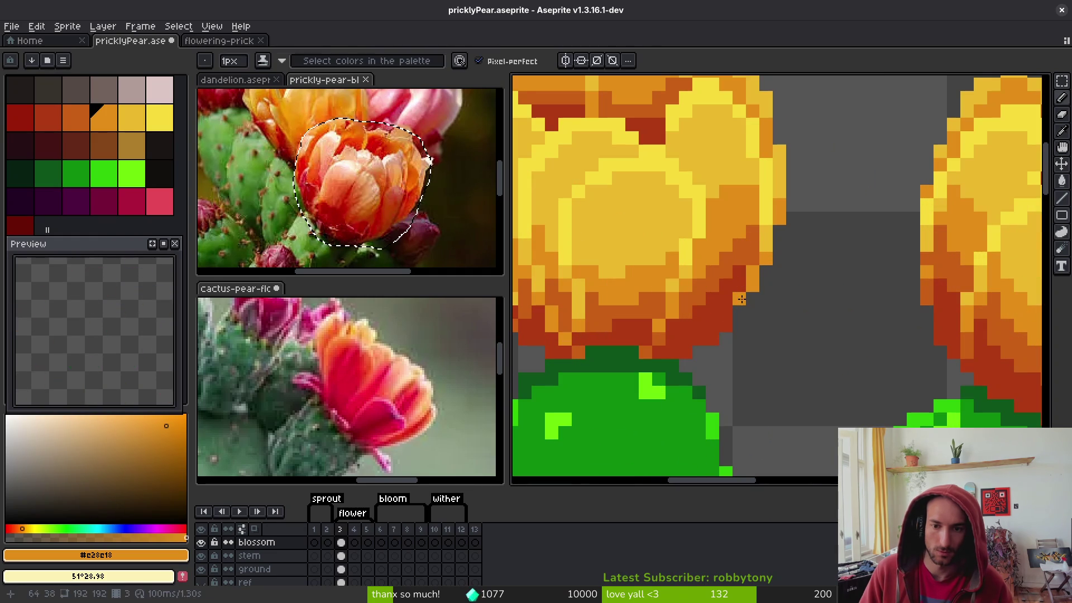
{"action": "left_click", "coordinate": [752, 264], "text": "alt"}
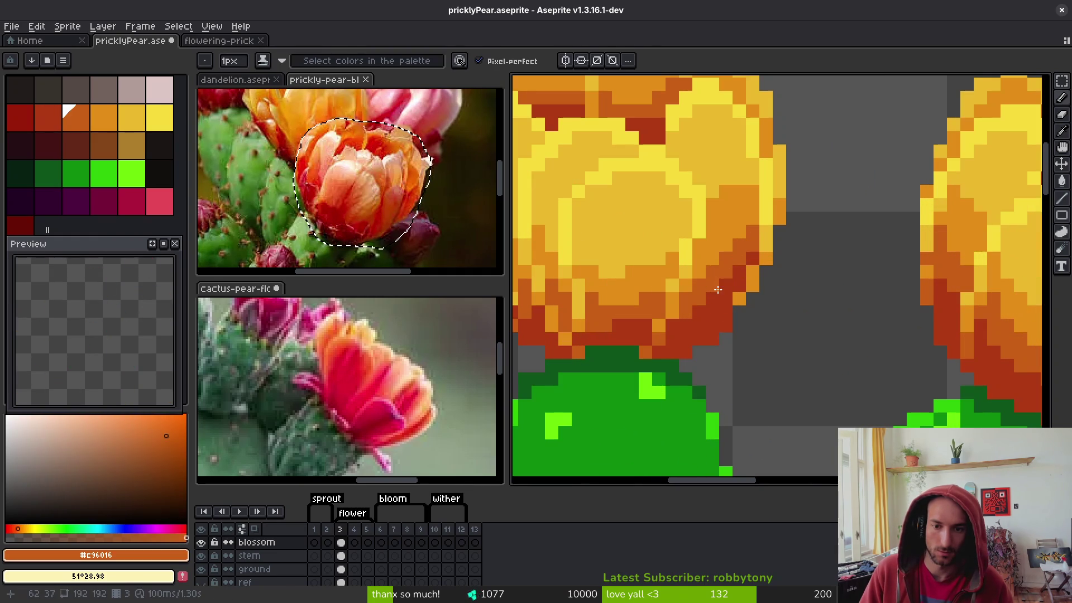
{"action": "left_click", "coordinate": [699, 312]}
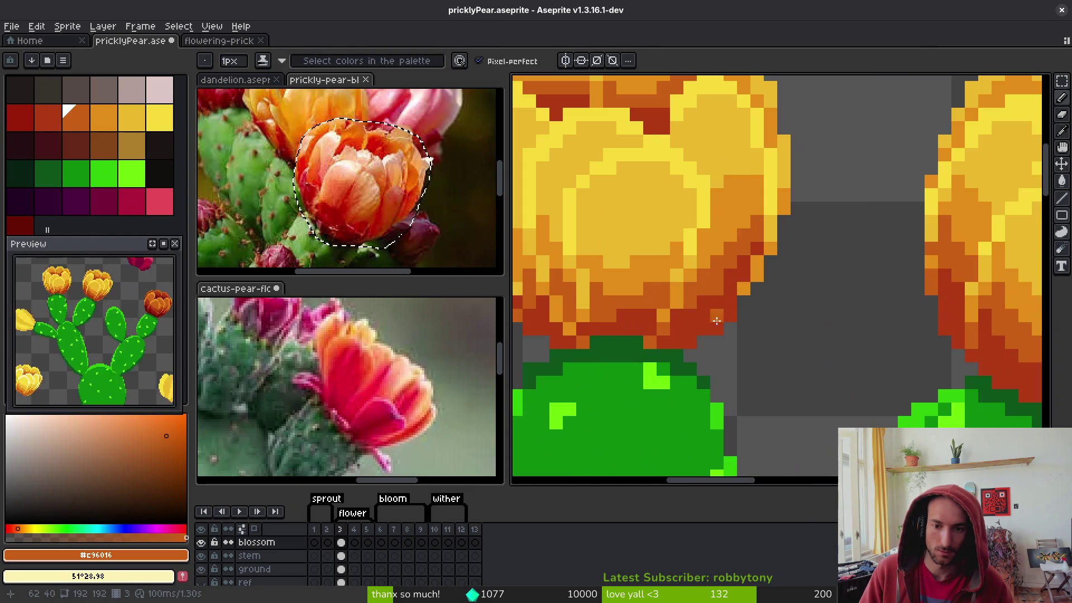
{"action": "scroll", "coordinate": [696, 313], "scroll_direction": "down", "scroll_amount": 5}
{"action": "left_click", "coordinate": [726, 339]}
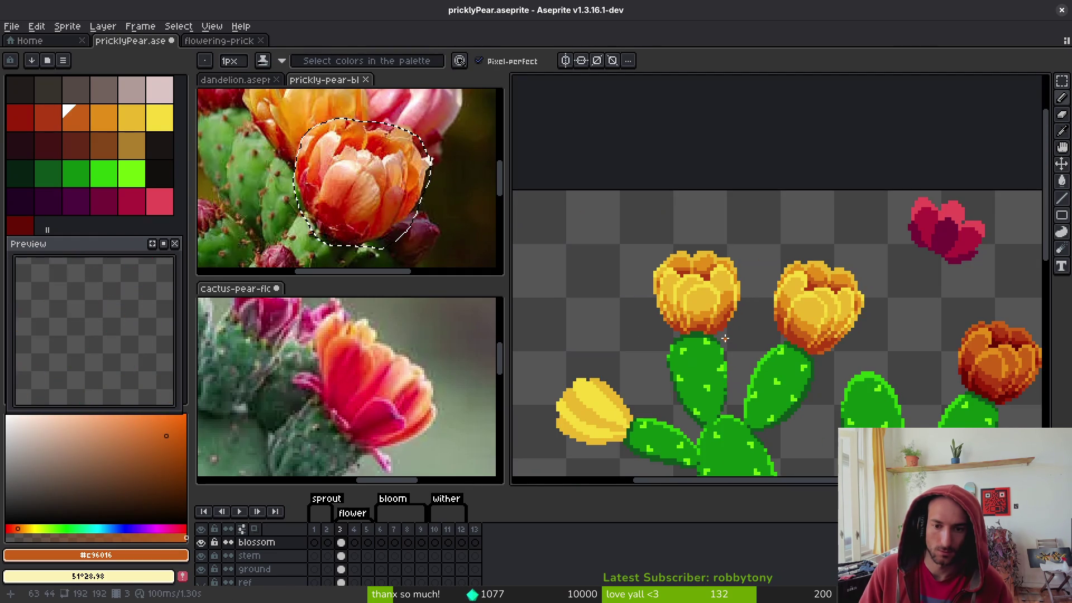
{"action": "scroll", "coordinate": [721, 330], "scroll_direction": "up", "scroll_amount": 4}
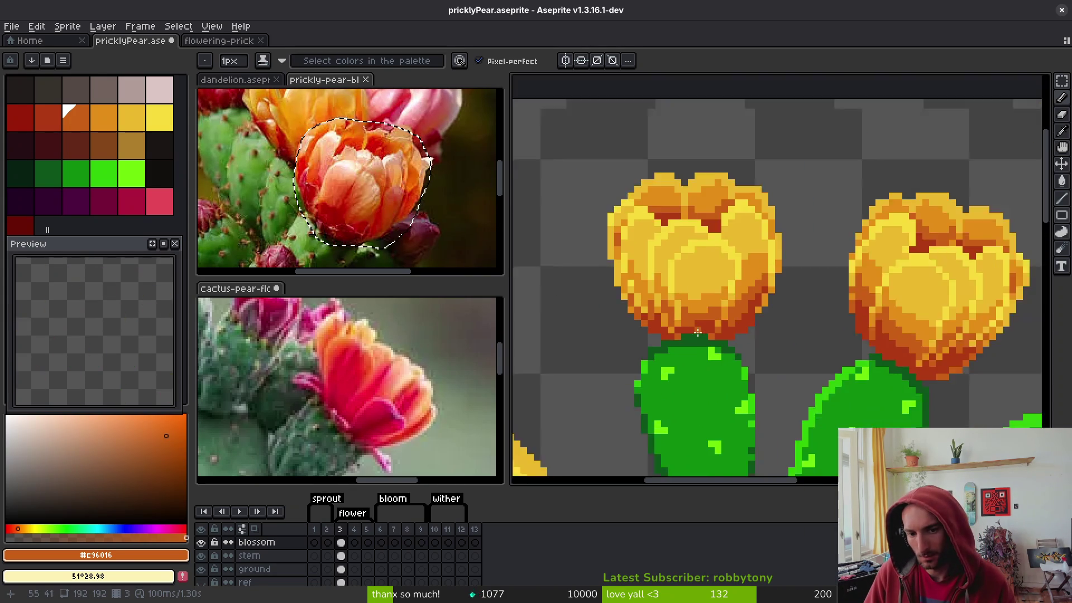
{"action": "scroll", "coordinate": [716, 312], "scroll_direction": "down", "scroll_amount": 5}
{"action": "scroll", "coordinate": [726, 324], "scroll_direction": "up", "scroll_amount": 1}
{"action": "key", "text": "ctrl+s"}
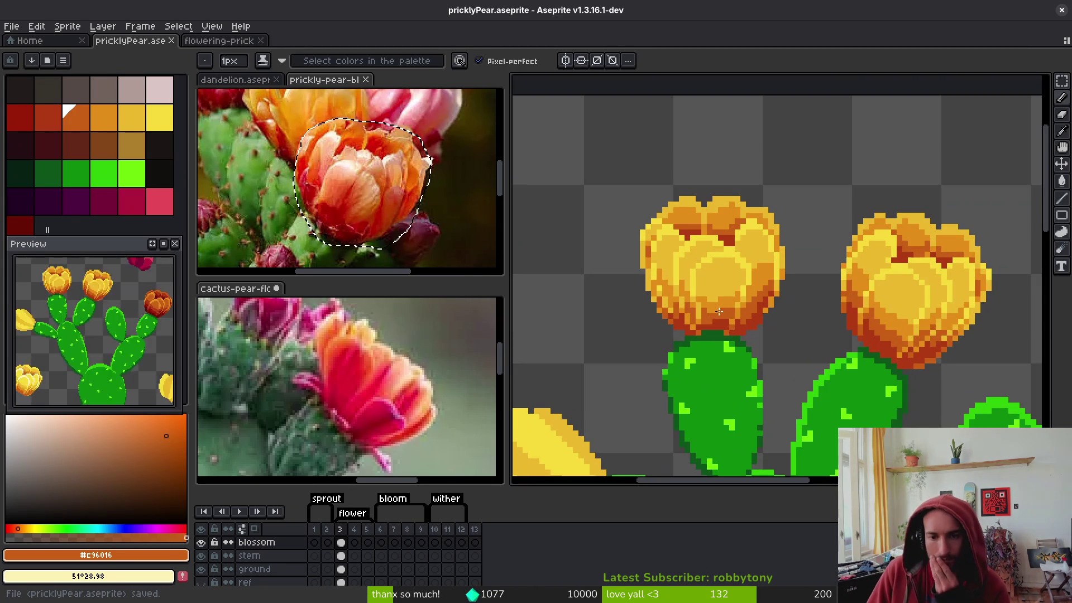
Add a yellow pixel on the bloom's lower edge, sample orange #e28e18, and save again
{"action": "scroll", "coordinate": [685, 297], "scroll_direction": "up", "scroll_amount": 4}
{"action": "left_click", "coordinate": [659, 294], "text": "alt"}
{"action": "left_click", "coordinate": [647, 297]}
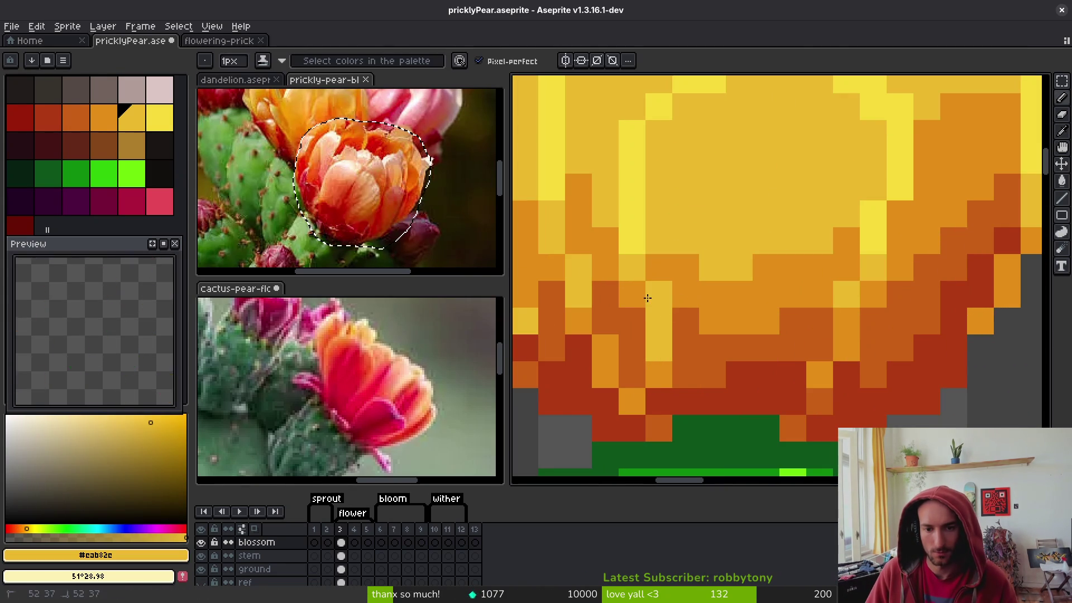
{"action": "left_click", "coordinate": [670, 267], "text": "alt"}
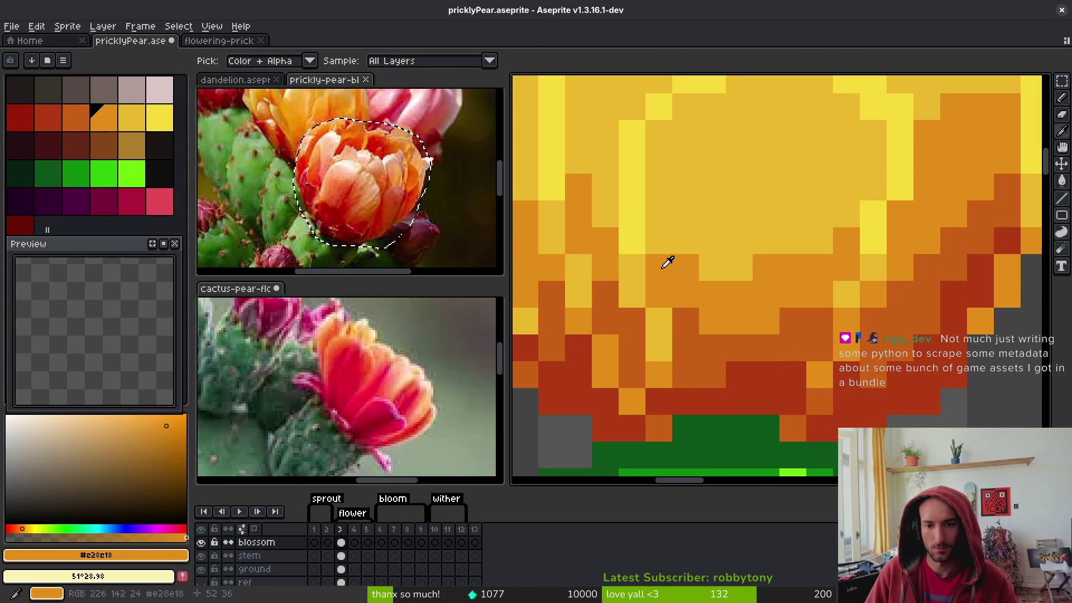
{"action": "scroll", "coordinate": [653, 243], "scroll_direction": "down", "scroll_amount": 5}
{"action": "key", "text": "ctrl+s"}
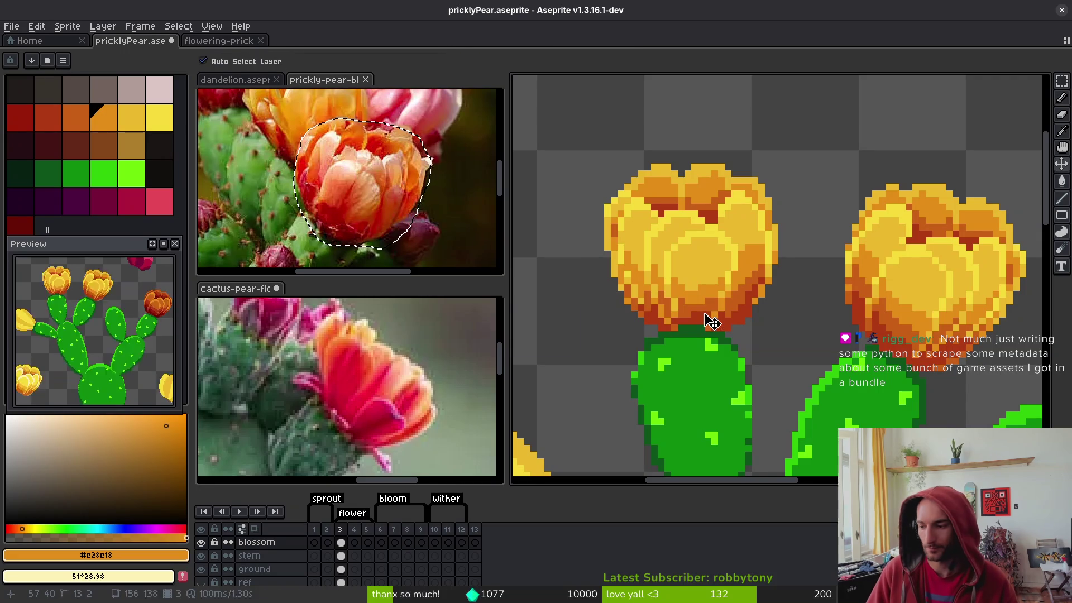
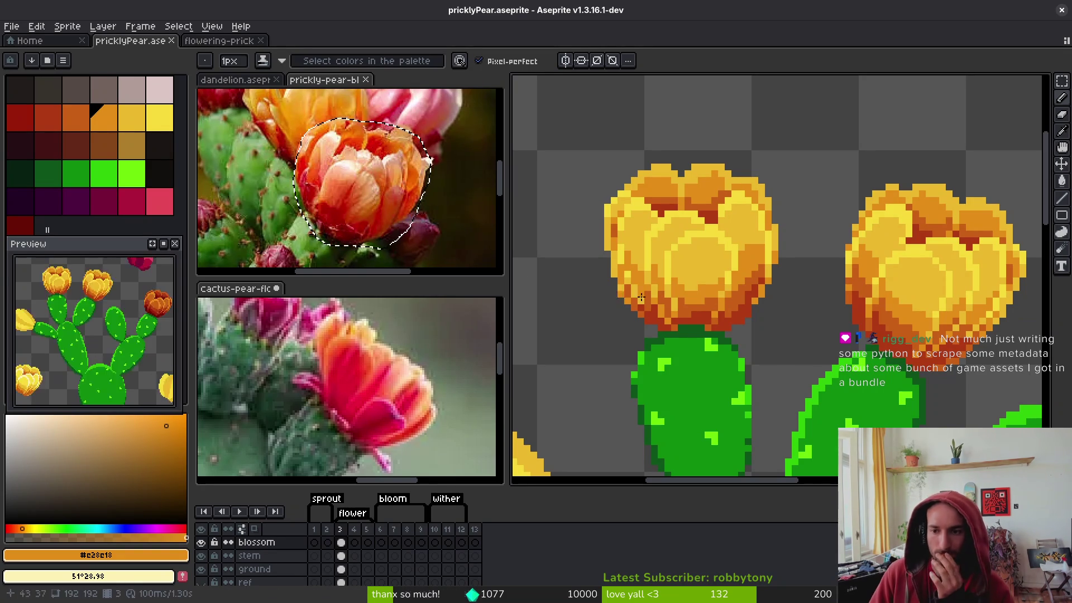
Sample the yellow and orange petal colours, save, and paint a pixel on the leftmost blossom's top
{"action": "scroll", "coordinate": [705, 314], "scroll_direction": "down", "scroll_amount": 3}
{"action": "scroll", "coordinate": [751, 262], "scroll_direction": "up", "scroll_amount": 3}
{"action": "scroll", "coordinate": [751, 262], "scroll_direction": "down", "scroll_amount": 3}
{"action": "scroll", "coordinate": [747, 260], "scroll_direction": "up", "scroll_amount": 3}
{"action": "scroll", "coordinate": [748, 261], "scroll_direction": "up", "scroll_amount": 2}
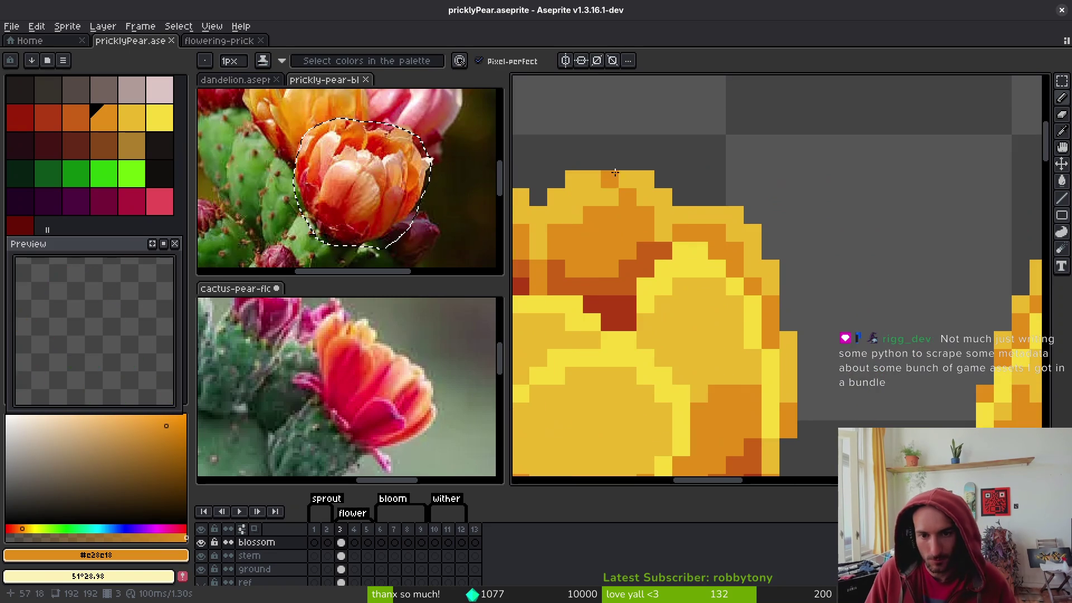
{"action": "left_click", "coordinate": [681, 233], "text": "alt"}
{"action": "scroll", "coordinate": [703, 268], "scroll_direction": "down", "scroll_amount": 1}
{"action": "left_click", "coordinate": [695, 260], "text": "alt"}
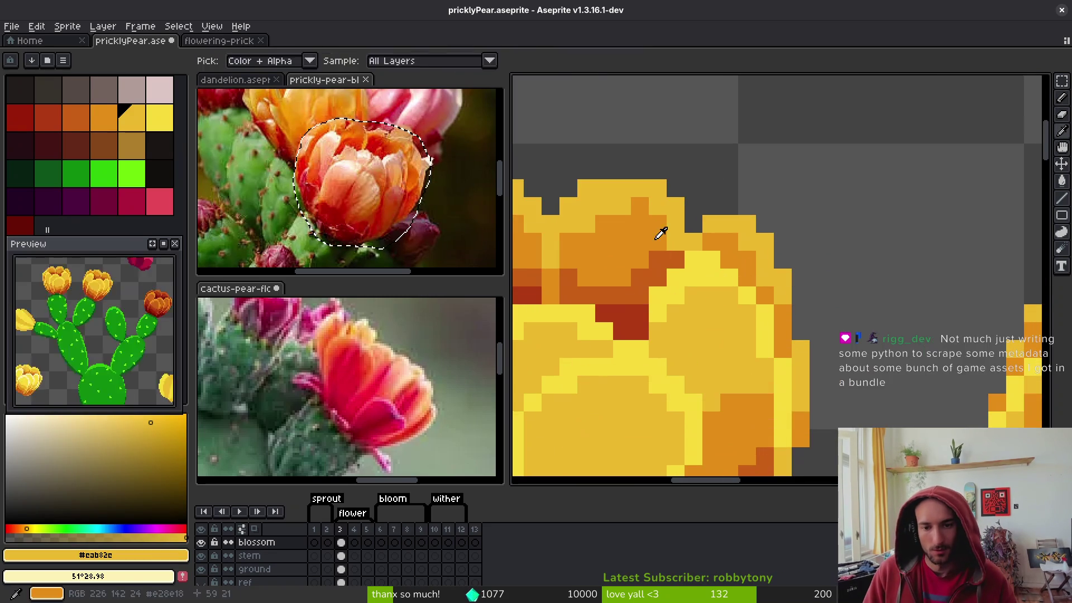
{"action": "key", "text": "ctrl+s"}
{"action": "scroll", "coordinate": [690, 262], "scroll_direction": "down", "scroll_amount": 3}
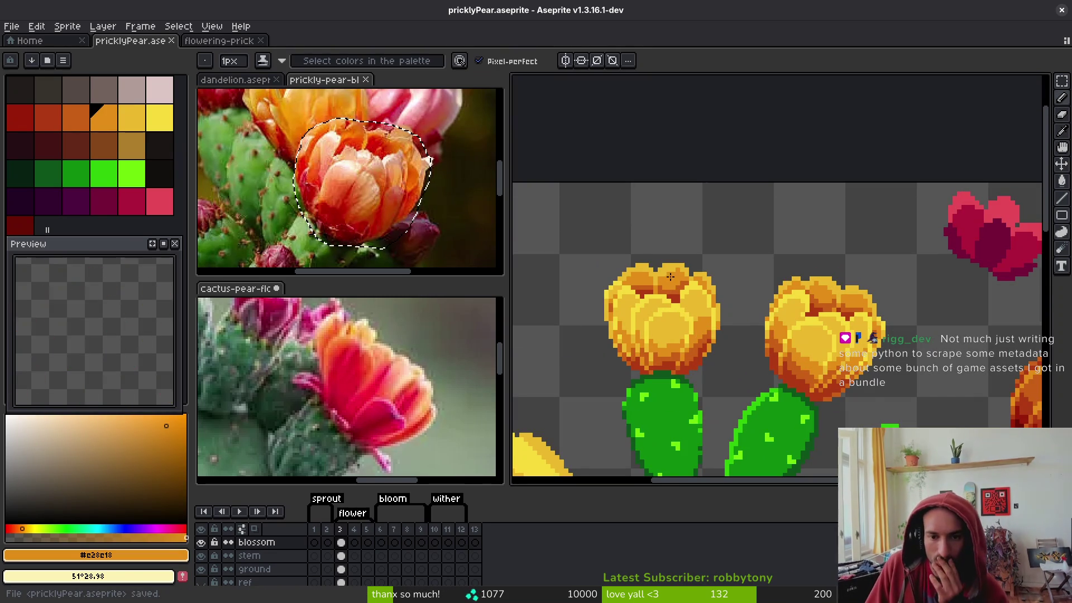
{"action": "scroll", "coordinate": [676, 279], "scroll_direction": "up", "scroll_amount": 3}
{"action": "left_click", "coordinate": [670, 257]}
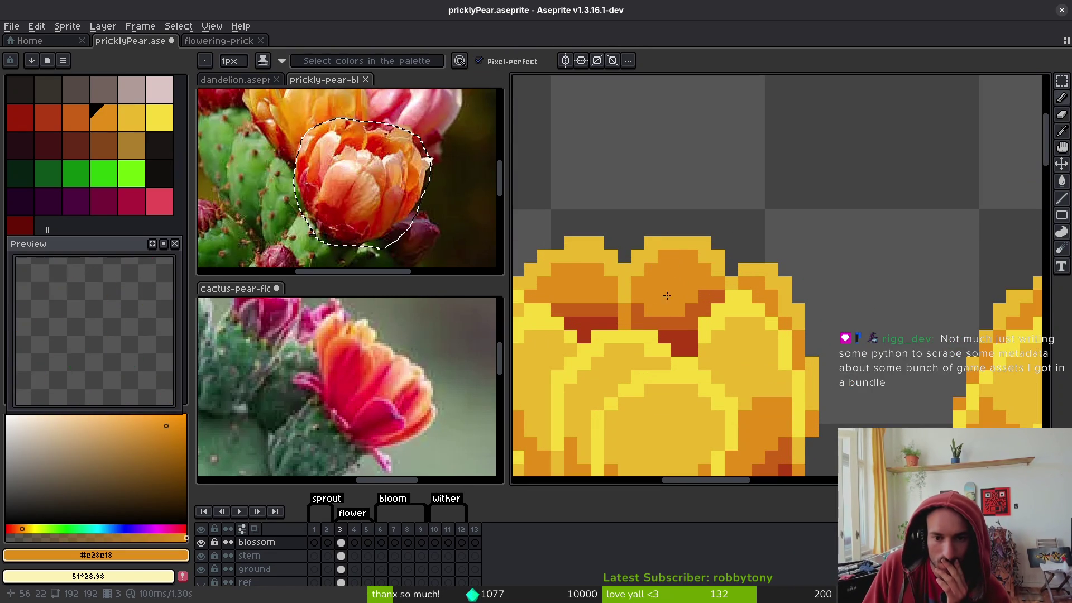
Sample the darker orange shade, marquee-select and adjust the top petal row, then deselect
{"action": "scroll", "coordinate": [661, 295], "scroll_direction": "down", "scroll_amount": 2}
{"action": "scroll", "coordinate": [679, 266], "scroll_direction": "up", "scroll_amount": 2}
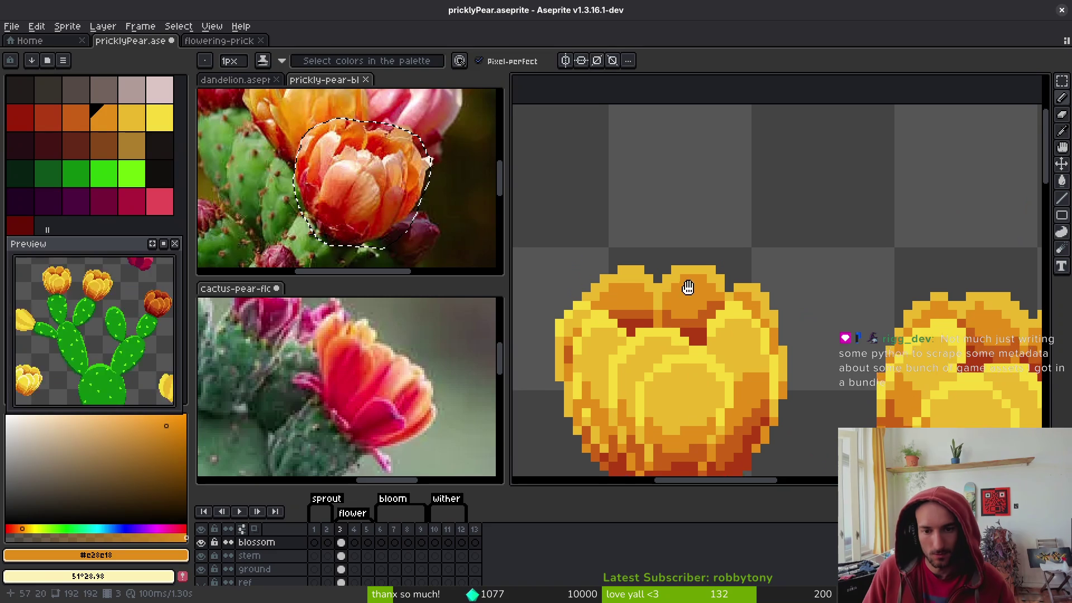
{"action": "left_click", "coordinate": [722, 296], "text": "alt"}
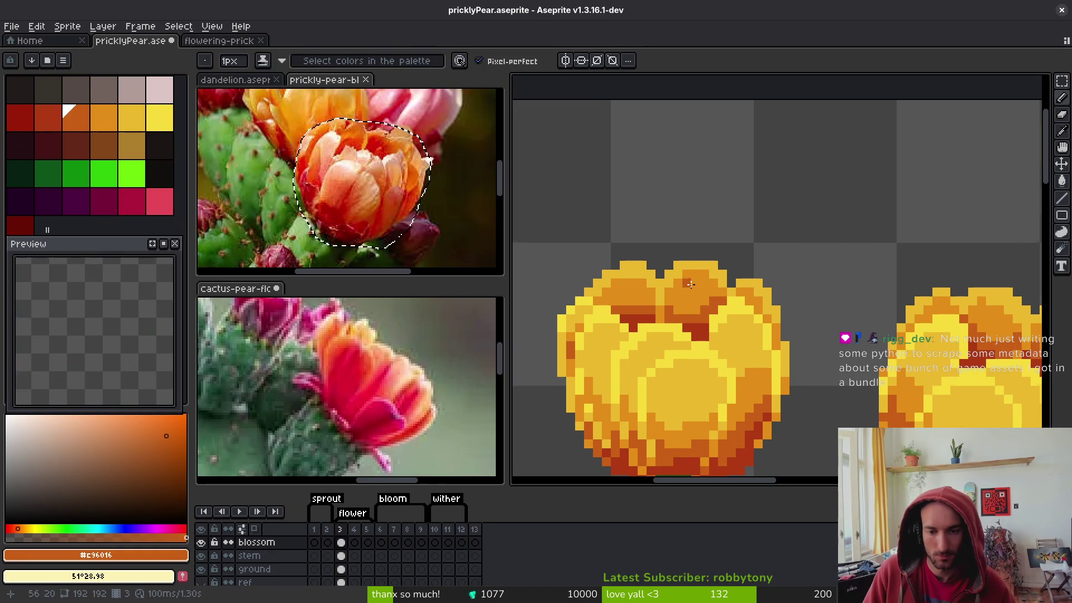
{"action": "scroll", "coordinate": [698, 304], "scroll_direction": "up", "scroll_amount": 2}
{"action": "key", "text": "m"}
{"action": "scroll", "coordinate": [606, 282], "scroll_direction": "down", "scroll_amount": 2}
{"action": "mouse_move", "coordinate": [609, 200]}
{"action": "left_mouse_down"}
{"action": "mouse_move", "coordinate": [642, 227]}
{"action": "mouse_move", "coordinate": [815, 254]}
{"action": "left_mouse_up"}
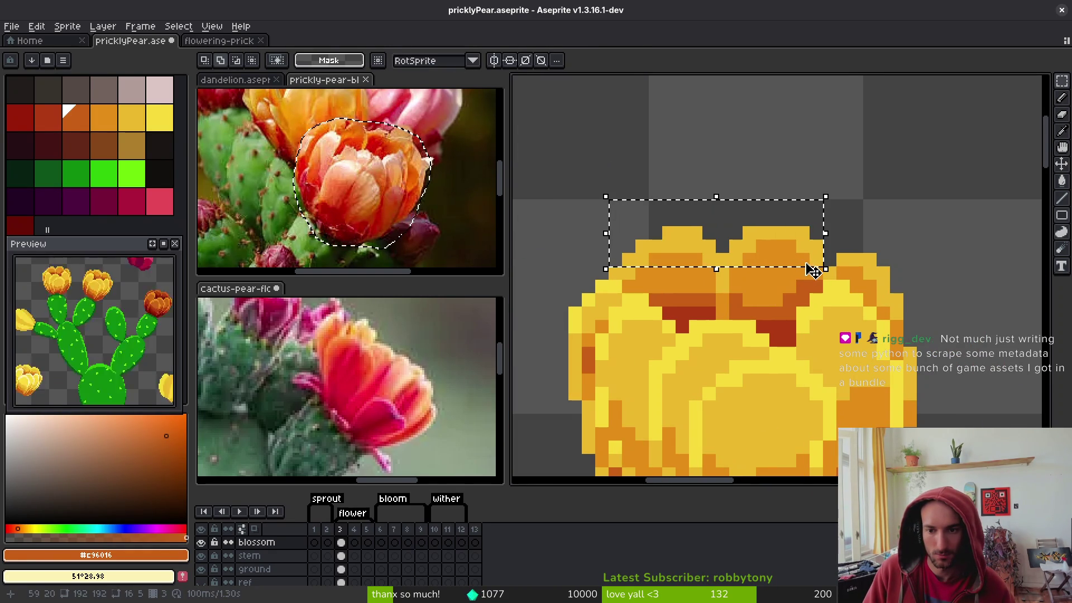
{"action": "mouse_move", "coordinate": [541, 173]}
{"action": "left_mouse_down"}
{"action": "mouse_move", "coordinate": [785, 240]}
{"action": "mouse_move", "coordinate": [839, 269]}
{"action": "left_mouse_up"}
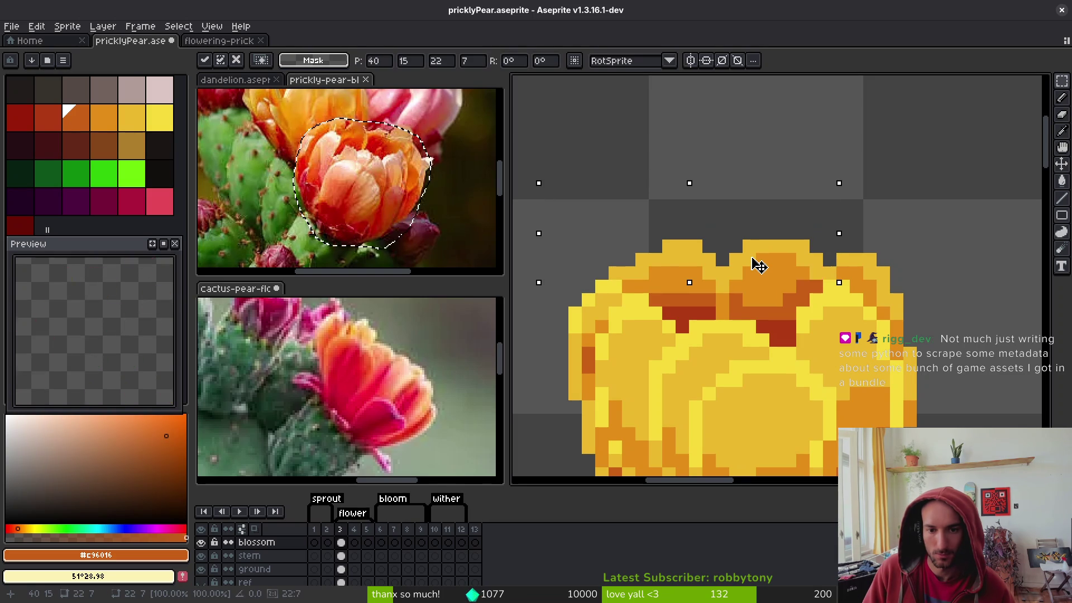
{"action": "key", "text": "ctrl+d"}
Save, resample the yellow petal colour and undo the stray pencil stroke
{"action": "scroll", "coordinate": [701, 327], "scroll_direction": "down", "scroll_amount": 2}
{"action": "key", "text": "ctrl+s"}
{"action": "scroll", "coordinate": [701, 326], "scroll_direction": "down", "scroll_amount": 1}
{"action": "scroll", "coordinate": [702, 330], "scroll_direction": "up", "scroll_amount": 2}
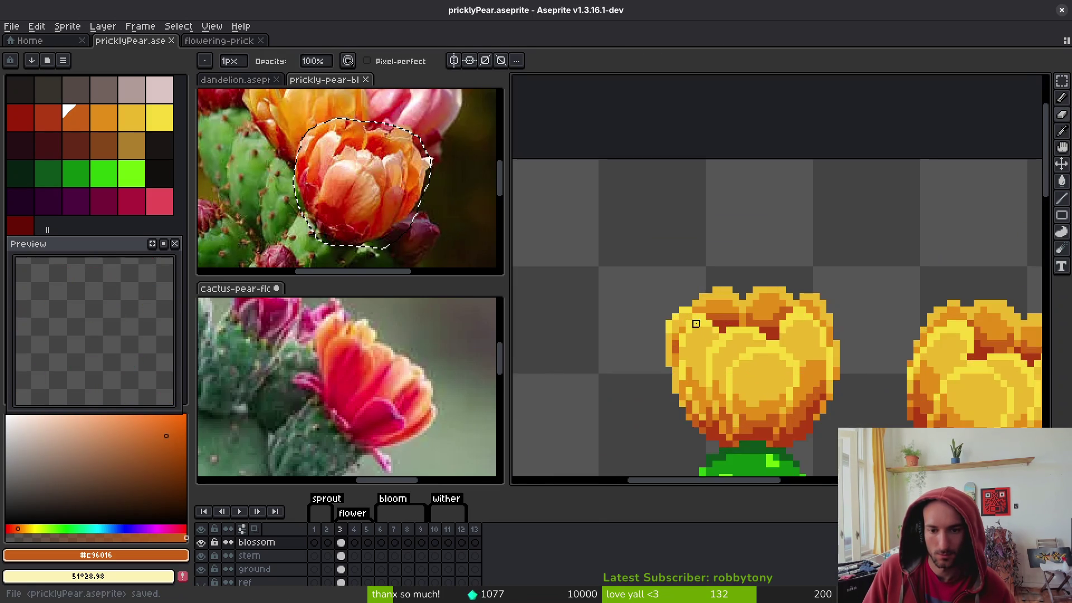
{"action": "scroll", "coordinate": [702, 330], "scroll_direction": "up", "scroll_amount": 2}
{"action": "left_click", "coordinate": [694, 278], "text": "alt"}
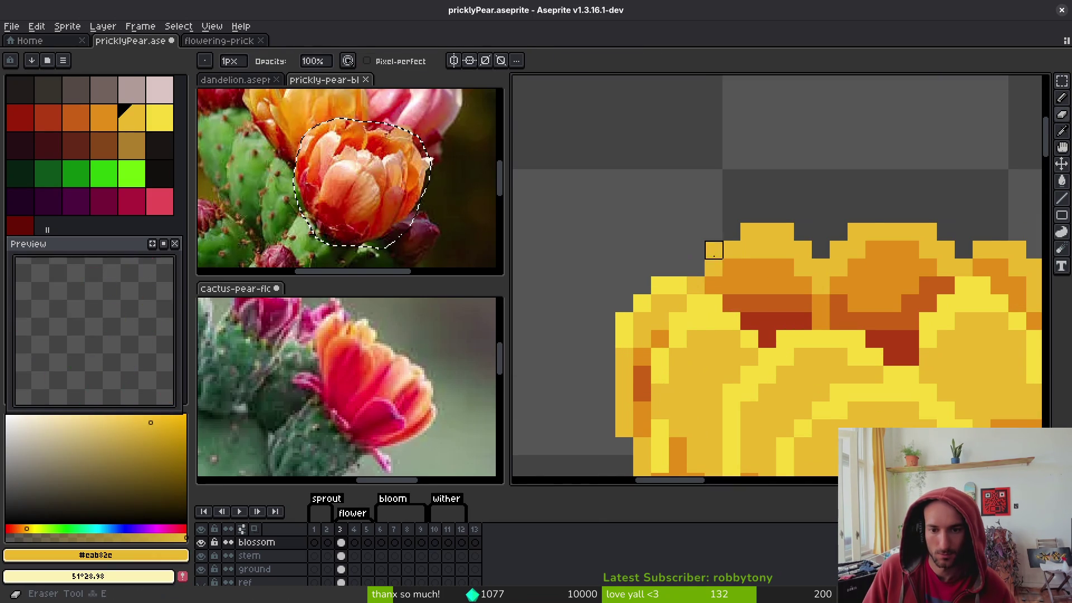
{"action": "scroll", "coordinate": [696, 267], "scroll_direction": "down", "scroll_amount": 3}
{"action": "key", "text": "ctrl+z"}
Pick the dark orange petal shade and save pricklyPear.aseprite
{"action": "scroll", "coordinate": [746, 300], "scroll_direction": "up", "scroll_amount": 1}
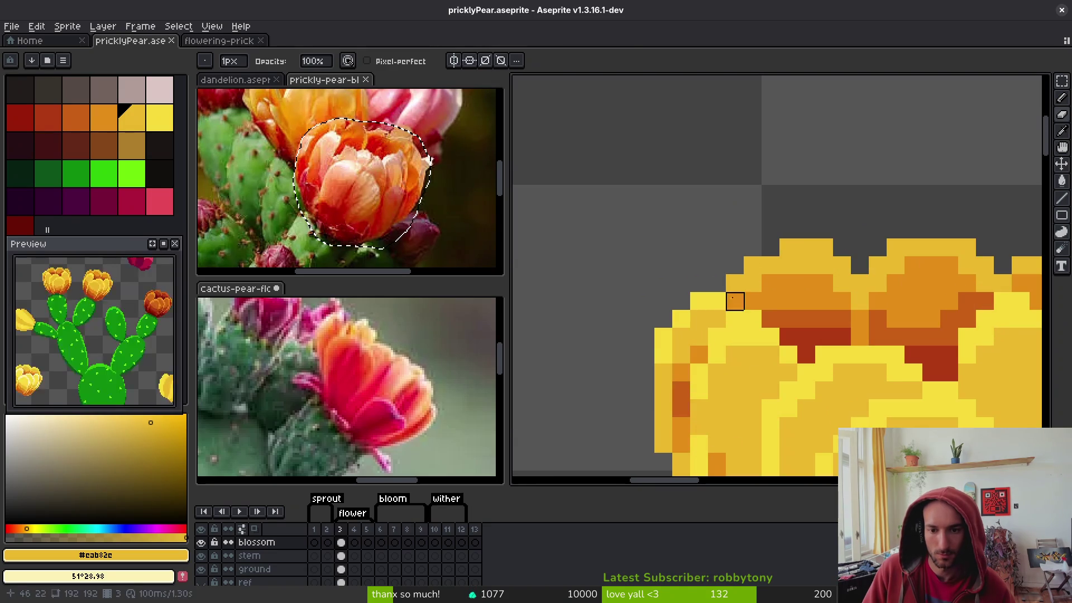
{"action": "left_click", "coordinate": [740, 293], "text": "alt"}
{"action": "scroll", "coordinate": [748, 285], "scroll_direction": "down", "scroll_amount": 1}
{"action": "key", "text": "ctrl+s"}
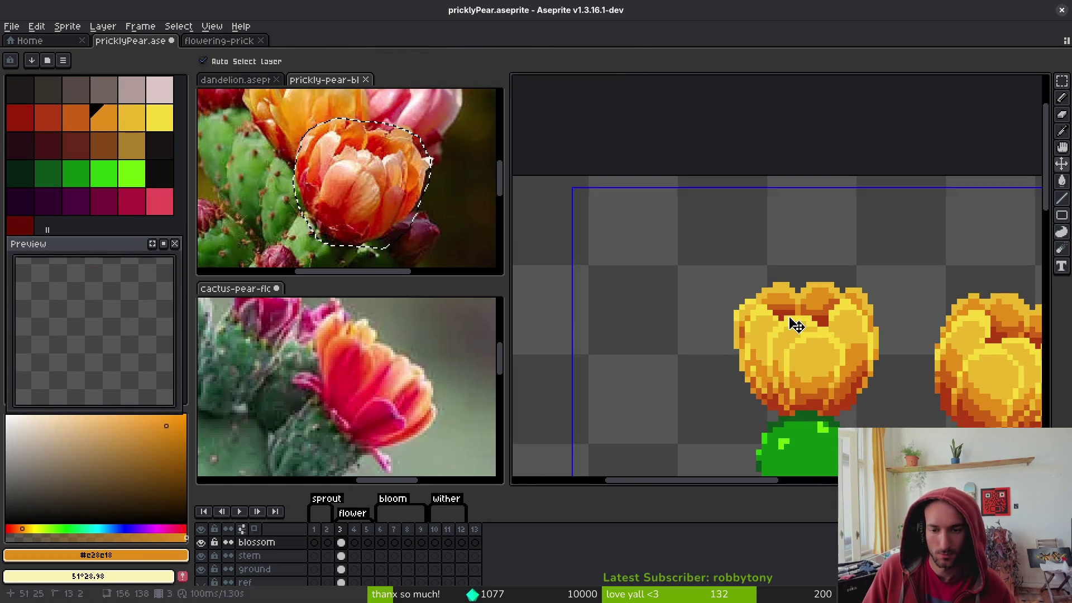
{"action": "scroll", "coordinate": [743, 291], "scroll_direction": "down", "scroll_amount": 3}
{"action": "scroll", "coordinate": [748, 302], "scroll_direction": "down", "scroll_amount": 1}
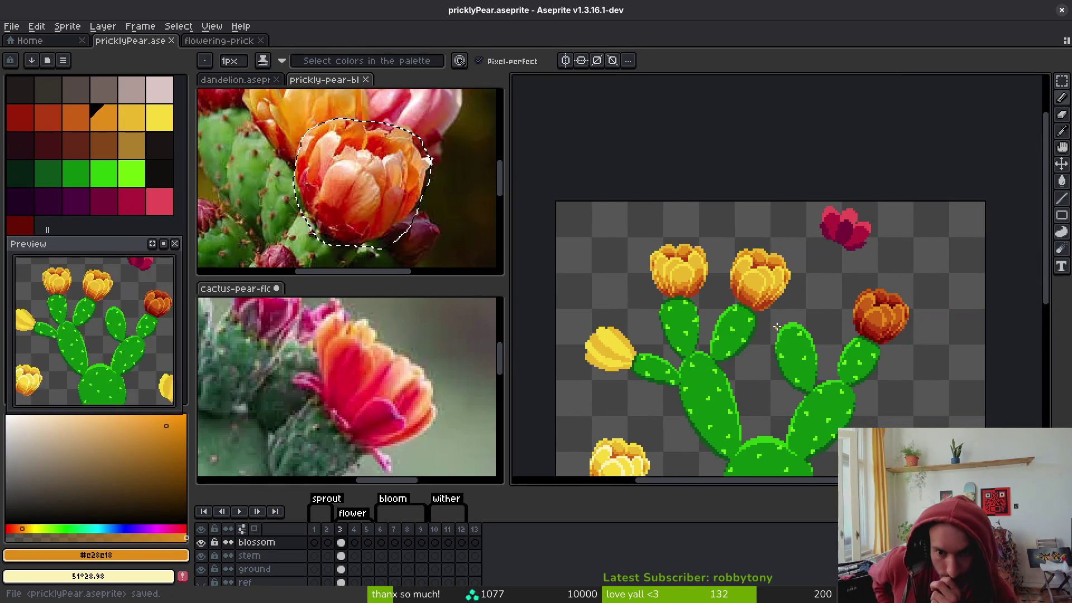
{"action": "scroll", "coordinate": [758, 272], "scroll_direction": "up", "scroll_amount": 5}
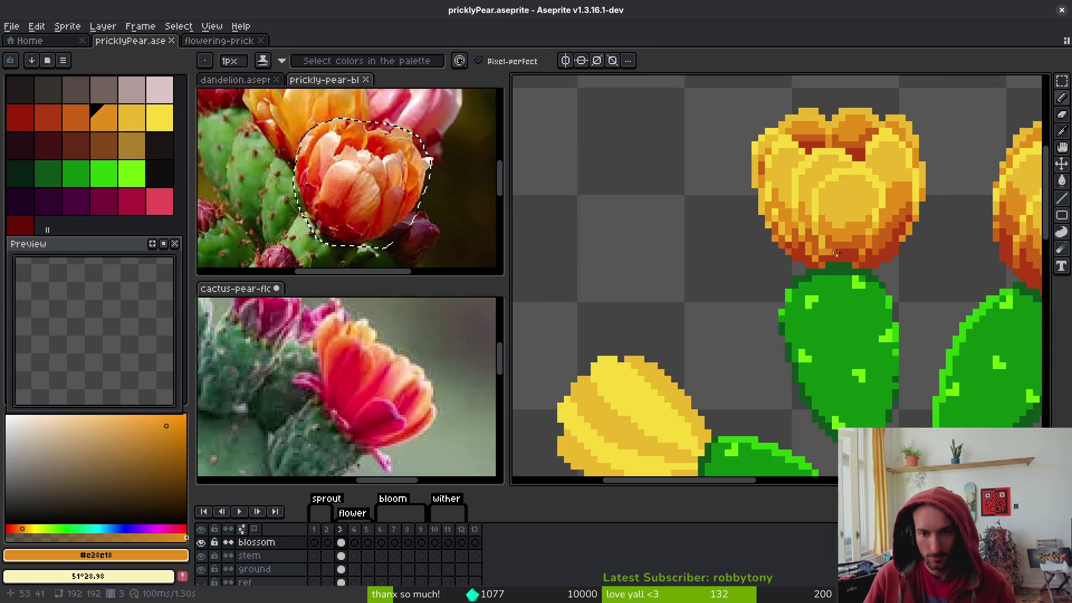
Eyedrop the blossom's dark orange #c96016, base dark red #af3a13, and a lighter orange
{"action": "key", "text": "alt"}
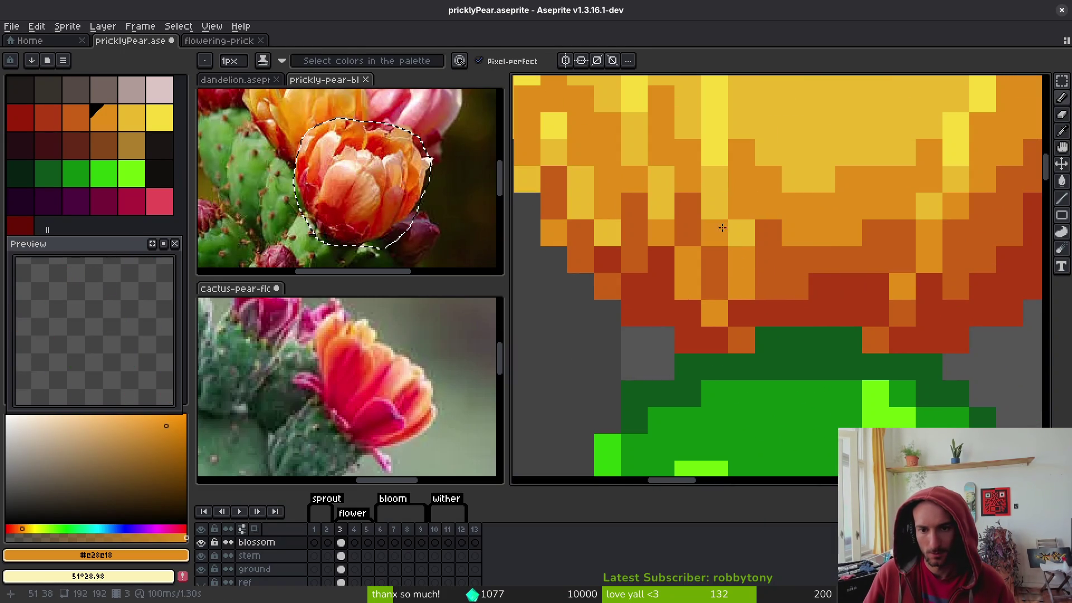
{"action": "left_click", "coordinate": [725, 240], "text": "alt"}
{"action": "scroll", "coordinate": [749, 232], "scroll_direction": "down", "scroll_amount": 1}
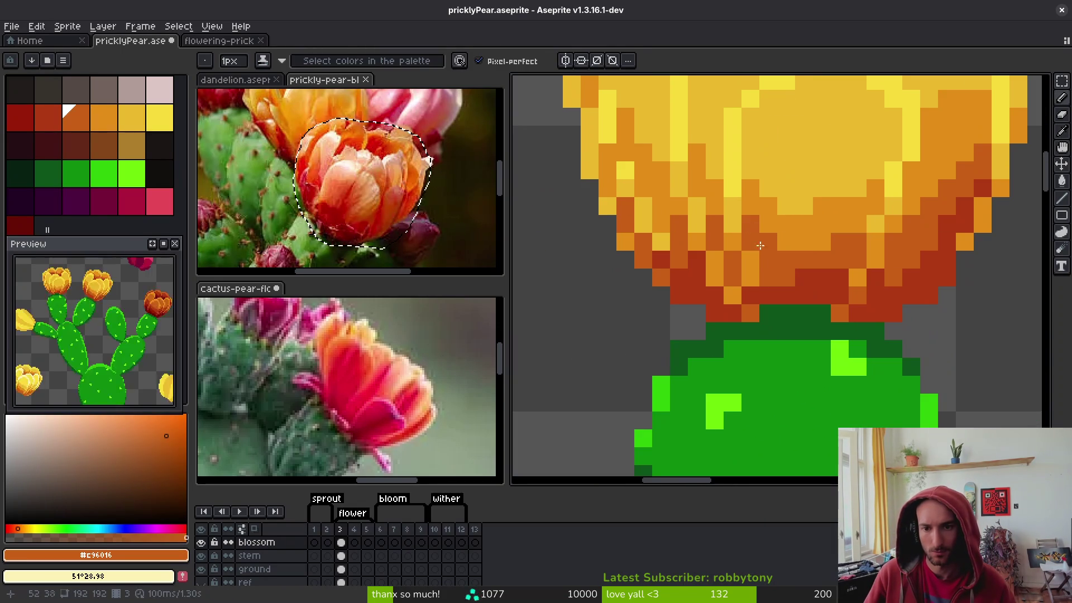
{"action": "scroll", "coordinate": [751, 230], "scroll_direction": "down", "scroll_amount": 4}
{"action": "scroll", "coordinate": [708, 195], "scroll_direction": "up", "scroll_amount": 3}
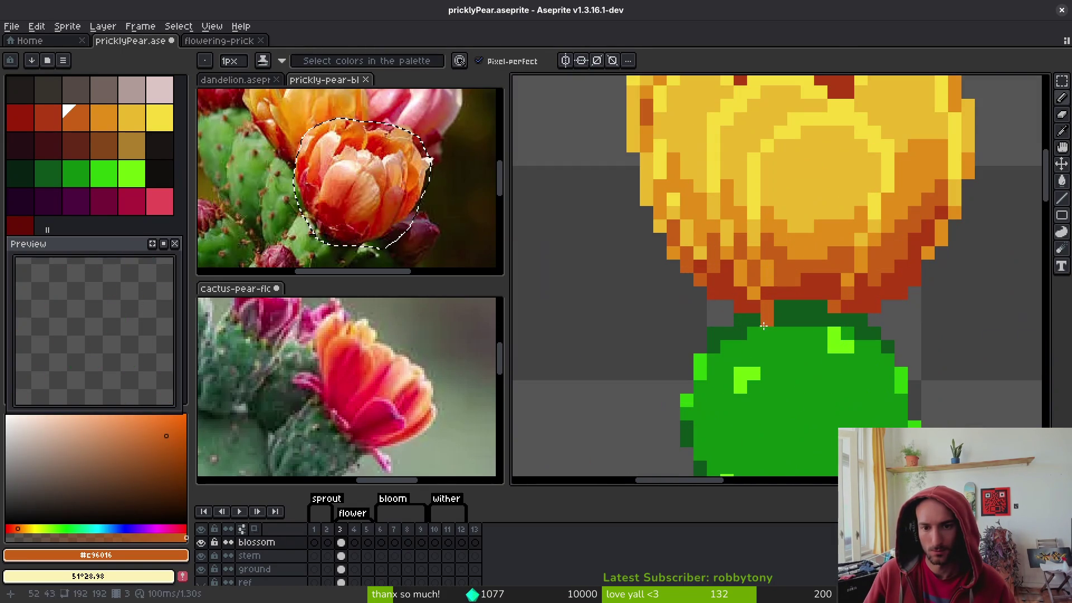
{"action": "left_click", "coordinate": [710, 266], "text": "alt"}
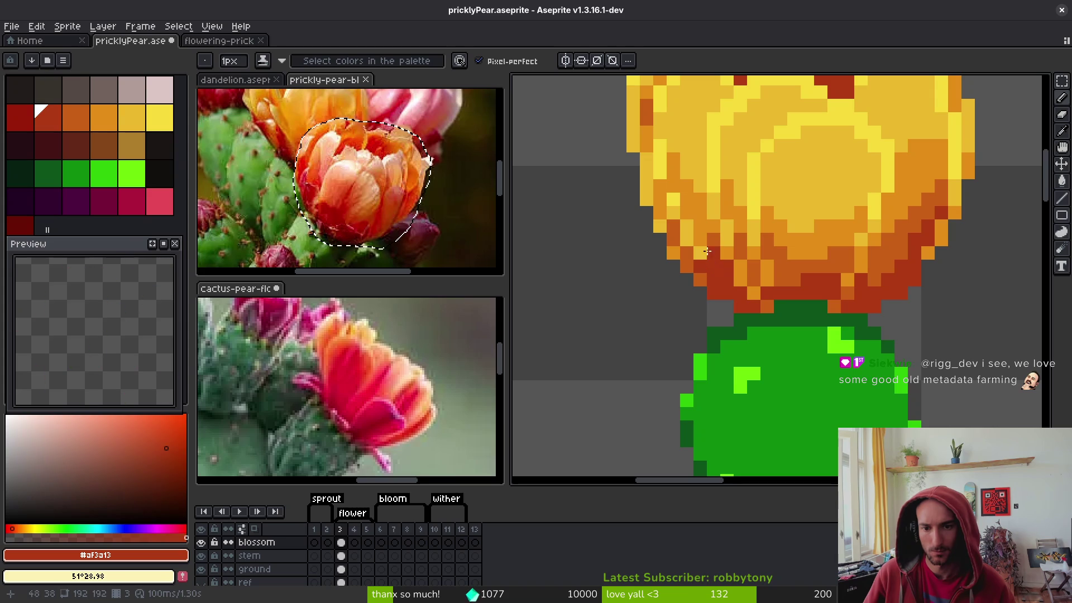
{"action": "left_click", "coordinate": [703, 234], "text": "alt"}
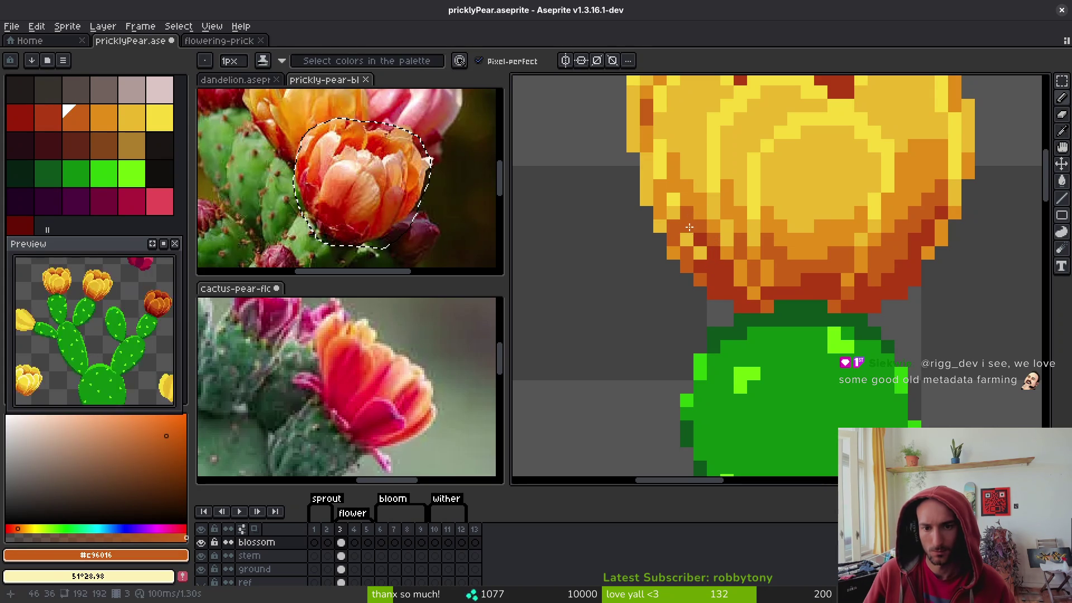
{"action": "left_click", "coordinate": [679, 221], "text": "alt"}
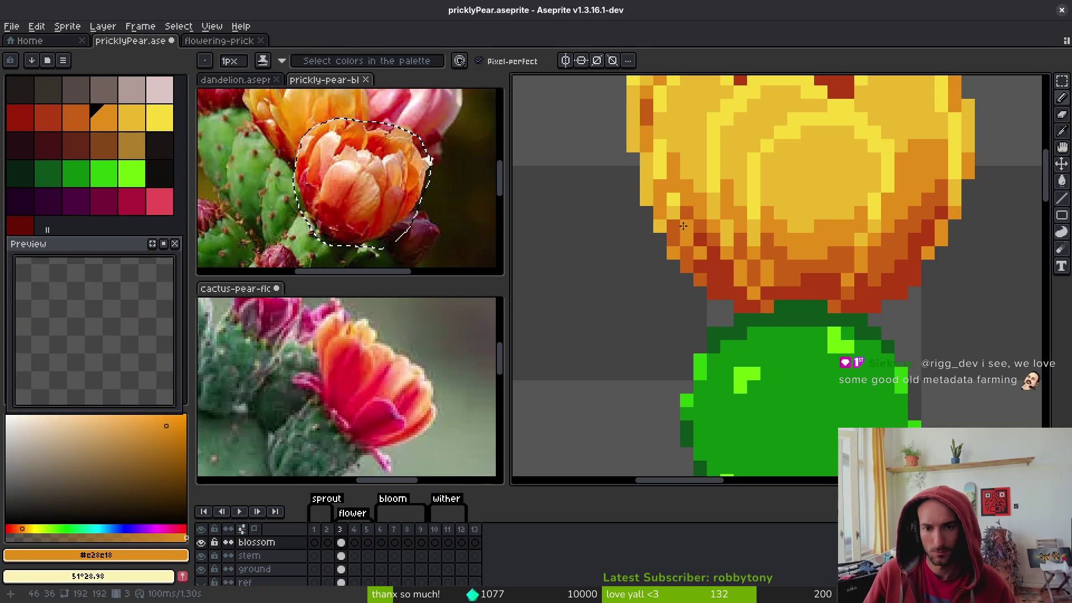
Sample golden yellow, mid orange and dark orange, painting a dark orange pixel at the flower's lower left edge
{"action": "scroll", "coordinate": [684, 226], "scroll_direction": "down", "scroll_amount": 5}
{"action": "scroll", "coordinate": [702, 239], "scroll_direction": "up", "scroll_amount": 5}
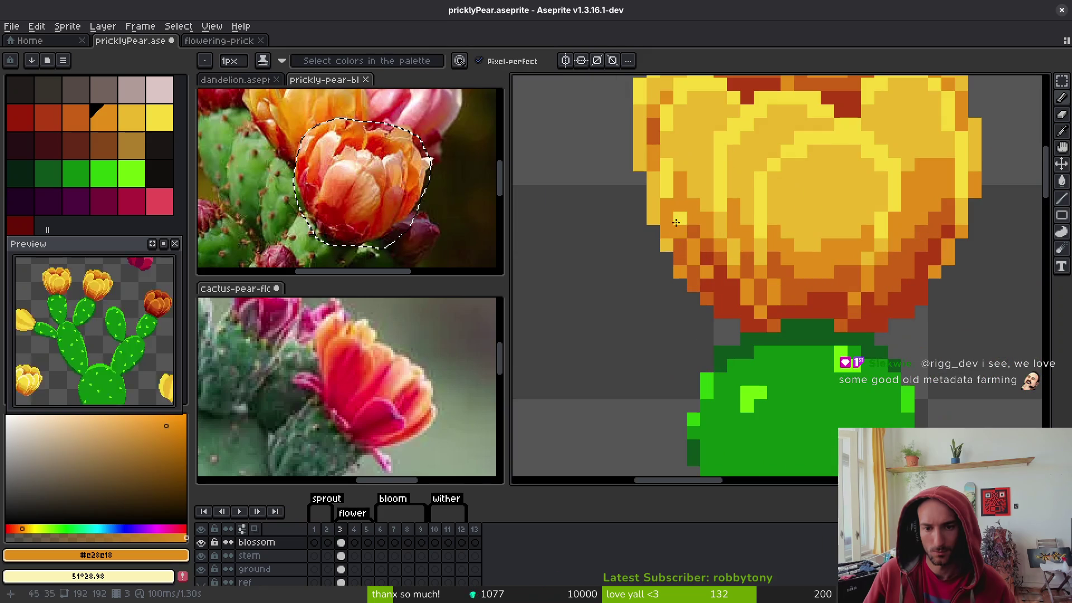
{"action": "left_click", "coordinate": [687, 222], "text": "alt"}
{"action": "left_click", "coordinate": [675, 218], "text": "alt"}
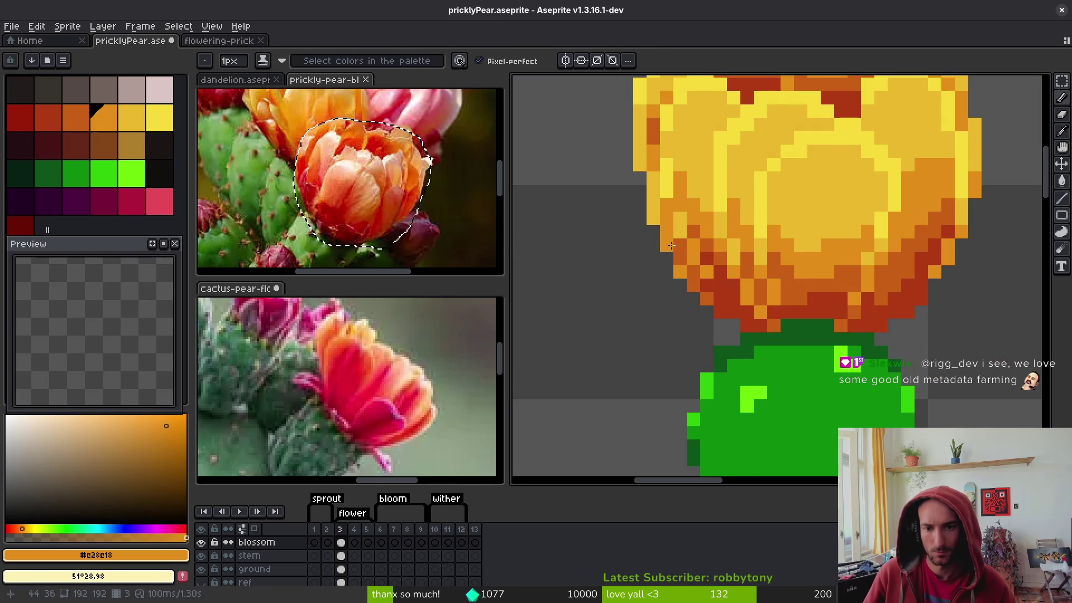
{"action": "scroll", "coordinate": [716, 290], "scroll_direction": "down", "scroll_amount": 5}
{"action": "scroll", "coordinate": [754, 330], "scroll_direction": "up", "scroll_amount": 5}
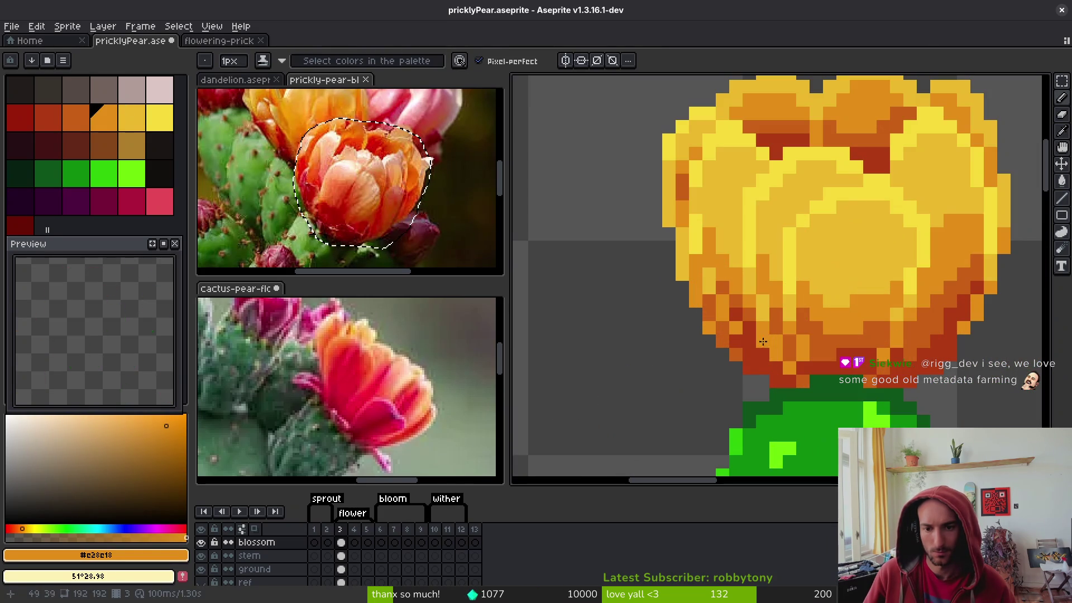
{"action": "left_click", "coordinate": [736, 326], "text": "alt"}
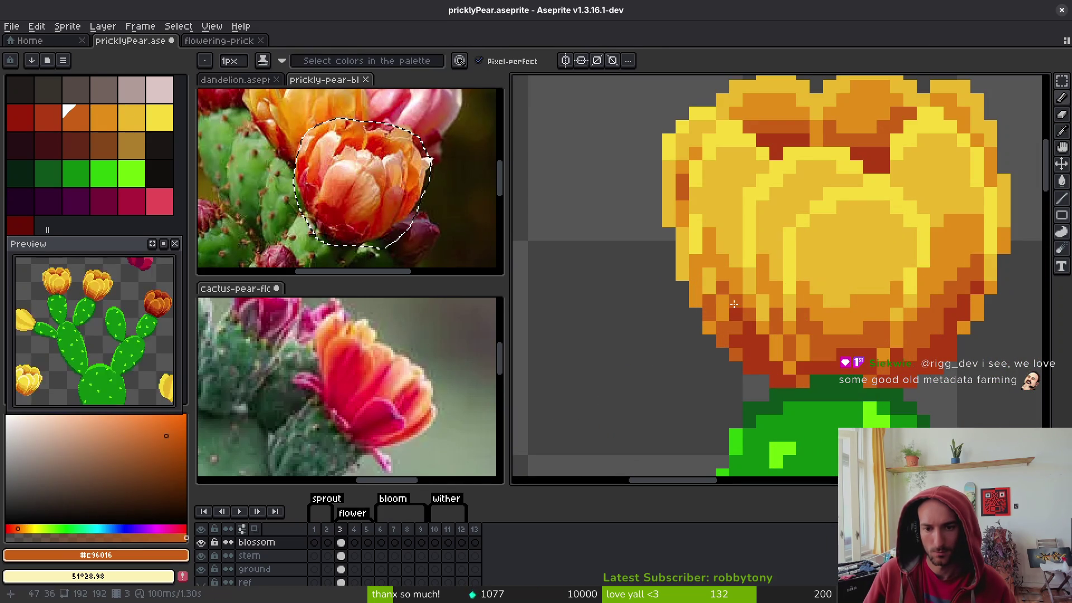
{"action": "left_click", "coordinate": [726, 318]}
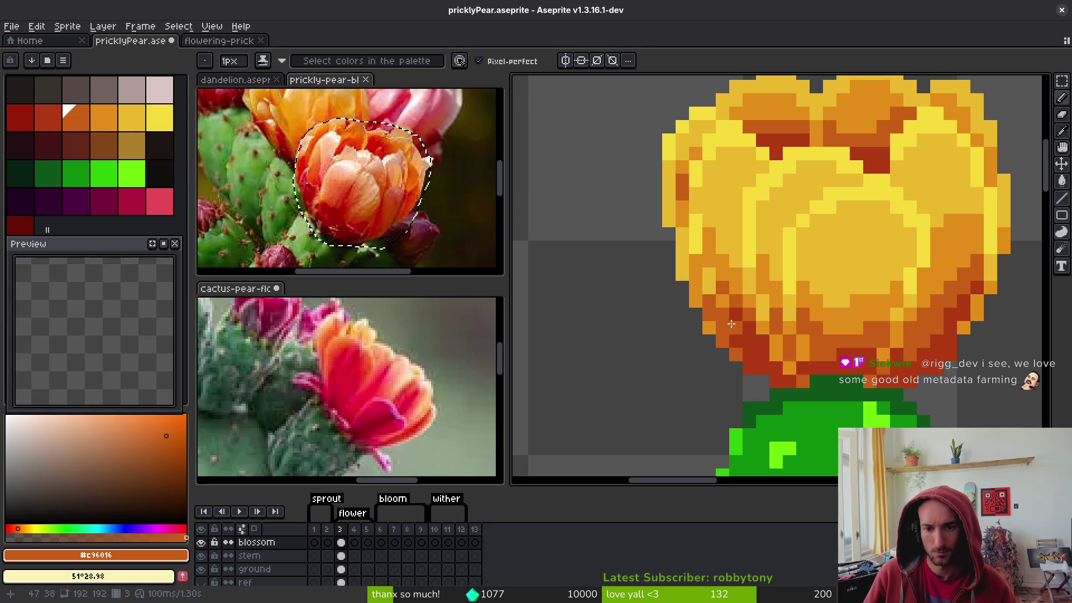
{"action": "scroll", "coordinate": [720, 299], "scroll_direction": "down", "scroll_amount": 4}
{"action": "scroll", "coordinate": [713, 296], "scroll_direction": "up", "scroll_amount": 4}
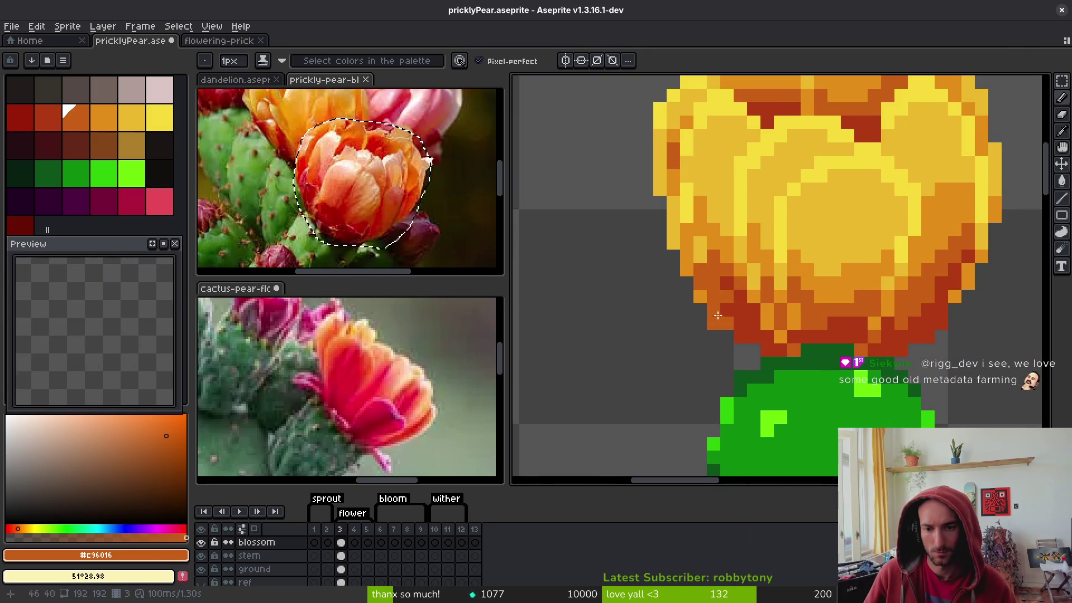
Sample the mid orange, dark orange and dark red shadow shades around the blossom base
{"action": "left_click", "coordinate": [709, 296], "text": "alt"}
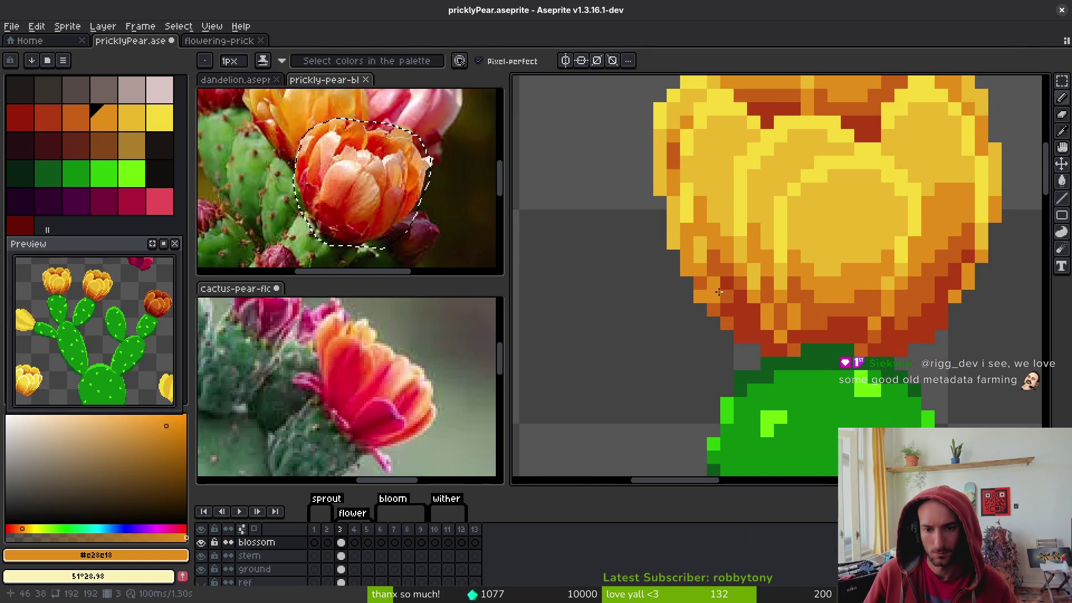
{"action": "left_click", "coordinate": [721, 273], "text": "alt"}
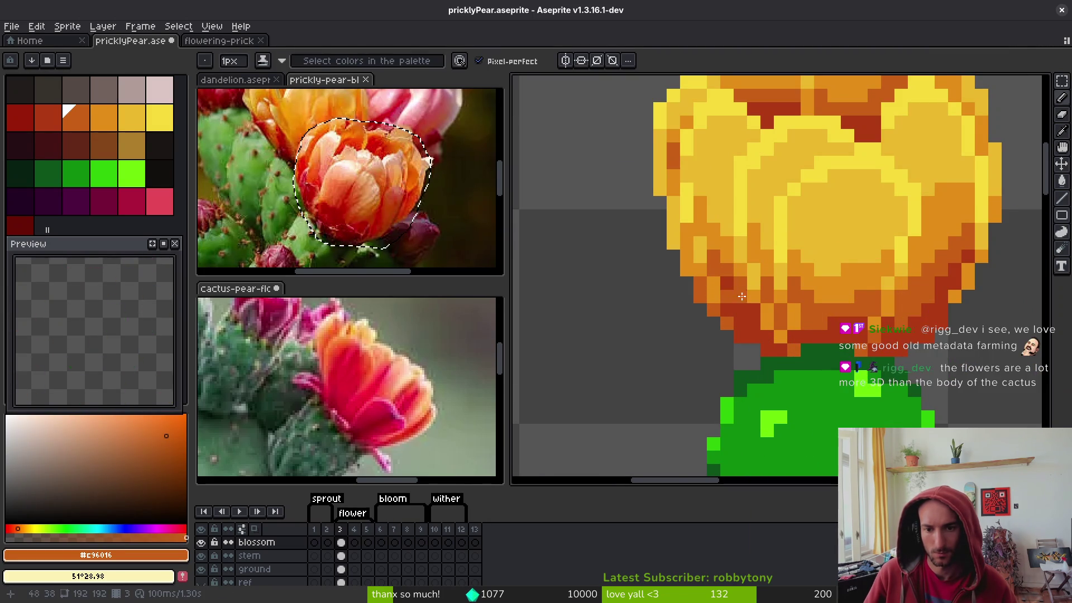
{"action": "scroll", "coordinate": [736, 298], "scroll_direction": "down", "scroll_amount": 4}
{"action": "scroll", "coordinate": [736, 291], "scroll_direction": "up", "scroll_amount": 4}
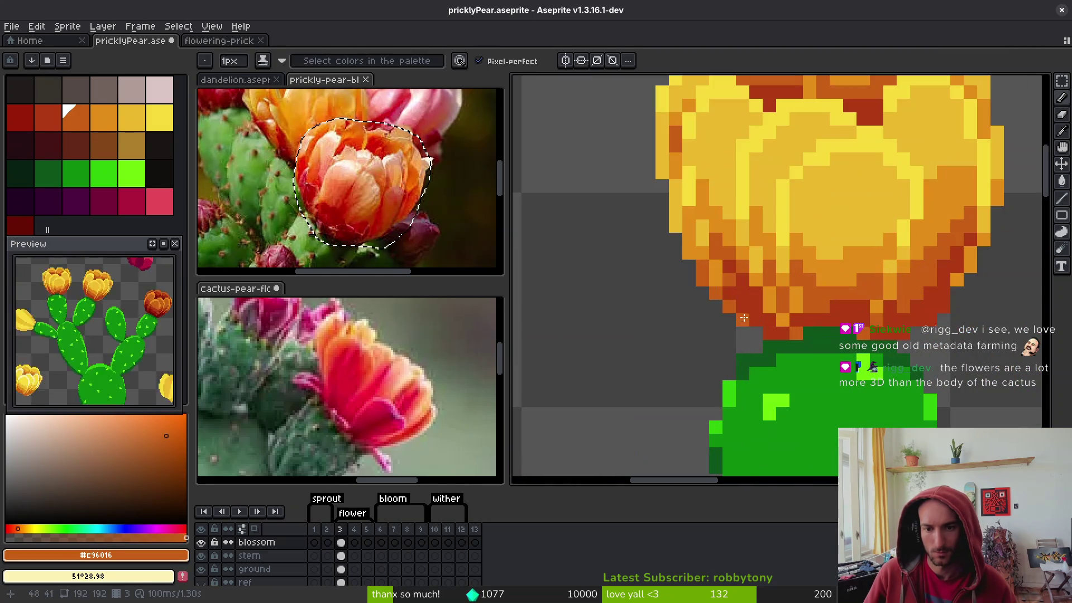
{"action": "left_click", "coordinate": [740, 282], "text": "alt"}
{"action": "scroll", "coordinate": [779, 347], "scroll_direction": "down", "scroll_amount": 3}
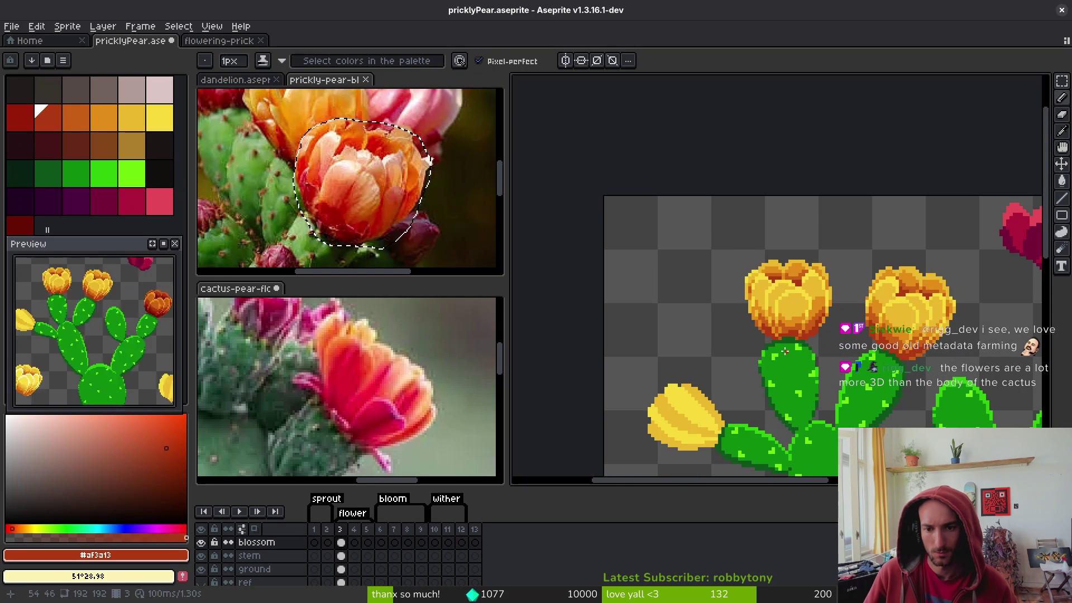
{"action": "scroll", "coordinate": [781, 348], "scroll_direction": "down", "scroll_amount": 4}
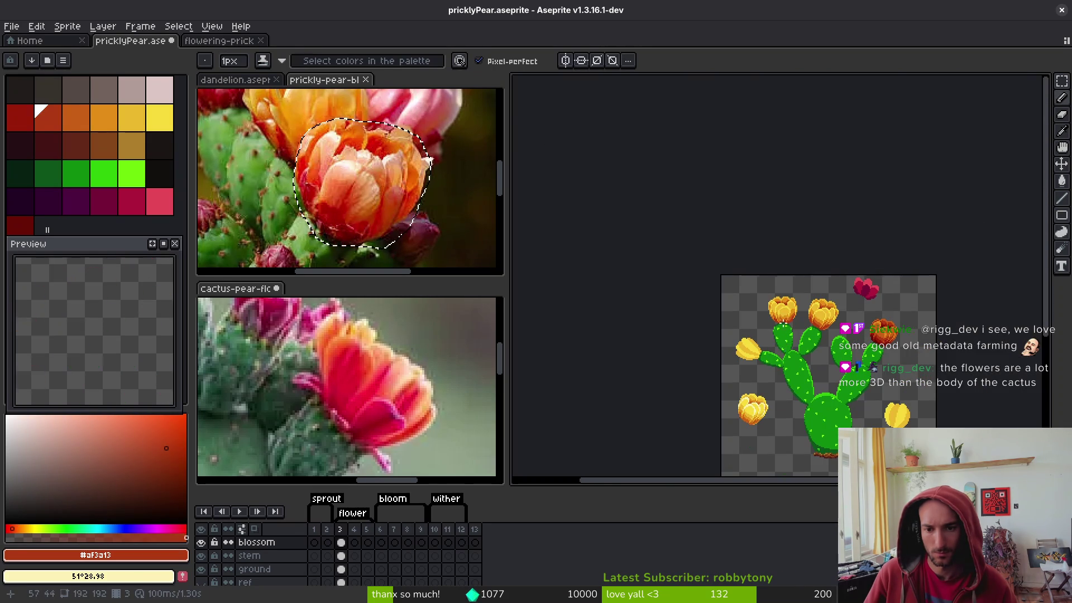
{"action": "scroll", "coordinate": [793, 330], "scroll_direction": "up", "scroll_amount": 5}
{"action": "scroll", "coordinate": [794, 330], "scroll_direction": "up", "scroll_amount": 3}
{"action": "left_click", "coordinate": [757, 290], "text": "alt"}
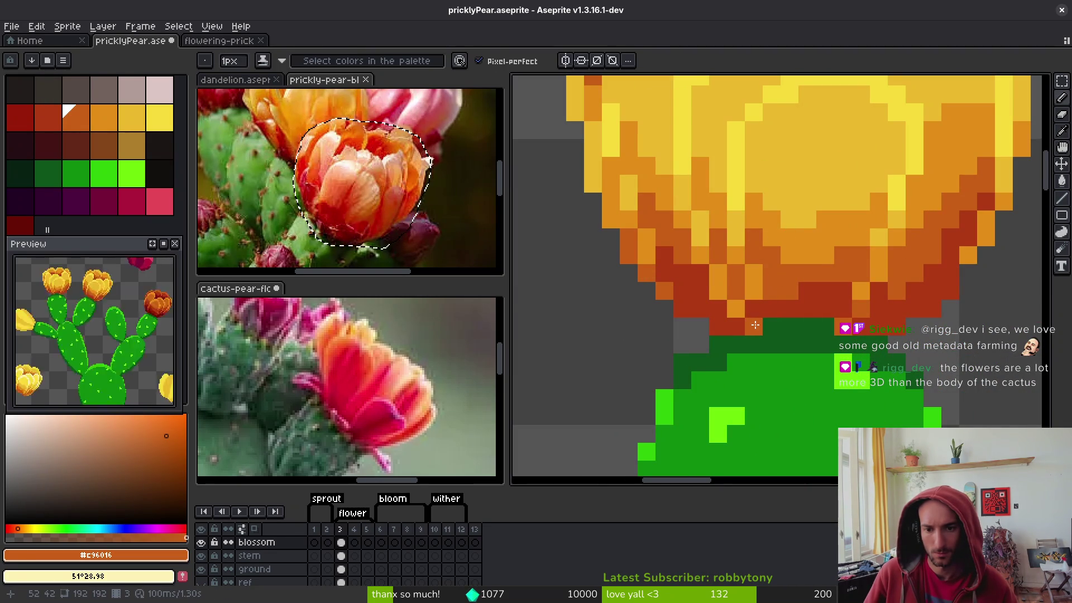
{"action": "scroll", "coordinate": [790, 310], "scroll_direction": "down", "scroll_amount": 4}
{"action": "scroll", "coordinate": [793, 318], "scroll_direction": "down", "scroll_amount": 1}
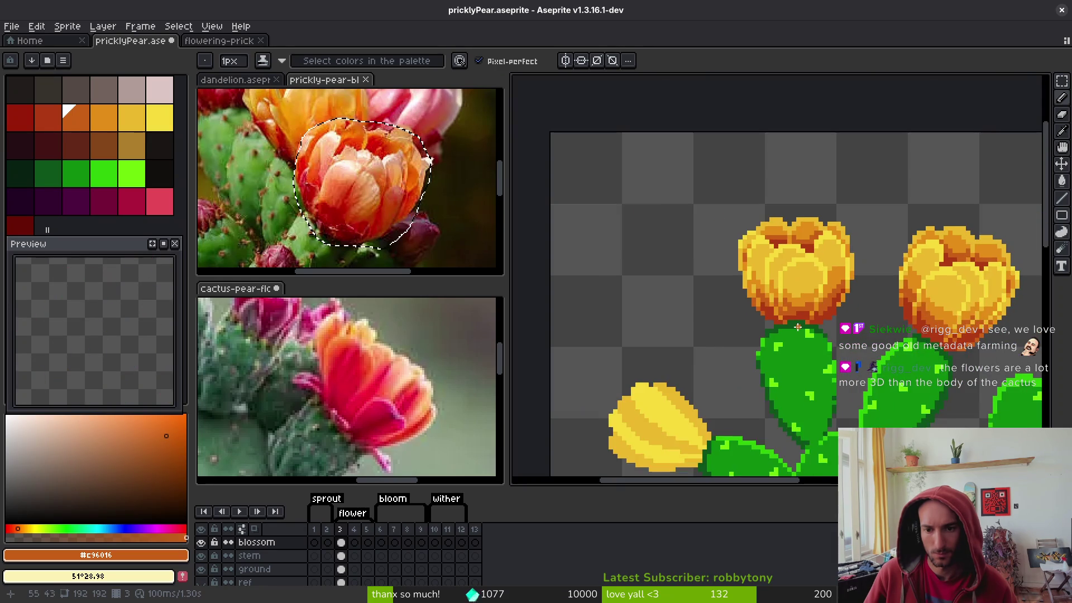
{"action": "scroll", "coordinate": [776, 302], "scroll_direction": "up", "scroll_amount": 3}
Sample the deeper red-orange and dark orange from the blossom, then save pricklyPear.aseprite
{"action": "left_click", "coordinate": [771, 286], "text": "alt"}
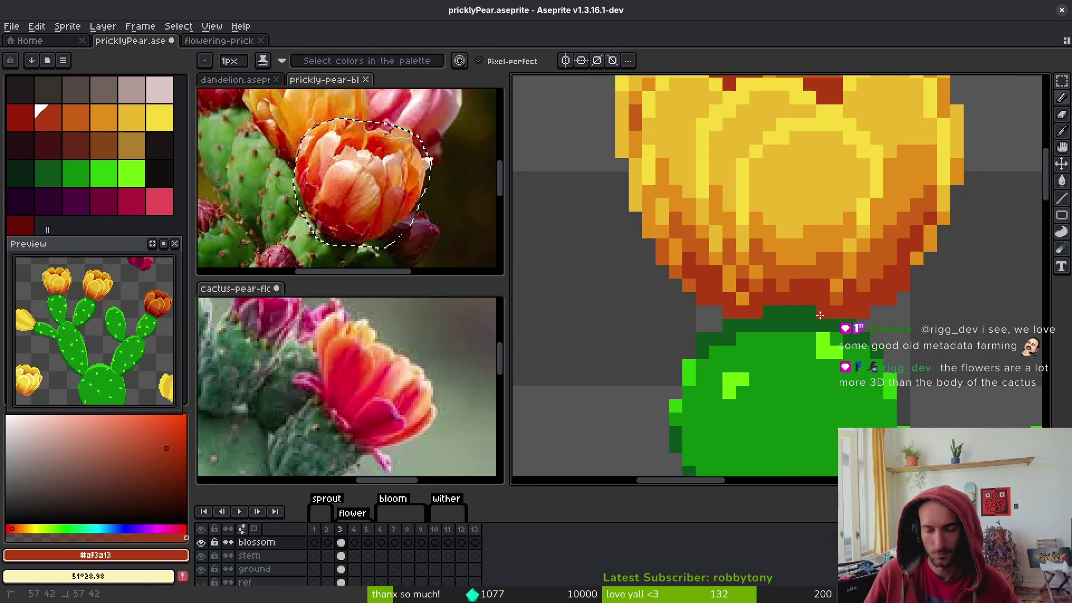
{"action": "left_click", "coordinate": [751, 291], "text": "alt"}
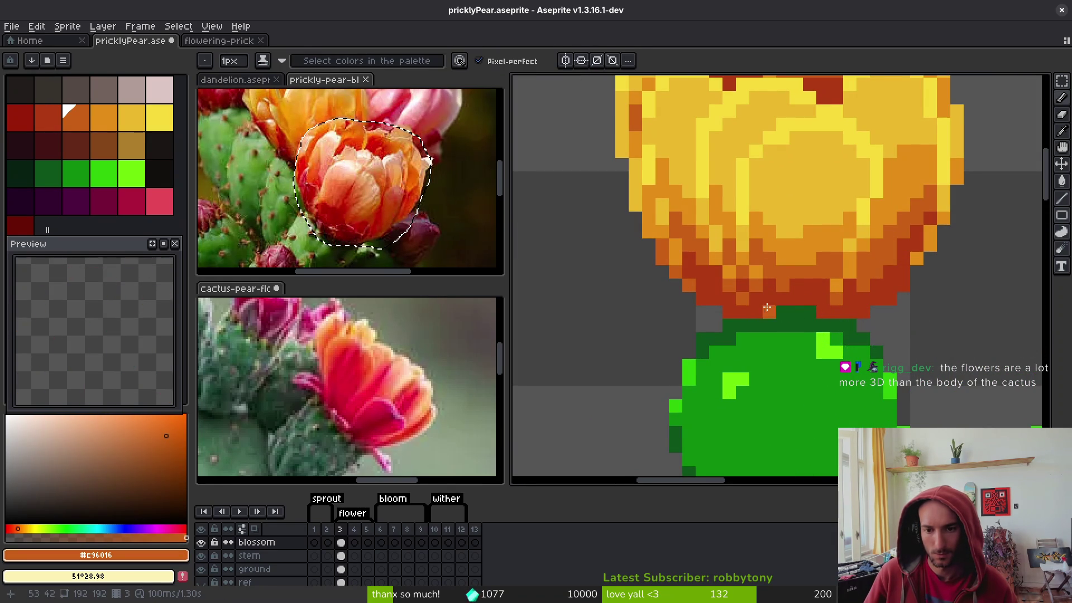
{"action": "scroll", "coordinate": [784, 298], "scroll_direction": "down", "scroll_amount": 5}
{"action": "scroll", "coordinate": [790, 291], "scroll_direction": "up", "scroll_amount": 4}
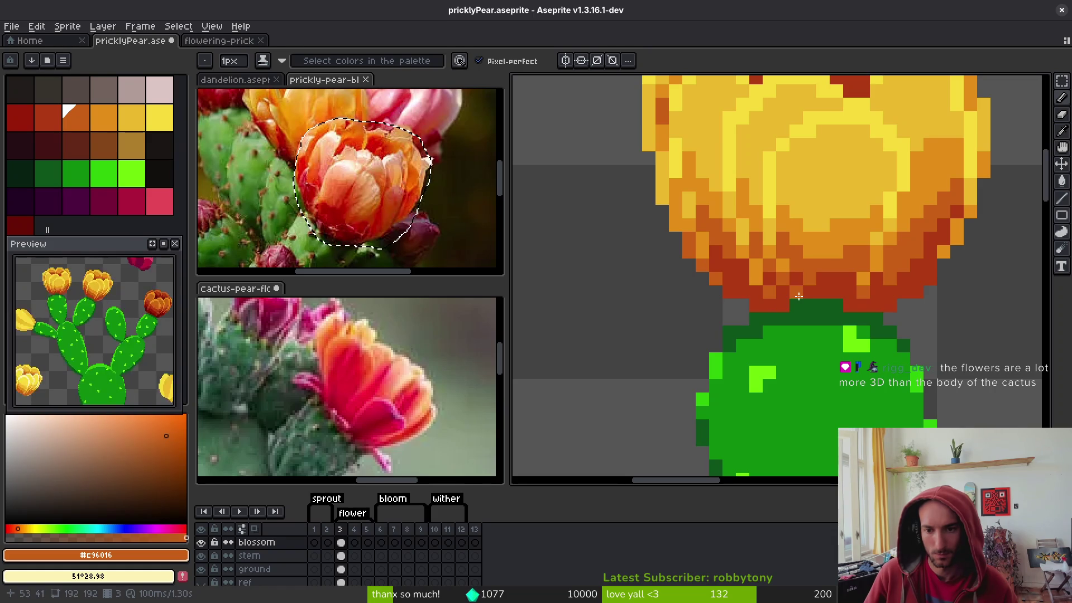
{"action": "left_click", "coordinate": [804, 281], "text": "alt"}
{"action": "left_click", "coordinate": [836, 260], "text": "alt"}
{"action": "scroll", "coordinate": [838, 268], "scroll_direction": "down", "scroll_amount": 3}
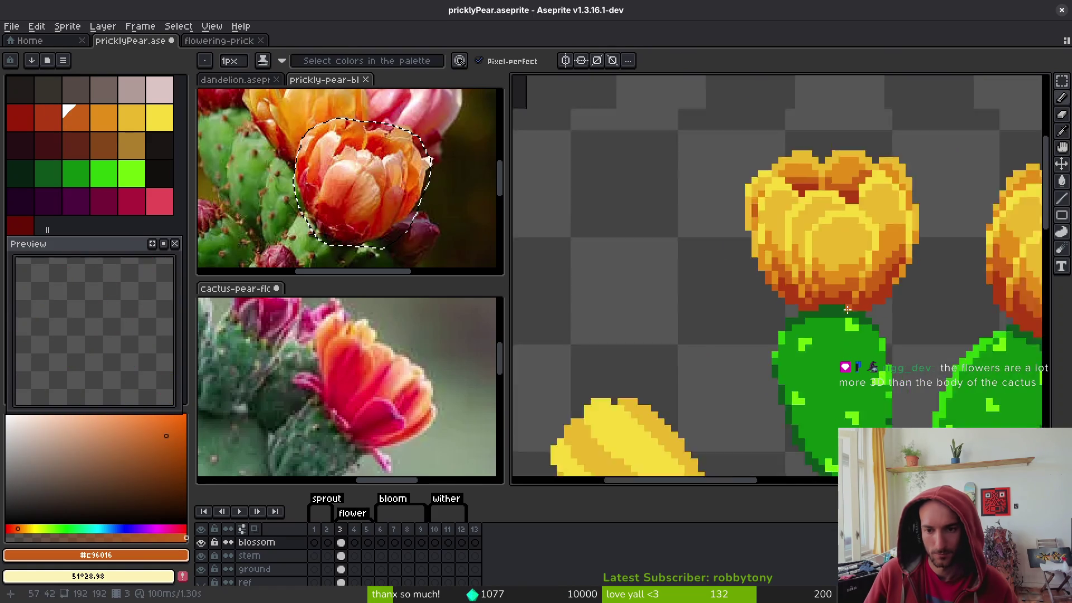
{"action": "key", "text": "ctrl+s"}
{"action": "scroll", "coordinate": [854, 296], "scroll_direction": "right", "scroll_amount": 1}
{"action": "scroll", "coordinate": [859, 301], "scroll_direction": "up", "scroll_amount": 3}
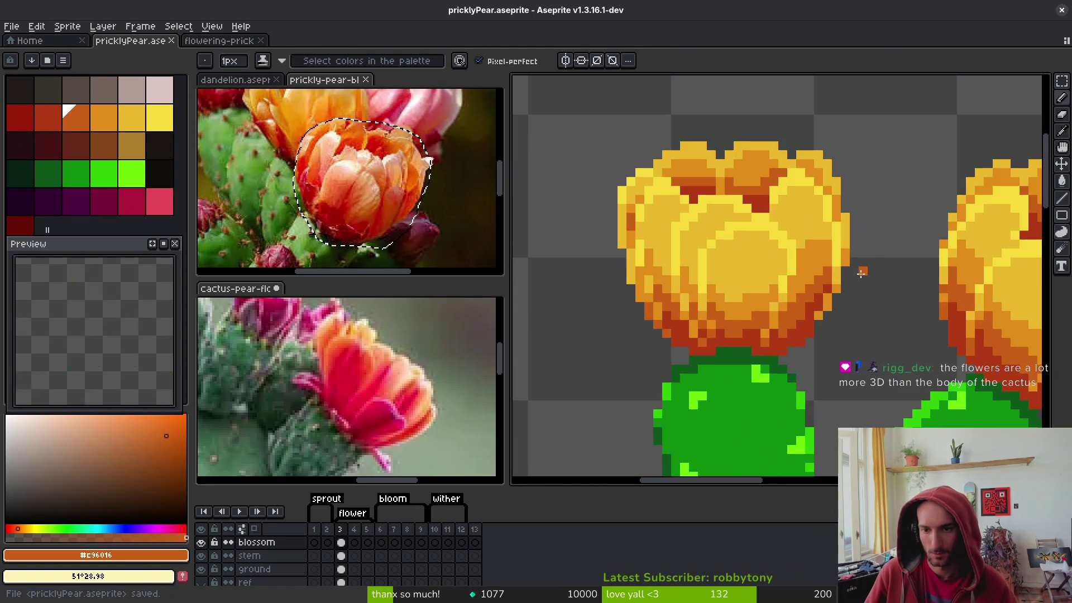
Sample the mid yellow and bright yellow highlight from the upper blossom's petals
{"action": "scroll", "coordinate": [843, 274], "scroll_direction": "down", "scroll_amount": 3}
{"action": "scroll", "coordinate": [800, 271], "scroll_direction": "up", "scroll_amount": 4}
{"action": "left_click", "coordinate": [761, 210], "text": "alt"}
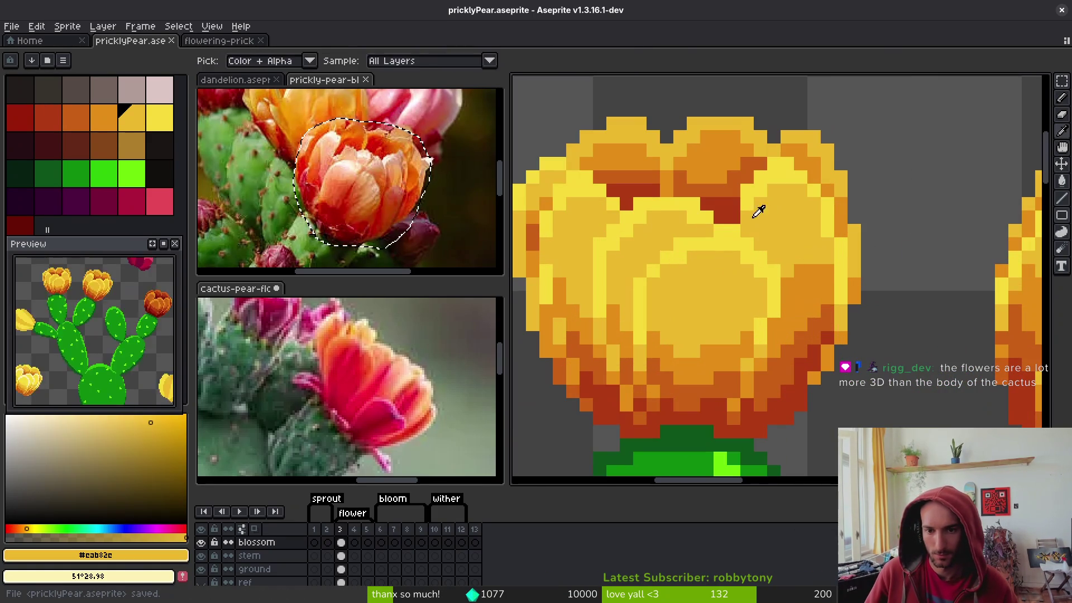
{"action": "left_click", "coordinate": [748, 224], "text": "alt"}
{"action": "scroll", "coordinate": [777, 248], "scroll_direction": "down", "scroll_amount": 2}
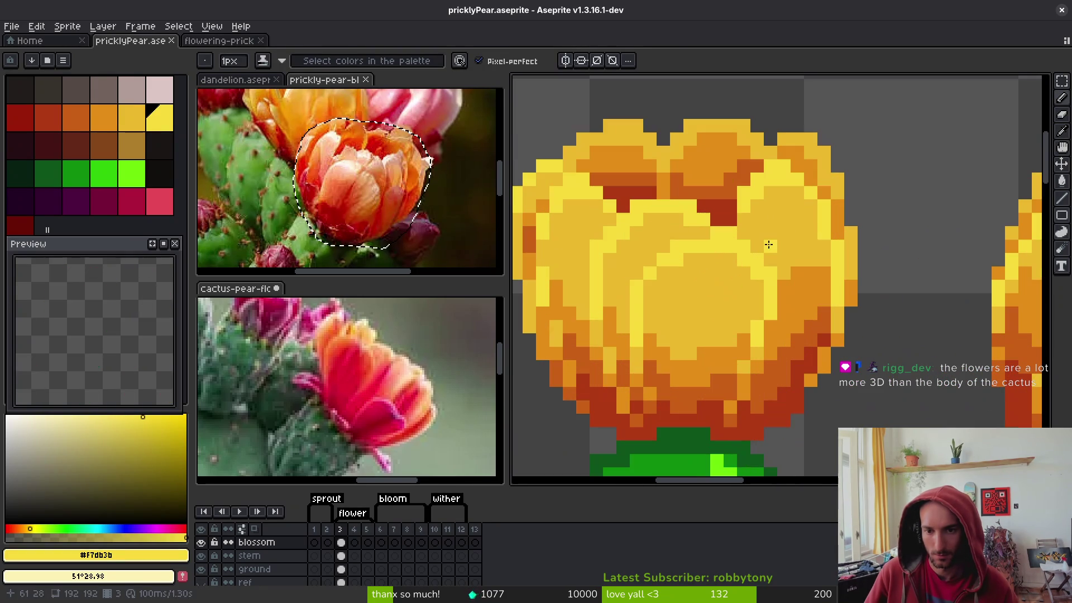
{"action": "scroll", "coordinate": [773, 246], "scroll_direction": "up", "scroll_amount": 3}
{"action": "left_click", "coordinate": [755, 222], "text": "alt"}
{"action": "scroll", "coordinate": [782, 268], "scroll_direction": "down", "scroll_amount": 3}
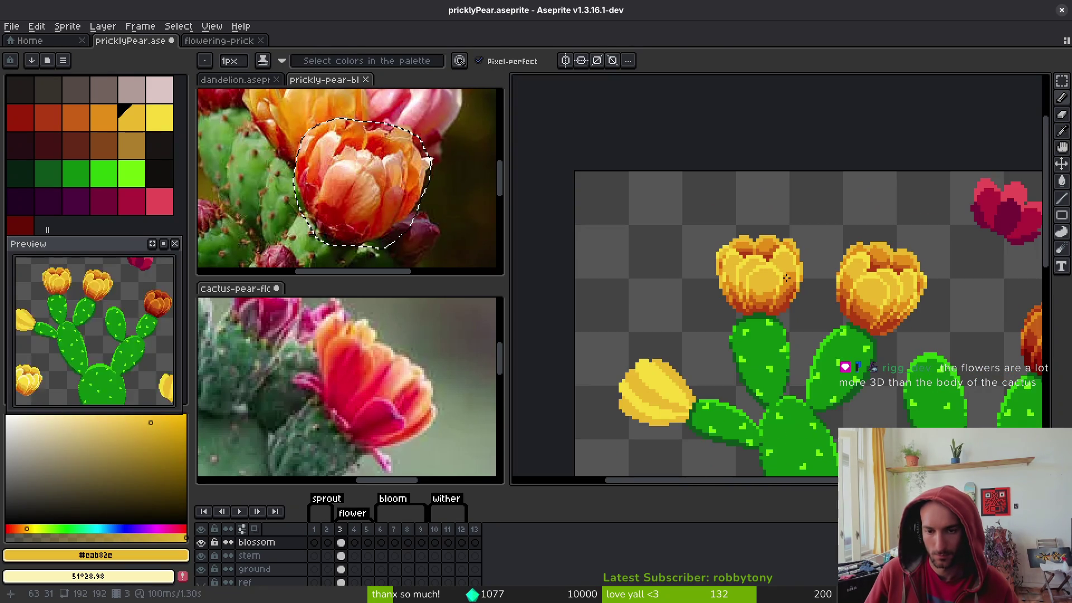
{"action": "scroll", "coordinate": [788, 278], "scroll_direction": "up", "scroll_amount": 3}
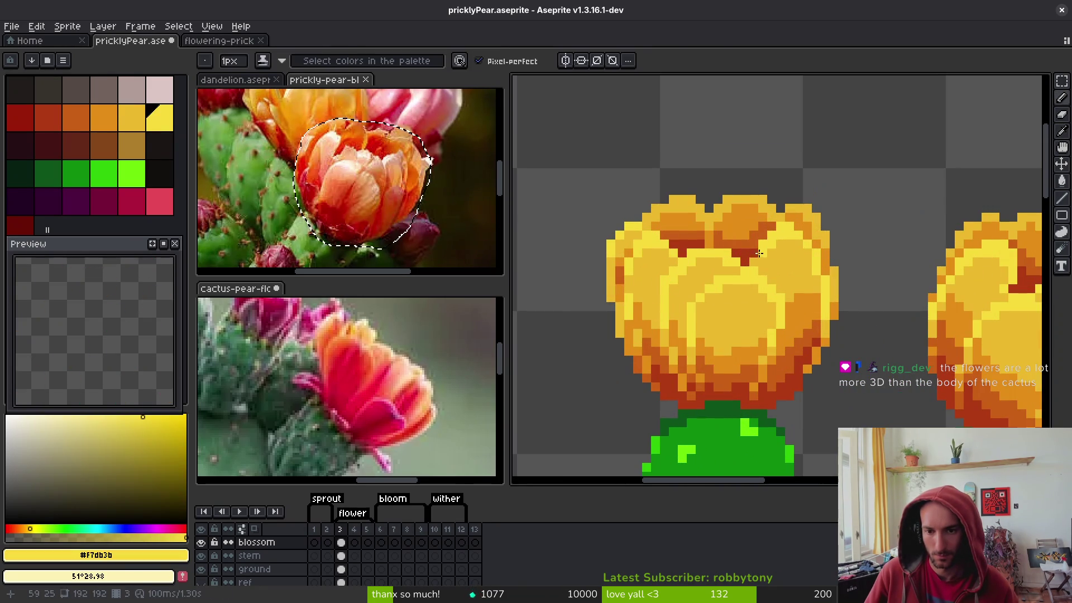
{"action": "scroll", "coordinate": [772, 248], "scroll_direction": "up", "scroll_amount": 2}
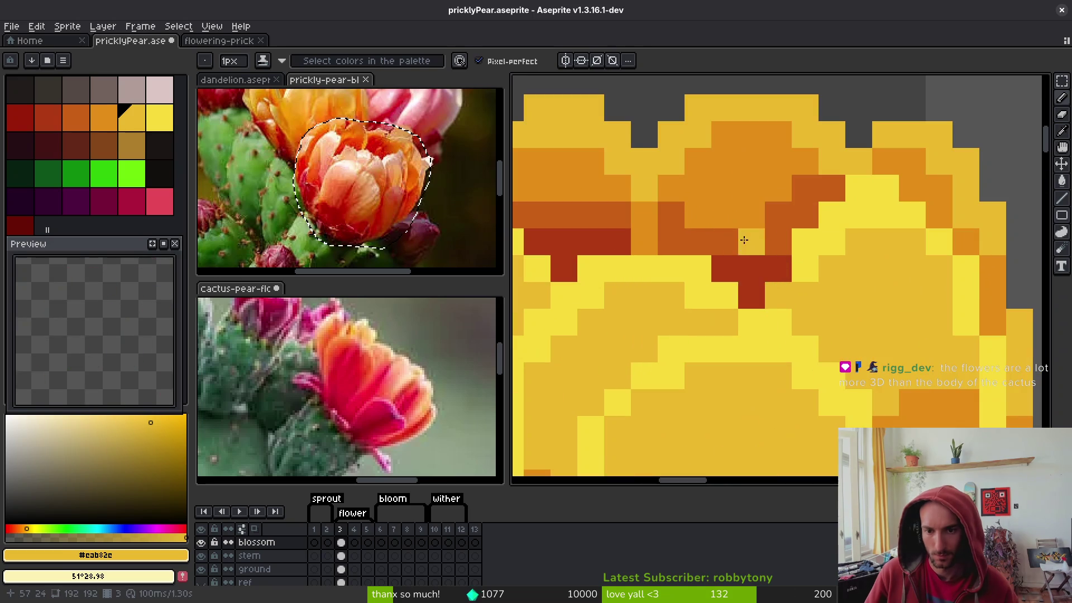
Sample the bright yellow highlight, orange shade and dark orange petal shadow, then save
{"action": "left_click", "coordinate": [815, 245], "text": "alt"}
{"action": "scroll", "coordinate": [818, 243], "scroll_direction": "down", "scroll_amount": 3}
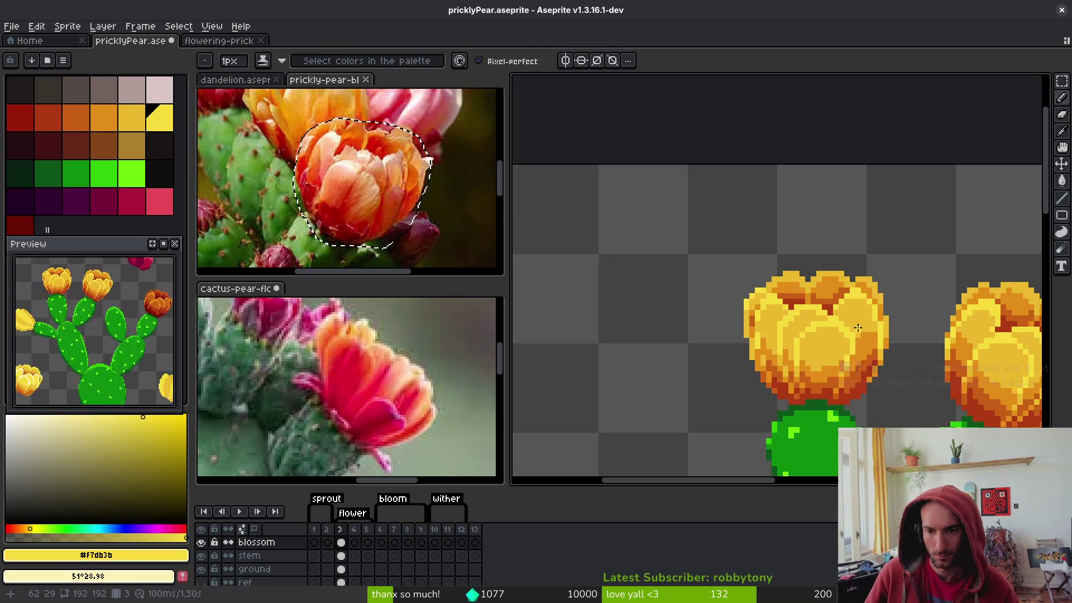
{"action": "scroll", "coordinate": [825, 226], "scroll_direction": "up", "scroll_amount": 3}
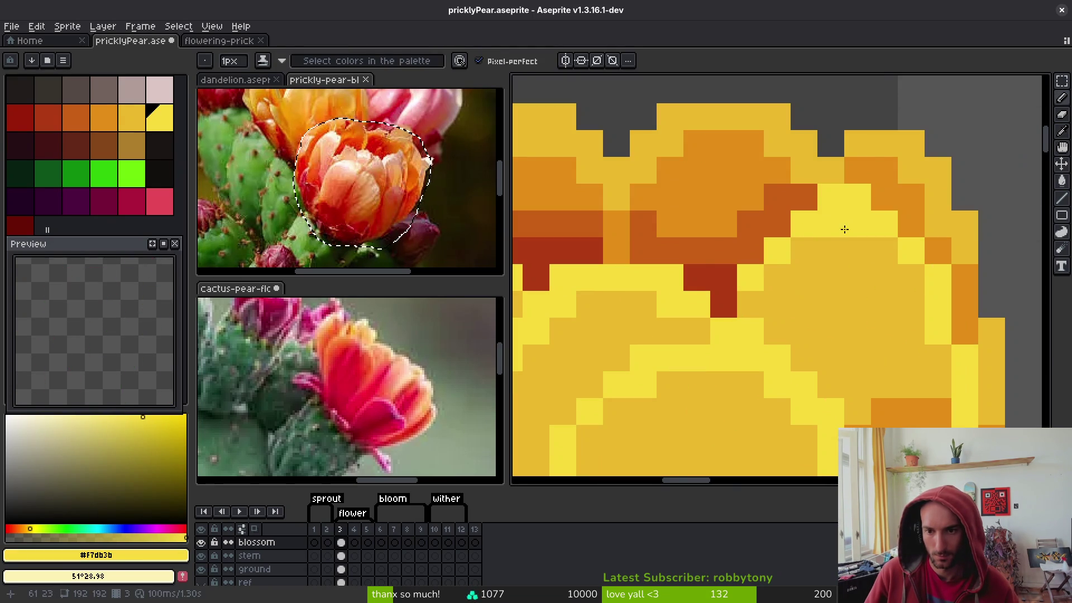
{"action": "left_click", "coordinate": [865, 165], "text": "alt"}
{"action": "left_click", "coordinate": [802, 193], "text": "alt"}
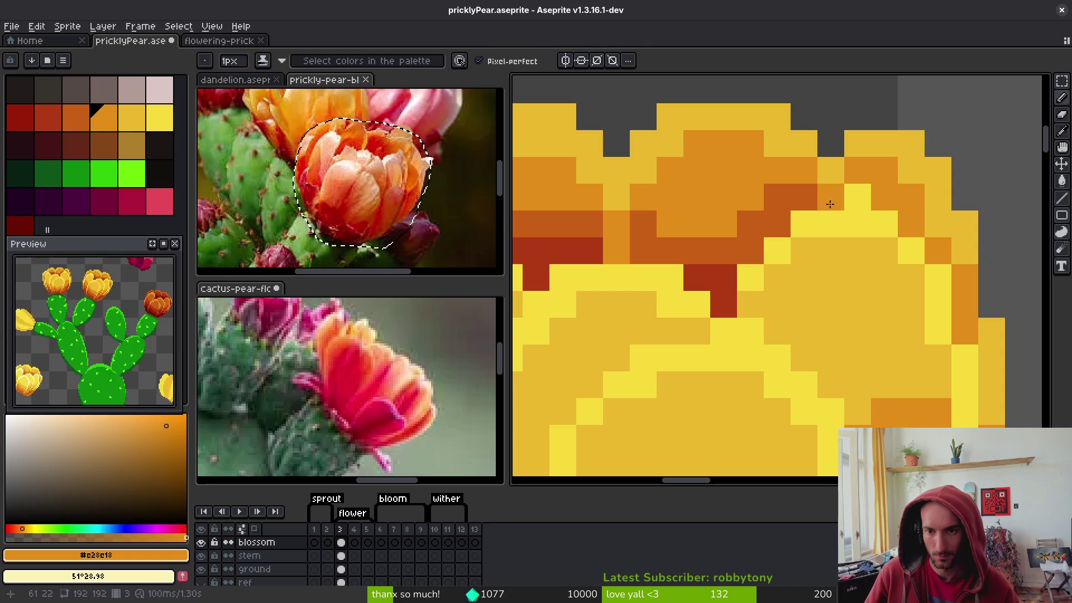
{"action": "scroll", "coordinate": [857, 263], "scroll_direction": "down", "scroll_amount": 5}
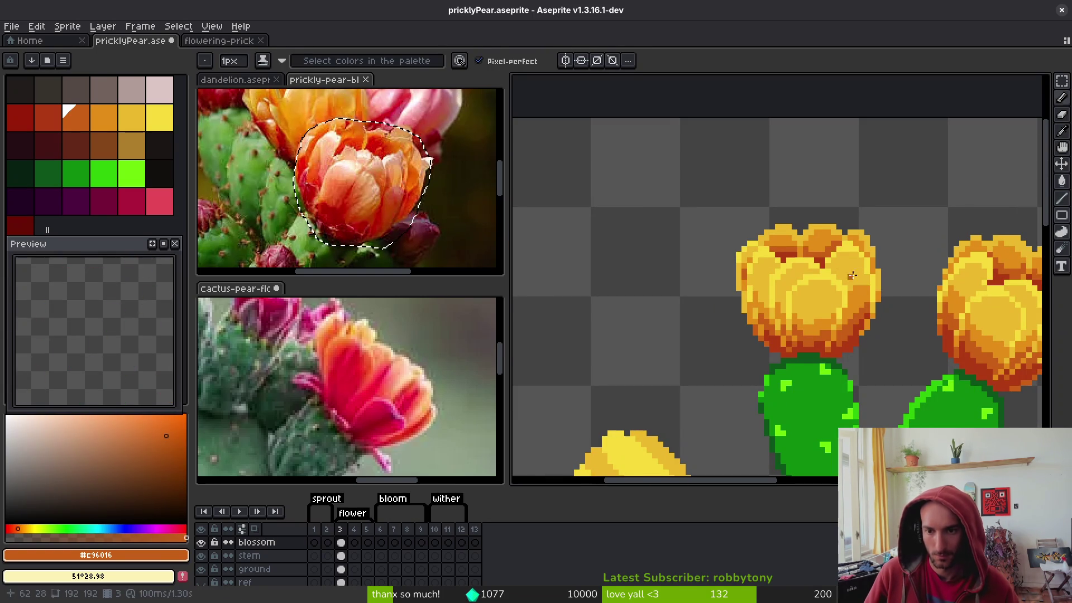
{"action": "key", "text": "ctrl+s"}
On the left blossom, repaint orange petal pixels mid yellow, undo the last stroke, and save
{"action": "left_click_drag", "start_coordinate": [853, 273], "coordinate": [784, 252]}
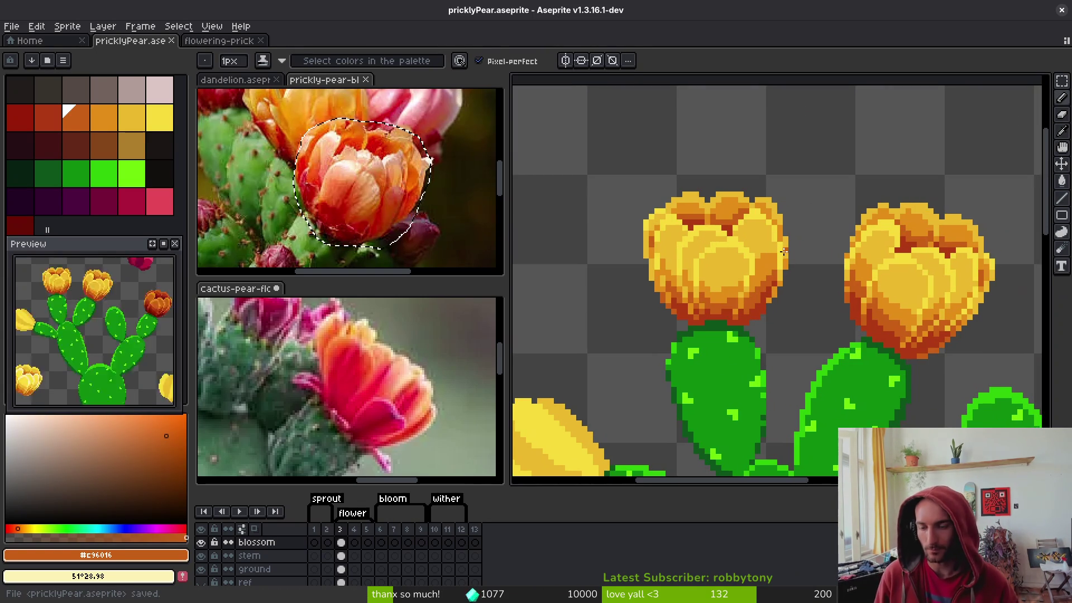
{"action": "scroll", "coordinate": [784, 252], "scroll_direction": "up", "scroll_amount": 2}
{"action": "left_click", "coordinate": [727, 158], "text": "alt"}
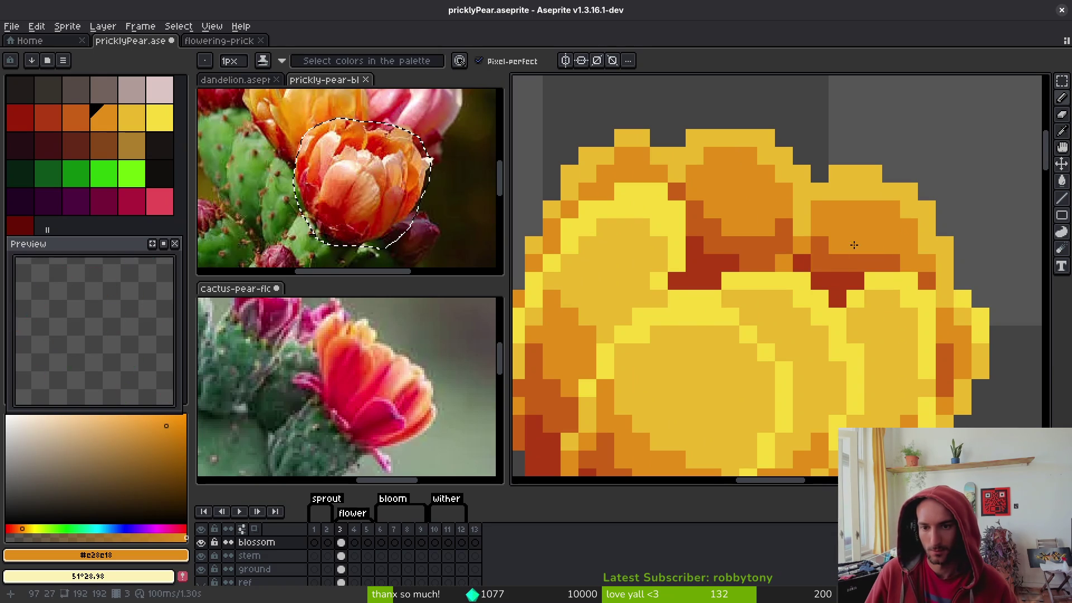
{"action": "left_click", "coordinate": [802, 207], "text": "alt"}
{"action": "left_click", "coordinate": [818, 208]}
{"action": "left_click", "coordinate": [854, 210]}
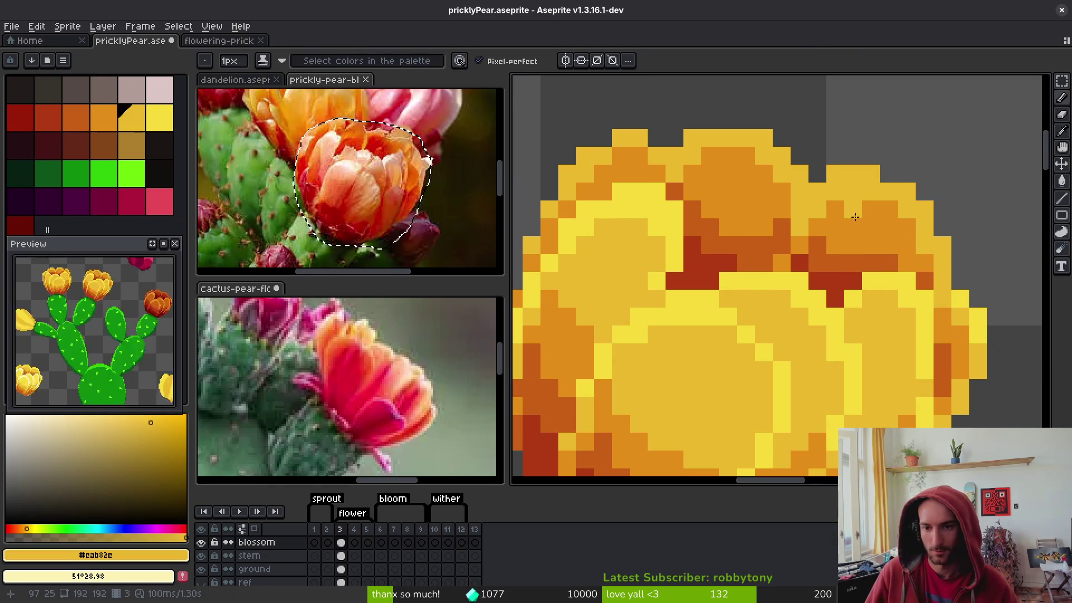
{"action": "scroll", "coordinate": [855, 216], "scroll_direction": "down", "scroll_amount": 2}
{"action": "key", "text": "ctrl+z"}
{"action": "key", "text": "ctrl+s"}
Centre on the upper blossoms, save the sprite again, and fit the whole sprite in view
{"action": "scroll", "coordinate": [842, 200], "scroll_direction": "down", "scroll_amount": 2}
{"action": "left_click_drag", "start_coordinate": [881, 263], "coordinate": [814, 238]}
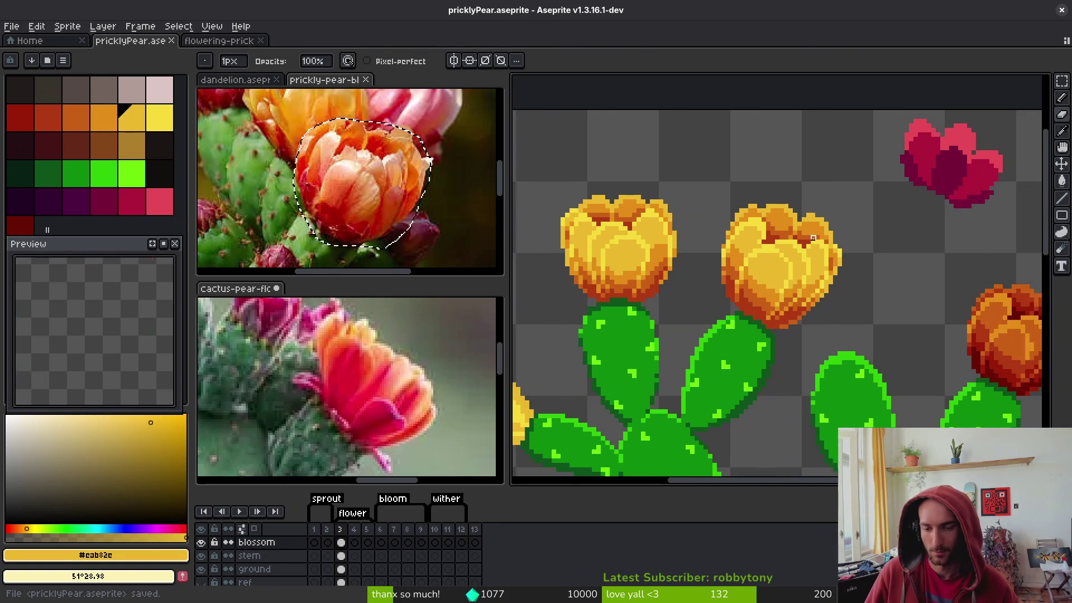
{"action": "scroll", "coordinate": [813, 238], "scroll_direction": "up", "scroll_amount": 2}
{"action": "key", "text": "alt"}
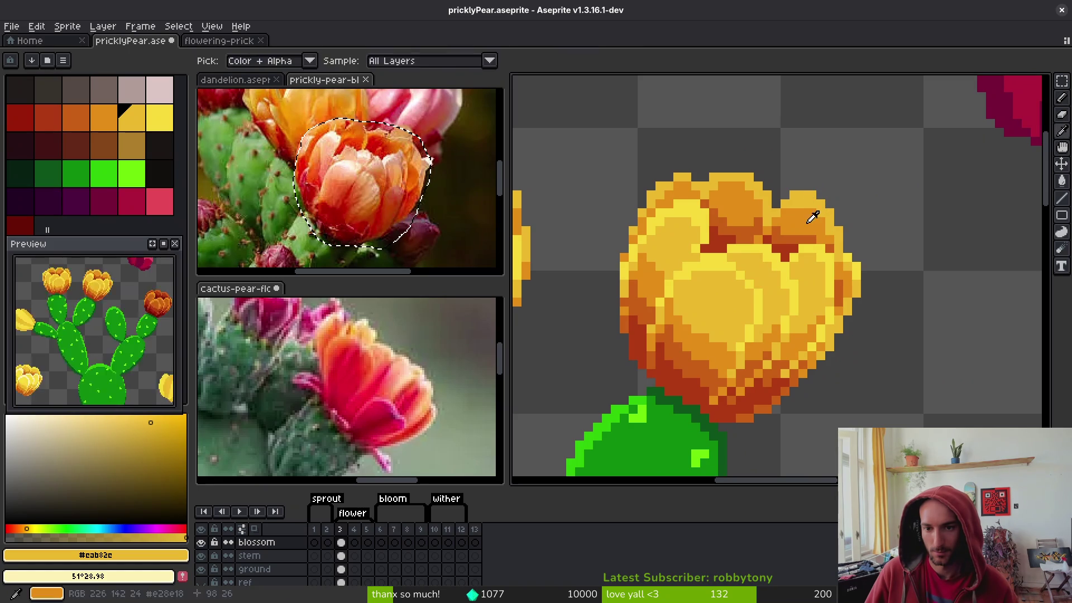
{"action": "scroll", "coordinate": [821, 245], "scroll_direction": "down", "scroll_amount": 2}
{"action": "key", "text": "ctrl+s"}
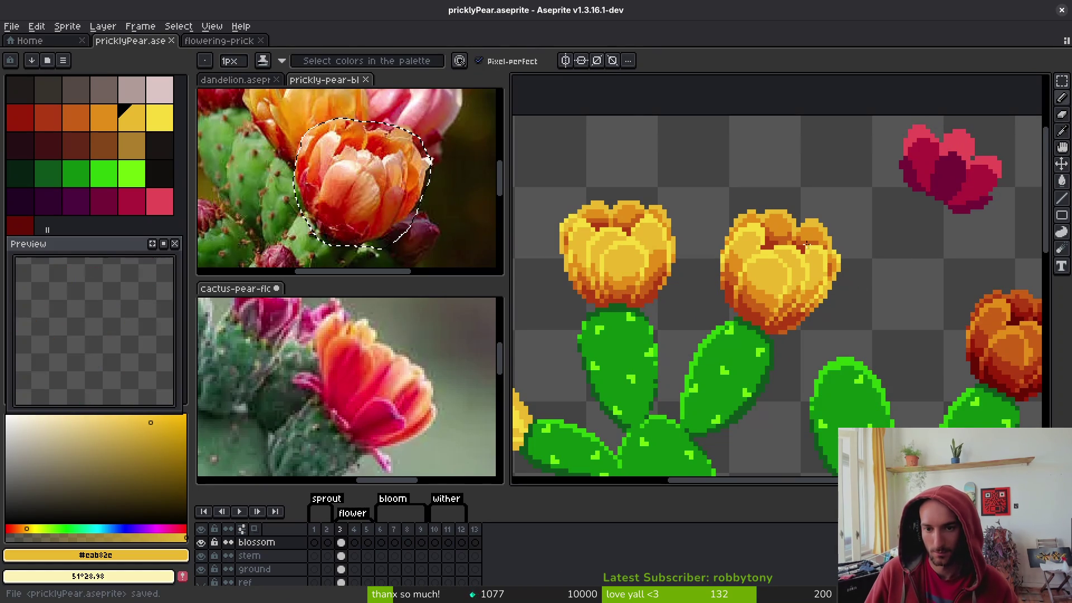
{"action": "scroll", "coordinate": [813, 252], "scroll_direction": "up", "scroll_amount": 2}
{"action": "key", "text": "ctrl+s"}
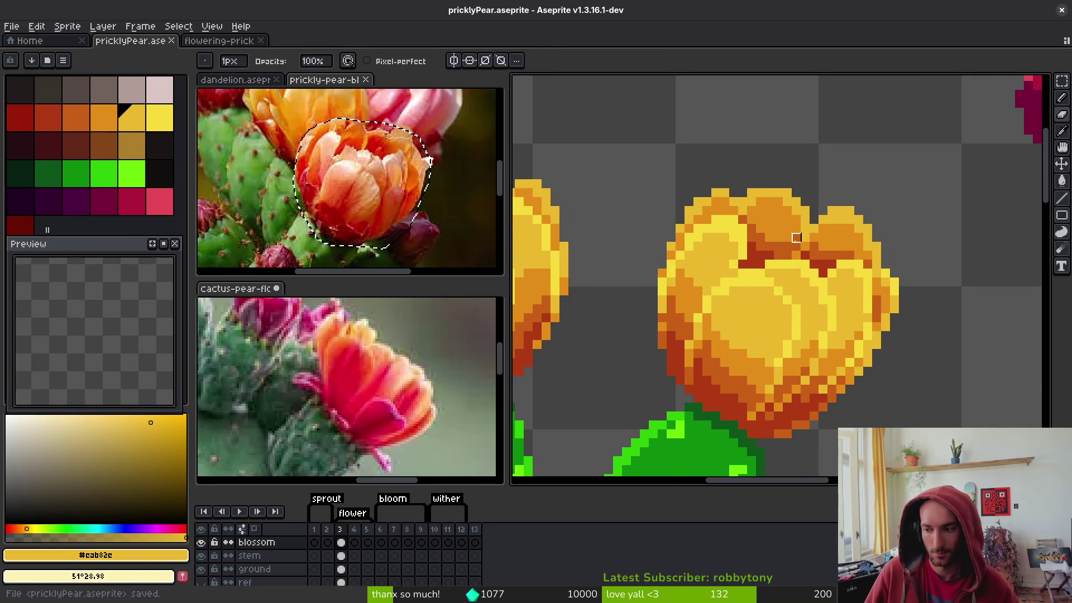
{"action": "left_click_drag", "start_coordinate": [803, 241], "coordinate": [794, 207]}
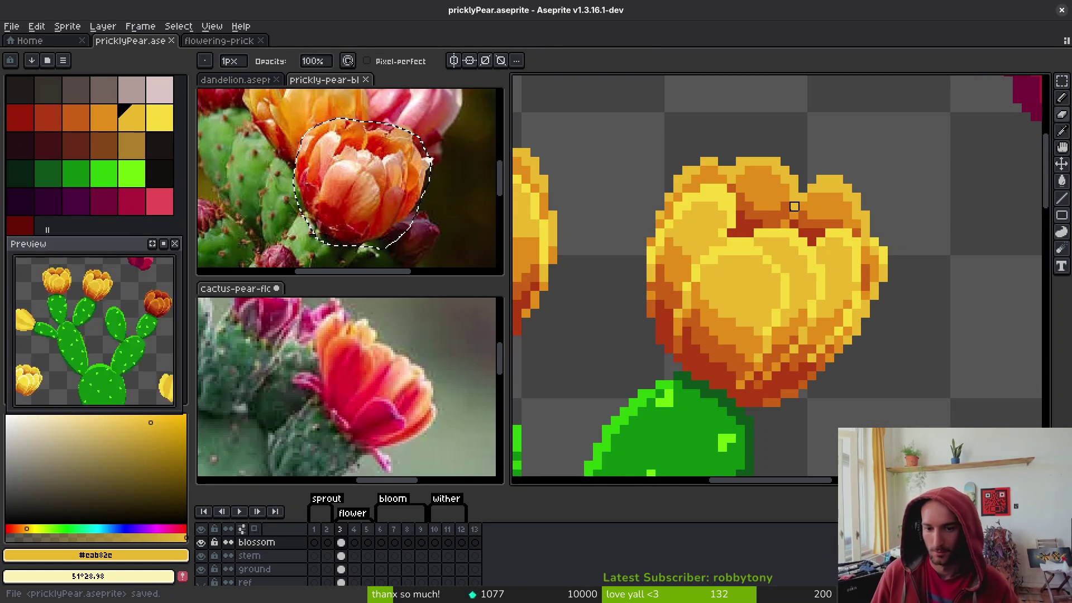
{"action": "key", "text": "ctrl+0"}
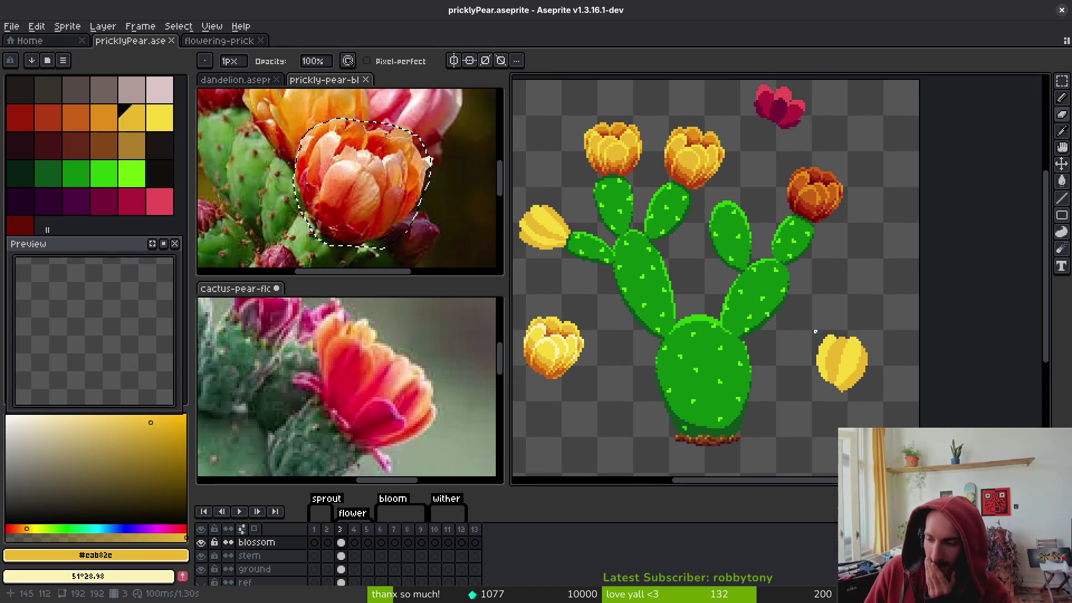
Lasso and delete the two stray yellow buds and the magenta flower, then save pricklyPear.aseprite
{"action": "scroll", "coordinate": [659, 230], "scroll_direction": "up", "scroll_amount": 2}
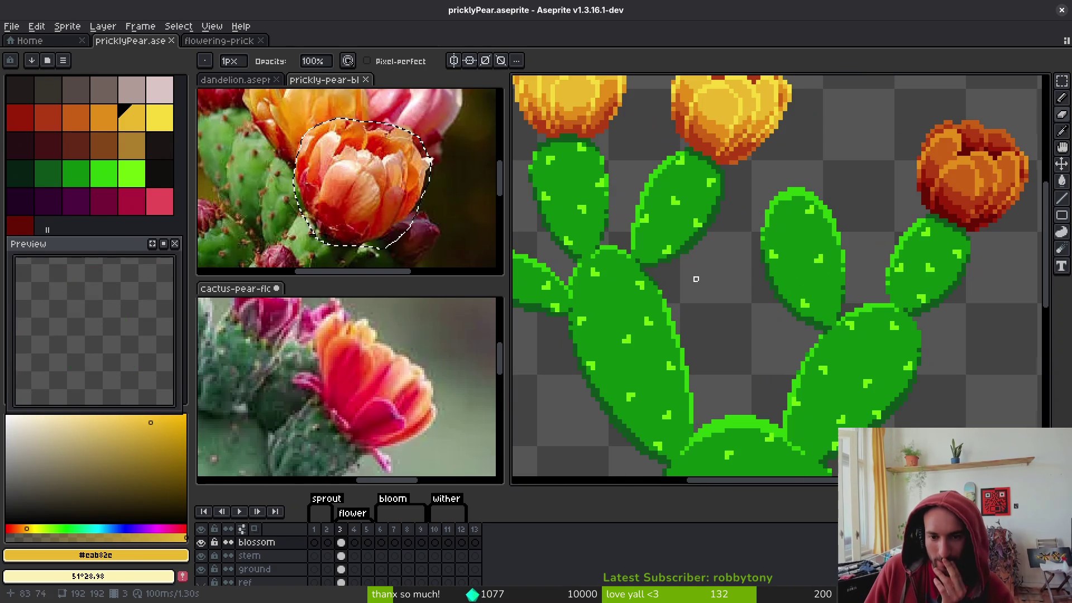
{"action": "scroll", "coordinate": [682, 234], "scroll_direction": "down", "scroll_amount": 3}
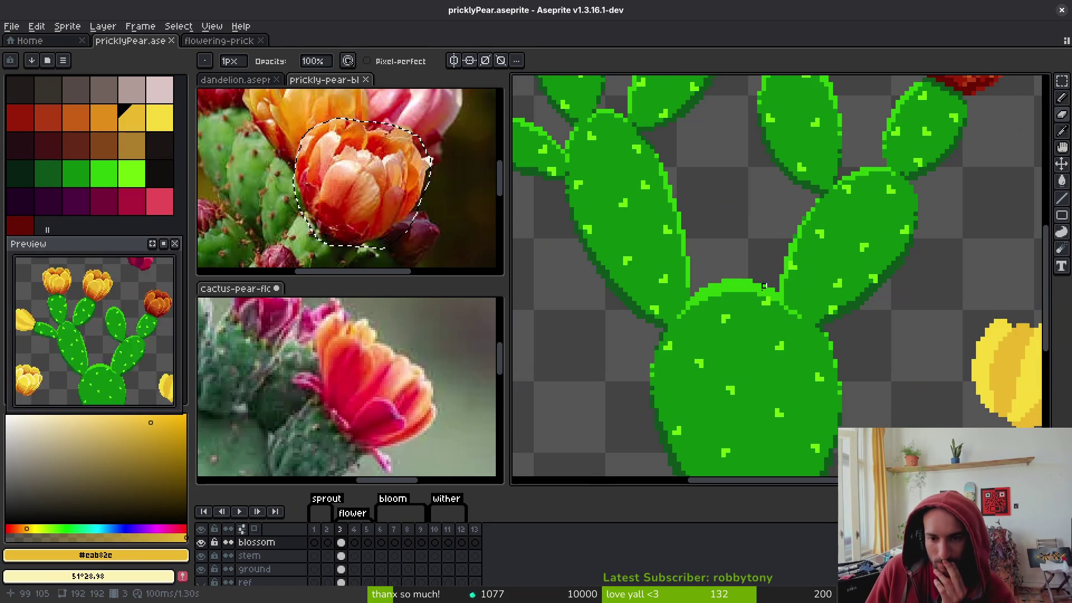
{"action": "scroll", "coordinate": [806, 178], "scroll_direction": "up", "scroll_amount": 1}
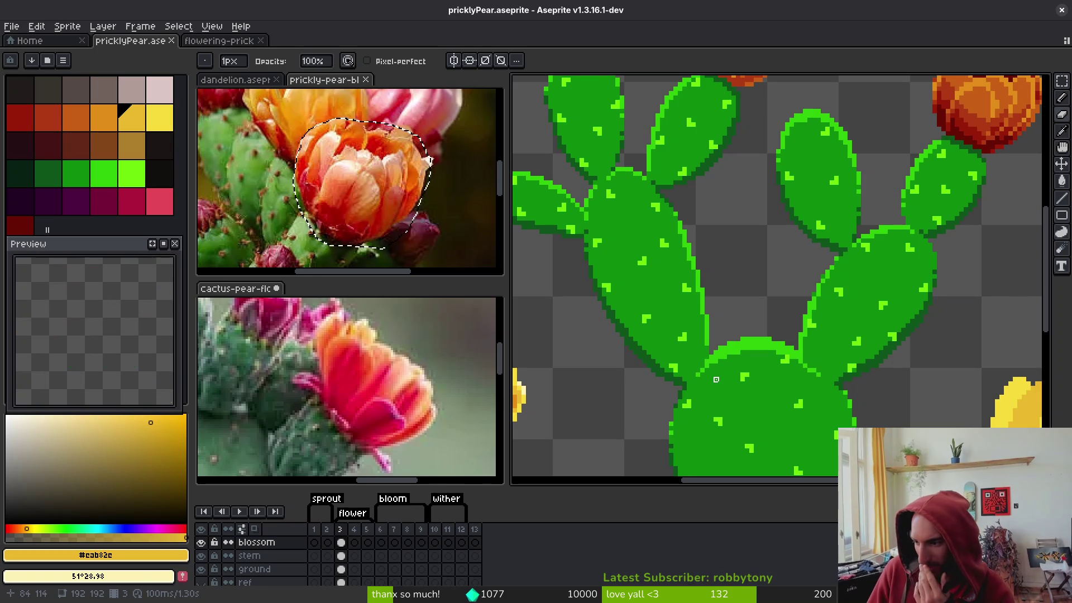
{"action": "scroll", "coordinate": [717, 380], "scroll_direction": "down", "scroll_amount": 3}
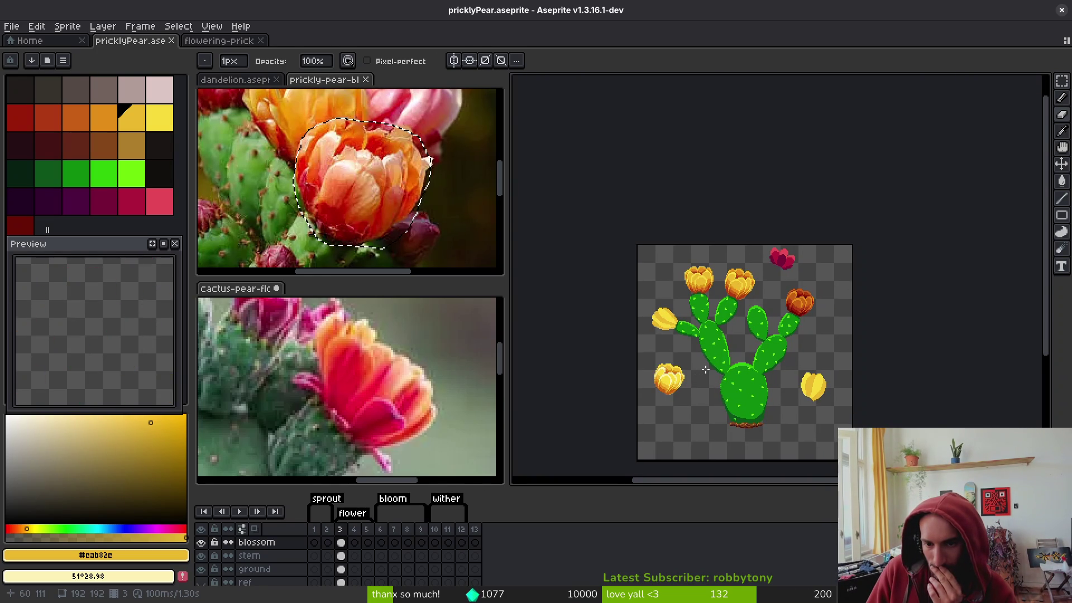
{"action": "scroll", "coordinate": [707, 368], "scroll_direction": "up", "scroll_amount": 4}
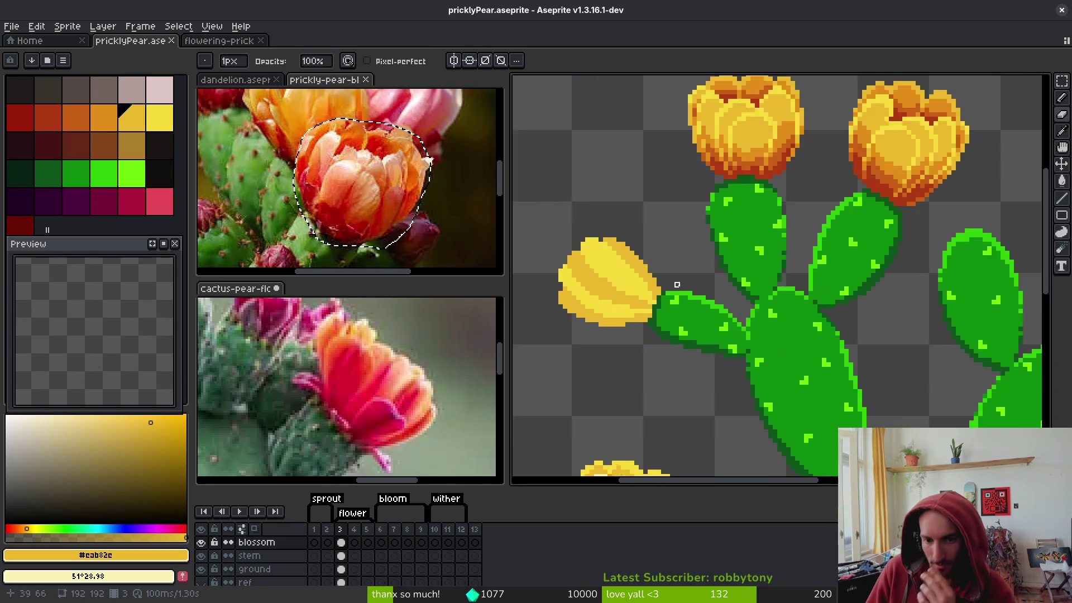
{"action": "scroll", "coordinate": [745, 259], "scroll_direction": "down", "scroll_amount": 8}
{"action": "scroll", "coordinate": [787, 268], "scroll_direction": "up", "scroll_amount": 5}
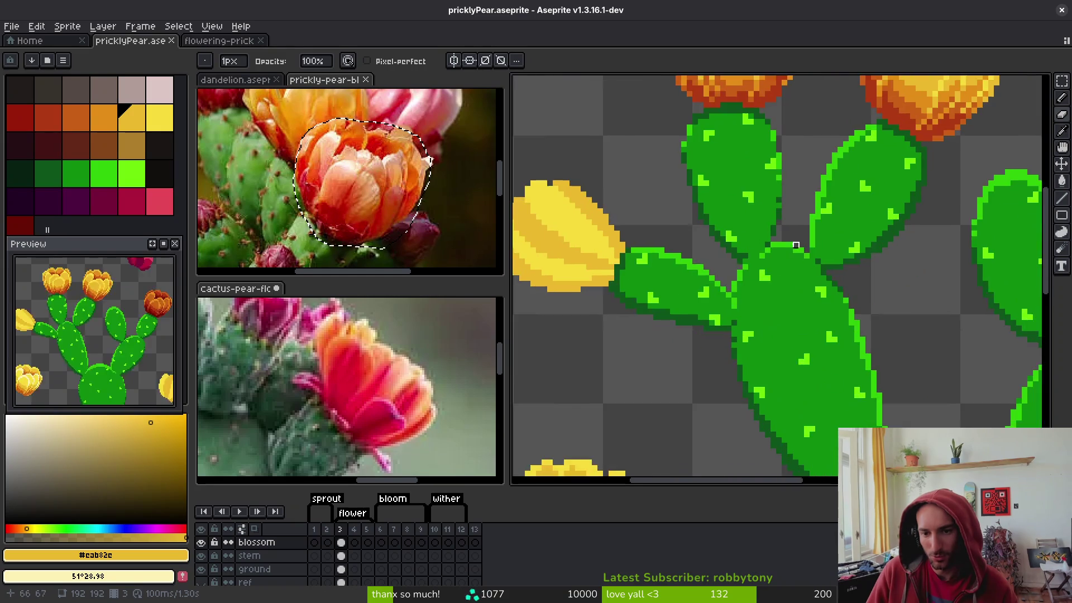
{"action": "scroll", "coordinate": [789, 272], "scroll_direction": "down", "scroll_amount": 5}
{"action": "scroll", "coordinate": [789, 272], "scroll_direction": "up", "scroll_amount": 5}
{"action": "key", "text": "q"}
{"action": "mouse_move", "coordinate": [703, 164]}
{"action": "left_mouse_down"}
{"action": "mouse_move", "coordinate": [720, 265]}
{"action": "mouse_move", "coordinate": [712, 184]}
{"action": "left_mouse_up"}
{"action": "scroll", "coordinate": [712, 184], "scroll_direction": "down", "scroll_amount": 3}
{"action": "mouse_move", "coordinate": [695, 274]}
{"action": "left_mouse_down"}
{"action": "mouse_move", "coordinate": [771, 358]}
{"action": "mouse_move", "coordinate": [700, 273]}
{"action": "left_mouse_up"}
{"action": "left_click_drag", "start_coordinate": [999, 292], "coordinate": [911, 364]}
{"action": "scroll", "coordinate": [990, 277], "scroll_direction": "up", "scroll_amount": 3}
{"action": "left_click_drag", "start_coordinate": [849, 153], "coordinate": [872, 227]}
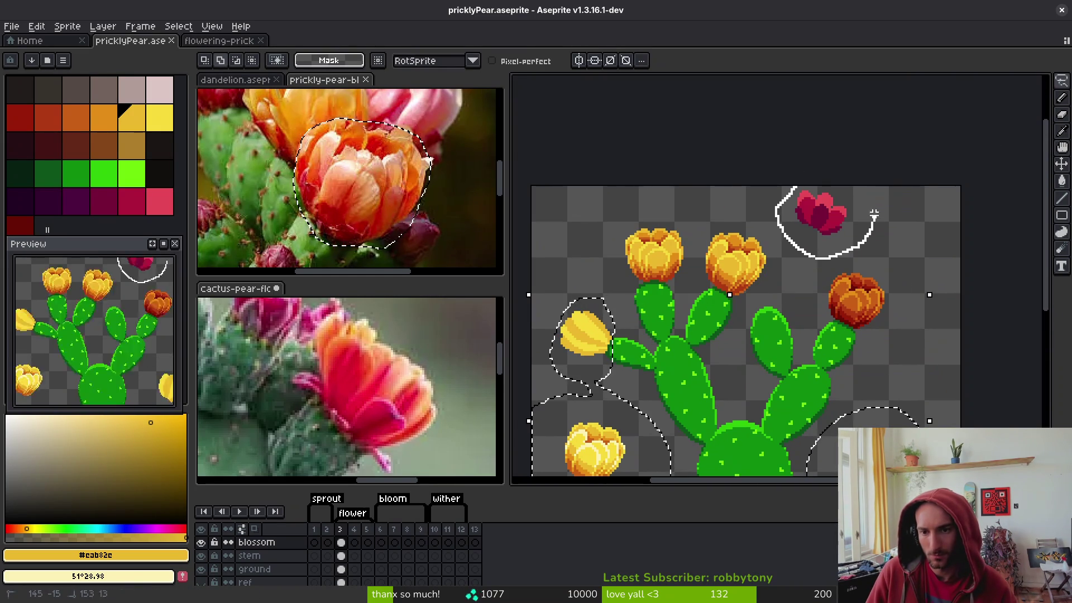
{"action": "key", "text": "Delete"}
{"action": "key", "text": "ctrl+s"}
Reshape the left pad's tip with bright green #2fc809 and darker #0e8b0e edge pixels
{"action": "scroll", "coordinate": [778, 182], "scroll_direction": "down", "scroll_amount": 3}
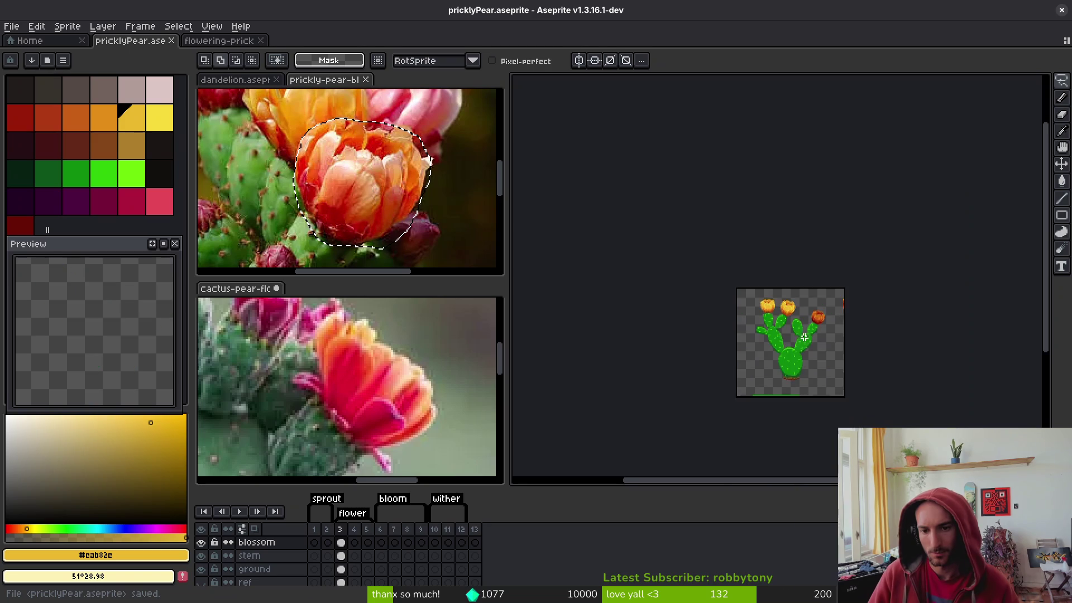
{"action": "scroll", "coordinate": [776, 333], "scroll_direction": "up", "scroll_amount": 5}
{"action": "scroll", "coordinate": [776, 333], "scroll_direction": "down", "scroll_amount": 2}
{"action": "scroll", "coordinate": [715, 273], "scroll_direction": "up", "scroll_amount": 5}
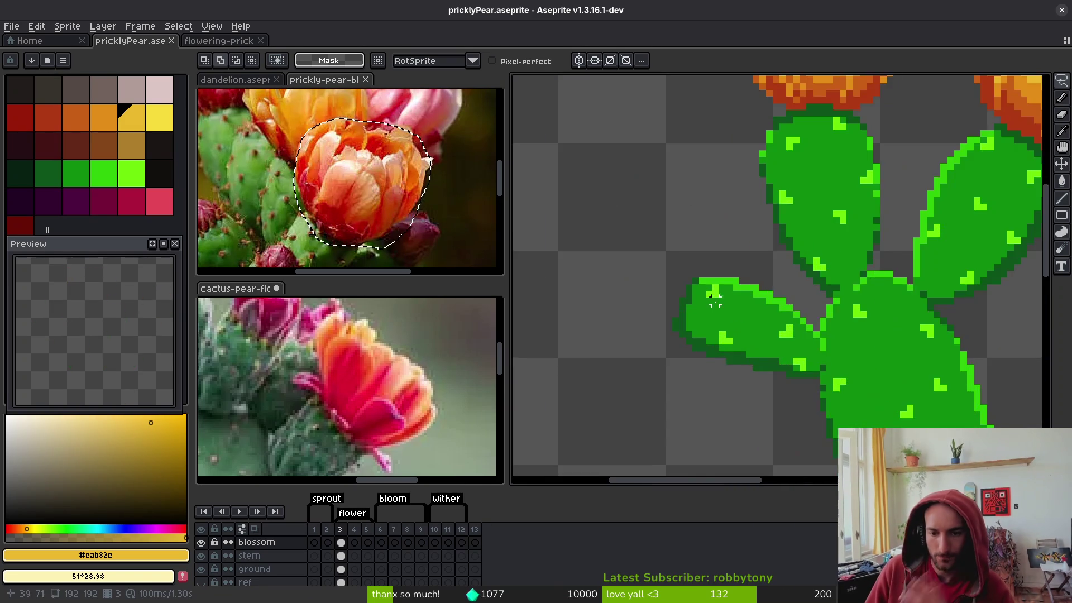
{"action": "key", "text": "b"}
{"action": "left_click", "coordinate": [714, 274], "text": "alt"}
{"action": "scroll", "coordinate": [714, 273], "scroll_direction": "up", "scroll_amount": 2}
{"action": "mouse_move", "coordinate": [698, 262]}
{"action": "left_mouse_down"}
{"action": "mouse_move", "coordinate": [640, 351]}
{"action": "mouse_move", "coordinate": [599, 290]}
{"action": "left_mouse_up"}
{"action": "left_click", "coordinate": [675, 335], "text": "alt"}
{"action": "left_click", "coordinate": [658, 333]}
{"action": "left_click", "coordinate": [582, 271]}
{"action": "left_click", "coordinate": [600, 235]}
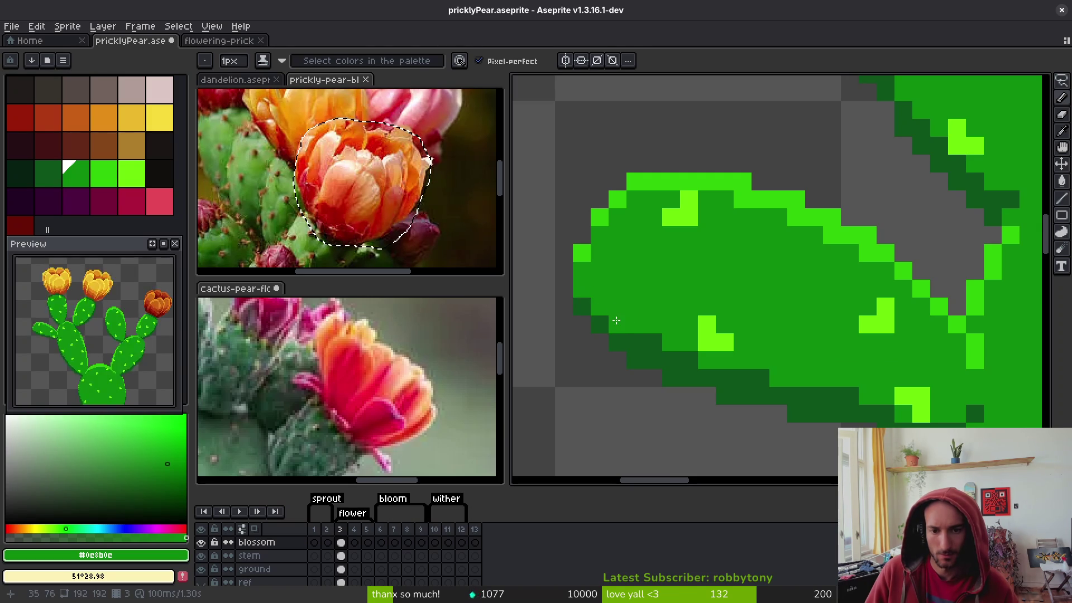
Eyedrop the bright green #2fc809 from a pad and save the sprite
{"action": "scroll", "coordinate": [704, 368], "scroll_direction": "down", "scroll_amount": 5}
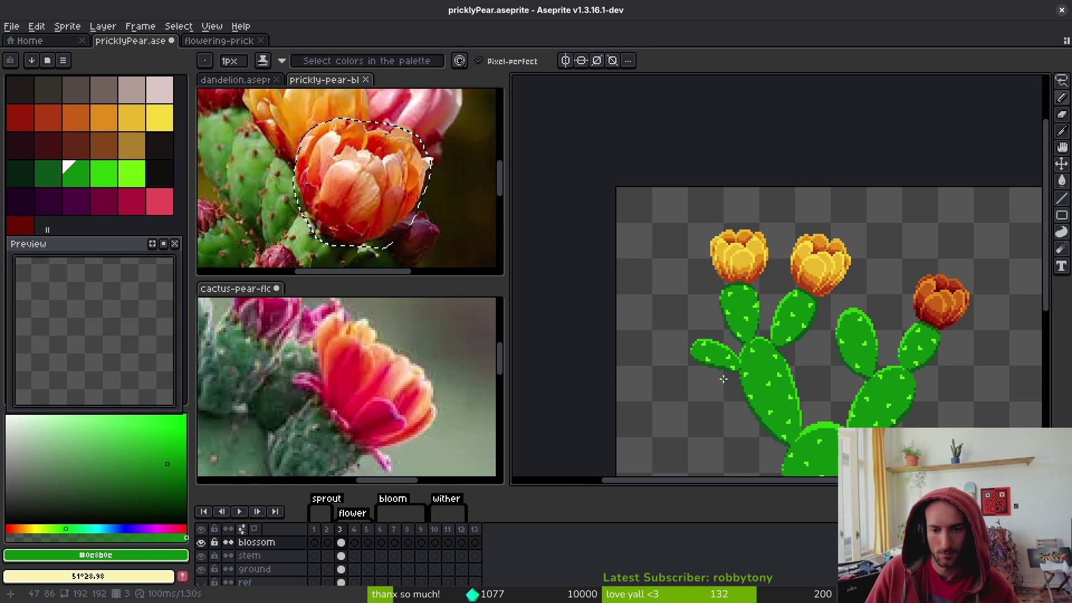
{"action": "scroll", "coordinate": [722, 378], "scroll_direction": "up", "scroll_amount": 4}
{"action": "left_click", "coordinate": [658, 366], "text": "alt"}
{"action": "scroll", "coordinate": [658, 364], "scroll_direction": "up", "scroll_amount": 2}
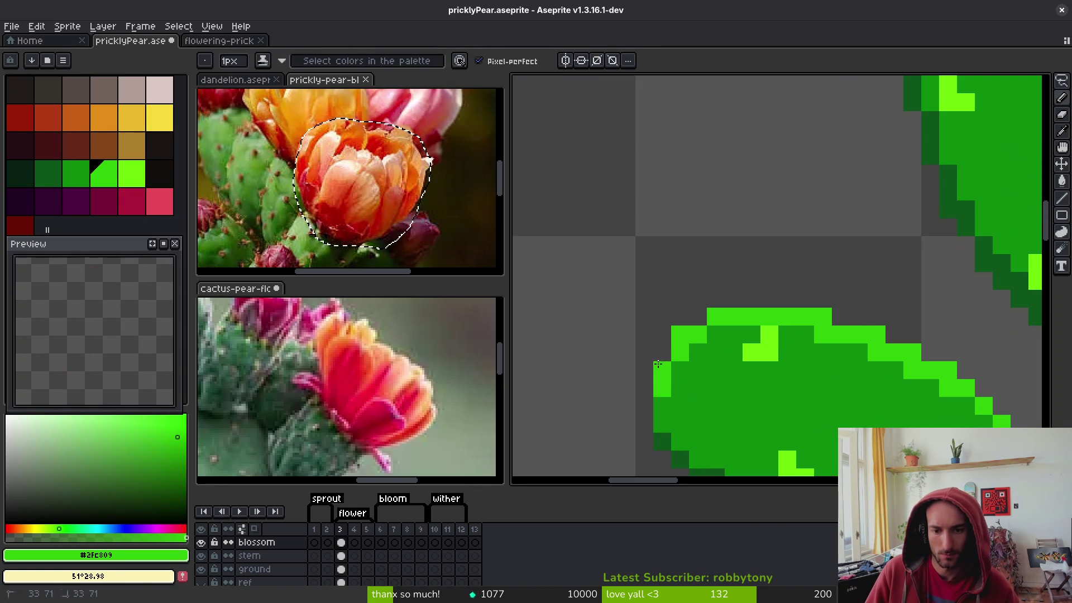
{"action": "key", "text": "ctrl+s"}
Make the cactus-pear-flowers-blooming.webp reference active and reposition it in its panel
{"action": "scroll", "coordinate": [693, 371], "scroll_direction": "down", "scroll_amount": 5}
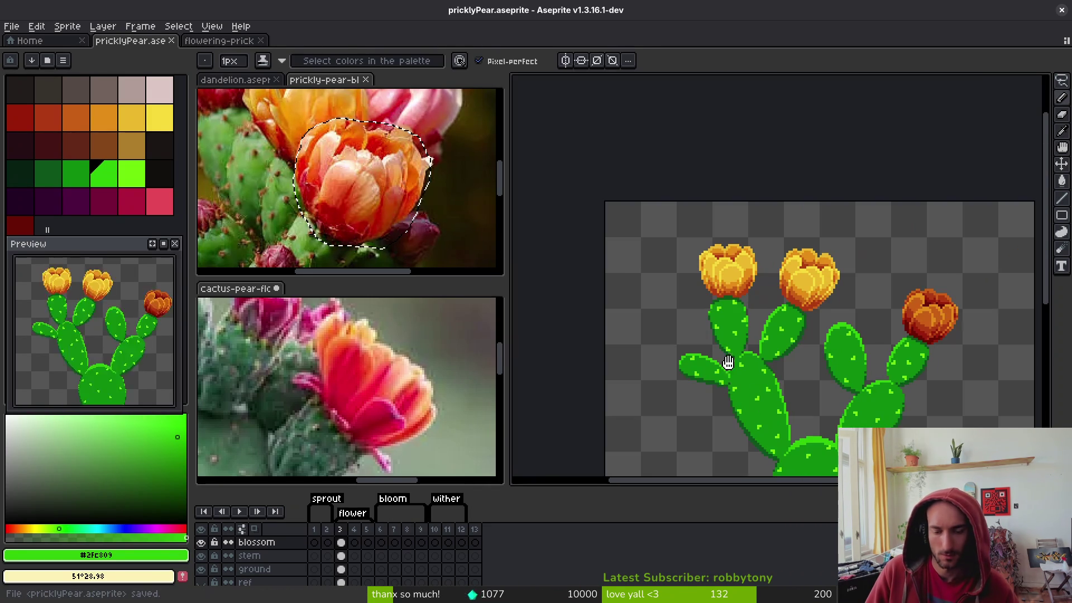
{"action": "scroll", "coordinate": [726, 363], "scroll_direction": "down", "scroll_amount": 4}
{"action": "scroll", "coordinate": [677, 330], "scroll_direction": "up", "scroll_amount": 3}
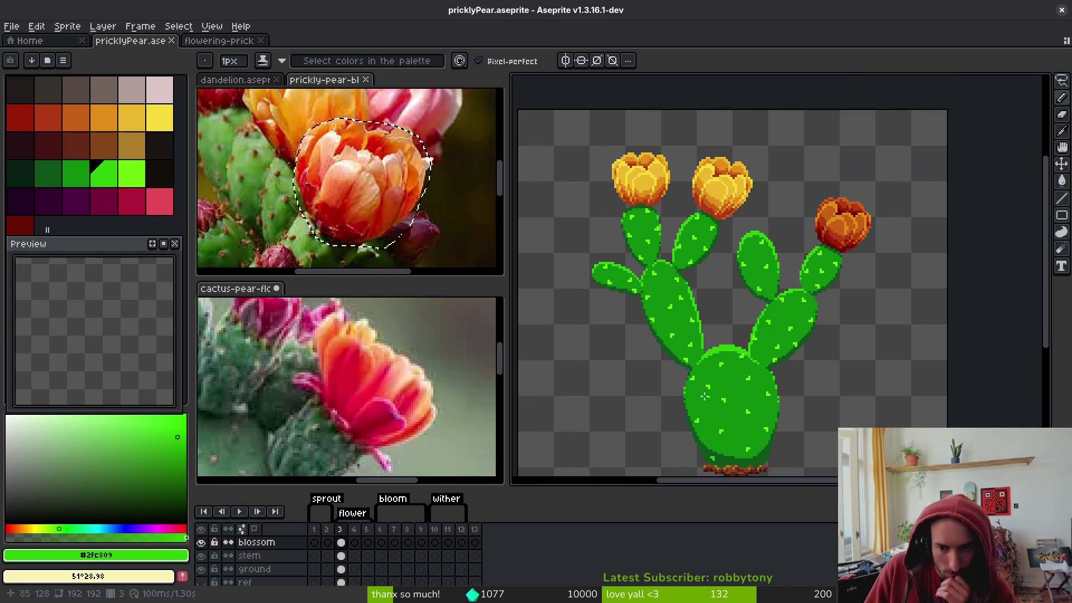
{"action": "scroll", "coordinate": [702, 396], "scroll_direction": "down", "scroll_amount": 2}
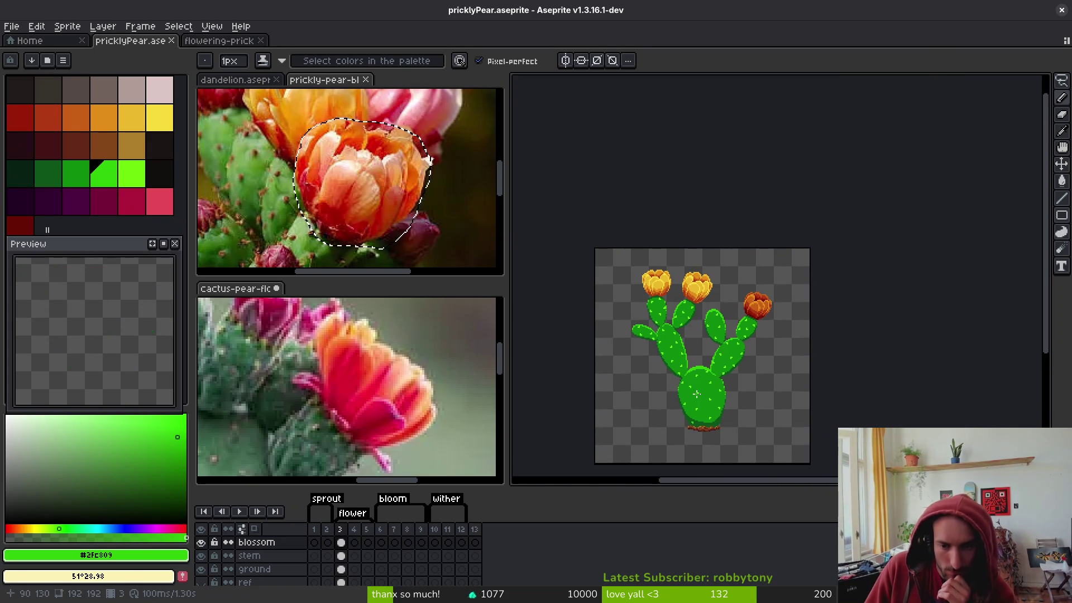
{"action": "scroll", "coordinate": [794, 397], "scroll_direction": "down", "scroll_amount": 2}
{"action": "scroll", "coordinate": [744, 399], "scroll_direction": "up", "scroll_amount": 2}
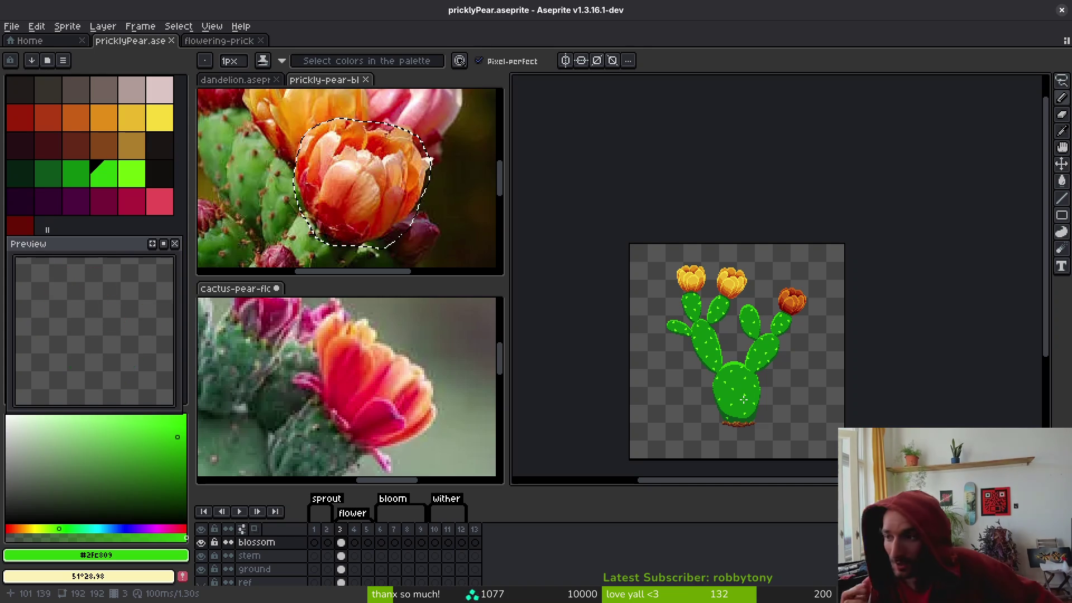
{"action": "scroll", "coordinate": [376, 366], "scroll_direction": "down", "scroll_amount": 3}
{"action": "left_click", "coordinate": [376, 366]}
{"action": "mouse_move", "coordinate": [376, 365]}
{"action": "left_mouse_down"}
{"action": "mouse_move", "coordinate": [391, 343]}
{"action": "mouse_move", "coordinate": [438, 381]}
{"action": "left_mouse_up"}
Zoom the lower reference, finish the lasso around the orange reference flower, and switch to Brave's cactus results
{"action": "scroll", "coordinate": [356, 355], "scroll_direction": "down", "scroll_amount": 2}
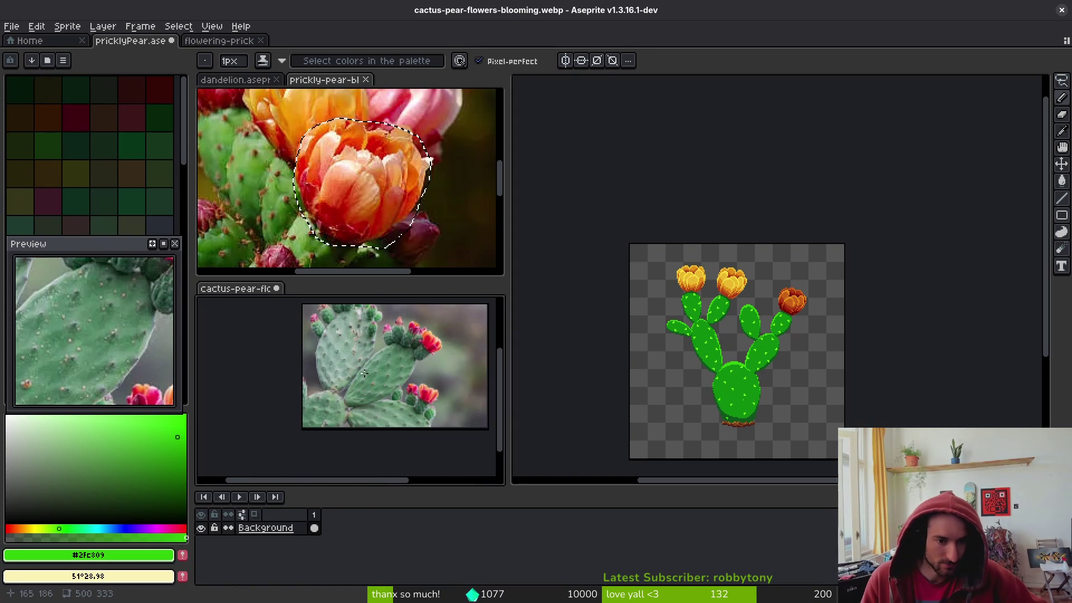
{"action": "scroll", "coordinate": [391, 190], "scroll_direction": "down", "scroll_amount": 3}
{"action": "scroll", "coordinate": [371, 215], "scroll_direction": "up", "scroll_amount": 2}
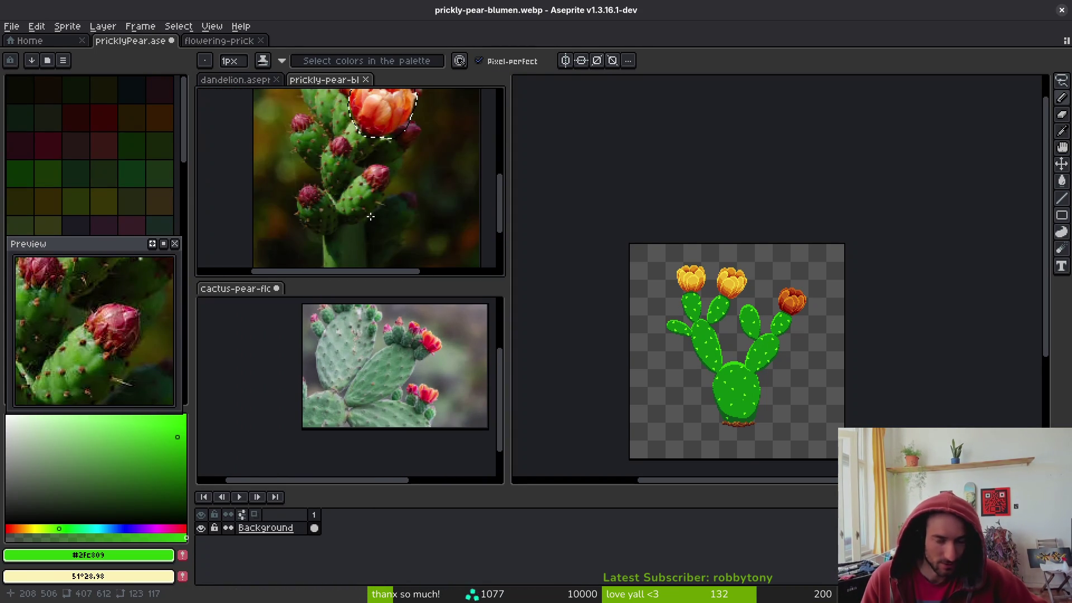
{"action": "left_click_drag", "start_coordinate": [400, 133], "coordinate": [360, 135]}
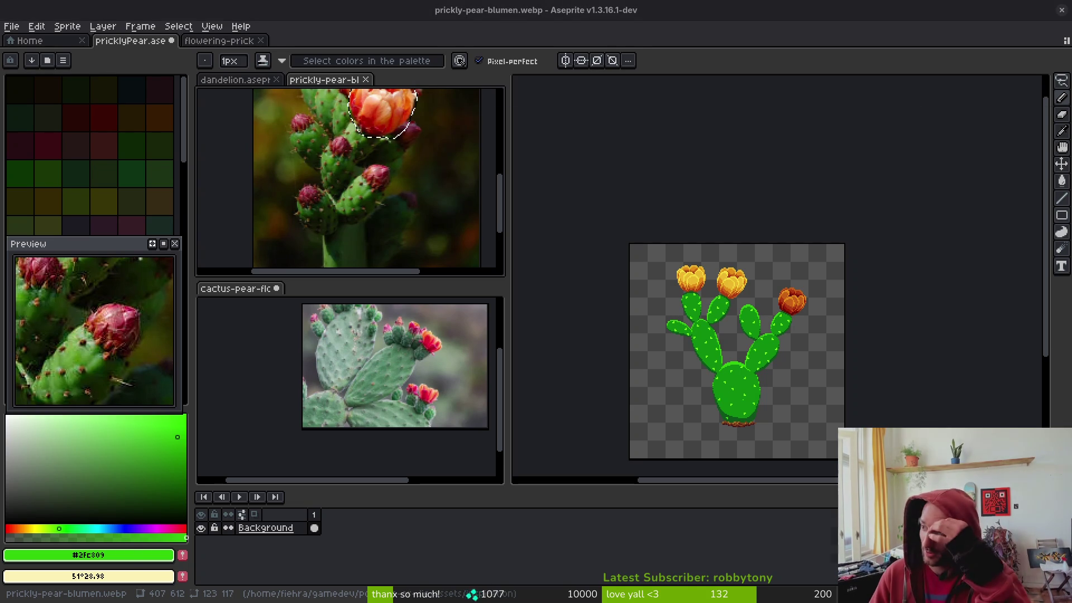
{"action": "key", "text": "alt+Tab"}
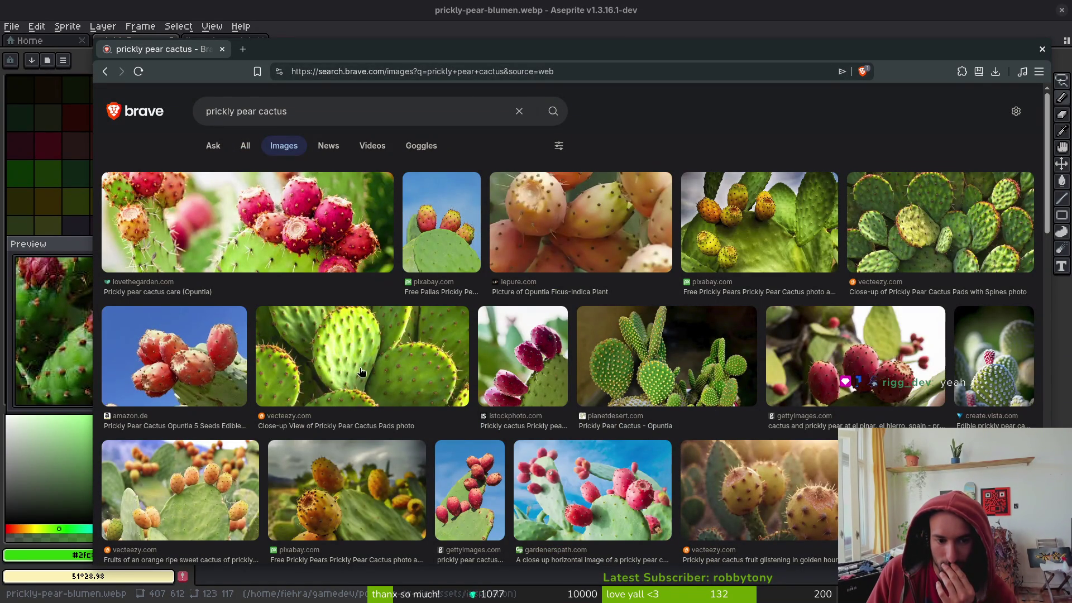
Preview the vecteezy close-up of spiny cactus pads, then go back to Aseprite
{"action": "left_click", "coordinate": [919, 237]}
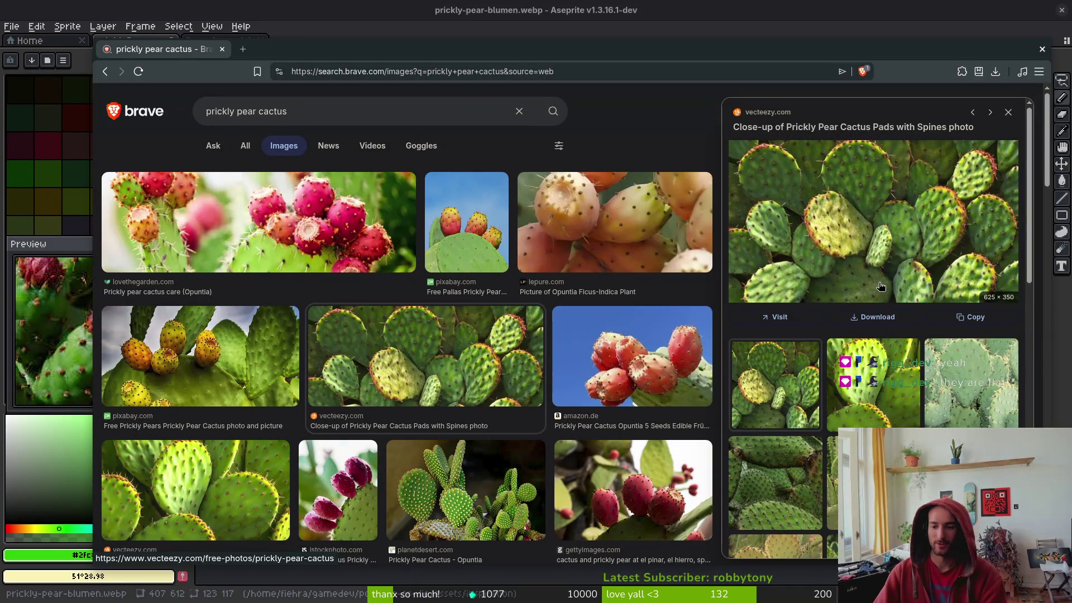
{"action": "key", "text": "alt+Tab"}
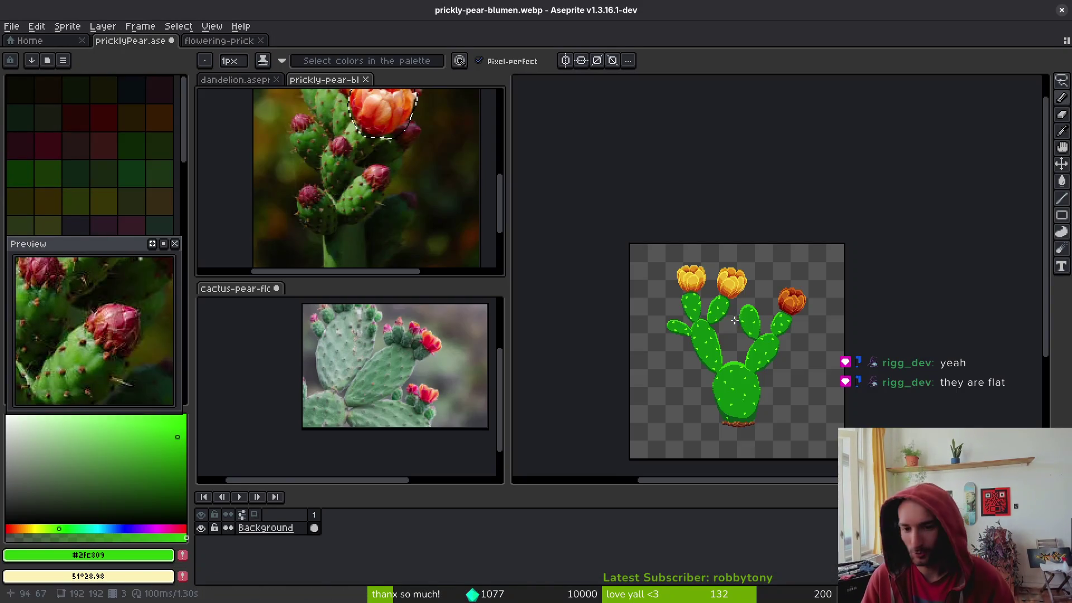
Eyedrop the darker pad green and save the sprite
{"action": "scroll", "coordinate": [806, 322], "scroll_direction": "up", "scroll_amount": 3}
{"action": "scroll", "coordinate": [807, 322], "scroll_direction": "down", "scroll_amount": 3}
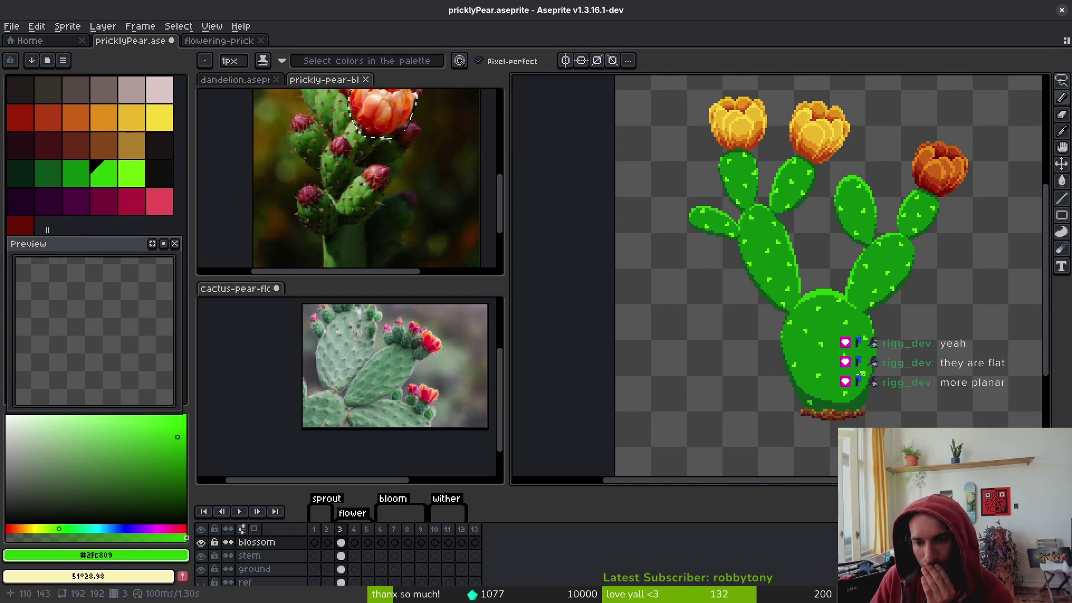
{"action": "scroll", "coordinate": [843, 368], "scroll_direction": "up", "scroll_amount": 5}
{"action": "left_click", "coordinate": [843, 368], "text": "alt"}
{"action": "key", "text": "ctrl+s"}
Hide the animation timeline, ready the eyedropper, and bring Brave's cactus results back
{"action": "scroll", "coordinate": [832, 352], "scroll_direction": "down", "scroll_amount": 5}
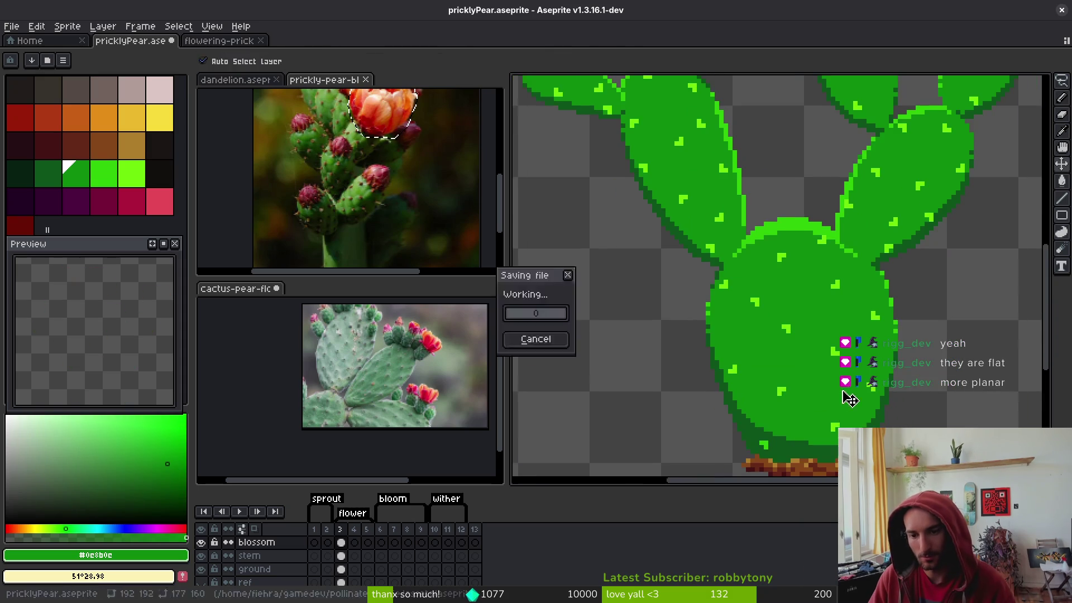
{"action": "scroll", "coordinate": [817, 334], "scroll_direction": "down", "scroll_amount": 3}
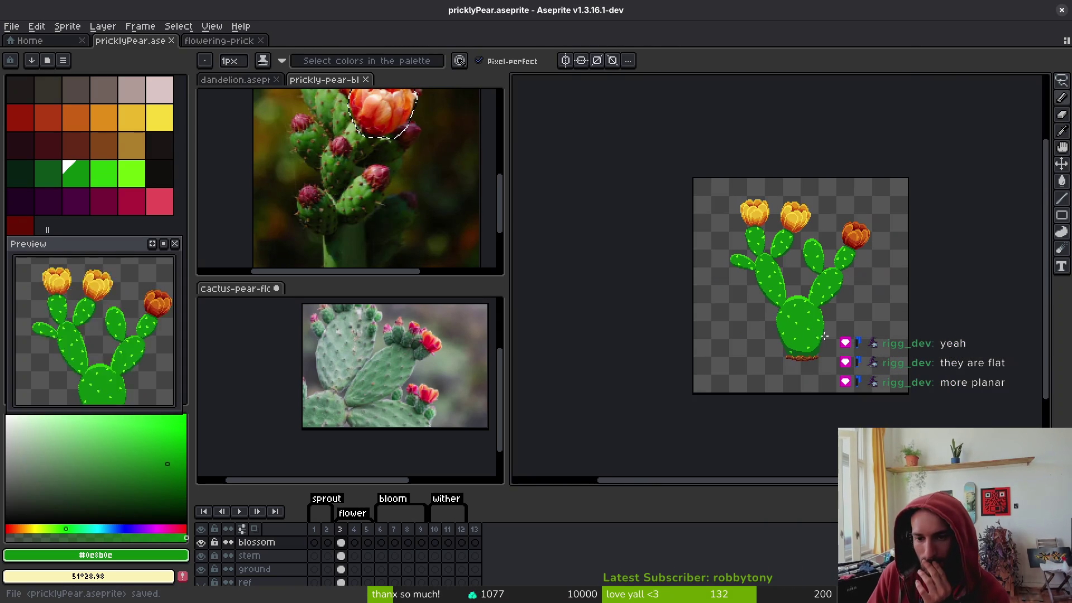
{"action": "scroll", "coordinate": [751, 320], "scroll_direction": "up", "scroll_amount": 5}
{"action": "left_click", "coordinate": [744, 326]}
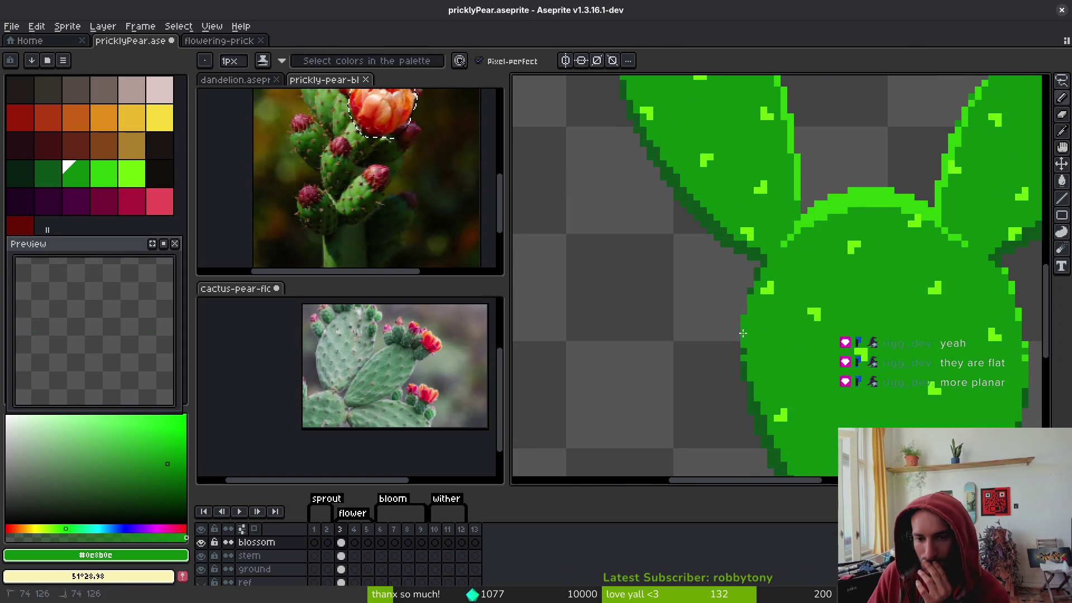
{"action": "scroll", "coordinate": [743, 333], "scroll_direction": "down", "scroll_amount": 4}
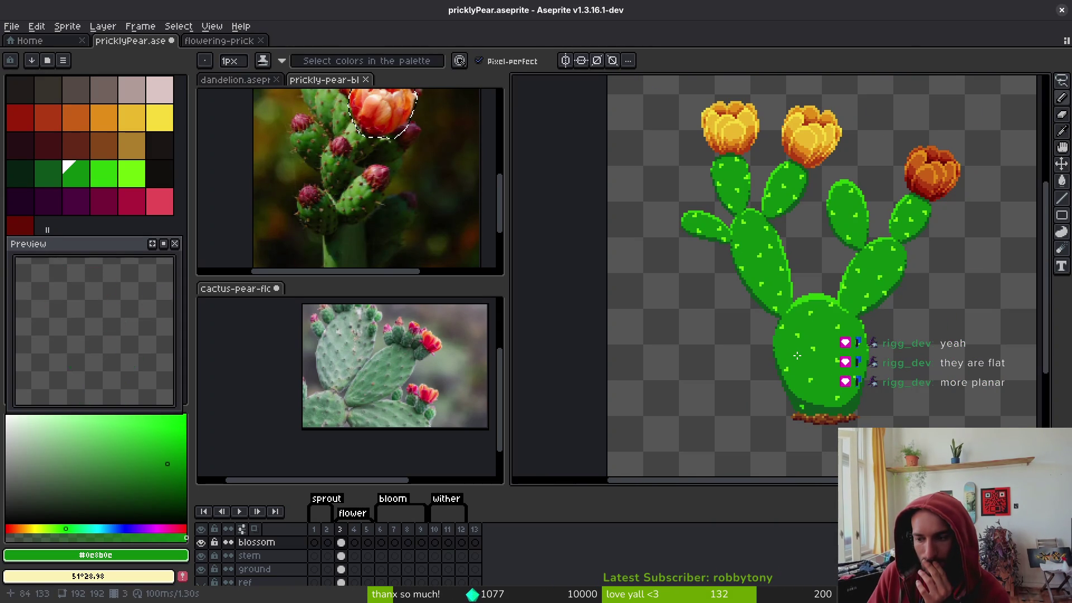
{"action": "scroll", "coordinate": [798, 356], "scroll_direction": "down", "scroll_amount": 3}
{"action": "scroll", "coordinate": [797, 322], "scroll_direction": "up", "scroll_amount": 1}
{"action": "scroll", "coordinate": [797, 322], "scroll_direction": "up", "scroll_amount": 1}
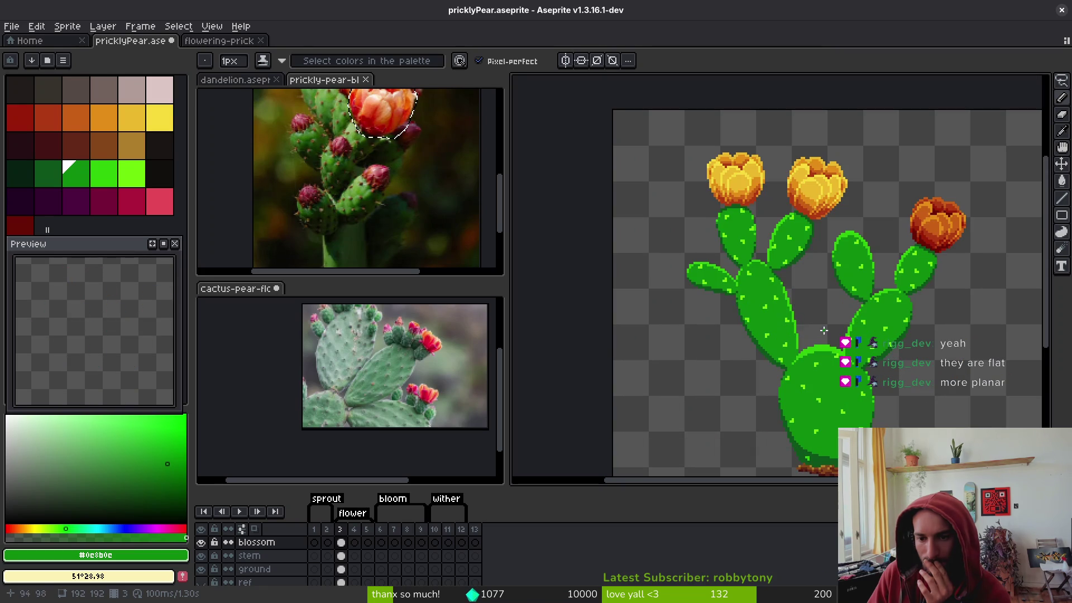
{"action": "scroll", "coordinate": [822, 329], "scroll_direction": "down", "scroll_amount": 2}
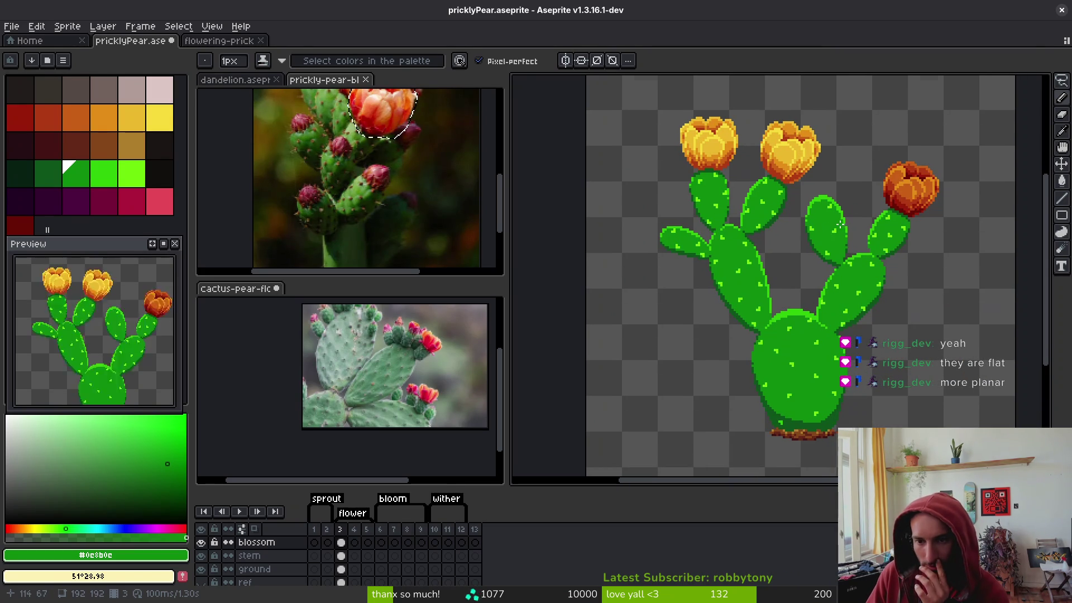
{"action": "scroll", "coordinate": [838, 221], "scroll_direction": "up", "scroll_amount": 1}
{"action": "scroll", "coordinate": [840, 224], "scroll_direction": "down", "scroll_amount": 3}
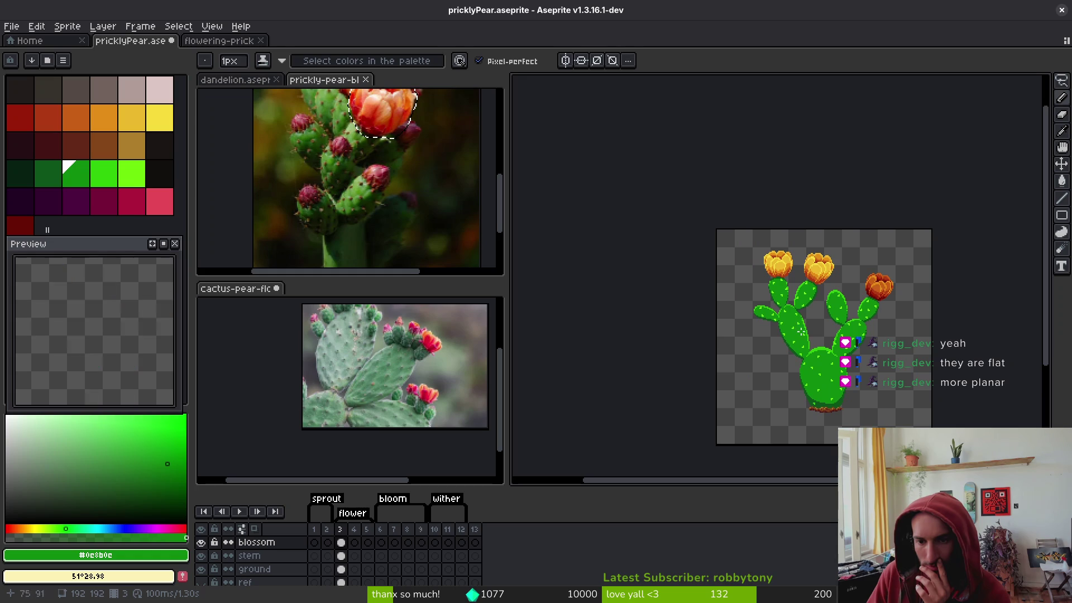
{"action": "scroll", "coordinate": [787, 323], "scroll_direction": "up", "scroll_amount": 4}
{"action": "scroll", "coordinate": [785, 319], "scroll_direction": "down", "scroll_amount": 2}
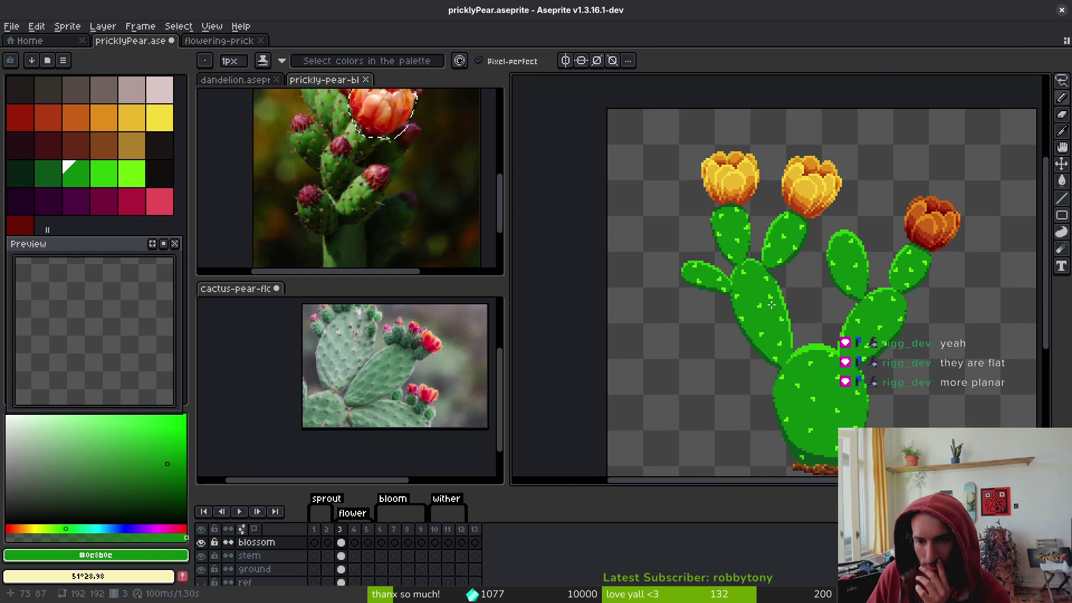
{"action": "scroll", "coordinate": [776, 319], "scroll_direction": "down", "scroll_amount": 1}
{"action": "scroll", "coordinate": [791, 358], "scroll_direction": "up", "scroll_amount": 1}
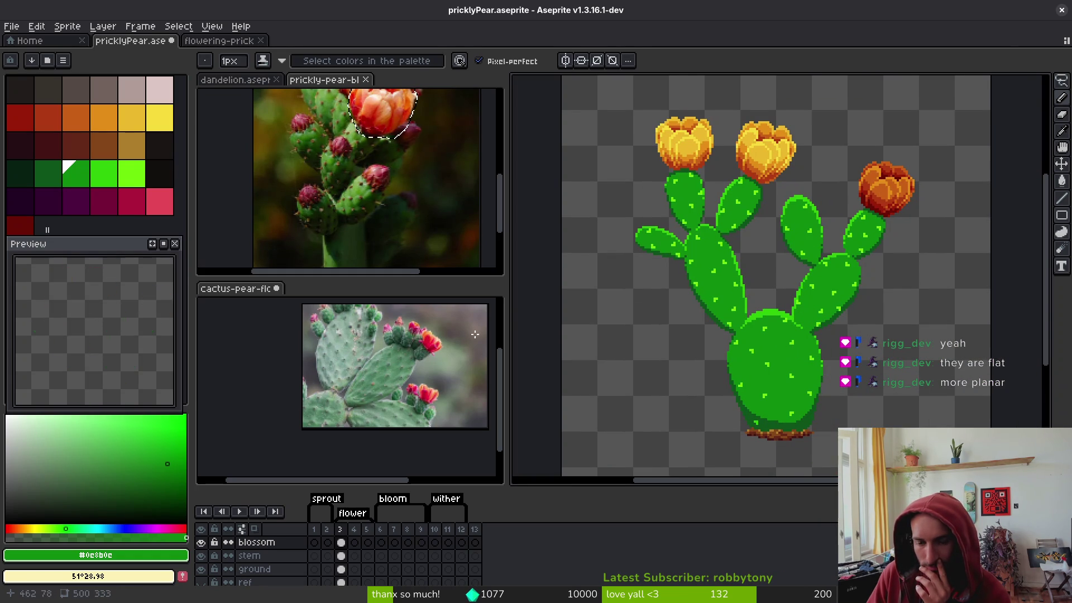
{"action": "key", "text": "Tab"}
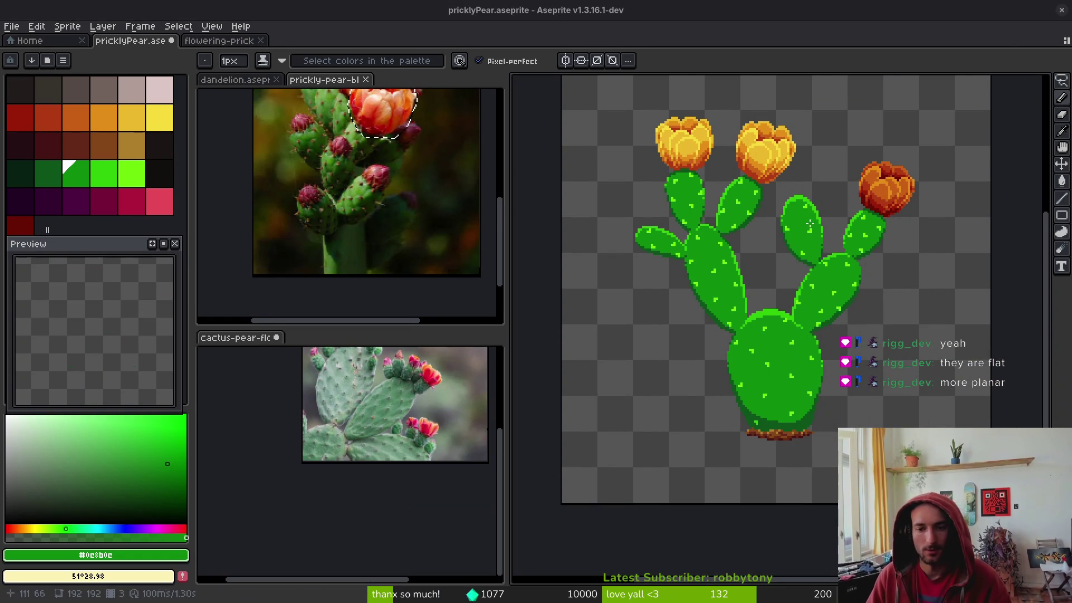
{"action": "key", "text": "alt"}
{"action": "key", "text": "alt+Tab"}
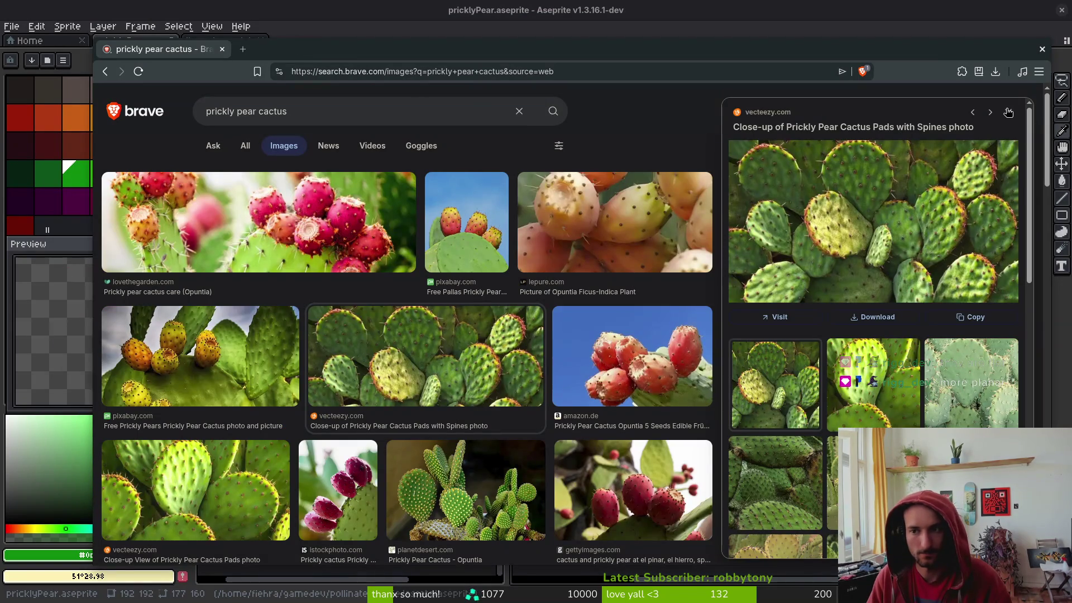
Swap the pads preview for the planetdesert 'Prickly Pear Cactus - Opuntia' photo, then return to Aseprite
{"action": "left_click", "coordinate": [1009, 112]}
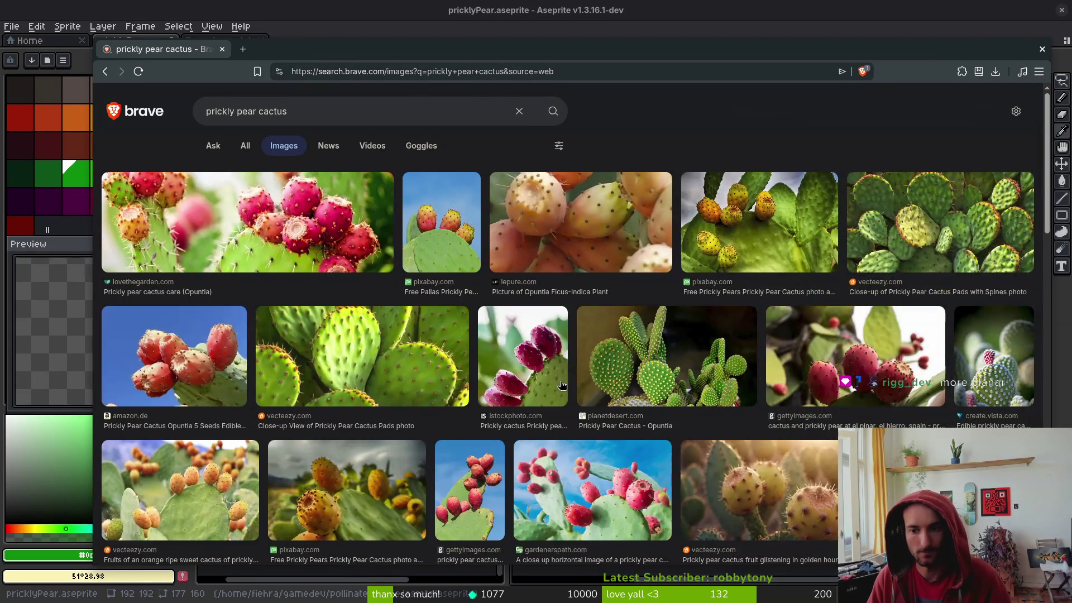
{"action": "scroll", "coordinate": [719, 235], "scroll_direction": "down", "scroll_amount": 2}
{"action": "left_click", "coordinate": [719, 235]}
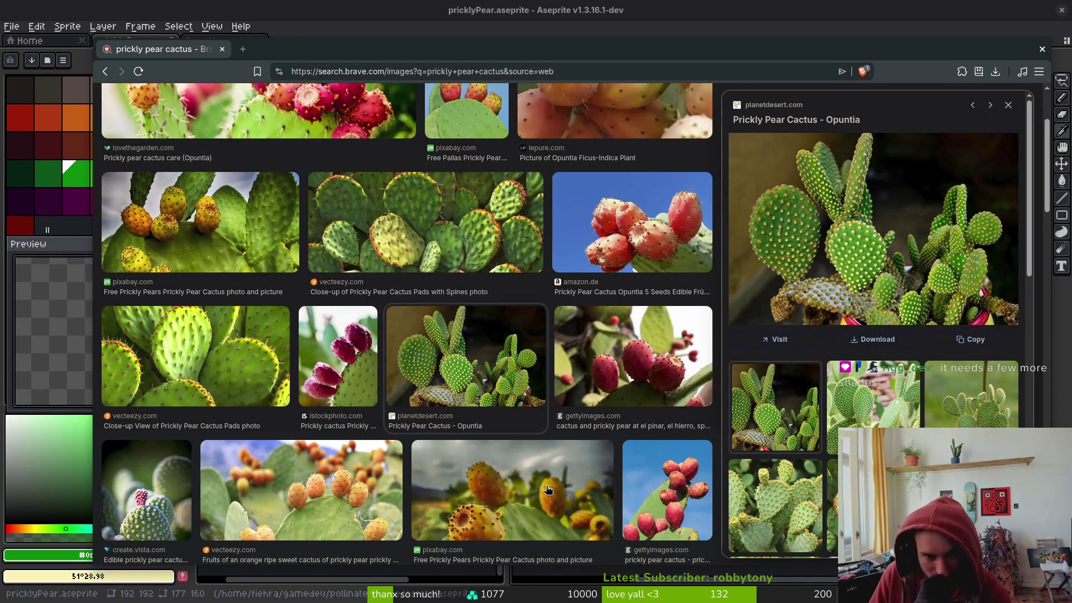
{"action": "scroll", "coordinate": [720, 260], "scroll_direction": "down", "scroll_amount": 5}
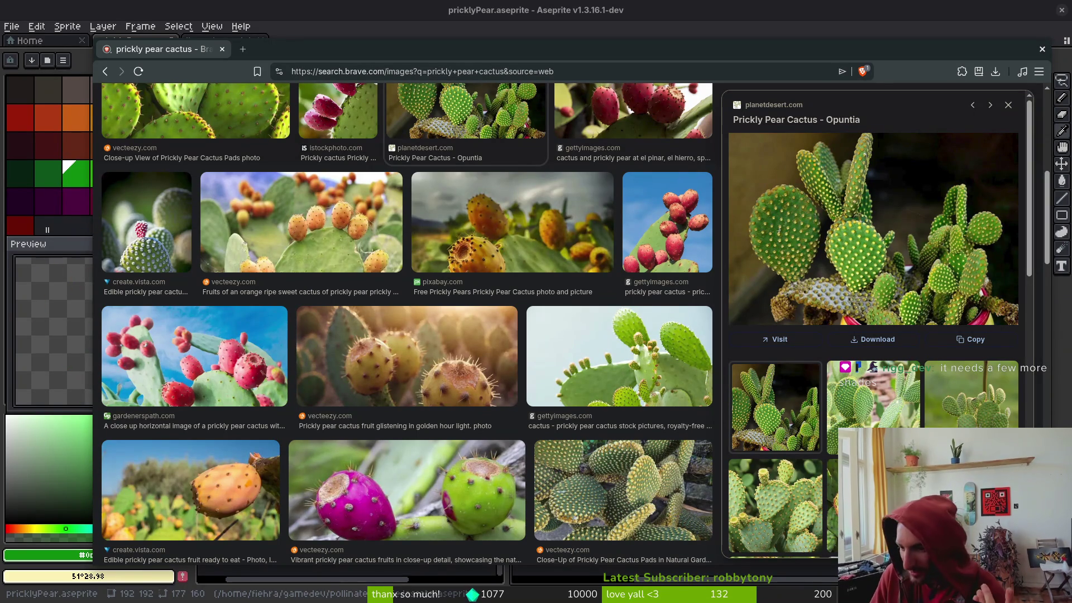
{"action": "scroll", "coordinate": [874, 324], "scroll_direction": "down", "scroll_amount": 1}
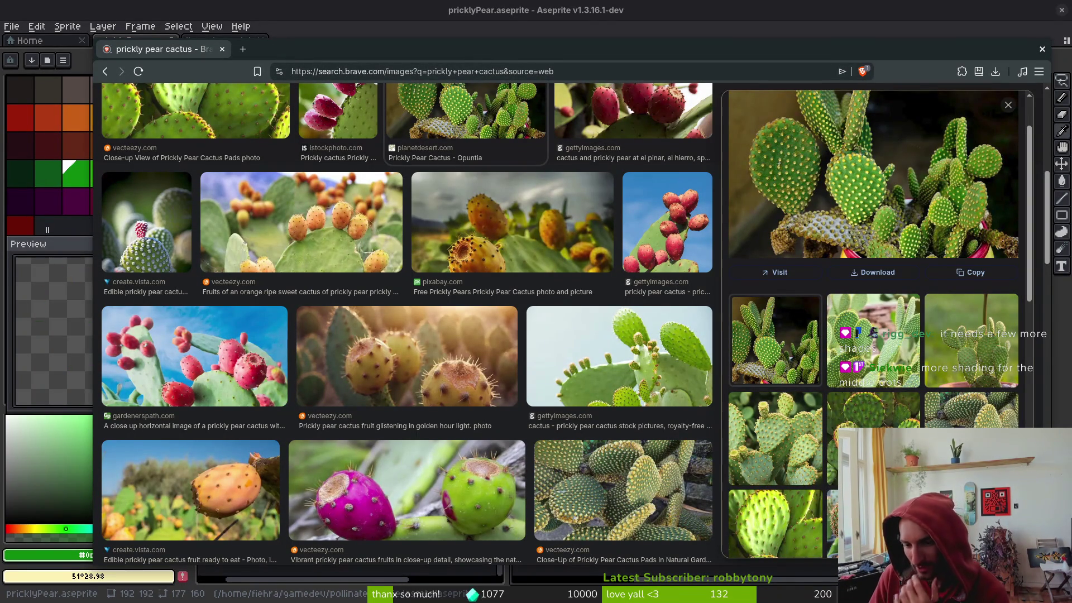
{"action": "key", "text": "alt+Tab"}
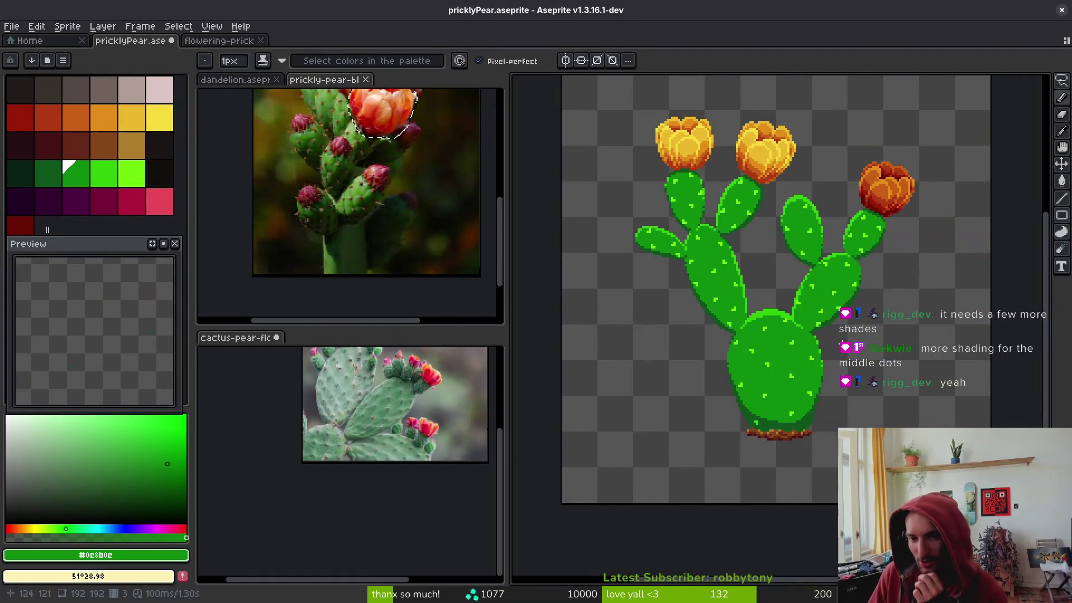
With dark green palette index 19, add a shadow pixel beside each light spine dot on the bottom pad
{"action": "scroll", "coordinate": [781, 370], "scroll_direction": "up", "scroll_amount": 3}
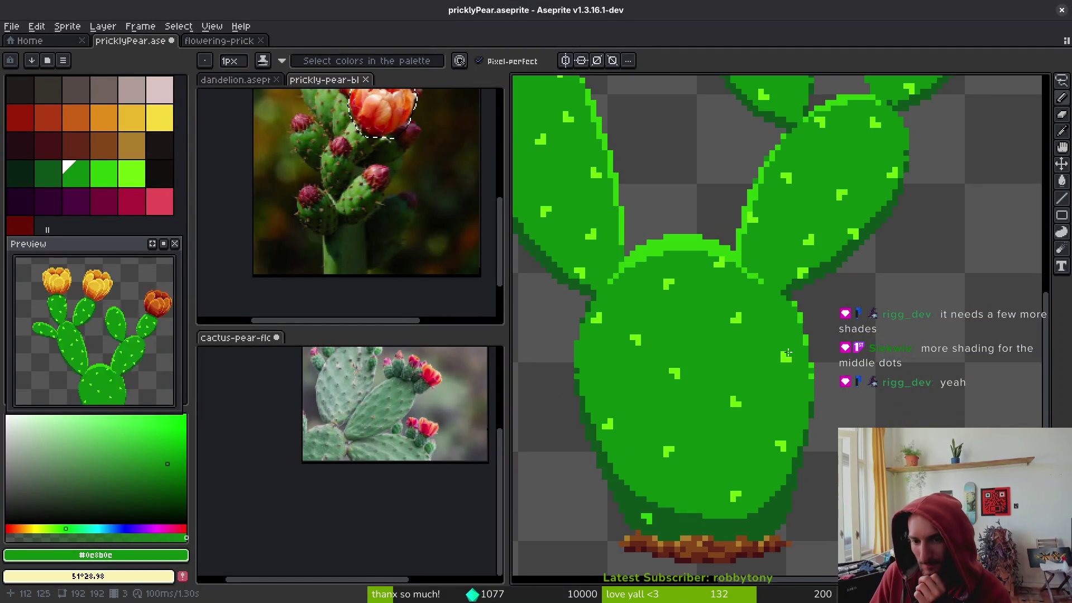
{"action": "scroll", "coordinate": [743, 318], "scroll_direction": "up", "scroll_amount": 2}
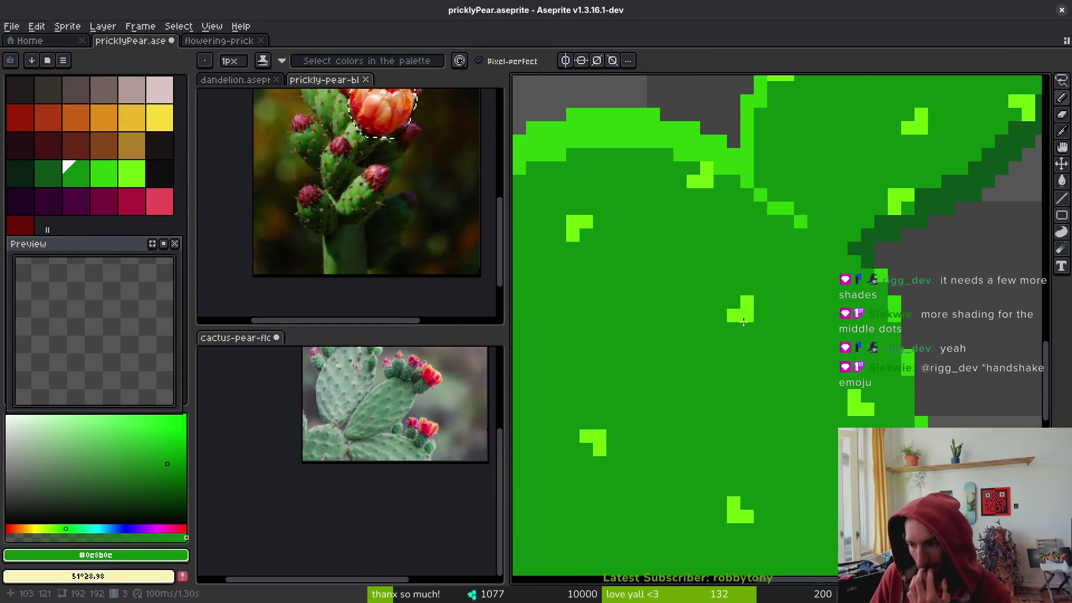
{"action": "scroll", "coordinate": [743, 322], "scroll_direction": "down", "scroll_amount": 4}
{"action": "scroll", "coordinate": [782, 310], "scroll_direction": "up", "scroll_amount": 1}
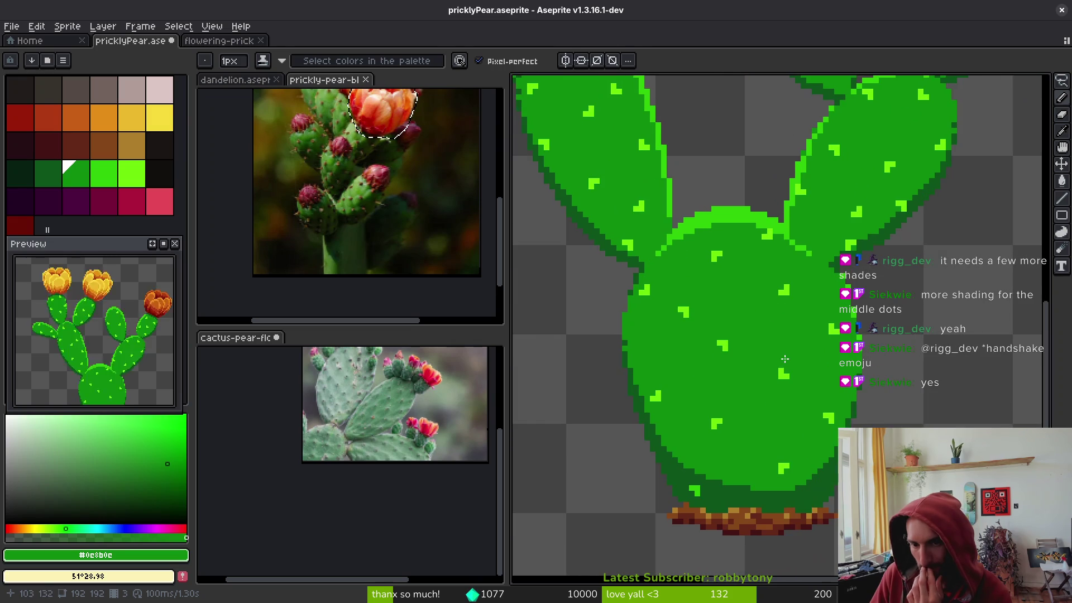
{"action": "scroll", "coordinate": [782, 310], "scroll_direction": "up", "scroll_amount": 2}
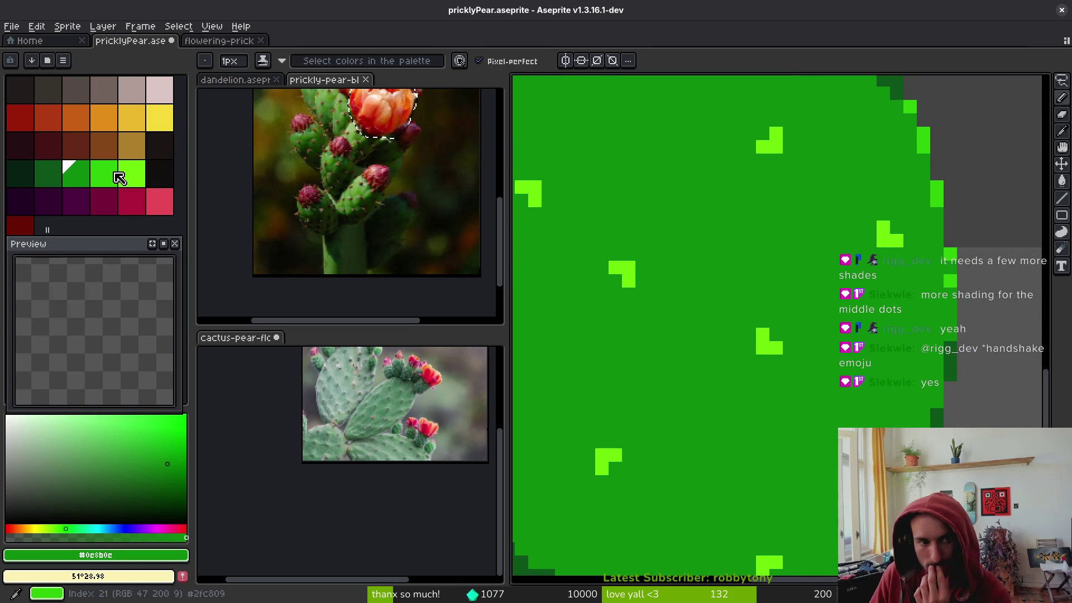
{"action": "scroll", "coordinate": [782, 352], "scroll_direction": "up", "scroll_amount": 1}
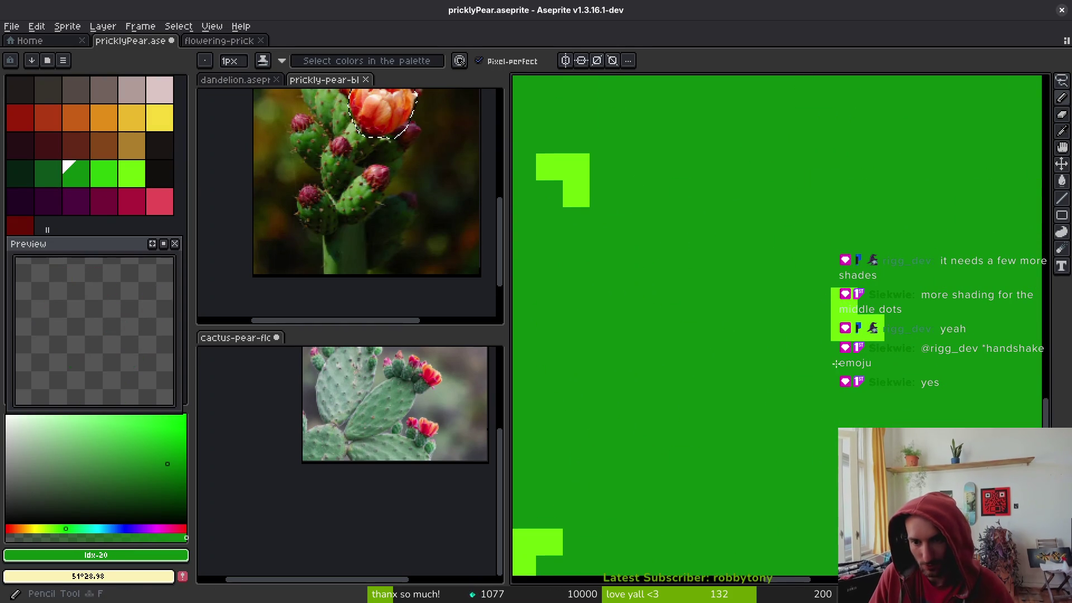
{"action": "left_click", "coordinate": [49, 179]}
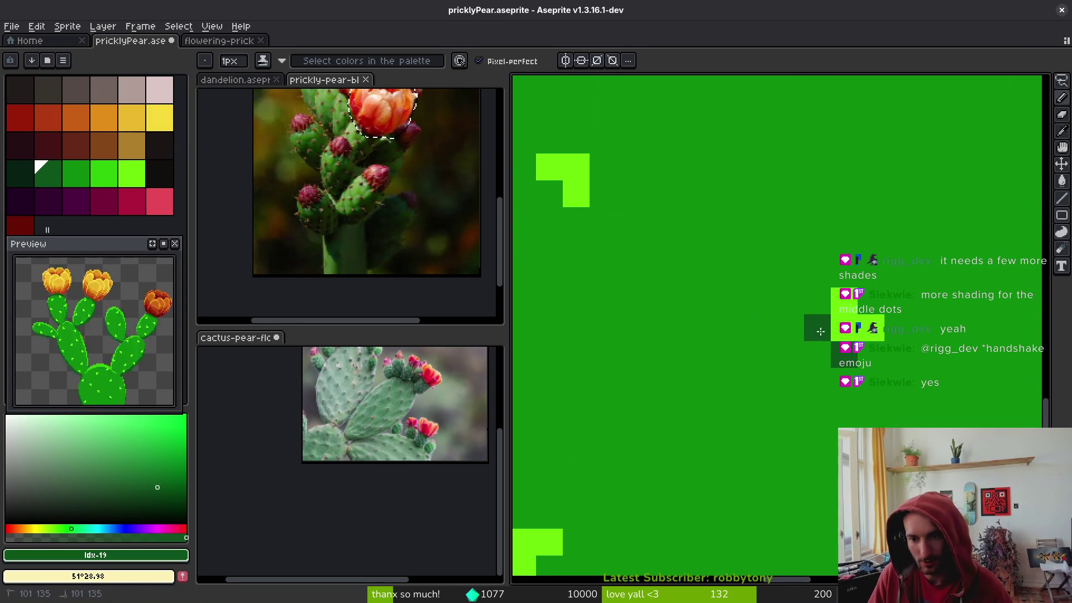
{"action": "scroll", "coordinate": [878, 356], "scroll_direction": "down", "scroll_amount": 4}
{"action": "scroll", "coordinate": [789, 331], "scroll_direction": "up", "scroll_amount": 2}
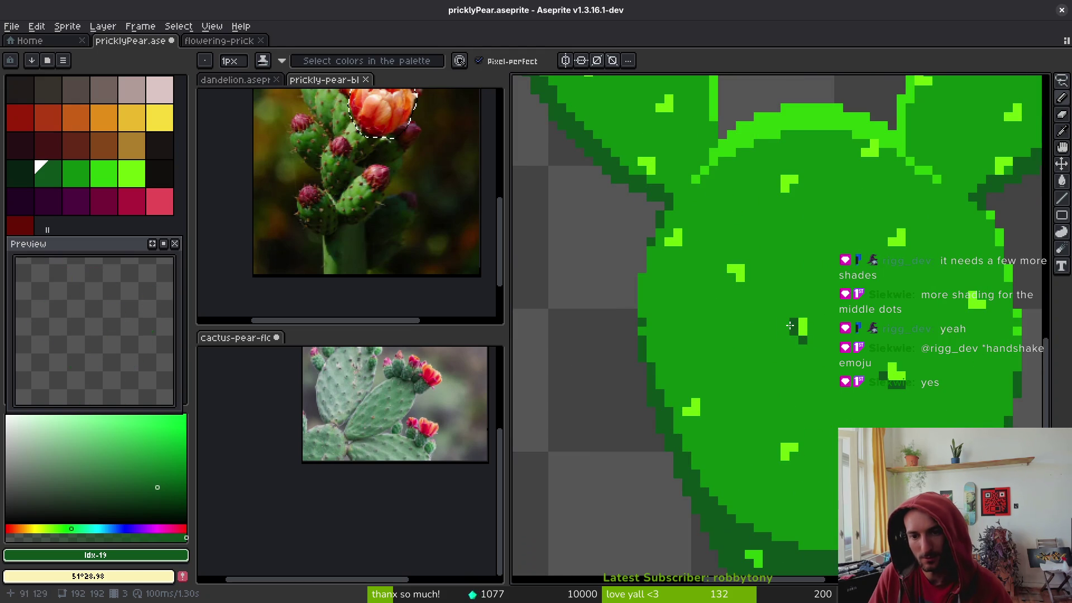
{"action": "scroll", "coordinate": [797, 334], "scroll_direction": "down", "scroll_amount": 5}
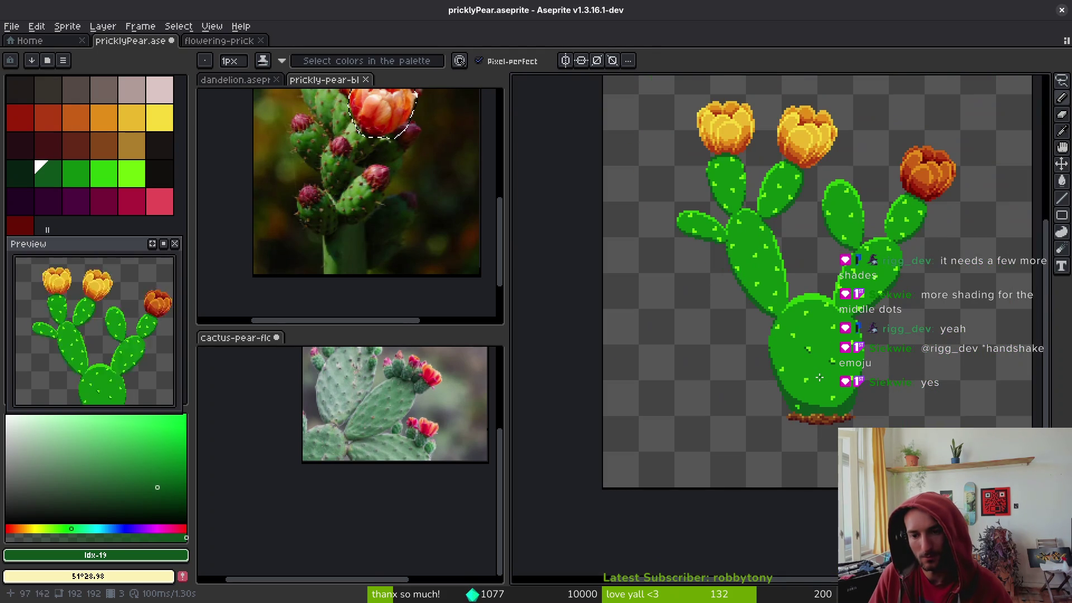
{"action": "scroll", "coordinate": [818, 375], "scroll_direction": "up", "scroll_amount": 5}
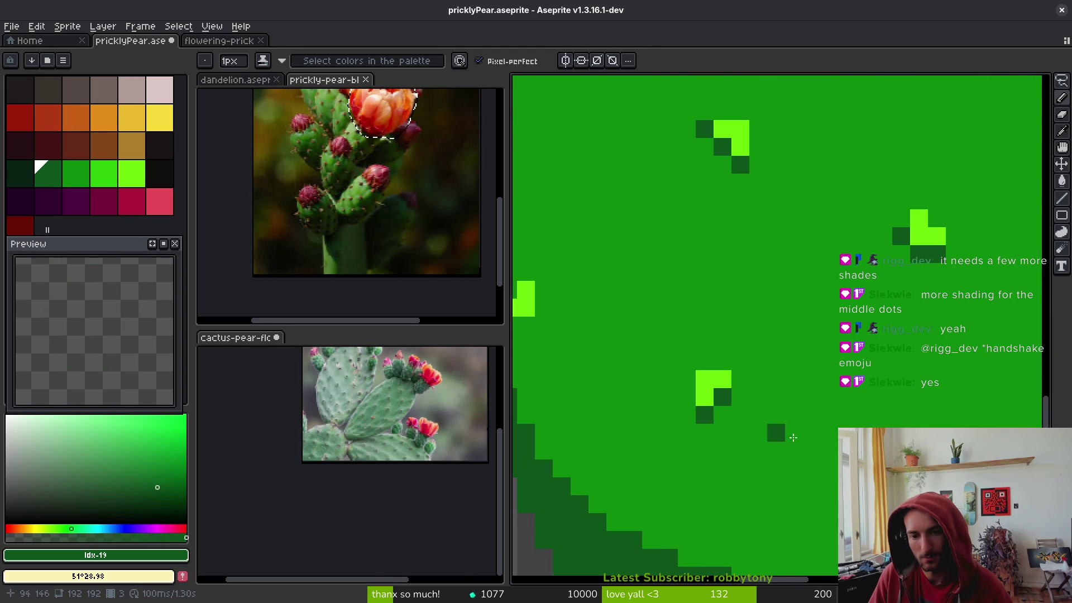
{"action": "scroll", "coordinate": [761, 431], "scroll_direction": "down", "scroll_amount": 3}
{"action": "scroll", "coordinate": [794, 393], "scroll_direction": "down", "scroll_amount": 4}
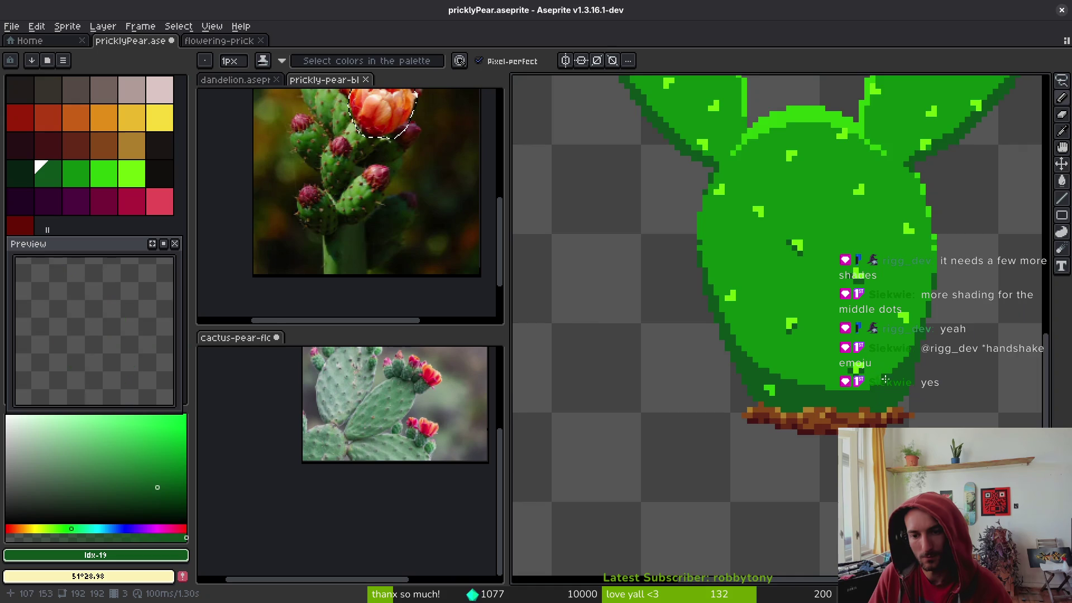
{"action": "scroll", "coordinate": [919, 324], "scroll_direction": "up", "scroll_amount": 4}
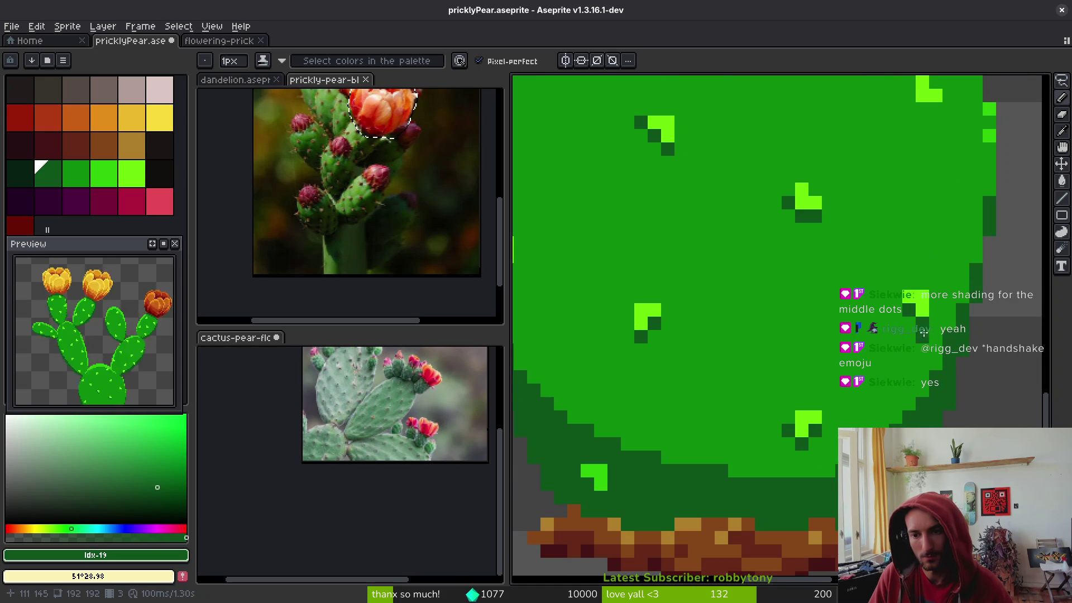
{"action": "scroll", "coordinate": [838, 308], "scroll_direction": "down", "scroll_amount": 4}
{"action": "scroll", "coordinate": [770, 294], "scroll_direction": "up", "scroll_amount": 4}
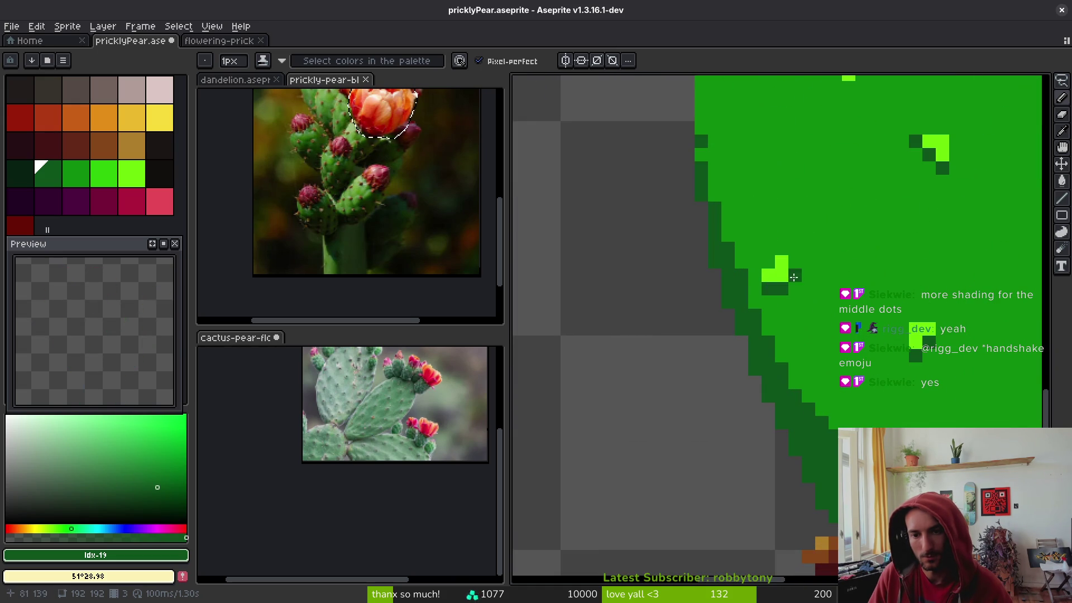
{"action": "scroll", "coordinate": [787, 284], "scroll_direction": "down", "scroll_amount": 4}
{"action": "scroll", "coordinate": [771, 373], "scroll_direction": "up", "scroll_amount": 1}
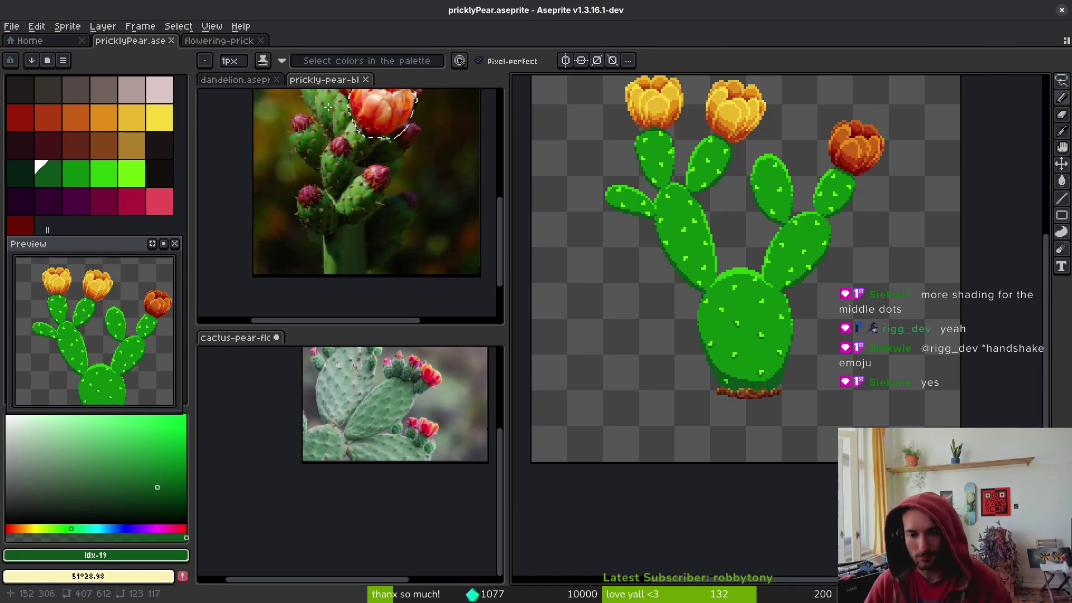
{"action": "scroll", "coordinate": [824, 329], "scroll_direction": "up", "scroll_amount": 2}
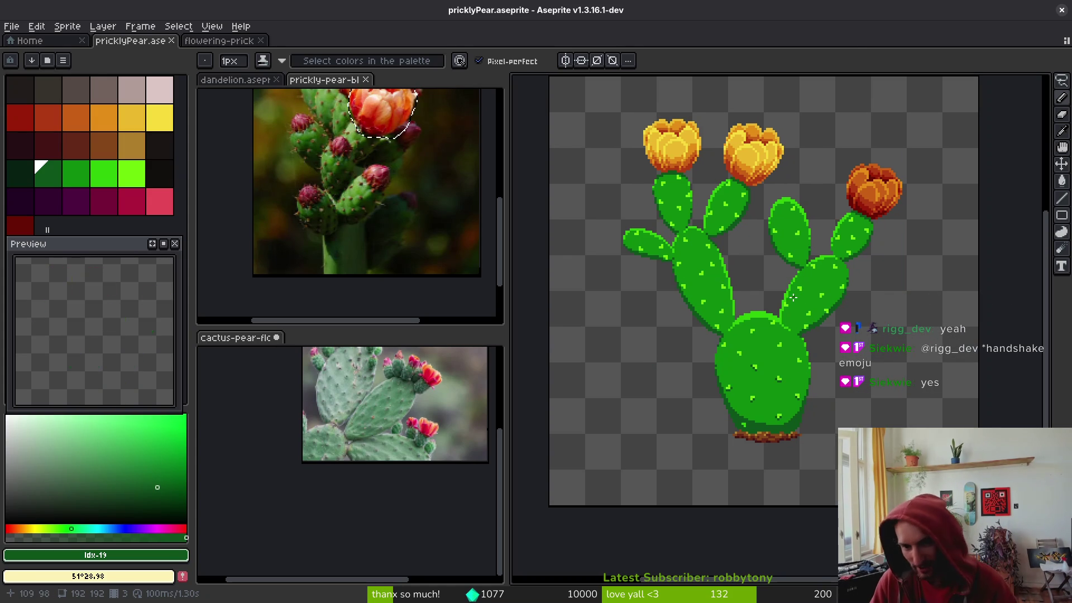
{"action": "scroll", "coordinate": [687, 261], "scroll_direction": "up", "scroll_amount": 2}
Lasso an upper pad, drop the selection, and save the cactus file
{"action": "key", "text": "q"}
{"action": "mouse_move", "coordinate": [814, 111]}
{"action": "left_mouse_down"}
{"action": "mouse_move", "coordinate": [757, 194]}
{"action": "mouse_move", "coordinate": [867, 240]}
{"action": "mouse_move", "coordinate": [838, 244]}
{"action": "mouse_move", "coordinate": [730, 371]}
{"action": "mouse_move", "coordinate": [797, 228]}
{"action": "left_mouse_up"}
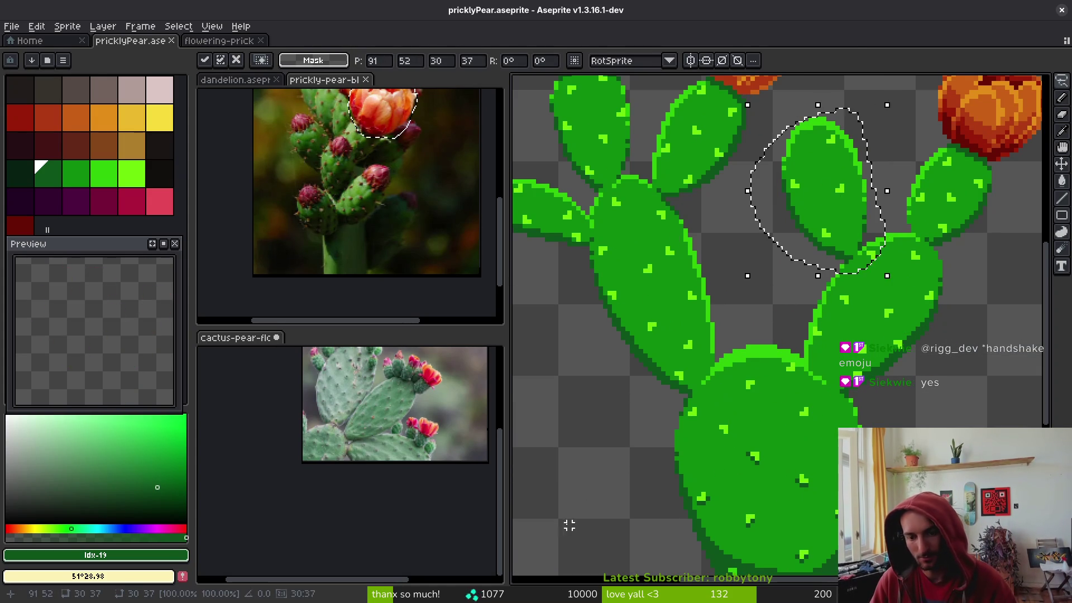
{"action": "scroll", "coordinate": [592, 507], "scroll_direction": "down", "scroll_amount": 2}
{"action": "key", "text": "ctrl+d"}
{"action": "key", "text": "ctrl+s"}
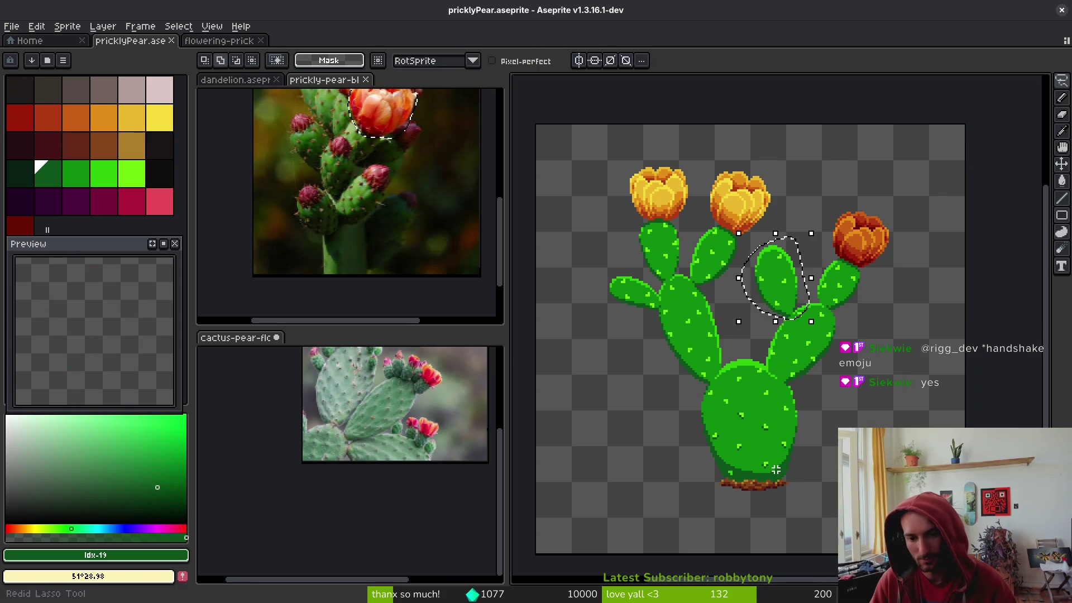
Hide the stem and ground layers and delete the stray green pixels among the blossoms
{"action": "key", "text": "Tab"}
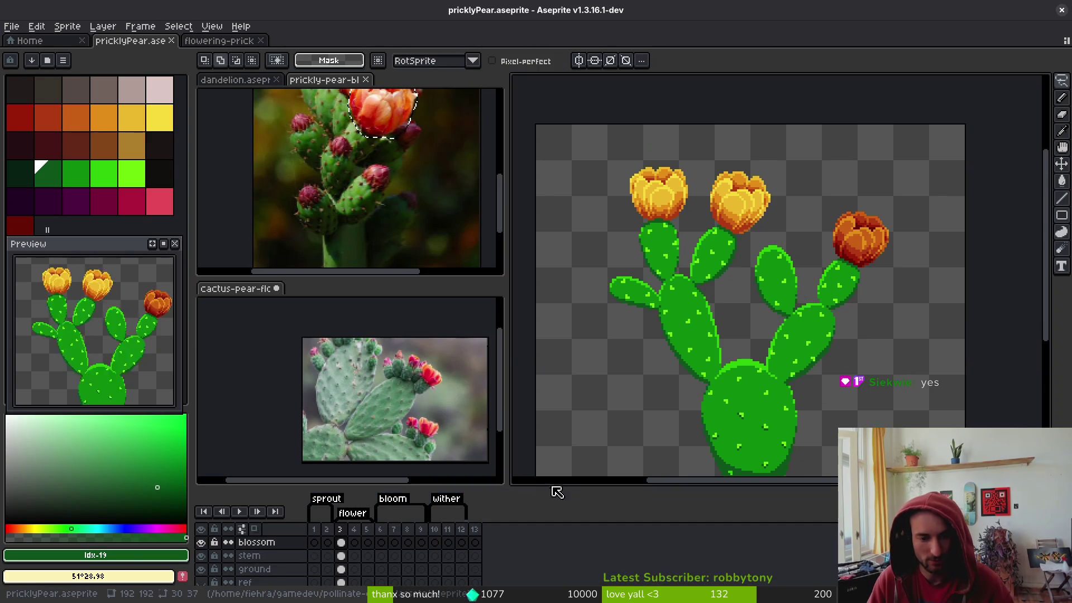
{"action": "left_click", "coordinate": [201, 524]}
{"action": "left_click", "coordinate": [201, 536]}
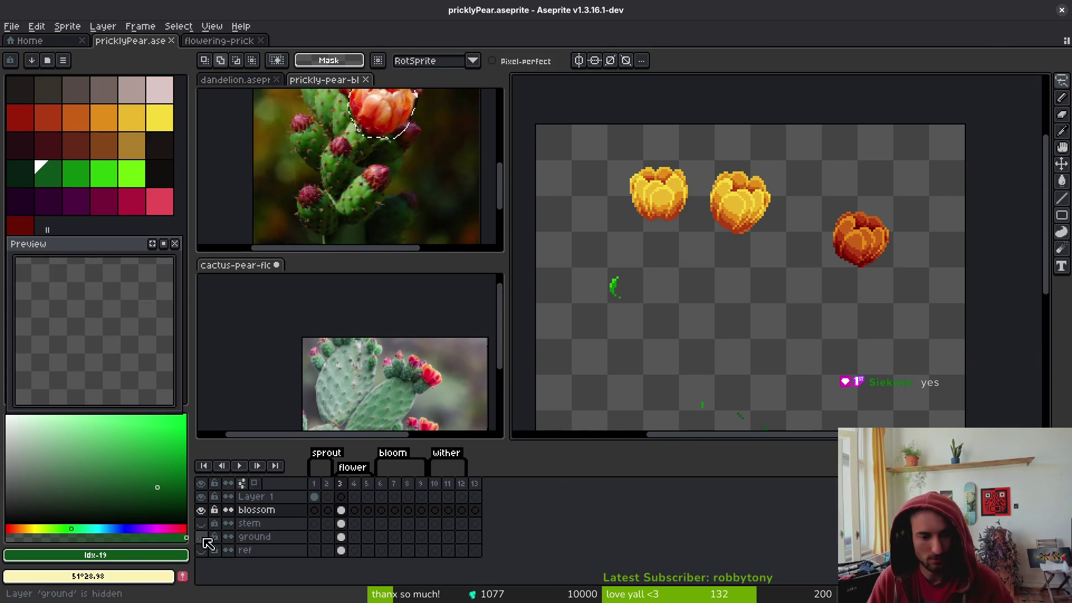
{"action": "scroll", "coordinate": [729, 380], "scroll_direction": "up", "scroll_amount": 3}
{"action": "left_click_drag", "start_coordinate": [631, 281], "coordinate": [734, 247]}
{"action": "scroll", "coordinate": [871, 301], "scroll_direction": "down", "scroll_amount": 1}
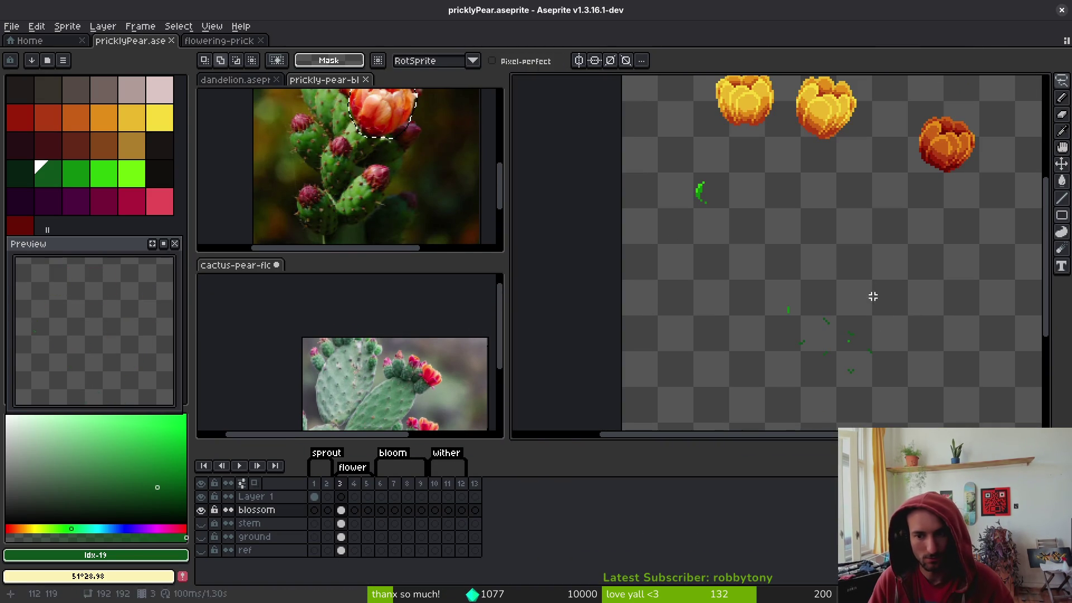
{"action": "left_click_drag", "start_coordinate": [612, 191], "coordinate": [793, 402]}
{"action": "key", "text": "Delete"}
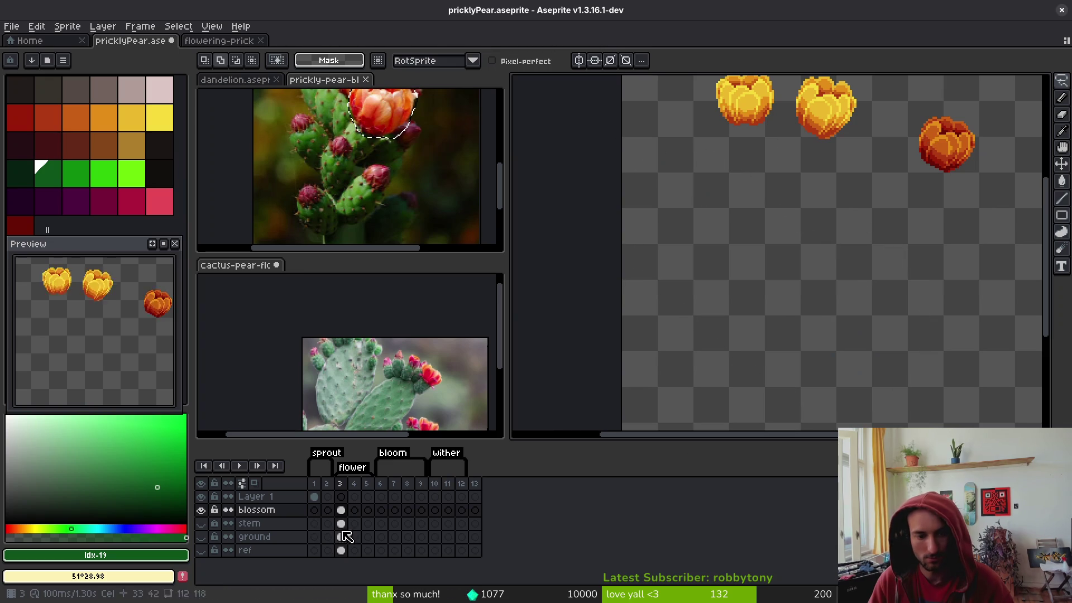
On the stem layer, copy the flowerless upper pad down to the cactus's lower left
{"action": "left_click", "coordinate": [341, 523]}
{"action": "left_click", "coordinate": [201, 523]}
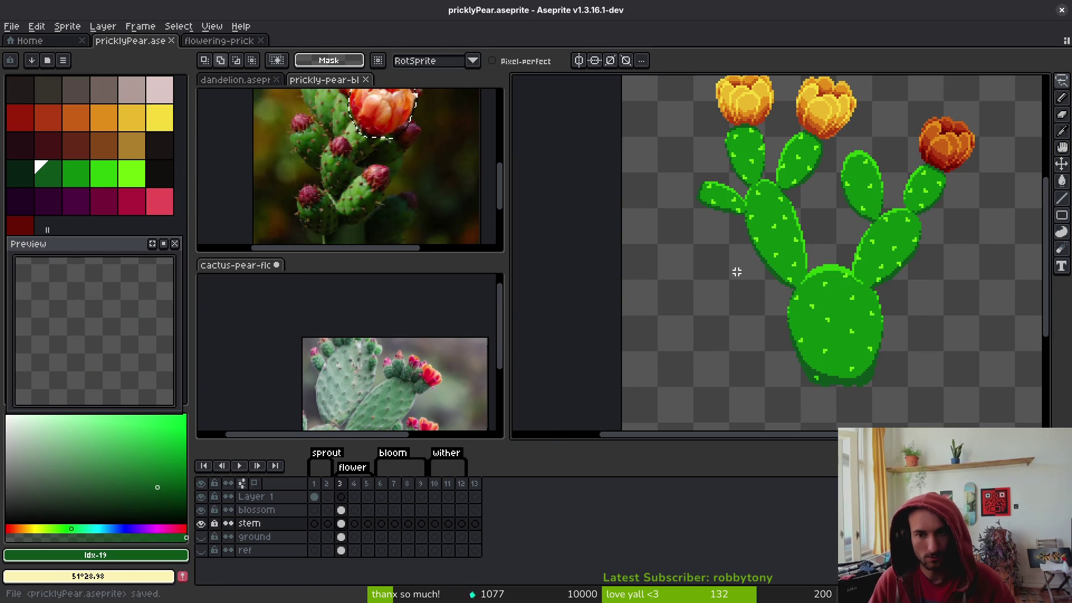
{"action": "key", "text": "shift+w"}
{"action": "scroll", "coordinate": [894, 119], "scroll_direction": "up", "scroll_amount": 3}
{"action": "left_click_drag", "start_coordinate": [881, 99], "coordinate": [778, 181]}
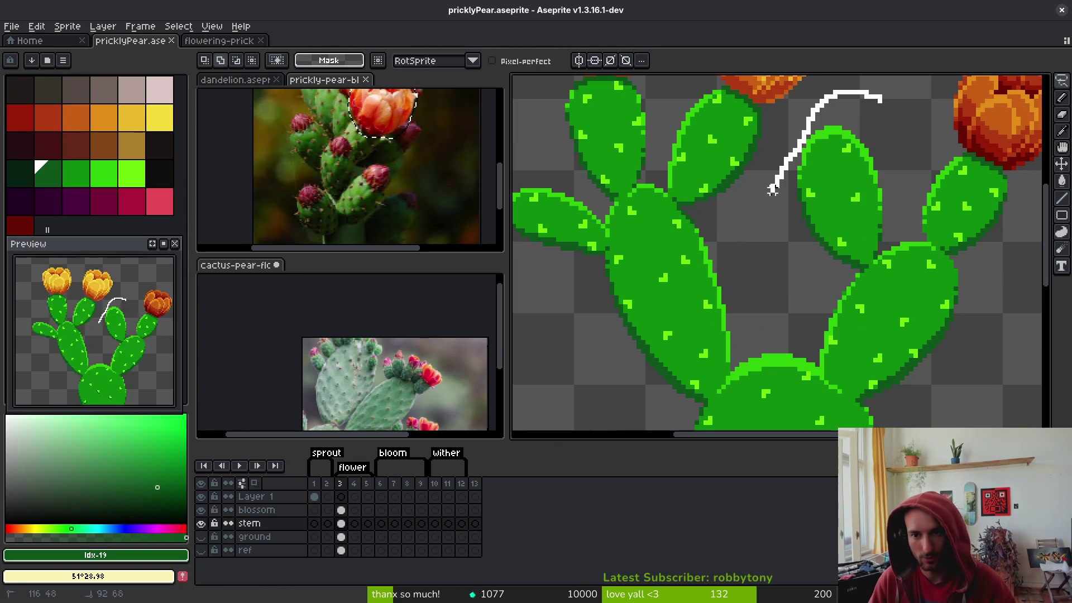
{"action": "mouse_move", "coordinate": [844, 262]}
{"action": "left_mouse_down"}
{"action": "mouse_move", "coordinate": [890, 148]}
{"action": "mouse_move", "coordinate": [885, 106]}
{"action": "left_mouse_up"}
{"action": "scroll", "coordinate": [874, 240], "scroll_direction": "down", "scroll_amount": 3}
{"action": "key", "text": "ctrl+t"}
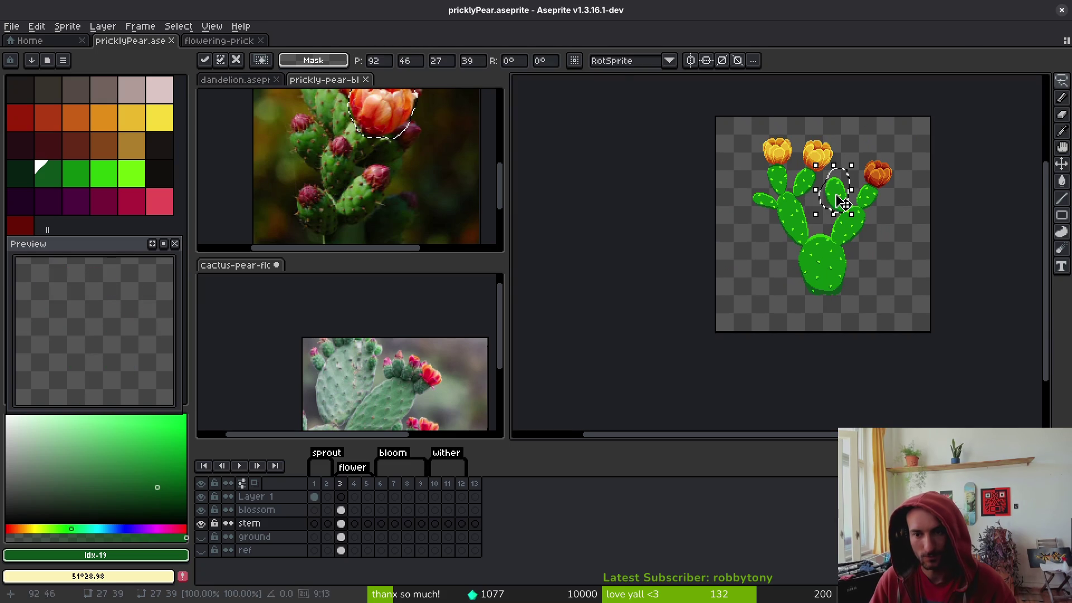
{"action": "mouse_move", "coordinate": [829, 250]}
{"action": "left_mouse_down"}
{"action": "mouse_move", "coordinate": [827, 263]}
{"action": "mouse_move", "coordinate": [679, 283]}
{"action": "mouse_move", "coordinate": [715, 268]}
{"action": "mouse_move", "coordinate": [706, 266]}
{"action": "left_mouse_up"}
{"action": "scroll", "coordinate": [816, 270], "scroll_direction": "up", "scroll_amount": 3}
{"action": "scroll", "coordinate": [720, 290], "scroll_direction": "down", "scroll_amount": 3}
{"action": "scroll", "coordinate": [726, 313], "scroll_direction": "up", "scroll_amount": 3}
{"action": "mouse_move", "coordinate": [720, 314]}
{"action": "left_mouse_down"}
{"action": "mouse_move", "coordinate": [598, 347]}
{"action": "mouse_move", "coordinate": [814, 311]}
{"action": "mouse_move", "coordinate": [710, 318]}
{"action": "mouse_move", "coordinate": [706, 341]}
{"action": "mouse_move", "coordinate": [755, 218]}
{"action": "mouse_move", "coordinate": [771, 210]}
{"action": "mouse_move", "coordinate": [696, 230]}
{"action": "mouse_move", "coordinate": [653, 302]}
{"action": "left_mouse_up"}
{"action": "scroll", "coordinate": [834, 323], "scroll_direction": "up", "scroll_amount": 3}
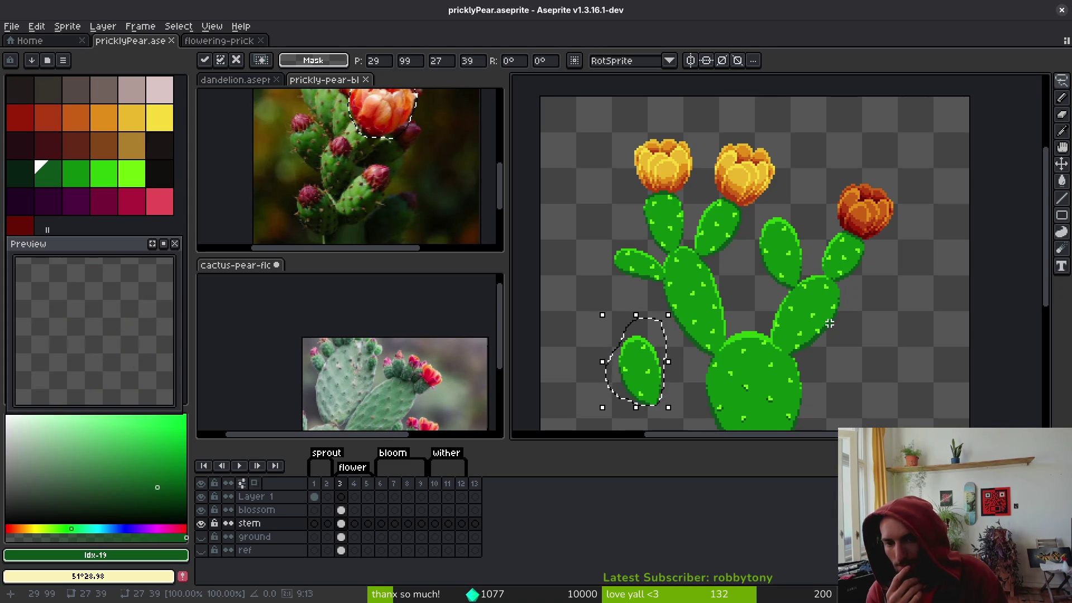
Recheck the Brave cactus photos, then begin lassoing another upper pad
{"action": "key", "text": "alt+Tab"}
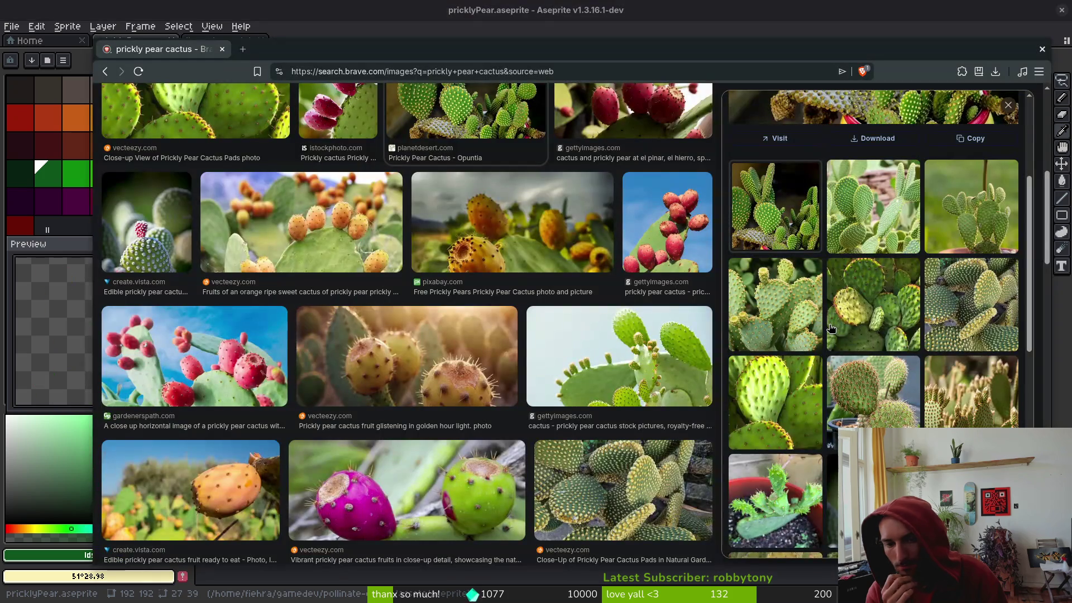
{"action": "scroll", "coordinate": [505, 260], "scroll_direction": "down", "scroll_amount": 1}
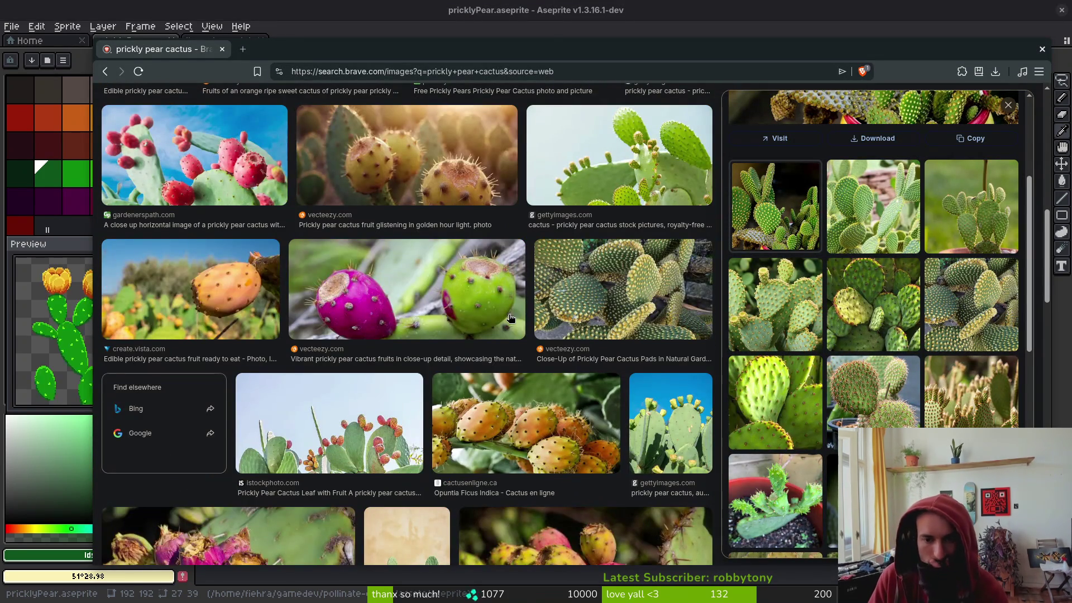
{"action": "scroll", "coordinate": [458, 326], "scroll_direction": "down", "scroll_amount": 1}
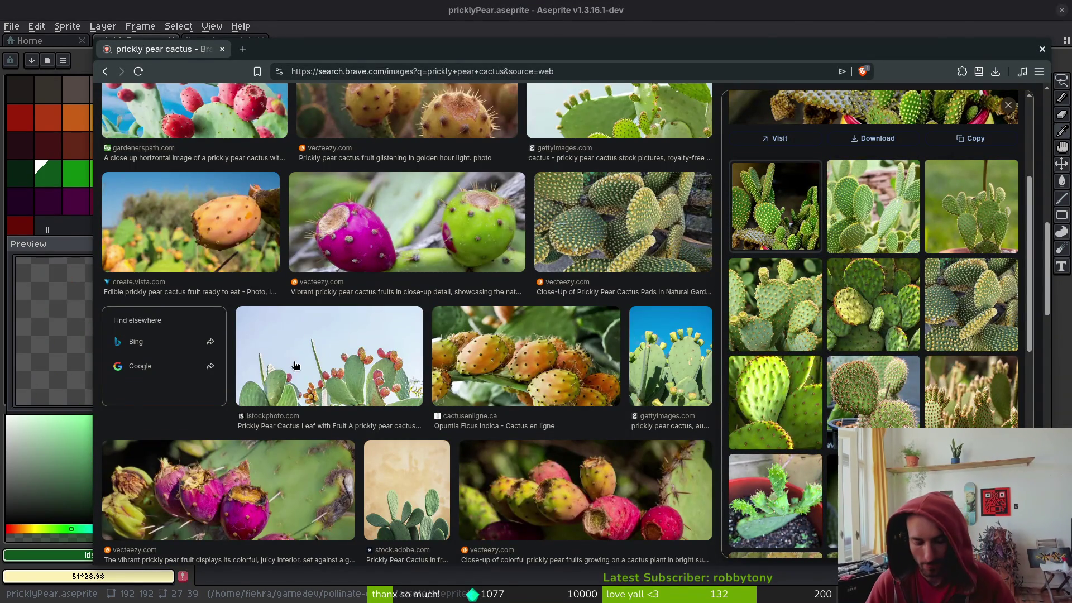
{"action": "key", "text": "alt+Tab"}
{"action": "scroll", "coordinate": [631, 335], "scroll_direction": "up", "scroll_amount": 3}
{"action": "mouse_move", "coordinate": [836, 177]}
{"action": "left_mouse_down"}
{"action": "mouse_move", "coordinate": [762, 217]}
{"action": "mouse_move", "coordinate": [755, 282]}
{"action": "left_mouse_up"}
Lasso-select the right-hand pad, narrow it and nudge it a few pixels right
{"action": "mouse_move", "coordinate": [740, 343]}
{"action": "left_mouse_down"}
{"action": "mouse_move", "coordinate": [793, 371]}
{"action": "mouse_move", "coordinate": [857, 344]}
{"action": "left_mouse_up"}
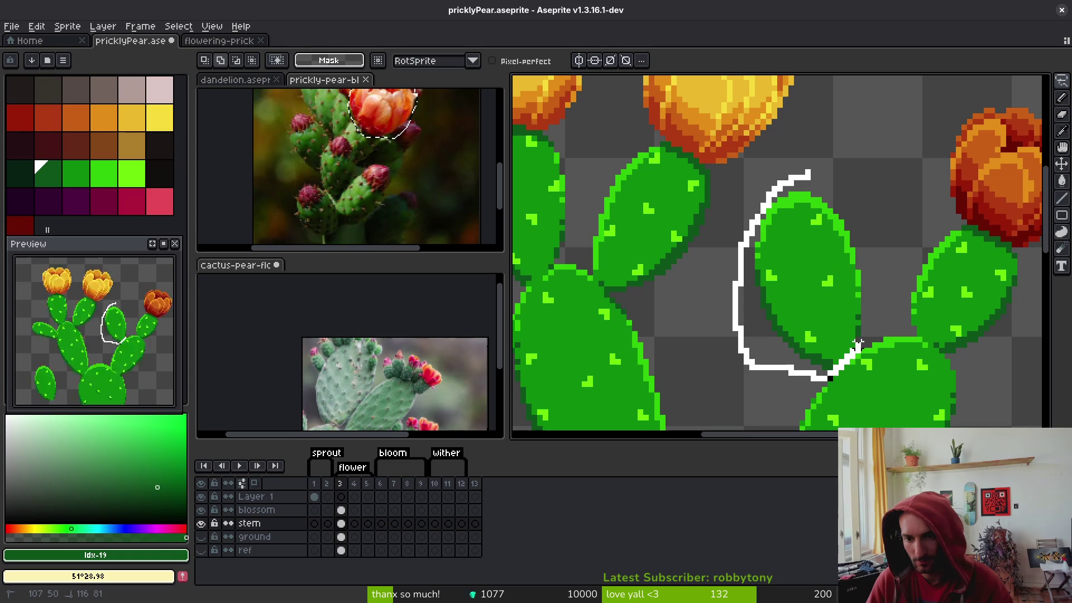
{"action": "left_click_drag", "start_coordinate": [847, 197], "coordinate": [811, 176]}
{"action": "left_click_drag", "start_coordinate": [875, 274], "coordinate": [836, 285]}
{"action": "left_click_drag", "start_coordinate": [759, 307], "coordinate": [819, 304]}
{"action": "scroll", "coordinate": [819, 304], "scroll_direction": "down", "scroll_amount": 5}
{"action": "key", "text": "Return"}
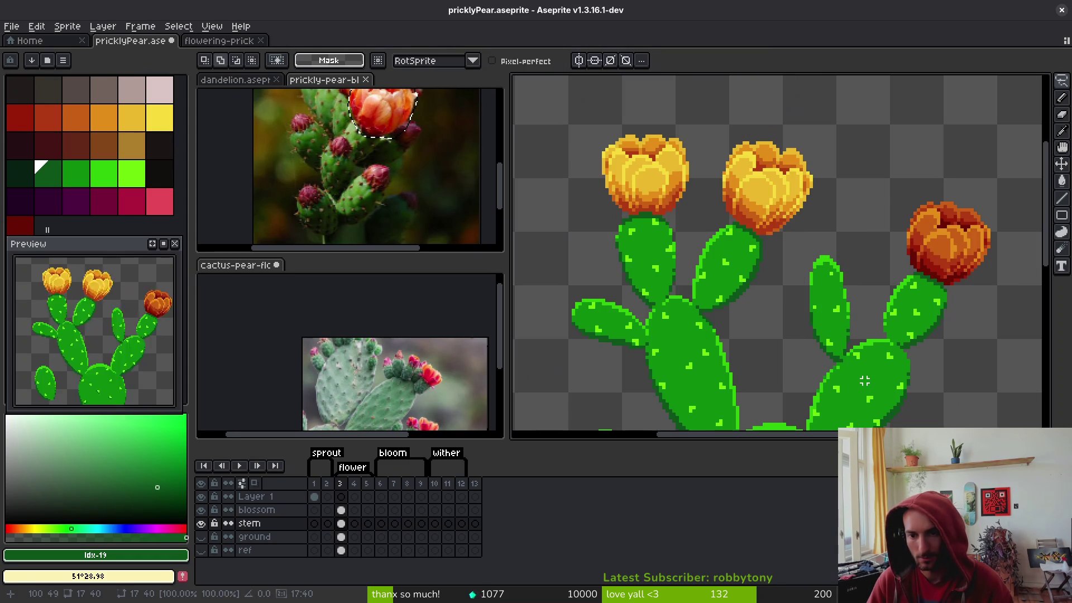
{"action": "scroll", "coordinate": [863, 389], "scroll_direction": "up", "scroll_amount": 6}
Paint a dark-green #0d541b outline along the pad's left, bottom and right edges
{"action": "key", "text": "i"}
{"action": "left_click", "coordinate": [802, 292]}
{"action": "scroll", "coordinate": [802, 291], "scroll_direction": "up", "scroll_amount": 3}
{"action": "key", "text": "b"}
{"action": "left_click_drag", "start_coordinate": [759, 180], "coordinate": [770, 278]}
{"action": "mouse_move", "coordinate": [813, 375]}
{"action": "left_mouse_down"}
{"action": "mouse_move", "coordinate": [881, 376]}
{"action": "mouse_move", "coordinate": [924, 315]}
{"action": "left_mouse_up"}
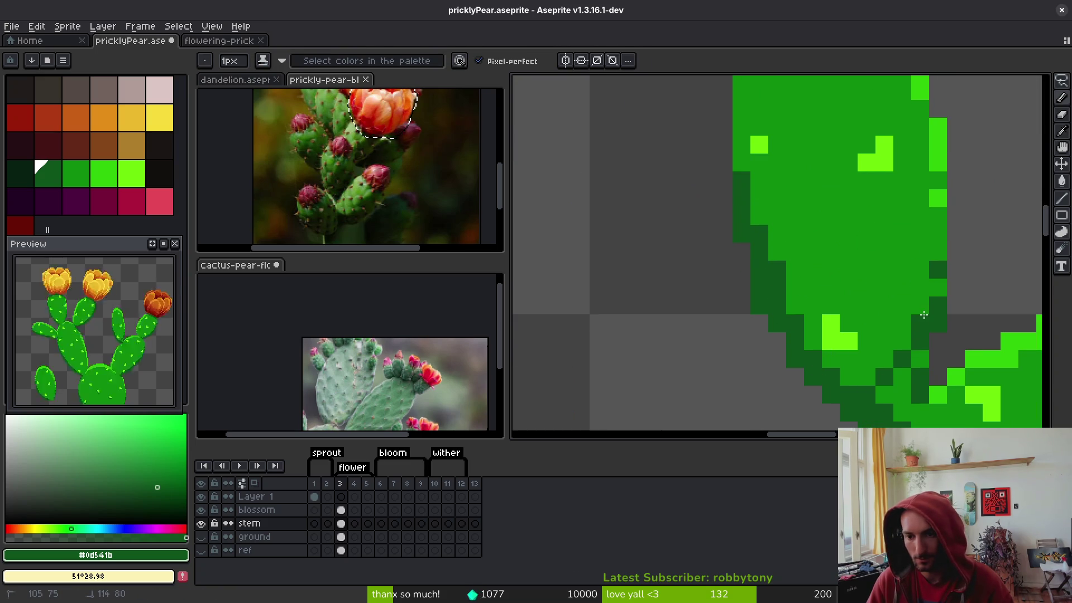
{"action": "left_click", "coordinate": [884, 395]}
{"action": "scroll", "coordinate": [893, 399], "scroll_direction": "down", "scroll_amount": 3}
{"action": "scroll", "coordinate": [916, 340], "scroll_direction": "up", "scroll_amount": 4}
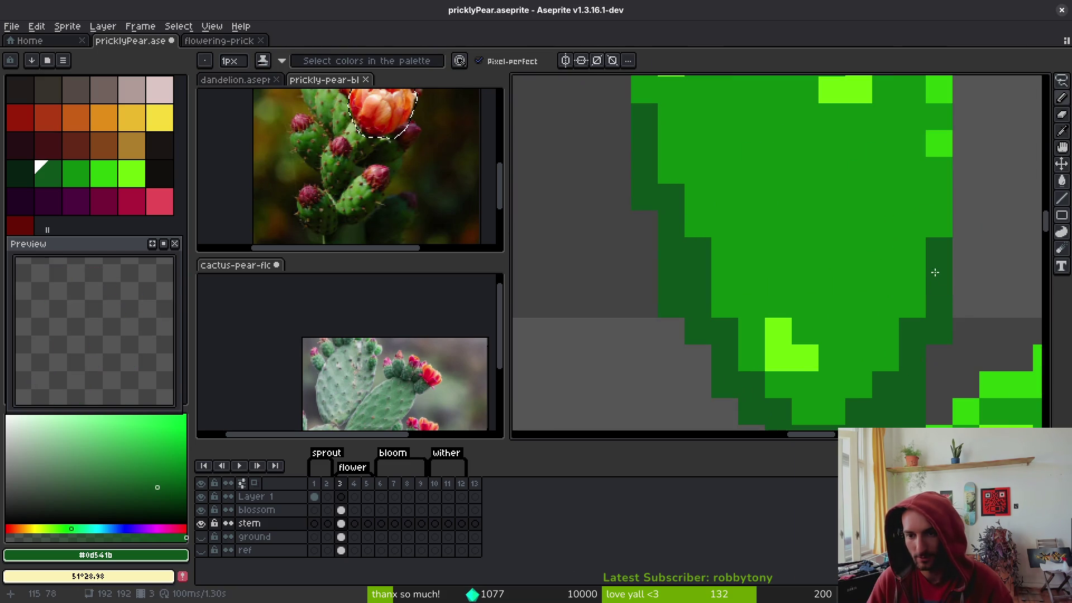
Set mid green #0c8b0c as secondary colour and darken edge pixels at the pad junction
{"action": "right_click", "coordinate": [934, 242], "text": "alt"}
{"action": "right_click", "coordinate": [934, 246]}
{"action": "left_click", "coordinate": [885, 358]}
{"action": "scroll", "coordinate": [887, 346], "scroll_direction": "down", "scroll_amount": 3}
{"action": "scroll", "coordinate": [887, 338], "scroll_direction": "up", "scroll_amount": 4}
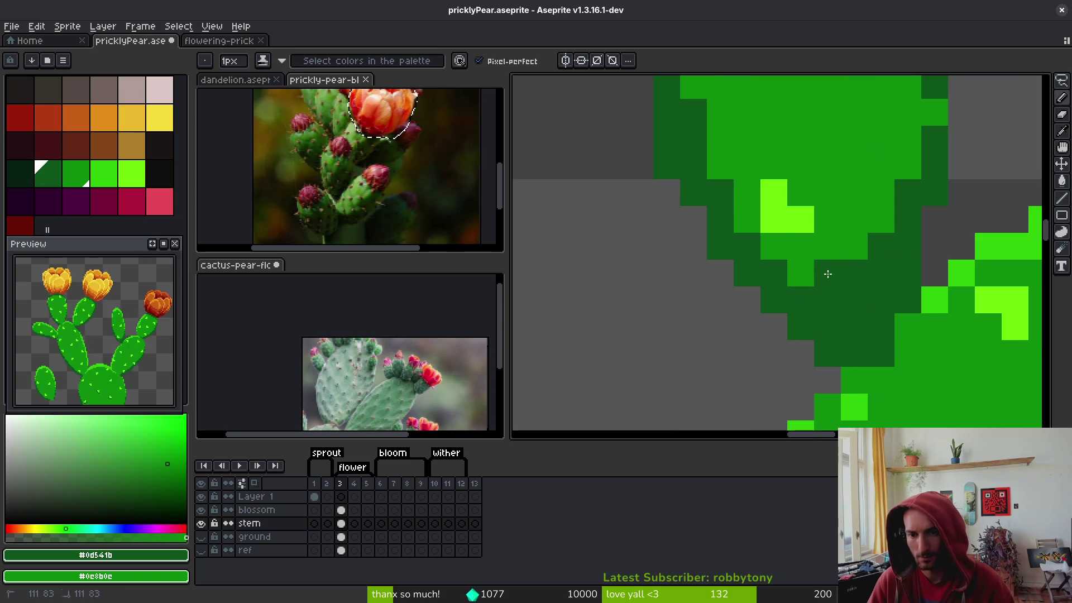
{"action": "left_click", "coordinate": [746, 220]}
{"action": "scroll", "coordinate": [804, 324], "scroll_direction": "down", "scroll_amount": 4}
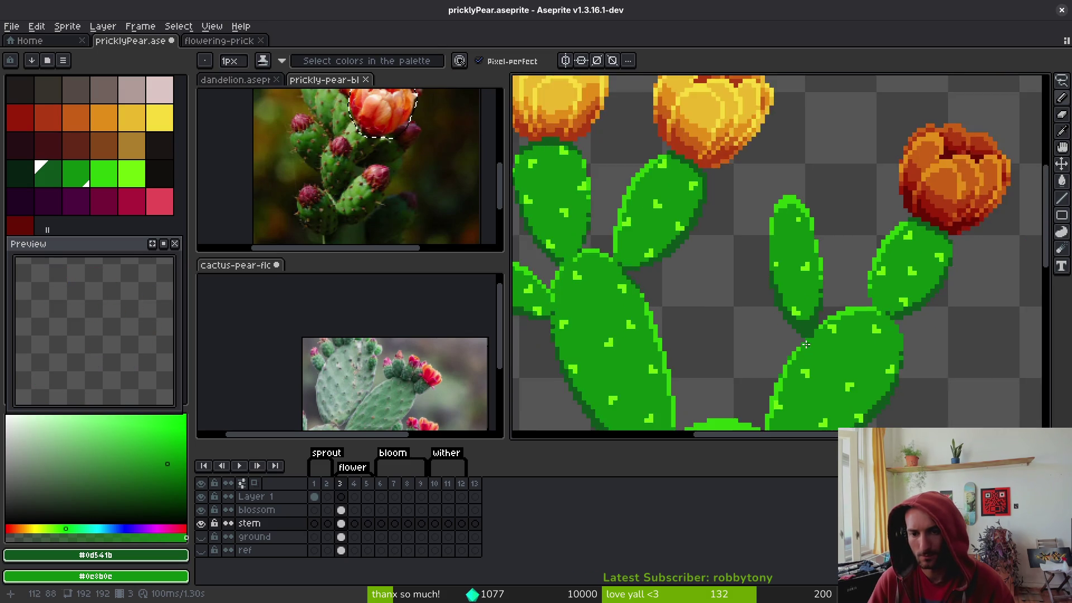
{"action": "scroll", "coordinate": [819, 356], "scroll_direction": "up", "scroll_amount": 5}
Brighten the dark edge pixels where the pads meet to mid green #0c8b0c
{"action": "key", "text": "e"}
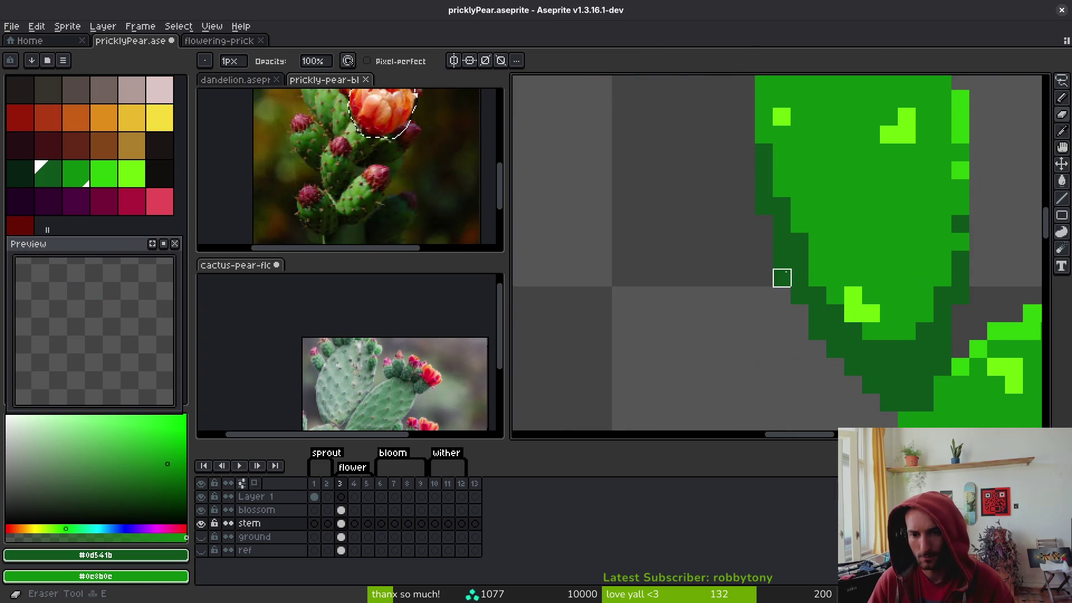
{"action": "scroll", "coordinate": [764, 319], "scroll_direction": "down", "scroll_amount": 2}
{"action": "scroll", "coordinate": [760, 327], "scroll_direction": "down", "scroll_amount": 3}
{"action": "scroll", "coordinate": [804, 338], "scroll_direction": "up", "scroll_amount": 4}
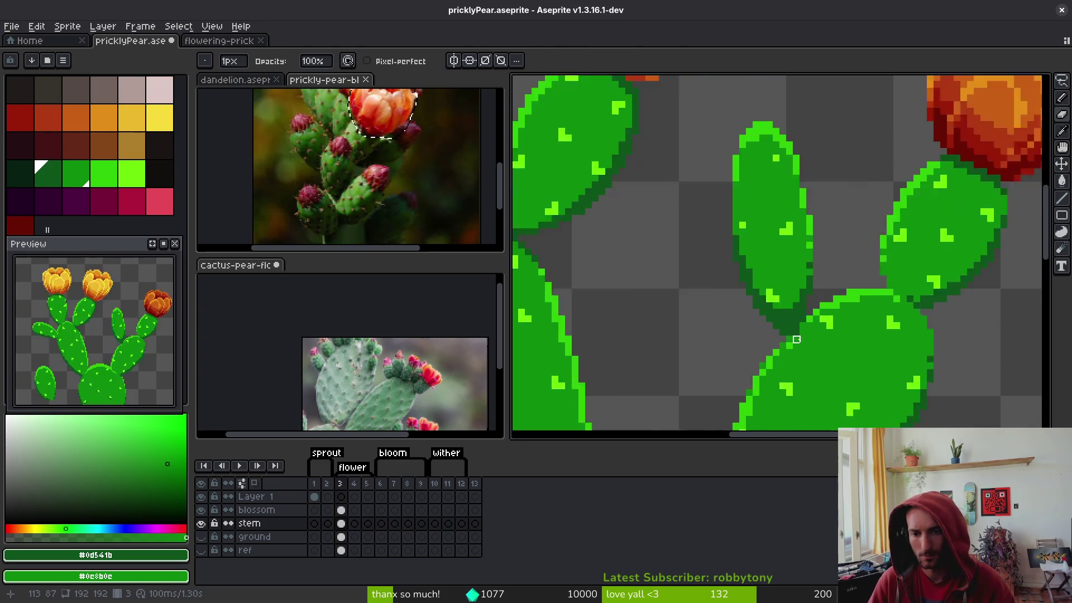
{"action": "left_click", "coordinate": [806, 340], "text": "alt"}
{"action": "key", "text": "b"}
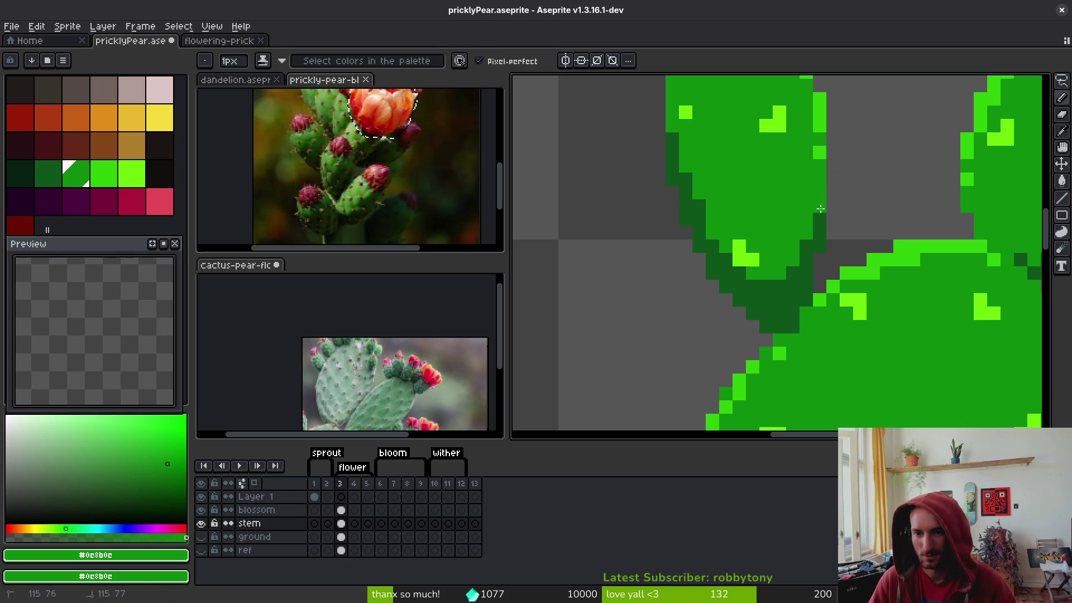
{"action": "left_click", "coordinate": [820, 220]}
{"action": "left_click", "coordinate": [780, 288]}
{"action": "left_click", "coordinate": [804, 270]}
Erase a stray bright pixel at the junction, fill a gap, and repaint a dark pixel mid green
{"action": "left_click", "coordinate": [782, 309]}
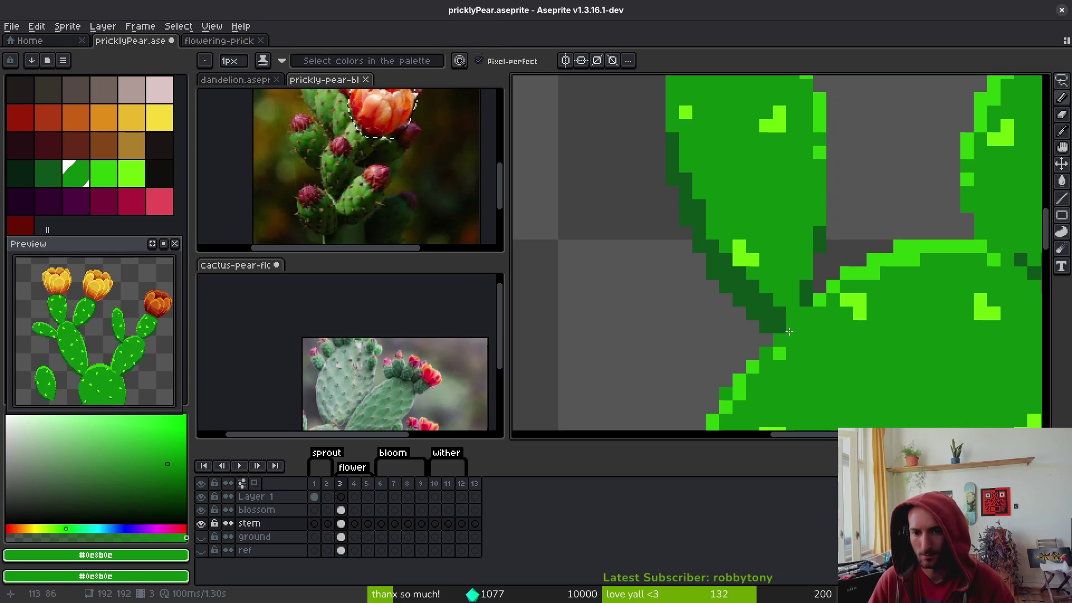
{"action": "key", "text": "e"}
{"action": "left_click", "coordinate": [758, 325]}
{"action": "key", "text": "b"}
{"action": "left_click", "coordinate": [791, 333]}
{"action": "left_click", "coordinate": [831, 290], "text": "alt"}
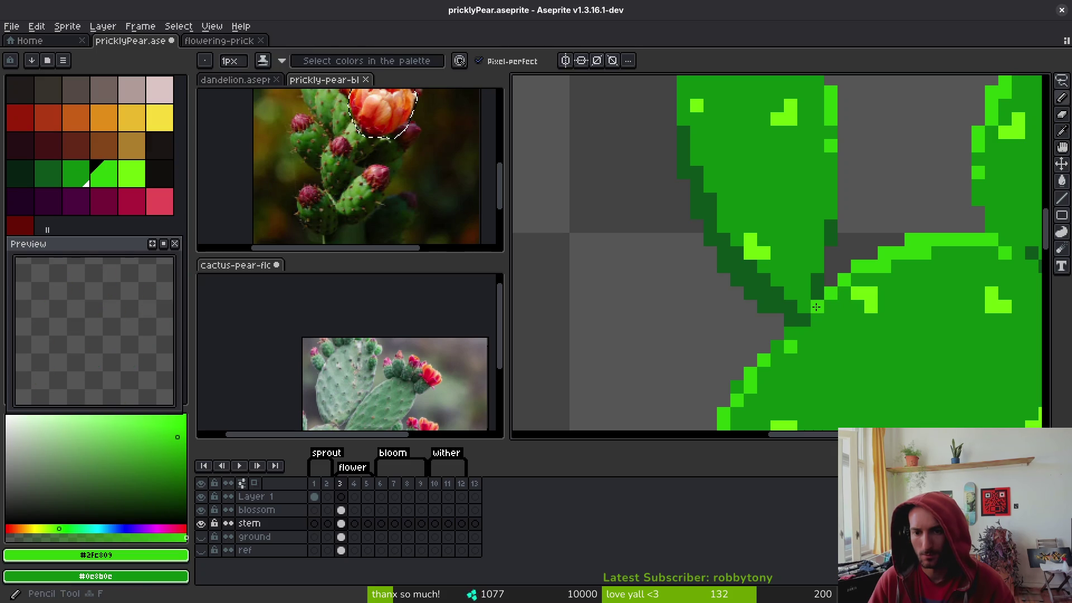
{"action": "left_click", "coordinate": [821, 327], "text": "alt"}
{"action": "left_click", "coordinate": [804, 320]}
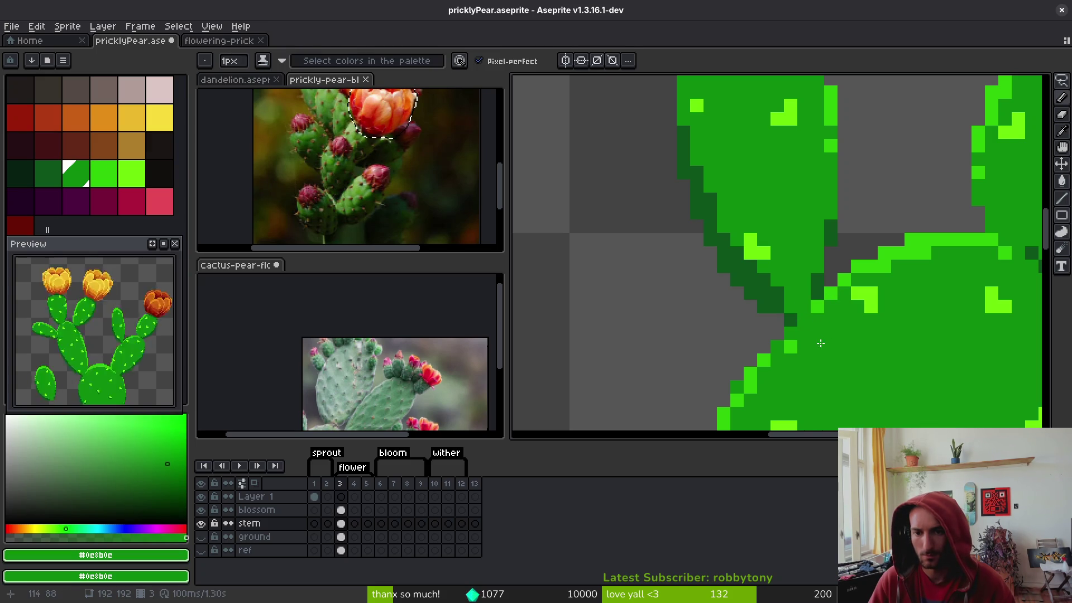
{"action": "scroll", "coordinate": [826, 342], "scroll_direction": "down", "scroll_amount": 4}
{"action": "scroll", "coordinate": [783, 294], "scroll_direction": "up", "scroll_amount": 4}
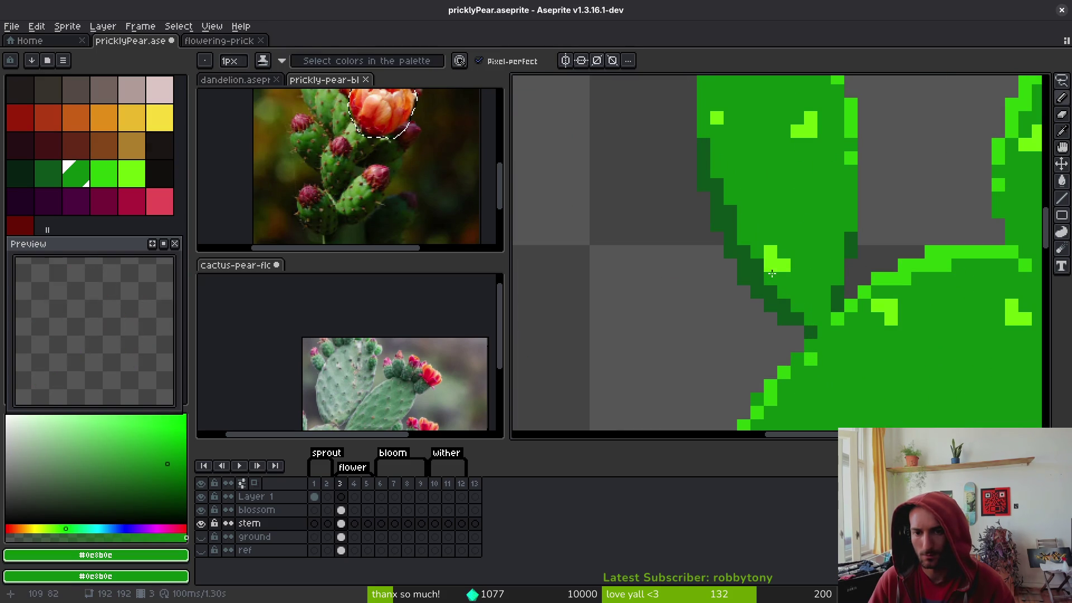
{"action": "scroll", "coordinate": [773, 279], "scroll_direction": "down", "scroll_amount": 4}
Add a light-green highlight pixel on the pad and save the cactus file
{"action": "key", "text": "ctrl+s"}
{"action": "scroll", "coordinate": [814, 305], "scroll_direction": "down", "scroll_amount": 4}
{"action": "scroll", "coordinate": [814, 304], "scroll_direction": "up", "scroll_amount": 5}
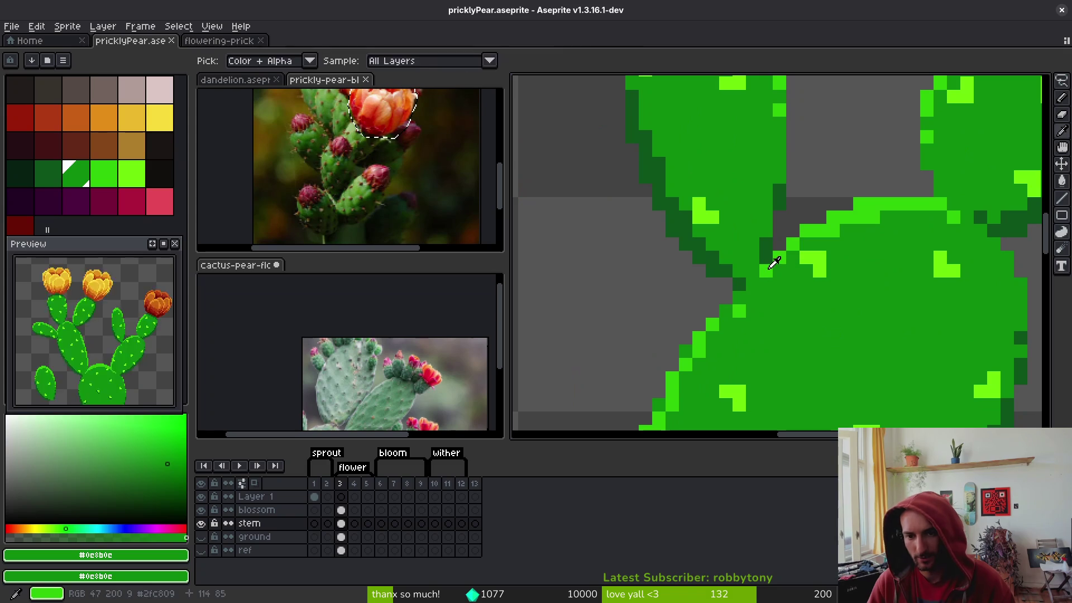
{"action": "left_click", "coordinate": [752, 285]}
{"action": "key", "text": "]"}
{"action": "scroll", "coordinate": [788, 327], "scroll_direction": "down", "scroll_amount": 3}
{"action": "scroll", "coordinate": [786, 327], "scroll_direction": "up", "scroll_amount": 3}
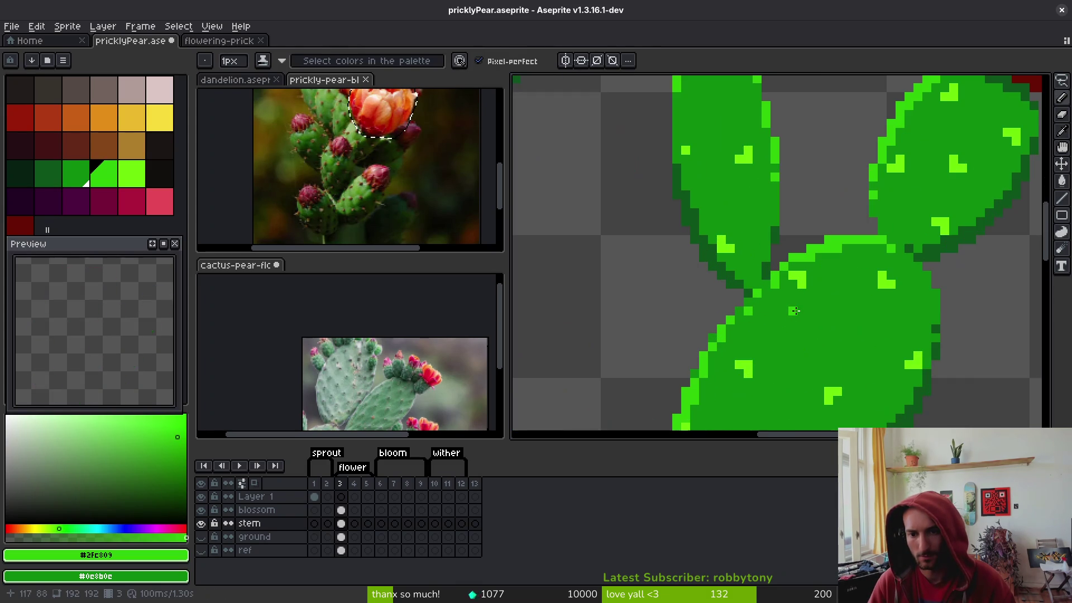
{"action": "key", "text": "ctrl+s"}
{"action": "scroll", "coordinate": [793, 308], "scroll_direction": "down", "scroll_amount": 3}
{"action": "scroll", "coordinate": [781, 308], "scroll_direction": "up", "scroll_amount": 3}
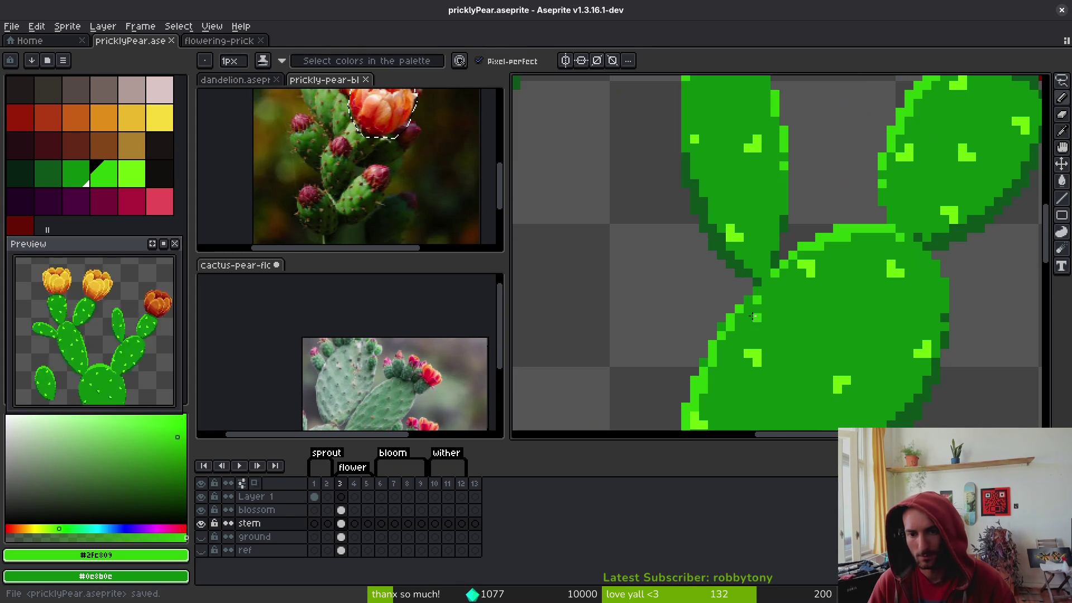
{"action": "left_click", "coordinate": [759, 307], "text": "alt"}
{"action": "key", "text": "]"}
{"action": "key", "text": "ctrl+s"}
{"action": "scroll", "coordinate": [761, 306], "scroll_direction": "down", "scroll_amount": 3}
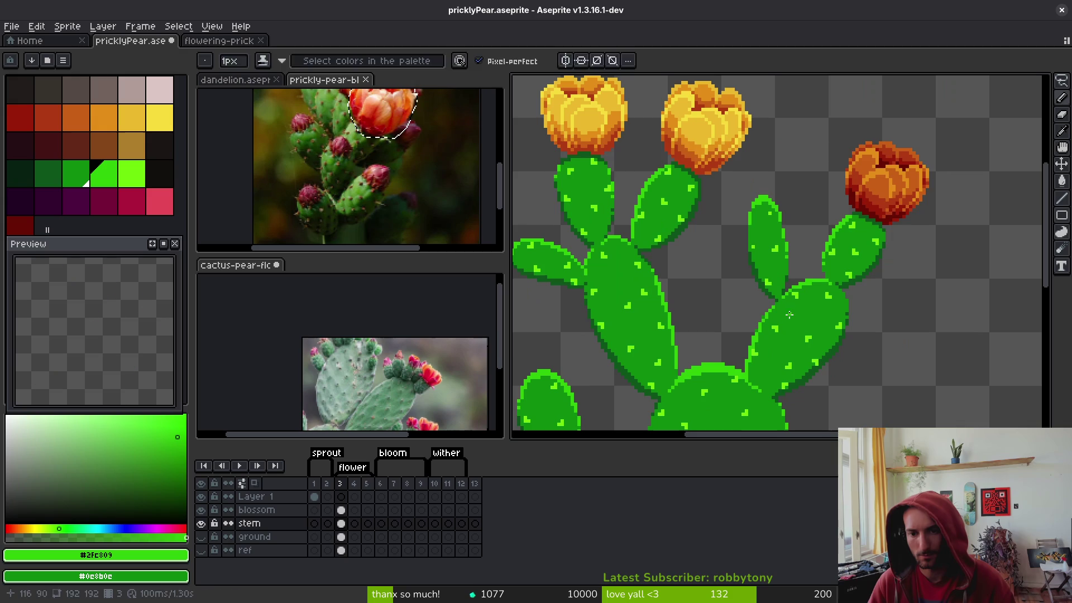
{"action": "scroll", "coordinate": [776, 300], "scroll_direction": "up", "scroll_amount": 3}
{"action": "scroll", "coordinate": [775, 306], "scroll_direction": "down", "scroll_amount": 3}
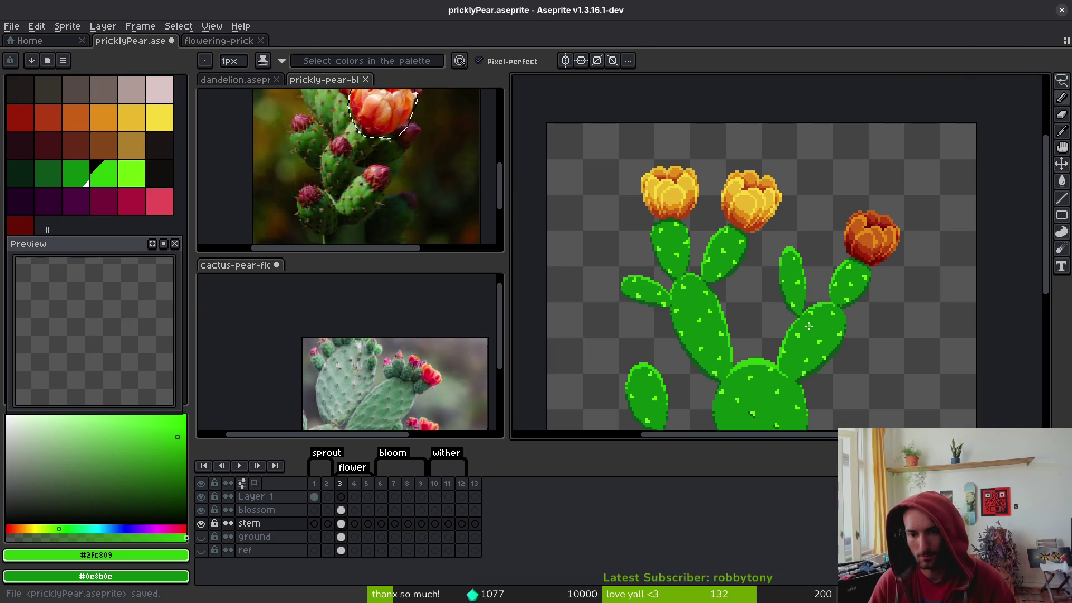
{"action": "key", "text": "ctrl+s"}
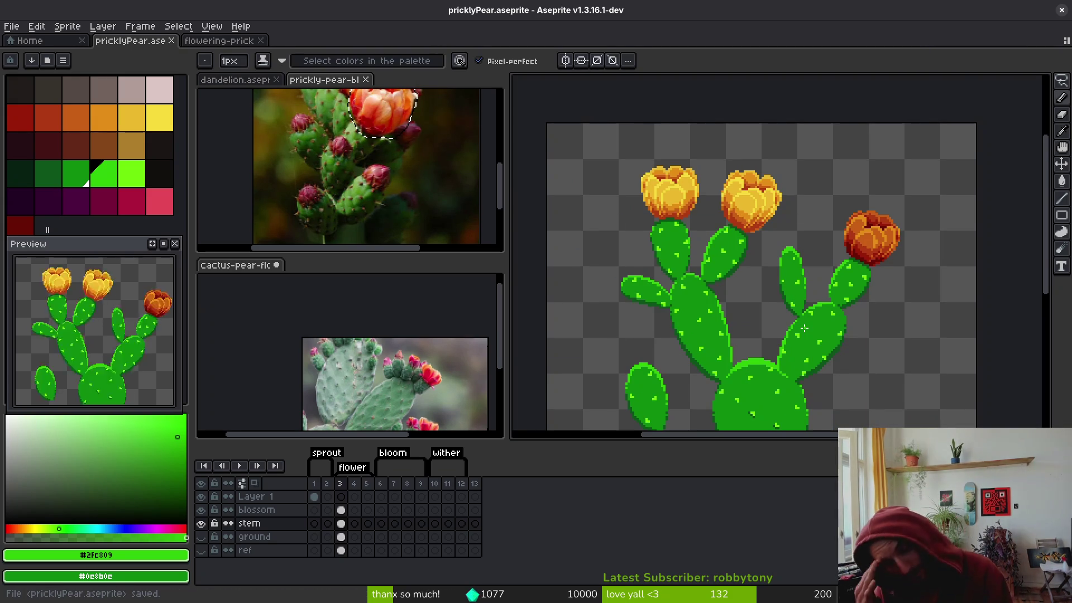
{"action": "scroll", "coordinate": [678, 339], "scroll_direction": "down", "scroll_amount": 3}
Lasso the loose pad and move it to the right of the cactus base
{"action": "key", "text": "q"}
{"action": "mouse_move", "coordinate": [697, 263]}
{"action": "left_mouse_down"}
{"action": "mouse_move", "coordinate": [661, 240]}
{"action": "mouse_move", "coordinate": [692, 245]}
{"action": "mouse_move", "coordinate": [698, 259]}
{"action": "left_mouse_up"}
{"action": "mouse_move", "coordinate": [701, 311]}
{"action": "left_mouse_down"}
{"action": "mouse_move", "coordinate": [808, 246]}
{"action": "mouse_move", "coordinate": [759, 262]}
{"action": "mouse_move", "coordinate": [723, 311]}
{"action": "mouse_move", "coordinate": [694, 307]}
{"action": "mouse_move", "coordinate": [830, 253]}
{"action": "mouse_move", "coordinate": [809, 240]}
{"action": "mouse_move", "coordinate": [928, 353]}
{"action": "left_mouse_up"}
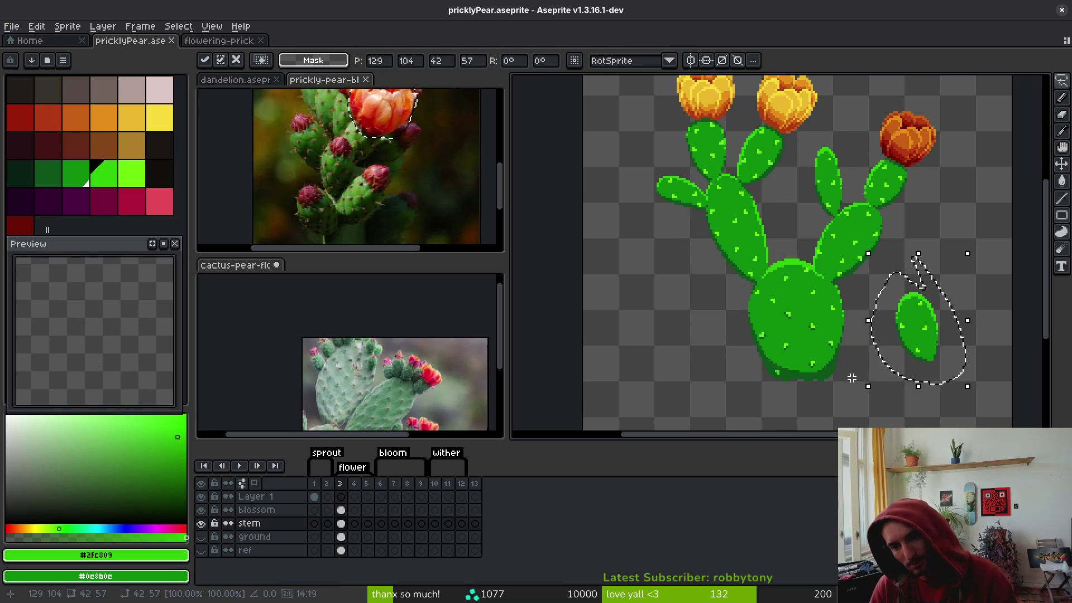
{"action": "key", "text": "Return"}
{"action": "scroll", "coordinate": [809, 383], "scroll_direction": "up", "scroll_amount": 5}
Choose the darkest green palette swatch and paint a shadow pixel beside a spine
{"action": "key", "text": "i"}
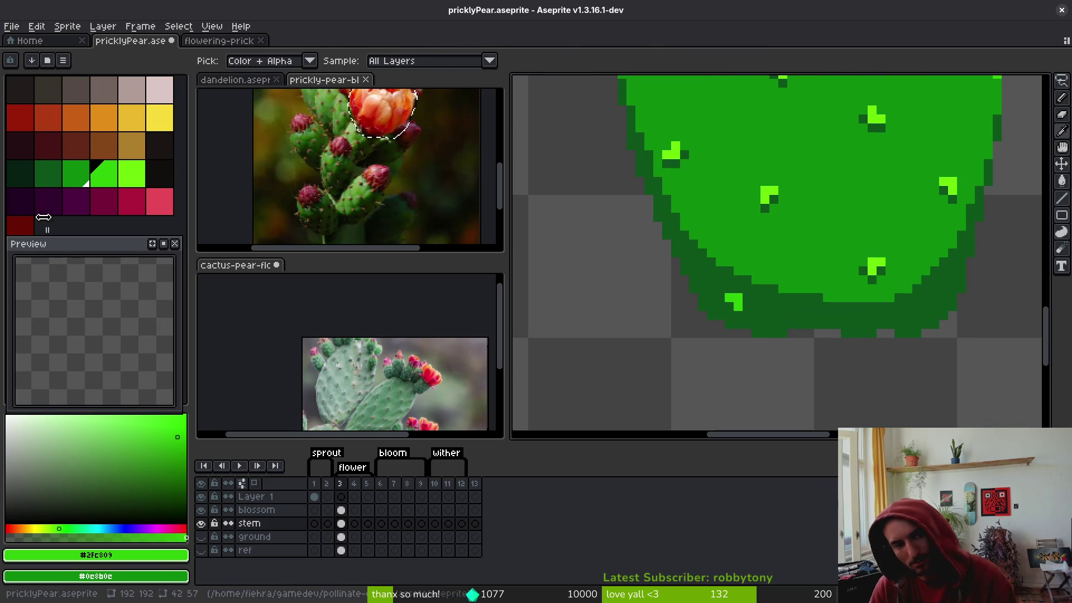
{"action": "left_click", "coordinate": [20, 173]}
{"action": "key", "text": "b"}
{"action": "scroll", "coordinate": [748, 296], "scroll_direction": "up", "scroll_amount": 1}
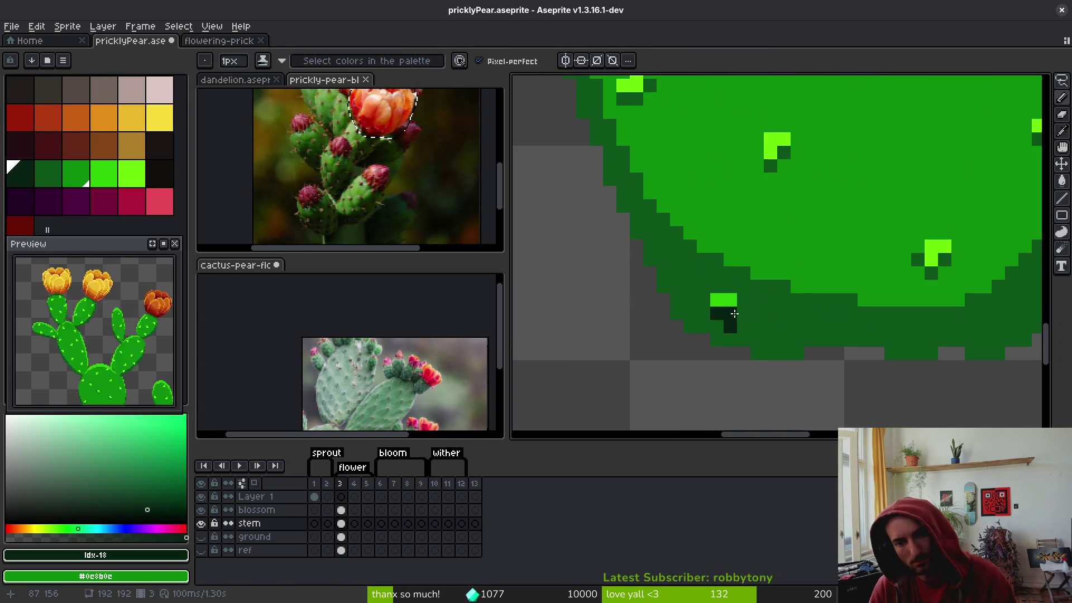
{"action": "left_click", "coordinate": [45, 178]}
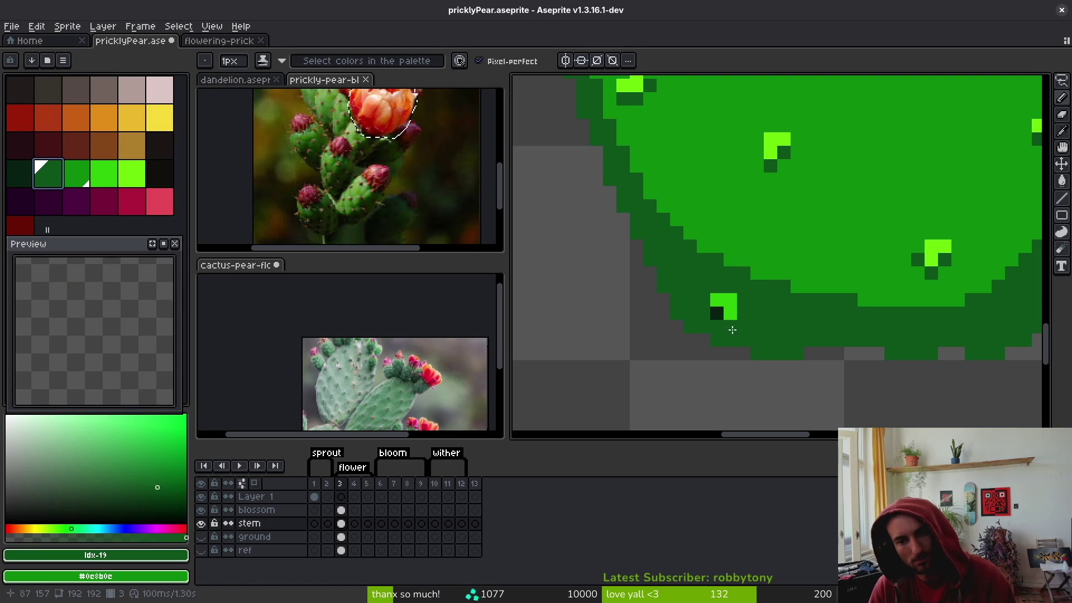
{"action": "scroll", "coordinate": [725, 338], "scroll_direction": "up", "scroll_amount": 3}
{"action": "left_click", "coordinate": [20, 173]}
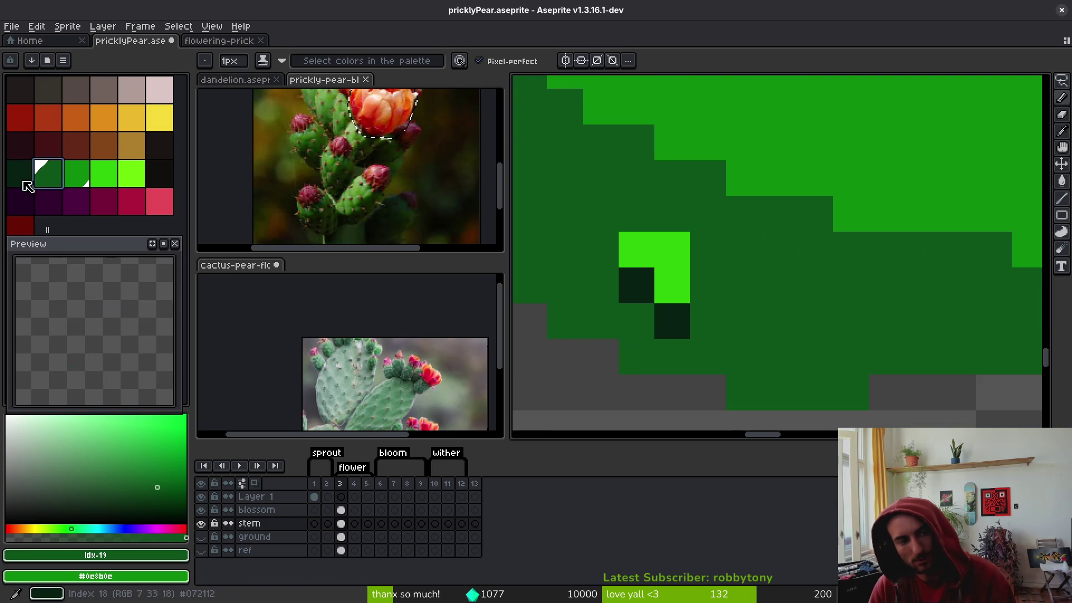
{"action": "left_click", "coordinate": [714, 302]}
{"action": "scroll", "coordinate": [626, 287], "scroll_direction": "down", "scroll_amount": 4}
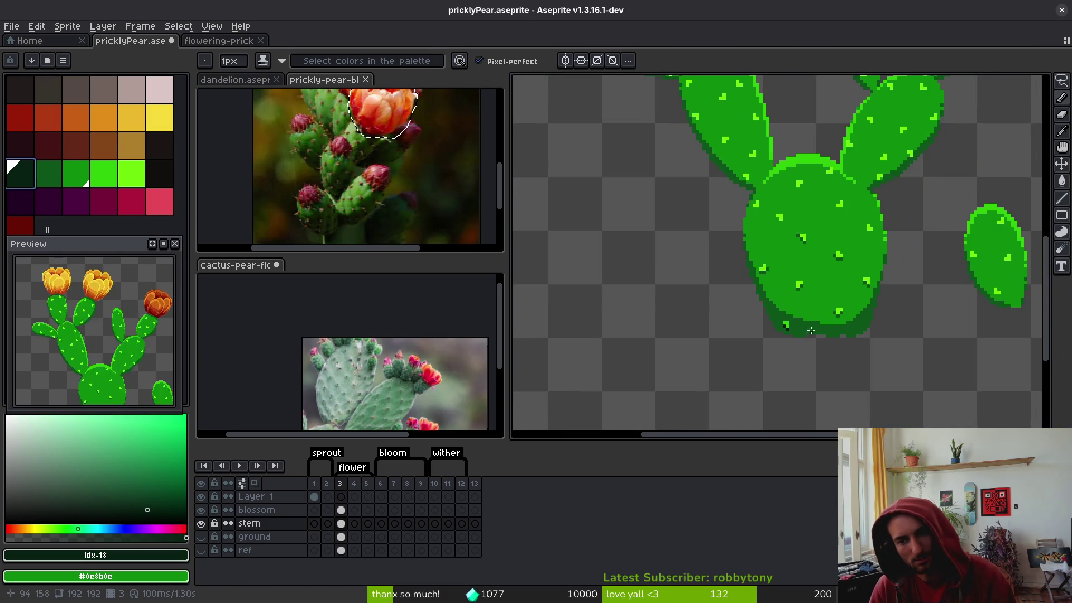
{"action": "scroll", "coordinate": [790, 294], "scroll_direction": "up", "scroll_amount": 2}
Sample dark green #0d541b and paint diagonal shadows under spines on the upper pads
{"action": "key", "text": "i"}
{"action": "left_click", "coordinate": [790, 295]}
{"action": "key", "text": "b"}
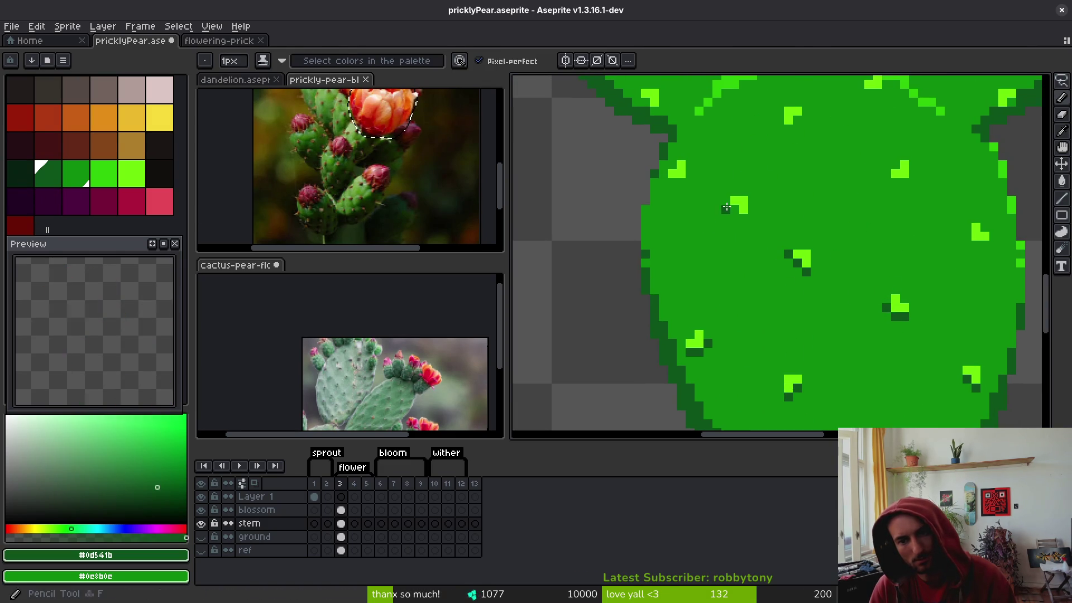
{"action": "left_click_drag", "start_coordinate": [735, 210], "coordinate": [743, 218]}
{"action": "scroll", "coordinate": [725, 175], "scroll_direction": "up", "scroll_amount": 3}
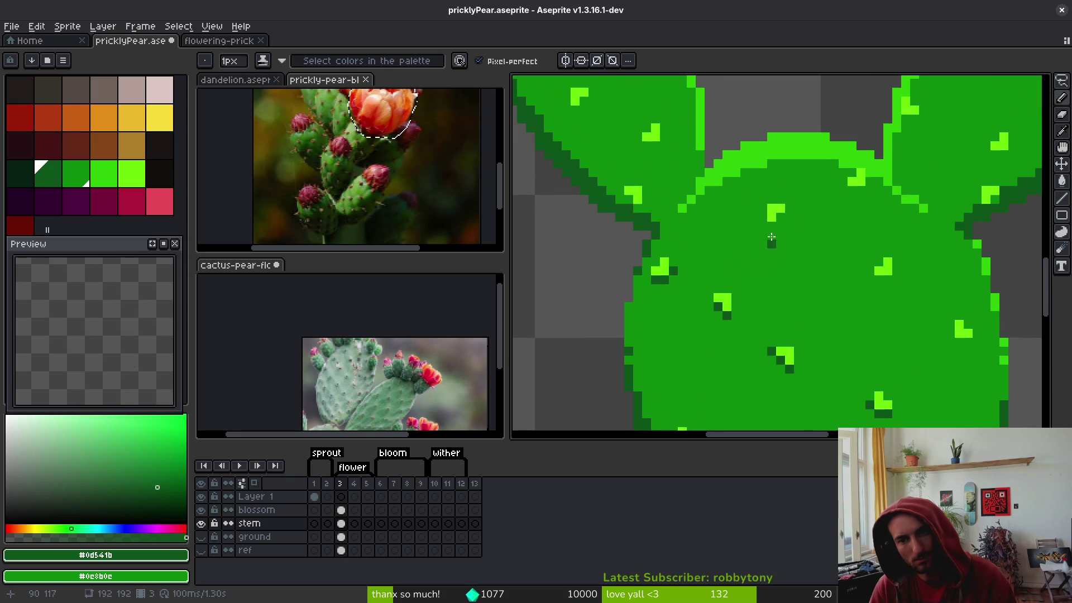
{"action": "scroll", "coordinate": [860, 279], "scroll_direction": "up", "scroll_amount": 3}
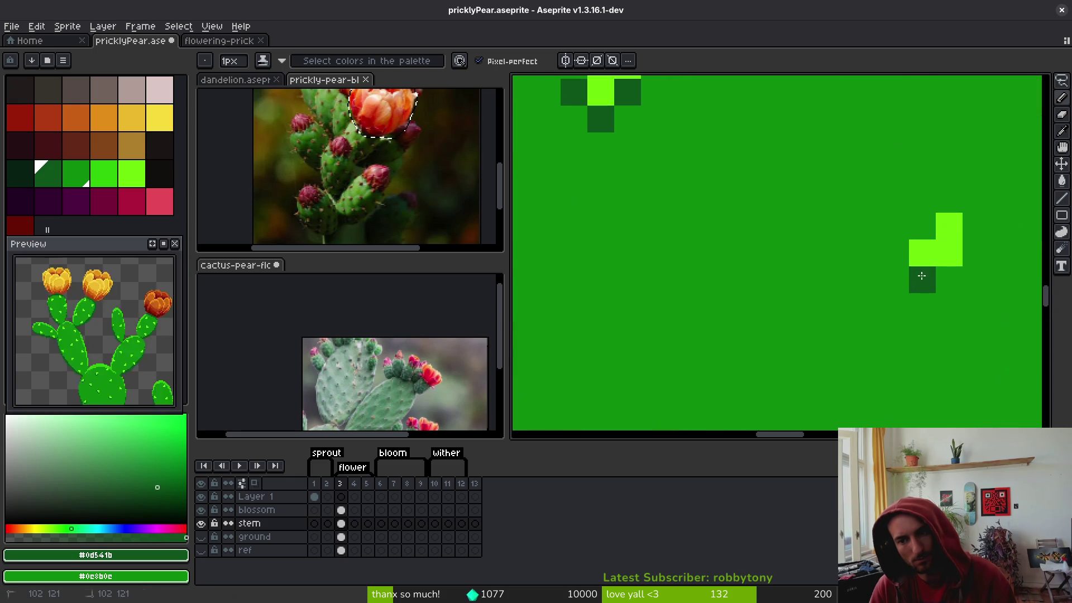
{"action": "scroll", "coordinate": [974, 251], "scroll_direction": "down", "scroll_amount": 5}
{"action": "scroll", "coordinate": [852, 329], "scroll_direction": "up", "scroll_amount": 4}
{"action": "left_click", "coordinate": [862, 356]}
{"action": "scroll", "coordinate": [855, 346], "scroll_direction": "down", "scroll_amount": 3}
{"action": "scroll", "coordinate": [838, 324], "scroll_direction": "up", "scroll_amount": 3}
Add dark shadow pixels beside six more spine dots across the upper pads
{"action": "left_click", "coordinate": [834, 258]}
{"action": "left_click", "coordinate": [881, 252]}
{"action": "left_click", "coordinate": [972, 217]}
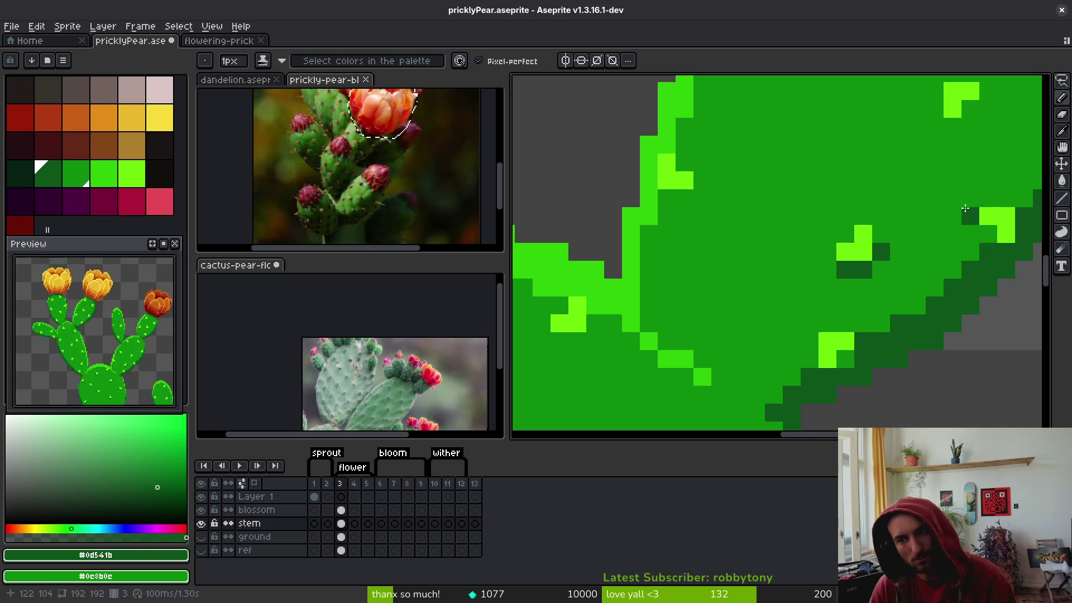
{"action": "left_click", "coordinate": [953, 126]}
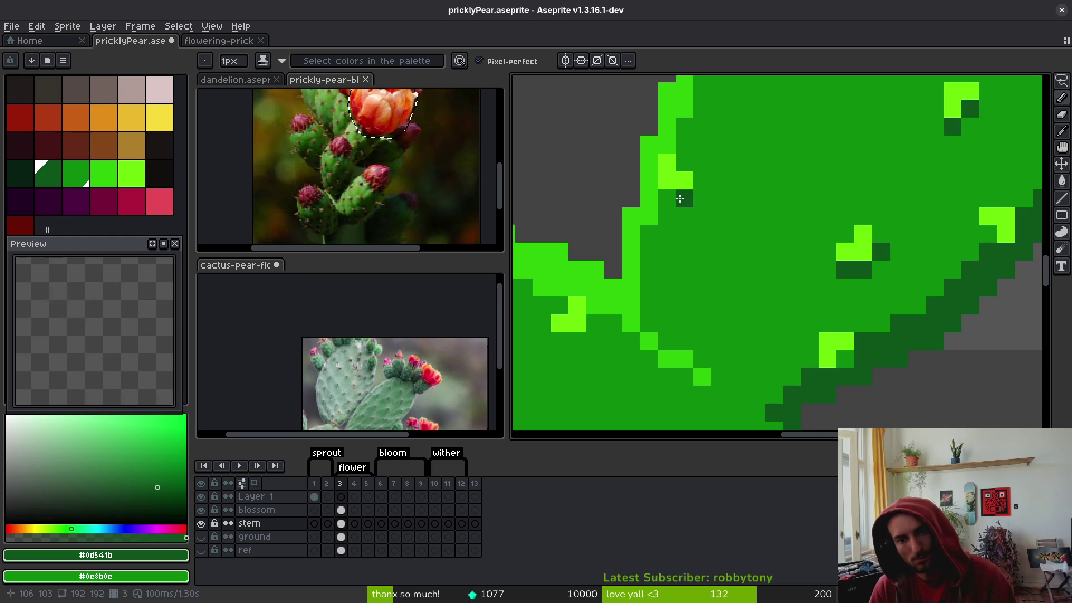
{"action": "left_click", "coordinate": [702, 180]}
{"action": "scroll", "coordinate": [785, 158], "scroll_direction": "up", "scroll_amount": 3}
{"action": "left_click", "coordinate": [708, 249]}
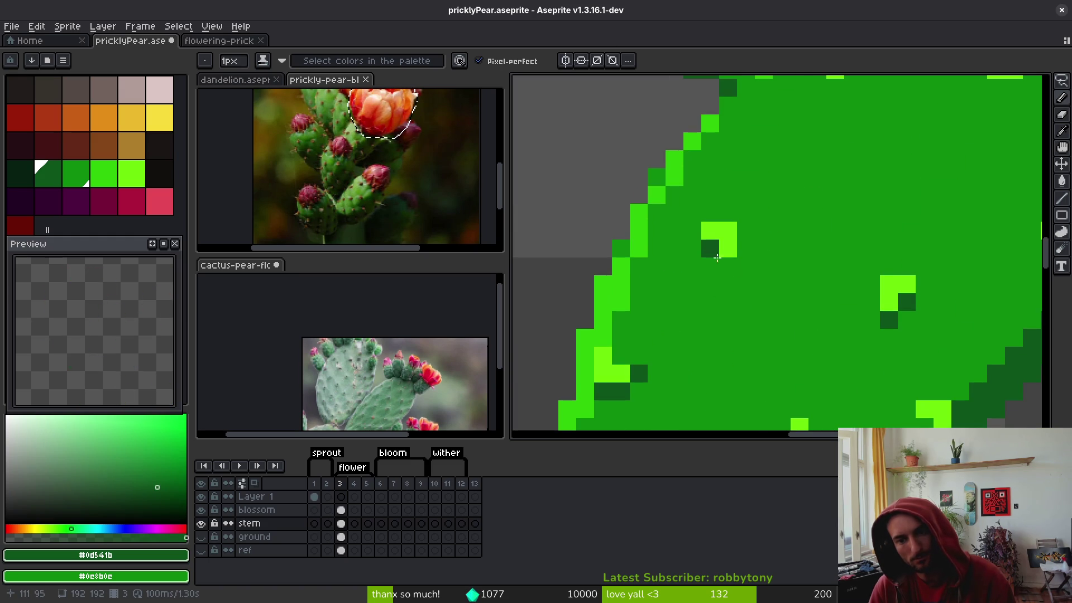
Paint a short shadow stroke, add a light-green spine with its shadow, and zoom out
{"action": "mouse_move", "coordinate": [708, 249]}
{"action": "left_mouse_down"}
{"action": "mouse_move", "coordinate": [769, 244]}
{"action": "mouse_move", "coordinate": [647, 277]}
{"action": "left_mouse_up"}
{"action": "left_click_drag", "start_coordinate": [740, 218], "coordinate": [772, 237]}
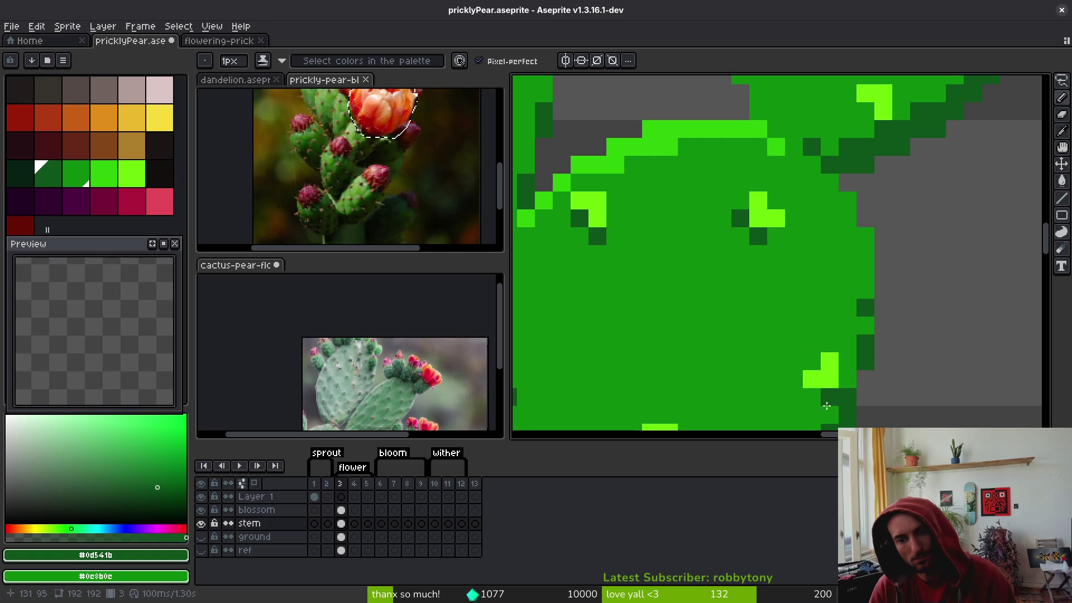
{"action": "left_click", "coordinate": [837, 382]}
{"action": "left_click", "coordinate": [800, 389]}
{"action": "scroll", "coordinate": [813, 393], "scroll_direction": "down", "scroll_amount": 3}
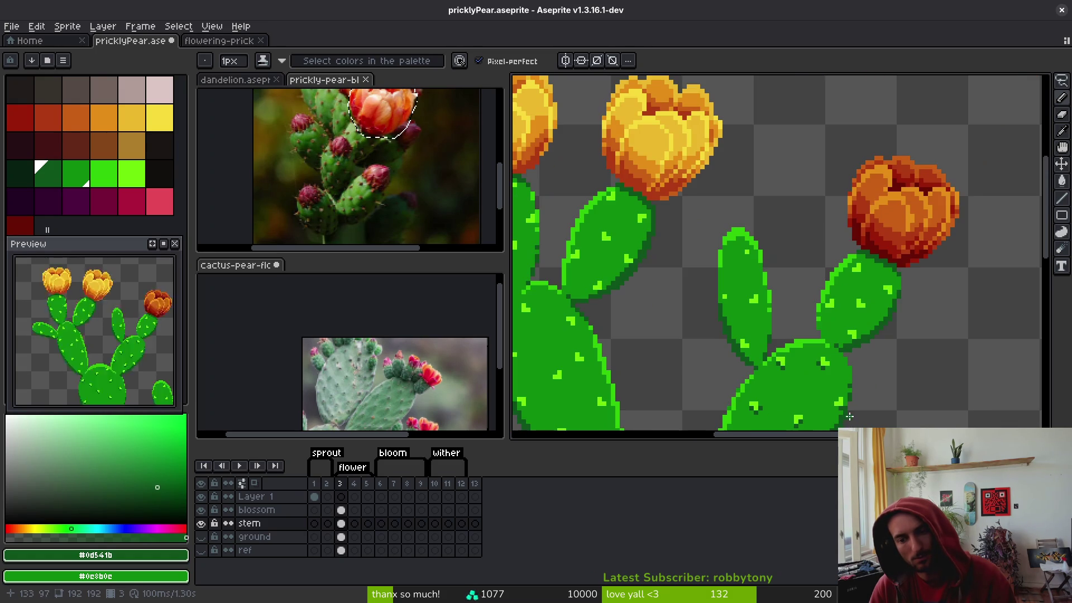
{"action": "scroll", "coordinate": [840, 342], "scroll_direction": "down", "scroll_amount": 1}
{"action": "scroll", "coordinate": [840, 342], "scroll_direction": "down", "scroll_amount": 2}
{"action": "scroll", "coordinate": [791, 366], "scroll_direction": "up", "scroll_amount": 1}
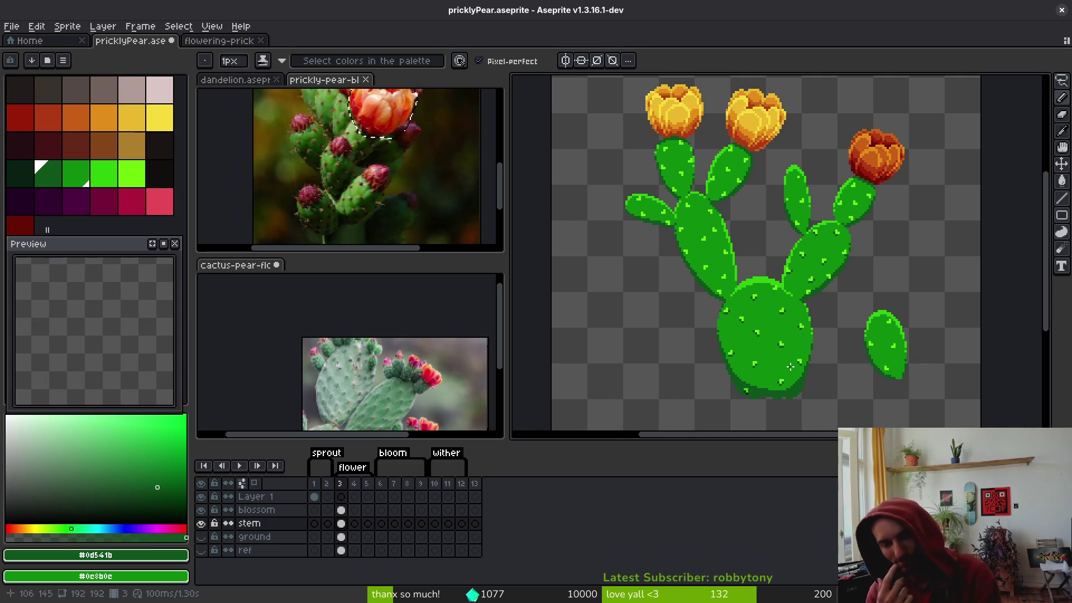
{"action": "scroll", "coordinate": [785, 336], "scroll_direction": "up", "scroll_amount": 4}
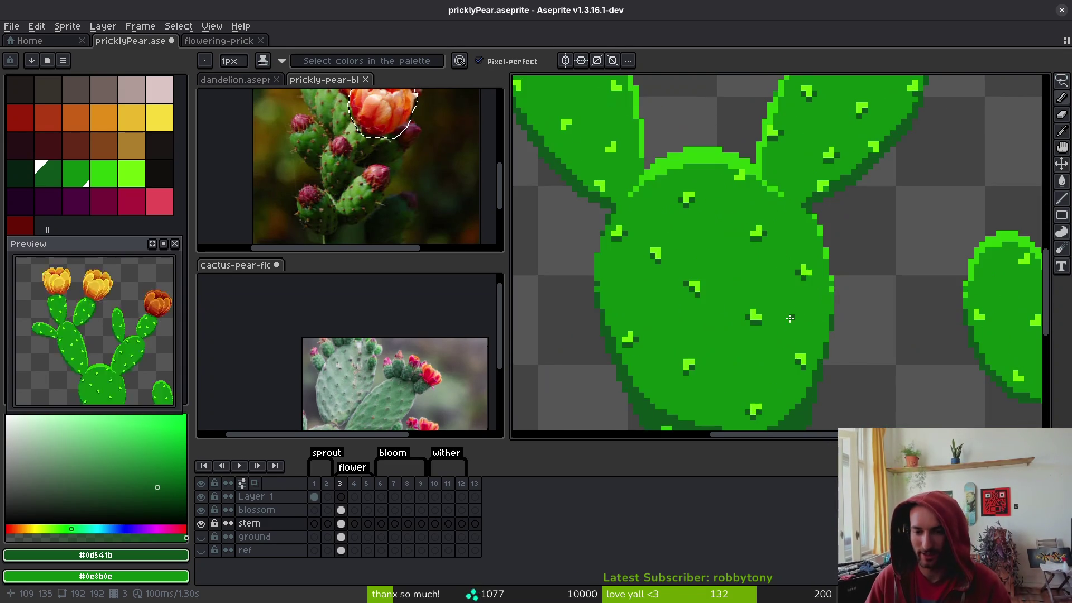
{"action": "scroll", "coordinate": [742, 334], "scroll_direction": "down", "scroll_amount": 2}
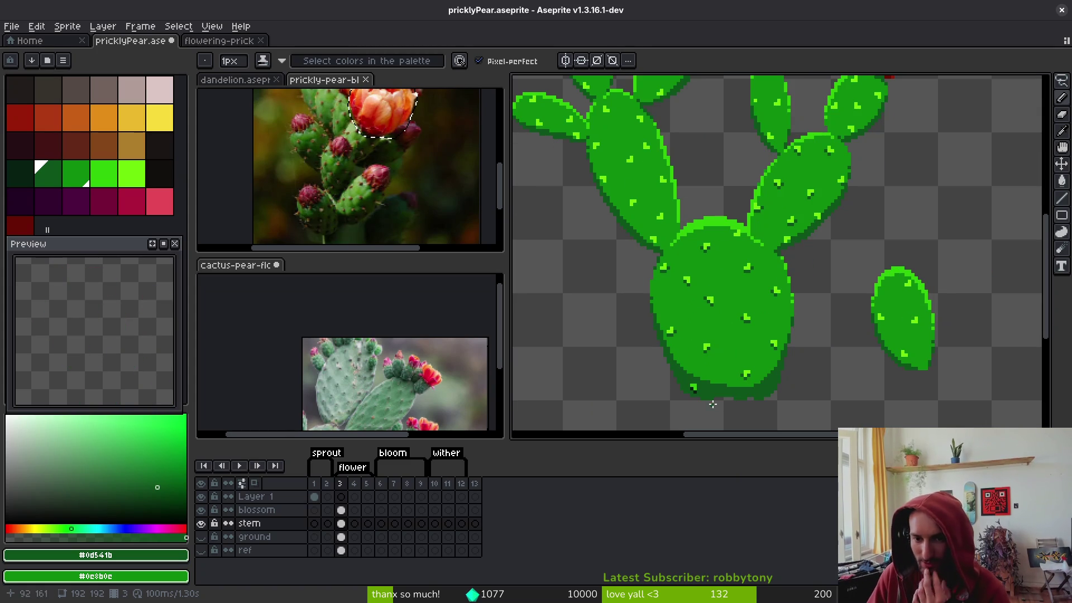
{"action": "scroll", "coordinate": [754, 363], "scroll_direction": "up", "scroll_amount": 3}
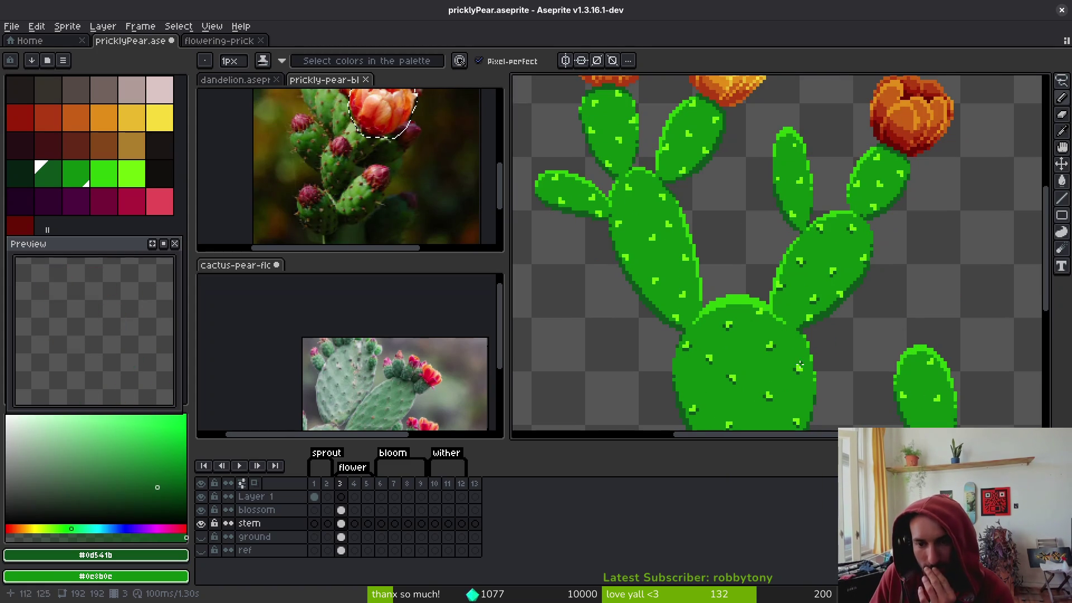
{"action": "scroll", "coordinate": [782, 335], "scroll_direction": "up", "scroll_amount": 2}
{"action": "scroll", "coordinate": [774, 352], "scroll_direction": "down", "scroll_amount": 2}
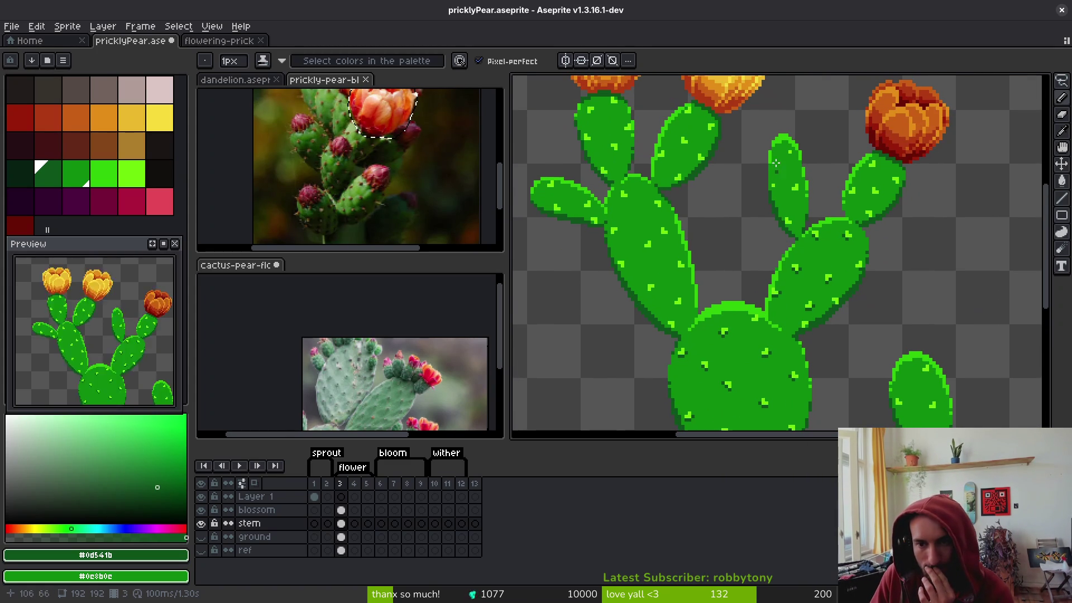
{"action": "scroll", "coordinate": [681, 260], "scroll_direction": "down", "scroll_amount": 1}
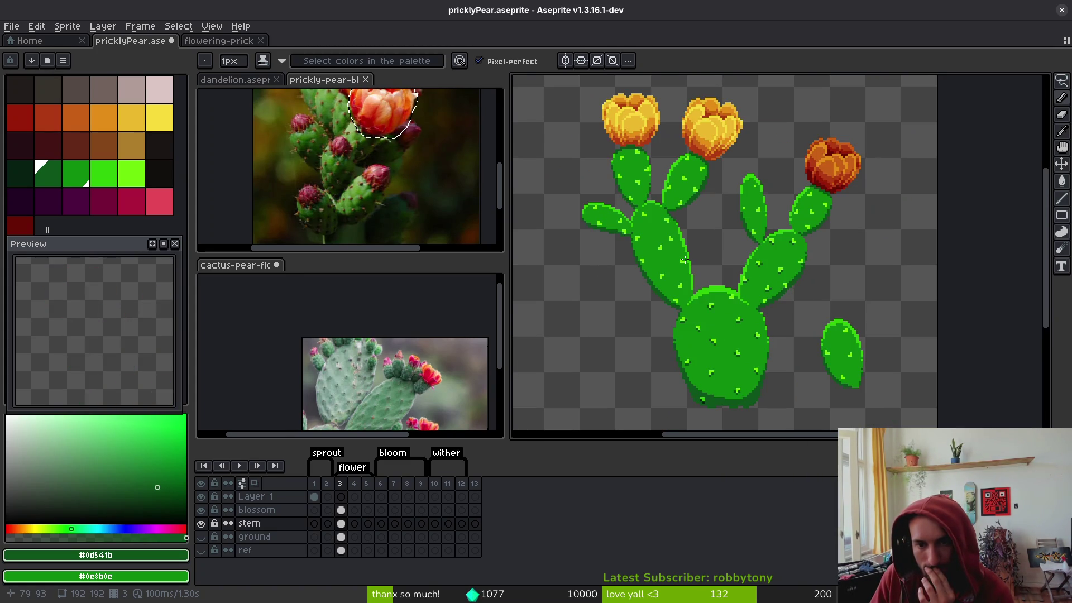
{"action": "scroll", "coordinate": [748, 317], "scroll_direction": "down", "scroll_amount": 1}
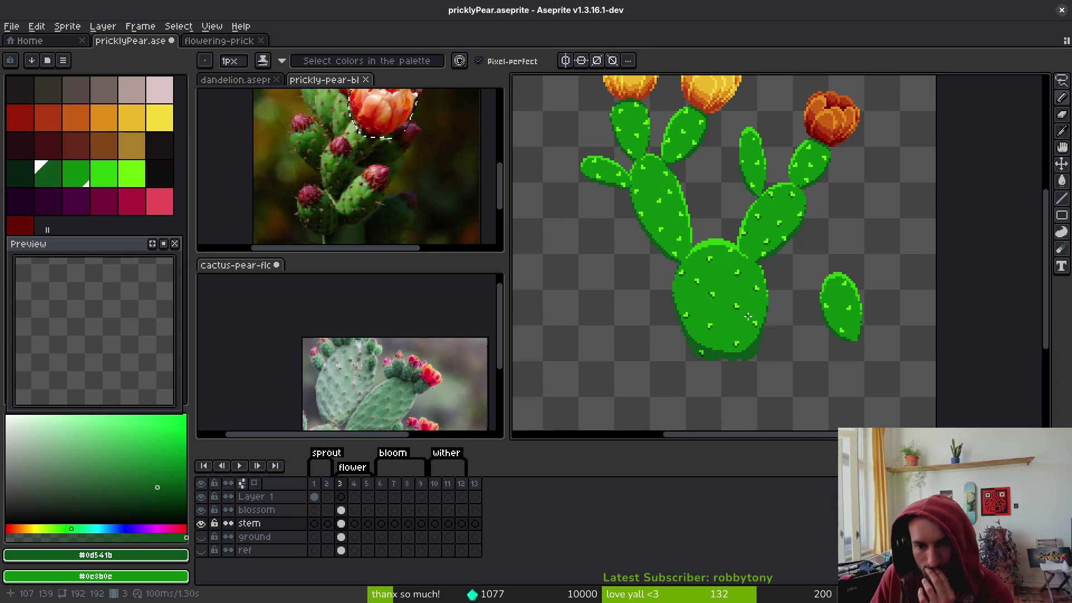
{"action": "scroll", "coordinate": [748, 316], "scroll_direction": "down", "scroll_amount": 1}
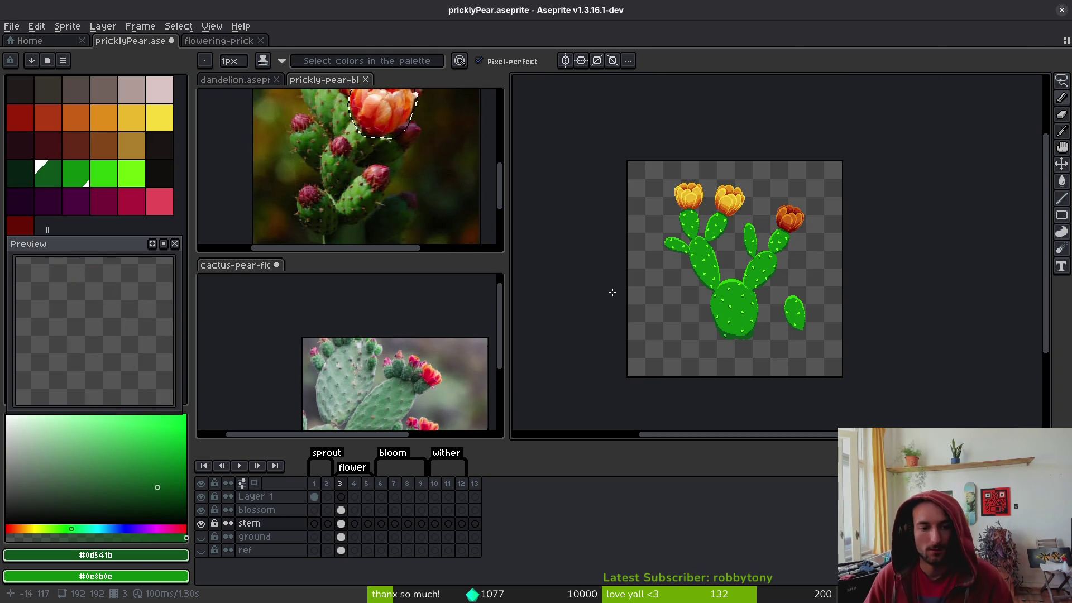
Switch to Brave and scroll through the prickly pear image results
{"action": "key", "text": "alt+Tab"}
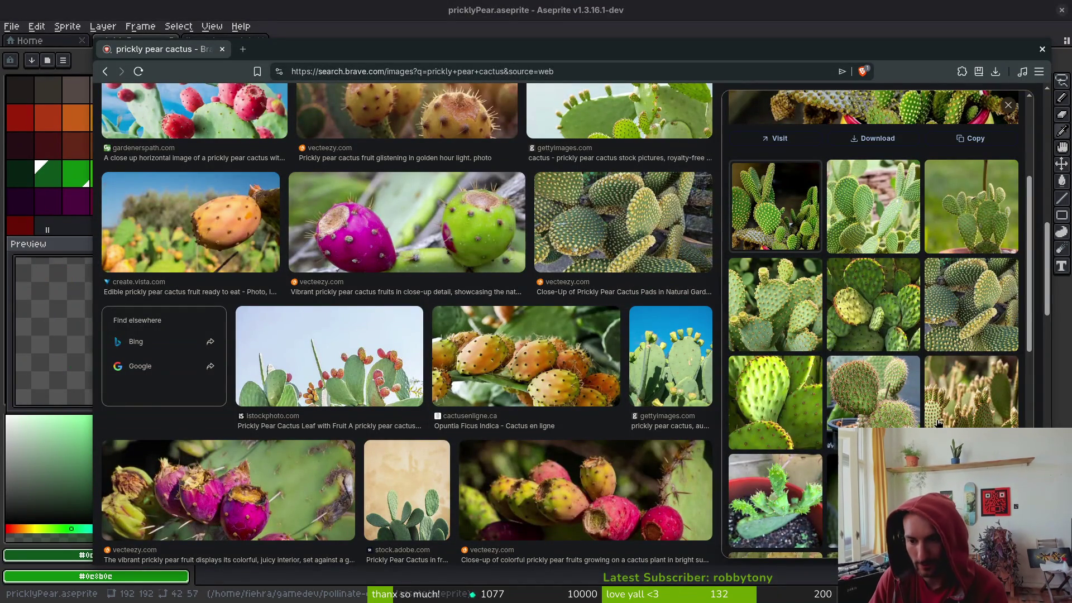
{"action": "scroll", "coordinate": [938, 423], "scroll_direction": "down", "scroll_amount": 2}
{"action": "scroll", "coordinate": [790, 455], "scroll_direction": "down", "scroll_amount": 3}
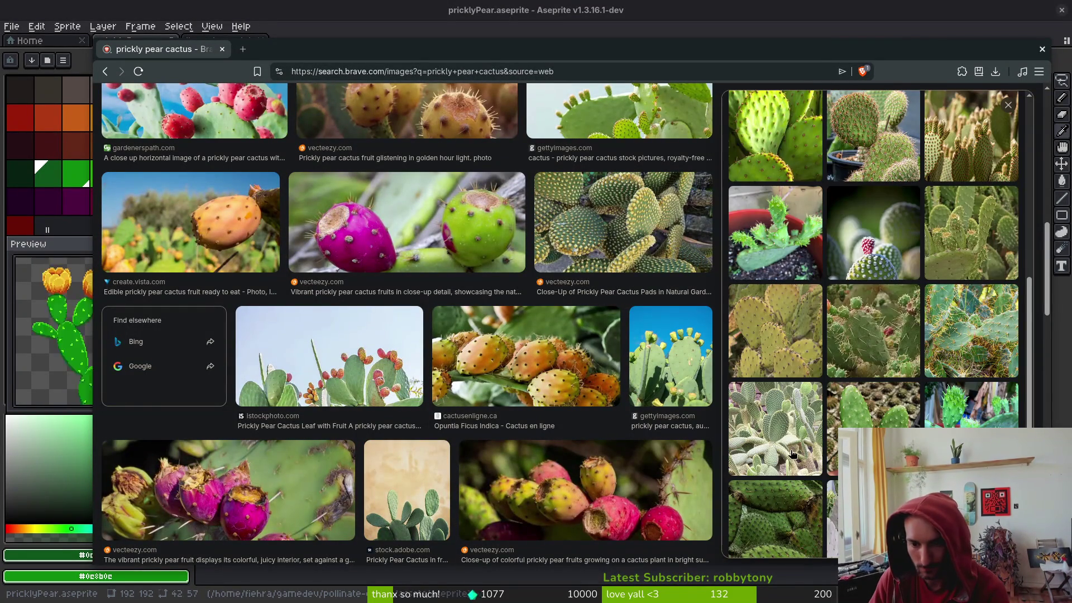
{"action": "scroll", "coordinate": [793, 440], "scroll_direction": "down", "scroll_amount": 2}
{"action": "scroll", "coordinate": [793, 441], "scroll_direction": "down", "scroll_amount": 2}
{"action": "scroll", "coordinate": [329, 366], "scroll_direction": "down", "scroll_amount": 5}
{"action": "scroll", "coordinate": [451, 375], "scroll_direction": "down", "scroll_amount": 3}
{"action": "scroll", "coordinate": [405, 368], "scroll_direction": "down", "scroll_amount": 2}
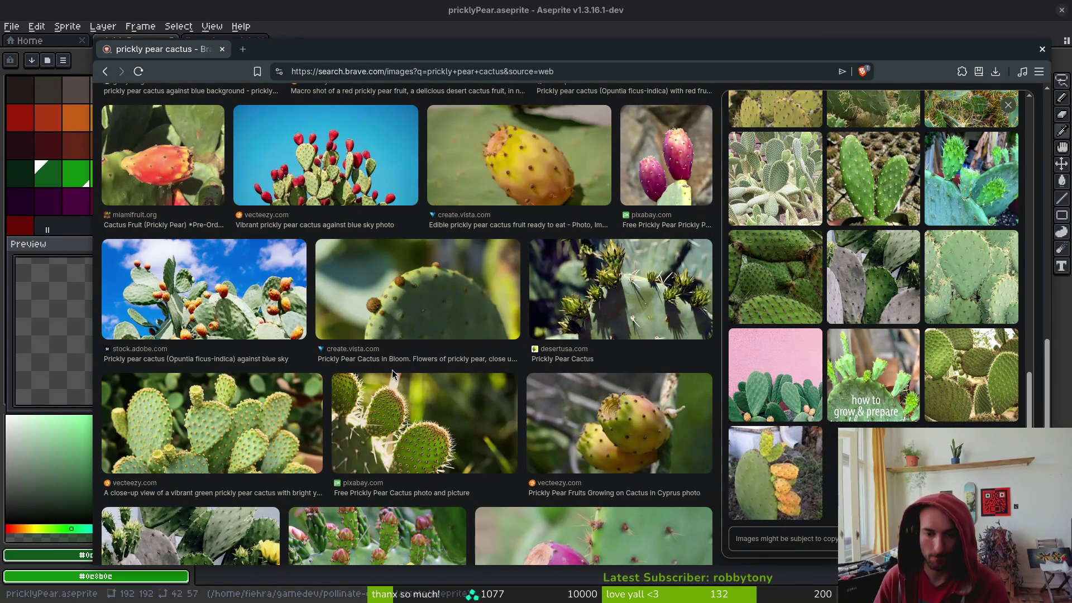
{"action": "scroll", "coordinate": [393, 367], "scroll_direction": "down", "scroll_amount": 3}
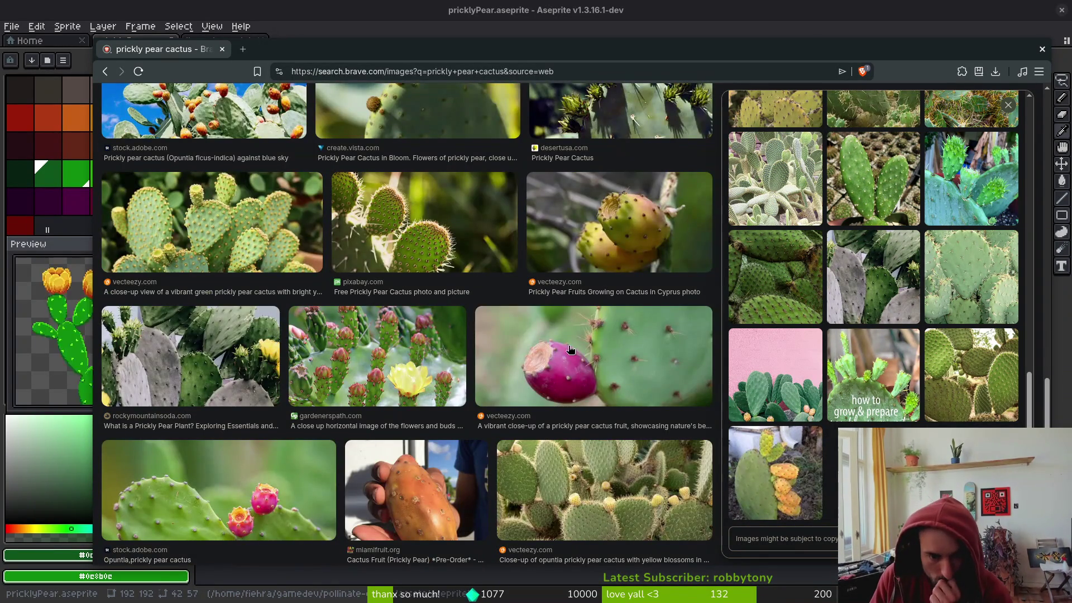
{"action": "scroll", "coordinate": [461, 388], "scroll_direction": "down", "scroll_amount": 1}
{"action": "scroll", "coordinate": [508, 411], "scroll_direction": "down", "scroll_amount": 2}
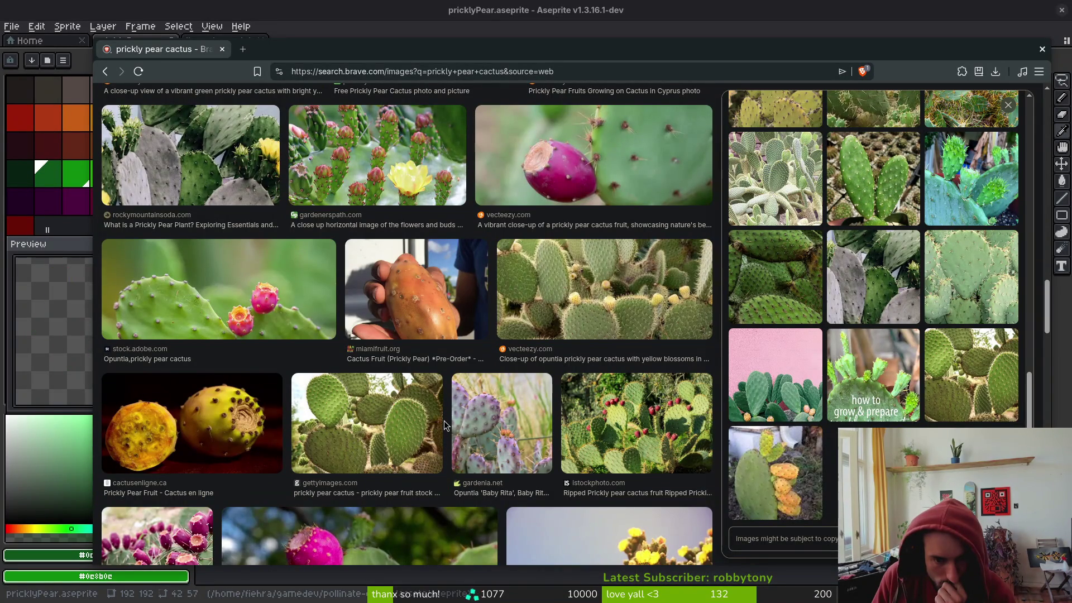
Open a gettyimages pad-cactus photo and step through to the dense cactus-garden image
{"action": "left_click", "coordinate": [350, 437]}
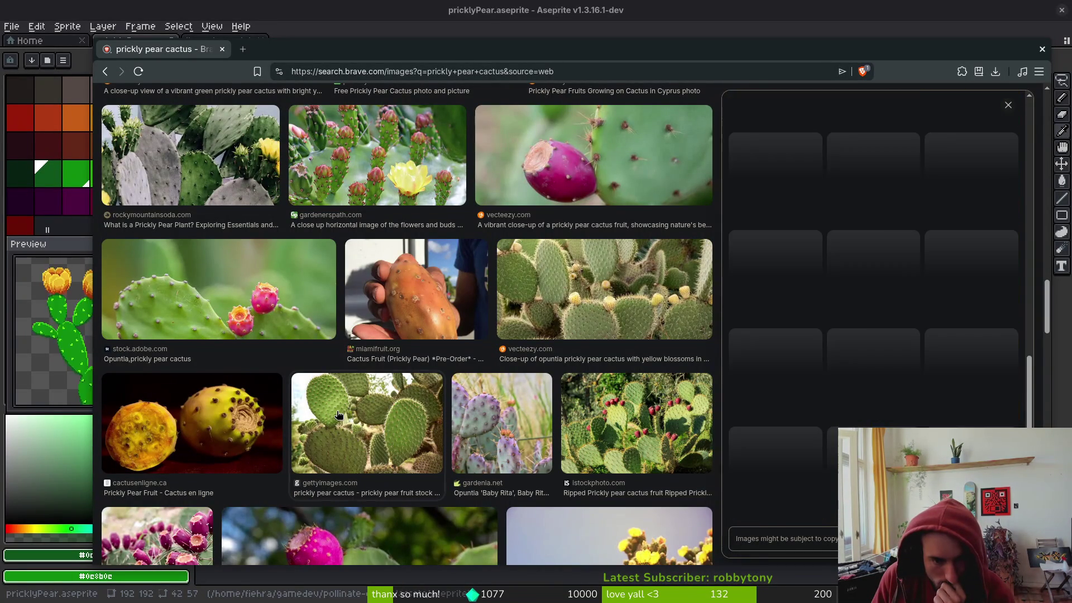
{"action": "left_click", "coordinate": [772, 288]}
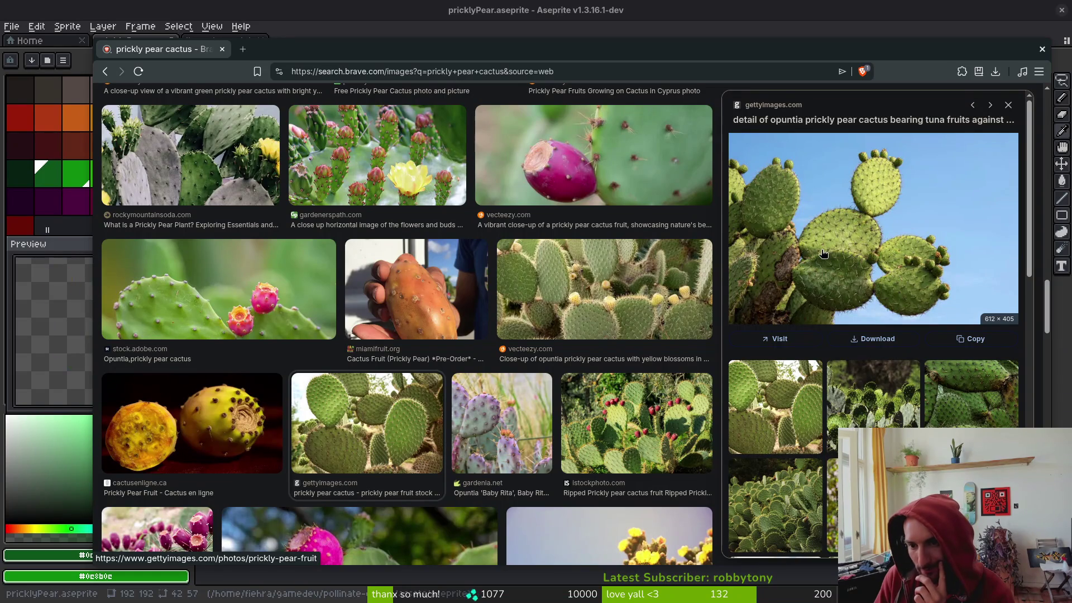
{"action": "key", "text": "Right"}
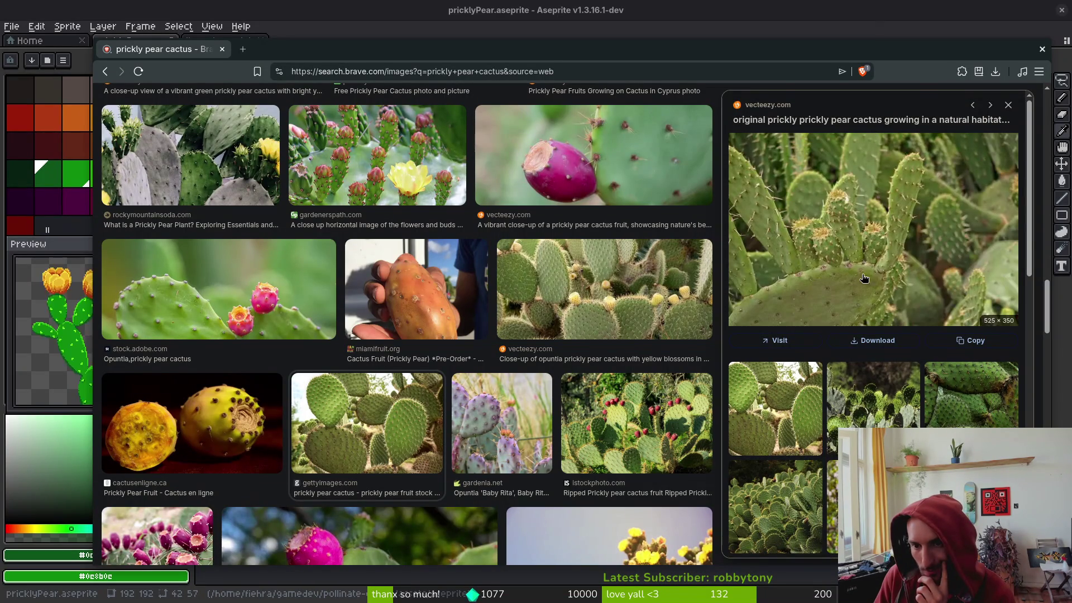
{"action": "scroll", "coordinate": [865, 335], "scroll_direction": "down", "scroll_amount": 3}
{"action": "left_click", "coordinate": [803, 371]}
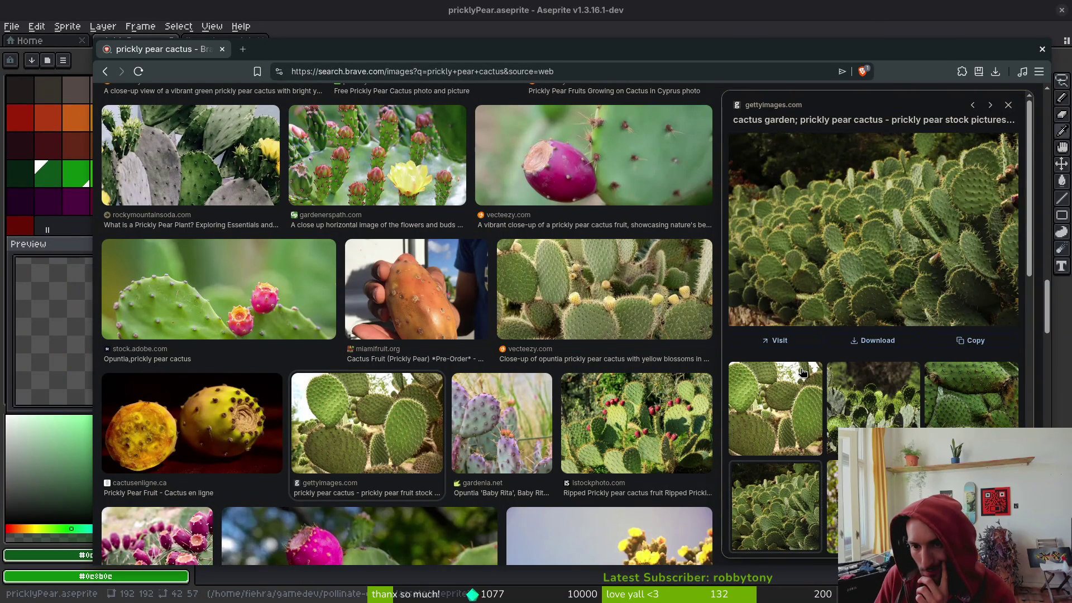
{"action": "scroll", "coordinate": [1020, 390], "scroll_direction": "down", "scroll_amount": 1}
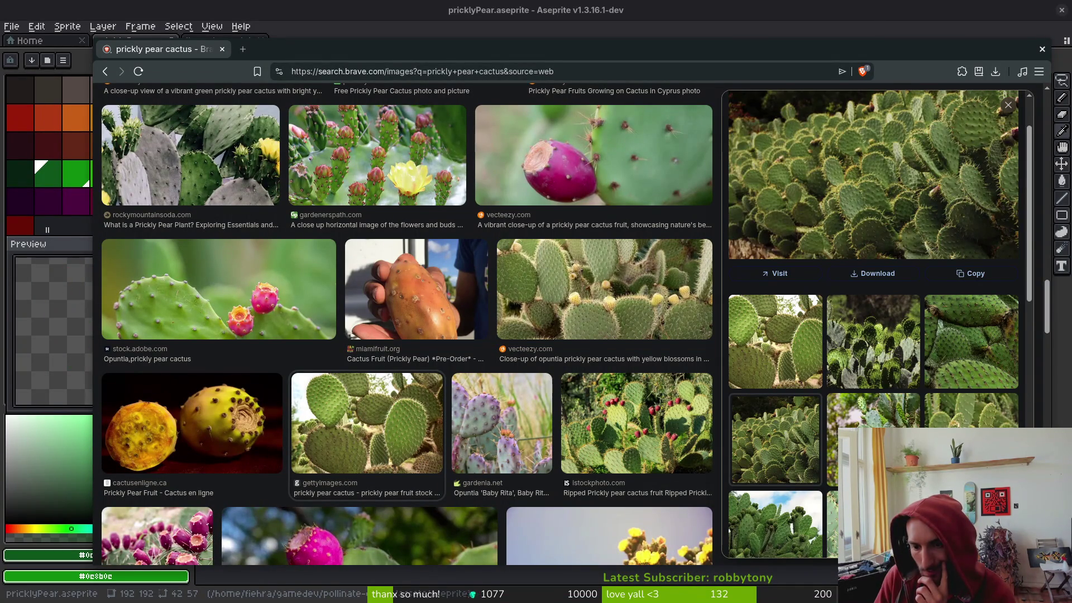
Return to the cactus sprite in Aseprite and pick the freehand selection tool
{"action": "key", "text": "alt+Tab"}
{"action": "scroll", "coordinate": [778, 306], "scroll_direction": "up", "scroll_amount": 3}
{"action": "key", "text": "shift+w"}
Lasso the small detached pad and try moving it onto, then away from, the big pad
{"action": "mouse_move", "coordinate": [906, 164]}
{"action": "left_mouse_down"}
{"action": "mouse_move", "coordinate": [836, 346]}
{"action": "mouse_move", "coordinate": [950, 185]}
{"action": "left_mouse_up"}
{"action": "left_click_drag", "start_coordinate": [880, 301], "coordinate": [579, 335]}
{"action": "scroll", "coordinate": [890, 316], "scroll_direction": "down", "scroll_amount": 4}
{"action": "key", "text": "ctrl+d"}
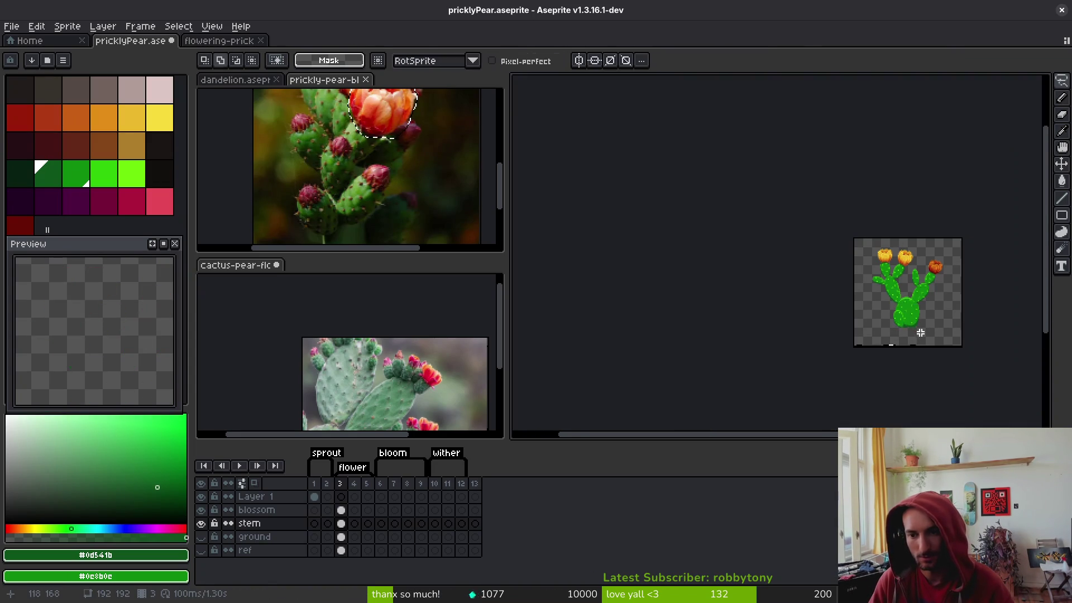
{"action": "scroll", "coordinate": [920, 333], "scroll_direction": "up", "scroll_amount": 3}
{"action": "mouse_move", "coordinate": [918, 332]}
{"action": "left_mouse_down"}
{"action": "mouse_move", "coordinate": [1033, 295]}
{"action": "mouse_move", "coordinate": [947, 300]}
{"action": "left_mouse_up"}
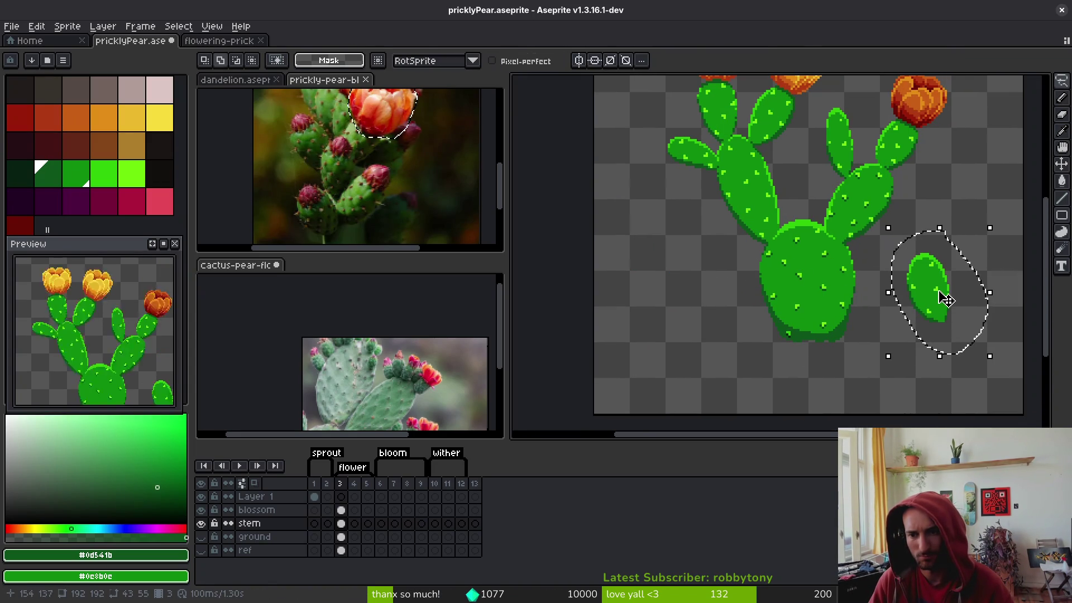
Rotate the pad about 17° onto the big pad's lower-left, then undo it back to its original spot
{"action": "left_click_drag", "start_coordinate": [997, 230], "coordinate": [971, 211]}
{"action": "mouse_move", "coordinate": [925, 315]}
{"action": "left_mouse_down"}
{"action": "mouse_move", "coordinate": [773, 313]}
{"action": "mouse_move", "coordinate": [775, 322]}
{"action": "left_mouse_up"}
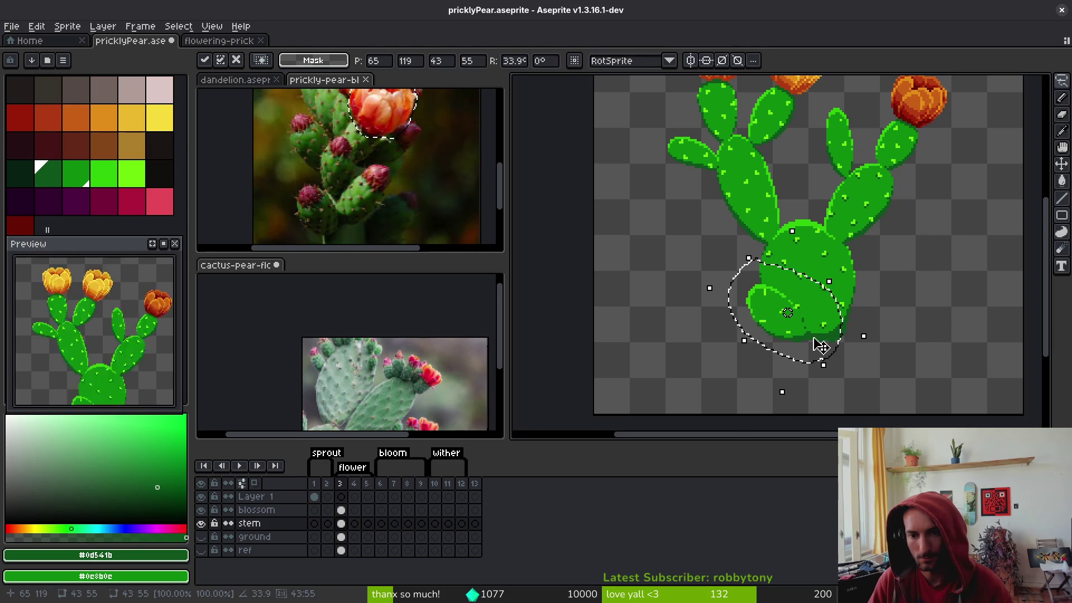
{"action": "key", "text": "Return"}
{"action": "scroll", "coordinate": [840, 336], "scroll_direction": "down", "scroll_amount": 3}
{"action": "scroll", "coordinate": [839, 335], "scroll_direction": "up", "scroll_amount": 4}
{"action": "left_click_drag", "start_coordinate": [839, 338], "coordinate": [886, 307]}
{"action": "key", "text": "ctrl+z"}
{"action": "key", "text": "ctrl+z"}
{"action": "key", "text": "ctrl+d"}
Freehand-select the detached pad, rotate it about 34 degrees, and pick bright green #2fc809
{"action": "scroll", "coordinate": [825, 272], "scroll_direction": "right", "scroll_amount": 3}
{"action": "key", "text": "shift+w"}
{"action": "scroll", "coordinate": [860, 255], "scroll_direction": "up", "scroll_amount": 2}
{"action": "mouse_move", "coordinate": [770, 96]}
{"action": "left_mouse_down"}
{"action": "mouse_move", "coordinate": [850, 363]}
{"action": "mouse_move", "coordinate": [887, 267]}
{"action": "left_mouse_up"}
{"action": "left_click_drag", "start_coordinate": [896, 383], "coordinate": [953, 300]}
{"action": "scroll", "coordinate": [843, 251], "scroll_direction": "up", "scroll_amount": 1}
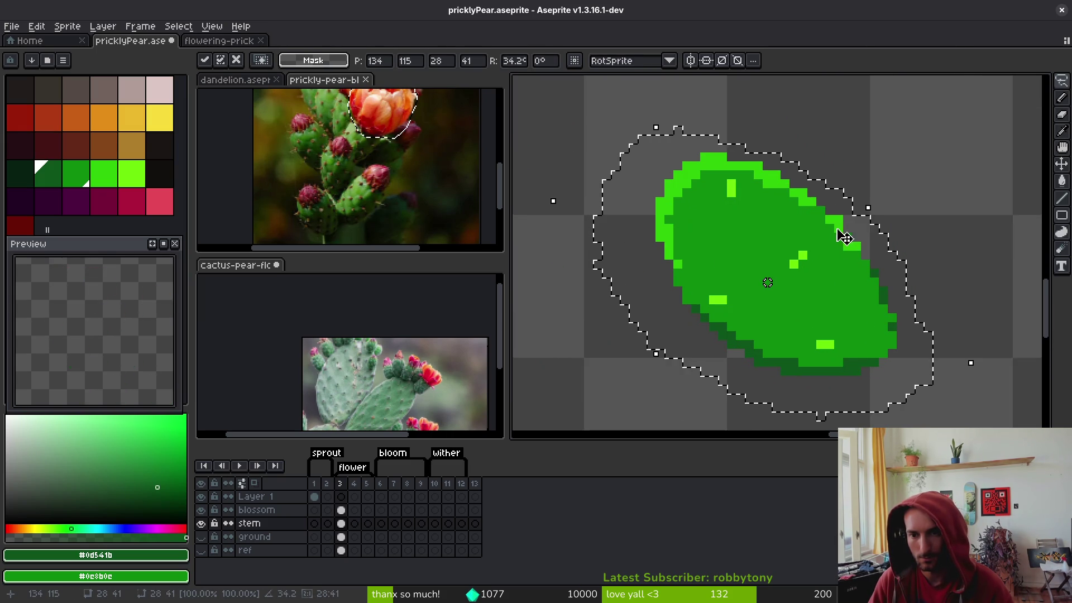
{"action": "key", "text": "ctrl+d"}
{"action": "left_click", "coordinate": [838, 220], "text": "alt"}
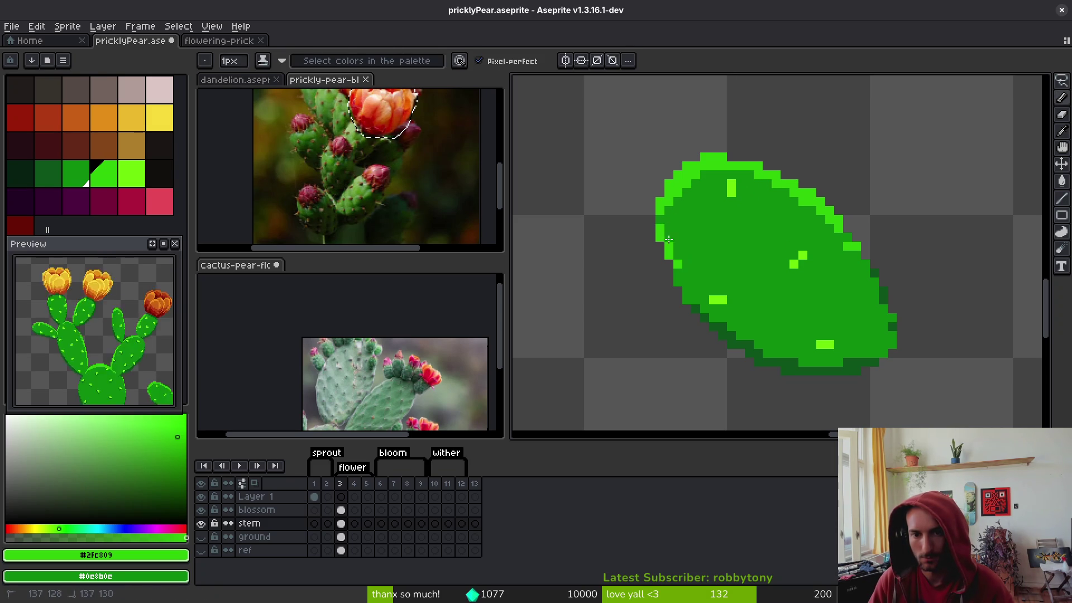
Add green pixels on the pad's left edge and a light-green rim along its upper-right edge
{"action": "left_click", "coordinate": [669, 263]}
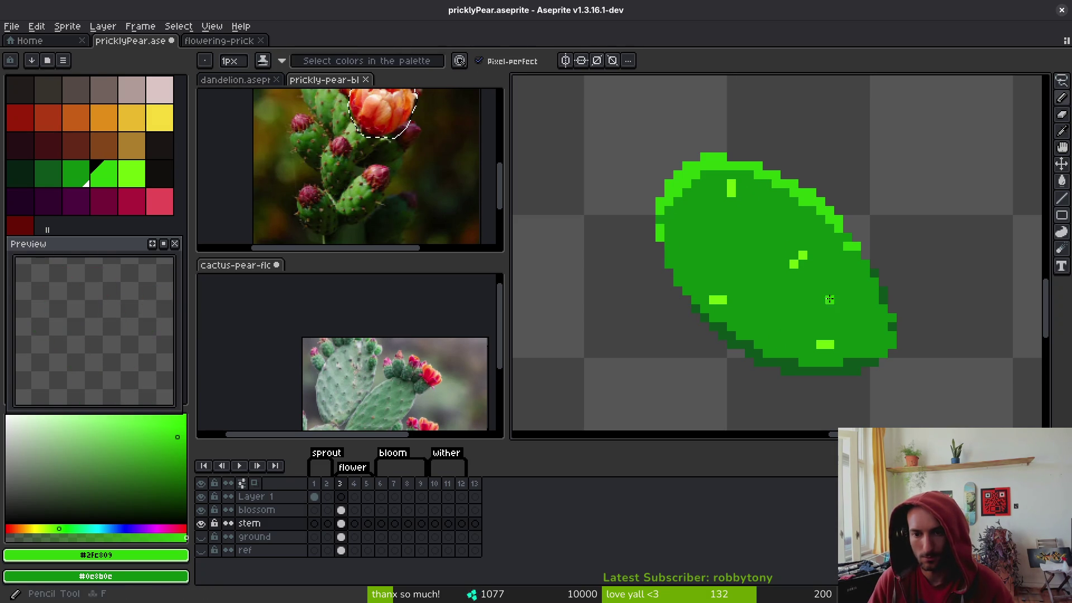
{"action": "left_click", "coordinate": [849, 246]}
{"action": "mouse_move", "coordinate": [860, 256]}
{"action": "left_mouse_down"}
{"action": "mouse_move", "coordinate": [892, 327]}
{"action": "mouse_move", "coordinate": [876, 280]}
{"action": "left_mouse_up"}
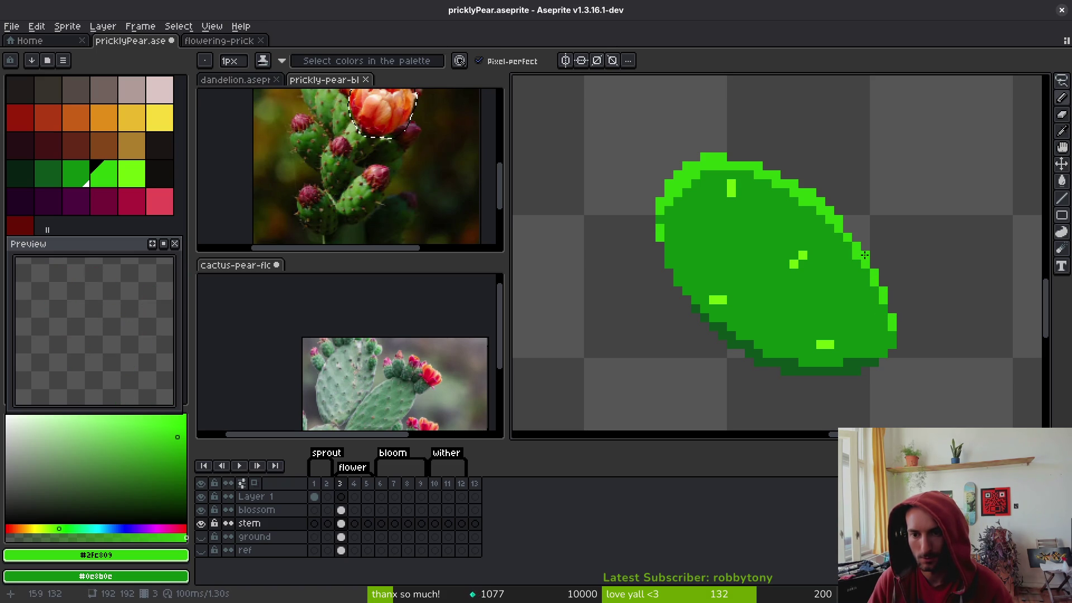
{"action": "scroll", "coordinate": [813, 258], "scroll_direction": "down", "scroll_amount": 2}
{"action": "scroll", "coordinate": [808, 220], "scroll_direction": "up", "scroll_amount": 1}
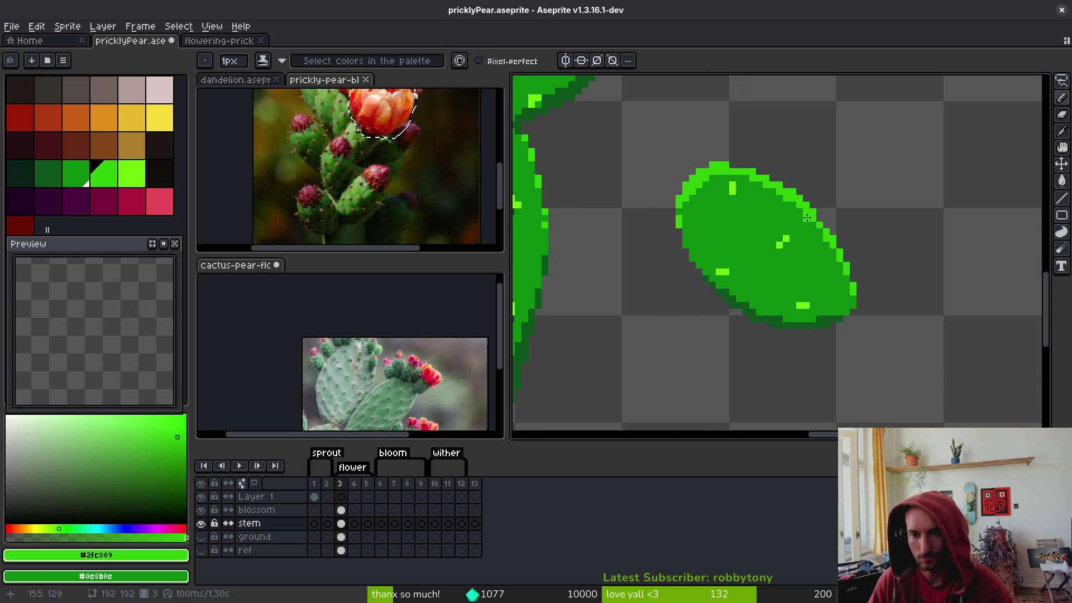
{"action": "scroll", "coordinate": [782, 229], "scroll_direction": "up", "scroll_amount": 1}
{"action": "scroll", "coordinate": [893, 279], "scroll_direction": "down", "scroll_amount": 3}
{"action": "scroll", "coordinate": [882, 290], "scroll_direction": "up", "scroll_amount": 1}
{"action": "scroll", "coordinate": [890, 309], "scroll_direction": "up", "scroll_amount": 2}
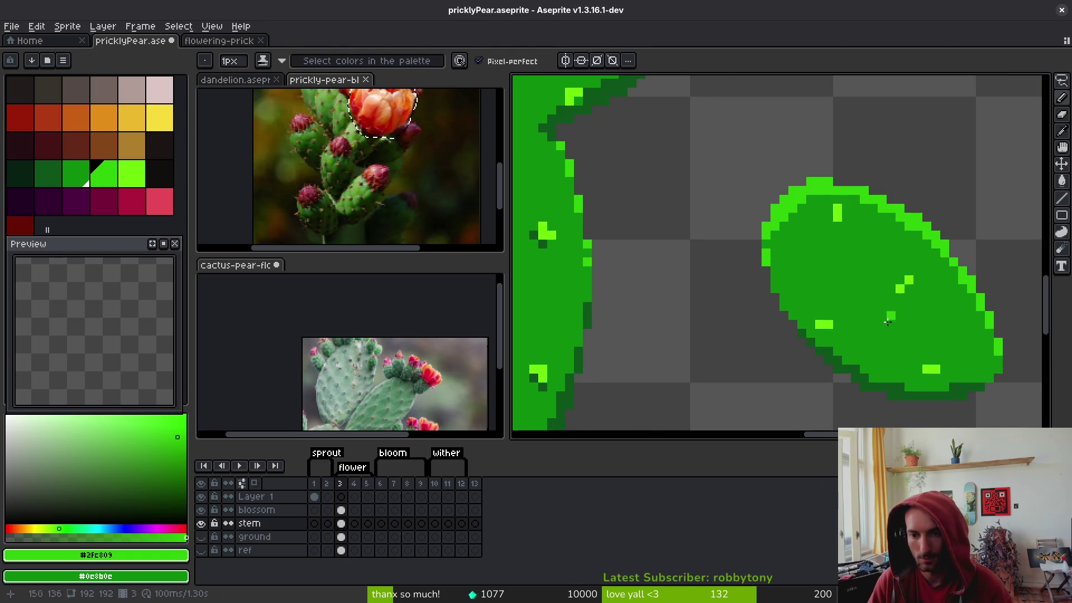
Switch to dark green #0d541b and add shadows beside the spine highlights and under the spine dots
{"action": "key", "text": "bracketleft"}
{"action": "key", "text": "bracketleft"}
{"action": "left_click", "coordinate": [838, 226]}
{"action": "left_click", "coordinate": [829, 216]}
{"action": "left_click", "coordinate": [827, 333]}
{"action": "left_click", "coordinate": [929, 378]}
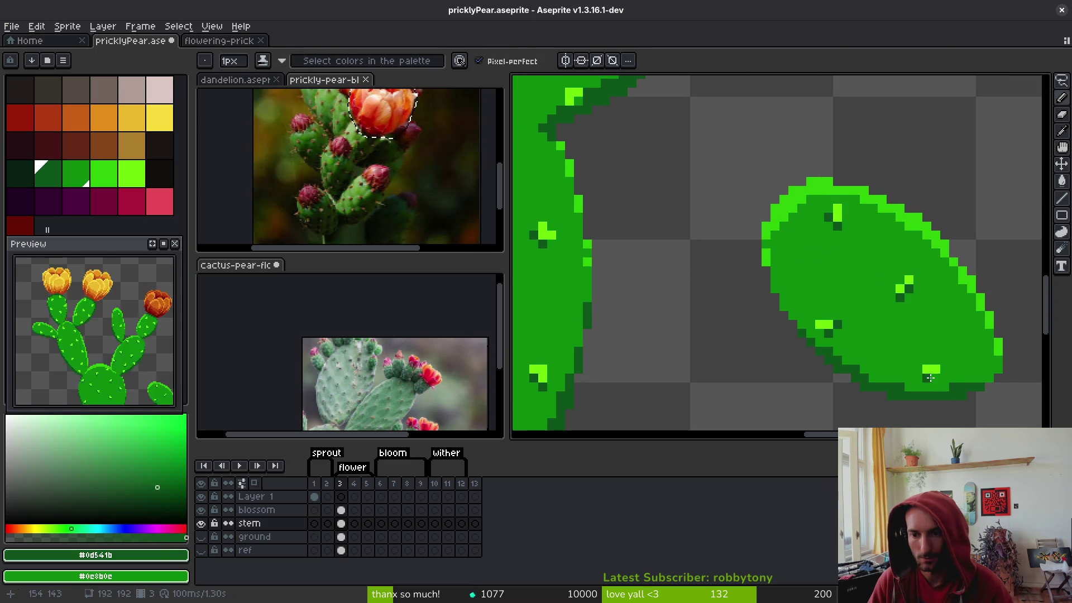
{"action": "scroll", "coordinate": [923, 373], "scroll_direction": "down", "scroll_amount": 3}
{"action": "scroll", "coordinate": [858, 345], "scroll_direction": "up", "scroll_amount": 3}
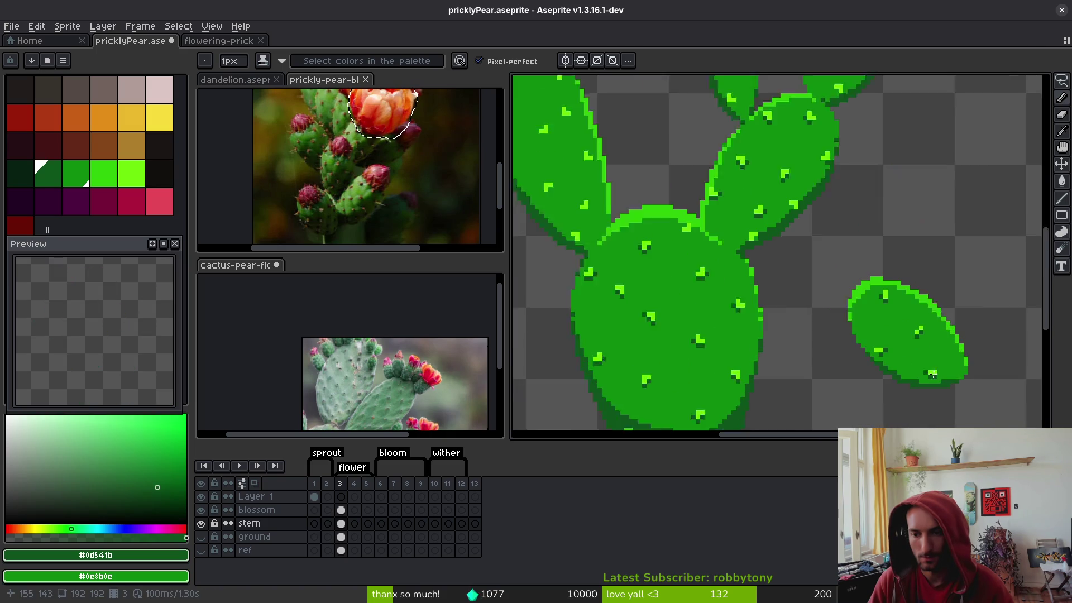
{"action": "scroll", "coordinate": [857, 335], "scroll_direction": "down", "scroll_amount": 3}
{"action": "scroll", "coordinate": [848, 312], "scroll_direction": "up", "scroll_amount": 3}
{"action": "scroll", "coordinate": [849, 312], "scroll_direction": "down", "scroll_amount": 3}
{"action": "scroll", "coordinate": [853, 313], "scroll_direction": "up", "scroll_amount": 3}
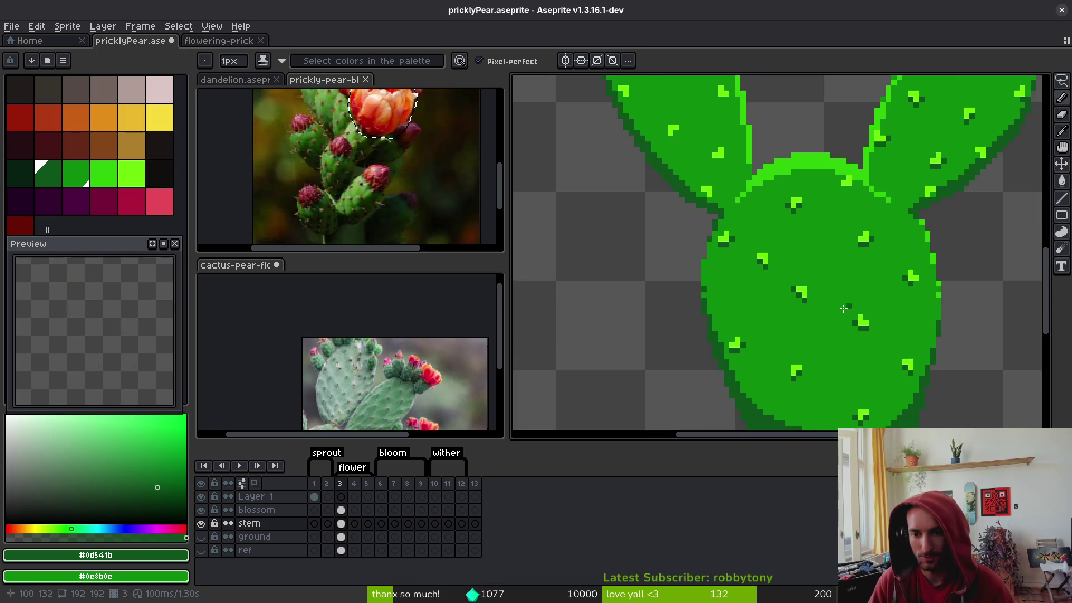
{"action": "scroll", "coordinate": [806, 288], "scroll_direction": "up", "scroll_amount": 2}
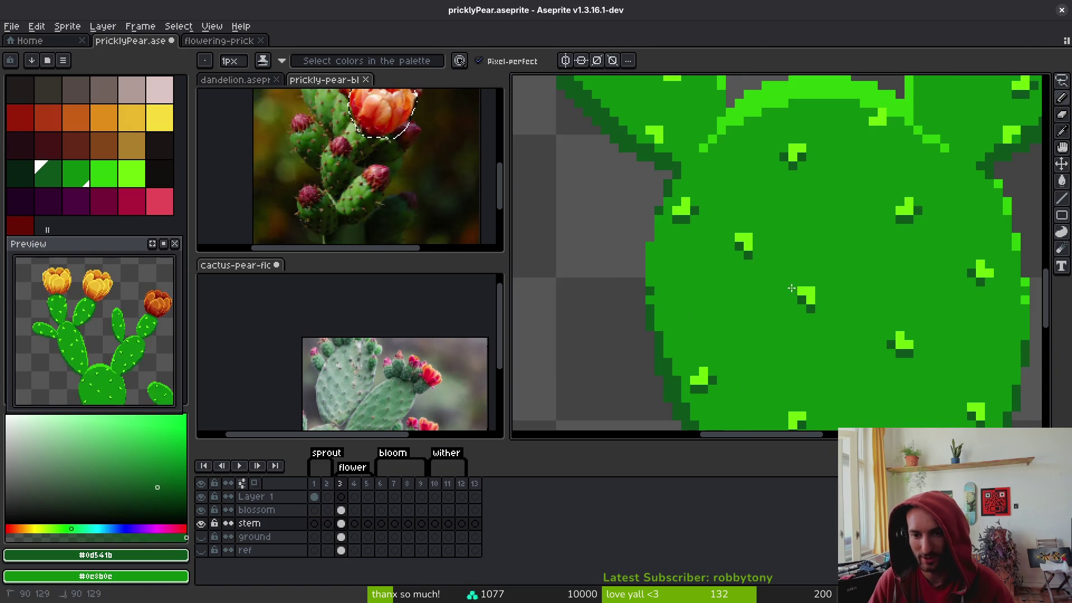
{"action": "scroll", "coordinate": [863, 290], "scroll_direction": "down", "scroll_amount": 3}
Try outlining the detached pad with a freehand selection, drop it, and bring the pad into view
{"action": "mouse_move", "coordinate": [864, 290]}
{"action": "left_mouse_down"}
{"action": "mouse_move", "coordinate": [863, 262]}
{"action": "mouse_move", "coordinate": [752, 251]}
{"action": "left_mouse_up"}
{"action": "key", "text": "q"}
{"action": "mouse_move", "coordinate": [960, 203]}
{"action": "left_mouse_down"}
{"action": "mouse_move", "coordinate": [890, 168]}
{"action": "mouse_move", "coordinate": [977, 267]}
{"action": "mouse_move", "coordinate": [960, 204]}
{"action": "left_mouse_up"}
{"action": "scroll", "coordinate": [893, 257], "scroll_direction": "up", "scroll_amount": 3}
{"action": "key", "text": "b"}
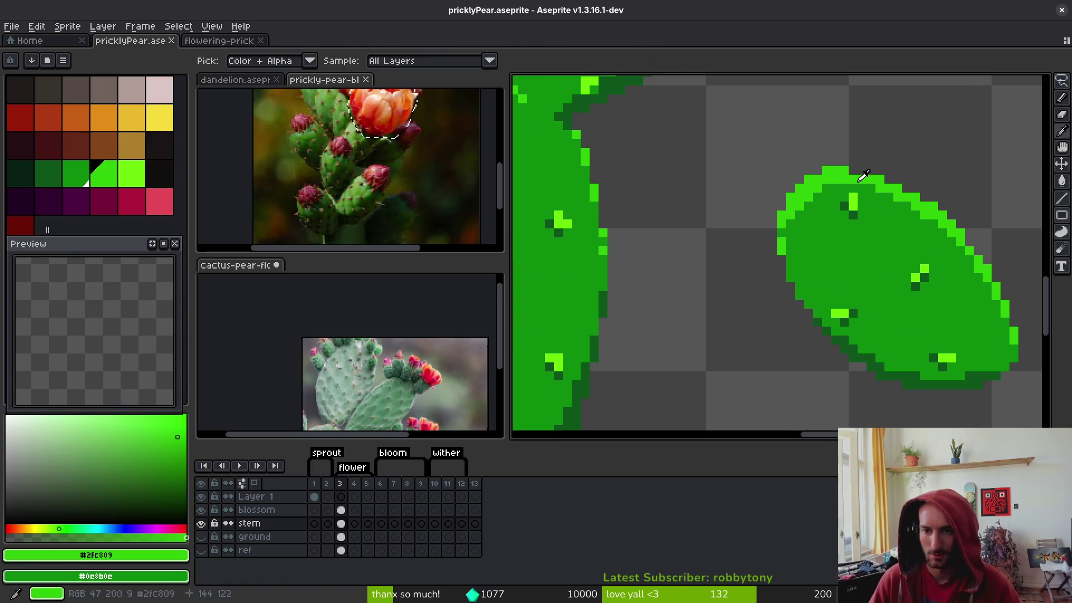
{"action": "left_click_drag", "start_coordinate": [831, 247], "coordinate": [753, 231]}
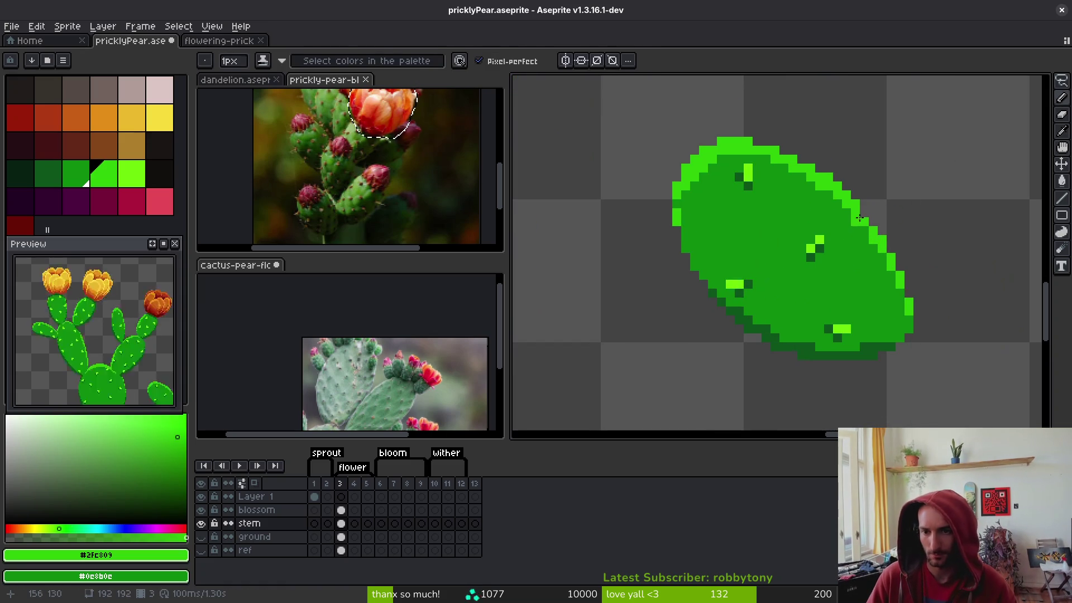
{"action": "scroll", "coordinate": [921, 402], "scroll_direction": "down", "scroll_amount": 1}
{"action": "scroll", "coordinate": [921, 402], "scroll_direction": "up", "scroll_amount": 1}
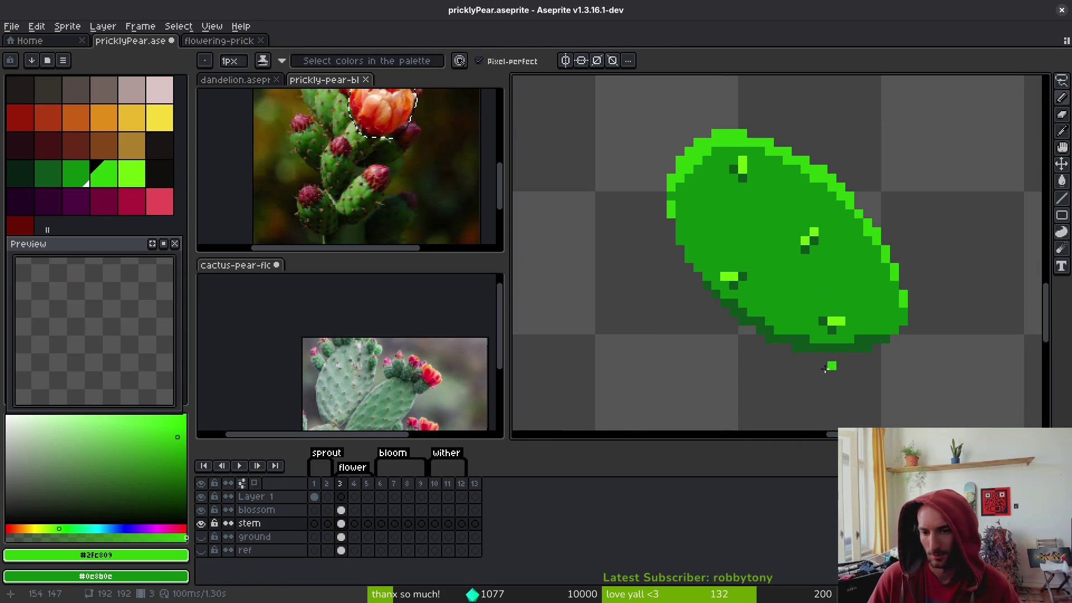
{"action": "scroll", "coordinate": [798, 321], "scroll_direction": "up", "scroll_amount": 1}
Sample dark green #0d541b and touch up the pad's edges, repainting one bottom pixel mid-green
{"action": "key", "text": "i"}
{"action": "left_click", "coordinate": [736, 330]}
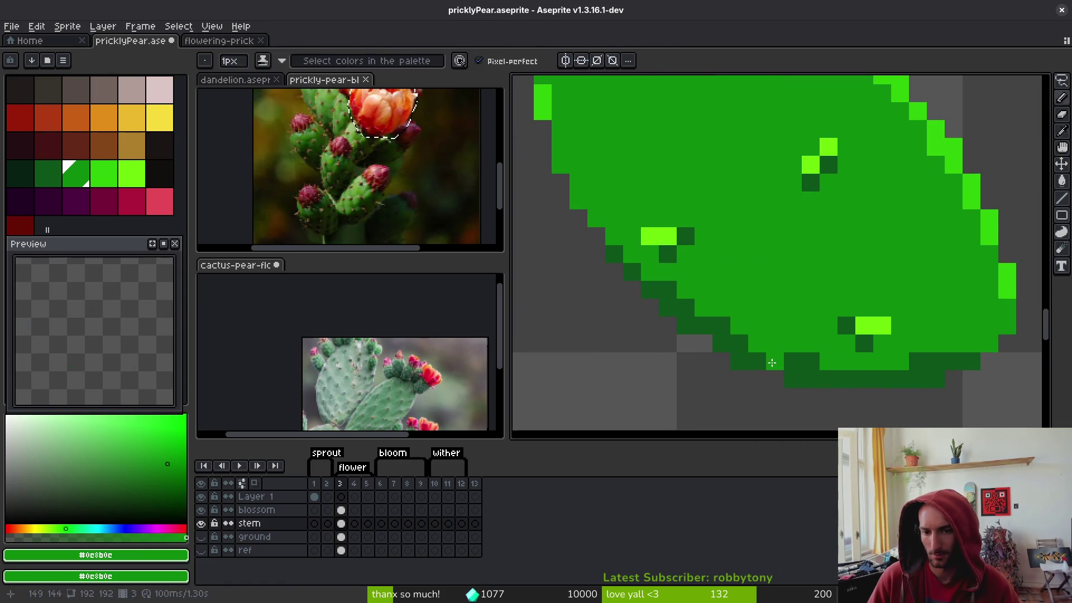
{"action": "key", "text": "b"}
{"action": "left_click", "coordinate": [757, 344]}
{"action": "right_click", "coordinate": [918, 361]}
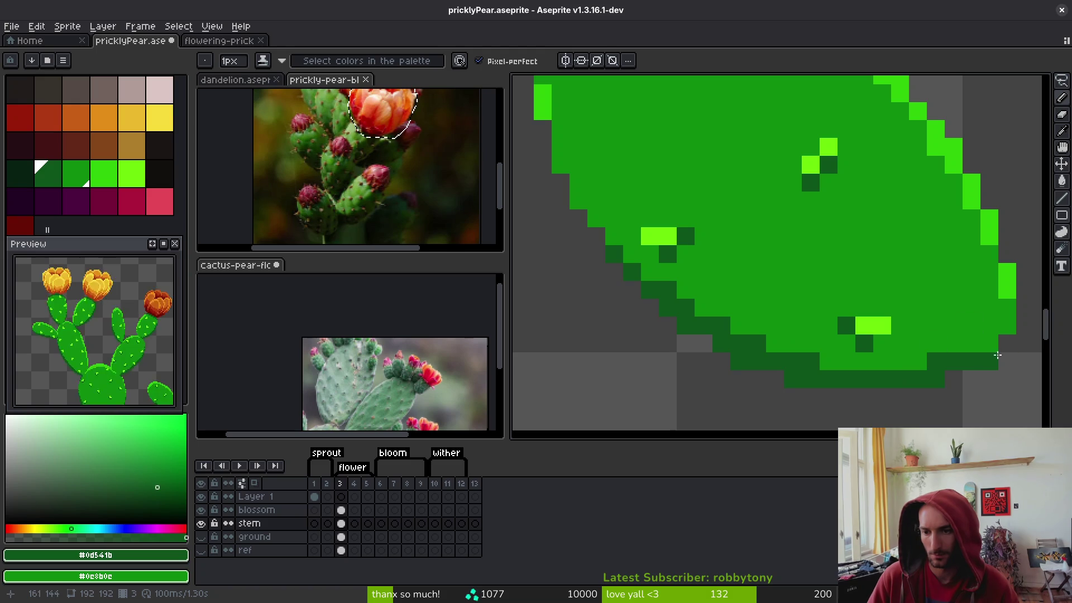
{"action": "scroll", "coordinate": [860, 364], "scroll_direction": "down", "scroll_amount": 3}
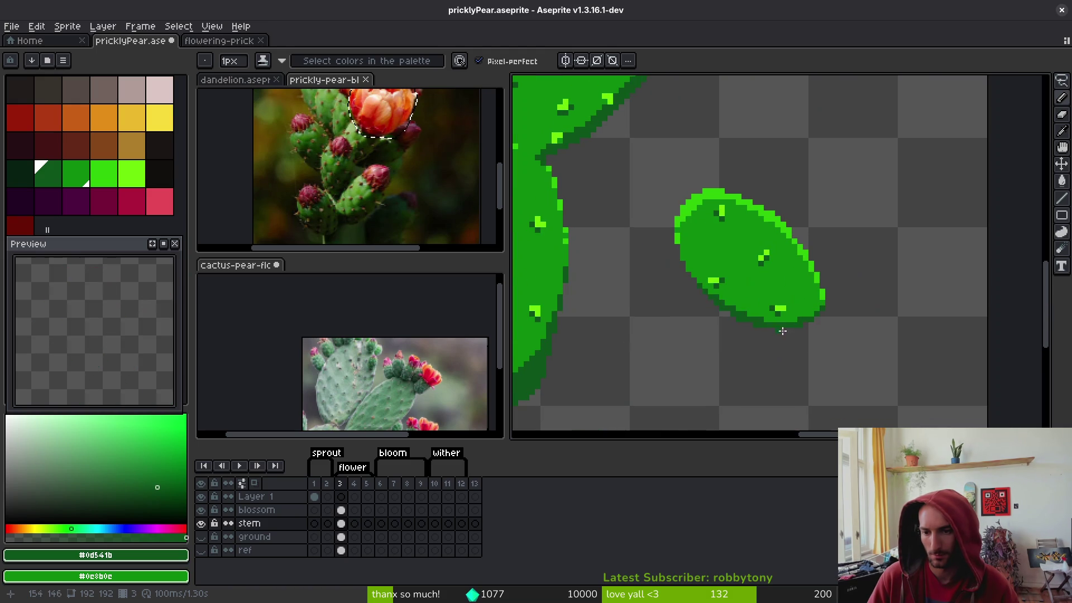
{"action": "scroll", "coordinate": [726, 282], "scroll_direction": "up", "scroll_amount": 2}
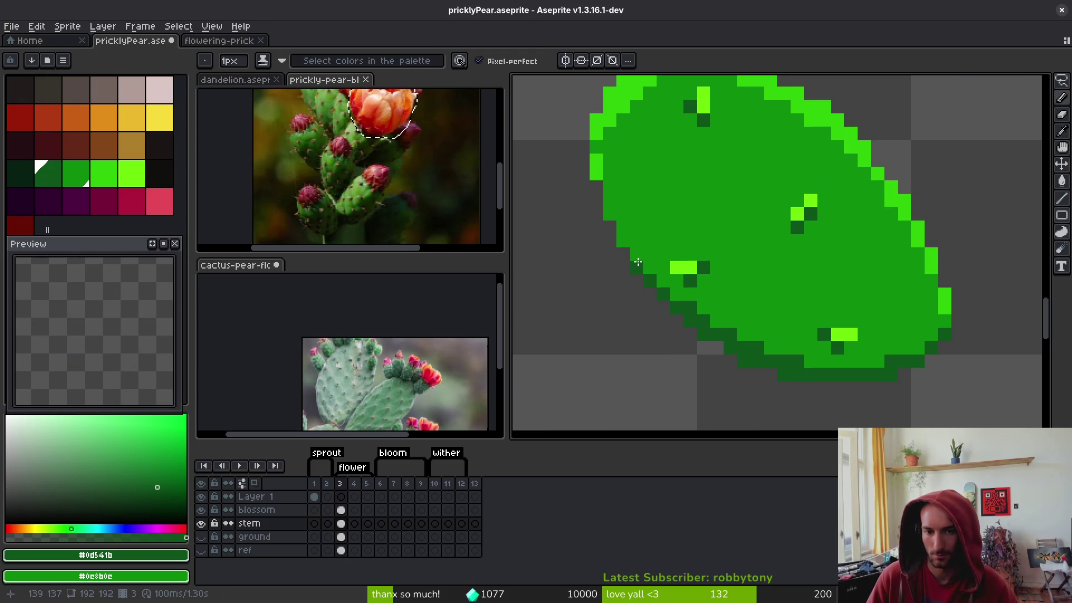
{"action": "left_click", "coordinate": [636, 263]}
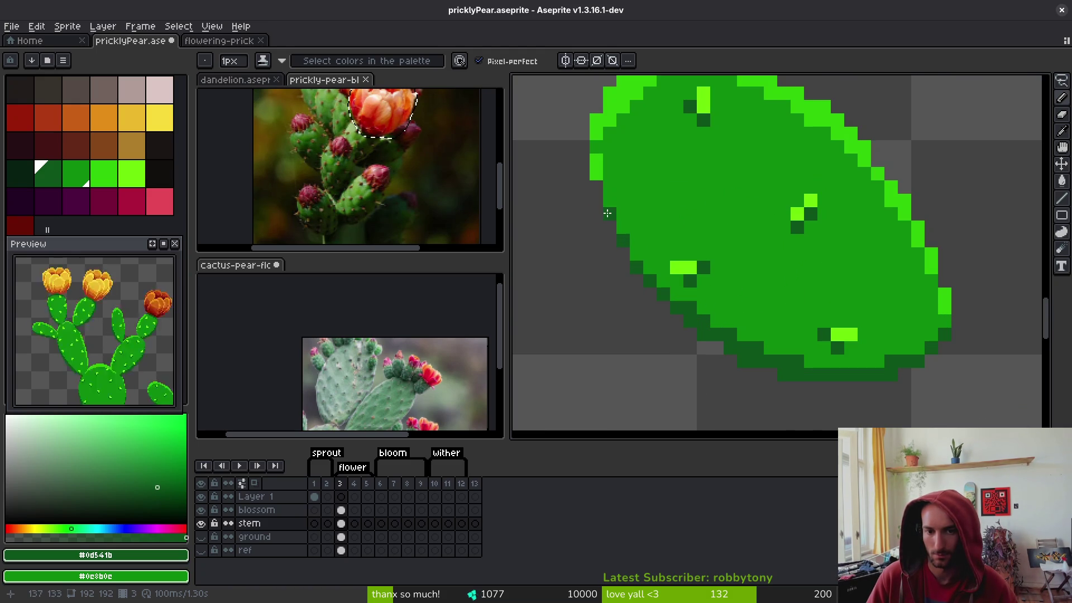
{"action": "scroll", "coordinate": [661, 244], "scroll_direction": "down", "scroll_amount": 3}
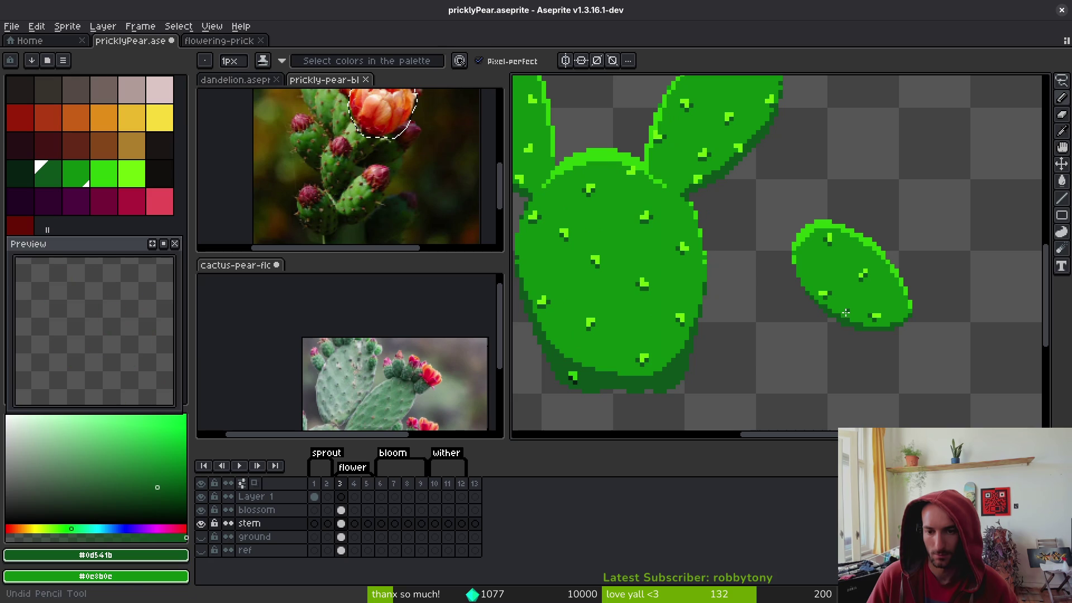
{"action": "key", "text": "shift+w"}
{"action": "mouse_move", "coordinate": [812, 276]}
{"action": "left_mouse_down"}
{"action": "mouse_move", "coordinate": [816, 213]}
{"action": "mouse_move", "coordinate": [916, 313]}
{"action": "left_mouse_up"}
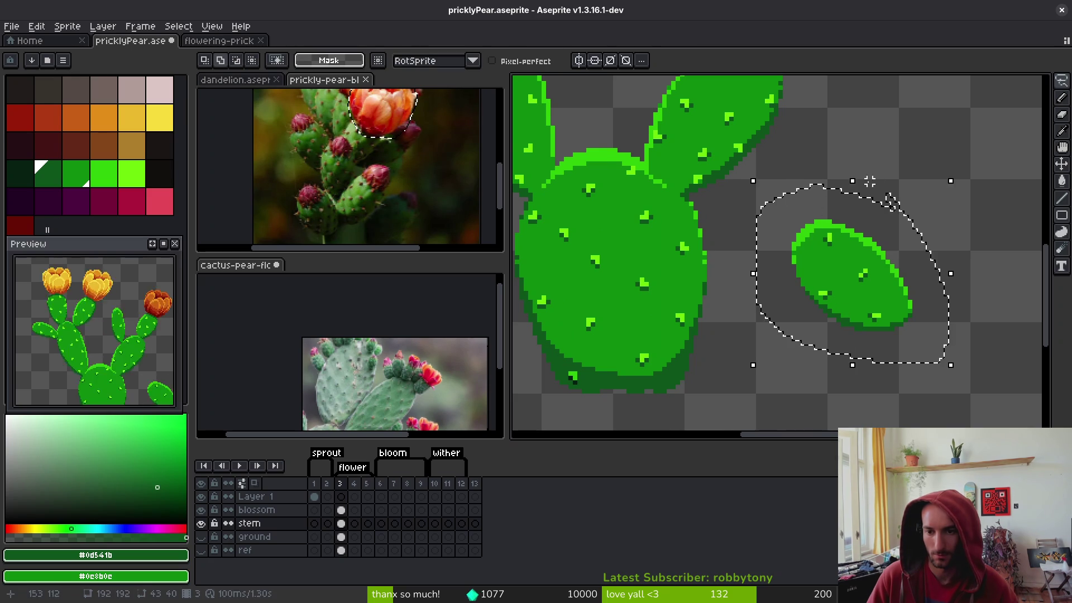
{"action": "mouse_move", "coordinate": [946, 275]}
{"action": "left_mouse_down"}
{"action": "mouse_move", "coordinate": [638, 335]}
{"action": "mouse_move", "coordinate": [648, 338]}
{"action": "left_mouse_up"}
{"action": "key", "text": "Return"}
{"action": "scroll", "coordinate": [711, 352], "scroll_direction": "down", "scroll_amount": 3}
{"action": "scroll", "coordinate": [677, 276], "scroll_direction": "up", "scroll_amount": 5}
{"action": "scroll", "coordinate": [677, 275], "scroll_direction": "down", "scroll_amount": 2}
{"action": "key", "text": "f"}
{"action": "scroll", "coordinate": [761, 306], "scroll_direction": "up", "scroll_amount": 3}
{"action": "left_click_drag", "start_coordinate": [770, 319], "coordinate": [793, 379]}
{"action": "left_click_drag", "start_coordinate": [728, 262], "coordinate": [711, 233]}
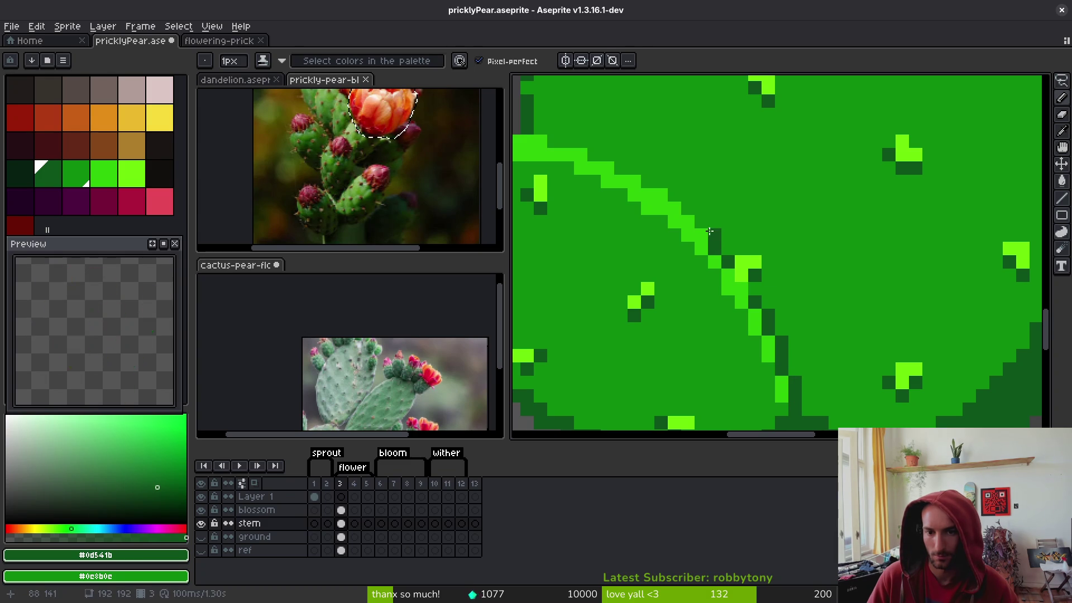
{"action": "scroll", "coordinate": [840, 302], "scroll_direction": "down", "scroll_amount": 4}
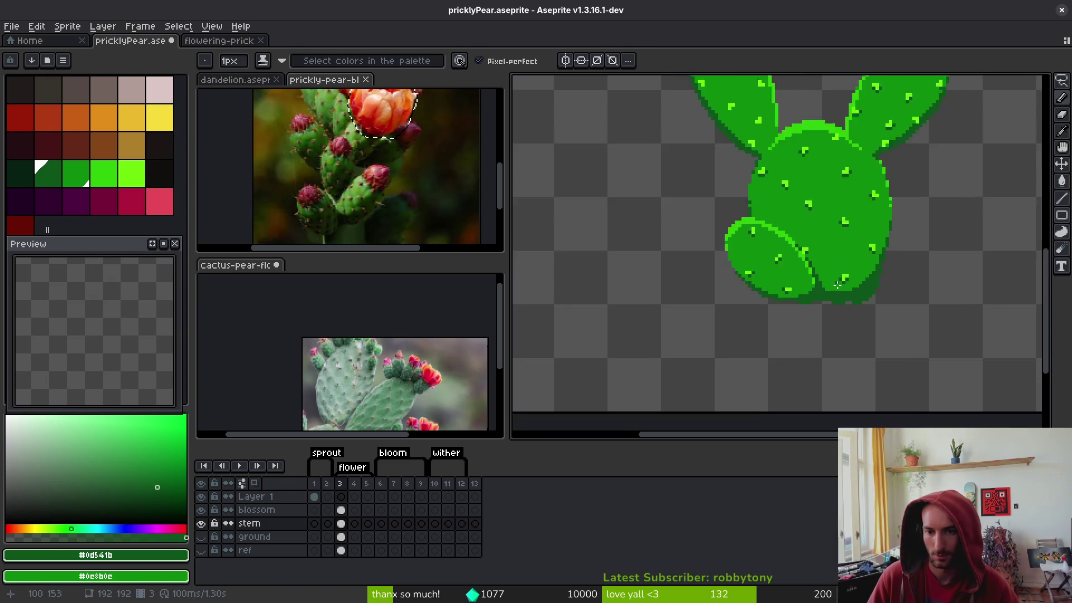
{"action": "scroll", "coordinate": [840, 301], "scroll_direction": "down", "scroll_amount": 2}
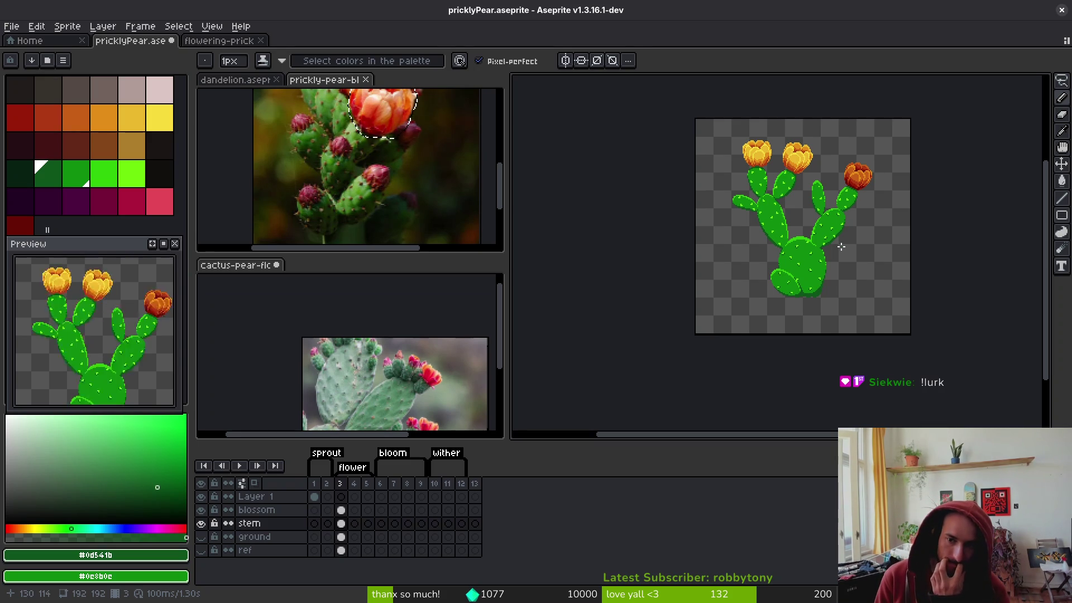
{"action": "key", "text": "ctrl+z"}
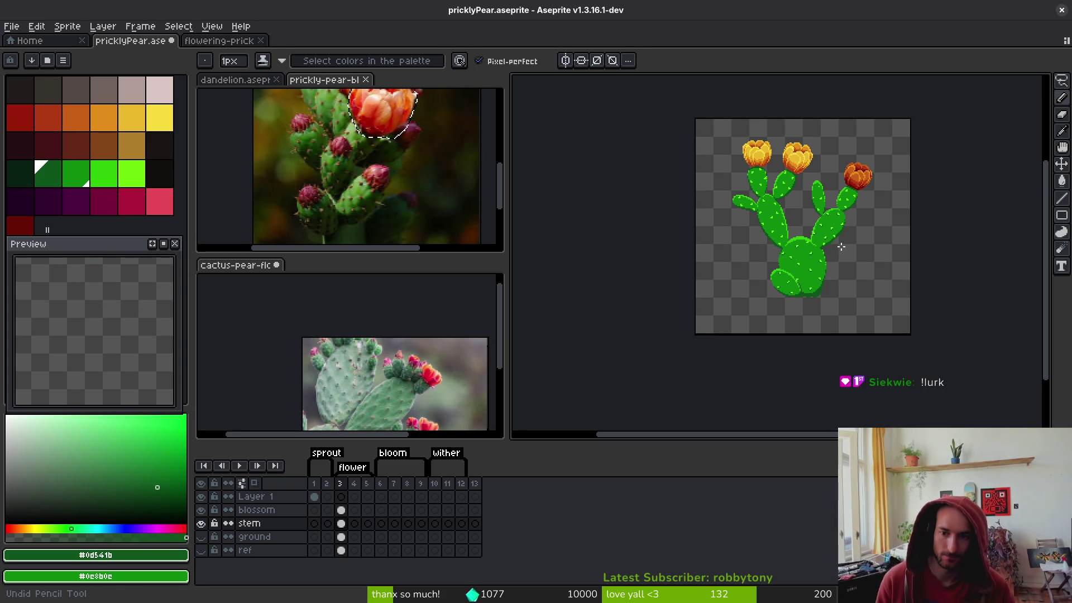
{"action": "scroll", "coordinate": [863, 294], "scroll_direction": "right", "scroll_amount": 2}
{"action": "key", "text": "ctrl+z"}
{"action": "key", "text": "ctrl+z"}
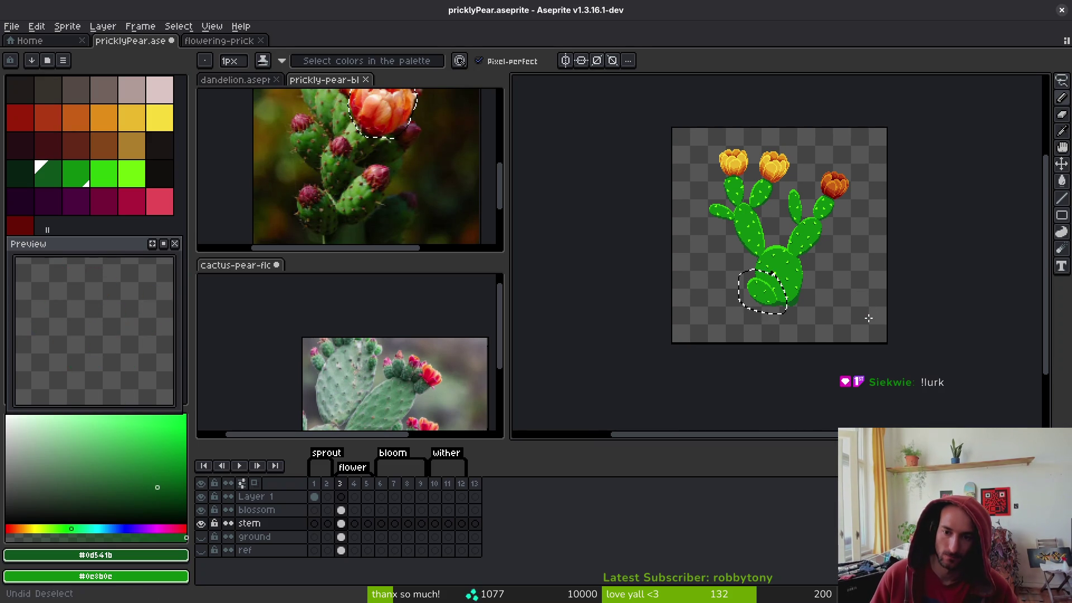
{"action": "scroll", "coordinate": [869, 318], "scroll_direction": "up", "scroll_amount": 3}
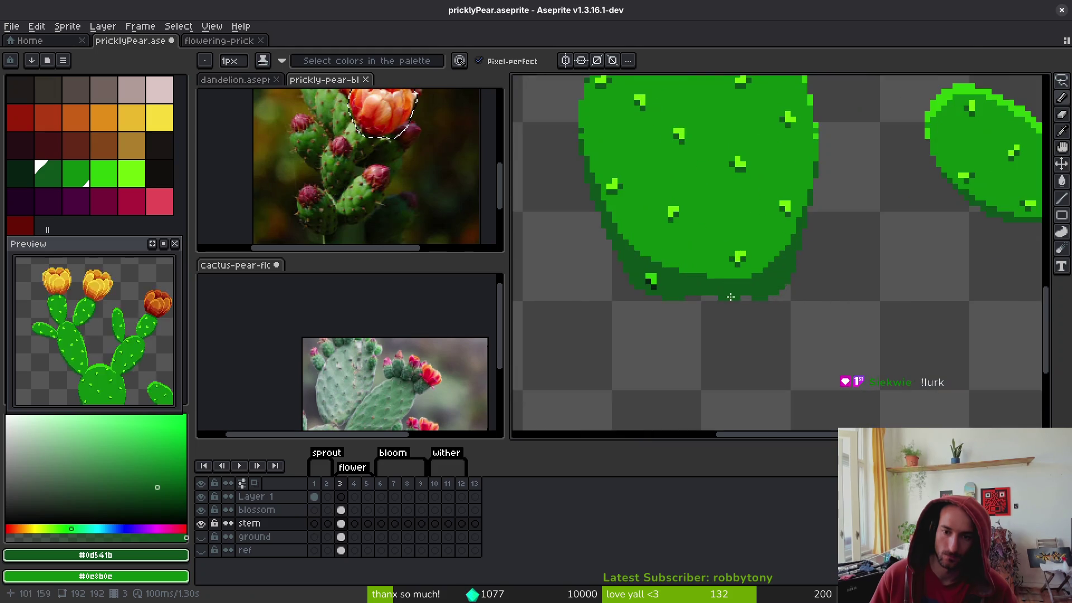
Pick bright green #6cff0a and try placing spine highlight pixels on the base pad's lower edge
{"action": "scroll", "coordinate": [712, 296], "scroll_direction": "down", "scroll_amount": 2}
{"action": "scroll", "coordinate": [718, 297], "scroll_direction": "up", "scroll_amount": 3}
{"action": "scroll", "coordinate": [723, 299], "scroll_direction": "down", "scroll_amount": 3}
{"action": "scroll", "coordinate": [715, 295], "scroll_direction": "up", "scroll_amount": 3}
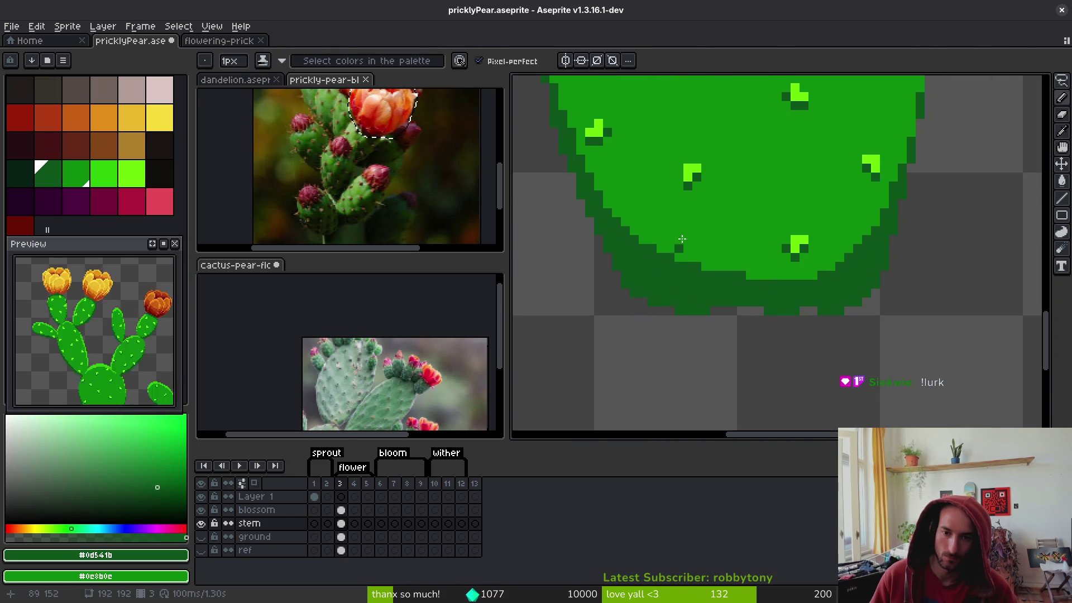
{"action": "left_click", "coordinate": [693, 172], "text": "alt"}
{"action": "scroll", "coordinate": [690, 211], "scroll_direction": "up", "scroll_amount": 2}
{"action": "left_click", "coordinate": [652, 272]}
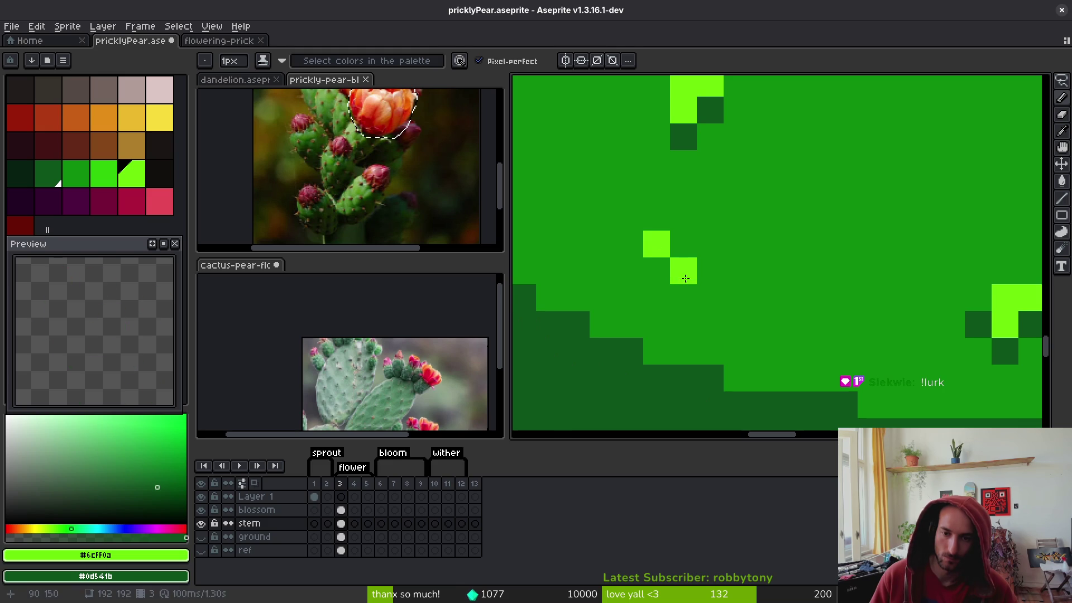
{"action": "key", "text": "ctrl+z"}
{"action": "left_click", "coordinate": [662, 271]}
{"action": "scroll", "coordinate": [663, 295], "scroll_direction": "down", "scroll_amount": 5}
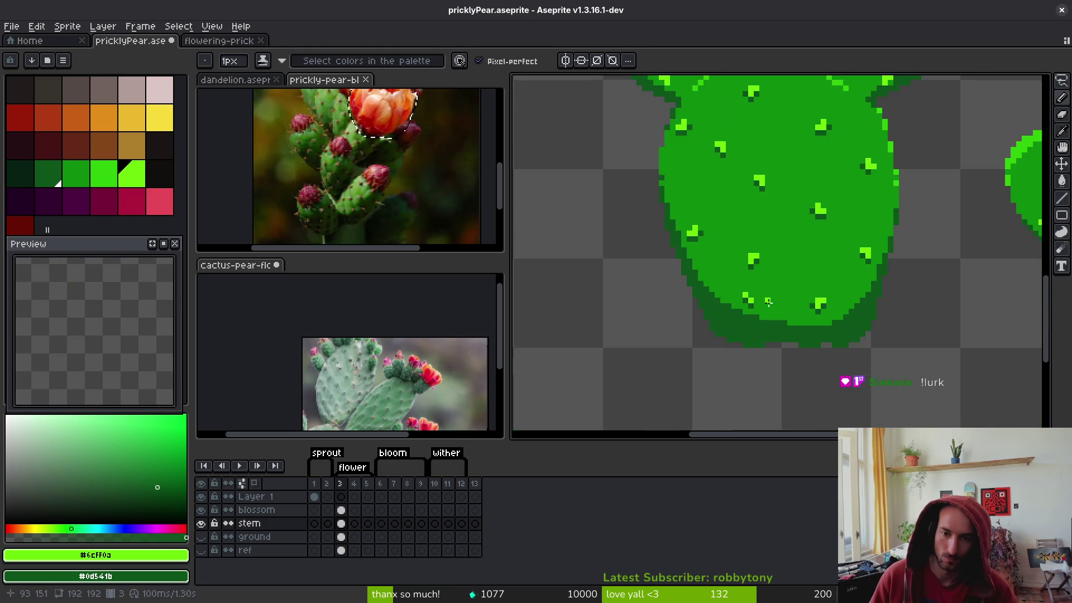
{"action": "scroll", "coordinate": [765, 307], "scroll_direction": "up", "scroll_amount": 3}
Reposition the highlight pixels diagonally, settling on one extra bright-green spine dot
{"action": "key", "text": "ctrl+z"}
{"action": "left_click", "coordinate": [755, 308]}
{"action": "scroll", "coordinate": [743, 299], "scroll_direction": "up", "scroll_amount": 2}
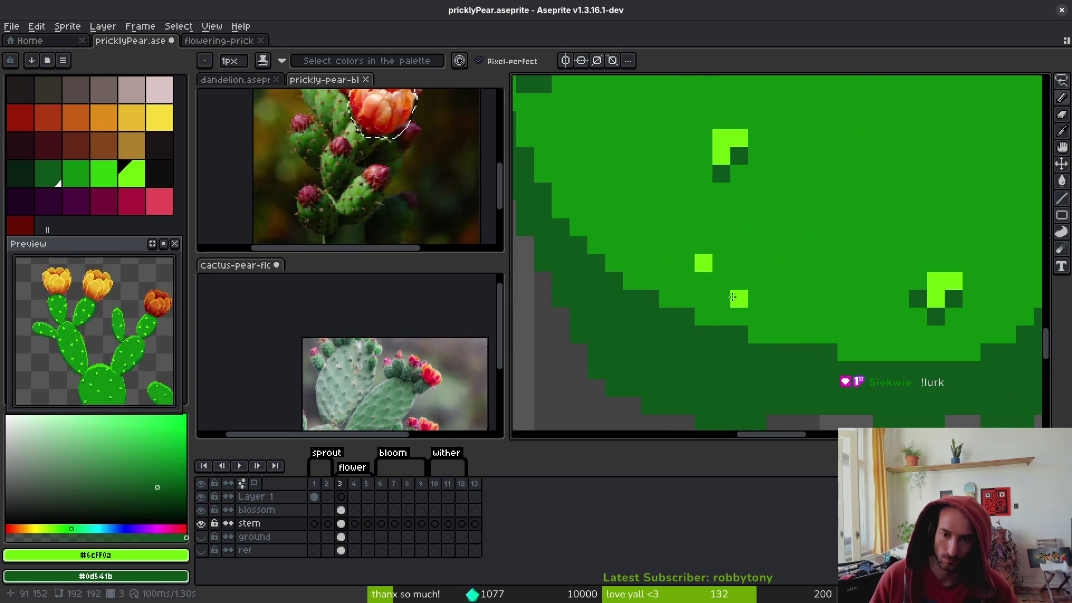
{"action": "key", "text": "ctrl+z"}
{"action": "left_click", "coordinate": [668, 262]}
{"action": "left_click", "coordinate": [683, 284]}
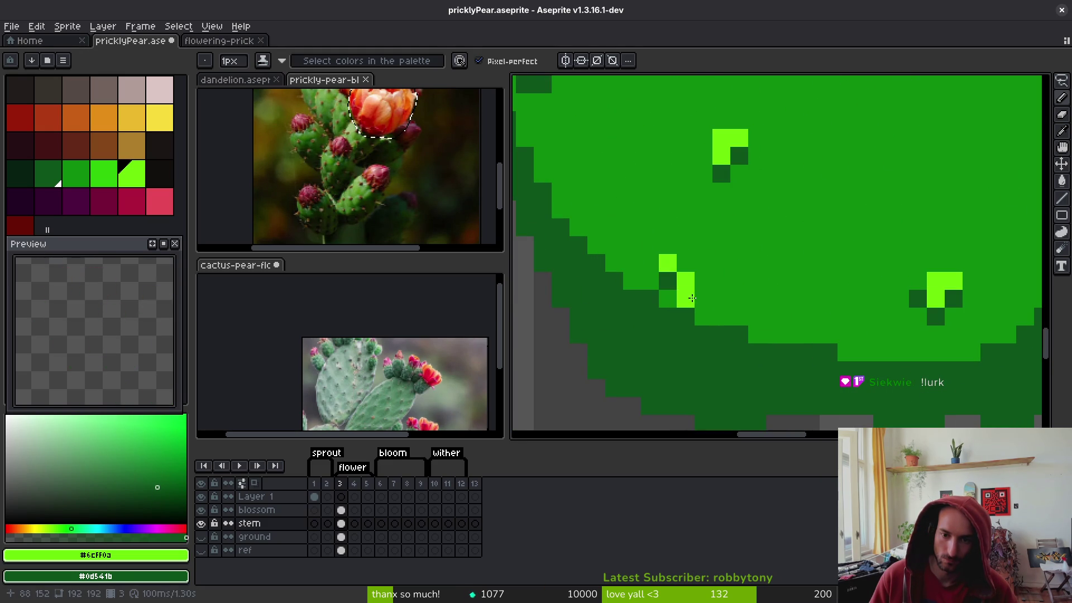
{"action": "scroll", "coordinate": [757, 280], "scroll_direction": "down", "scroll_amount": 2}
{"action": "key", "text": "ctrl+z"}
{"action": "scroll", "coordinate": [765, 295], "scroll_direction": "up", "scroll_amount": 2}
{"action": "left_click", "coordinate": [661, 262]}
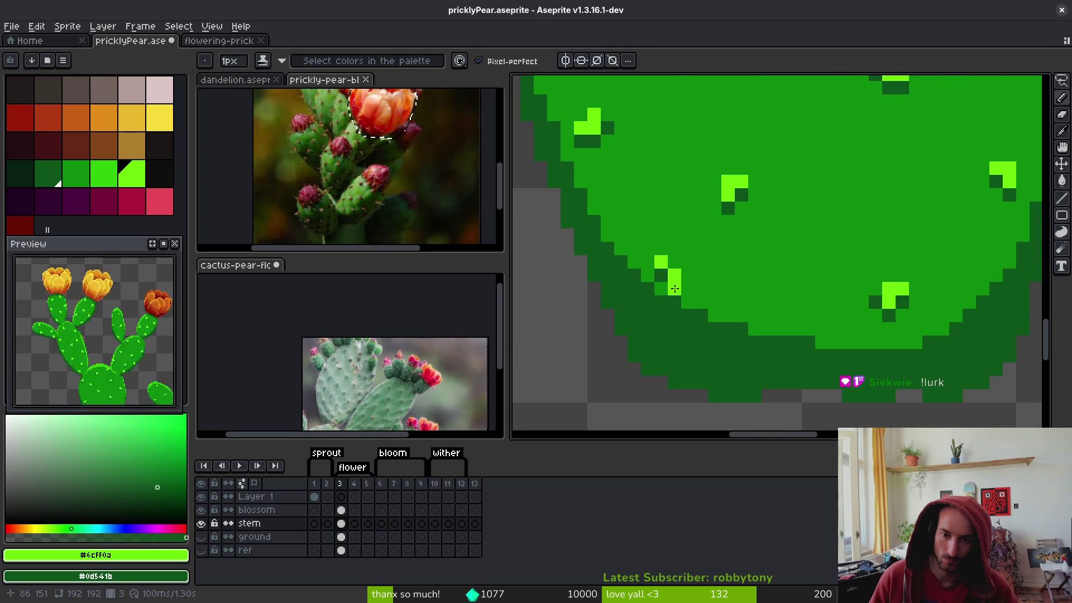
Save the file as pricklyPear.aseprite
{"action": "scroll", "coordinate": [741, 276], "scroll_direction": "down", "scroll_amount": 2}
{"action": "scroll", "coordinate": [740, 291], "scroll_direction": "up", "scroll_amount": 2}
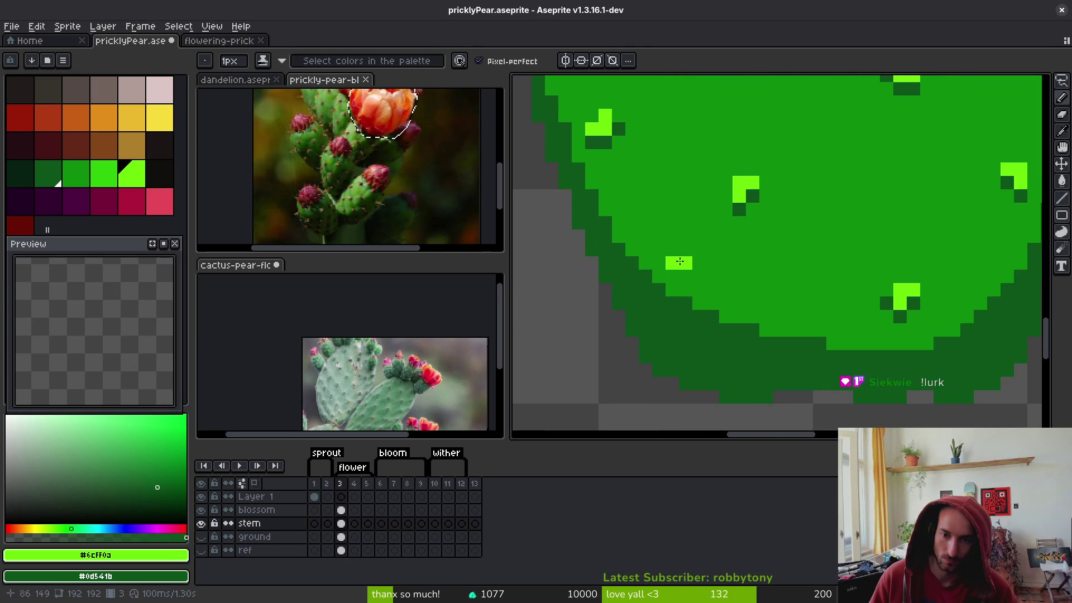
{"action": "scroll", "coordinate": [703, 268], "scroll_direction": "down", "scroll_amount": 3}
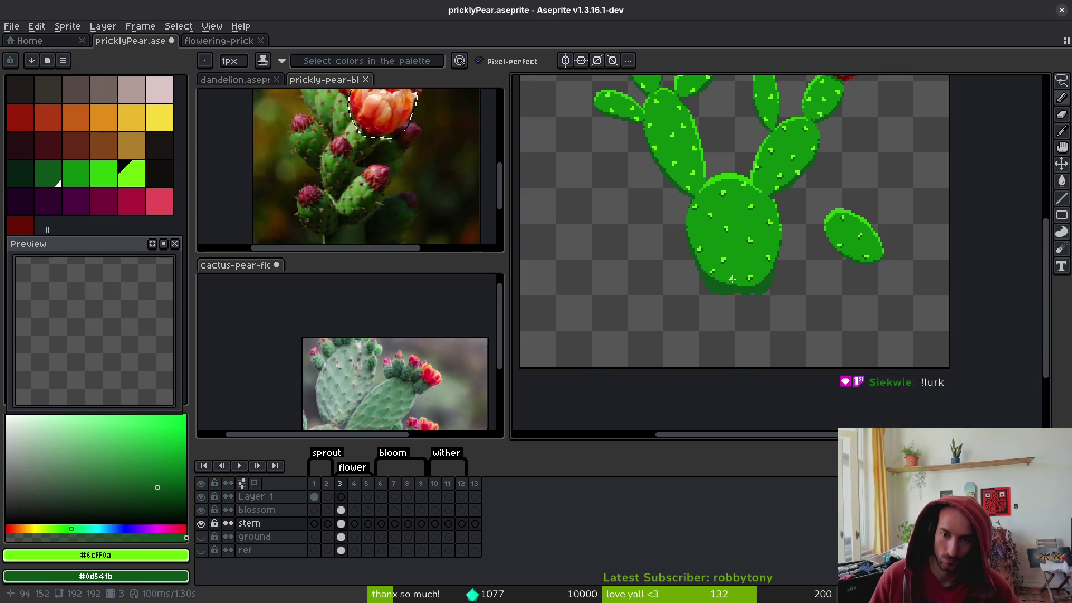
{"action": "key", "text": "ctrl+s"}
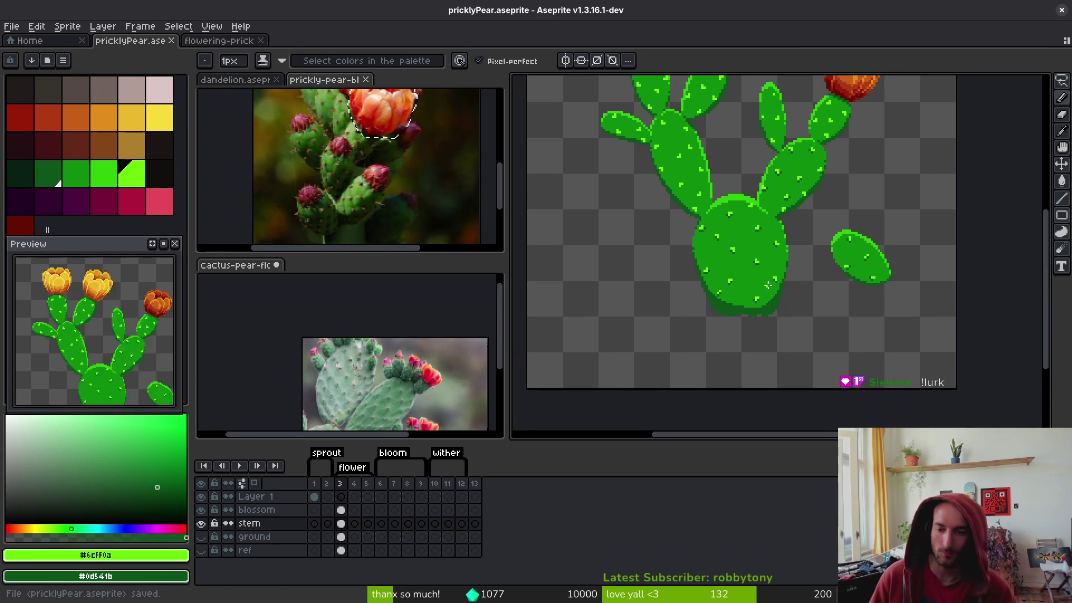
{"action": "scroll", "coordinate": [767, 285], "scroll_direction": "down", "scroll_amount": 2}
{"action": "scroll", "coordinate": [716, 209], "scroll_direction": "up", "scroll_amount": 5}
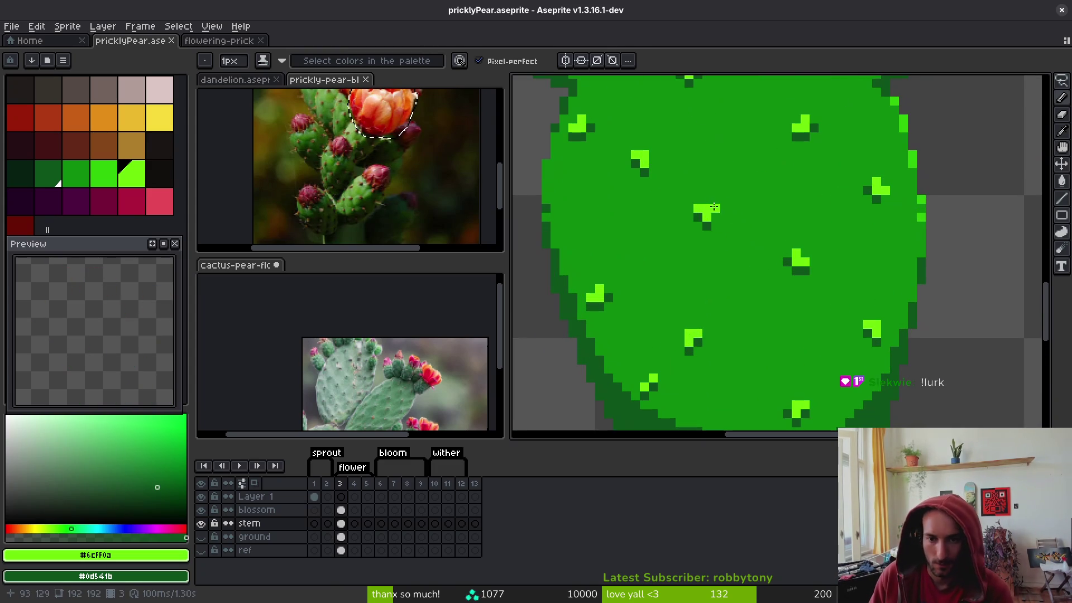
On the base pad's centre, cover light-green pixels with mid green and add a light-green highlight
{"action": "mouse_move", "coordinate": [716, 208]}
{"action": "left_mouse_down"}
{"action": "mouse_move", "coordinate": [707, 271]}
{"action": "mouse_move", "coordinate": [698, 271]}
{"action": "left_mouse_up"}
{"action": "left_click", "coordinate": [715, 271], "text": "alt"}
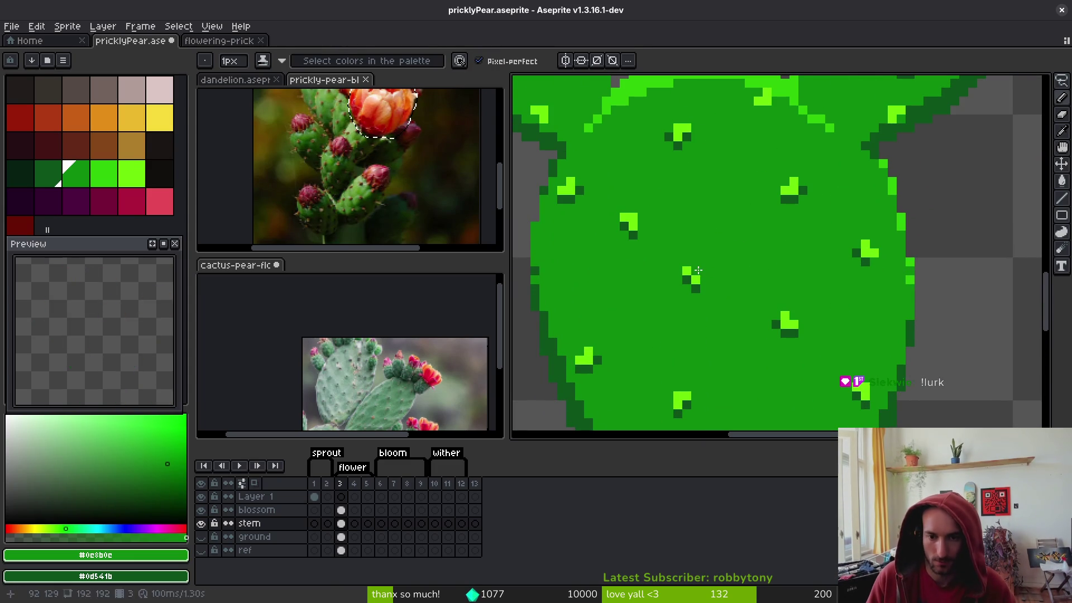
{"action": "scroll", "coordinate": [819, 188], "scroll_direction": "down", "scroll_amount": 2}
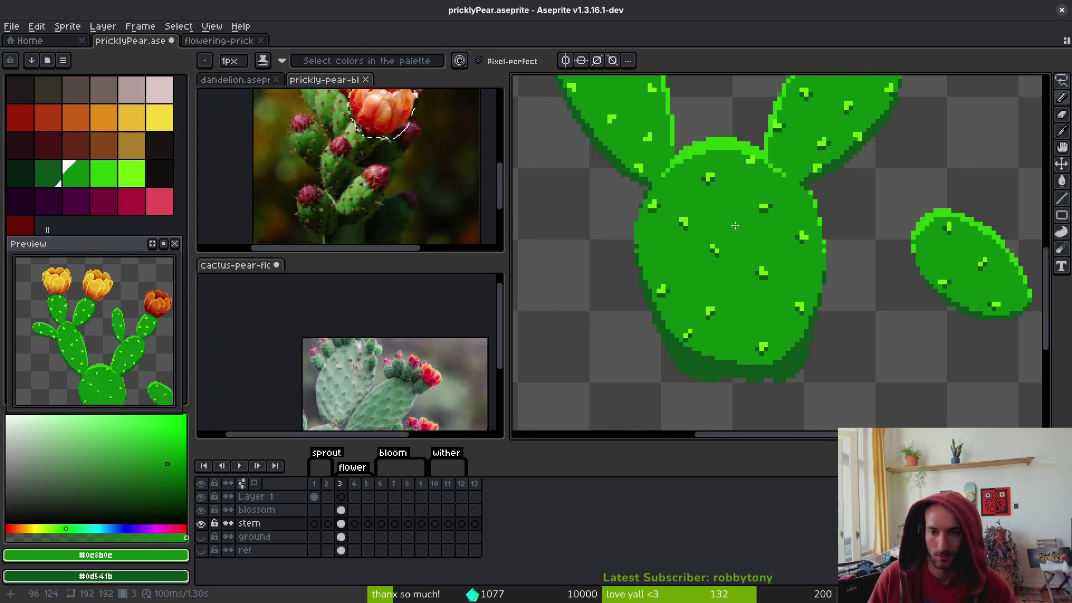
{"action": "scroll", "coordinate": [761, 164], "scroll_direction": "up", "scroll_amount": 2}
{"action": "left_click", "coordinate": [788, 139]}
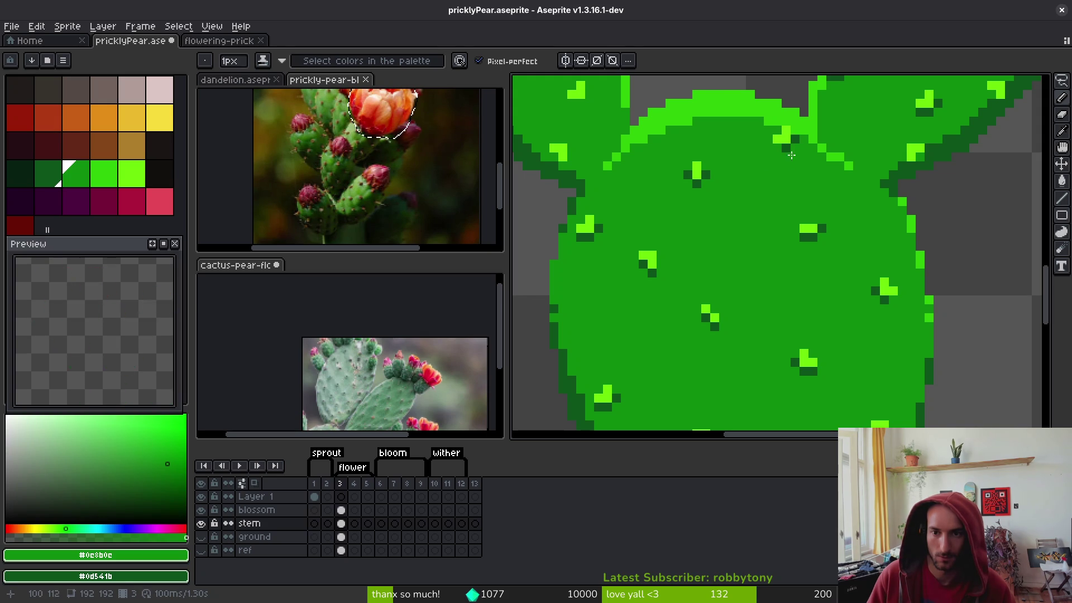
{"action": "scroll", "coordinate": [802, 190], "scroll_direction": "down", "scroll_amount": 3}
{"action": "scroll", "coordinate": [829, 213], "scroll_direction": "up", "scroll_amount": 2}
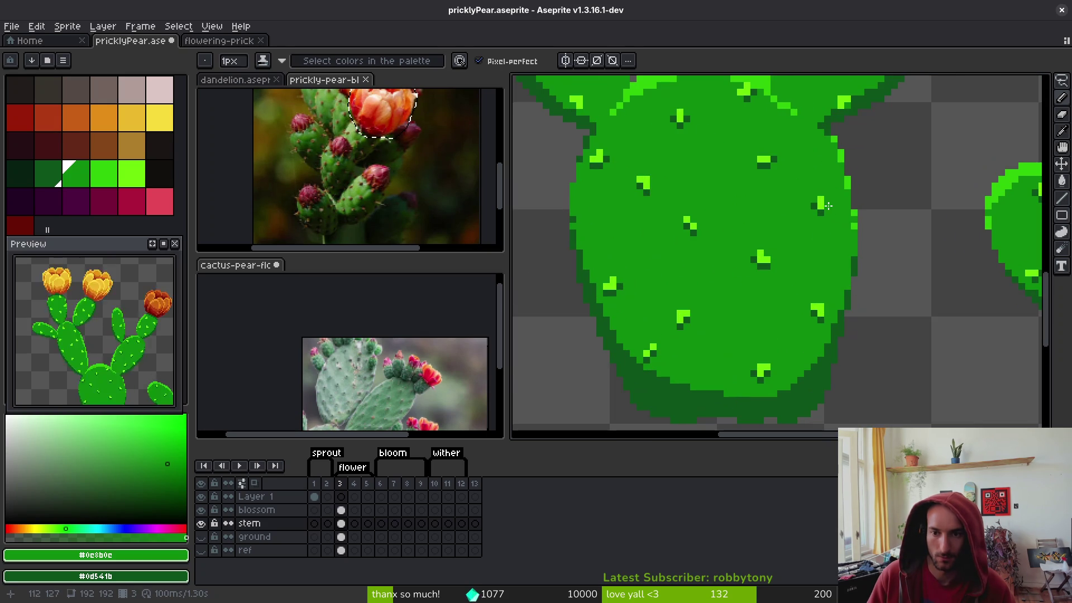
{"action": "scroll", "coordinate": [839, 217], "scroll_direction": "down", "scroll_amount": 4}
{"action": "scroll", "coordinate": [840, 218], "scroll_direction": "up", "scroll_amount": 4}
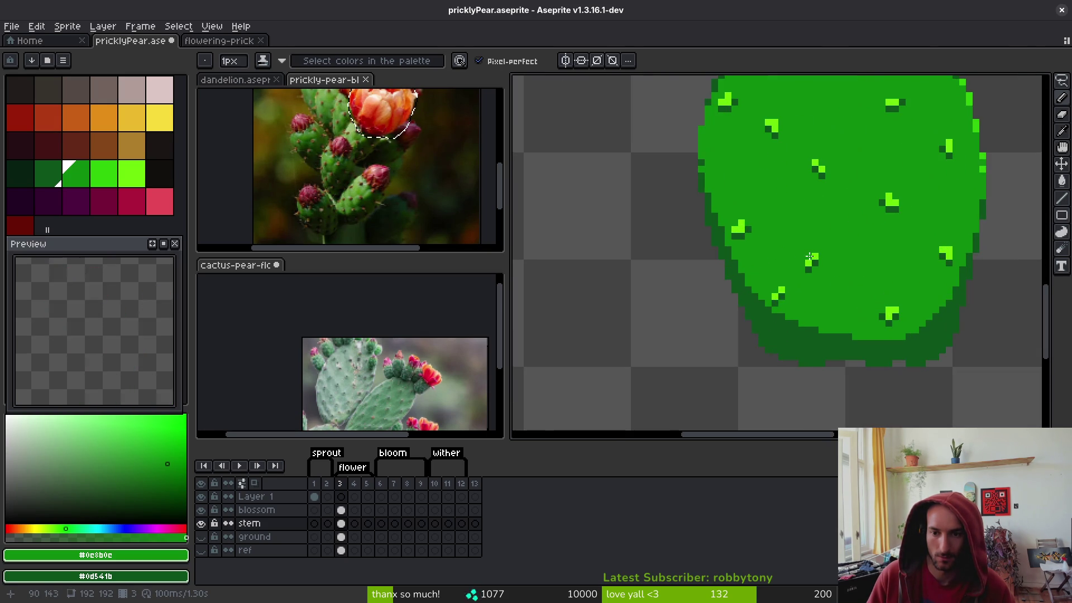
{"action": "scroll", "coordinate": [843, 222], "scroll_direction": "down", "scroll_amount": 1}
{"action": "scroll", "coordinate": [843, 222], "scroll_direction": "down", "scroll_amount": 2}
{"action": "scroll", "coordinate": [835, 232], "scroll_direction": "up", "scroll_amount": 2}
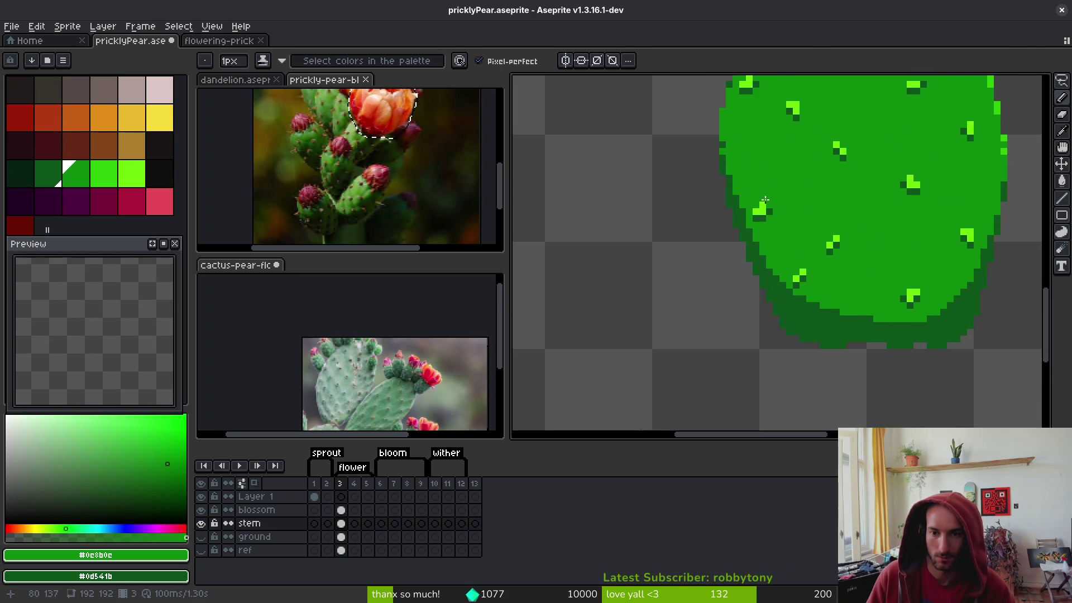
{"action": "scroll", "coordinate": [782, 246], "scroll_direction": "down", "scroll_amount": 2}
{"action": "scroll", "coordinate": [711, 261], "scroll_direction": "up", "scroll_amount": 4}
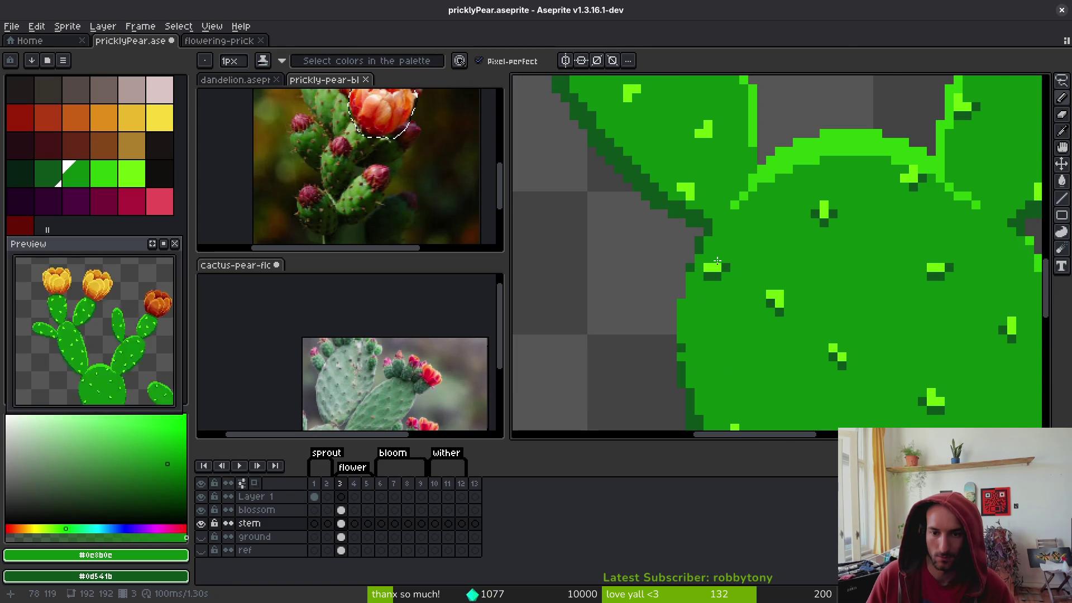
{"action": "scroll", "coordinate": [707, 265], "scroll_direction": "down", "scroll_amount": 3}
{"action": "scroll", "coordinate": [709, 184], "scroll_direction": "up", "scroll_amount": 3}
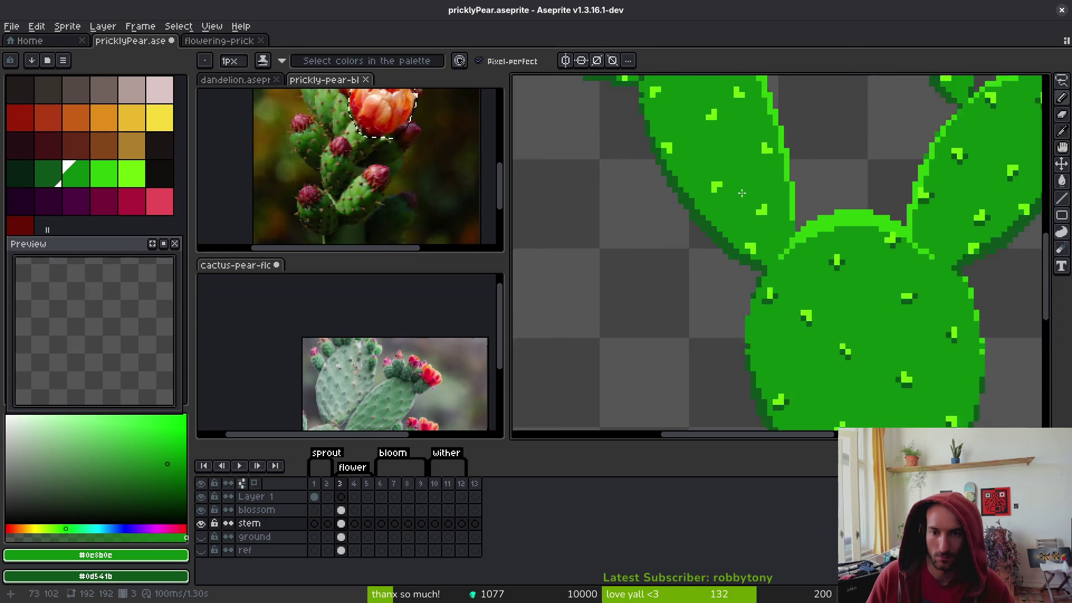
Rework the upper pads' spine highlights, alternating between light-green and mid-green pixels
{"action": "left_click_drag", "start_coordinate": [702, 155], "coordinate": [740, 201]}
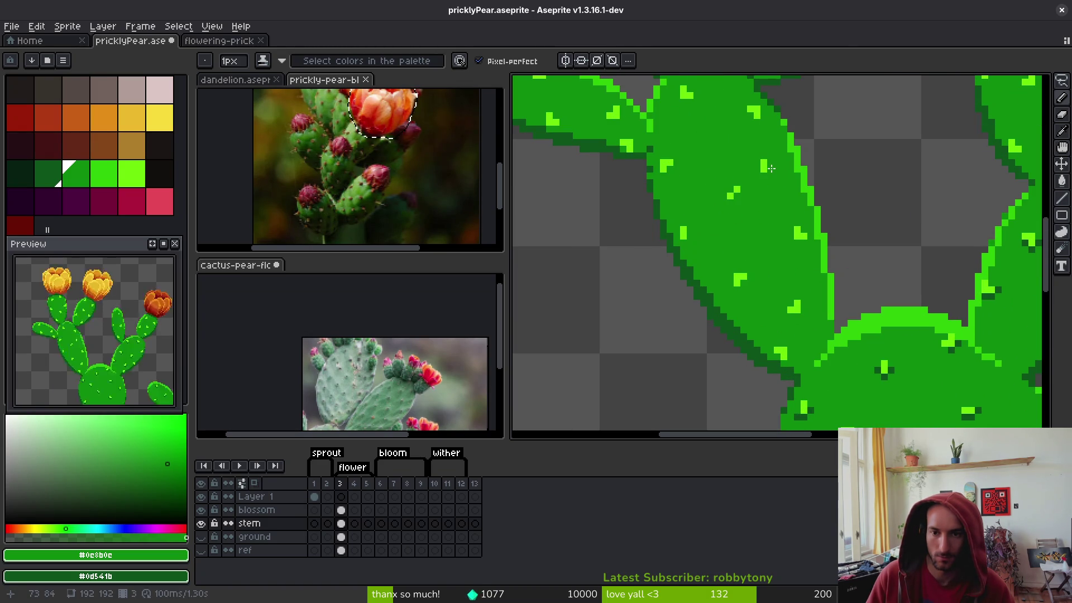
{"action": "scroll", "coordinate": [765, 162], "scroll_direction": "up", "scroll_amount": 3}
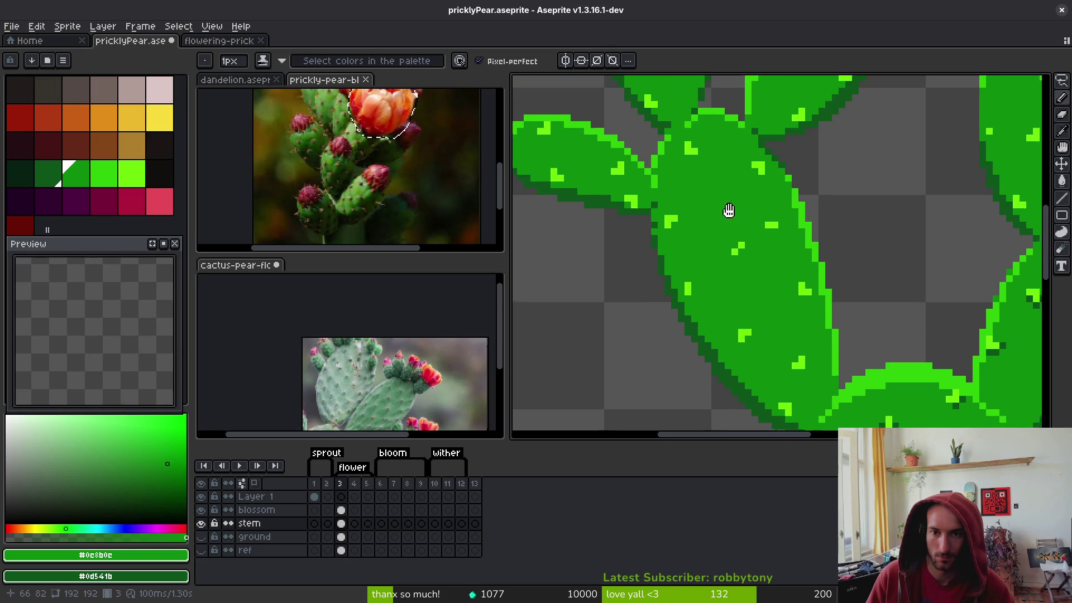
{"action": "scroll", "coordinate": [771, 252], "scroll_direction": "left", "scroll_amount": 5}
{"action": "scroll", "coordinate": [771, 252], "scroll_direction": "up", "scroll_amount": 2}
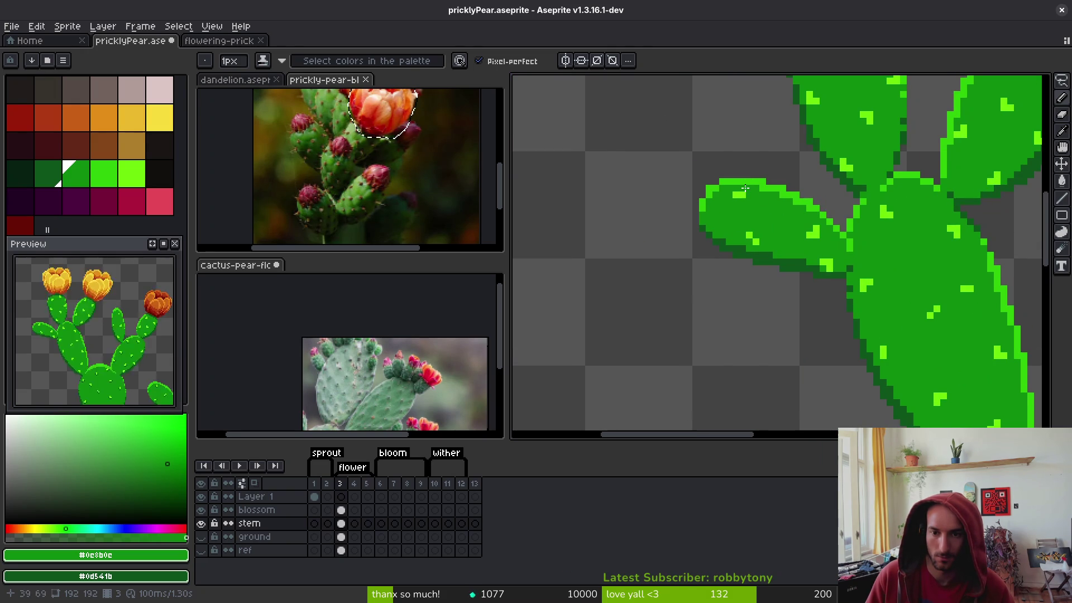
{"action": "scroll", "coordinate": [811, 225], "scroll_direction": "down", "scroll_amount": 3}
{"action": "scroll", "coordinate": [795, 190], "scroll_direction": "up", "scroll_amount": 2}
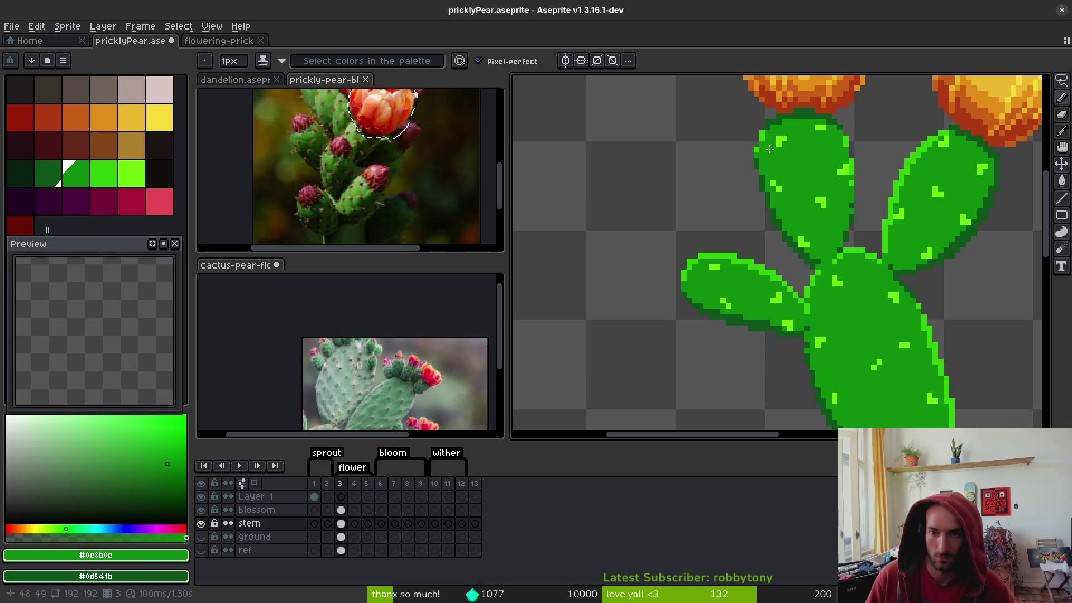
{"action": "scroll", "coordinate": [809, 156], "scroll_direction": "right", "scroll_amount": 3}
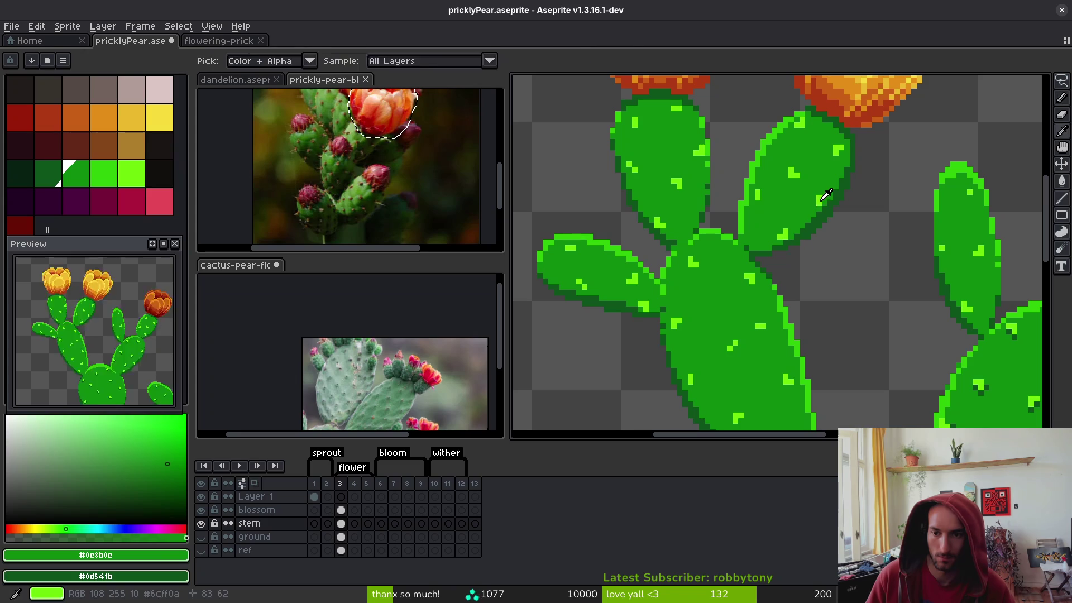
{"action": "left_click", "coordinate": [813, 203], "text": "alt"}
{"action": "left_click", "coordinate": [814, 215], "text": "alt"}
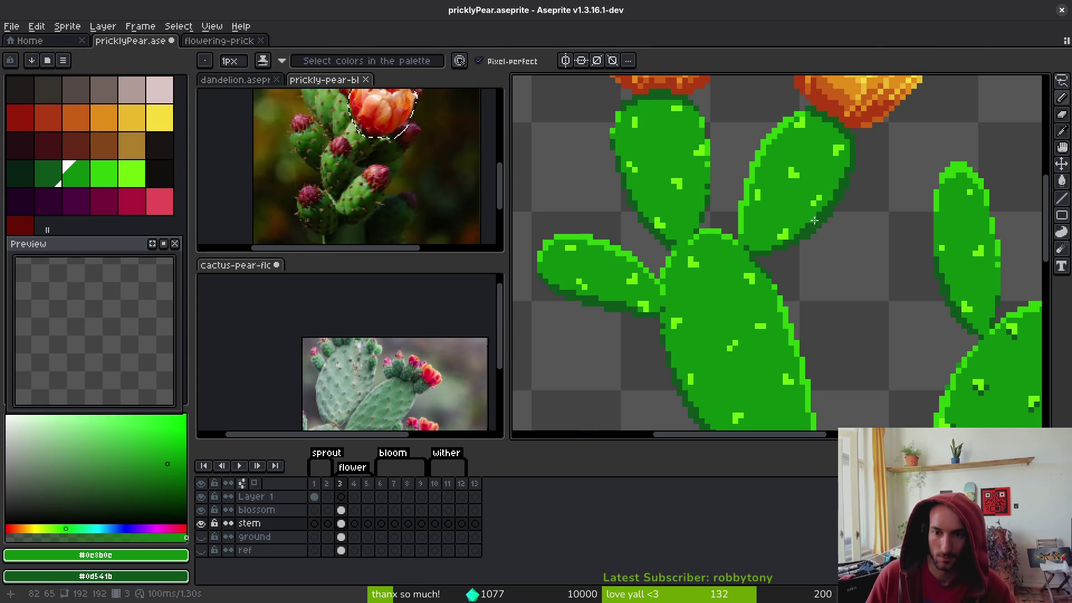
{"action": "scroll", "coordinate": [816, 221], "scroll_direction": "up", "scroll_amount": 2}
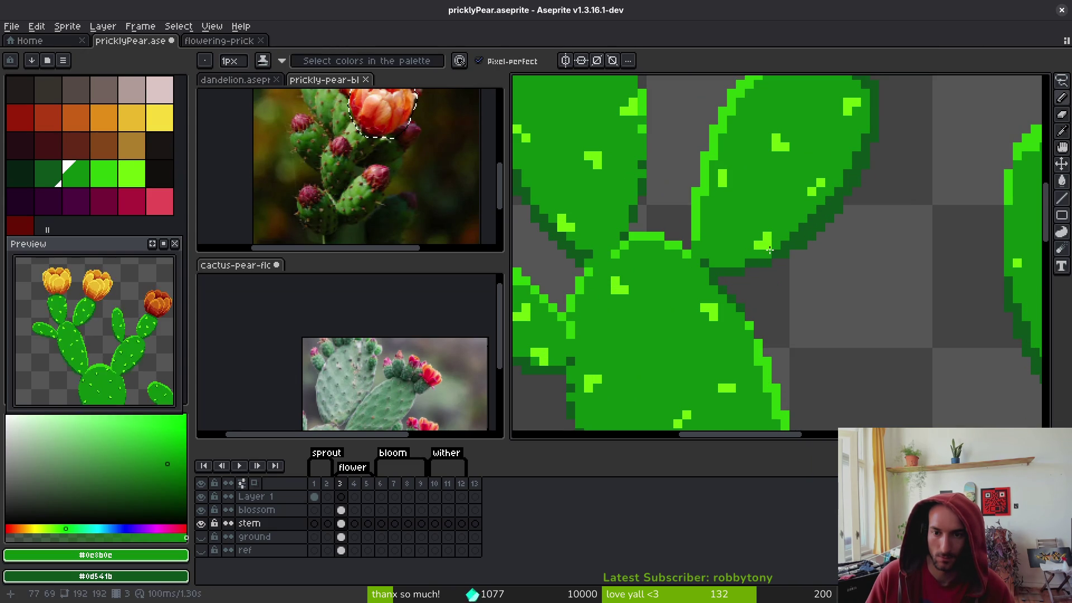
{"action": "scroll", "coordinate": [770, 248], "scroll_direction": "down", "scroll_amount": 3}
{"action": "scroll", "coordinate": [824, 223], "scroll_direction": "up", "scroll_amount": 2}
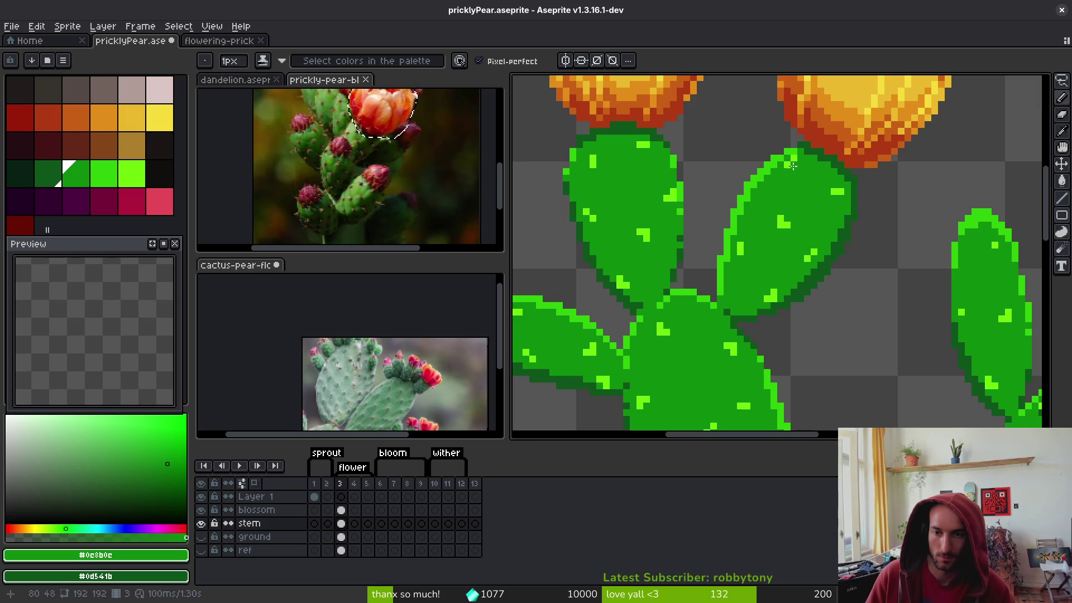
{"action": "scroll", "coordinate": [843, 243], "scroll_direction": "down", "scroll_amount": 6}
{"action": "scroll", "coordinate": [862, 260], "scroll_direction": "up", "scroll_amount": 3}
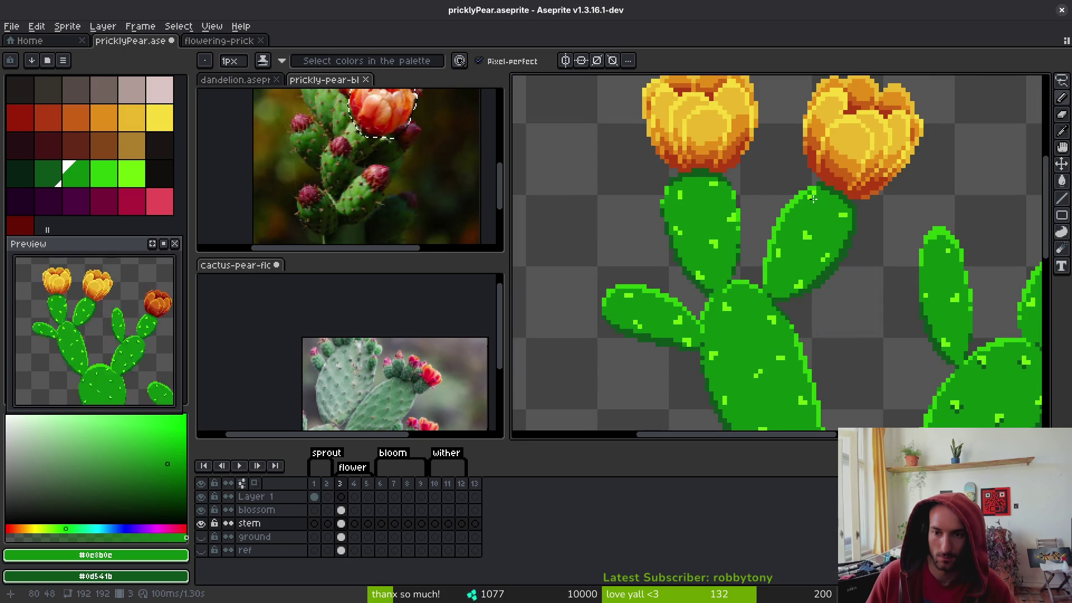
{"action": "scroll", "coordinate": [832, 262], "scroll_direction": "up", "scroll_amount": 2}
{"action": "scroll", "coordinate": [832, 262], "scroll_direction": "up", "scroll_amount": 1}
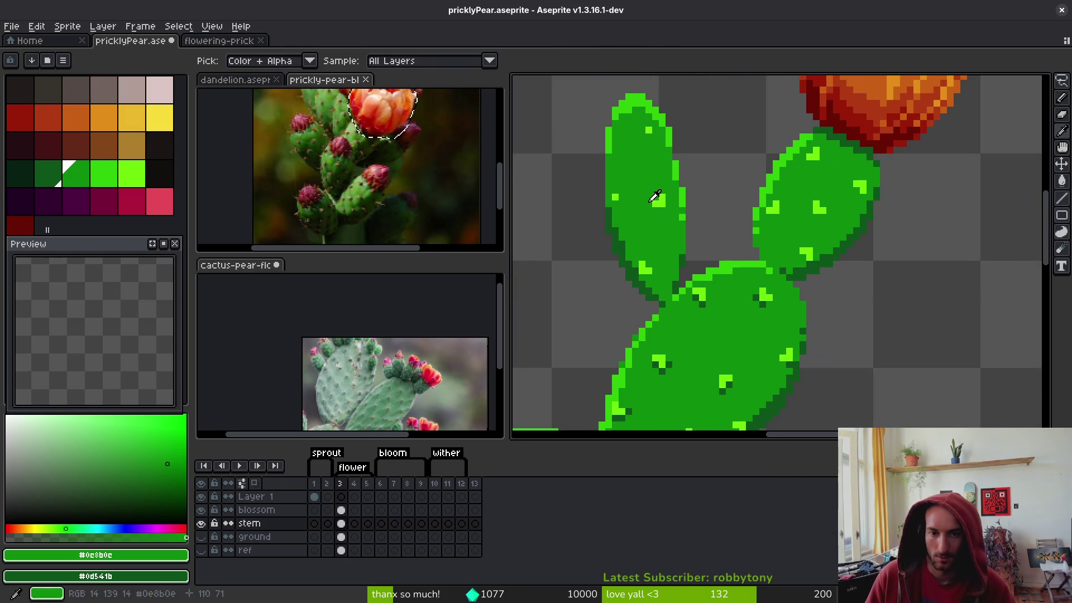
{"action": "left_click", "coordinate": [622, 191], "text": "alt"}
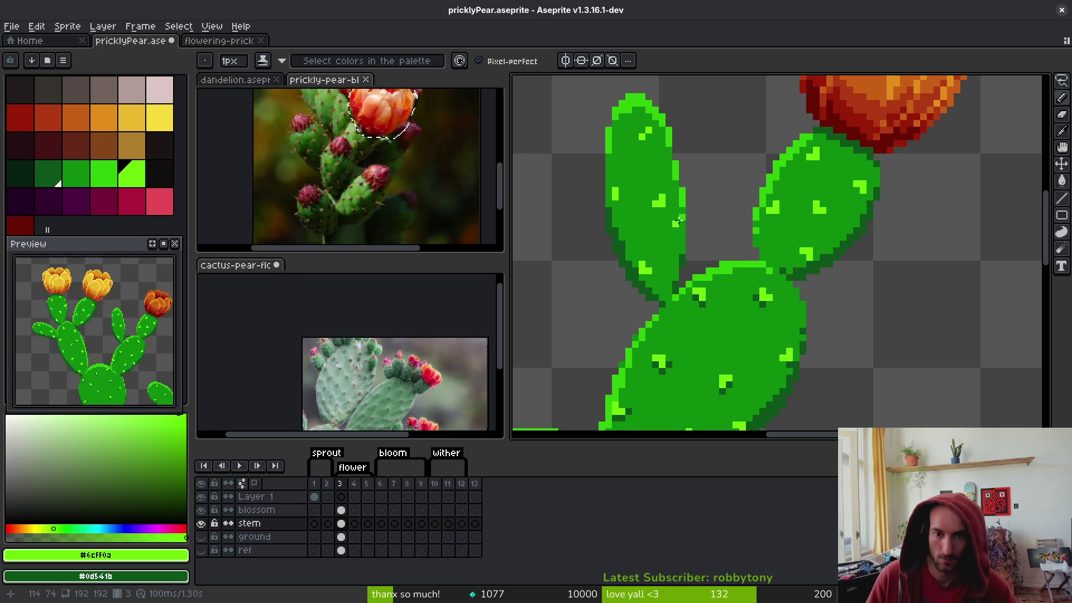
{"action": "left_click", "coordinate": [663, 208], "text": "alt"}
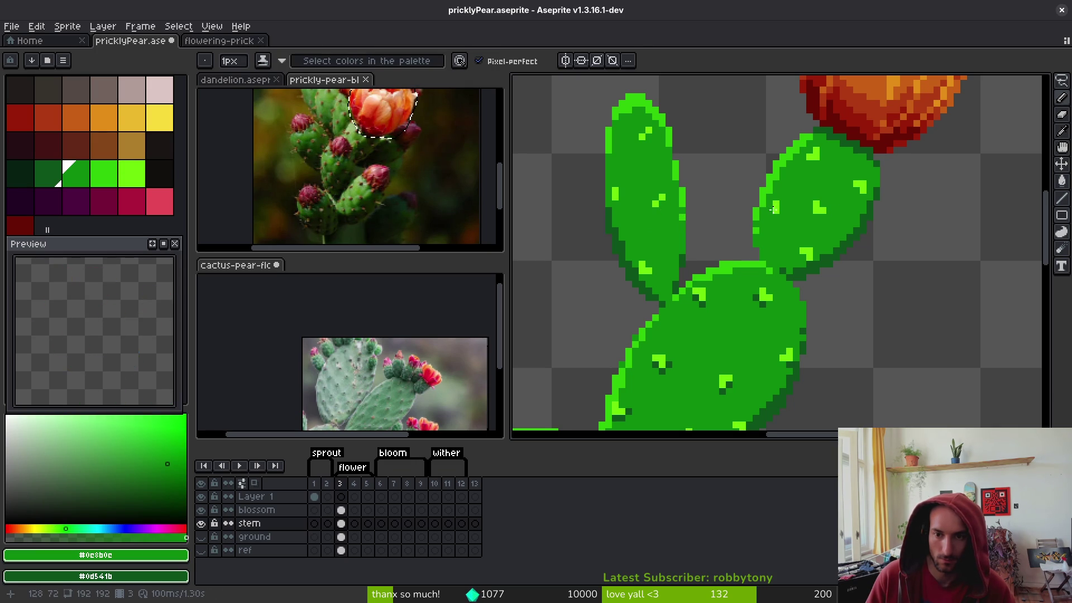
{"action": "left_click", "coordinate": [801, 255], "text": "alt"}
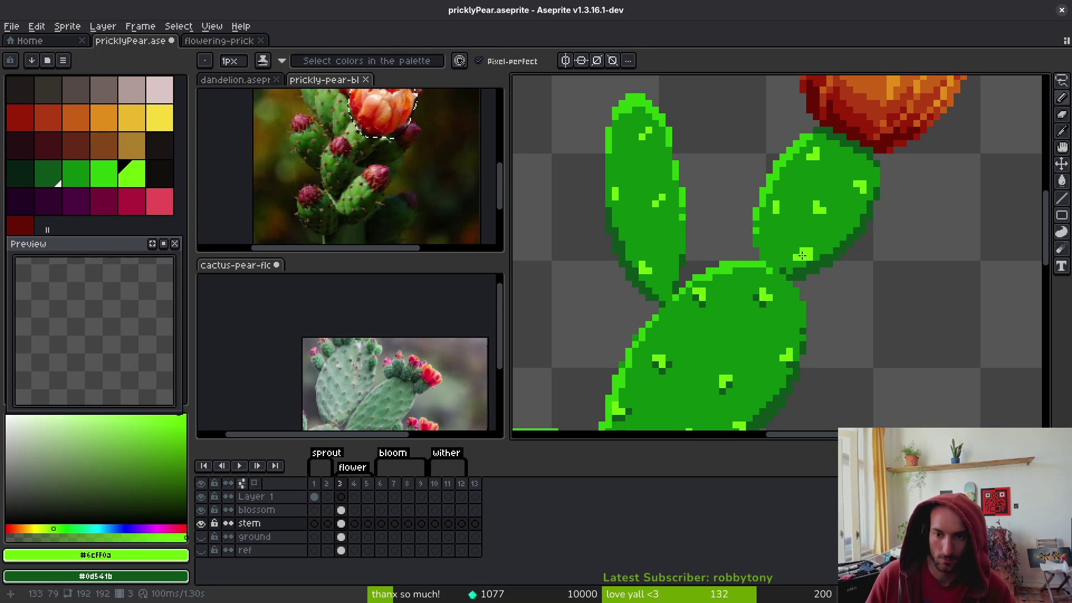
{"action": "scroll", "coordinate": [799, 257], "scroll_direction": "up", "scroll_amount": 2}
{"action": "left_click", "coordinate": [779, 269], "text": "alt"}
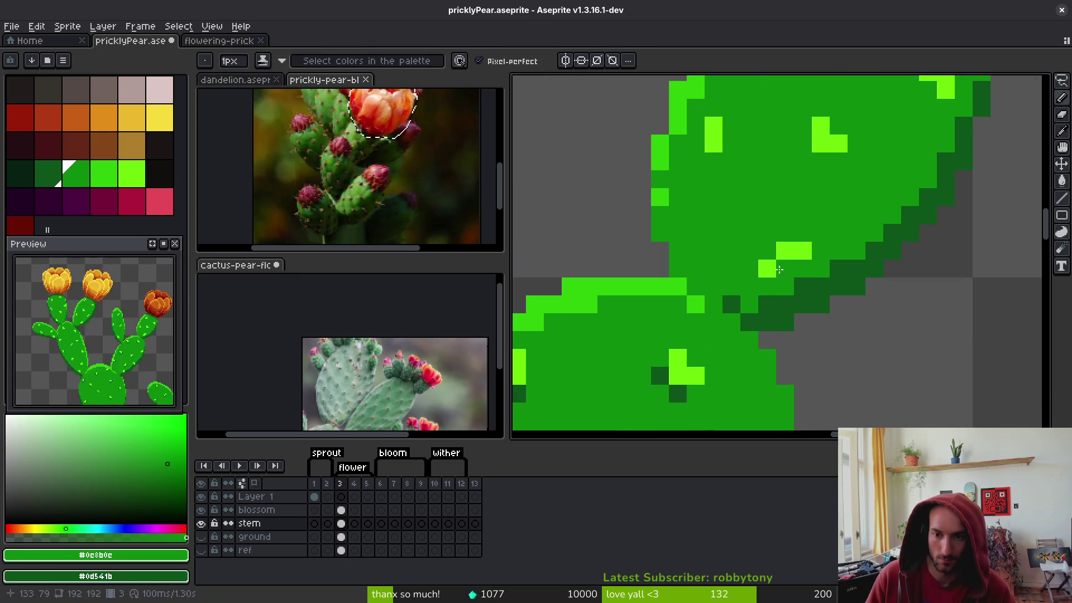
{"action": "scroll", "coordinate": [787, 253], "scroll_direction": "down", "scroll_amount": 2}
{"action": "scroll", "coordinate": [790, 255], "scroll_direction": "up", "scroll_amount": 2}
Shift the lower spine highlight right, extend the top one, and cover a stray light-green pixel
{"action": "key", "text": "ctrl+z"}
{"action": "key", "text": "ctrl+z"}
{"action": "left_click", "coordinate": [896, 197]}
{"action": "scroll", "coordinate": [878, 183], "scroll_direction": "down", "scroll_amount": 3}
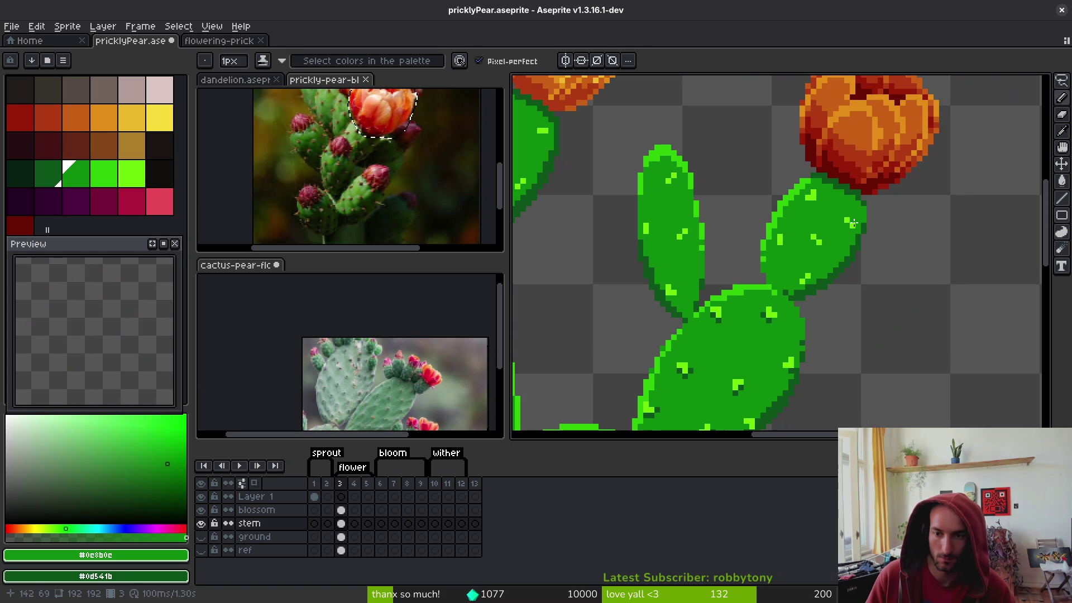
{"action": "scroll", "coordinate": [851, 227], "scroll_direction": "down", "scroll_amount": 2}
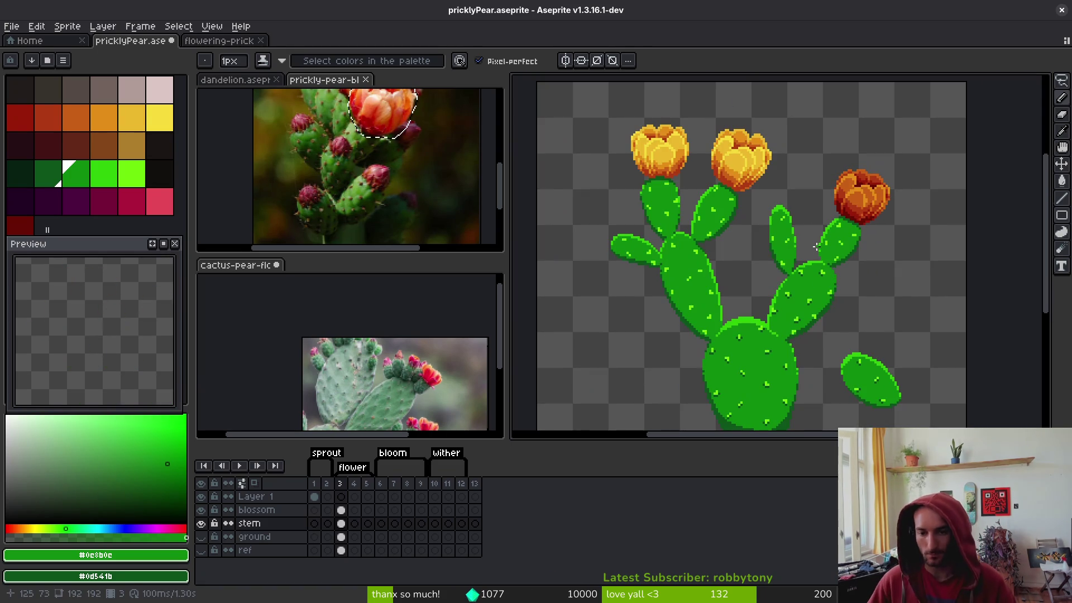
{"action": "scroll", "coordinate": [798, 319], "scroll_direction": "up", "scroll_amount": 4}
{"action": "left_click", "coordinate": [784, 254], "text": "alt"}
{"action": "left_click", "coordinate": [784, 254], "text": "alt"}
{"action": "left_click", "coordinate": [771, 282]}
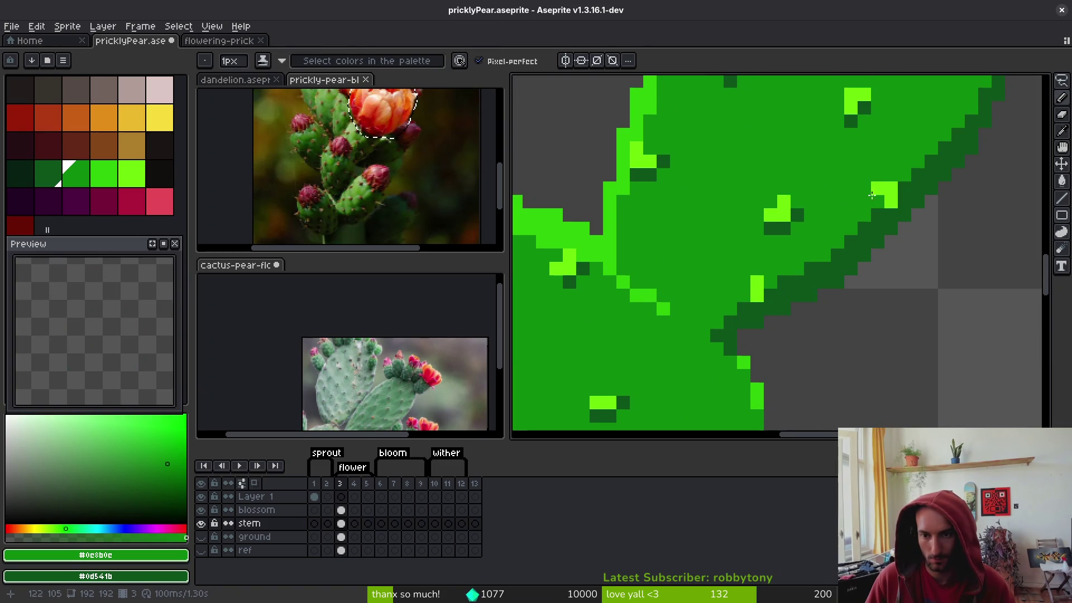
Add a dark-green shadow pixel under a spine on the tall middle pad
{"action": "scroll", "coordinate": [735, 206], "scroll_direction": "down", "scroll_amount": 2}
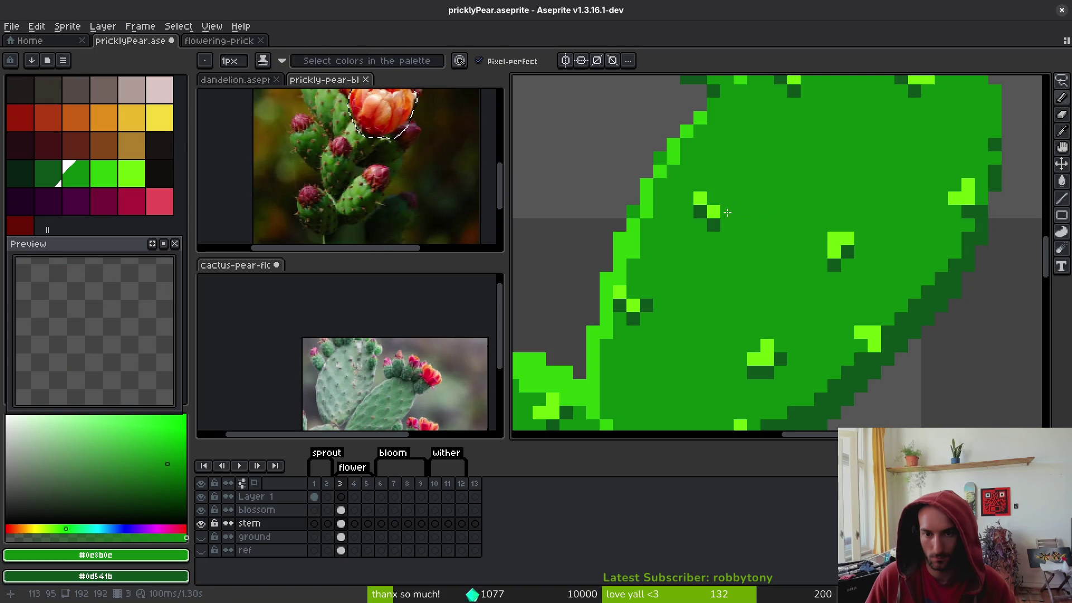
{"action": "scroll", "coordinate": [830, 277], "scroll_direction": "down", "scroll_amount": 2}
{"action": "scroll", "coordinate": [830, 277], "scroll_direction": "up", "scroll_amount": 3}
{"action": "scroll", "coordinate": [811, 239], "scroll_direction": "down", "scroll_amount": 3}
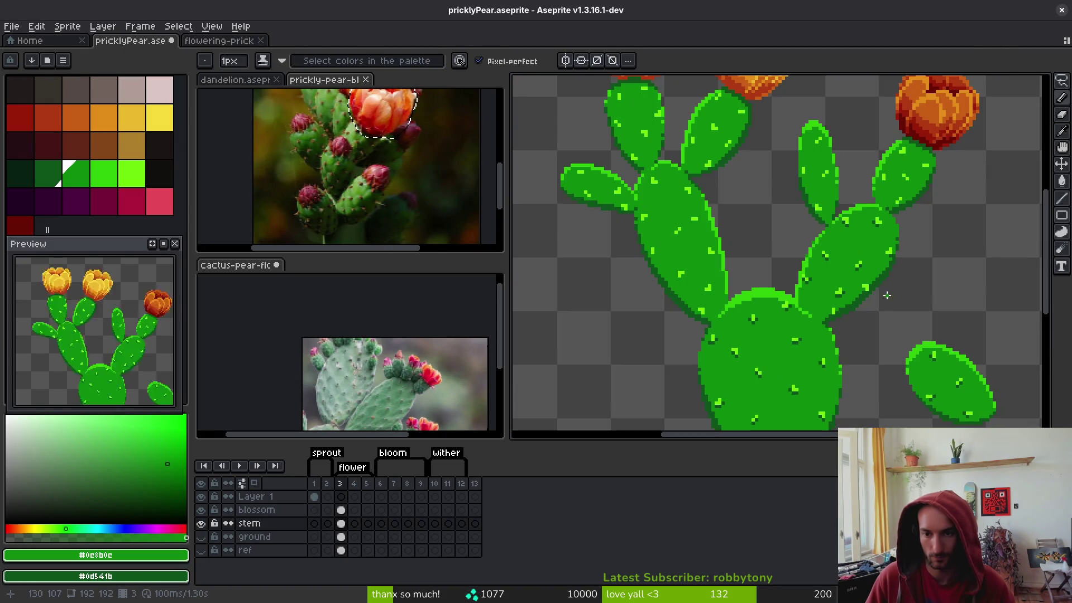
{"action": "scroll", "coordinate": [888, 262], "scroll_direction": "up", "scroll_amount": 2}
{"action": "scroll", "coordinate": [900, 271], "scroll_direction": "down", "scroll_amount": 1}
{"action": "scroll", "coordinate": [901, 272], "scroll_direction": "down", "scroll_amount": 2}
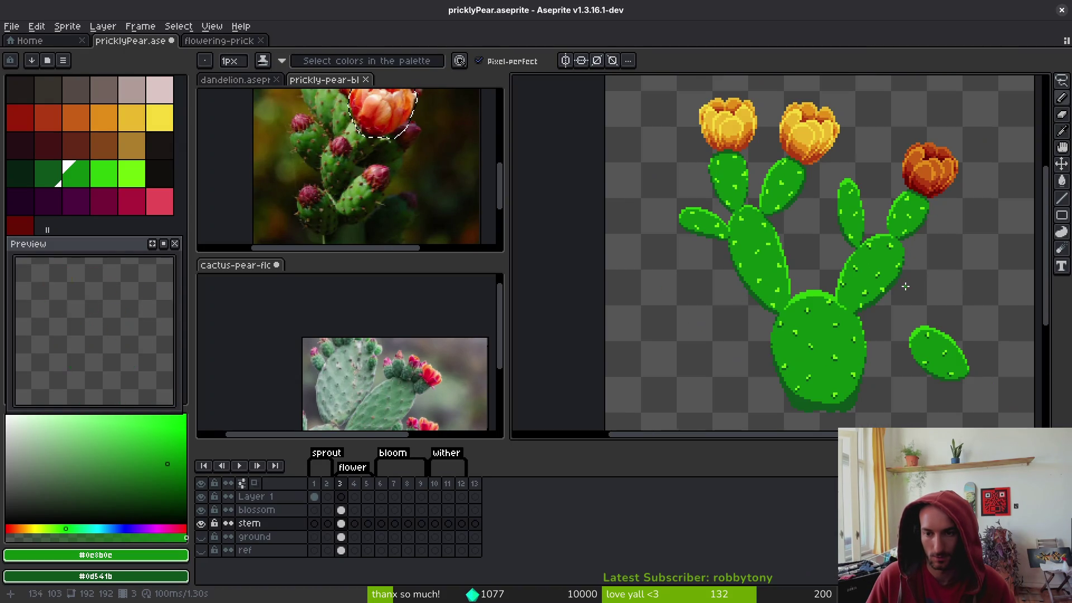
{"action": "scroll", "coordinate": [905, 277], "scroll_direction": "up", "scroll_amount": 2}
{"action": "scroll", "coordinate": [916, 282], "scroll_direction": "down", "scroll_amount": 3}
{"action": "scroll", "coordinate": [920, 284], "scroll_direction": "up", "scroll_amount": 3}
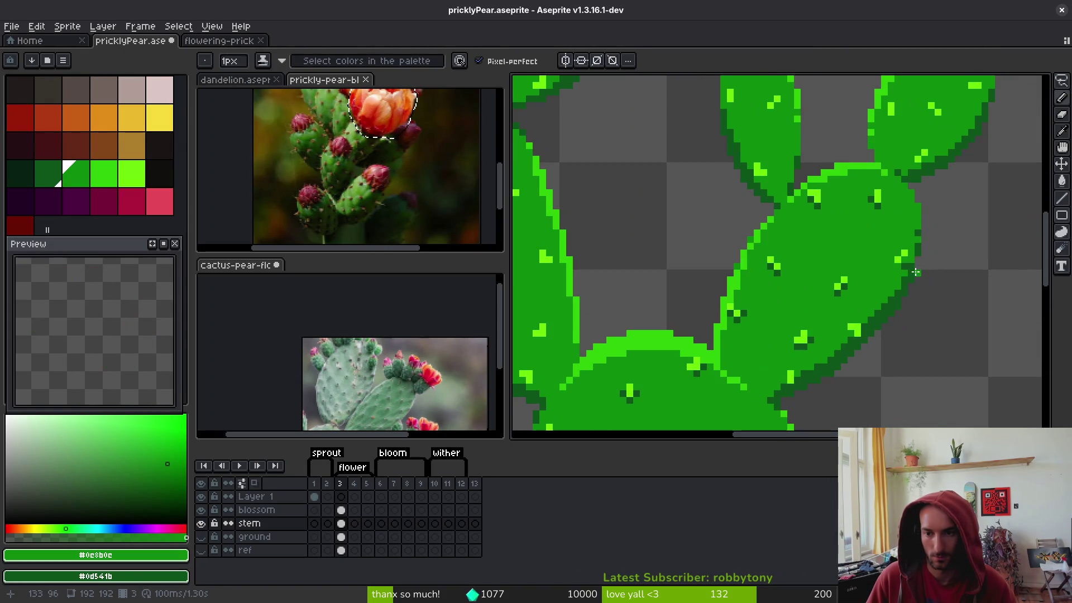
{"action": "left_click", "coordinate": [907, 263], "text": "alt"}
{"action": "scroll", "coordinate": [904, 272], "scroll_direction": "up", "scroll_amount": 2}
{"action": "scroll", "coordinate": [903, 272], "scroll_direction": "down", "scroll_amount": 1}
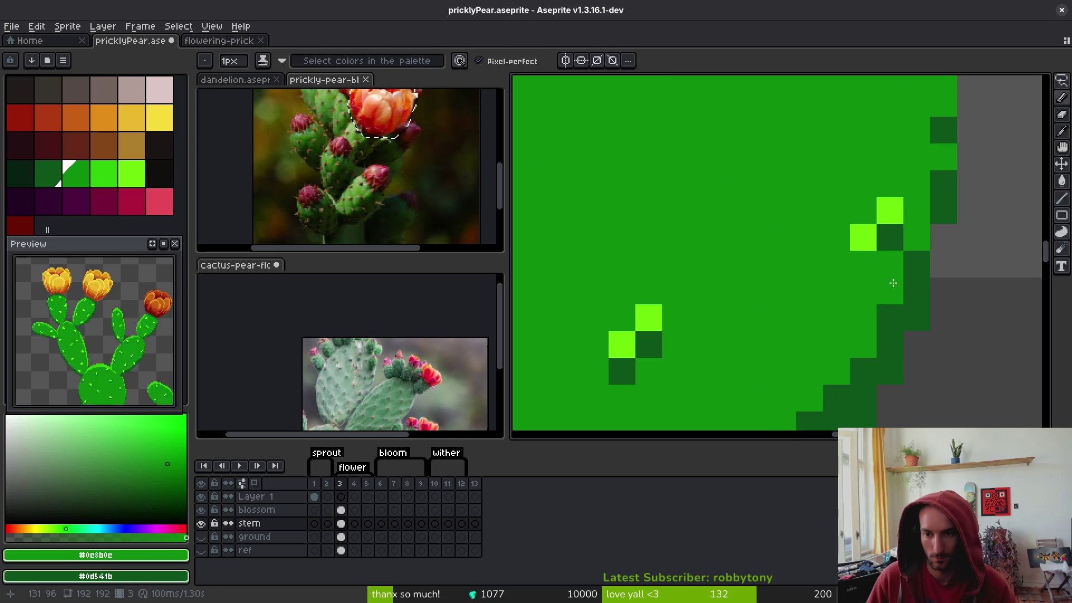
{"action": "scroll", "coordinate": [893, 285], "scroll_direction": "down", "scroll_amount": 1}
{"action": "scroll", "coordinate": [881, 338], "scroll_direction": "down", "scroll_amount": 1}
{"action": "scroll", "coordinate": [810, 313], "scroll_direction": "up", "scroll_amount": 4}
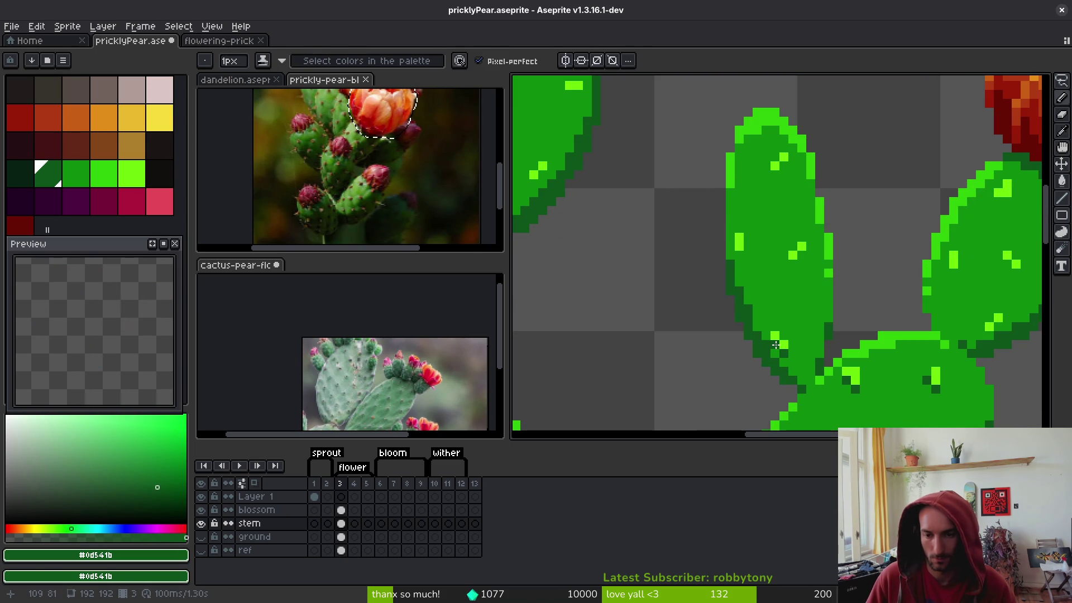
{"action": "left_click", "coordinate": [739, 254]}
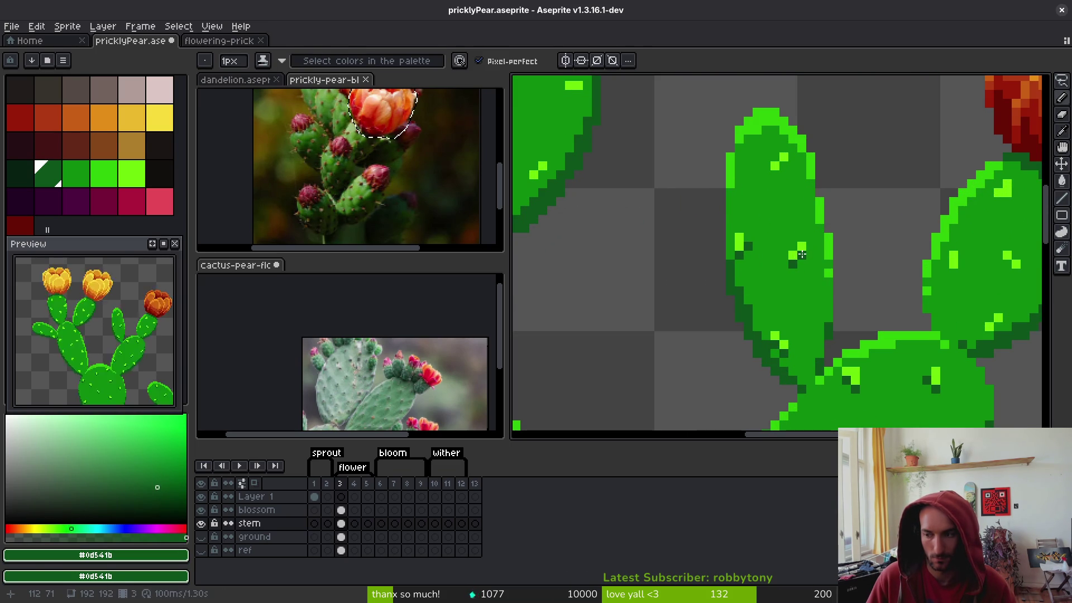
Put dark-green shadow pixels under spines on the left pad and the right pad
{"action": "scroll", "coordinate": [787, 259], "scroll_direction": "down", "scroll_amount": 1}
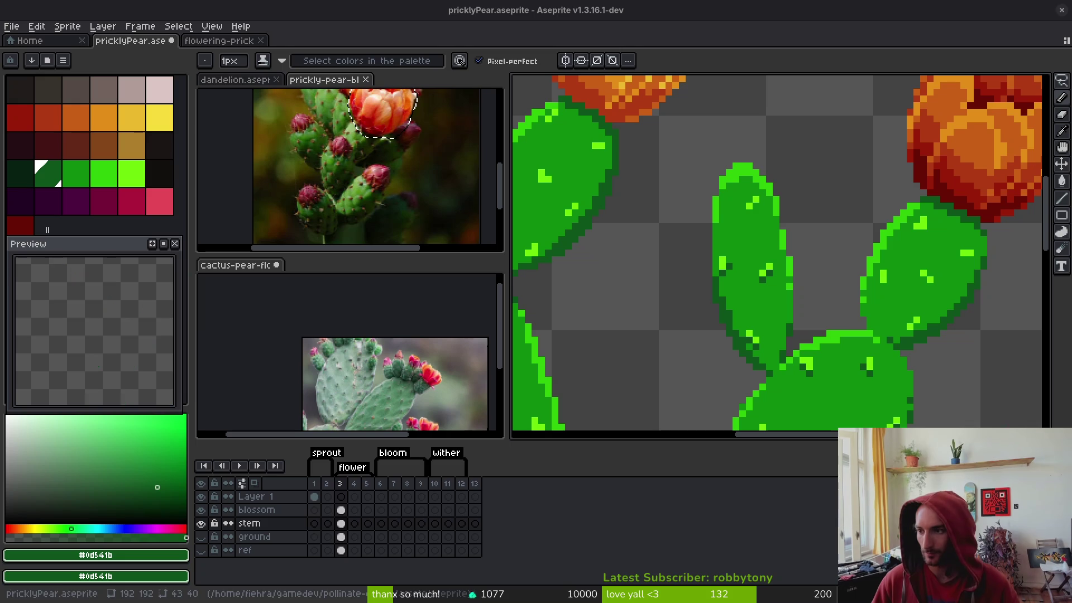
{"action": "scroll", "coordinate": [807, 256], "scroll_direction": "up", "scroll_amount": 2}
{"action": "scroll", "coordinate": [830, 201], "scroll_direction": "right", "scroll_amount": 5}
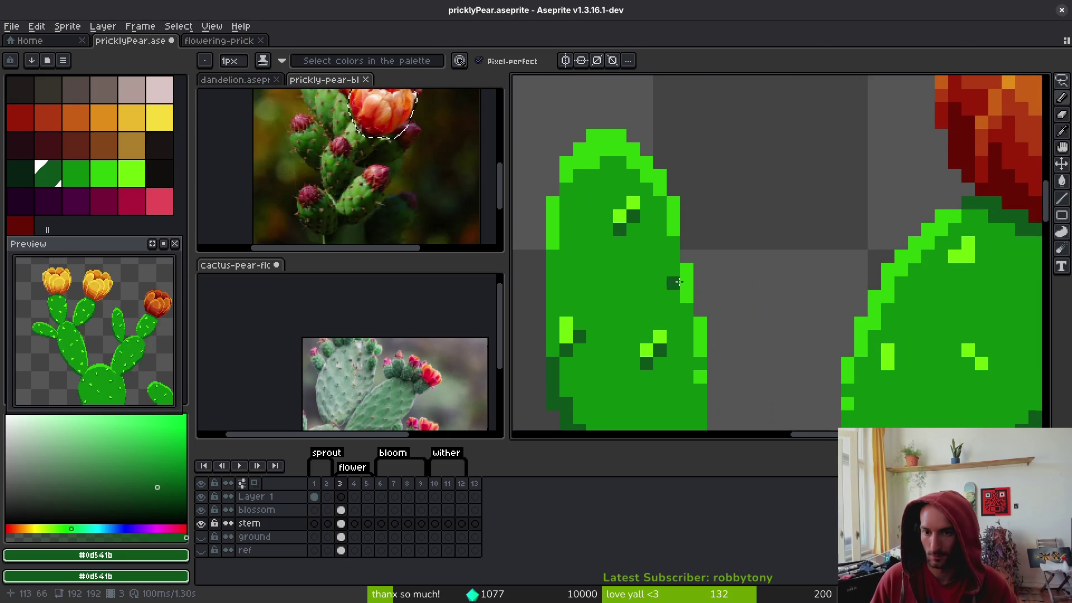
{"action": "left_click", "coordinate": [620, 228]}
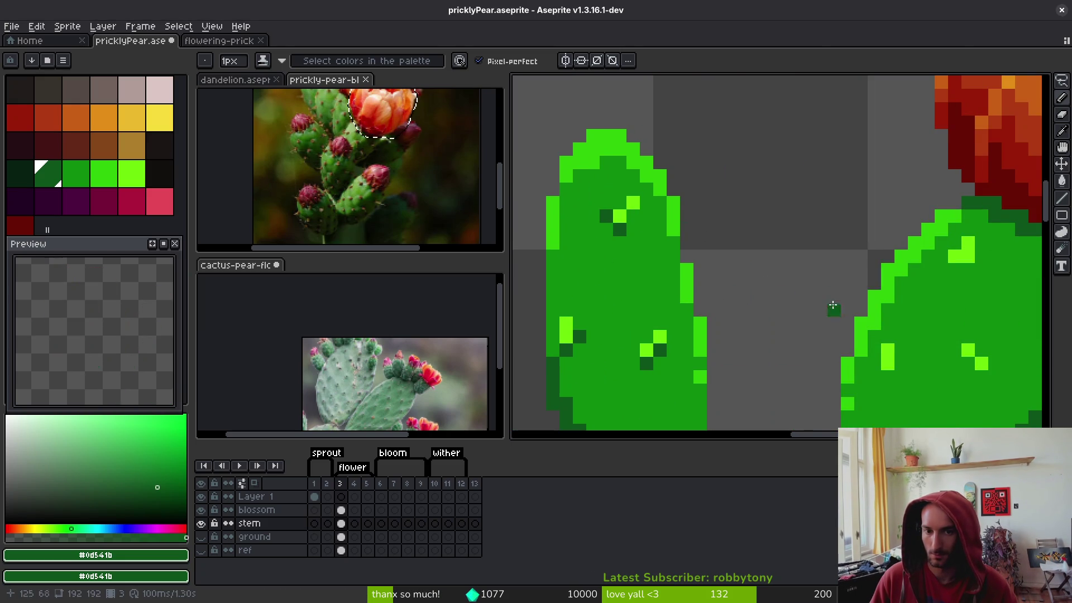
{"action": "scroll", "coordinate": [797, 311], "scroll_direction": "right", "scroll_amount": 3}
{"action": "left_click", "coordinate": [812, 315]}
{"action": "left_click", "coordinate": [771, 287]}
{"action": "left_click", "coordinate": [919, 247]}
{"action": "left_click", "coordinate": [849, 180]}
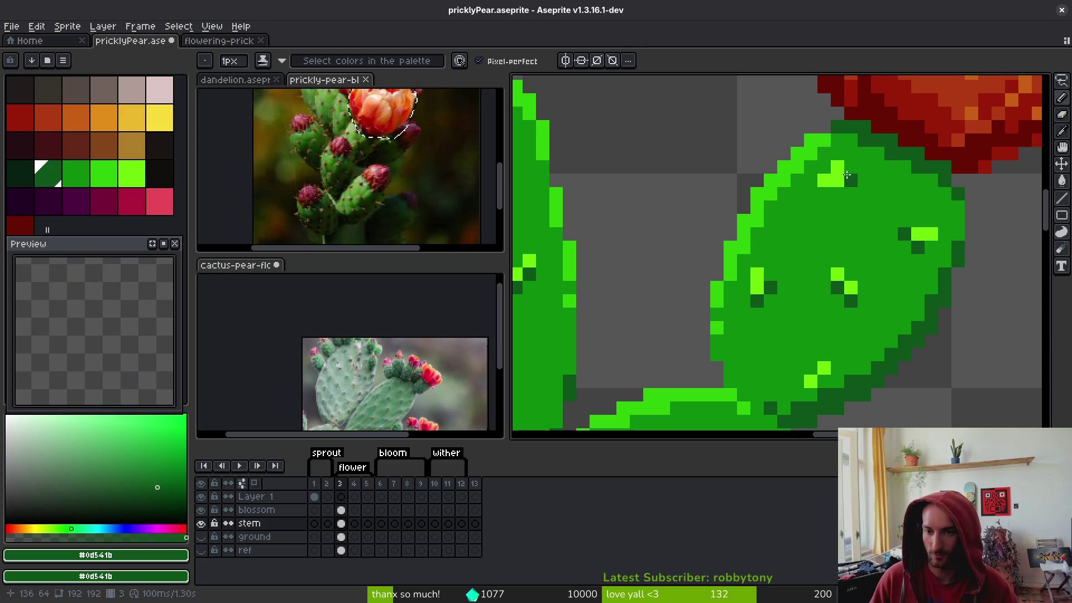
{"action": "scroll", "coordinate": [831, 189], "scroll_direction": "down", "scroll_amount": 3}
{"action": "scroll", "coordinate": [774, 208], "scroll_direction": "up", "scroll_amount": 3}
{"action": "left_click", "coordinate": [772, 207]}
{"action": "left_click", "coordinate": [769, 201]}
{"action": "left_click", "coordinate": [780, 208]}
{"action": "left_click", "coordinate": [717, 244]}
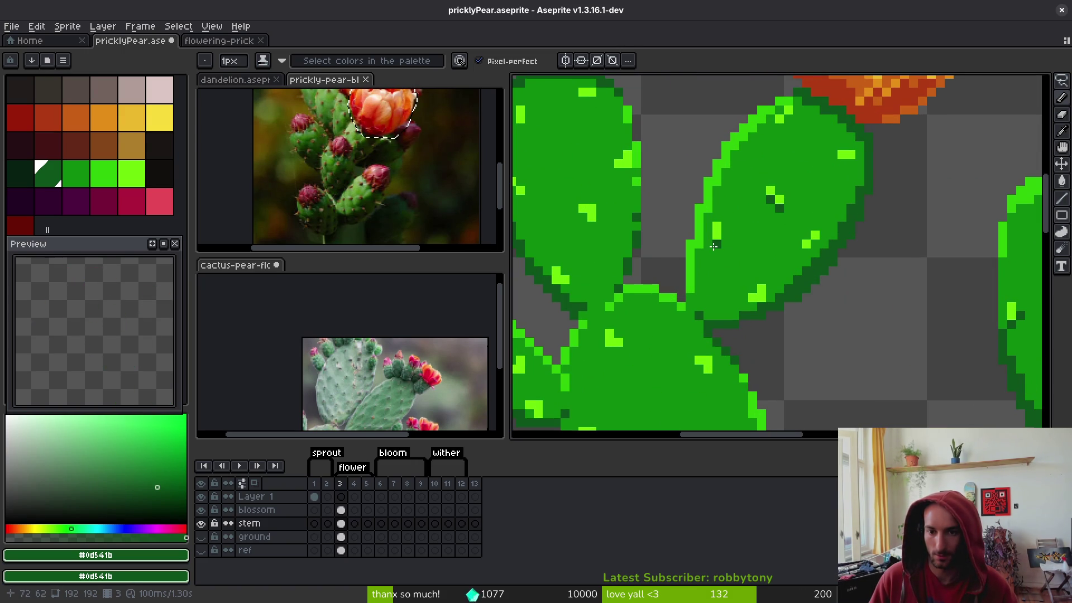
{"action": "left_click", "coordinate": [799, 245]}
Add a new light-green spine highlight and shade beneath it and several other spines
{"action": "left_click", "coordinate": [816, 237]}
{"action": "left_click", "coordinate": [850, 163]}
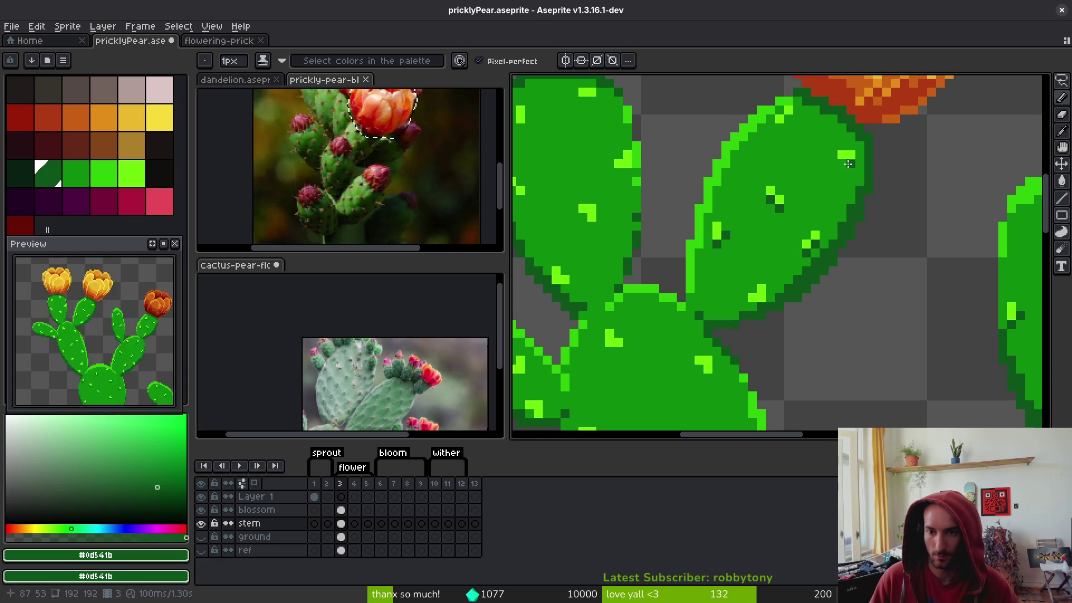
{"action": "left_click", "coordinate": [780, 219]}
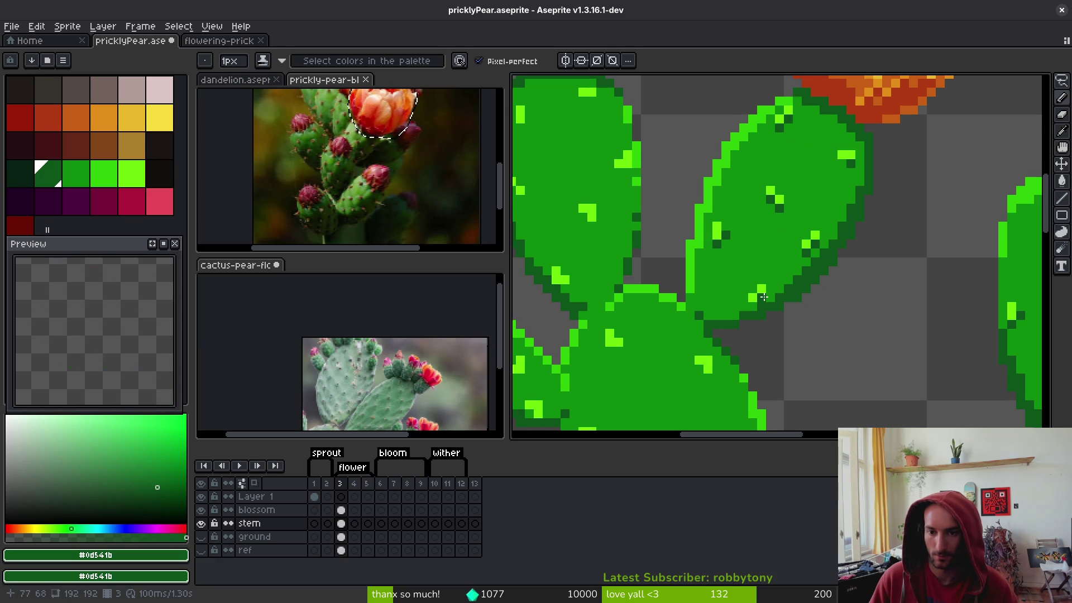
{"action": "left_click", "coordinate": [746, 306]}
{"action": "scroll", "coordinate": [754, 192], "scroll_direction": "up", "scroll_amount": 1}
{"action": "left_click", "coordinate": [708, 216]}
{"action": "scroll", "coordinate": [689, 280], "scroll_direction": "up", "scroll_amount": 5}
{"action": "scroll", "coordinate": [719, 287], "scroll_direction": "left", "scroll_amount": 5}
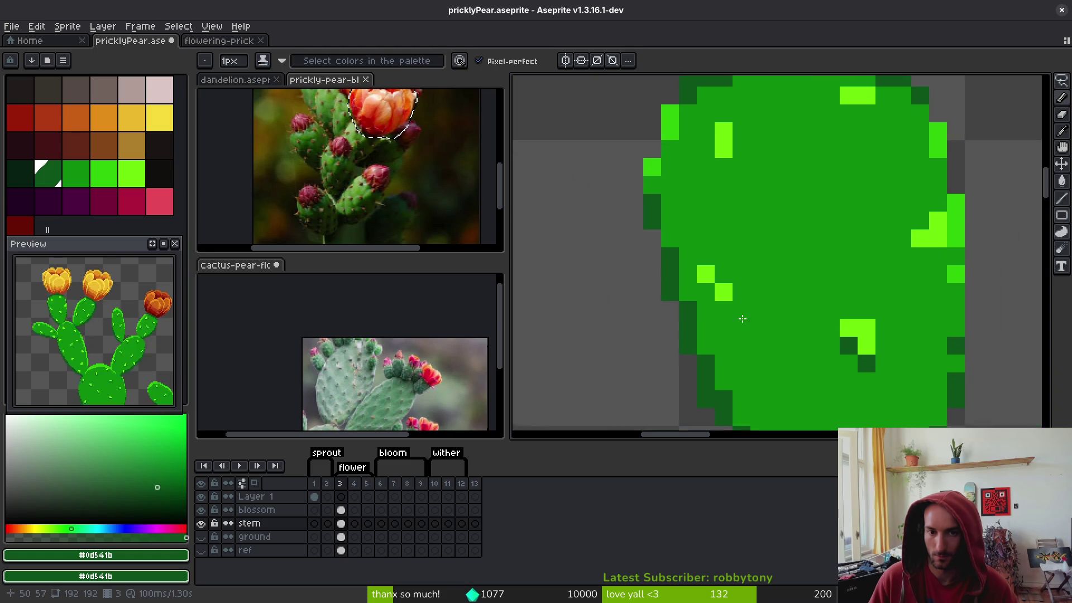
{"action": "left_click", "coordinate": [728, 169]}
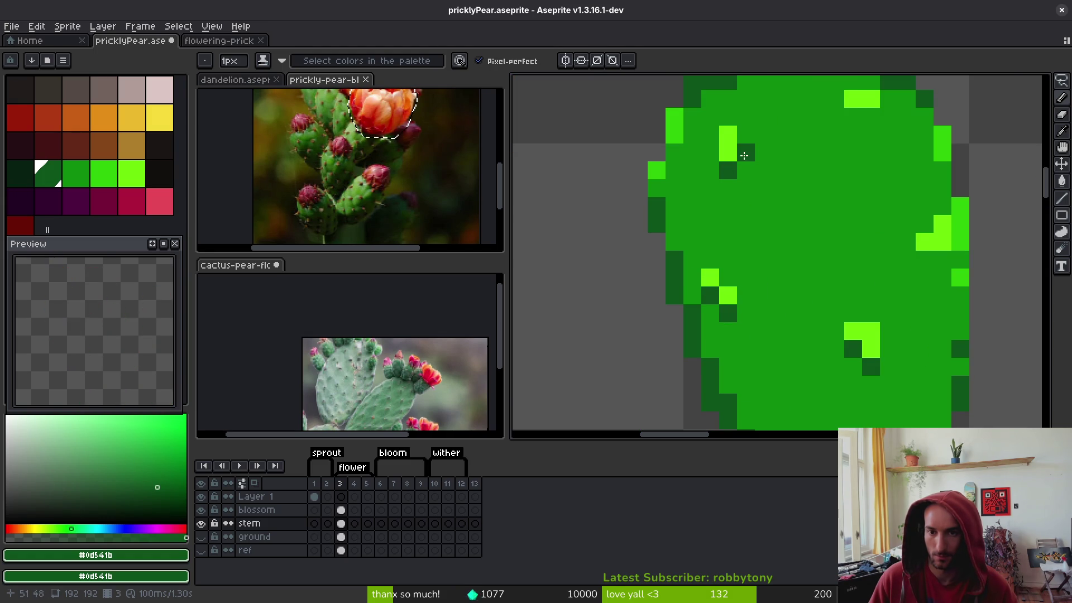
{"action": "left_click", "coordinate": [854, 117]}
{"action": "left_click", "coordinate": [923, 258]}
{"action": "scroll", "coordinate": [909, 243], "scroll_direction": "down", "scroll_amount": 3}
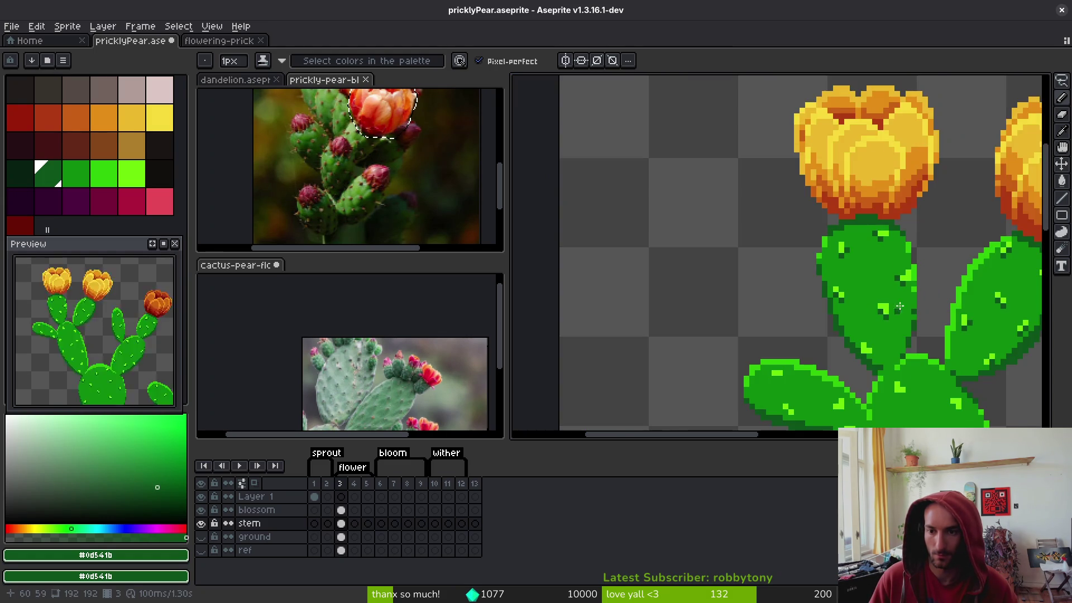
{"action": "scroll", "coordinate": [833, 300], "scroll_direction": "up", "scroll_amount": 1}
{"action": "scroll", "coordinate": [833, 300], "scroll_direction": "down", "scroll_amount": 1}
{"action": "scroll", "coordinate": [834, 300], "scroll_direction": "up", "scroll_amount": 2}
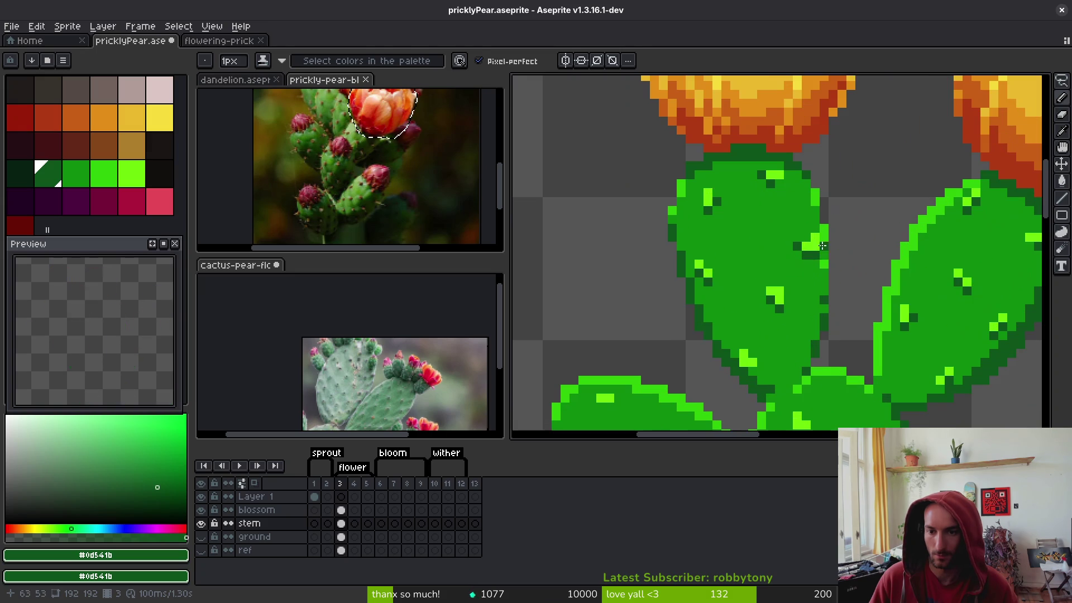
Sample the pad's mid green, then return to dark green for one more shadow pixel
{"action": "left_click", "coordinate": [820, 250], "text": "alt"}
{"action": "scroll", "coordinate": [806, 288], "scroll_direction": "down", "scroll_amount": 1}
{"action": "scroll", "coordinate": [807, 288], "scroll_direction": "up", "scroll_amount": 1}
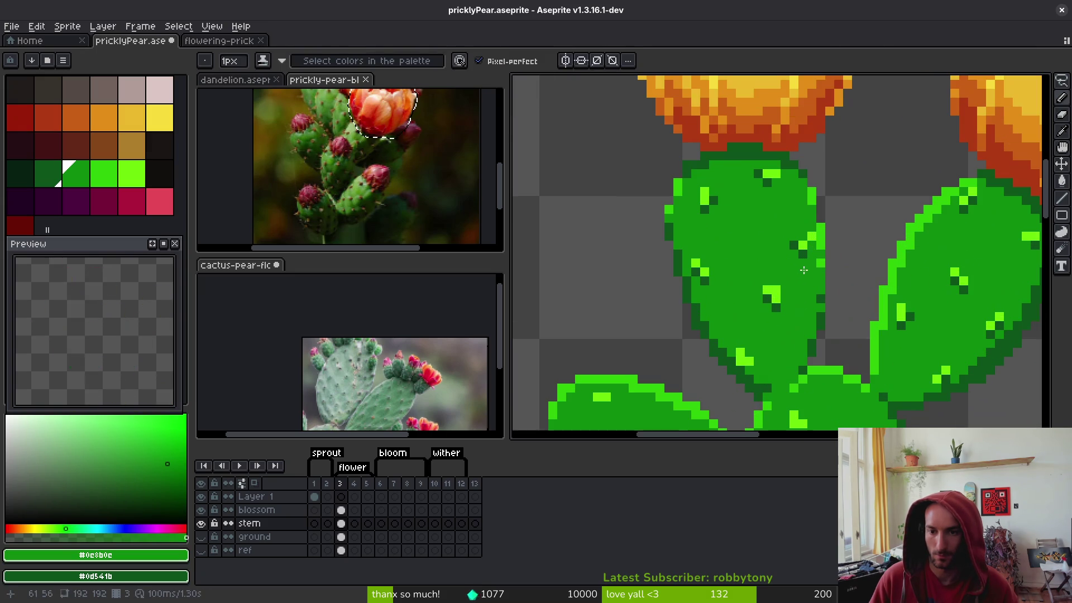
{"action": "left_click", "coordinate": [814, 240], "text": "alt"}
{"action": "left_click", "coordinate": [794, 221], "text": "alt"}
{"action": "scroll", "coordinate": [771, 292], "scroll_direction": "down", "scroll_amount": 2}
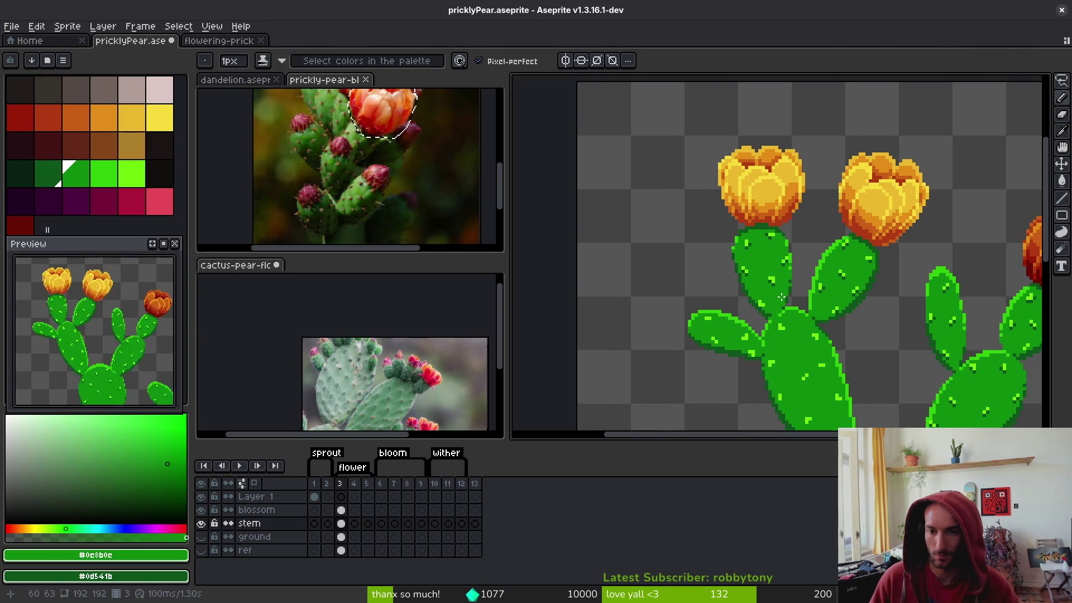
{"action": "scroll", "coordinate": [782, 285], "scroll_direction": "up", "scroll_amount": 4}
{"action": "key", "text": "bracketleft"}
{"action": "left_click", "coordinate": [783, 264]}
{"action": "mouse_move", "coordinate": [786, 281]}
{"action": "left_mouse_down"}
{"action": "mouse_move", "coordinate": [822, 243]}
{"action": "mouse_move", "coordinate": [778, 253]}
{"action": "left_mouse_up"}
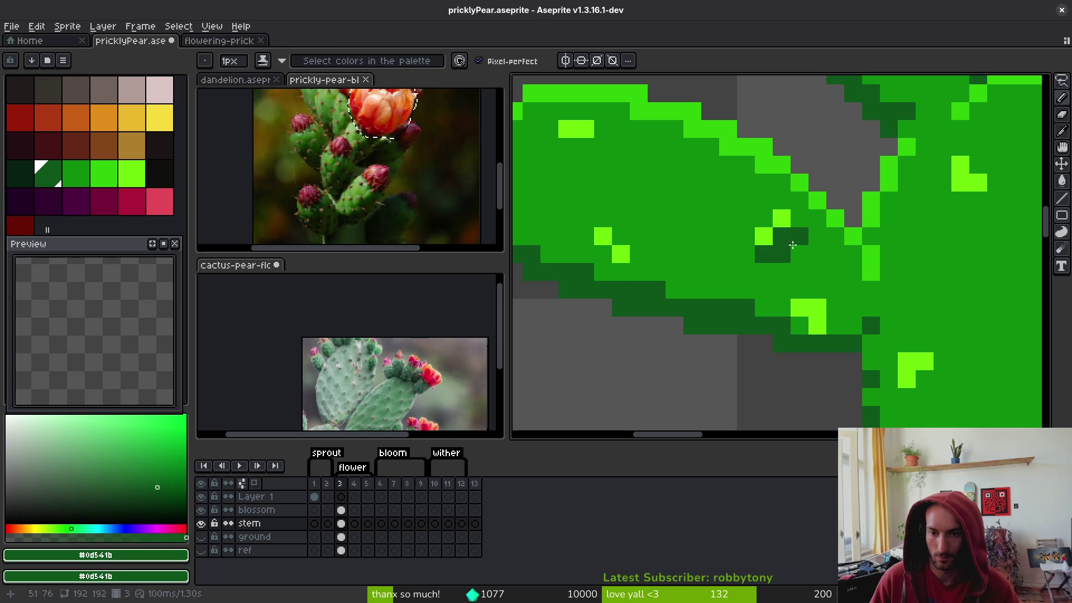
Paint dark-green shadow pixels under spines on the lower pads, undoing misplaced ones
{"action": "key", "text": "ctrl+z"}
{"action": "key", "text": "ctrl+z"}
{"action": "left_click", "coordinate": [746, 272]}
{"action": "left_click", "coordinate": [595, 253]}
{"action": "key", "text": "ctrl+z"}
{"action": "left_click", "coordinate": [549, 128]}
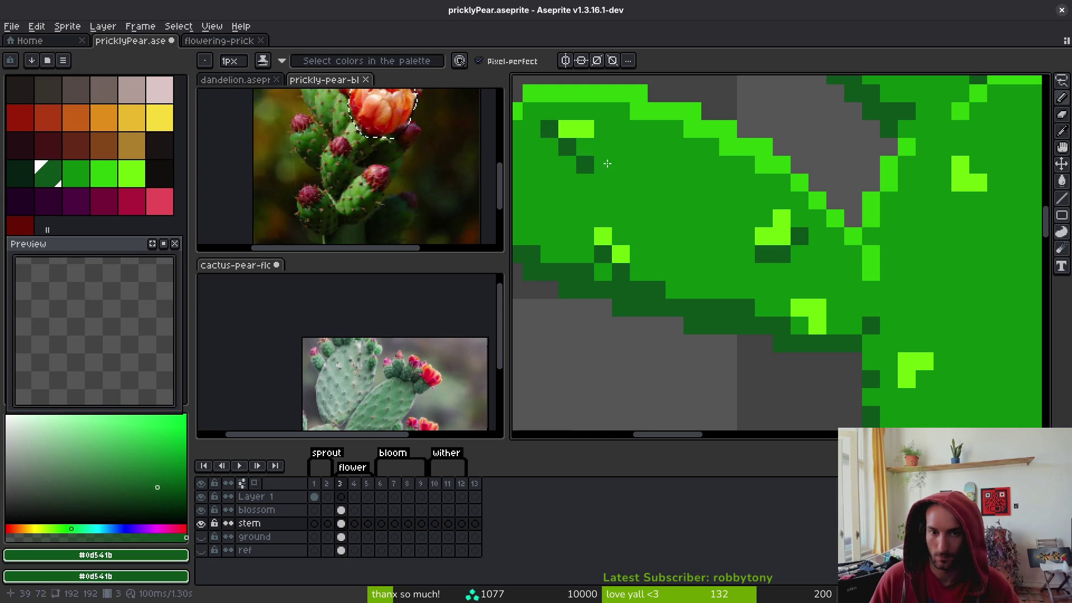
{"action": "left_click", "coordinate": [831, 328]}
{"action": "key", "text": "ctrl+z"}
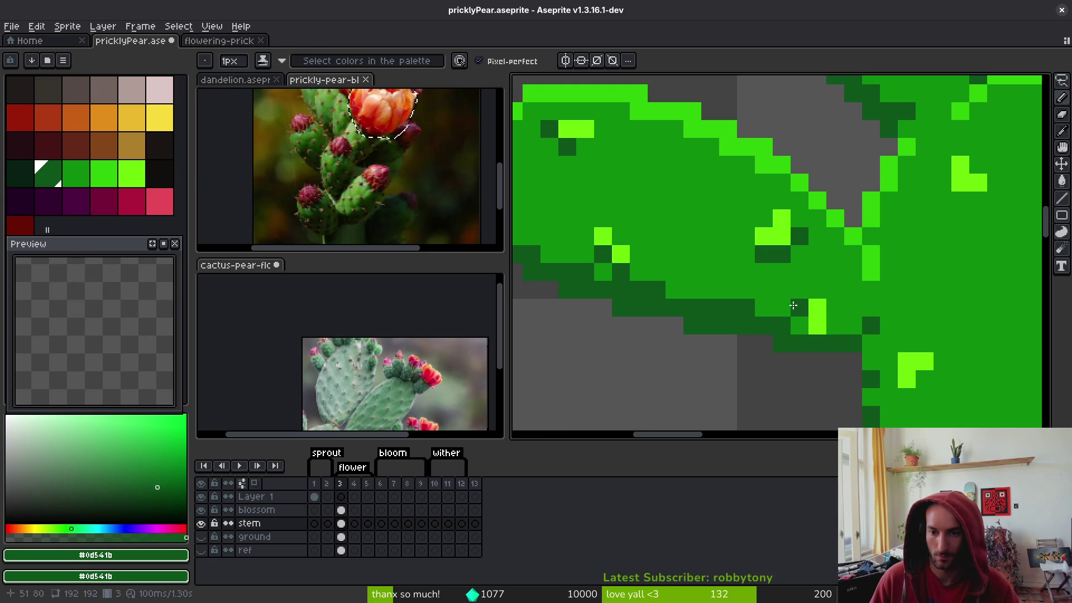
Shade two-pixel dark-green shadows below spine highlights and around one highlight
{"action": "scroll", "coordinate": [837, 309], "scroll_direction": "down", "scroll_amount": 4}
{"action": "scroll", "coordinate": [837, 310], "scroll_direction": "right", "scroll_amount": 3}
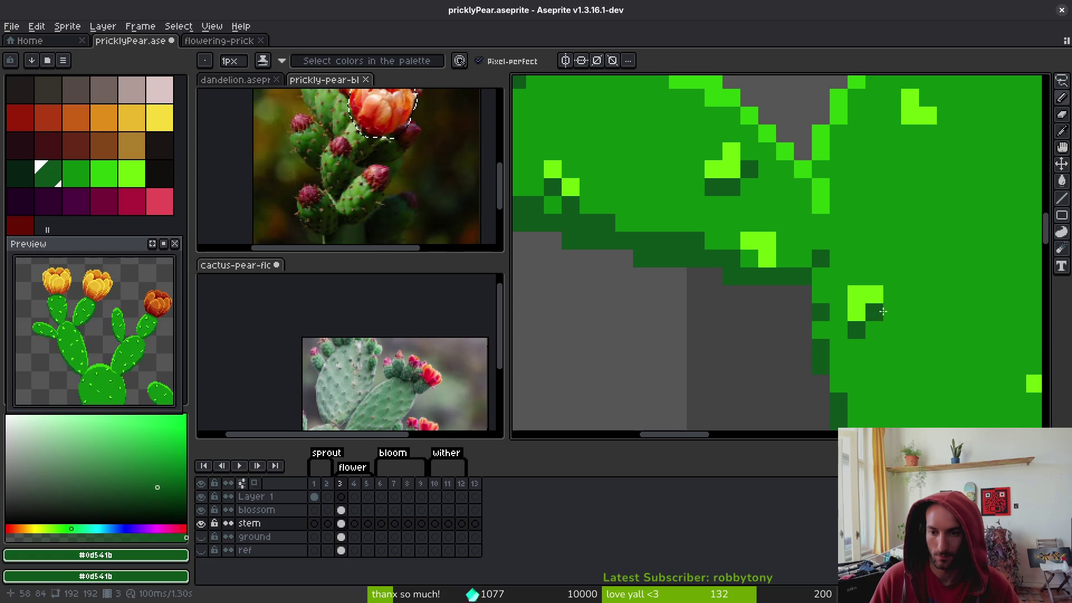
{"action": "scroll", "coordinate": [775, 285], "scroll_direction": "down", "scroll_amount": 5}
{"action": "scroll", "coordinate": [775, 285], "scroll_direction": "up", "scroll_amount": 5}
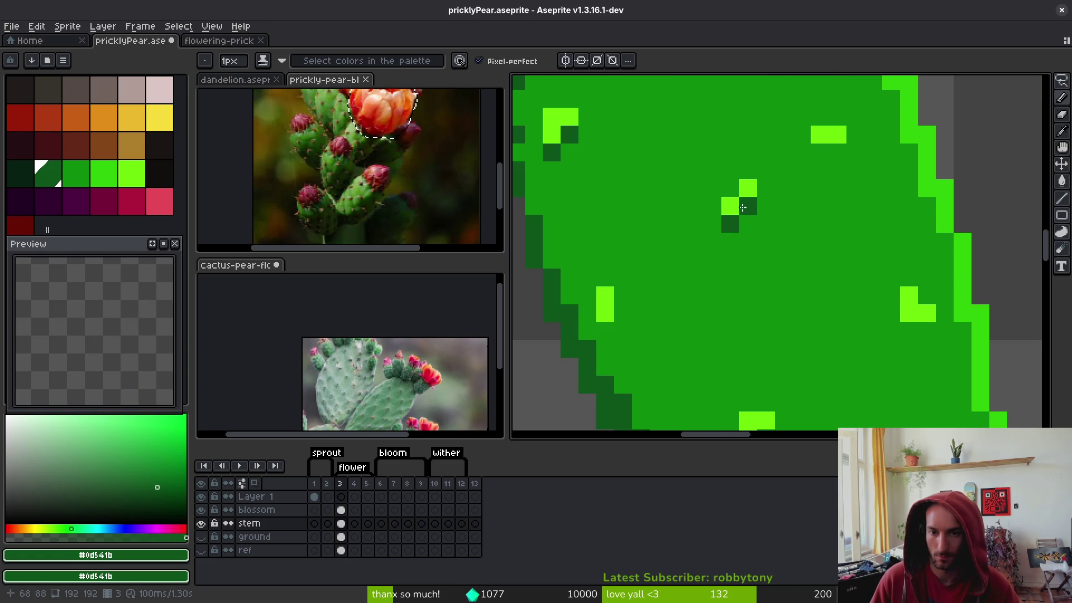
{"action": "left_click_drag", "start_coordinate": [820, 152], "coordinate": [807, 144]}
{"action": "left_click_drag", "start_coordinate": [909, 331], "coordinate": [909, 321]}
{"action": "left_click", "coordinate": [891, 313]}
{"action": "left_click", "coordinate": [927, 331]}
Add more dark-green shadow pixels below and diagonally beside the remaining spine highlights
{"action": "scroll", "coordinate": [838, 291], "scroll_direction": "down", "scroll_amount": 2}
{"action": "scroll", "coordinate": [792, 271], "scroll_direction": "up", "scroll_amount": 2}
{"action": "left_click", "coordinate": [740, 304]}
{"action": "left_click_drag", "start_coordinate": [723, 322], "coordinate": [703, 299]}
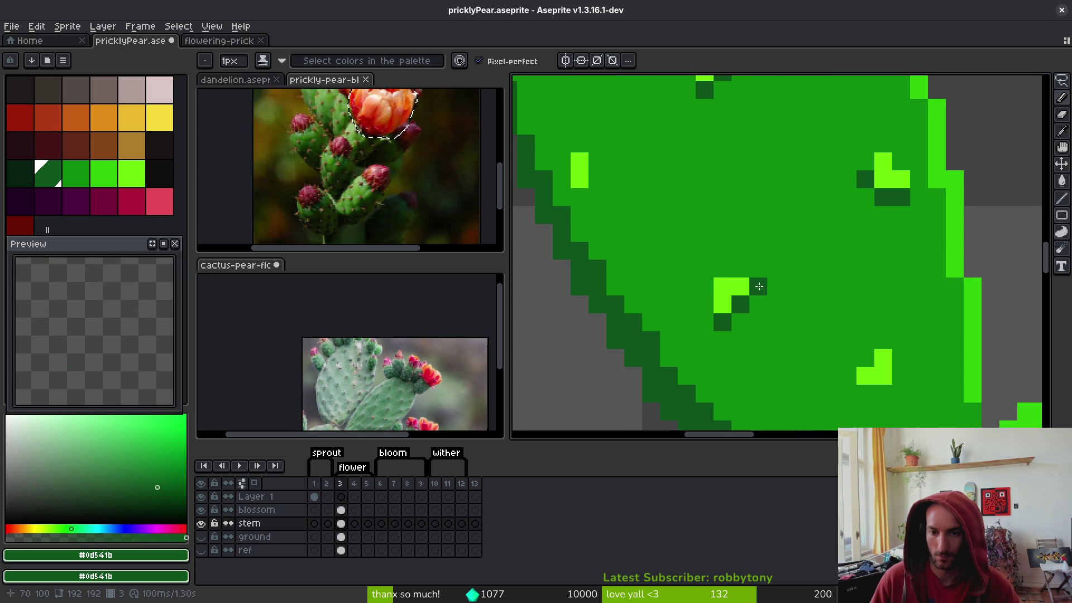
{"action": "left_click", "coordinate": [574, 191]}
{"action": "scroll", "coordinate": [726, 268], "scroll_direction": "down", "scroll_amount": 3}
{"action": "scroll", "coordinate": [726, 268], "scroll_direction": "right", "scroll_amount": 2}
{"action": "left_click_drag", "start_coordinate": [782, 280], "coordinate": [799, 279]}
{"action": "left_click", "coordinate": [769, 398]}
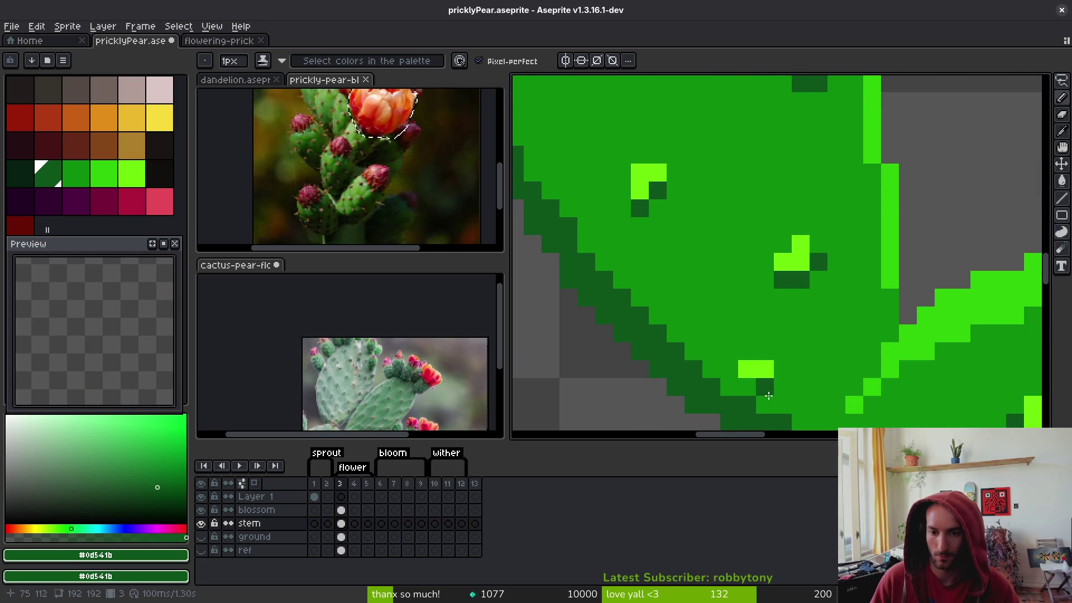
Reshape the spine near the pad edge into a bright-green diagonal highlight using mid-green touch-ups
{"action": "scroll", "coordinate": [776, 346], "scroll_direction": "down", "scroll_amount": 4}
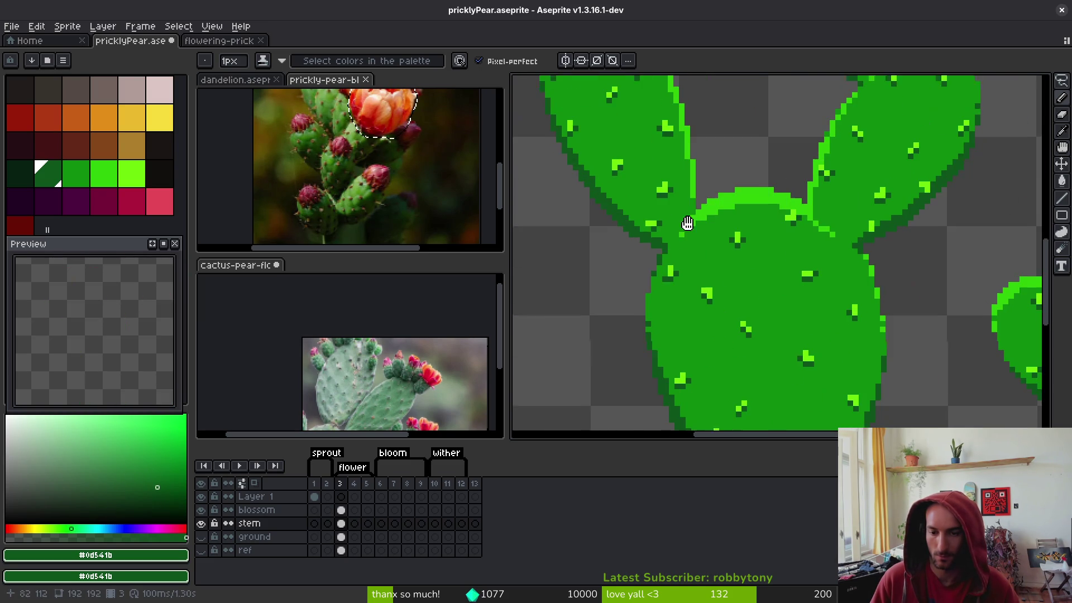
{"action": "scroll", "coordinate": [773, 297], "scroll_direction": "down", "scroll_amount": 4}
{"action": "scroll", "coordinate": [804, 304], "scroll_direction": "up", "scroll_amount": 2}
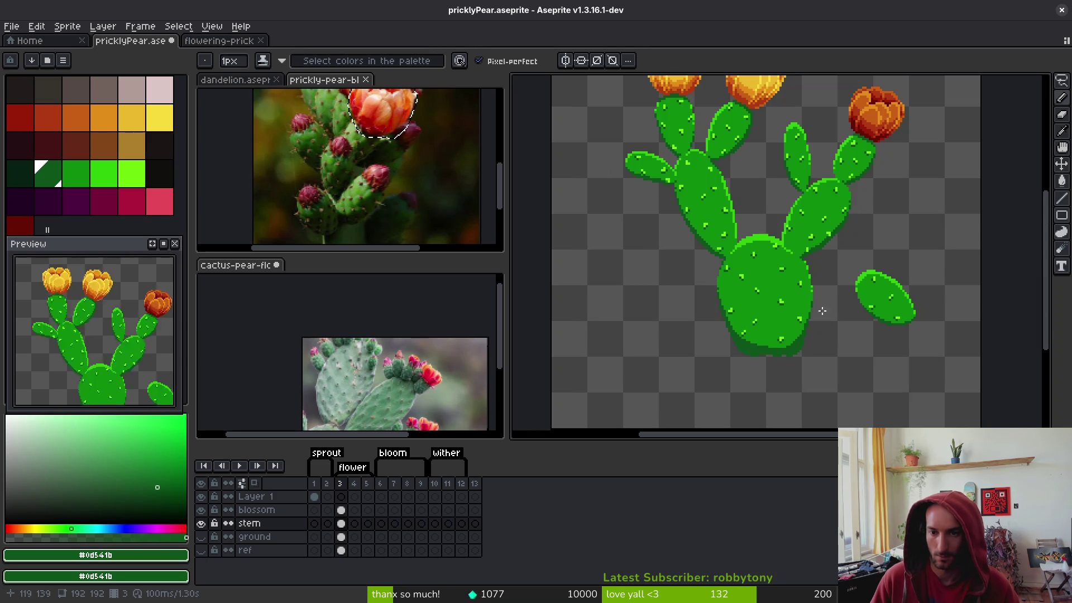
{"action": "scroll", "coordinate": [837, 258], "scroll_direction": "up", "scroll_amount": 3}
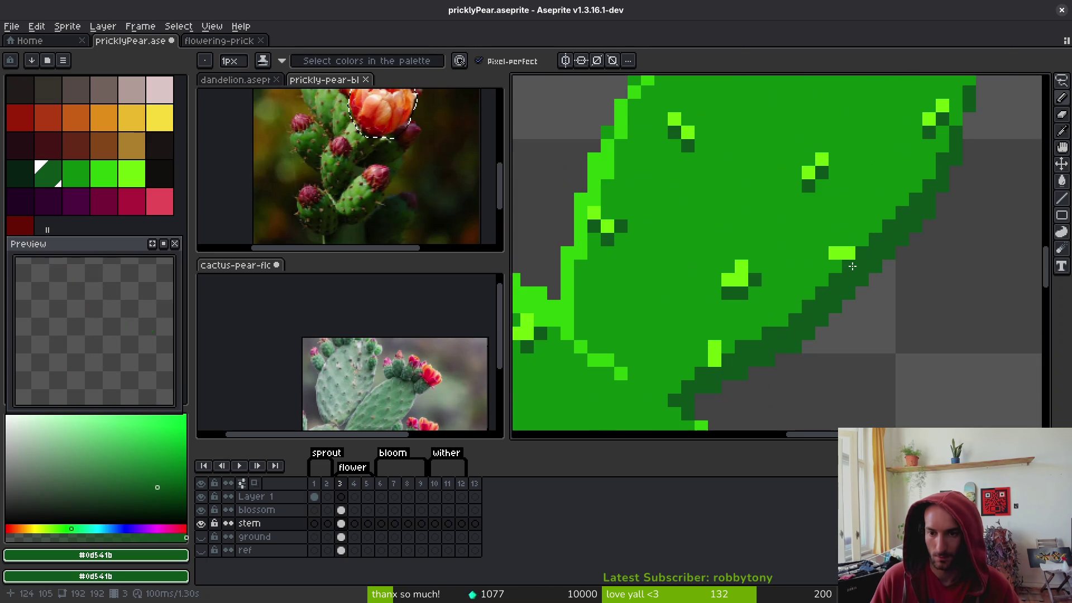
{"action": "left_click", "coordinate": [846, 258], "text": "alt"}
{"action": "left_click", "coordinate": [822, 239]}
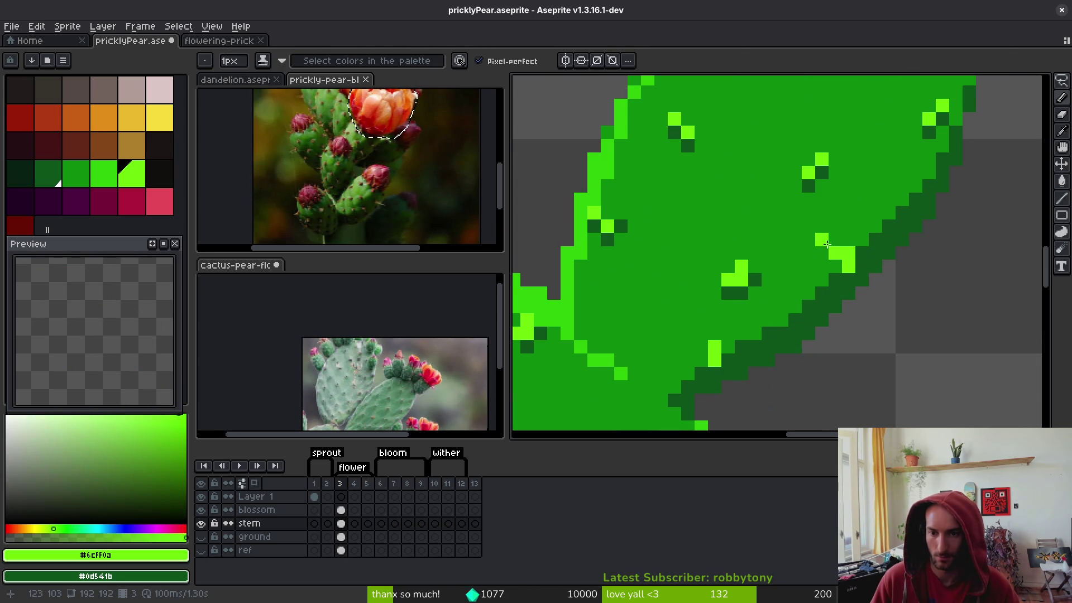
{"action": "left_click", "coordinate": [853, 233], "text": "alt"}
{"action": "left_click", "coordinate": [844, 266], "text": "alt"}
{"action": "left_click", "coordinate": [822, 253]}
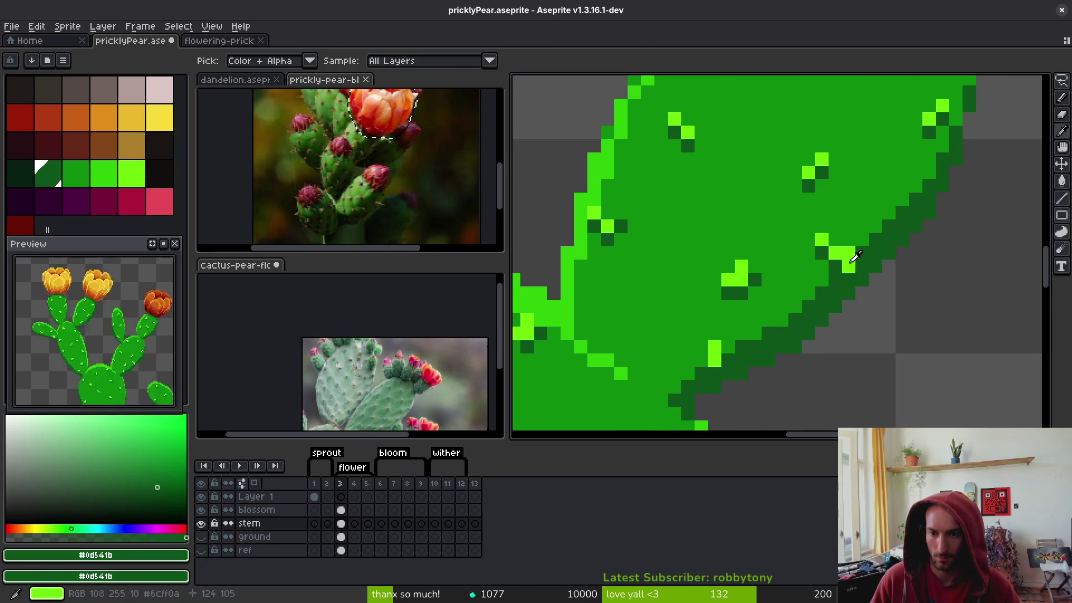
{"action": "left_click", "coordinate": [849, 256], "text": "alt"}
Sample the dark shadow green and look over the shaded spine area
{"action": "scroll", "coordinate": [835, 280], "scroll_direction": "up", "scroll_amount": 1}
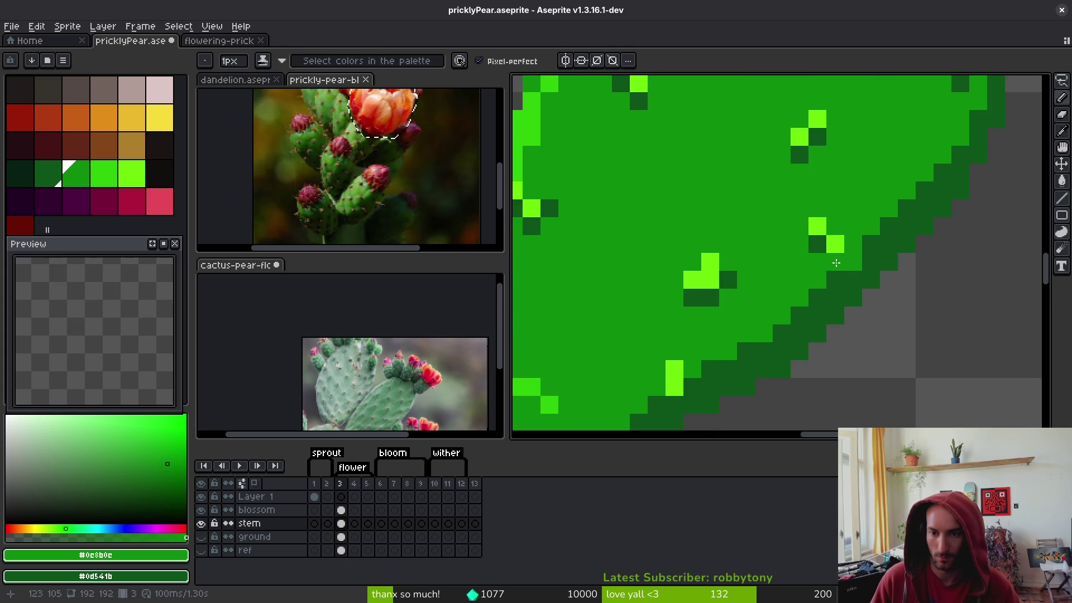
{"action": "left_click", "coordinate": [802, 232], "text": "alt"}
{"action": "scroll", "coordinate": [802, 232], "scroll_direction": "down", "scroll_amount": 7}
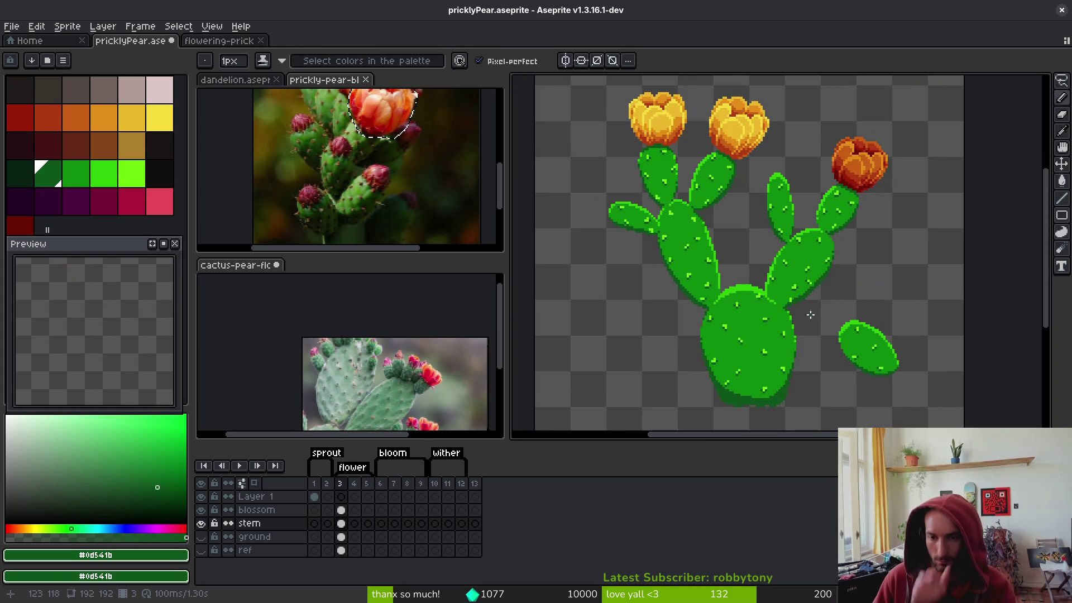
{"action": "scroll", "coordinate": [802, 288], "scroll_direction": "up", "scroll_amount": 5}
{"action": "scroll", "coordinate": [803, 288], "scroll_direction": "down", "scroll_amount": 7}
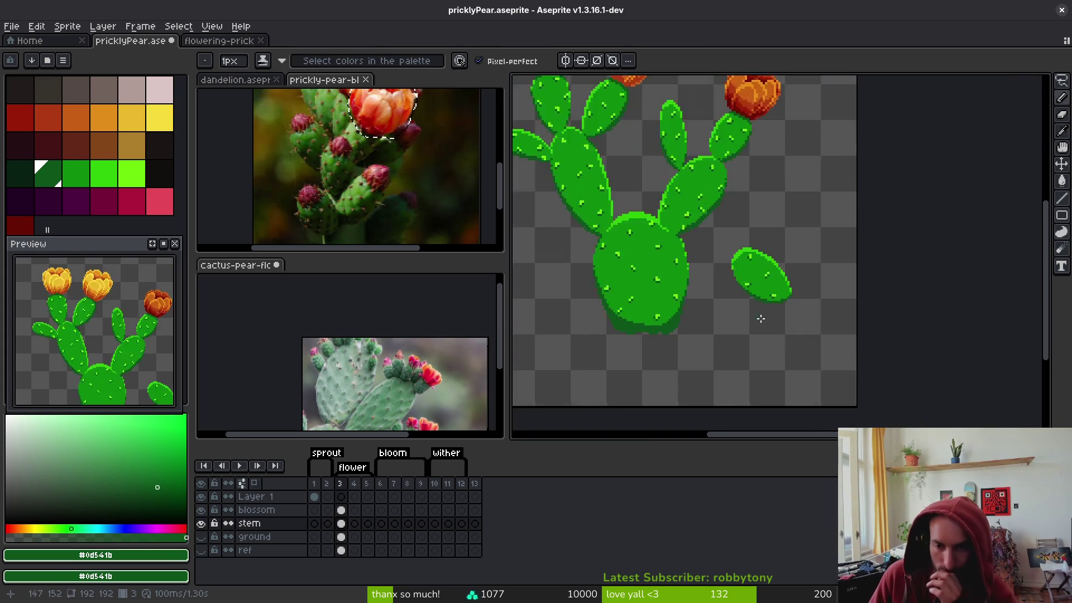
{"action": "scroll", "coordinate": [740, 272], "scroll_direction": "up", "scroll_amount": 2}
{"action": "scroll", "coordinate": [740, 272], "scroll_direction": "up", "scroll_amount": 1}
{"action": "scroll", "coordinate": [740, 355], "scroll_direction": "down", "scroll_amount": 1}
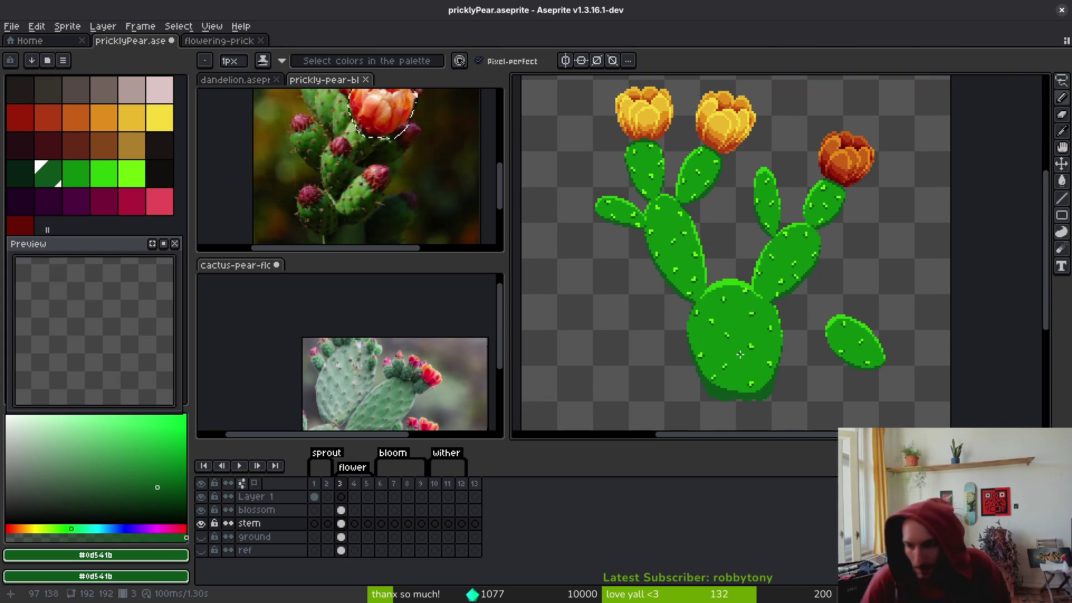
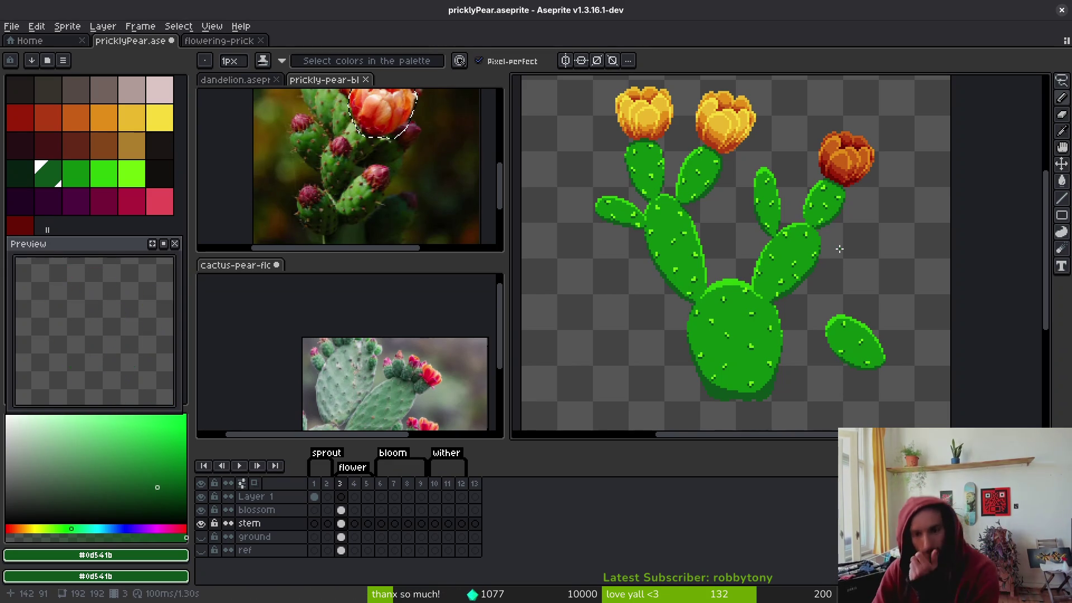
Pick the pad's mid green and remove a stray dark outline pixel from the right pad's lower edge
{"action": "scroll", "coordinate": [839, 340], "scroll_direction": "down", "scroll_amount": 3}
{"action": "scroll", "coordinate": [771, 341], "scroll_direction": "up", "scroll_amount": 3}
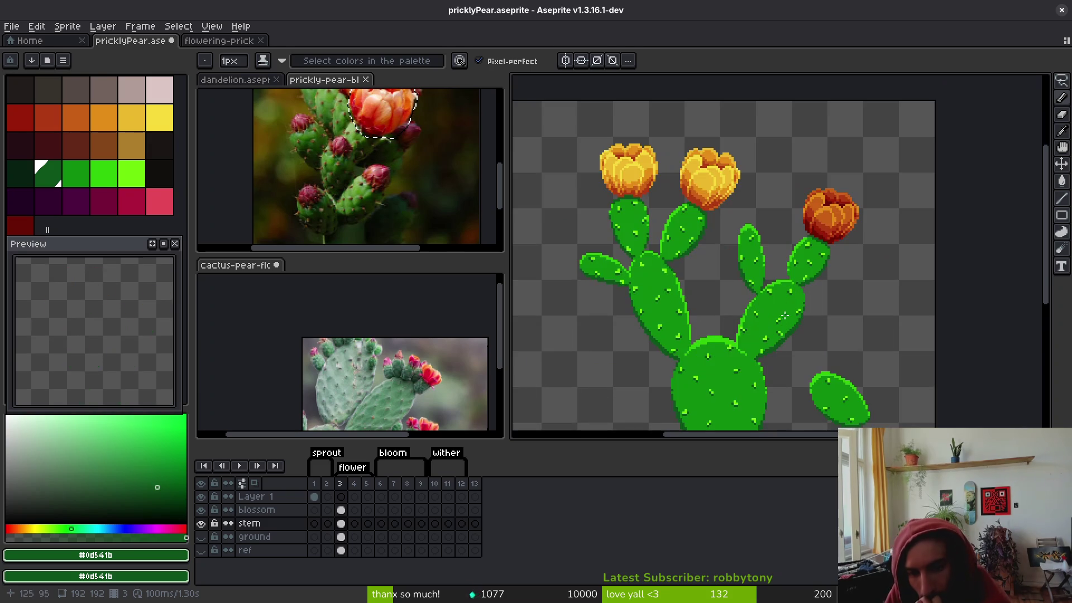
{"action": "scroll", "coordinate": [716, 227], "scroll_direction": "up", "scroll_amount": 2}
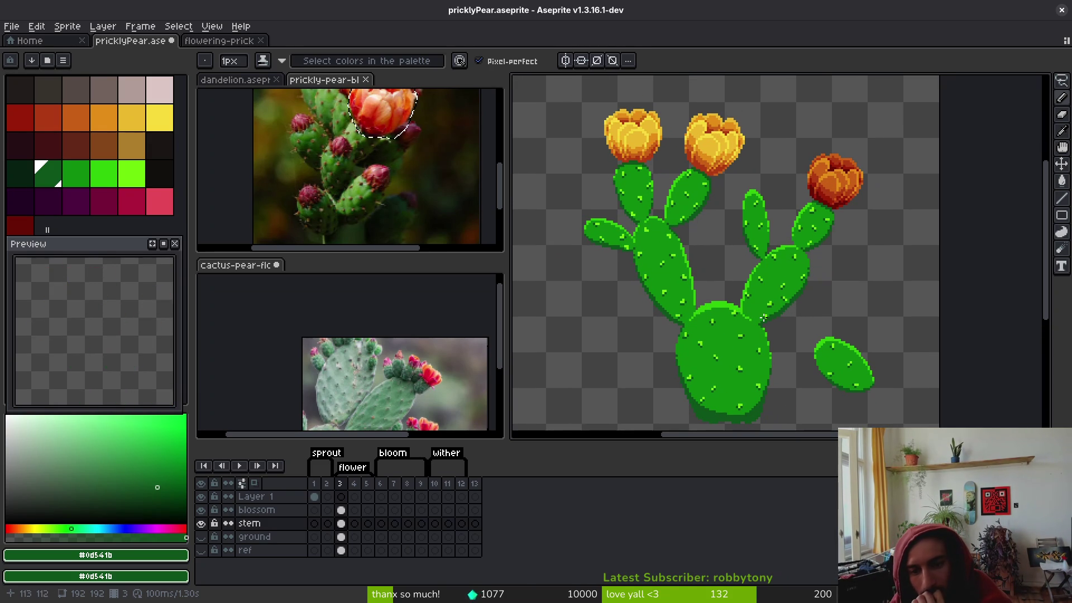
{"action": "scroll", "coordinate": [770, 310], "scroll_direction": "up", "scroll_amount": 3}
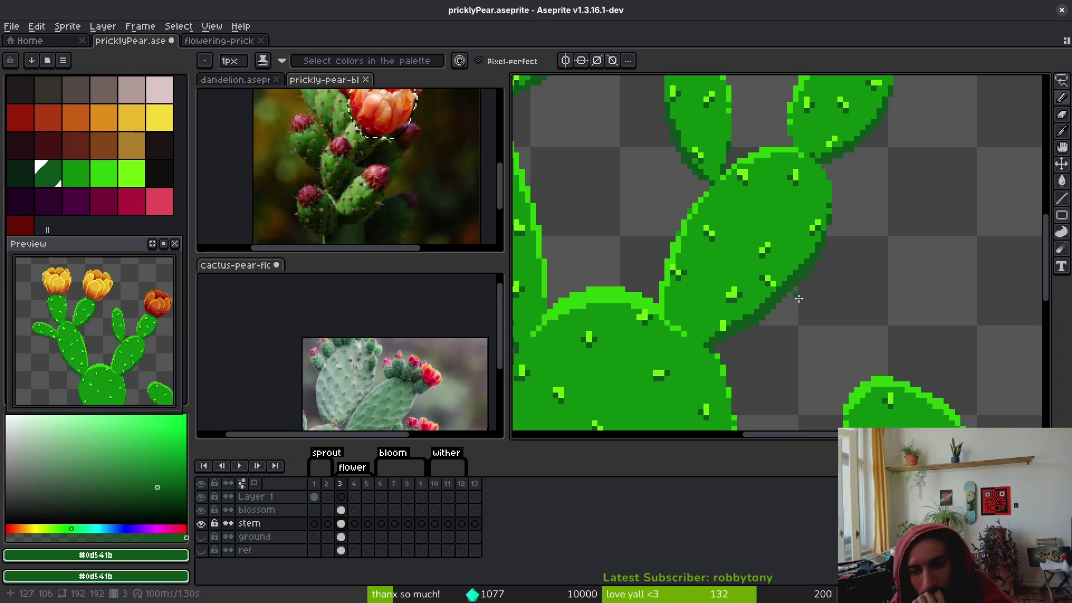
{"action": "scroll", "coordinate": [786, 334], "scroll_direction": "down", "scroll_amount": 3}
{"action": "scroll", "coordinate": [783, 339], "scroll_direction": "up", "scroll_amount": 3}
{"action": "scroll", "coordinate": [784, 339], "scroll_direction": "up", "scroll_amount": 2}
{"action": "scroll", "coordinate": [736, 274], "scroll_direction": "up", "scroll_amount": 2}
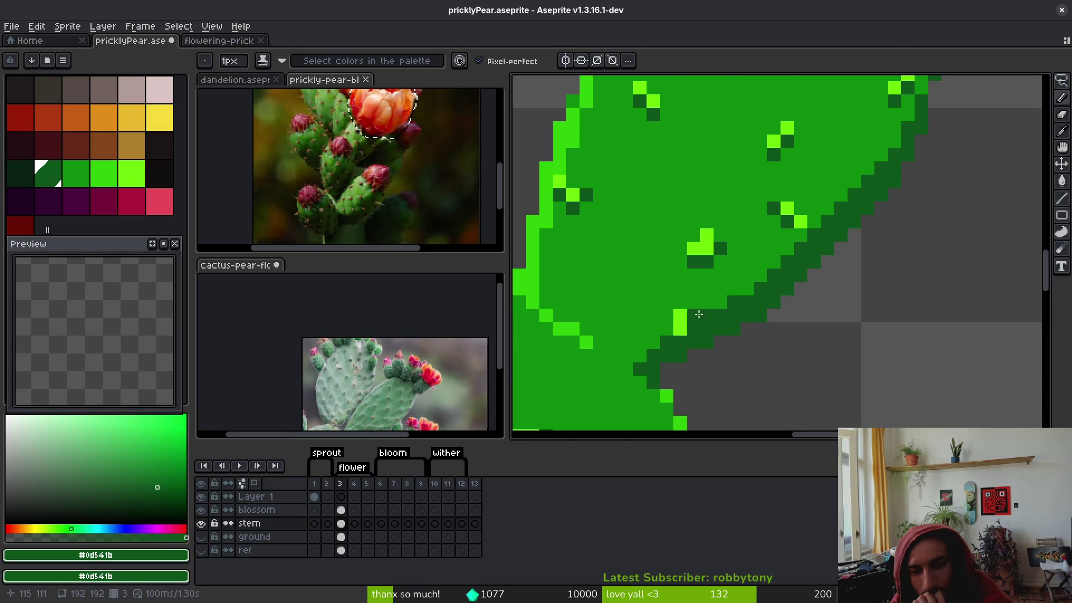
{"action": "right_click", "coordinate": [736, 297], "text": "alt"}
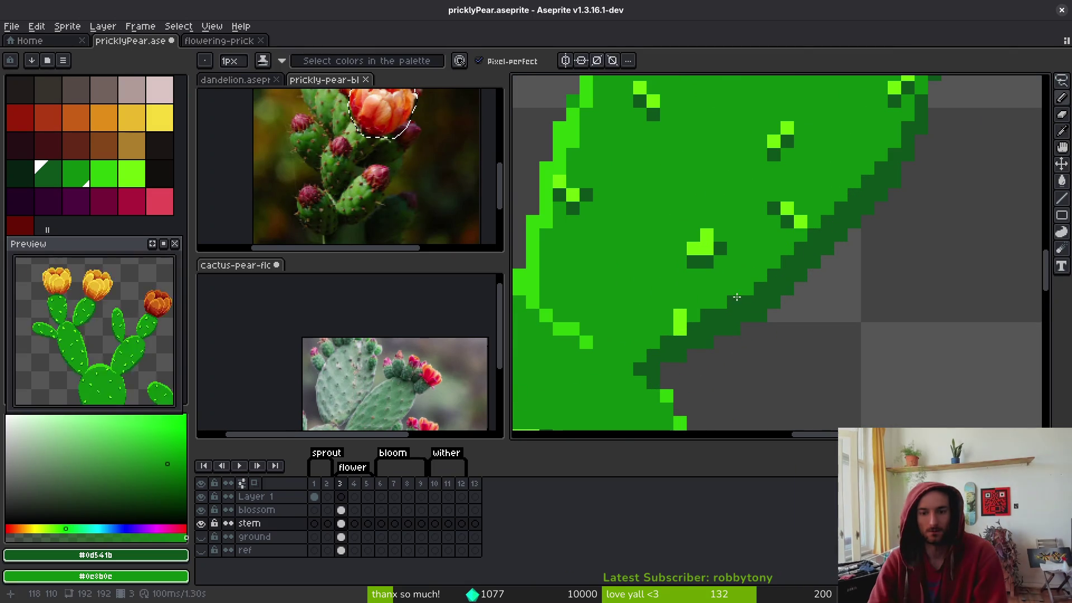
{"action": "scroll", "coordinate": [798, 313], "scroll_direction": "down", "scroll_amount": 2}
{"action": "scroll", "coordinate": [857, 329], "scroll_direction": "up", "scroll_amount": 1}
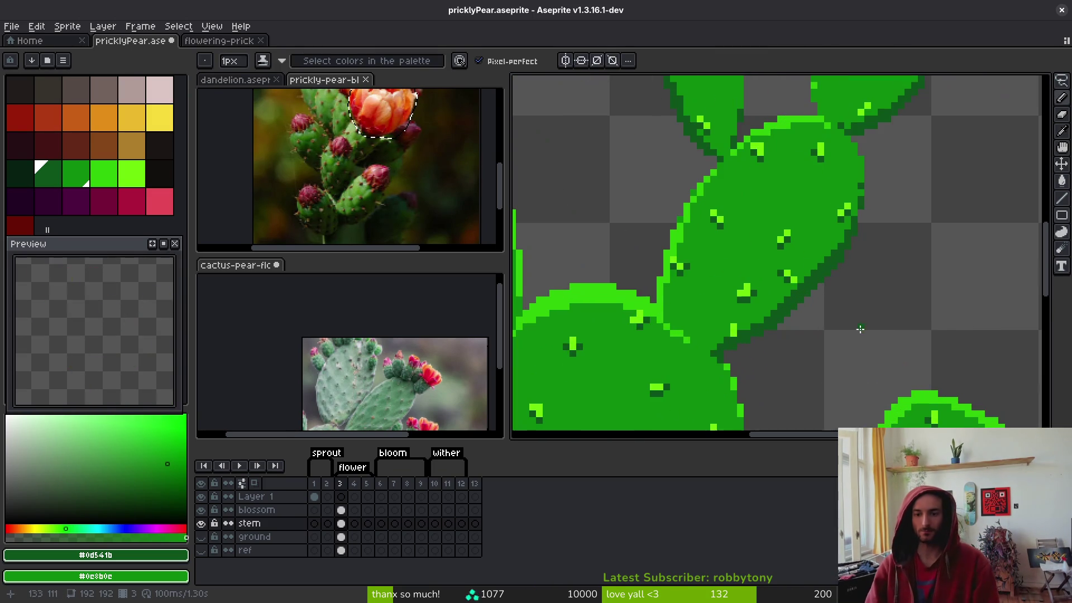
{"action": "scroll", "coordinate": [773, 335], "scroll_direction": "up", "scroll_amount": 2}
{"action": "left_click", "coordinate": [670, 329]}
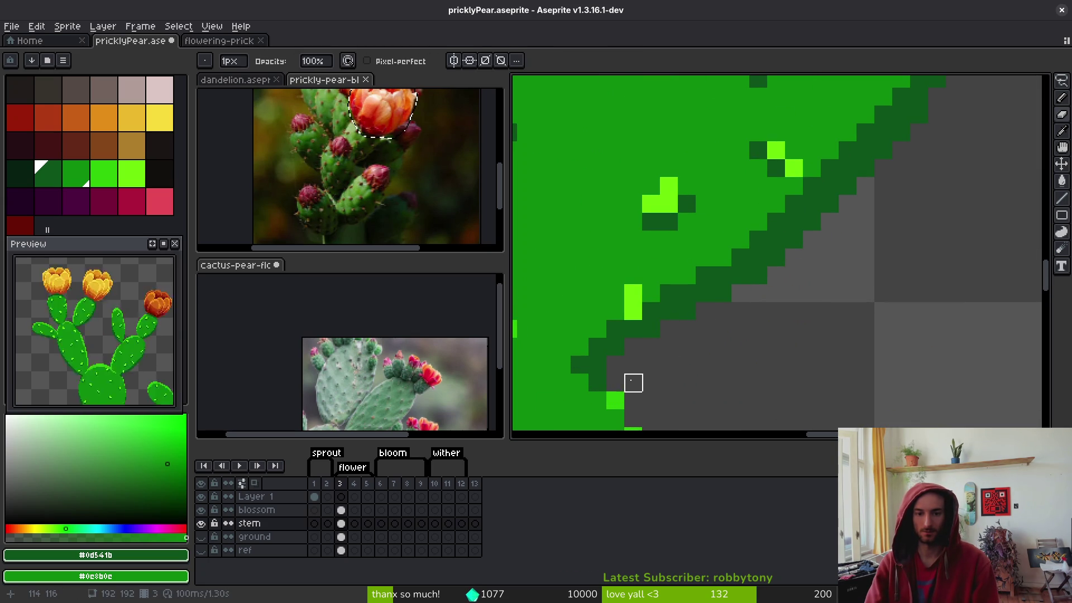
Save pricklyPear.aseprite twice while checking the cleaned edge
{"action": "scroll", "coordinate": [692, 368], "scroll_direction": "down", "scroll_amount": 2}
{"action": "key", "text": "ctrl+s"}
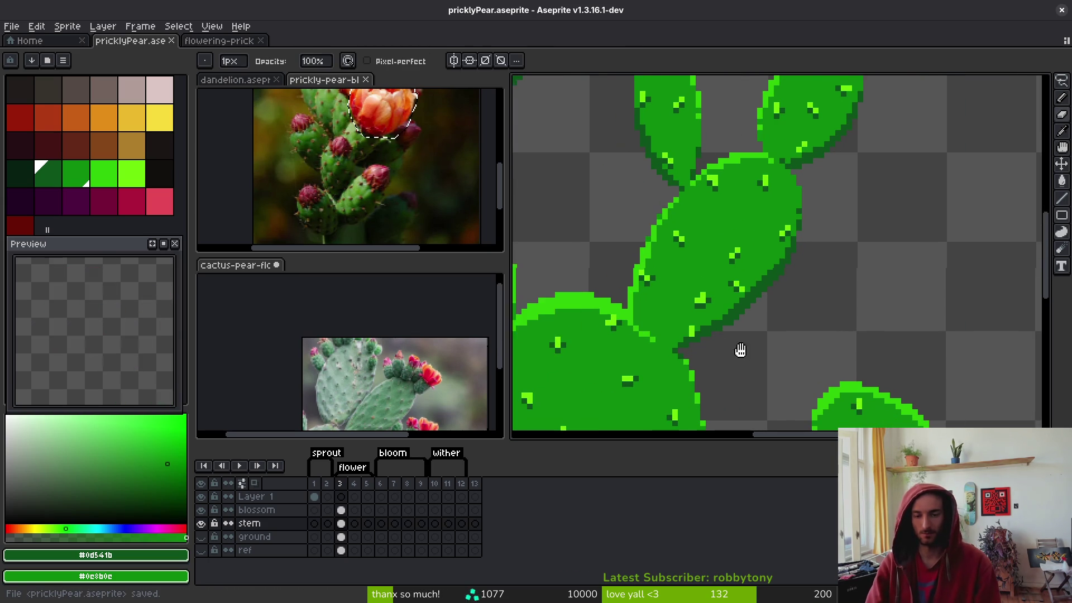
{"action": "scroll", "coordinate": [780, 338], "scroll_direction": "up", "scroll_amount": 3}
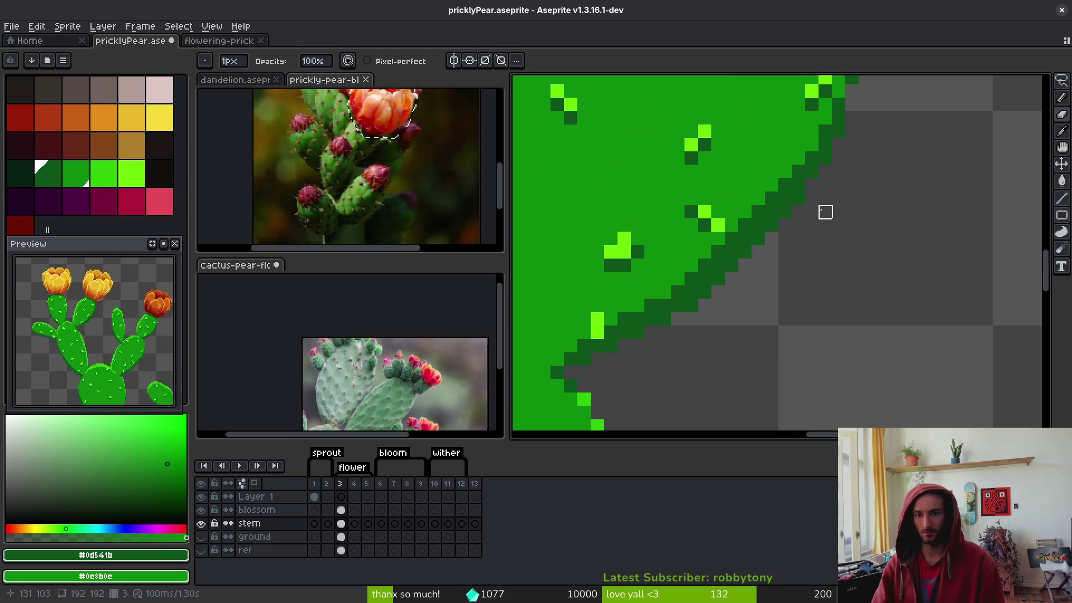
{"action": "scroll", "coordinate": [853, 255], "scroll_direction": "up", "scroll_amount": 3}
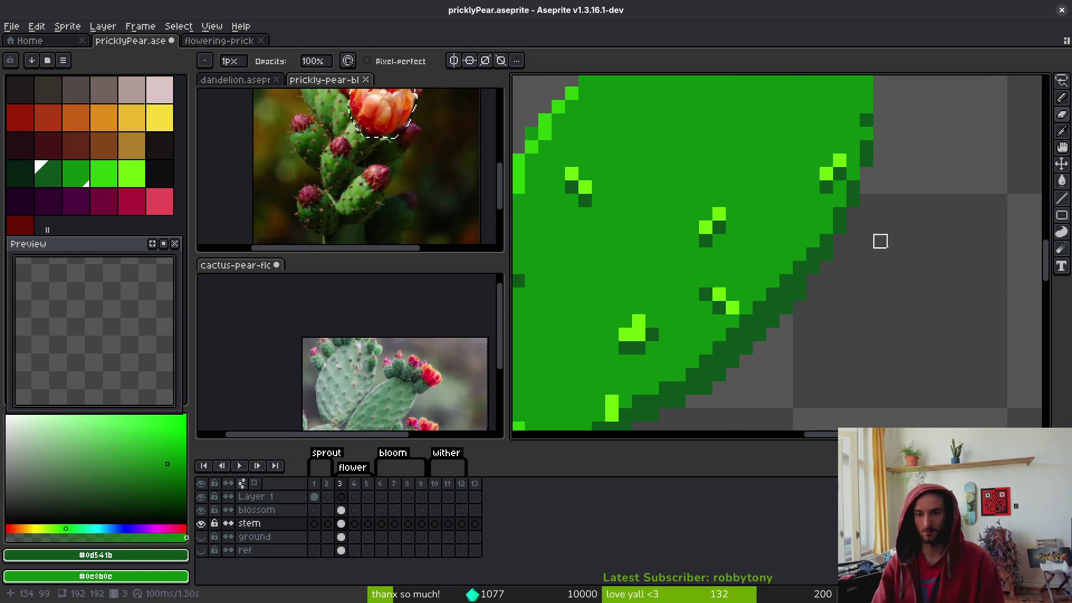
{"action": "scroll", "coordinate": [867, 241], "scroll_direction": "down", "scroll_amount": 4}
{"action": "key", "text": "ctrl+s"}
Eyedrop the bright green and repaint a highlight pixel on the pad's edge
{"action": "scroll", "coordinate": [894, 302], "scroll_direction": "up", "scroll_amount": 4}
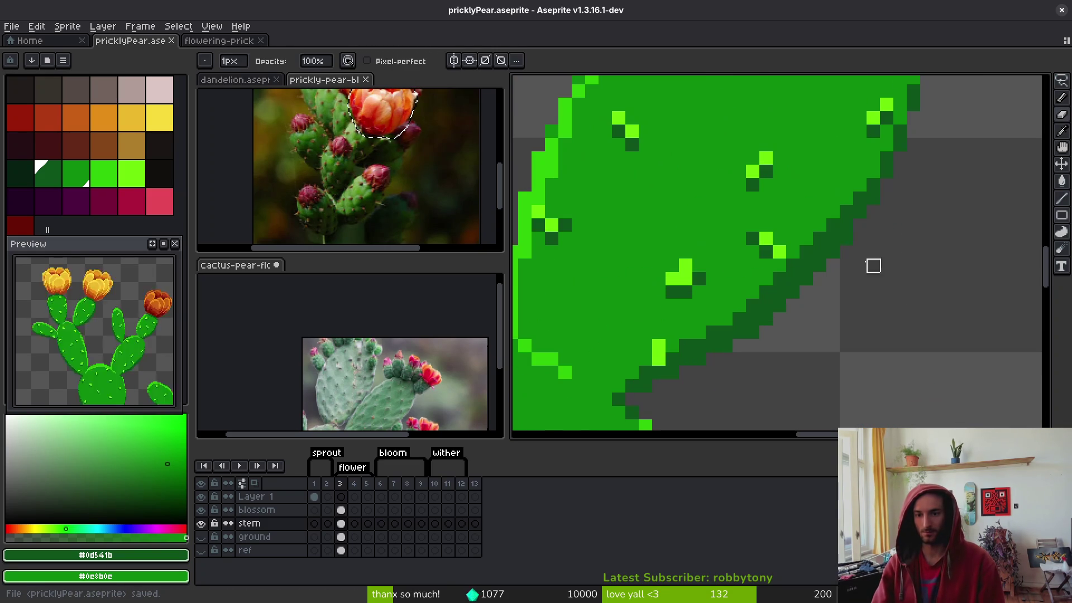
{"action": "scroll", "coordinate": [893, 268], "scroll_direction": "down", "scroll_amount": 4}
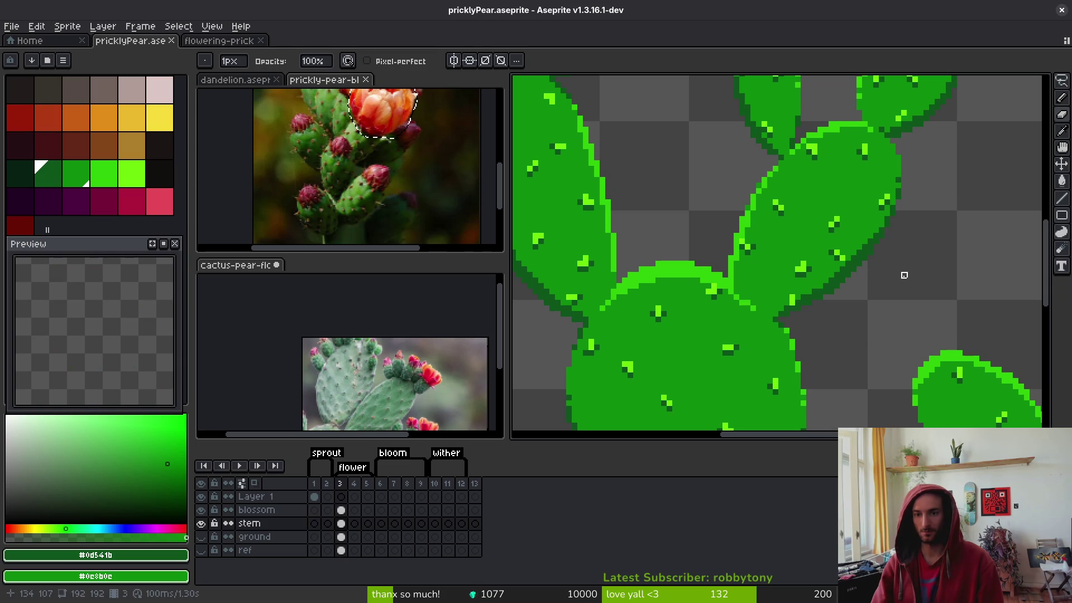
{"action": "scroll", "coordinate": [896, 272], "scroll_direction": "up", "scroll_amount": 1}
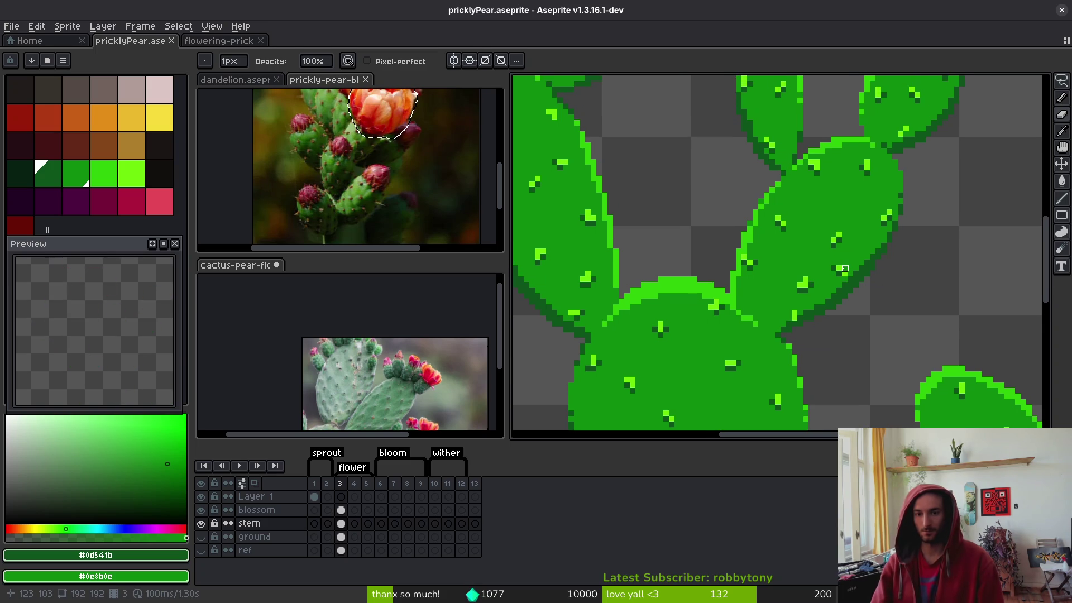
{"action": "scroll", "coordinate": [810, 207], "scroll_direction": "up", "scroll_amount": 2}
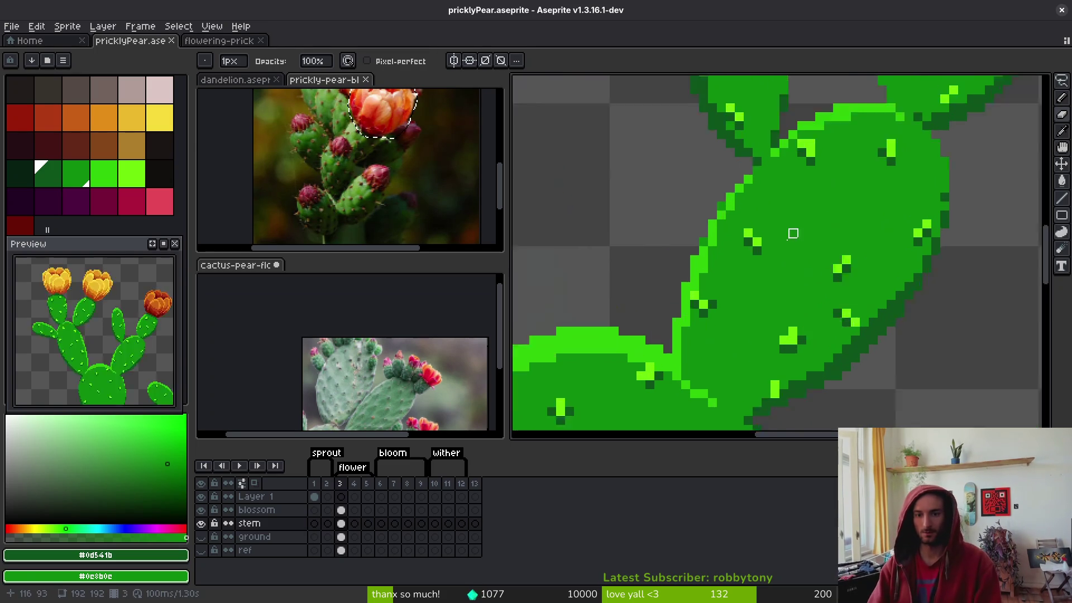
{"action": "scroll", "coordinate": [811, 206], "scroll_direction": "up", "scroll_amount": 1}
{"action": "left_click", "coordinate": [768, 240], "text": "alt"}
{"action": "left_click", "coordinate": [784, 202]}
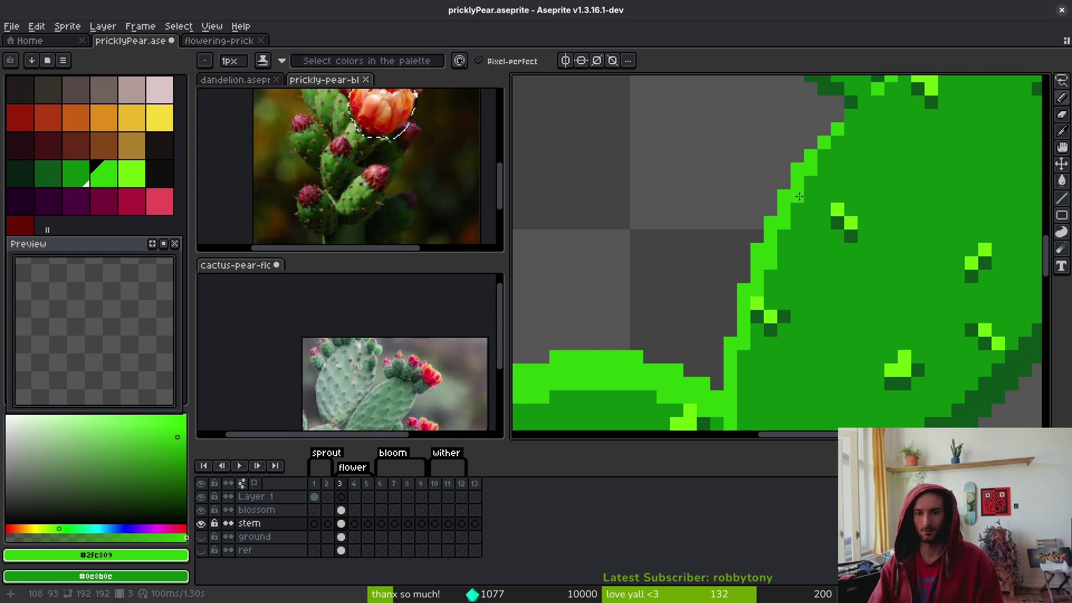
Switch to the mid green and paint a pixel on the pad's outline, saving along the way
{"action": "scroll", "coordinate": [800, 197], "scroll_direction": "down", "scroll_amount": 3}
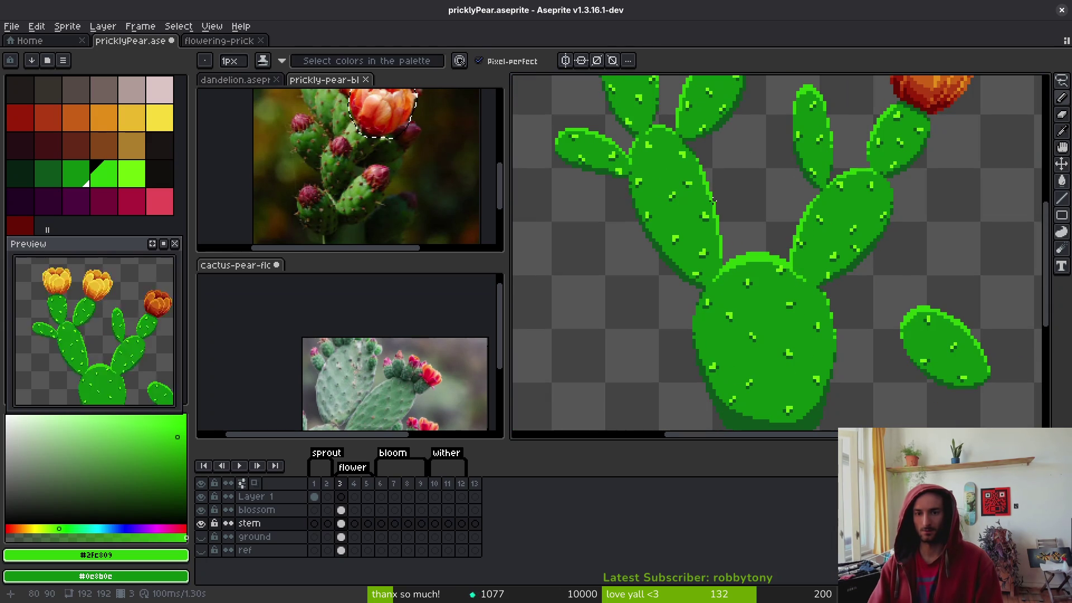
{"action": "scroll", "coordinate": [709, 203], "scroll_direction": "up", "scroll_amount": 3}
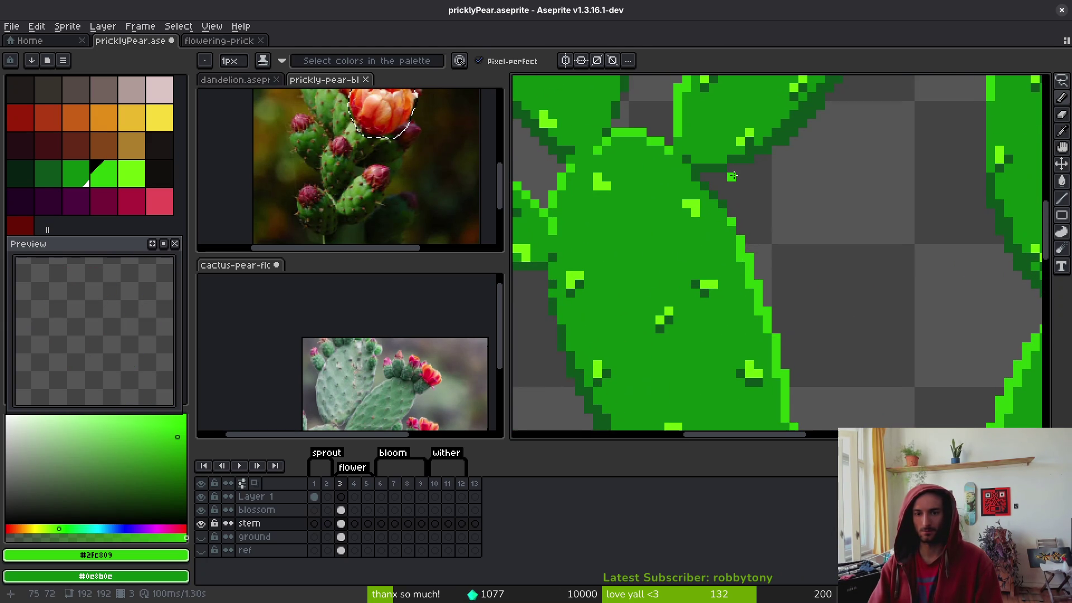
{"action": "scroll", "coordinate": [708, 226], "scroll_direction": "down", "scroll_amount": 3}
{"action": "scroll", "coordinate": [707, 226], "scroll_direction": "up", "scroll_amount": 3}
{"action": "left_click", "coordinate": [707, 226], "text": "alt"}
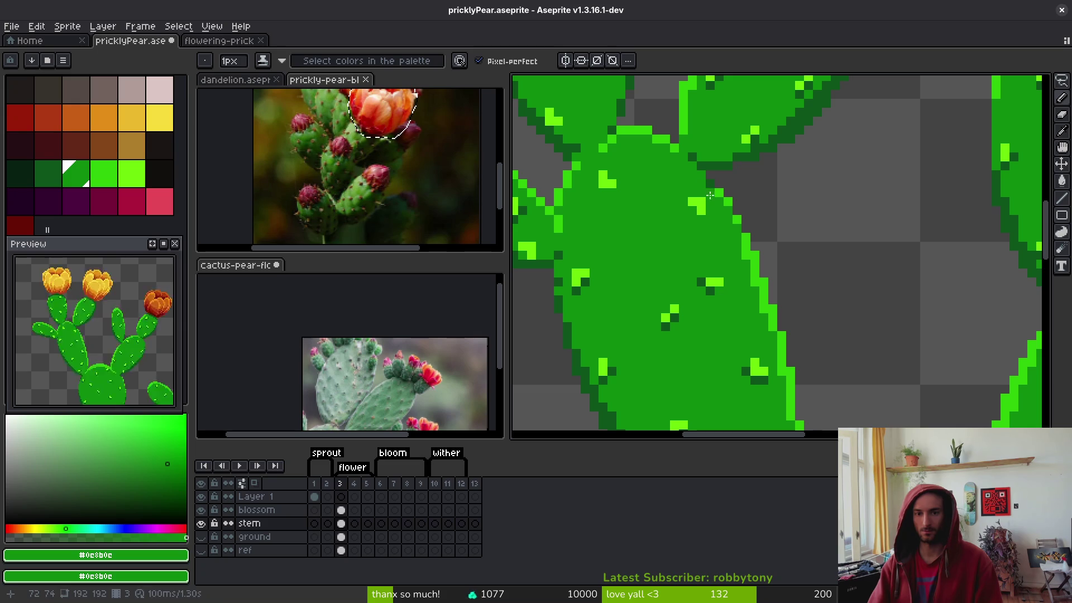
{"action": "scroll", "coordinate": [703, 192], "scroll_direction": "down", "scroll_amount": 2}
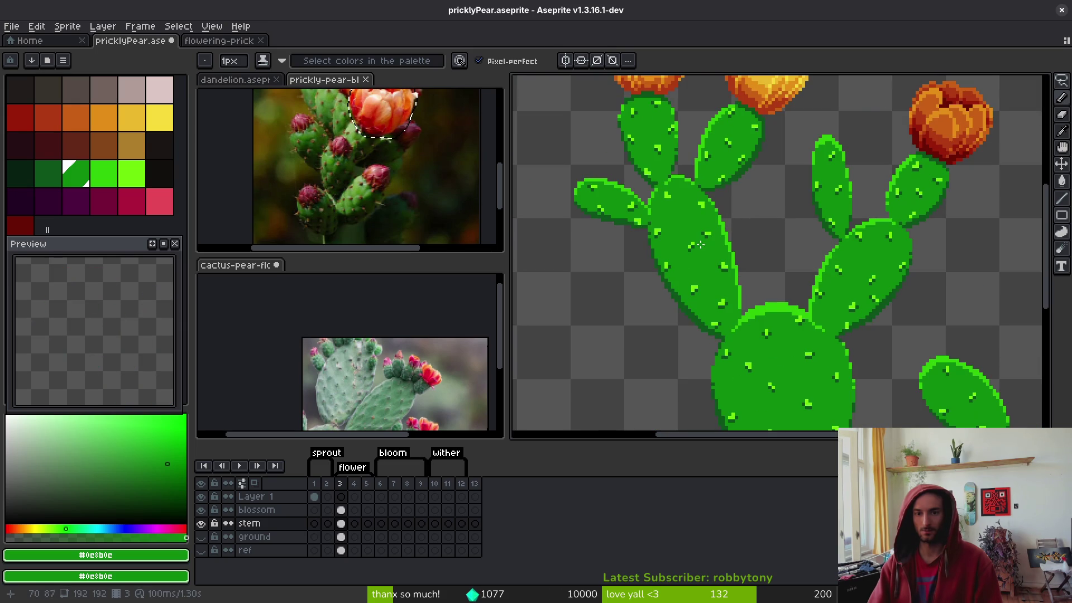
{"action": "key", "text": "ctrl+s"}
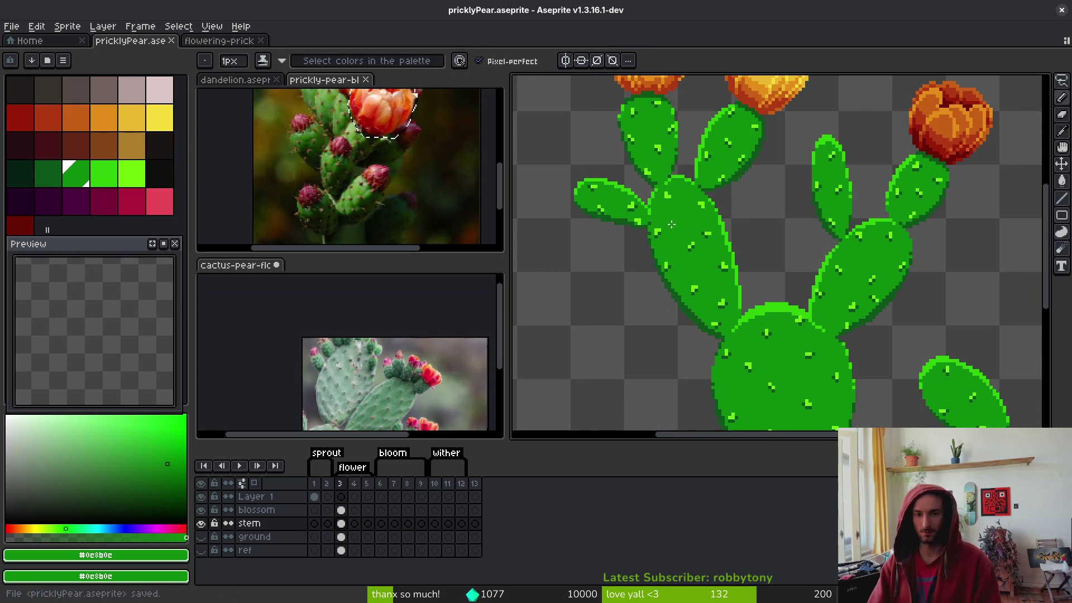
{"action": "scroll", "coordinate": [659, 174], "scroll_direction": "up", "scroll_amount": 3}
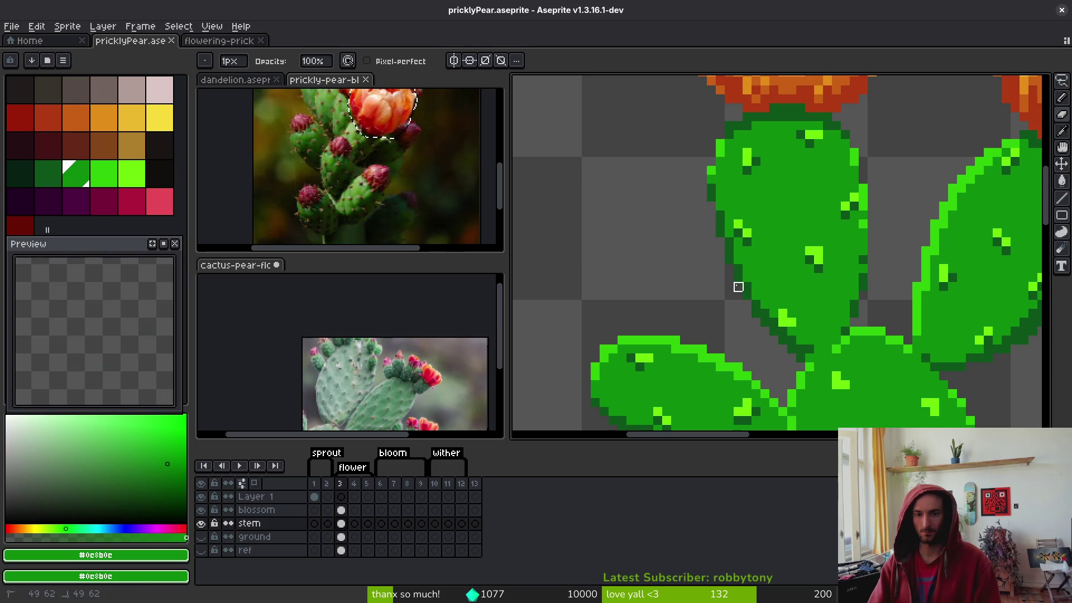
{"action": "left_click", "coordinate": [715, 190]}
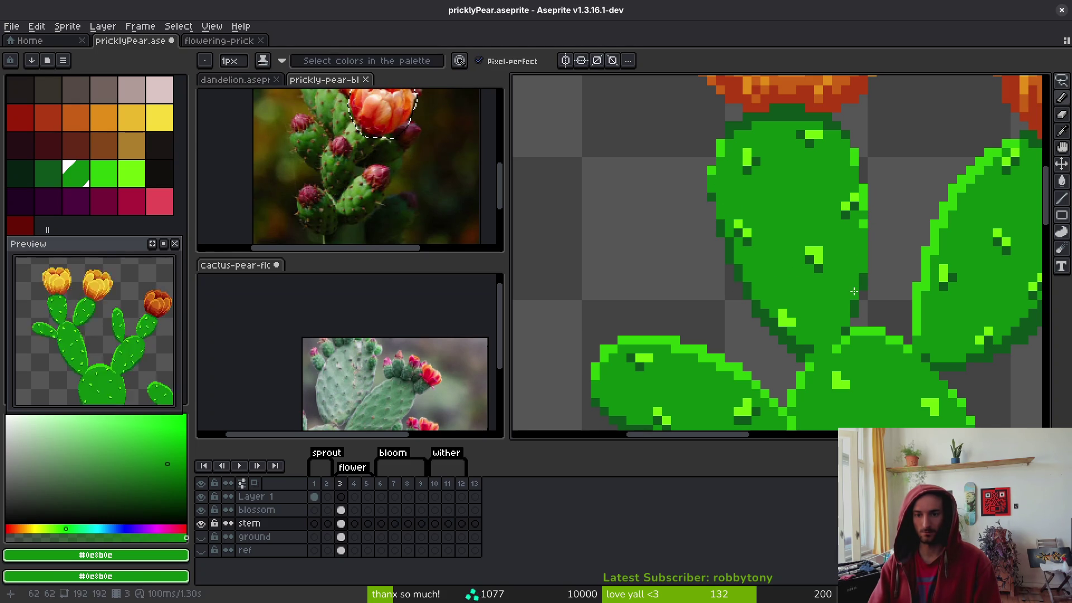
Eyedrop the light, mid and dark greens from the pad's top edge, then save the cactus file
{"action": "scroll", "coordinate": [804, 195], "scroll_direction": "up", "scroll_amount": 1}
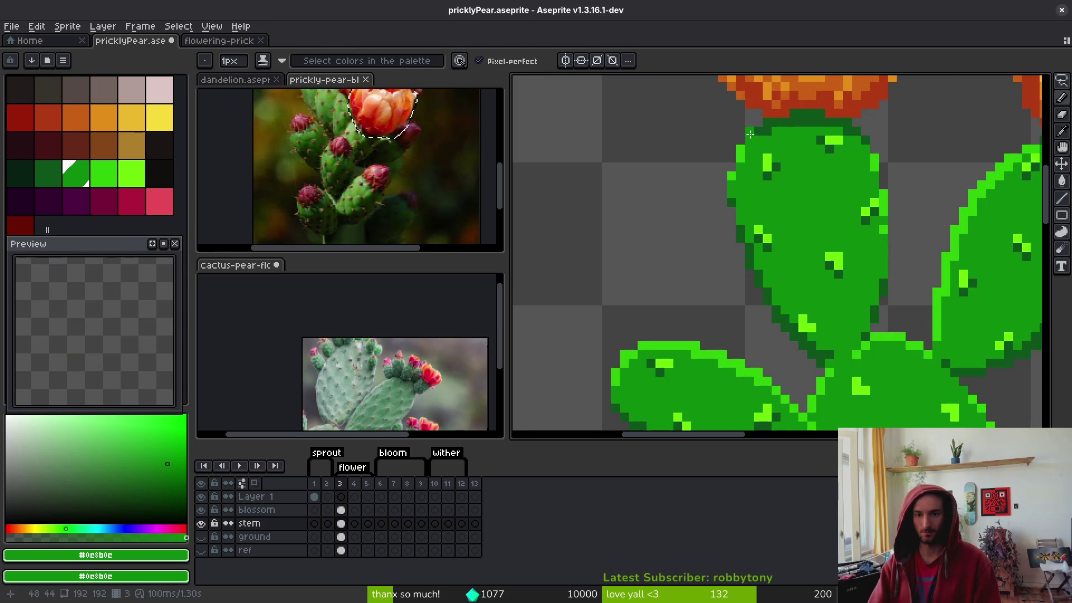
{"action": "scroll", "coordinate": [760, 140], "scroll_direction": "up", "scroll_amount": 2}
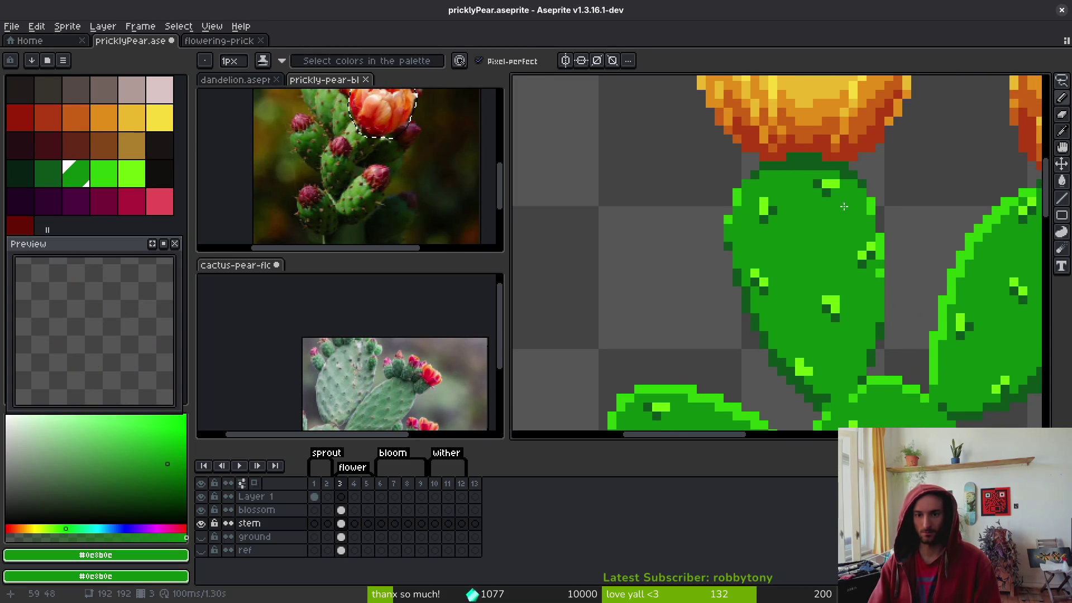
{"action": "scroll", "coordinate": [844, 206], "scroll_direction": "down", "scroll_amount": 1}
{"action": "scroll", "coordinate": [821, 246], "scroll_direction": "up", "scroll_amount": 1}
{"action": "scroll", "coordinate": [779, 201], "scroll_direction": "up", "scroll_amount": 1}
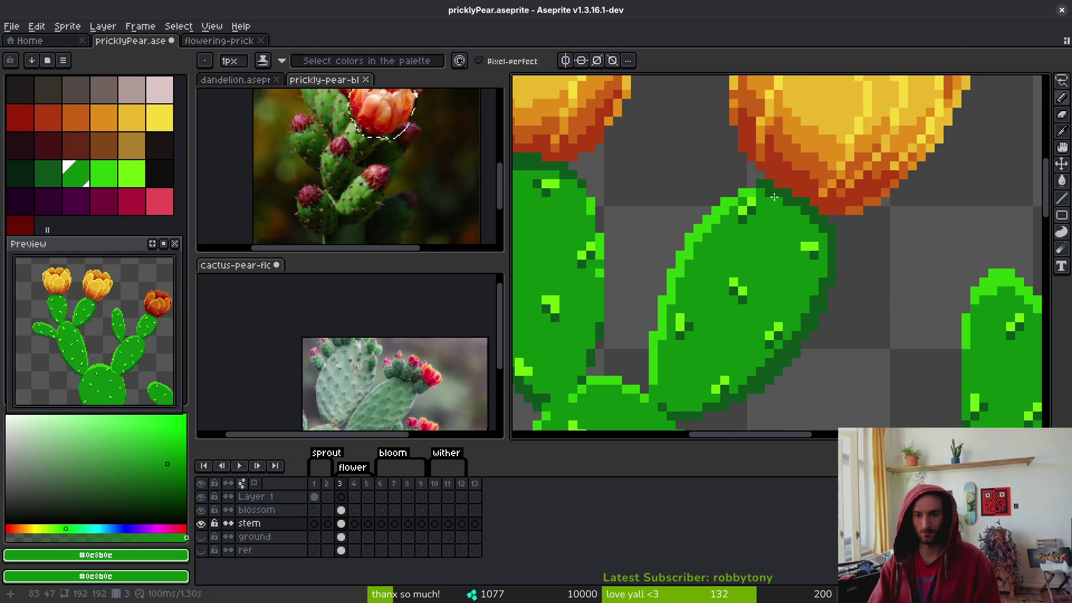
{"action": "scroll", "coordinate": [816, 226], "scroll_direction": "down", "scroll_amount": 1}
{"action": "scroll", "coordinate": [735, 226], "scroll_direction": "up", "scroll_amount": 1}
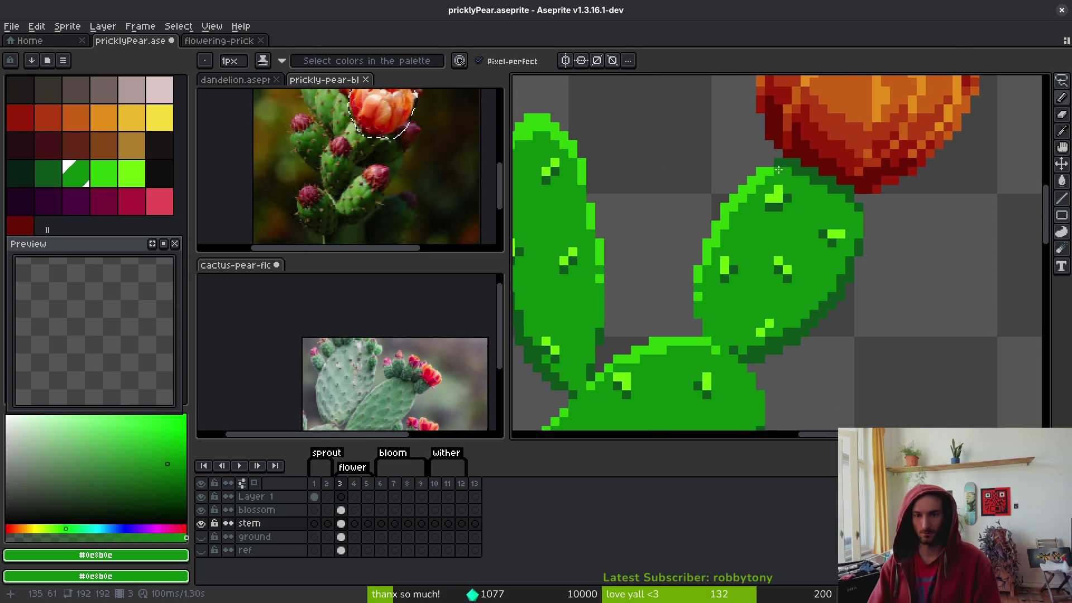
{"action": "scroll", "coordinate": [777, 163], "scroll_direction": "down", "scroll_amount": 1}
{"action": "scroll", "coordinate": [774, 162], "scroll_direction": "up", "scroll_amount": 1}
{"action": "key", "text": "i"}
{"action": "key", "text": "b"}
{"action": "left_click", "coordinate": [765, 166], "text": "alt"}
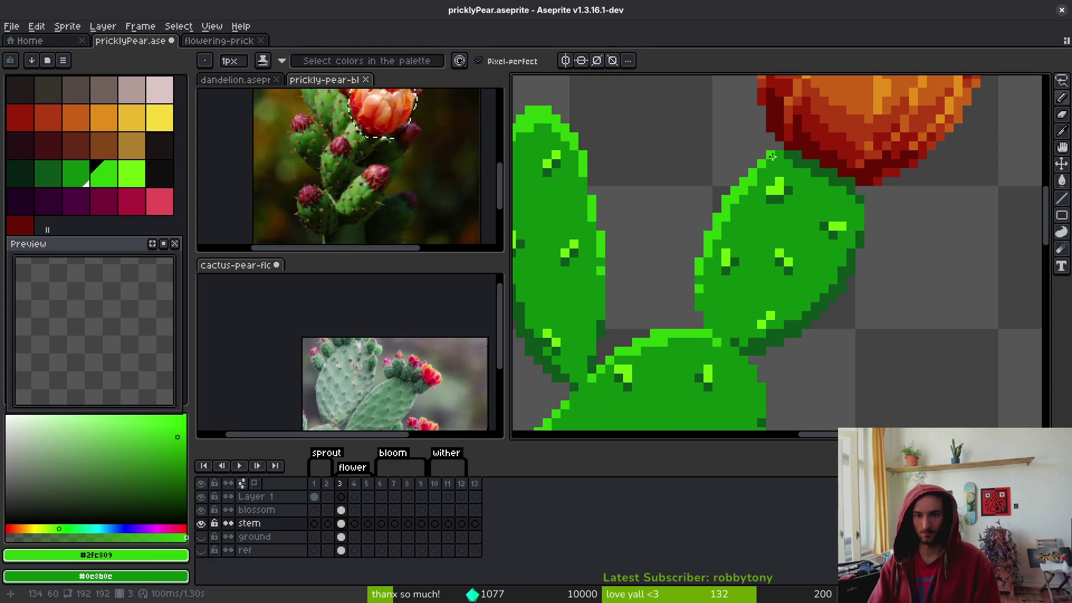
{"action": "left_click", "coordinate": [780, 154], "text": "alt"}
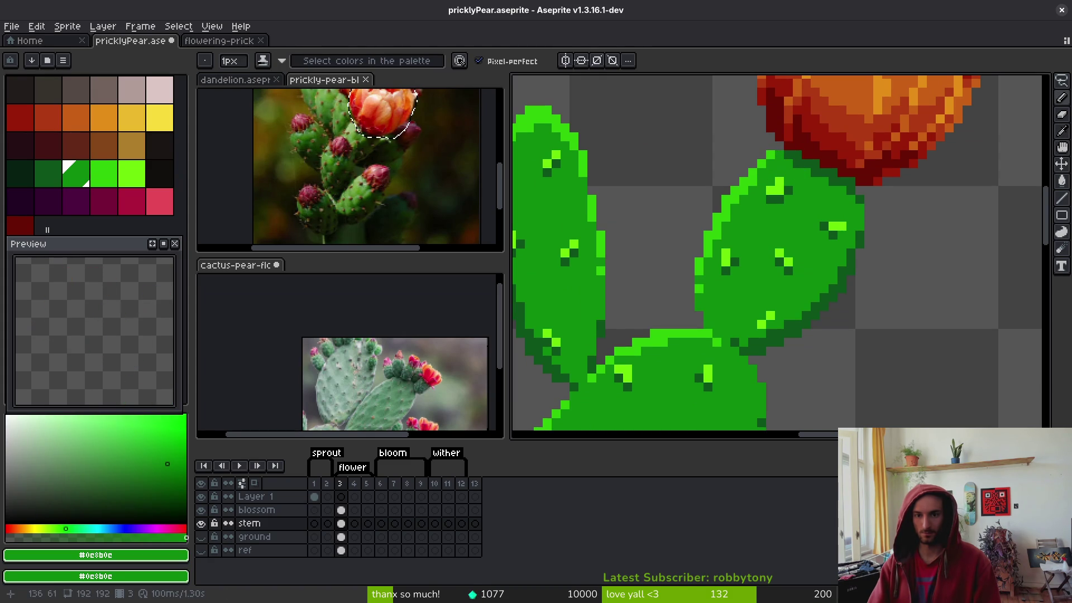
{"action": "left_click", "coordinate": [787, 160], "text": "alt"}
{"action": "scroll", "coordinate": [814, 196], "scroll_direction": "down", "scroll_amount": 2}
{"action": "key", "text": "ctrl+s"}
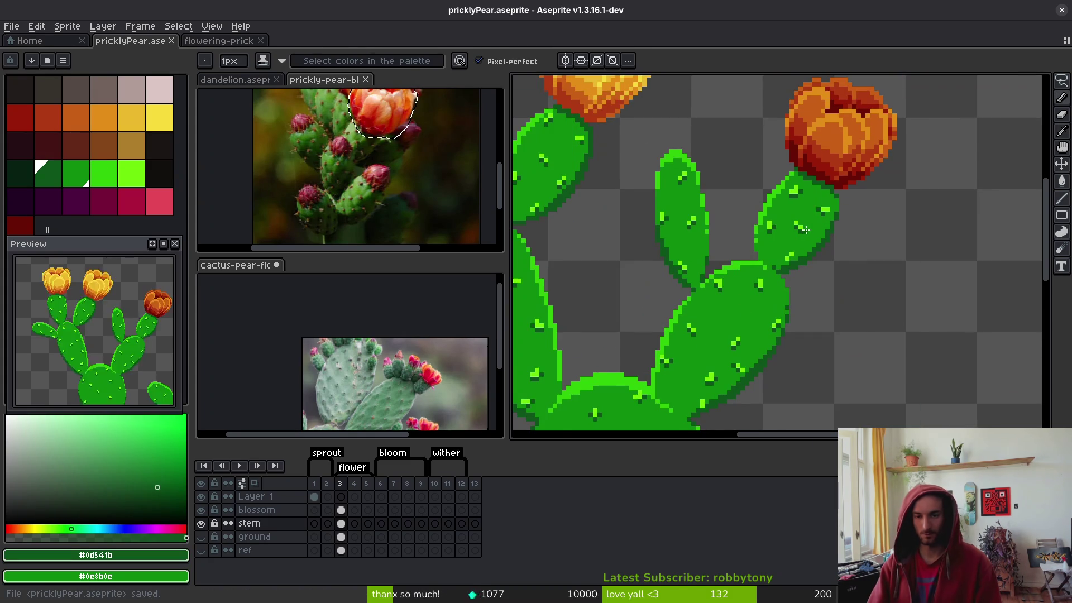
Eyedrop the flower's dark red and save the file
{"action": "scroll", "coordinate": [815, 167], "scroll_direction": "up", "scroll_amount": 2}
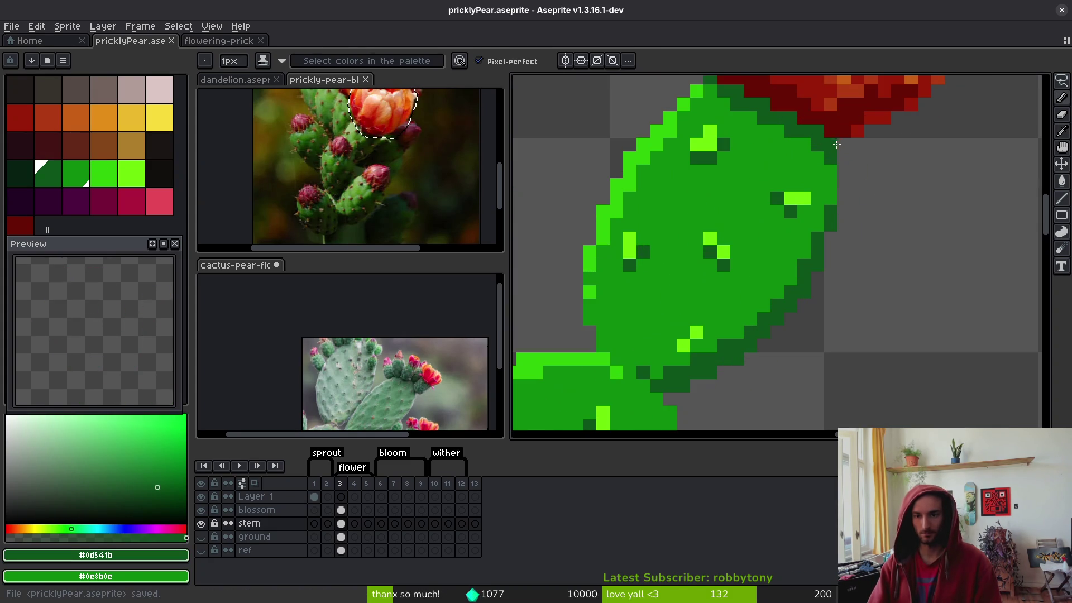
{"action": "scroll", "coordinate": [857, 197], "scroll_direction": "down", "scroll_amount": 3}
{"action": "scroll", "coordinate": [853, 178], "scroll_direction": "up", "scroll_amount": 3}
{"action": "left_click", "coordinate": [854, 179], "text": "alt"}
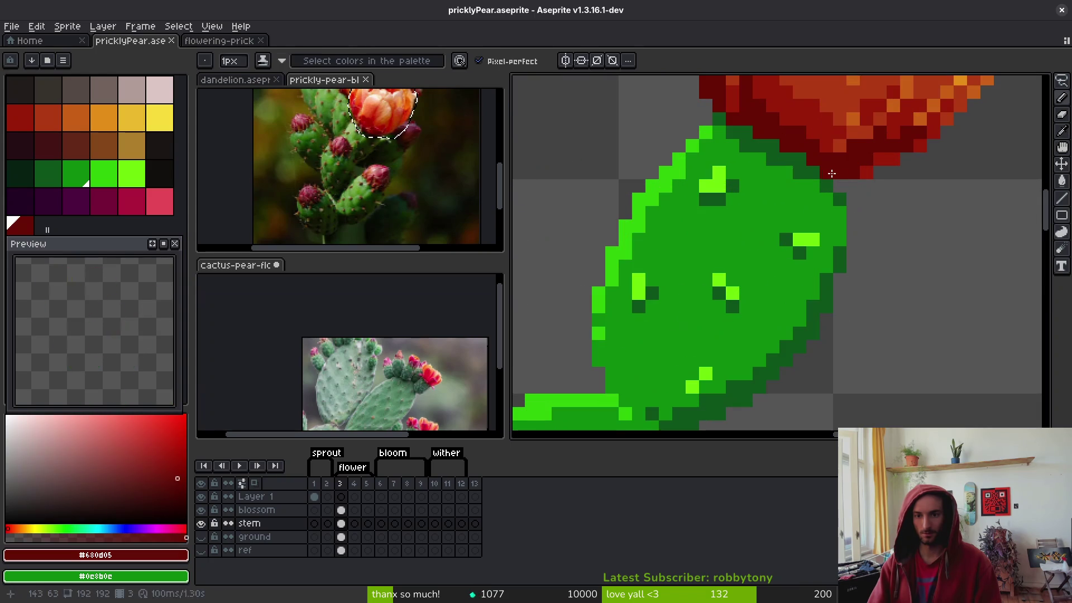
{"action": "scroll", "coordinate": [864, 216], "scroll_direction": "down", "scroll_amount": 3}
{"action": "key", "text": "ctrl+s"}
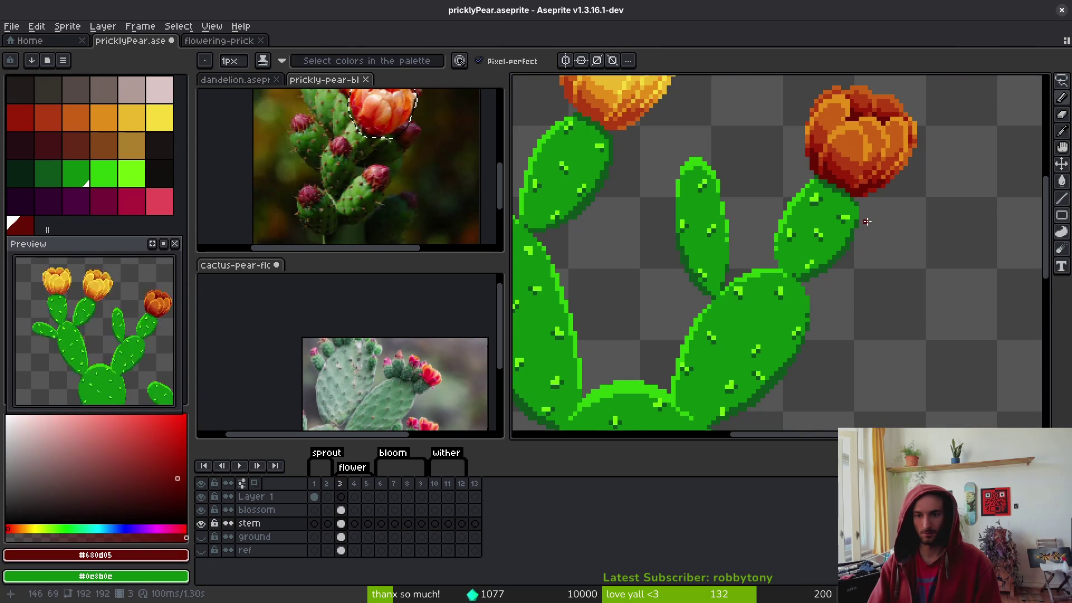
Eyedrop the dark green shadow colour and review the pad edge beside the orange flower
{"action": "scroll", "coordinate": [866, 222], "scroll_direction": "up", "scroll_amount": 3}
{"action": "left_click", "coordinate": [837, 175], "text": "alt"}
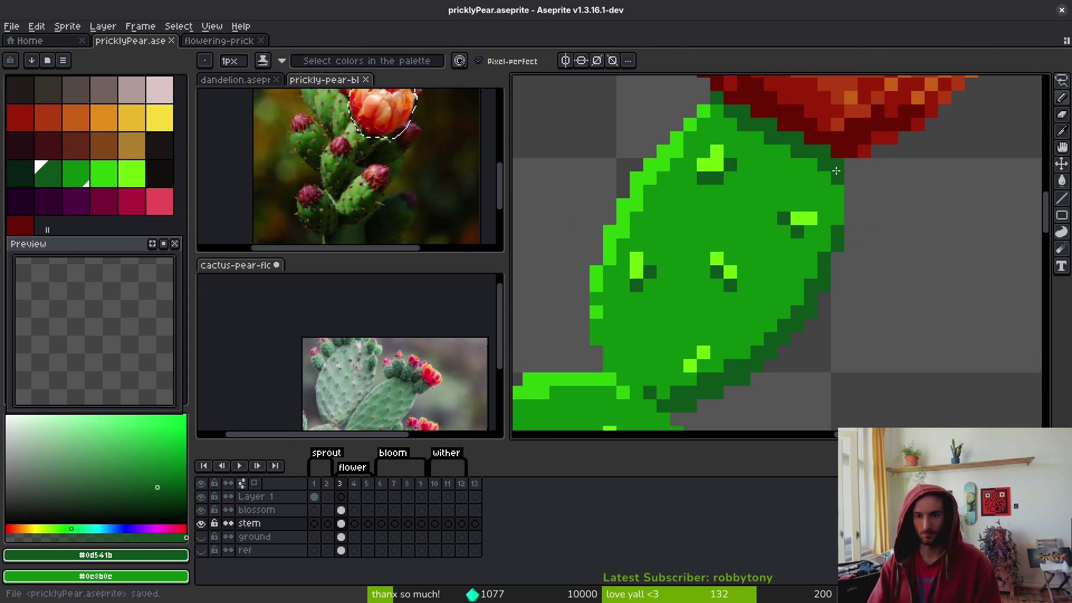
{"action": "scroll", "coordinate": [866, 193], "scroll_direction": "down", "scroll_amount": 3}
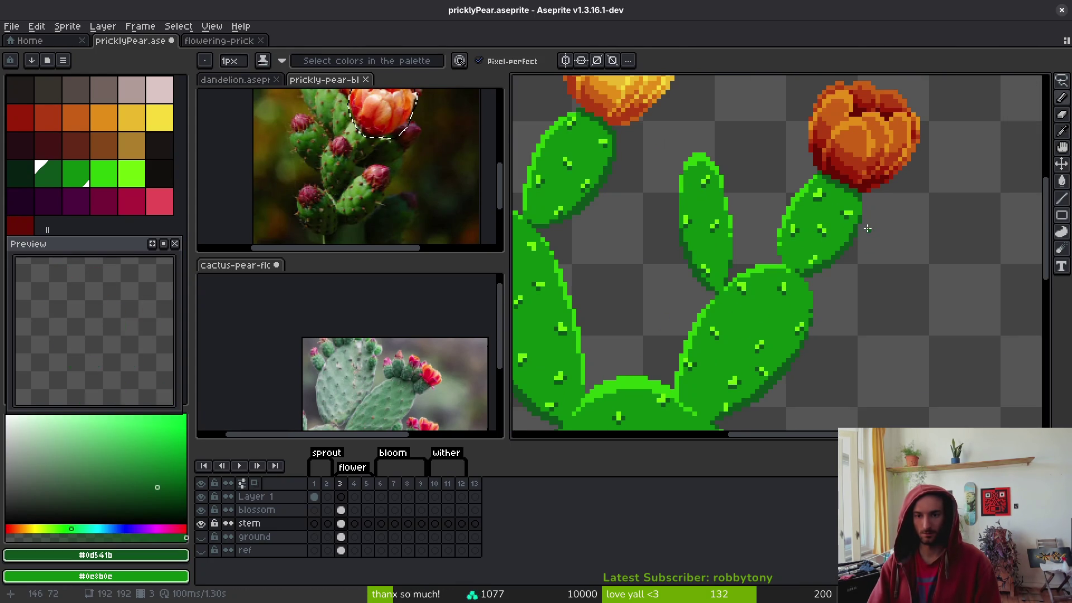
{"action": "scroll", "coordinate": [867, 229], "scroll_direction": "down", "scroll_amount": 2}
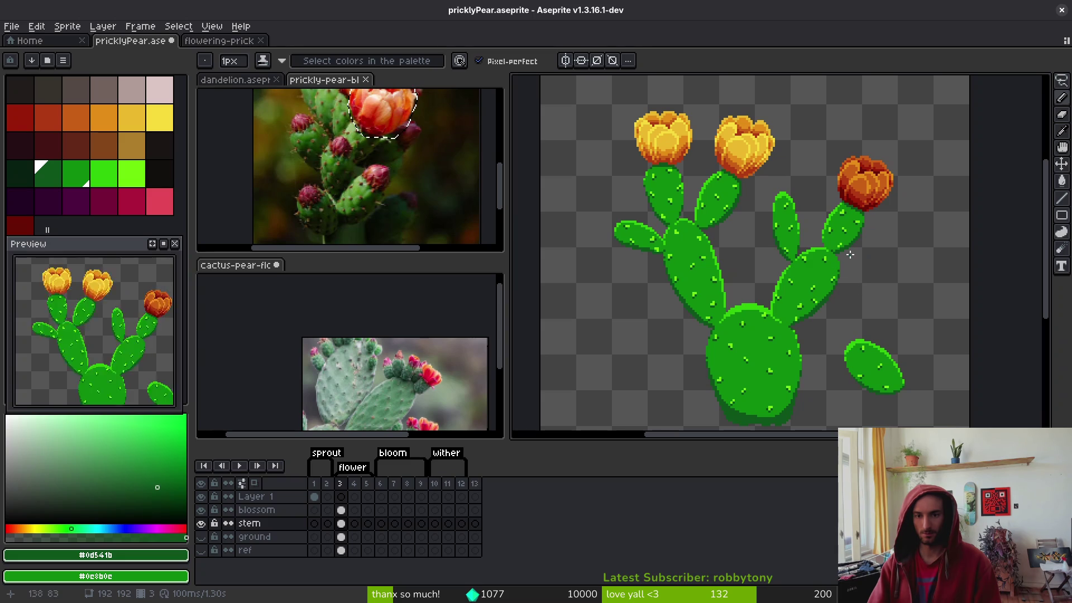
{"action": "scroll", "coordinate": [867, 217], "scroll_direction": "up", "scroll_amount": 6}
{"action": "scroll", "coordinate": [682, 153], "scroll_direction": "down", "scroll_amount": 2}
{"action": "scroll", "coordinate": [578, 121], "scroll_direction": "up", "scroll_amount": 2}
{"action": "scroll", "coordinate": [578, 120], "scroll_direction": "down", "scroll_amount": 2}
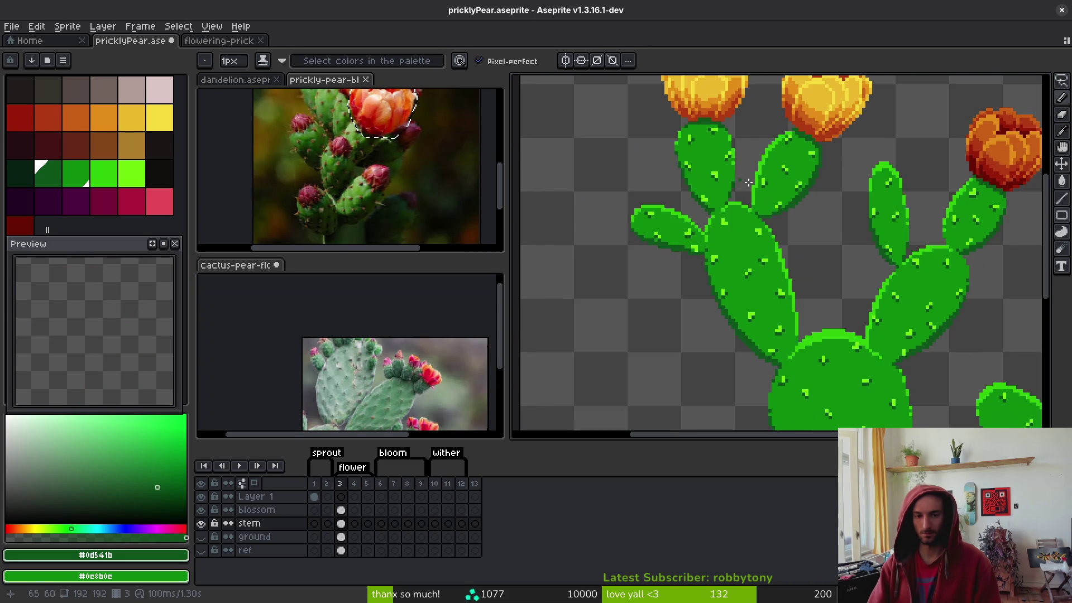
{"action": "scroll", "coordinate": [794, 252], "scroll_direction": "up", "scroll_amount": 3}
{"action": "scroll", "coordinate": [747, 199], "scroll_direction": "up", "scroll_amount": 1}
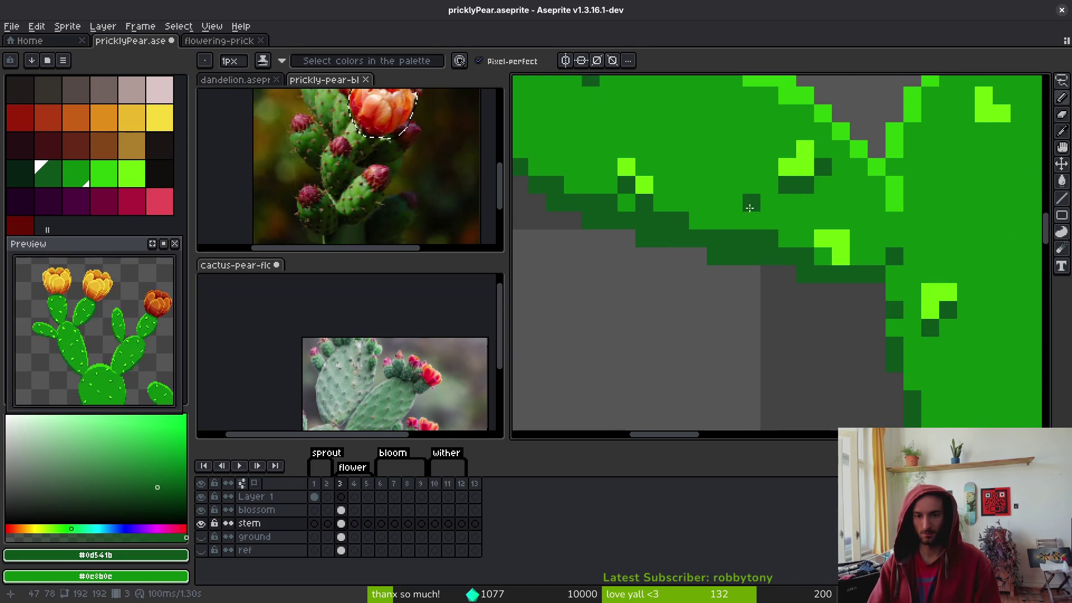
{"action": "scroll", "coordinate": [740, 201], "scroll_direction": "down", "scroll_amount": 3}
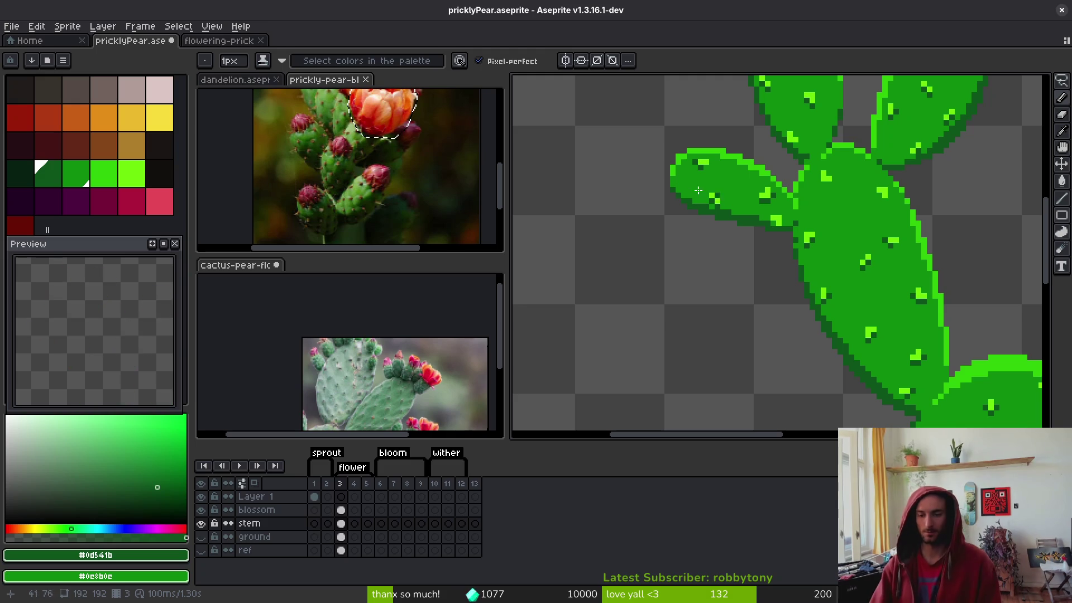
{"action": "scroll", "coordinate": [736, 201], "scroll_direction": "down", "scroll_amount": 5}
{"action": "scroll", "coordinate": [775, 292], "scroll_direction": "up", "scroll_amount": 5}
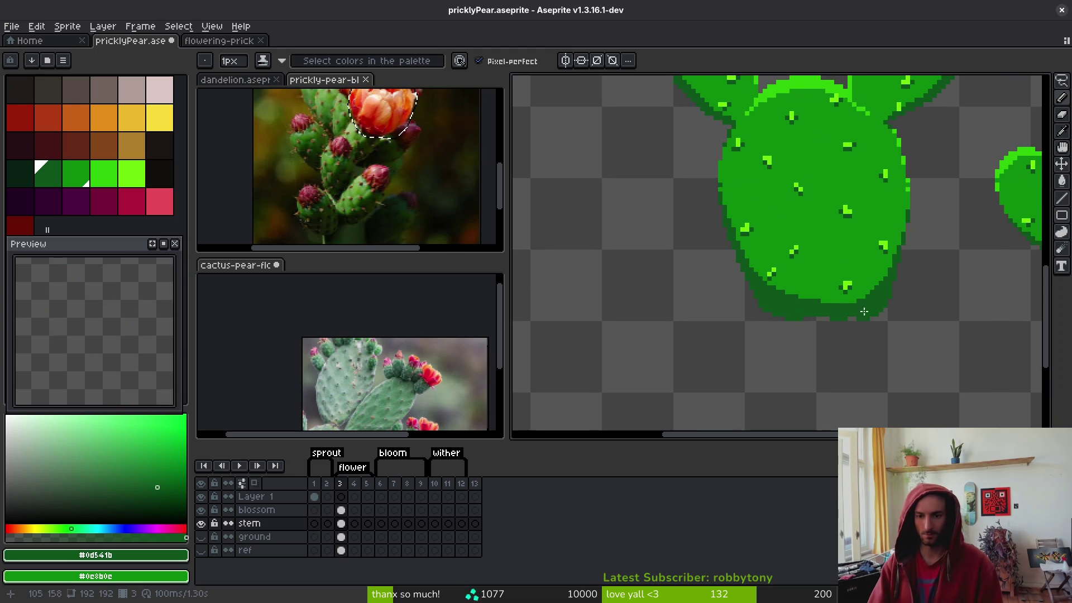
Turn on the ground layer's visibility so brown dirt shows under the cactus, saving before and after
{"action": "scroll", "coordinate": [848, 282], "scroll_direction": "down", "scroll_amount": 1}
{"action": "scroll", "coordinate": [815, 344], "scroll_direction": "up", "scroll_amount": 2}
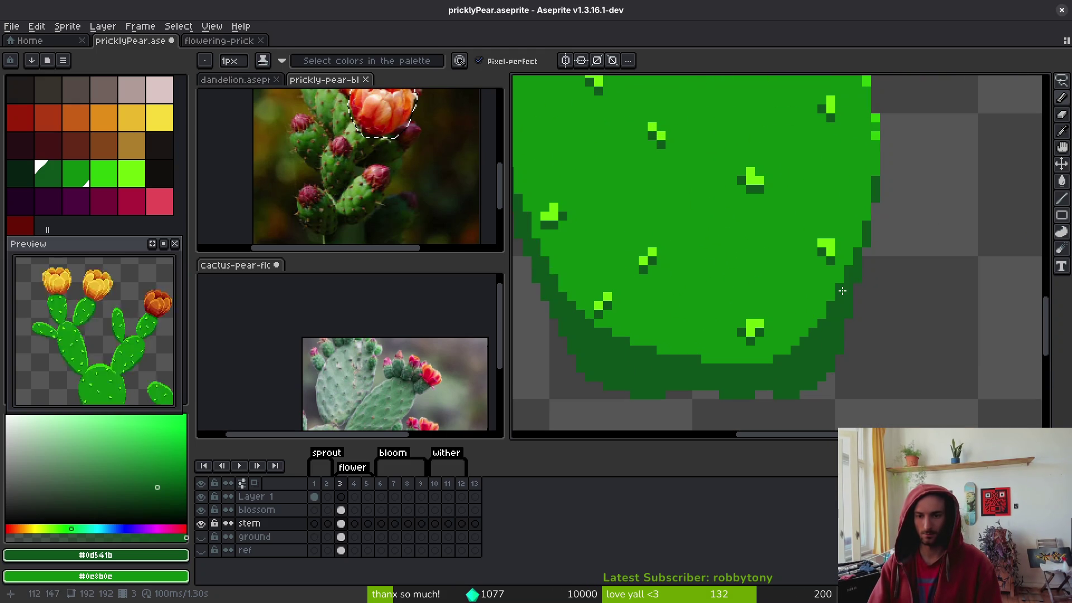
{"action": "scroll", "coordinate": [914, 327], "scroll_direction": "down", "scroll_amount": 2}
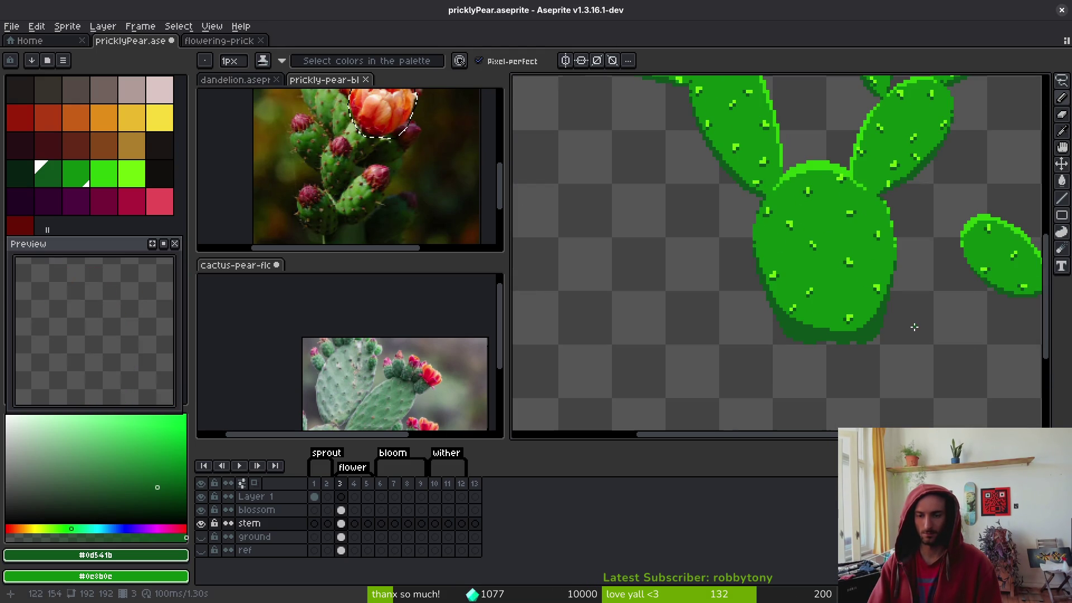
{"action": "key", "text": "ctrl+s"}
{"action": "scroll", "coordinate": [857, 334], "scroll_direction": "down", "scroll_amount": 1}
{"action": "scroll", "coordinate": [857, 337], "scroll_direction": "up", "scroll_amount": 3}
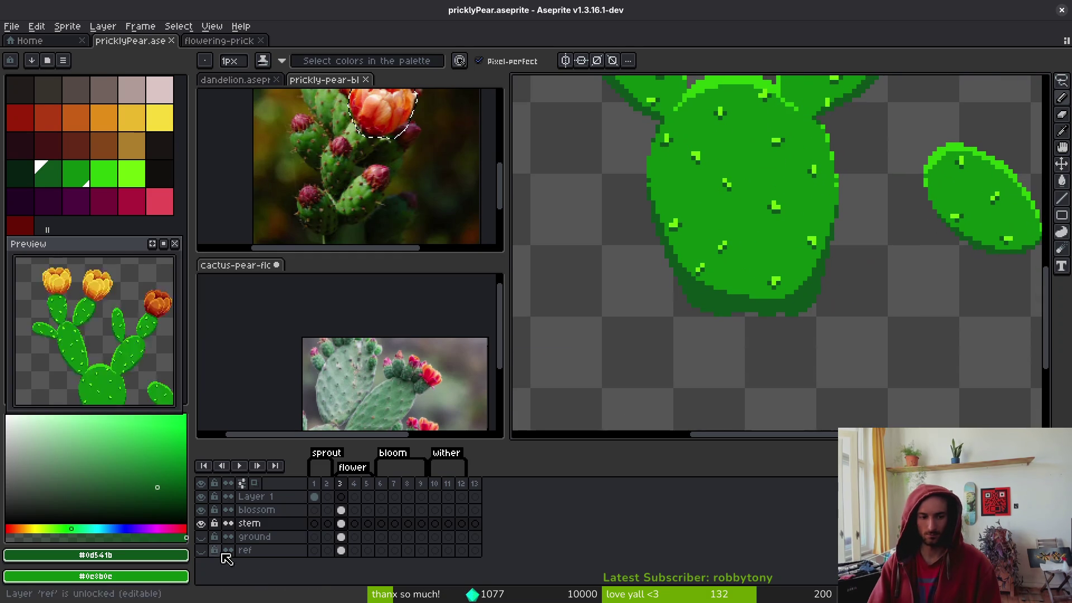
{"action": "left_click", "coordinate": [203, 538]}
{"action": "scroll", "coordinate": [617, 371], "scroll_direction": "down", "scroll_amount": 4}
{"action": "key", "text": "ctrl+s"}
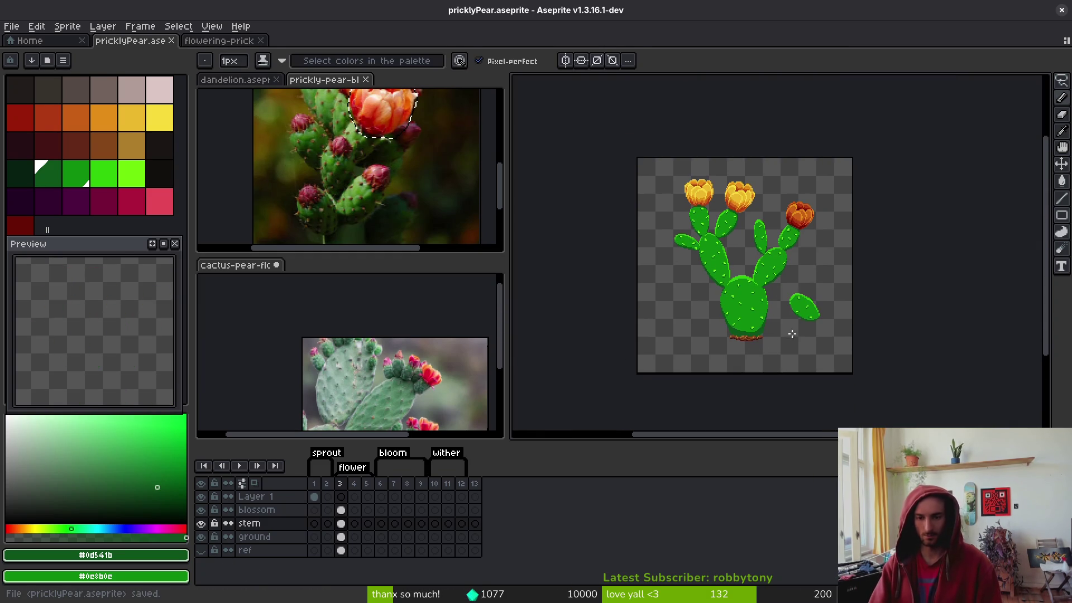
{"action": "left_click_drag", "start_coordinate": [808, 337], "coordinate": [804, 320]}
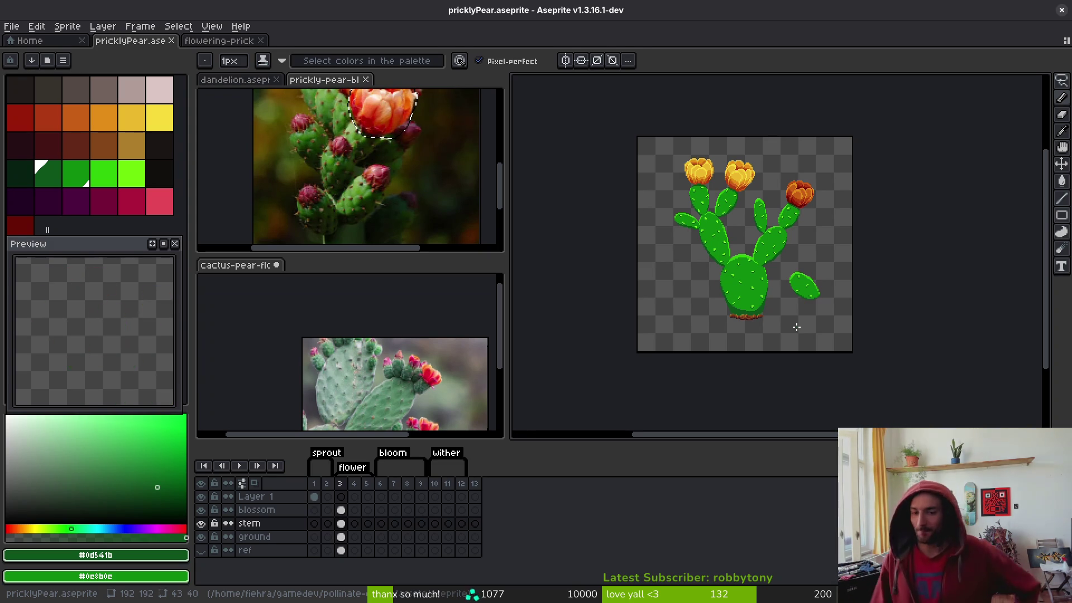
{"action": "left_click_drag", "start_coordinate": [793, 247], "coordinate": [819, 252]}
Lasso the loose side pad and try a first move, then undo it
{"action": "scroll", "coordinate": [771, 254], "scroll_direction": "up", "scroll_amount": 3}
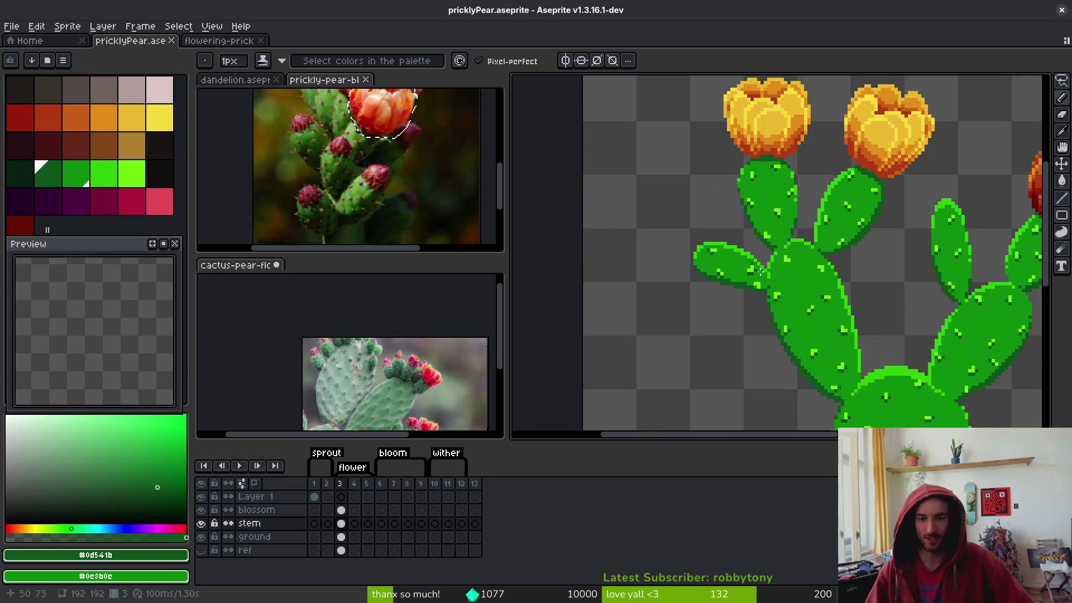
{"action": "scroll", "coordinate": [864, 288], "scroll_direction": "down", "scroll_amount": 3}
{"action": "scroll", "coordinate": [864, 289], "scroll_direction": "up", "scroll_amount": 2}
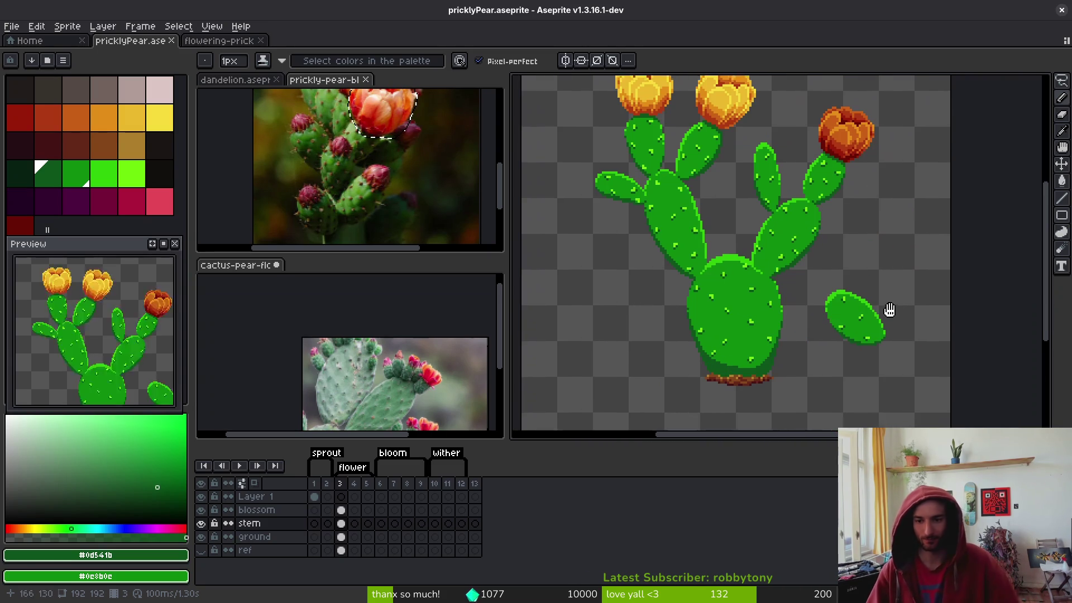
{"action": "key", "text": "q"}
{"action": "mouse_move", "coordinate": [842, 255]}
{"action": "left_mouse_down"}
{"action": "mouse_move", "coordinate": [817, 323]}
{"action": "mouse_move", "coordinate": [880, 293]}
{"action": "mouse_move", "coordinate": [661, 319]}
{"action": "mouse_move", "coordinate": [698, 326]}
{"action": "left_mouse_up"}
{"action": "key", "text": "Return"}
{"action": "key", "text": "ctrl+d"}
{"action": "scroll", "coordinate": [734, 335], "scroll_direction": "down", "scroll_amount": 4}
{"action": "scroll", "coordinate": [742, 347], "scroll_direction": "up", "scroll_amount": 4}
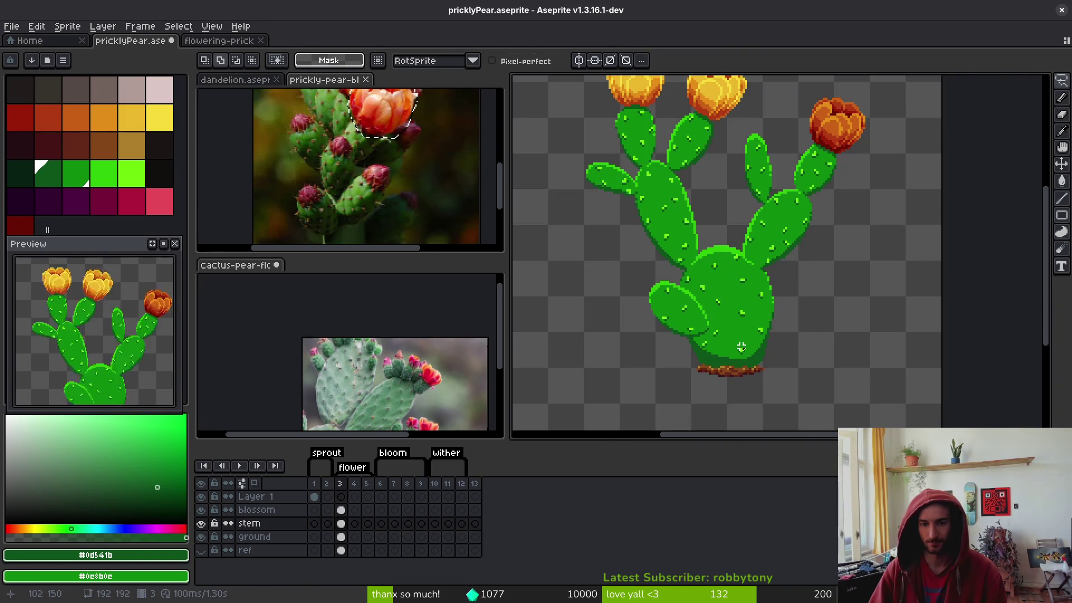
{"action": "key", "text": "ctrl+z"}
{"action": "key", "text": "ctrl+z"}
Reselect the side pad and shift it to the main pad's left, committing the move
{"action": "key", "text": "shift+w"}
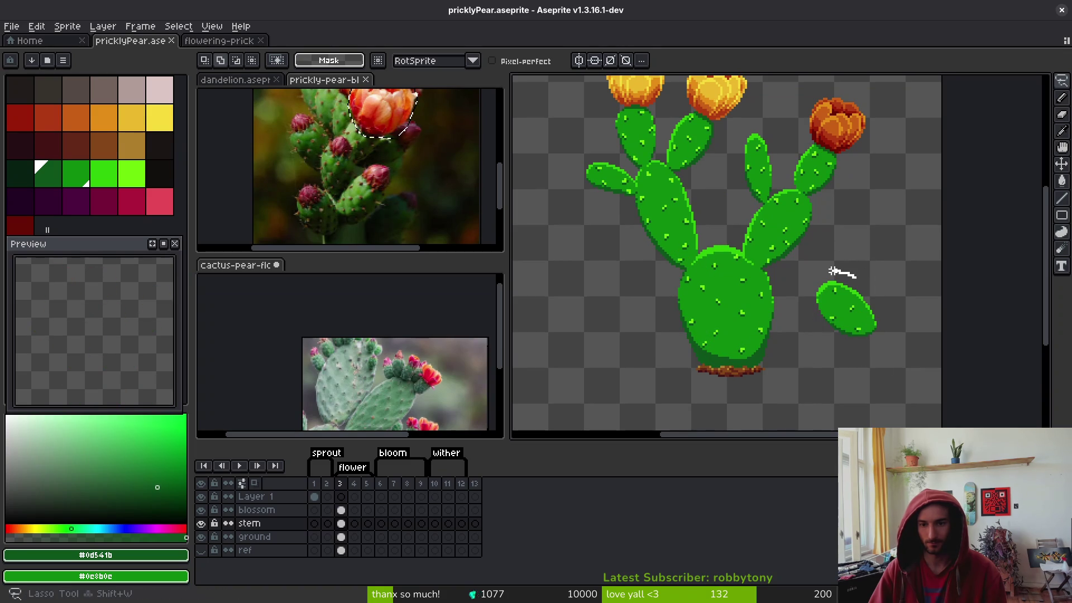
{"action": "mouse_move", "coordinate": [843, 307]}
{"action": "left_mouse_down"}
{"action": "mouse_move", "coordinate": [661, 304]}
{"action": "mouse_move", "coordinate": [672, 305]}
{"action": "left_mouse_up"}
{"action": "key", "text": "Return"}
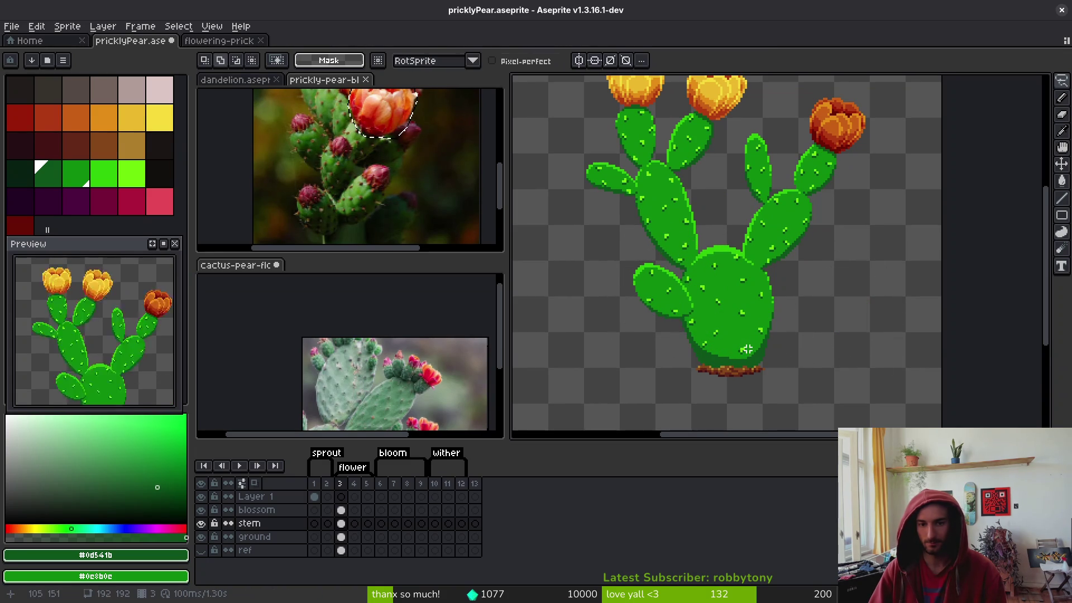
{"action": "scroll", "coordinate": [731, 300], "scroll_direction": "down", "scroll_amount": 2}
{"action": "scroll", "coordinate": [738, 306], "scroll_direction": "down", "scroll_amount": 1}
{"action": "scroll", "coordinate": [733, 299], "scroll_direction": "up", "scroll_amount": 5}
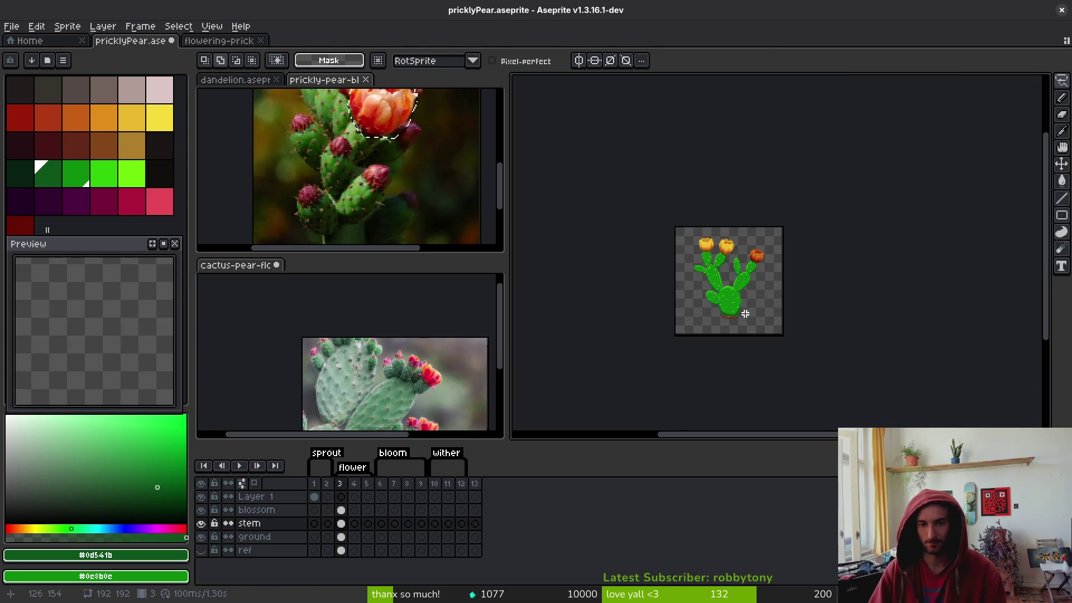
{"action": "scroll", "coordinate": [730, 295], "scroll_direction": "up", "scroll_amount": 2}
Switch to the Pencil, save the sprite, then undo the last change
{"action": "key", "text": "b"}
{"action": "scroll", "coordinate": [742, 282], "scroll_direction": "down", "scroll_amount": 5}
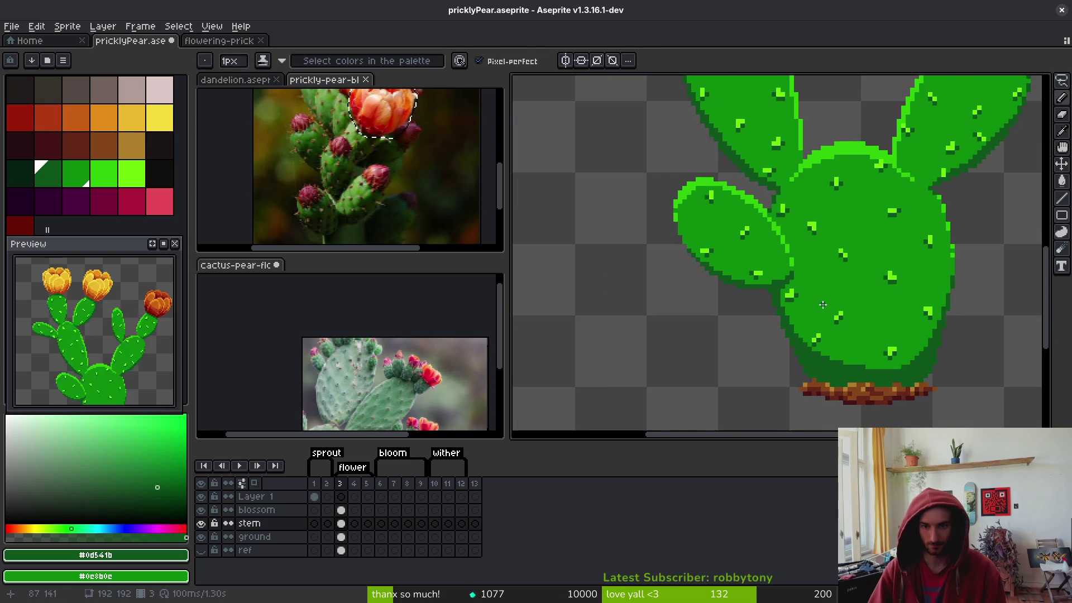
{"action": "scroll", "coordinate": [819, 262], "scroll_direction": "down", "scroll_amount": 3}
{"action": "scroll", "coordinate": [775, 296], "scroll_direction": "up", "scroll_amount": 6}
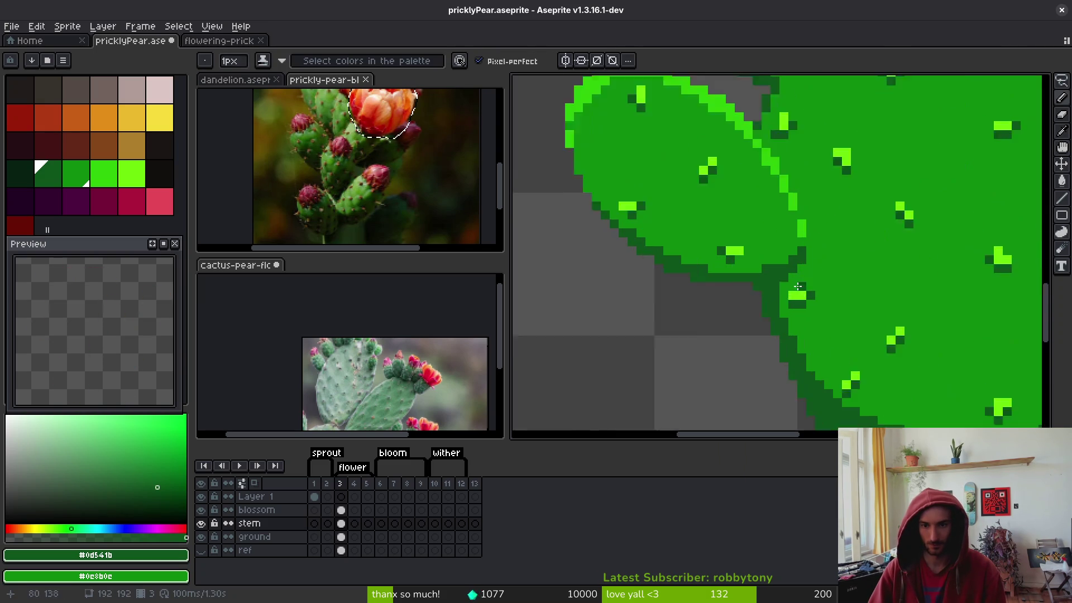
{"action": "scroll", "coordinate": [877, 302], "scroll_direction": "down", "scroll_amount": 4}
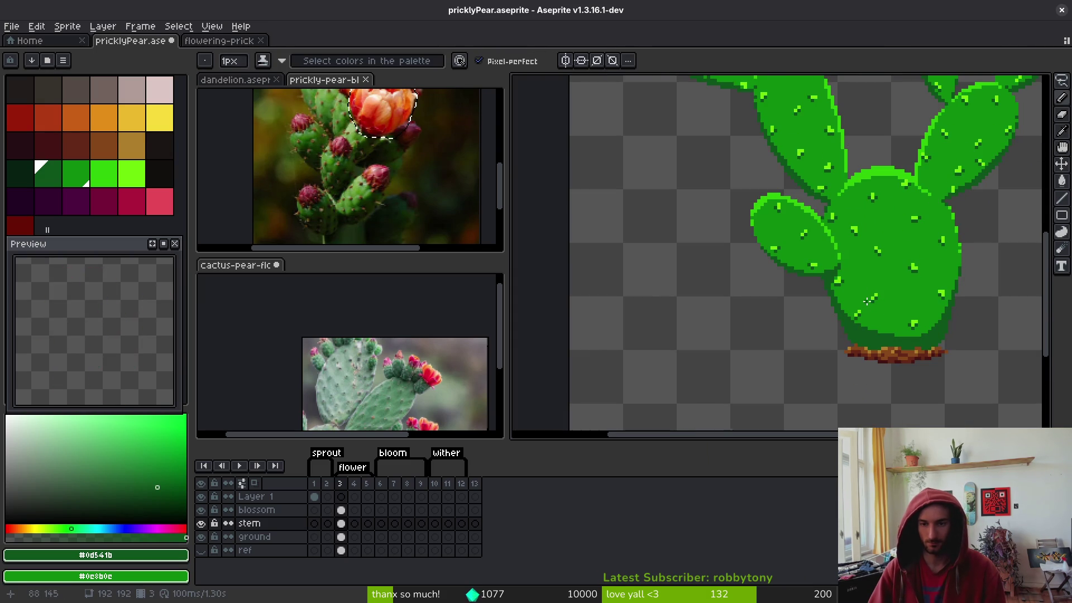
{"action": "scroll", "coordinate": [832, 286], "scroll_direction": "up", "scroll_amount": 3}
{"action": "scroll", "coordinate": [871, 279], "scroll_direction": "down", "scroll_amount": 3}
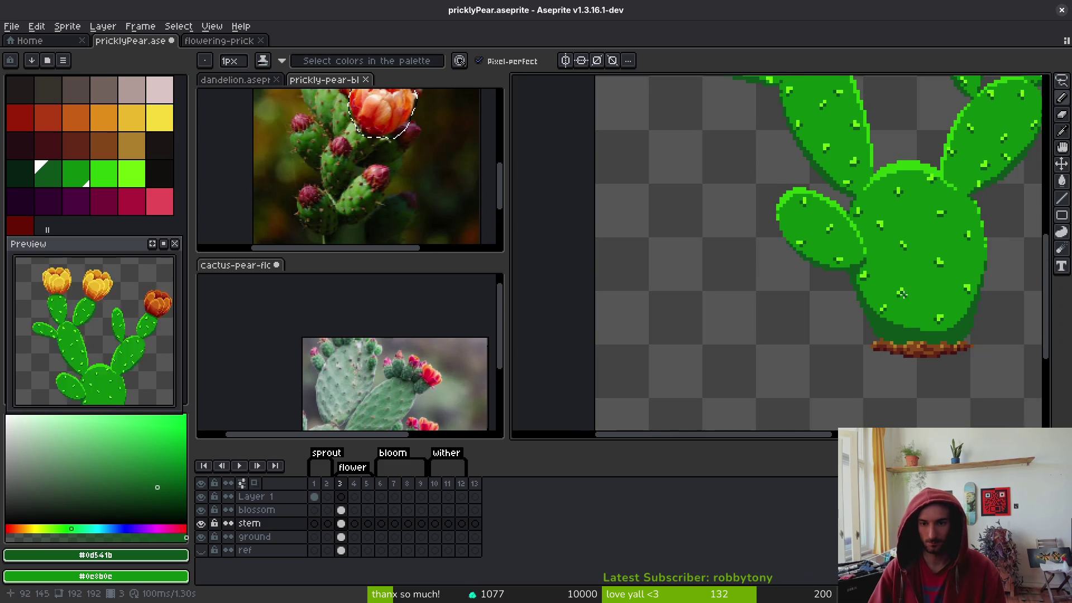
{"action": "scroll", "coordinate": [883, 292], "scroll_direction": "down", "scroll_amount": 2}
{"action": "key", "text": "ctrl+s"}
{"action": "key", "text": "ctrl+z"}
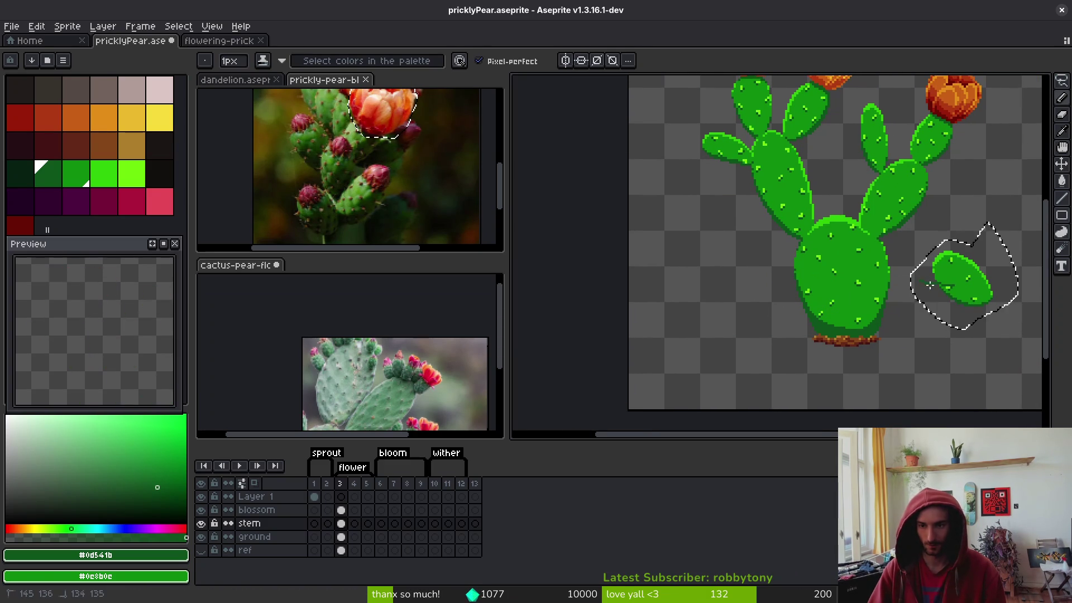
Move the lassoed side pad against the base pad's left side and commit it
{"action": "key", "text": "w"}
{"action": "mouse_move", "coordinate": [966, 287]}
{"action": "left_mouse_down"}
{"action": "mouse_move", "coordinate": [754, 268]}
{"action": "mouse_move", "coordinate": [775, 270]}
{"action": "mouse_move", "coordinate": [765, 270]}
{"action": "left_mouse_up"}
{"action": "scroll", "coordinate": [765, 263], "scroll_direction": "up", "scroll_amount": 1}
{"action": "scroll", "coordinate": [748, 301], "scroll_direction": "up", "scroll_amount": 3}
{"action": "key", "text": "Return"}
Pencil a dark green outline along the side pad's edge and save the cactus sprite
{"action": "key", "text": "b"}
{"action": "left_click_drag", "start_coordinate": [739, 314], "coordinate": [781, 282]}
{"action": "scroll", "coordinate": [804, 302], "scroll_direction": "down", "scroll_amount": 2}
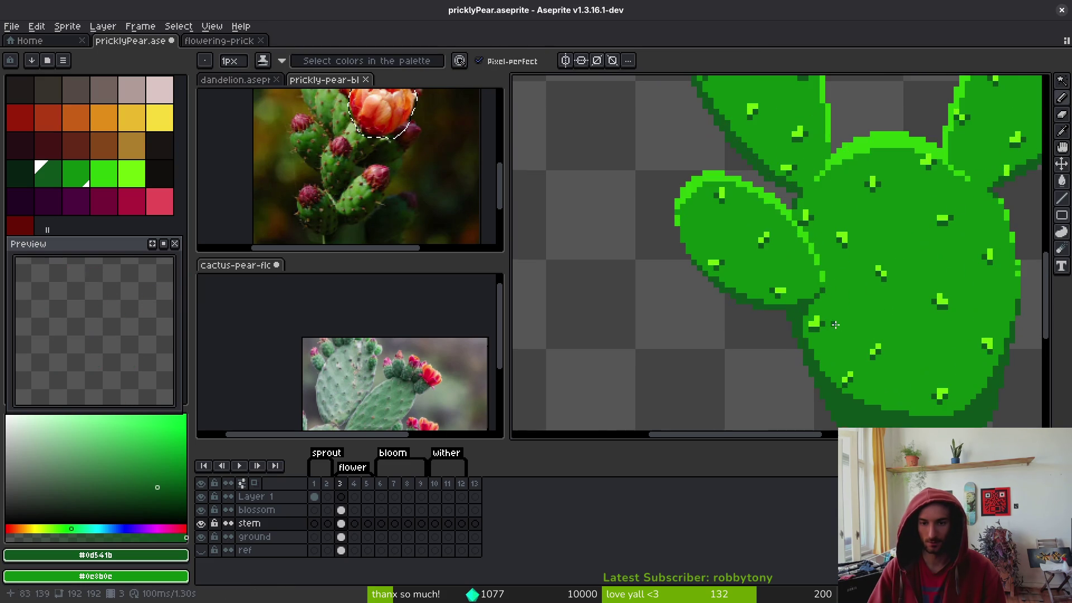
{"action": "scroll", "coordinate": [835, 325], "scroll_direction": "down", "scroll_amount": 3}
{"action": "key", "text": "ctrl+s"}
{"action": "scroll", "coordinate": [809, 324], "scroll_direction": "down", "scroll_amount": 2}
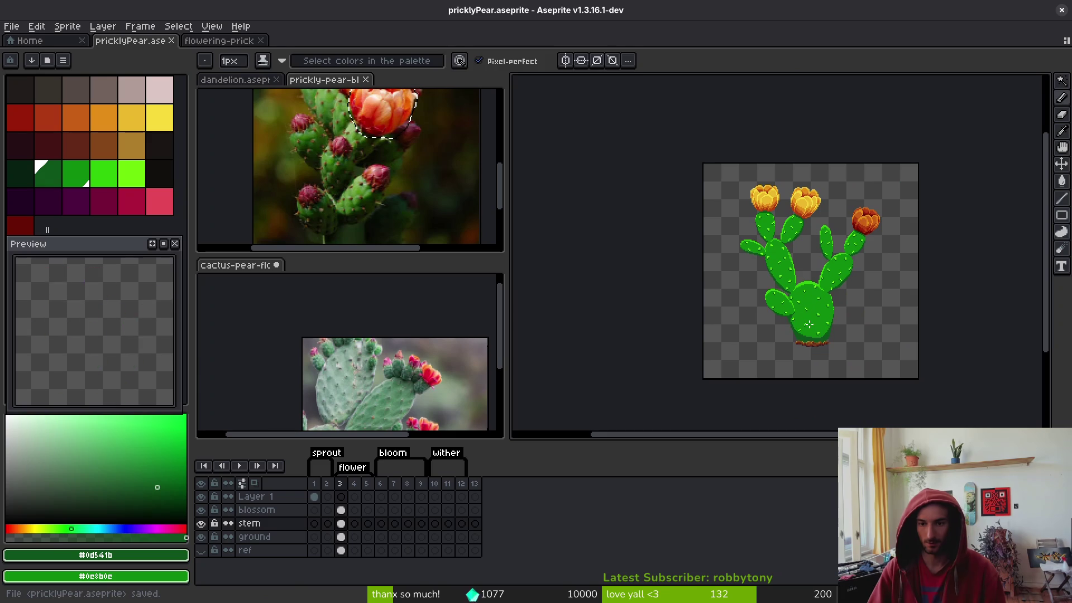
Draw a bright green #2fc809 highlight along the side pad's upper edge and save the sprite
{"action": "scroll", "coordinate": [779, 300], "scroll_direction": "up", "scroll_amount": 3}
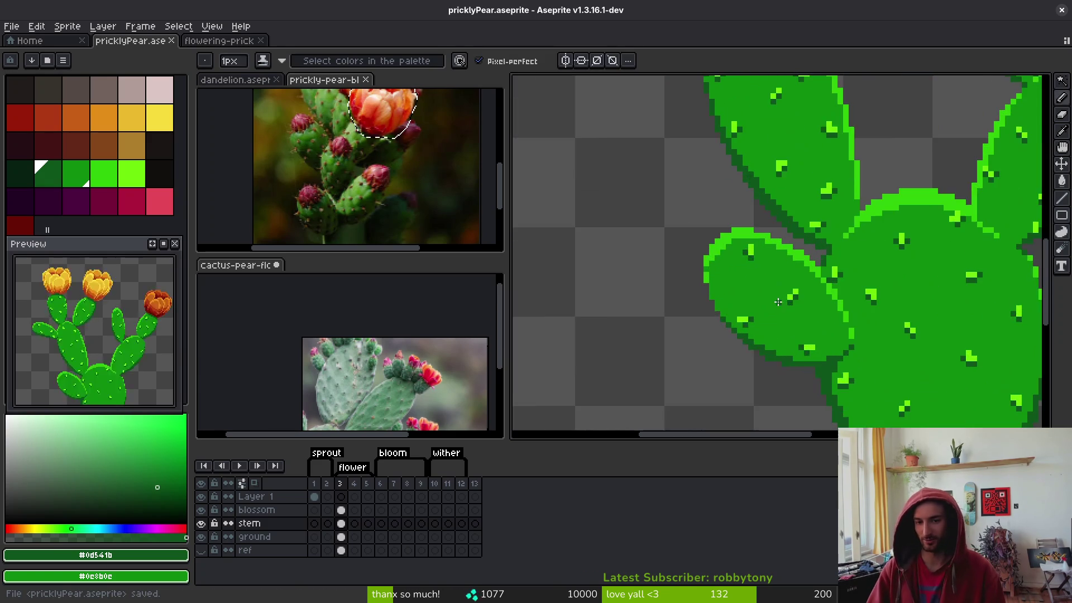
{"action": "scroll", "coordinate": [779, 299], "scroll_direction": "down", "scroll_amount": 4}
{"action": "scroll", "coordinate": [801, 319], "scroll_direction": "up", "scroll_amount": 3}
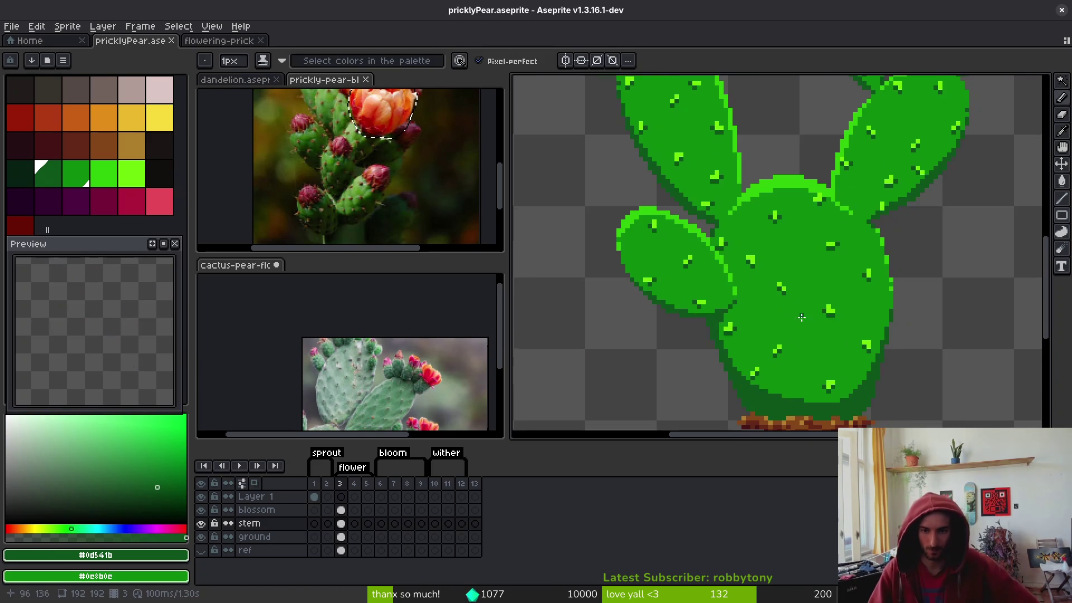
{"action": "scroll", "coordinate": [771, 304], "scroll_direction": "up", "scroll_amount": 2}
{"action": "left_click", "coordinate": [761, 313], "text": "alt"}
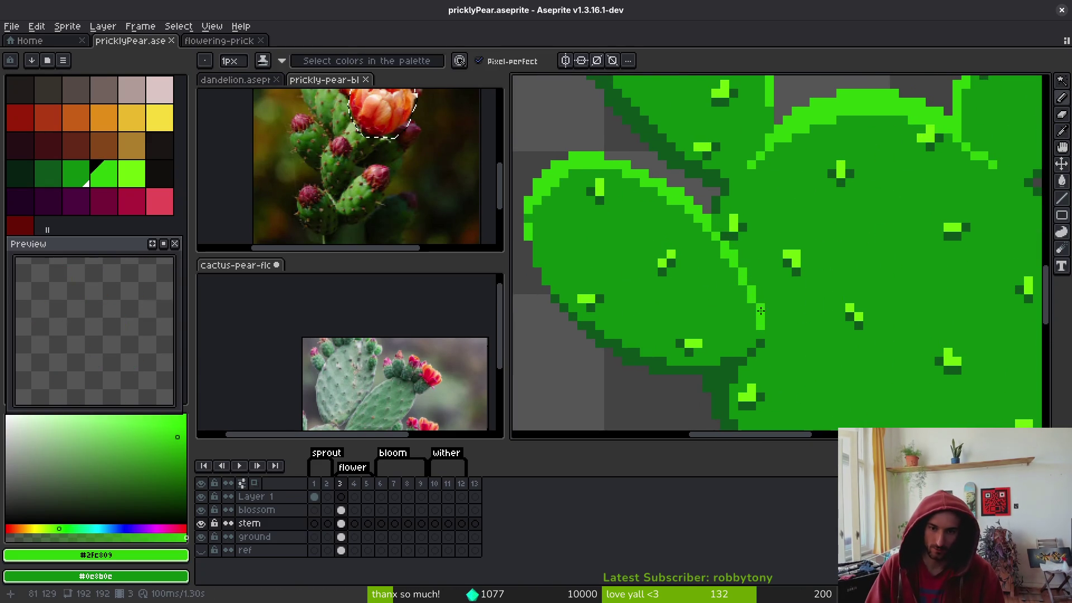
{"action": "mouse_move", "coordinate": [740, 279]}
{"action": "left_mouse_down"}
{"action": "mouse_move", "coordinate": [684, 212]}
{"action": "mouse_move", "coordinate": [598, 169]}
{"action": "left_mouse_up"}
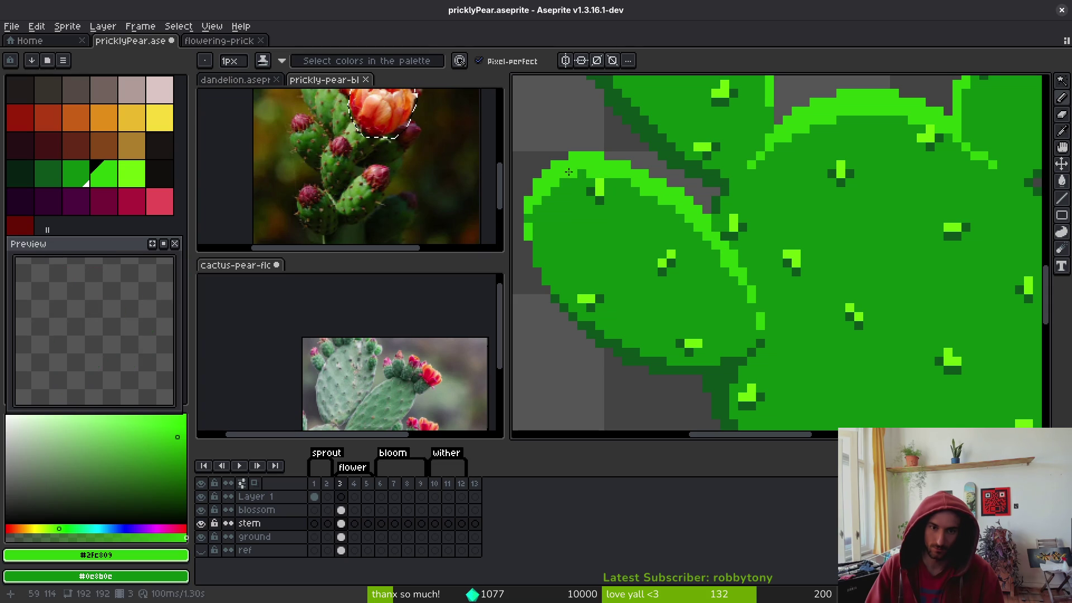
{"action": "scroll", "coordinate": [648, 194], "scroll_direction": "down", "scroll_amount": 5}
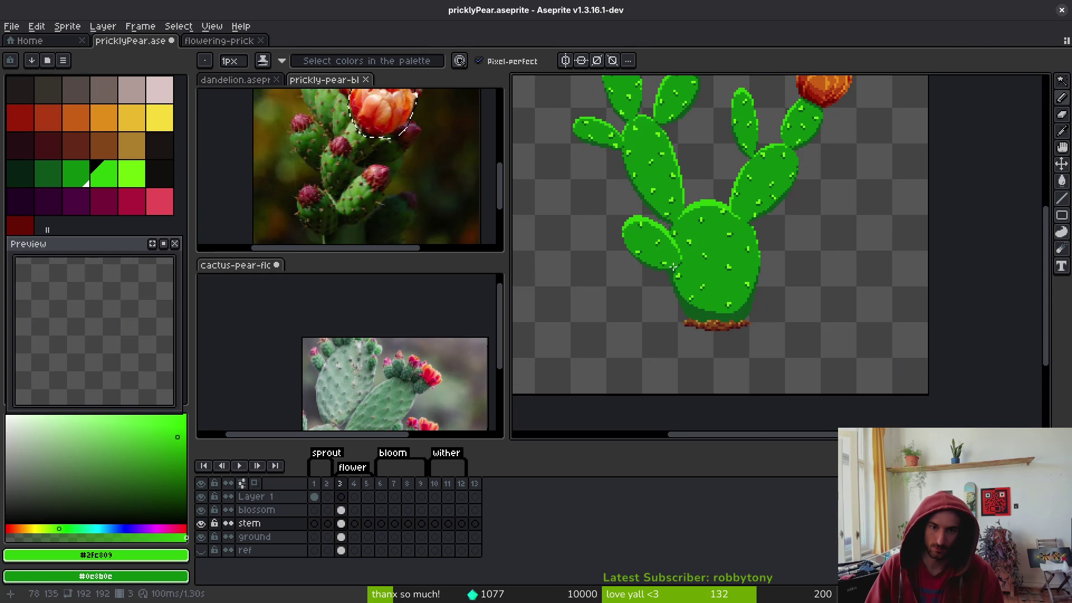
{"action": "key", "text": "ctrl+s"}
{"action": "scroll", "coordinate": [740, 328], "scroll_direction": "up", "scroll_amount": 5}
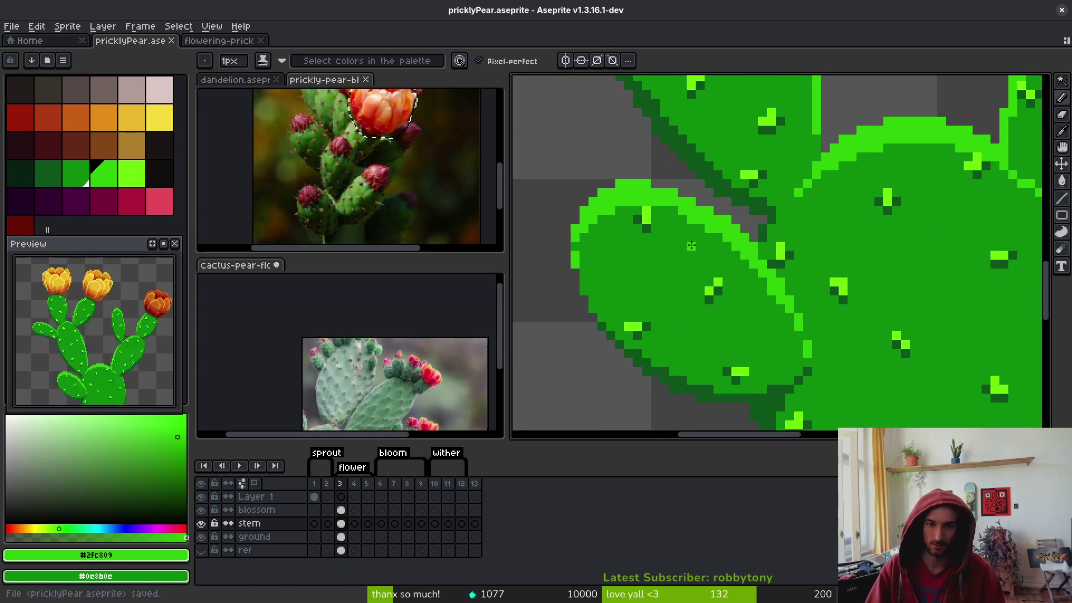
{"action": "scroll", "coordinate": [677, 239], "scroll_direction": "up", "scroll_amount": 3}
Repaint the stray light pixels on the side pad's edge dark
{"action": "right_click", "coordinate": [704, 212]}
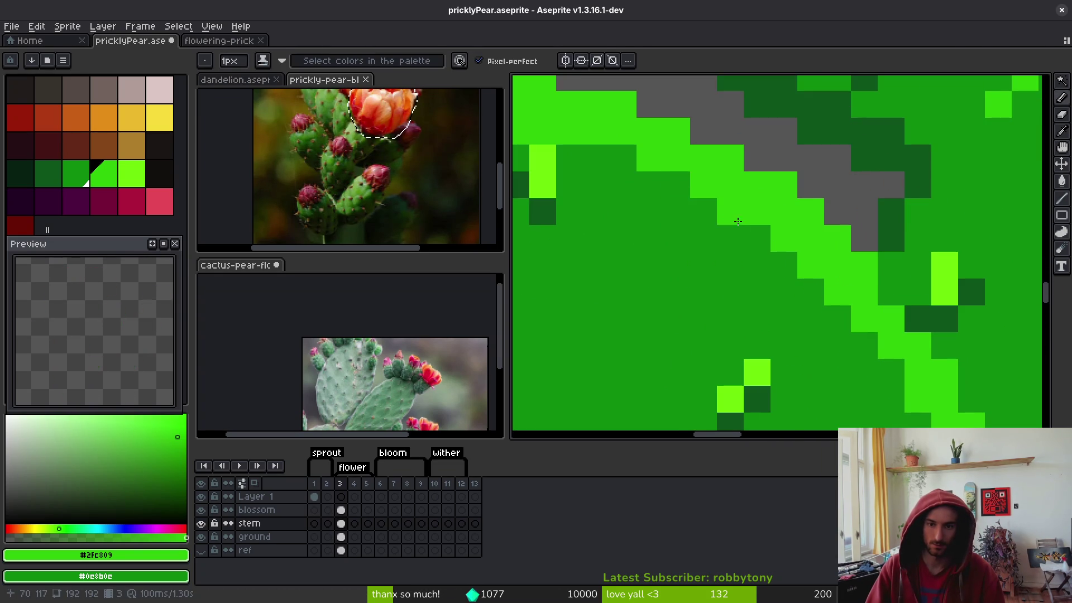
{"action": "scroll", "coordinate": [735, 217], "scroll_direction": "down", "scroll_amount": 3}
{"action": "scroll", "coordinate": [654, 208], "scroll_direction": "up", "scroll_amount": 3}
{"action": "left_click_drag", "start_coordinate": [690, 144], "coordinate": [591, 177]}
{"action": "scroll", "coordinate": [592, 177], "scroll_direction": "down", "scroll_amount": 3}
{"action": "scroll", "coordinate": [698, 257], "scroll_direction": "up", "scroll_amount": 4}
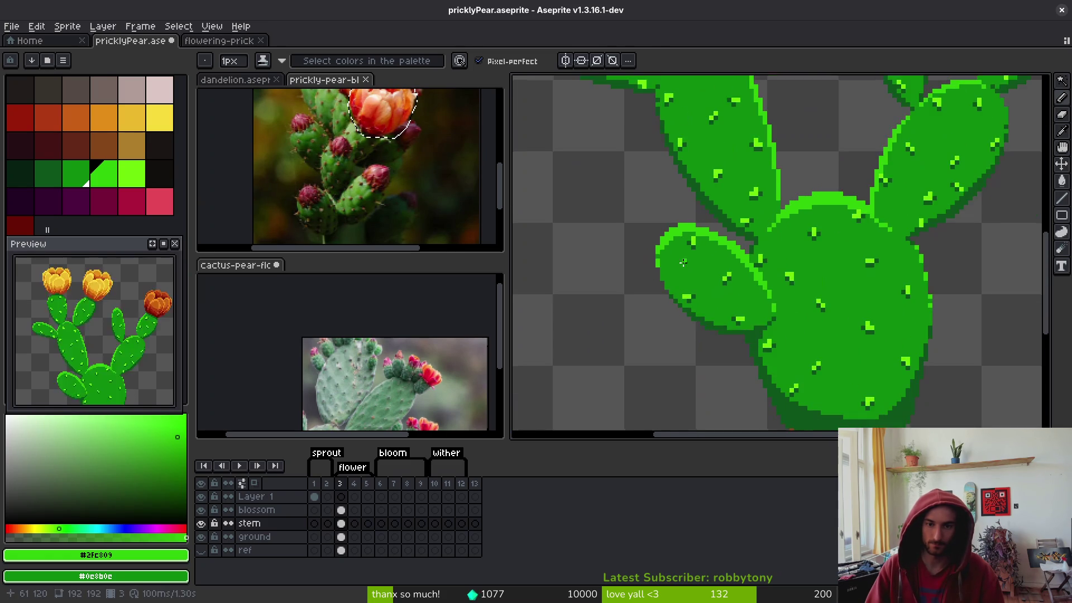
{"action": "scroll", "coordinate": [637, 186], "scroll_direction": "down", "scroll_amount": 3}
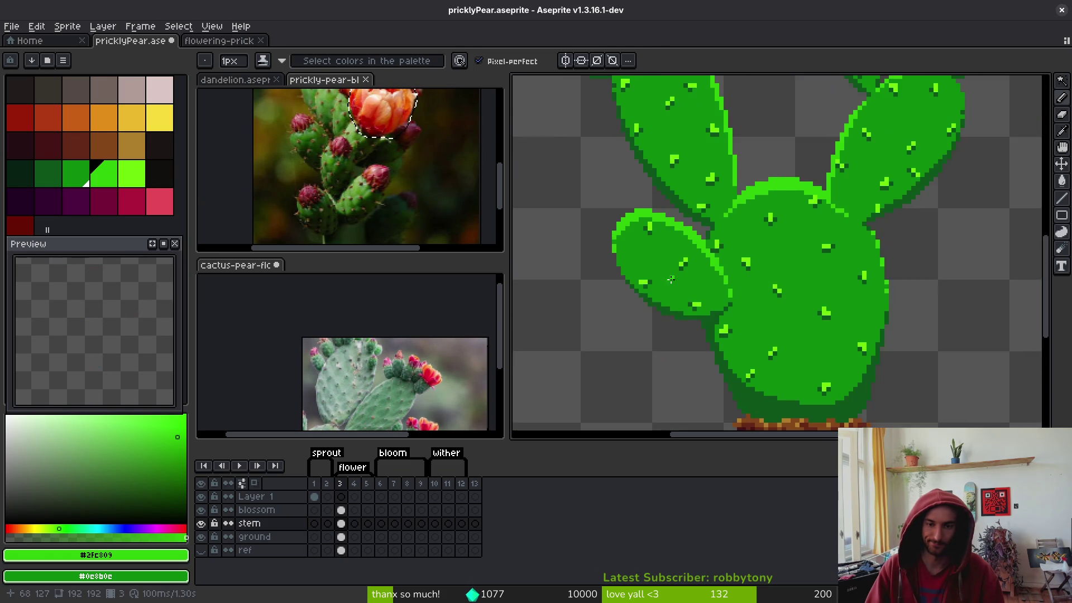
{"action": "scroll", "coordinate": [653, 224], "scroll_direction": "up", "scroll_amount": 3}
{"action": "scroll", "coordinate": [673, 270], "scroll_direction": "down", "scroll_amount": 3}
Save pricklyPear.aseprite with the retouched pad edge
{"action": "key", "text": "ctrl+s"}
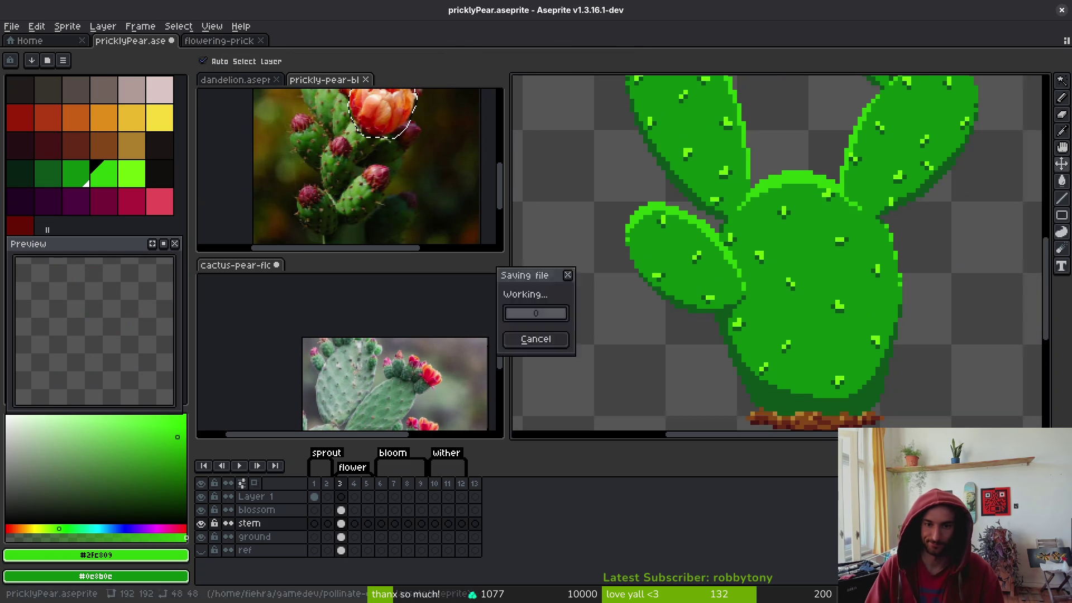
{"action": "scroll", "coordinate": [678, 268], "scroll_direction": "up", "scroll_amount": 3}
{"action": "scroll", "coordinate": [691, 263], "scroll_direction": "down", "scroll_amount": 2}
{"action": "key", "text": "ctrl+s"}
{"action": "scroll", "coordinate": [692, 265], "scroll_direction": "down", "scroll_amount": 5}
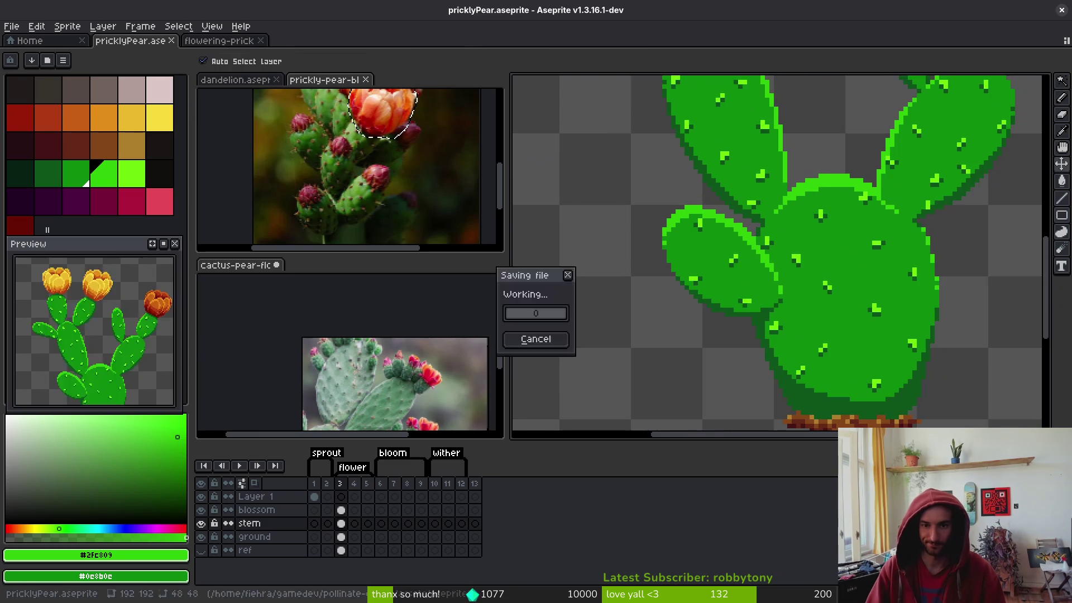
Place a single light green highlight pixel on one of the upper pads
{"action": "scroll", "coordinate": [772, 311], "scroll_direction": "up", "scroll_amount": 5}
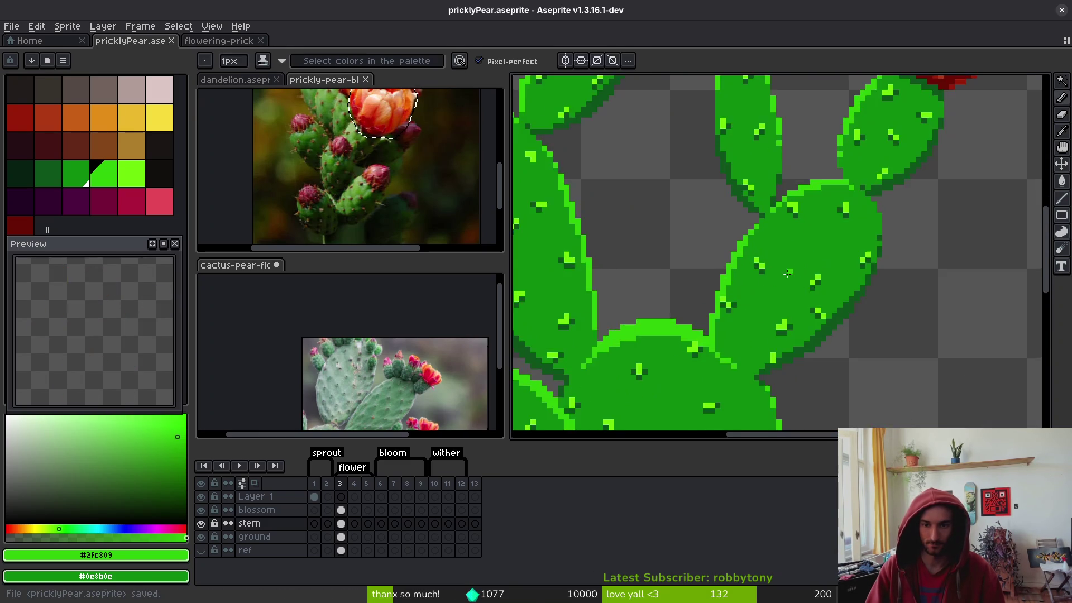
{"action": "left_click", "coordinate": [820, 175]}
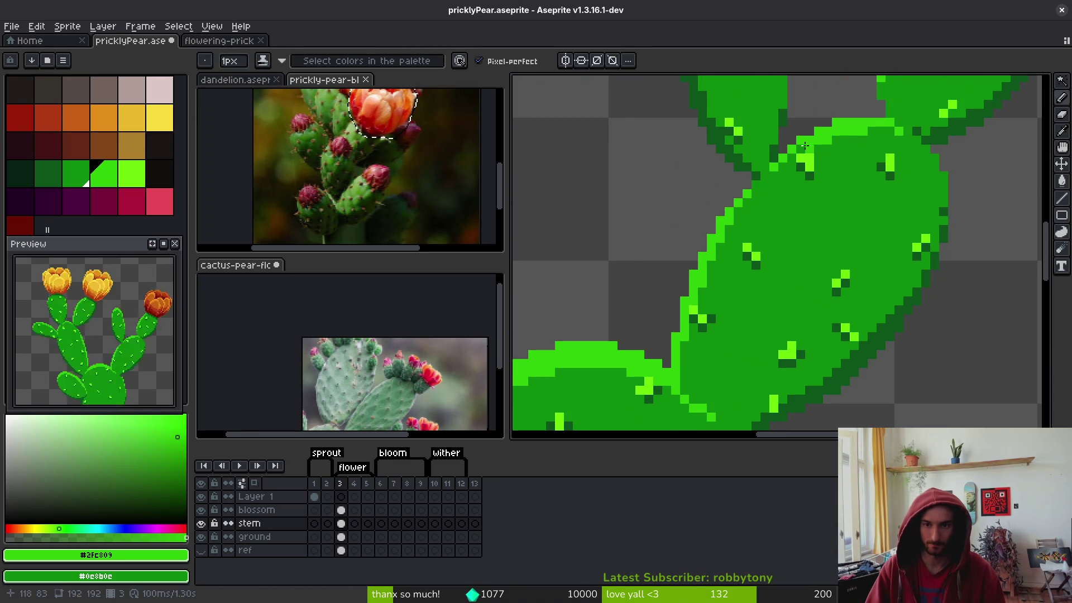
{"action": "scroll", "coordinate": [804, 212], "scroll_direction": "down", "scroll_amount": 5}
{"action": "scroll", "coordinate": [791, 240], "scroll_direction": "up", "scroll_amount": 2}
{"action": "scroll", "coordinate": [778, 175], "scroll_direction": "up", "scroll_amount": 3}
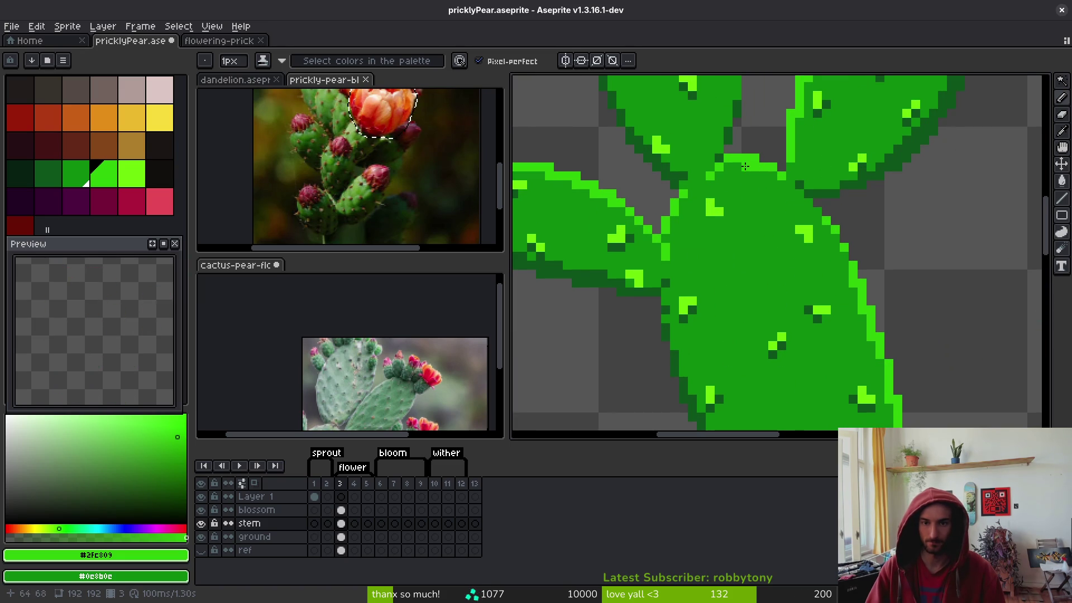
{"action": "scroll", "coordinate": [746, 167], "scroll_direction": "down", "scroll_amount": 3}
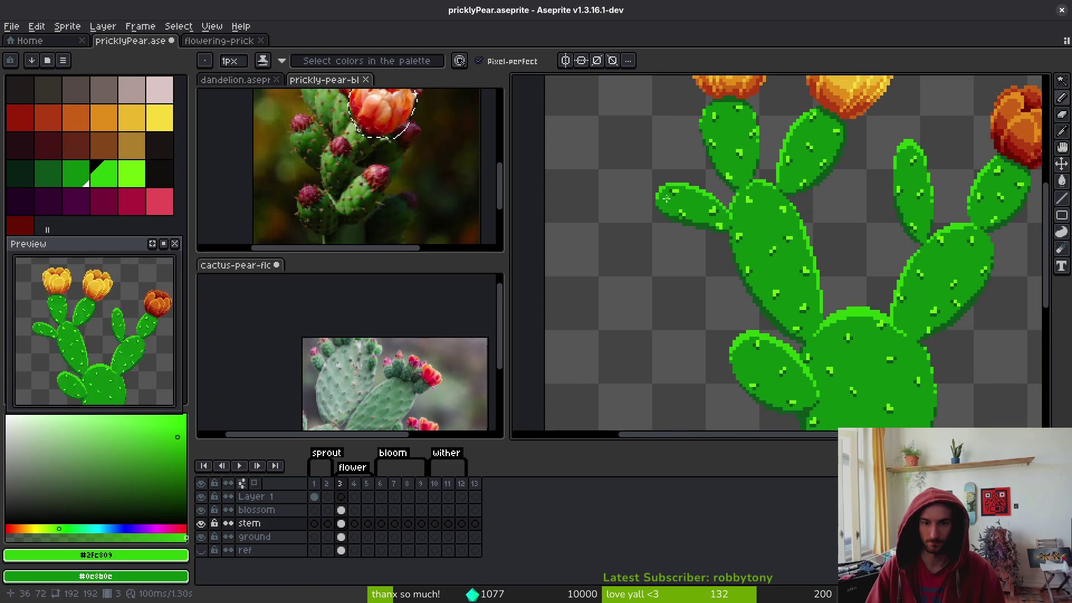
{"action": "scroll", "coordinate": [671, 200], "scroll_direction": "up", "scroll_amount": 3}
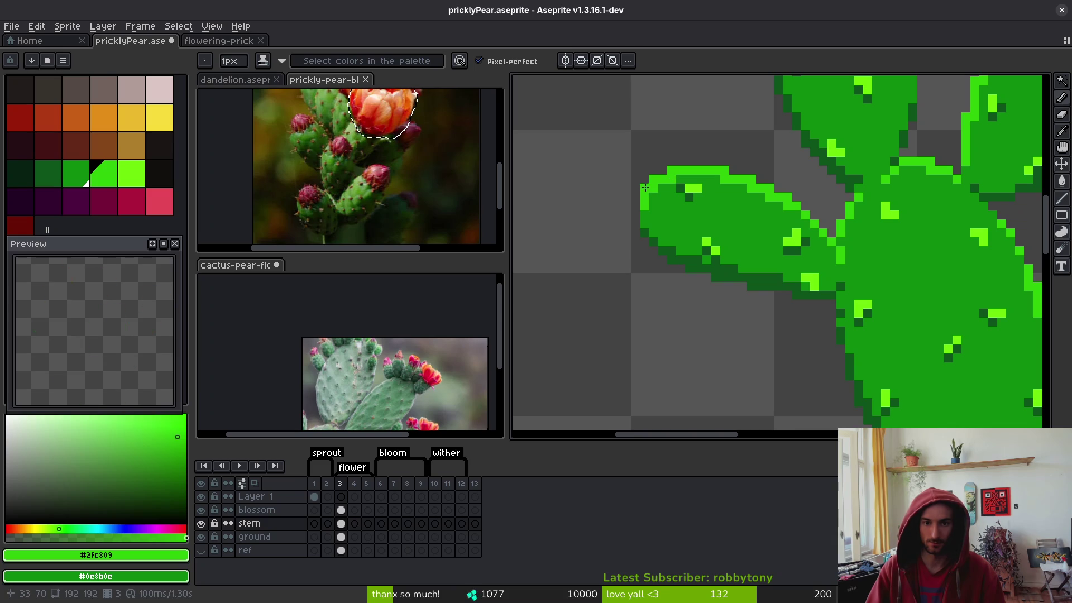
{"action": "scroll", "coordinate": [693, 237], "scroll_direction": "down", "scroll_amount": 2}
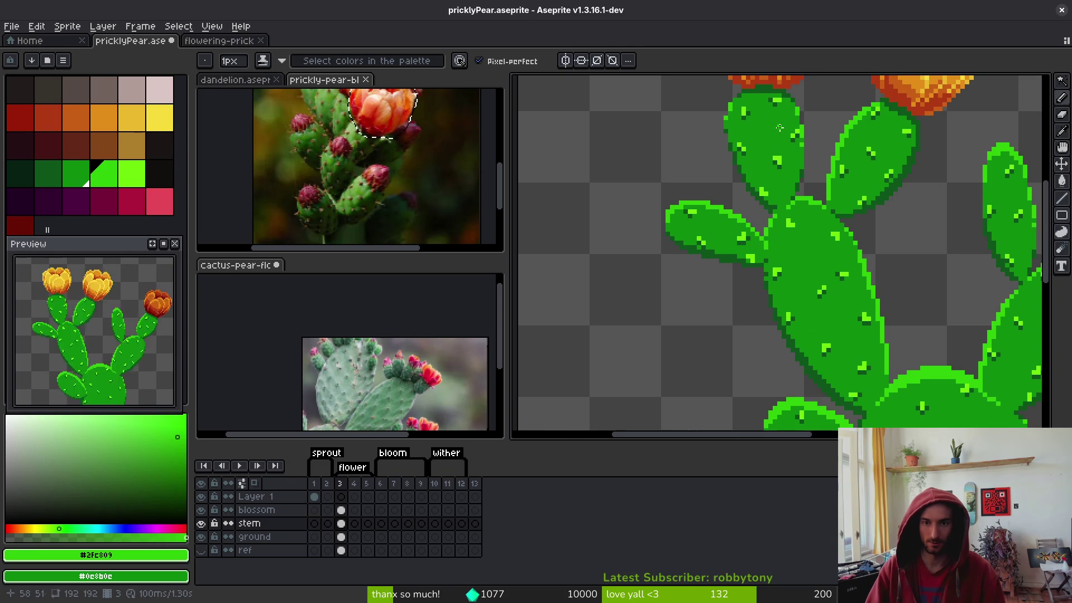
{"action": "scroll", "coordinate": [816, 279], "scroll_direction": "up", "scroll_amount": 2}
Bring the cactus base and soil into view and save pricklyPear.aseprite
{"action": "left_click_drag", "start_coordinate": [779, 306], "coordinate": [742, 239]}
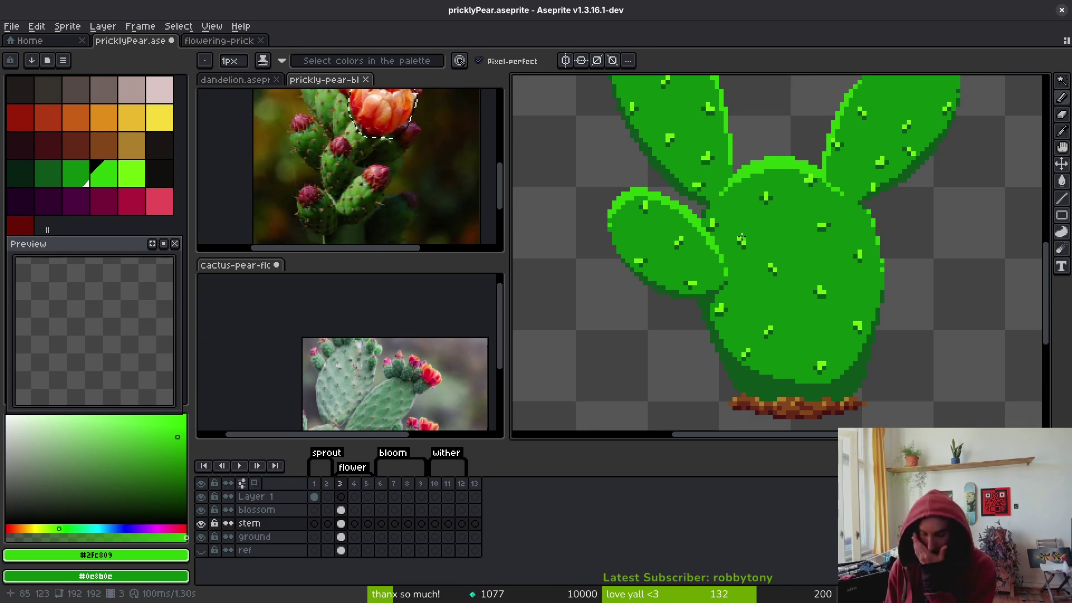
{"action": "key", "text": "ctrl+s"}
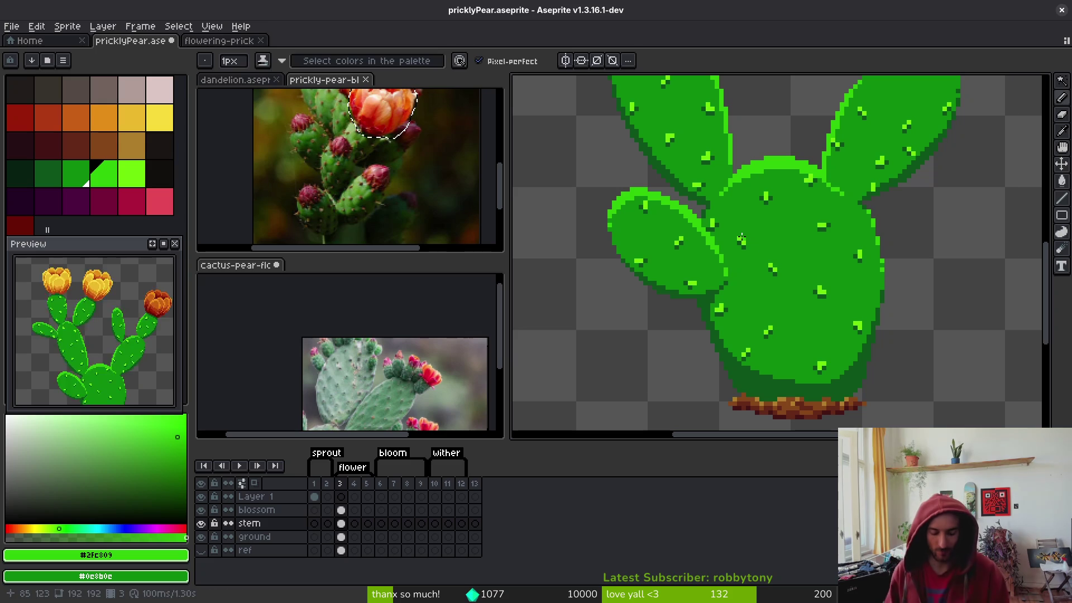
{"action": "scroll", "coordinate": [908, 295], "scroll_direction": "down", "scroll_amount": 4}
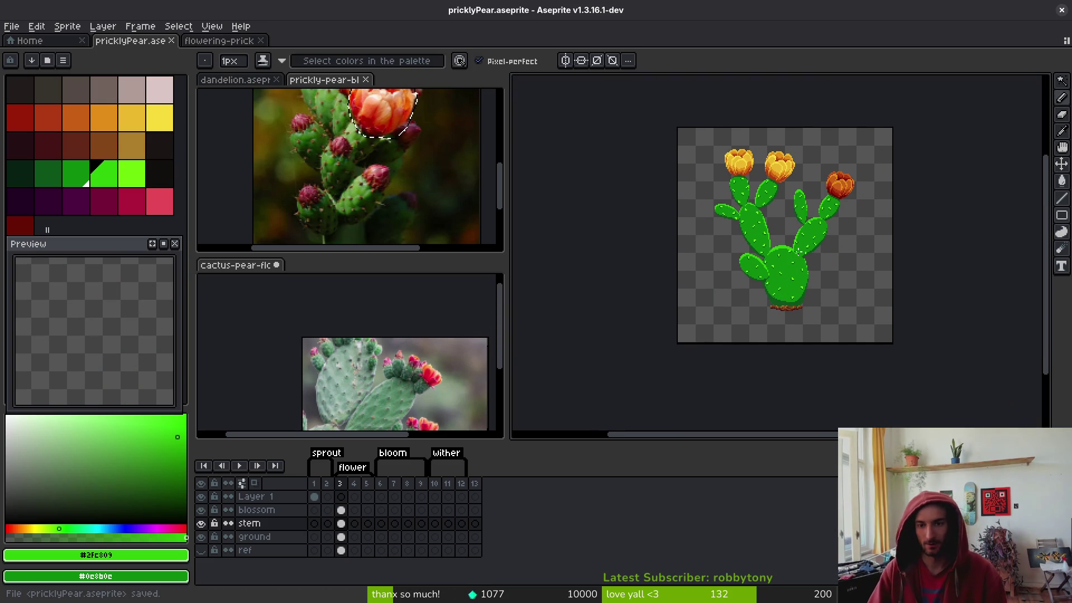